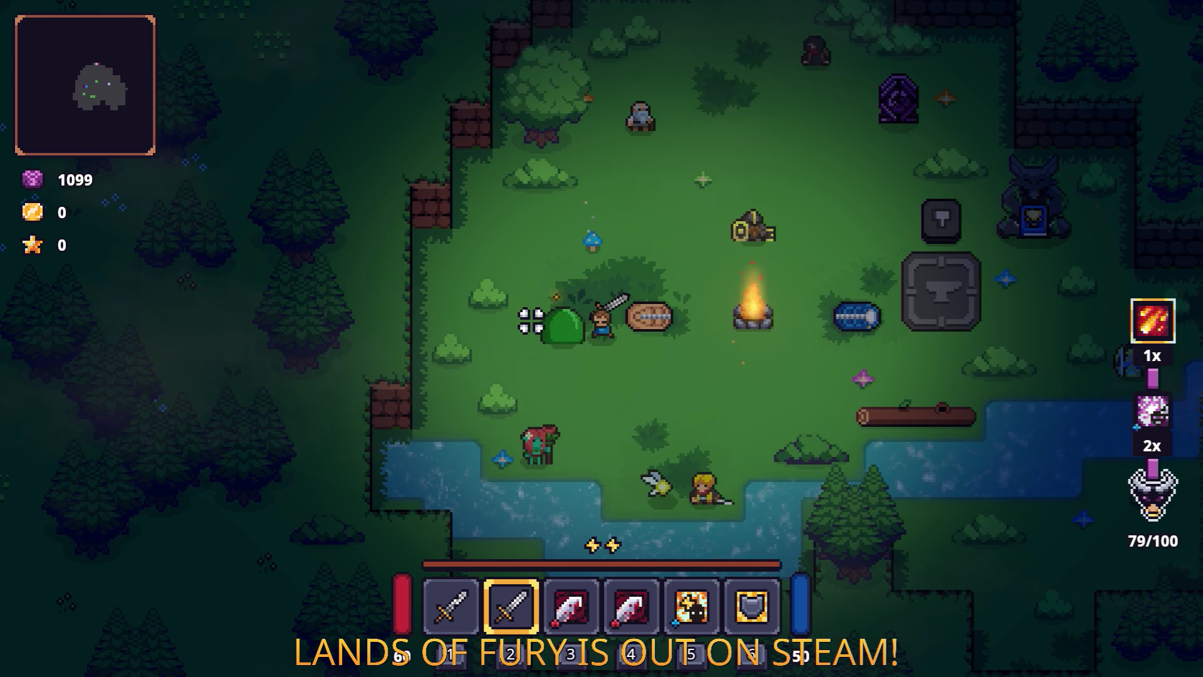
Attack the green slime with the sword, dashing left with Space between strikes.
left_click(531, 321)
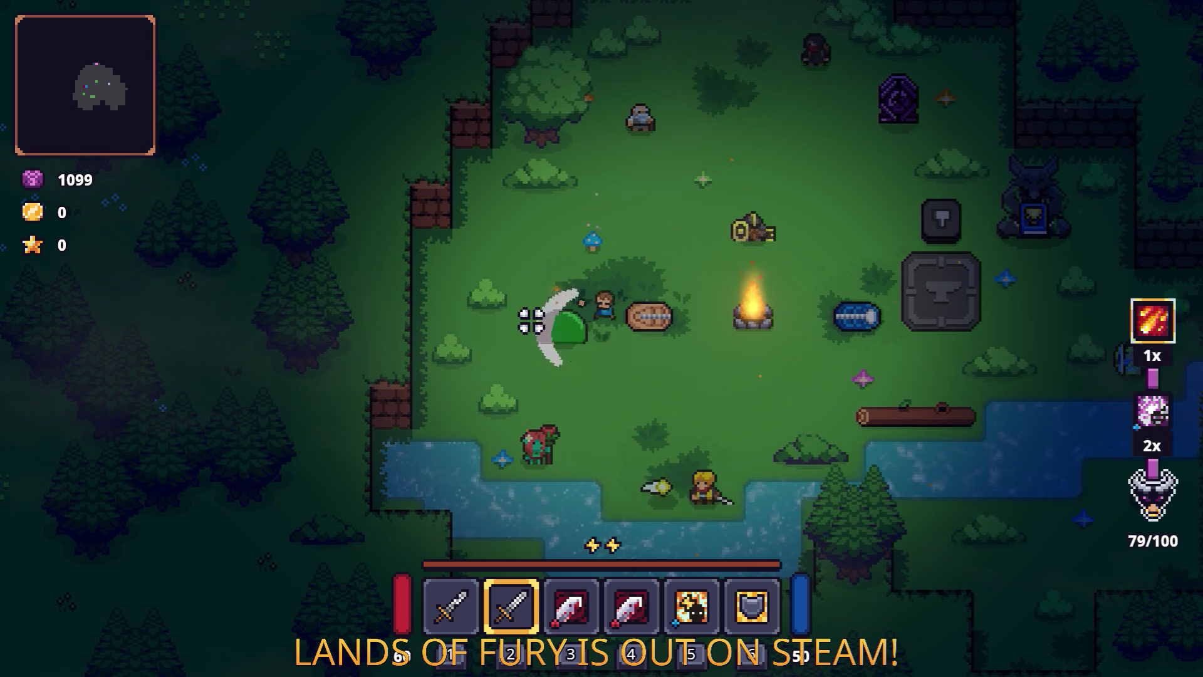
key("space")
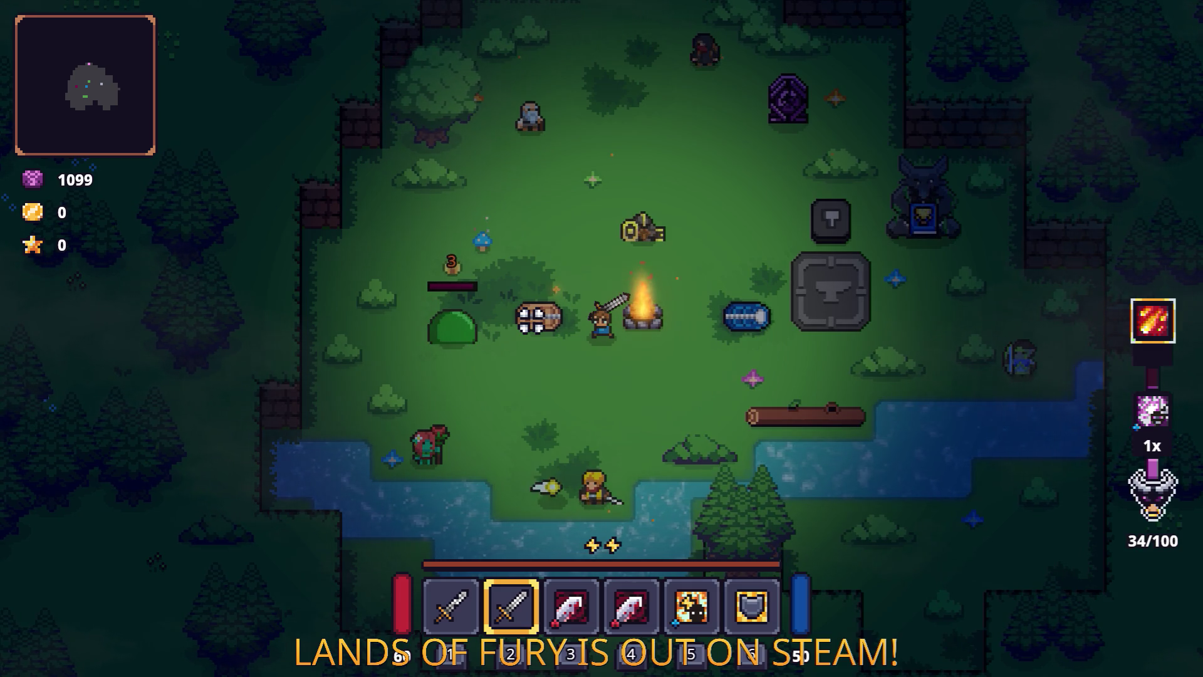
key("space")
key("a")
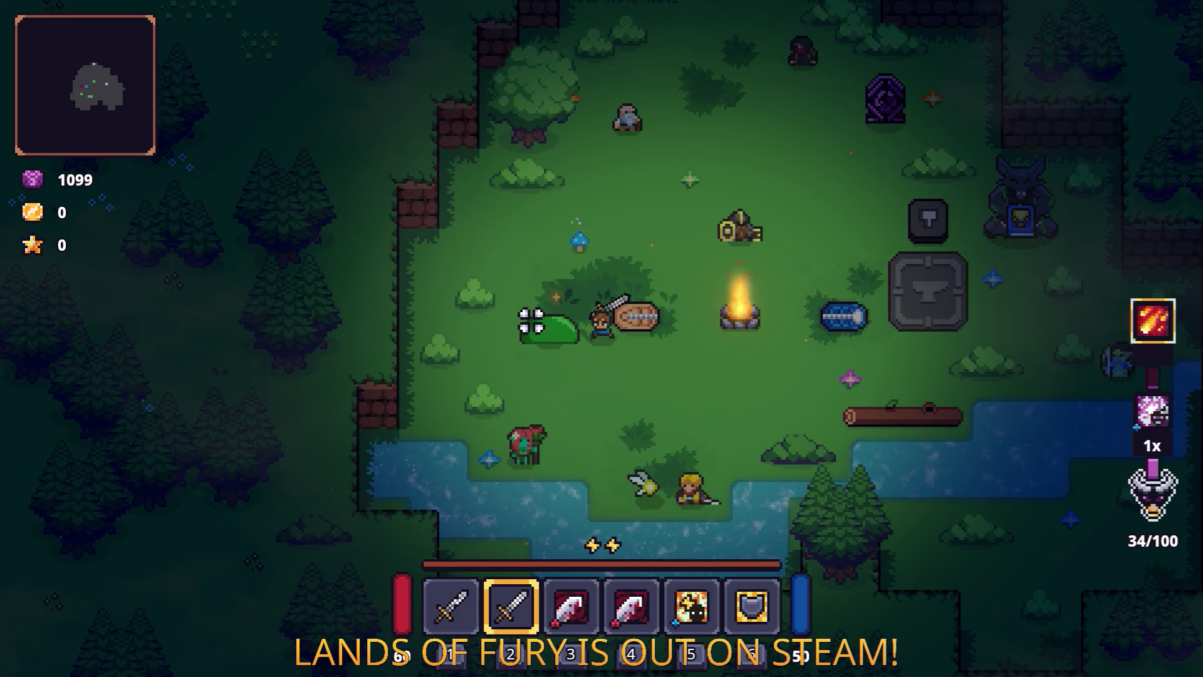
left_click(527, 321)
left_click(526, 321)
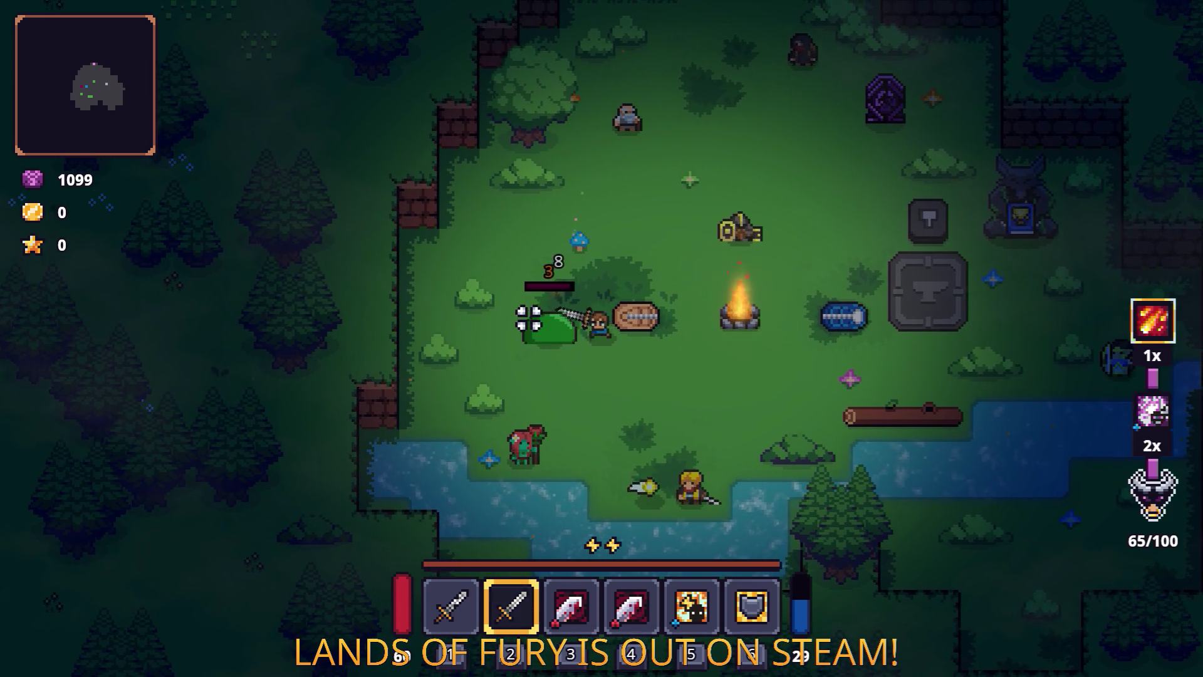
left_click(531, 314)
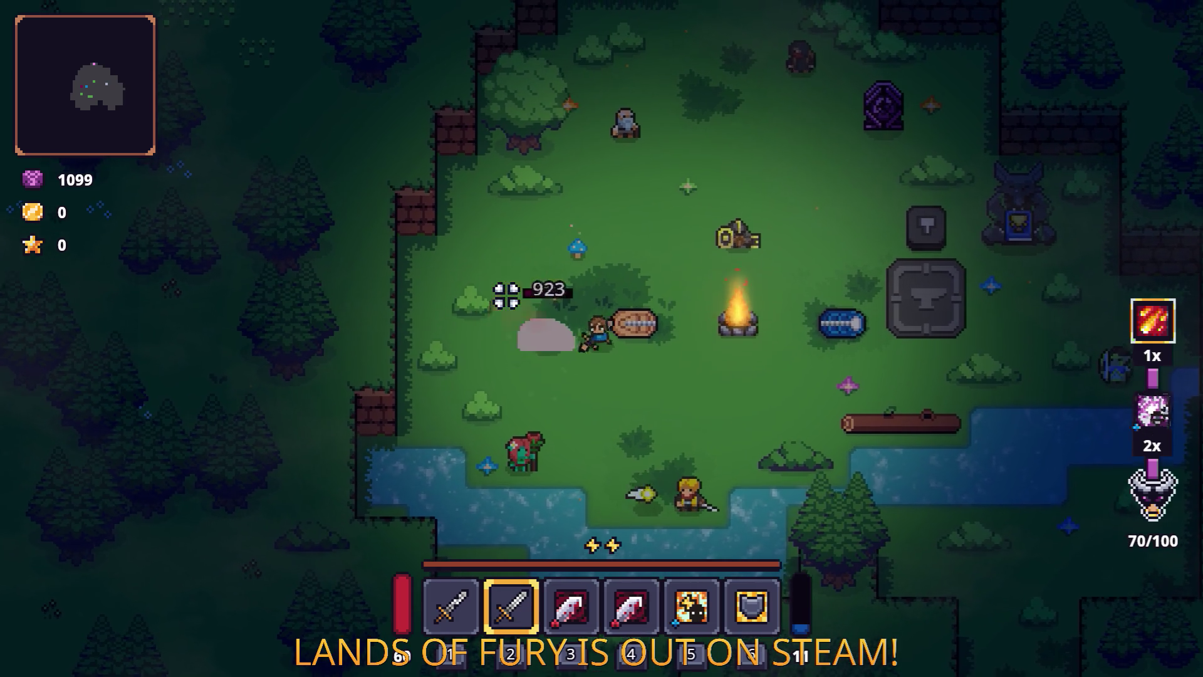
Walk the hero between the campfire and the slime, striking it repeatedly.
key("d")
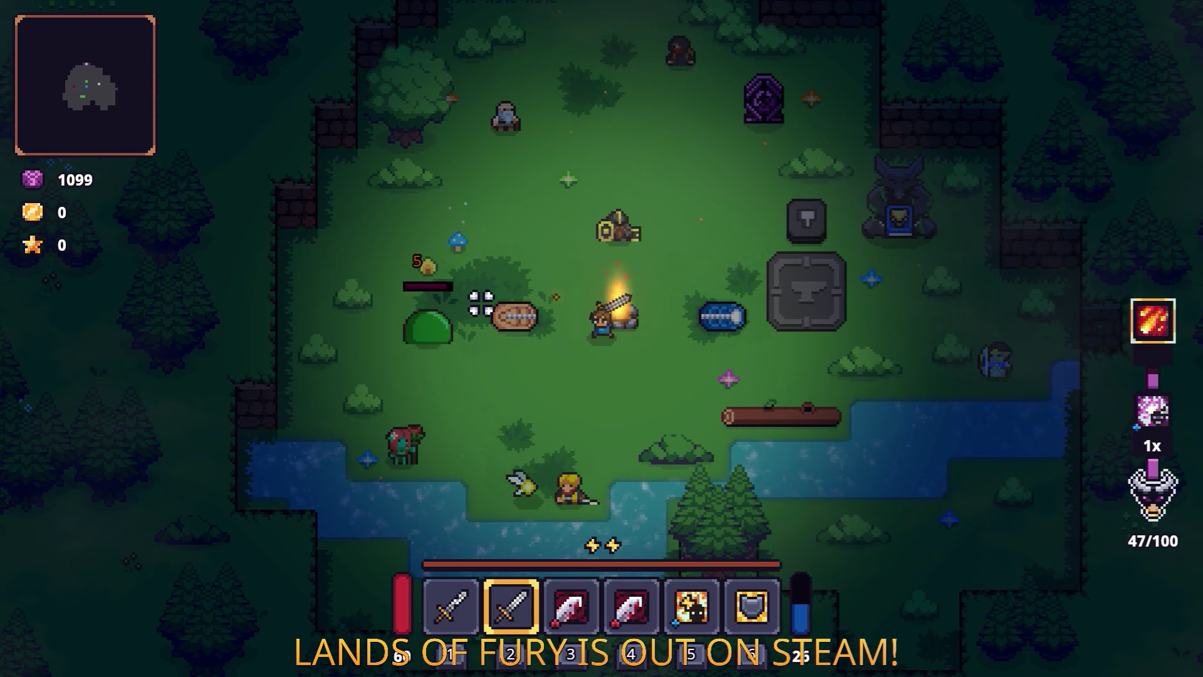
key("a")
left_click(481, 303)
key("a")
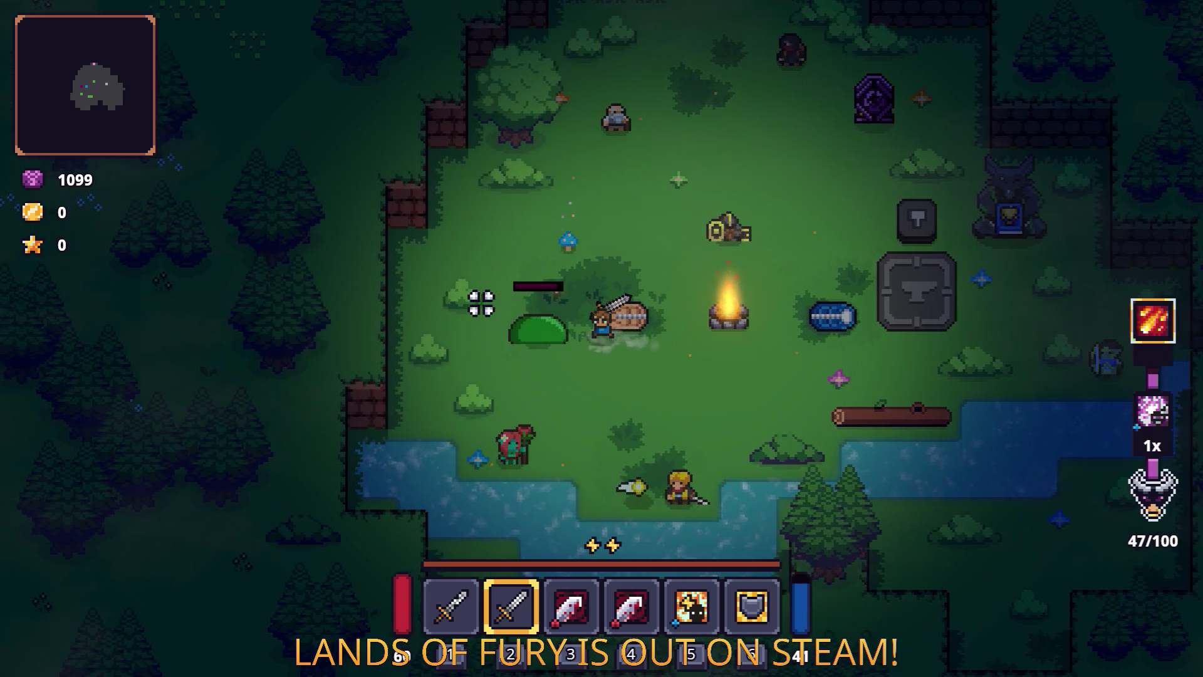
left_click(481, 305)
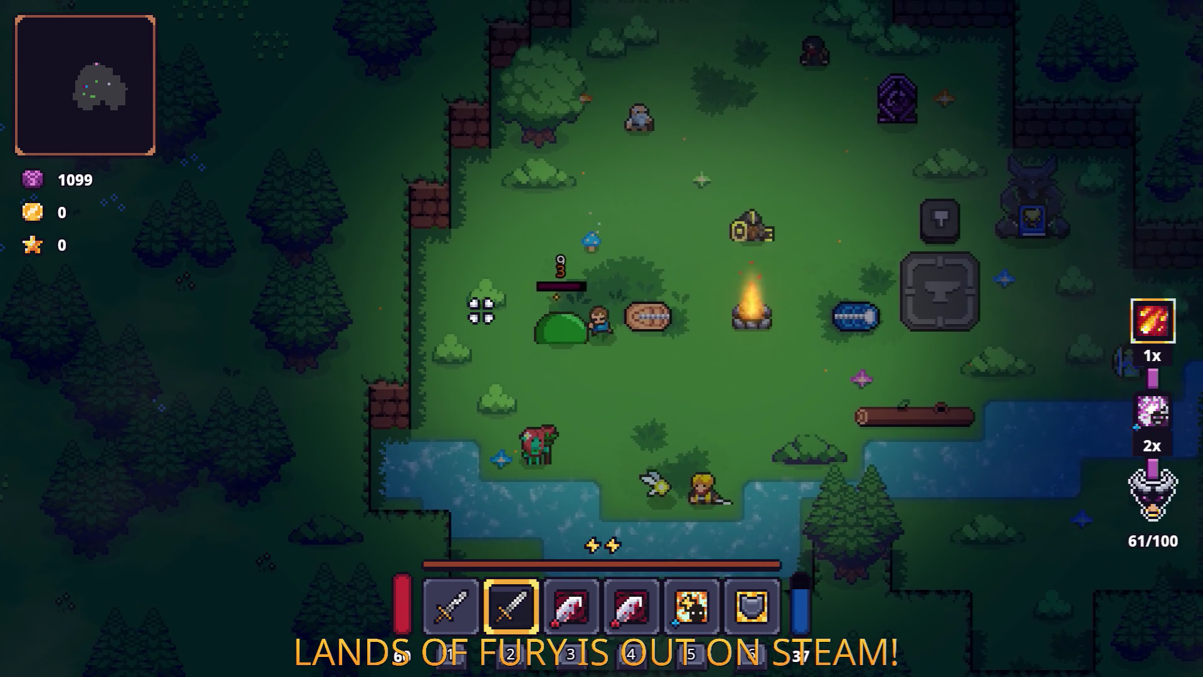
key("d")
left_click(479, 310)
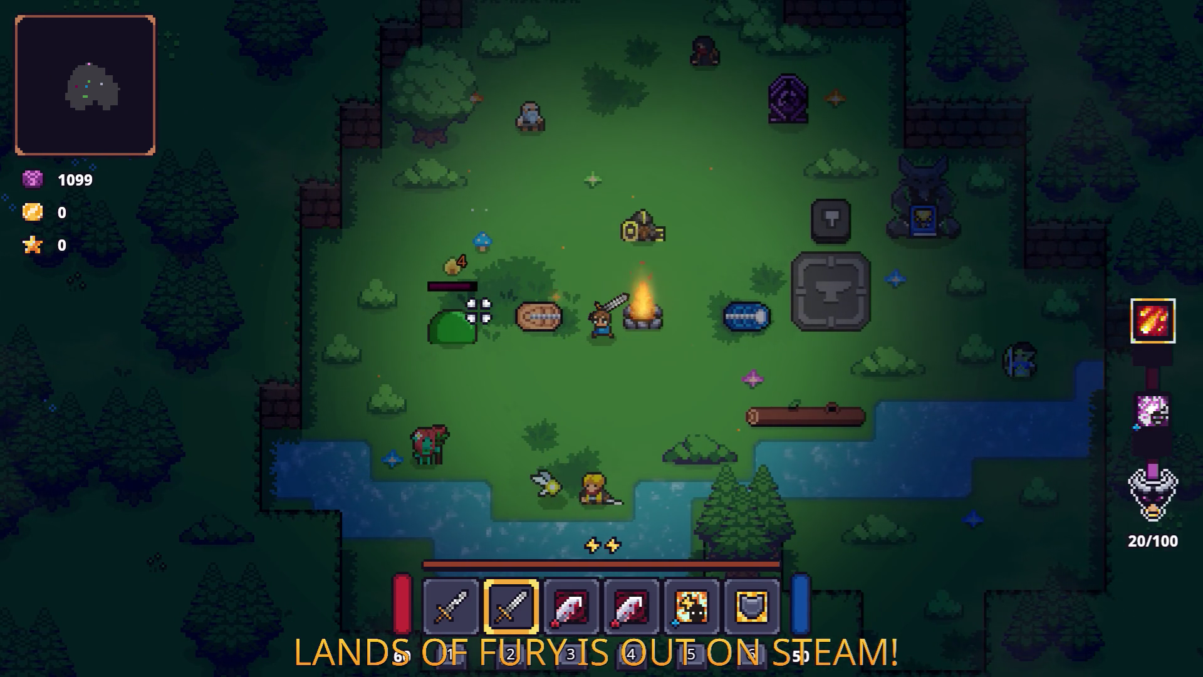
key("a")
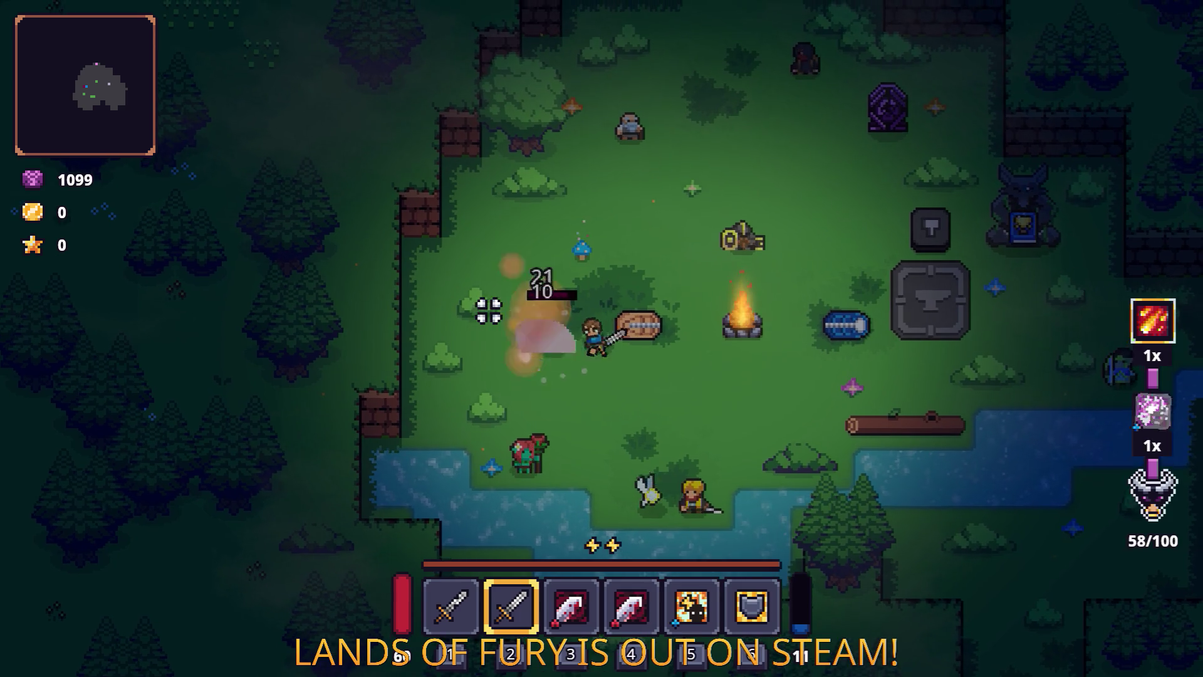
key("d")
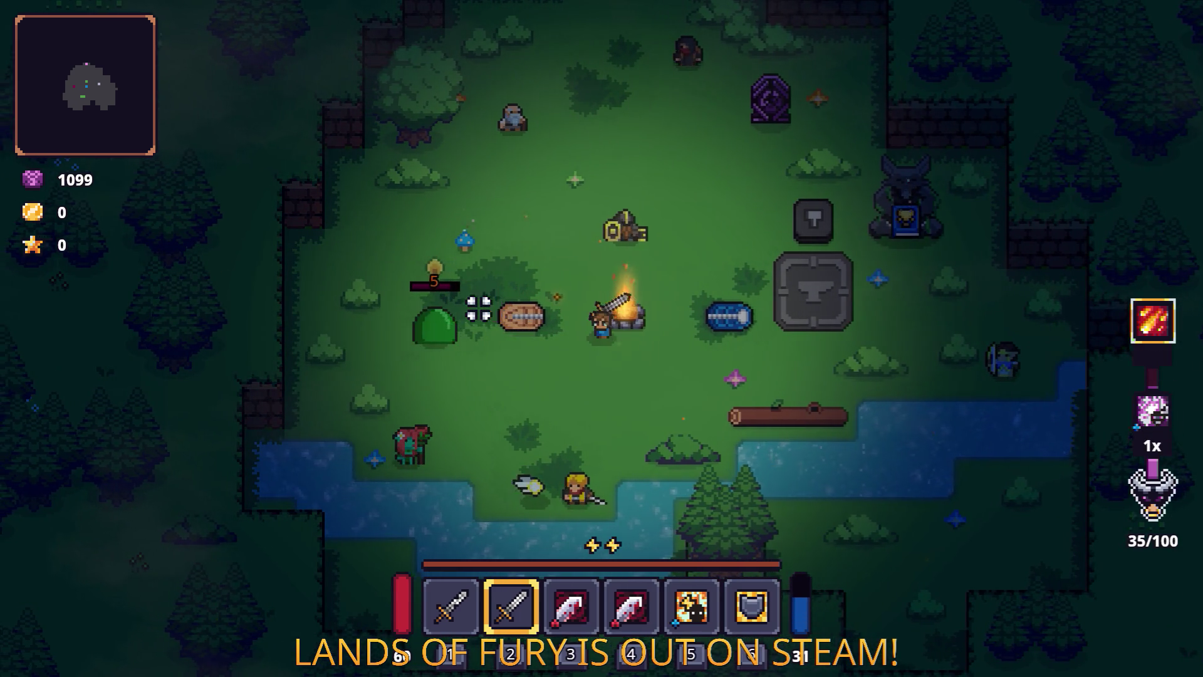
key("w+a")
left_click(478, 301)
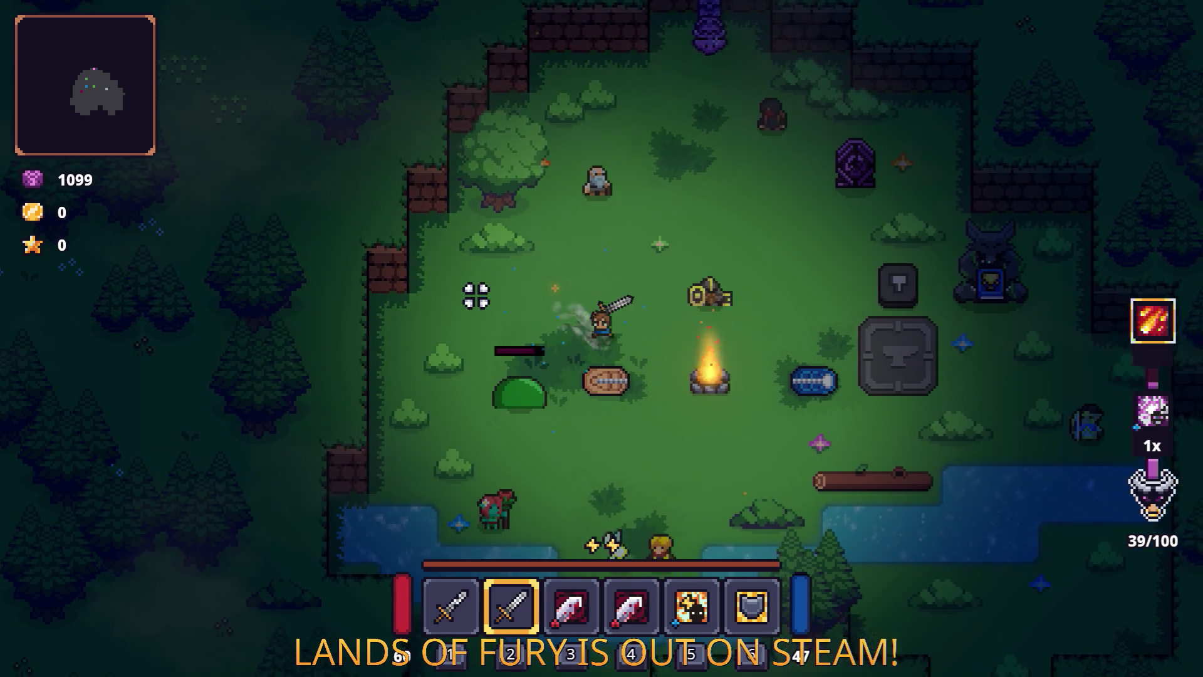
Move around the campfire and log, then hit the slime several more times.
key("s")
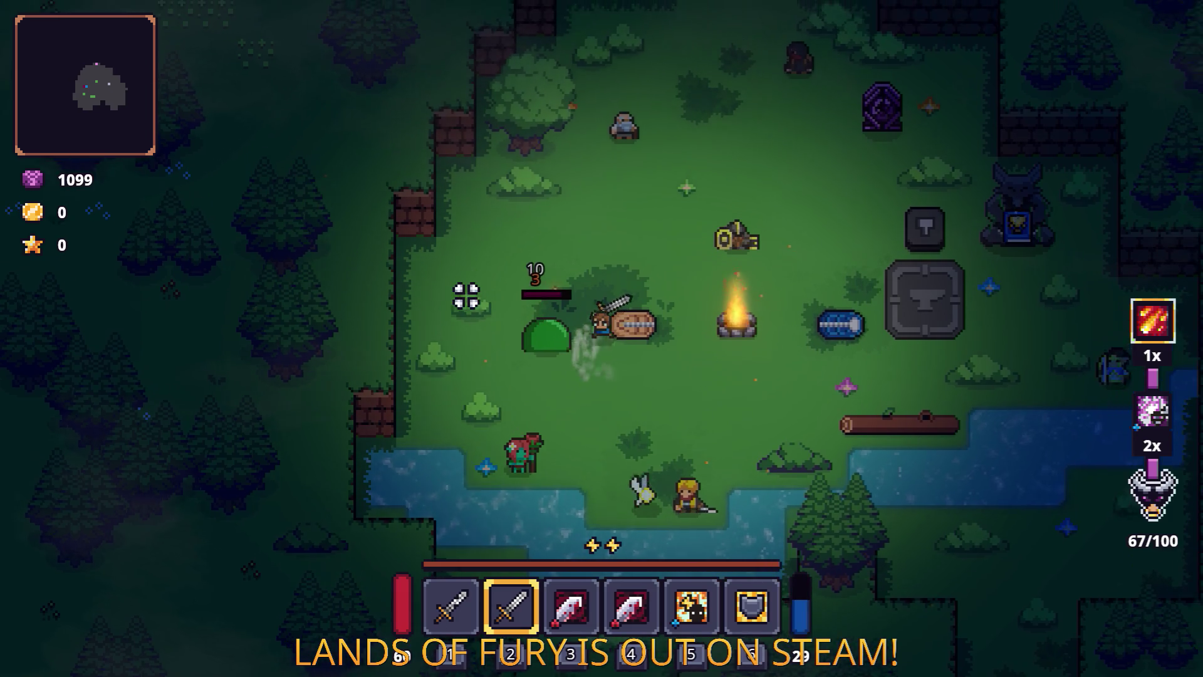
key("d")
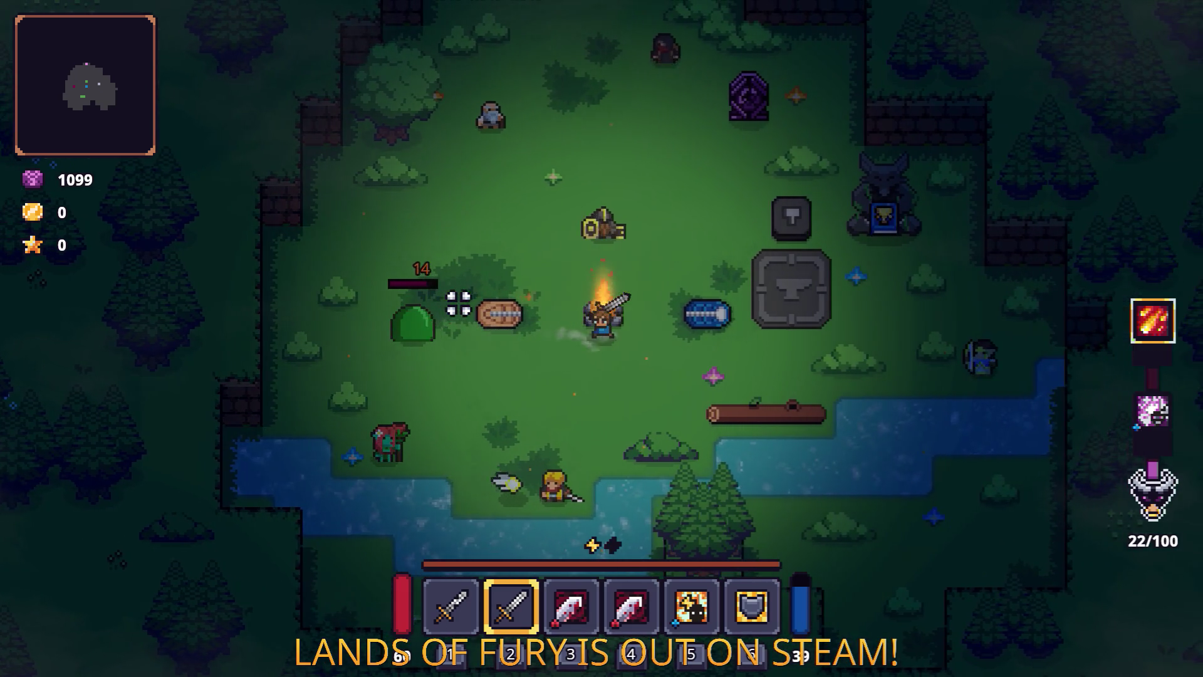
key("a")
left_click(459, 303)
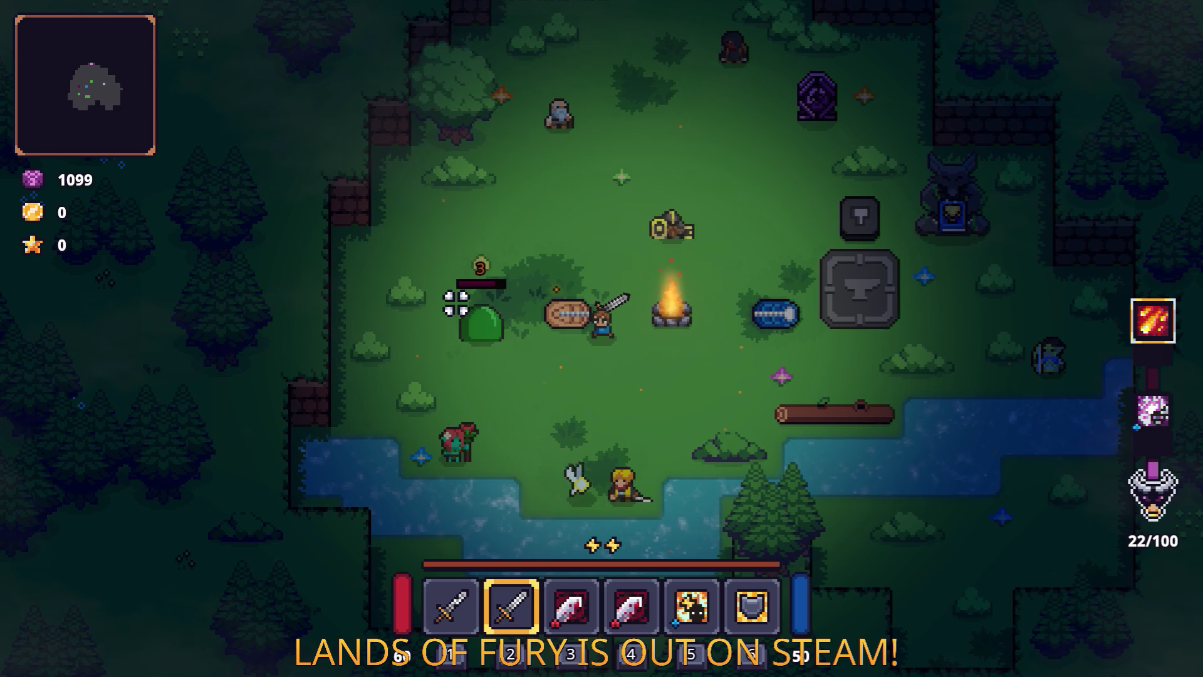
key("a")
left_click(433, 303)
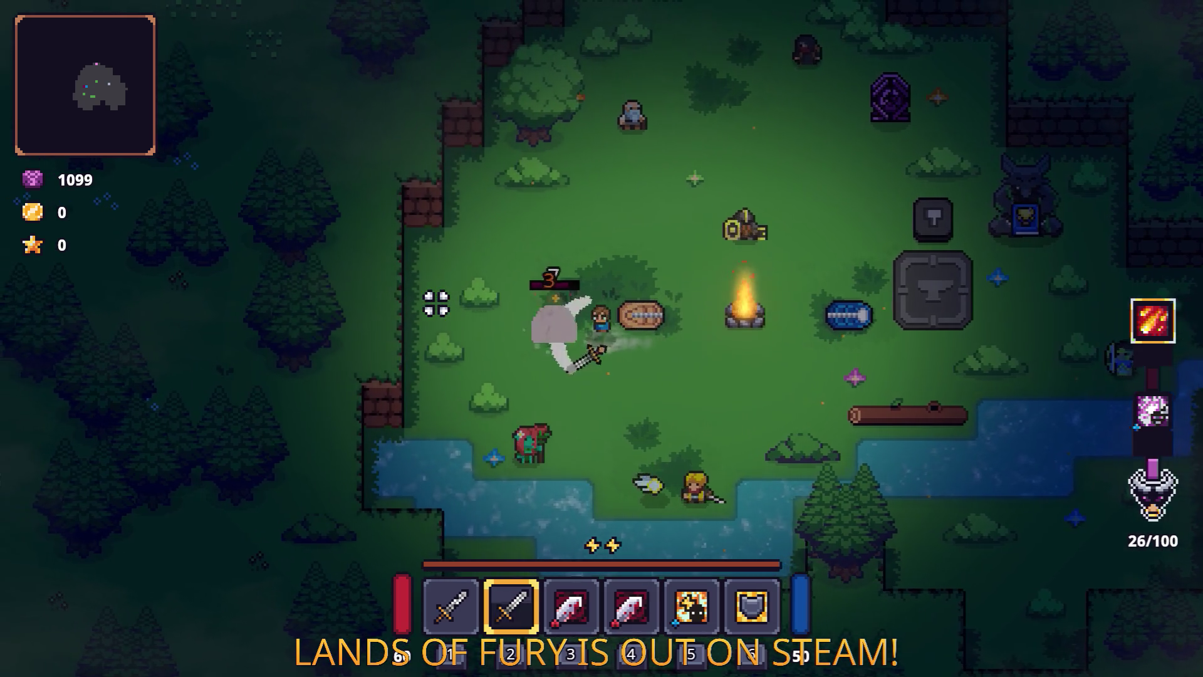
left_click(433, 307)
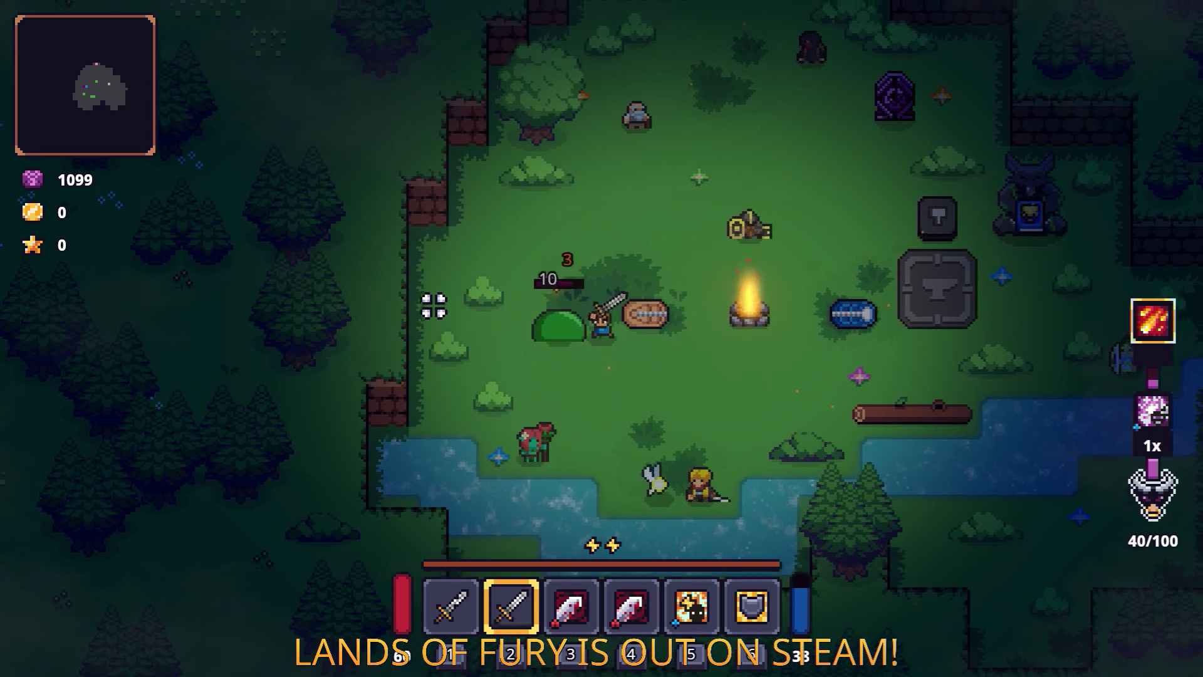
left_click(433, 308)
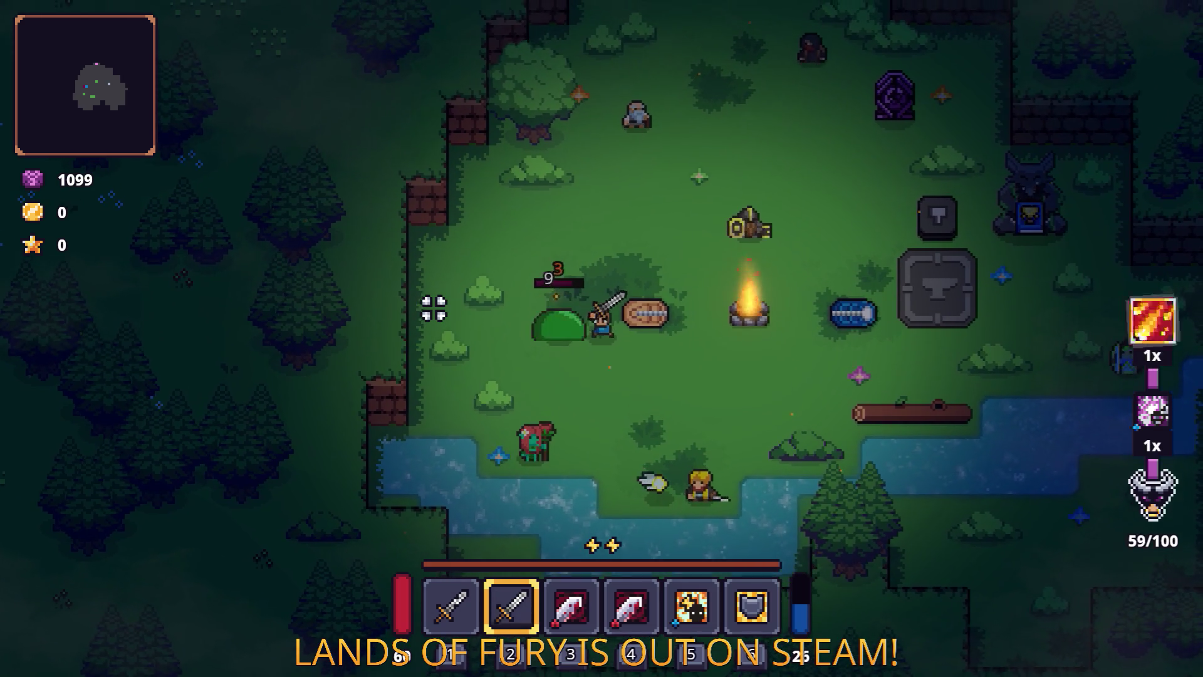
Walk the hero around once more, then pause with Esc and quit the game.
key("d")
key("d")
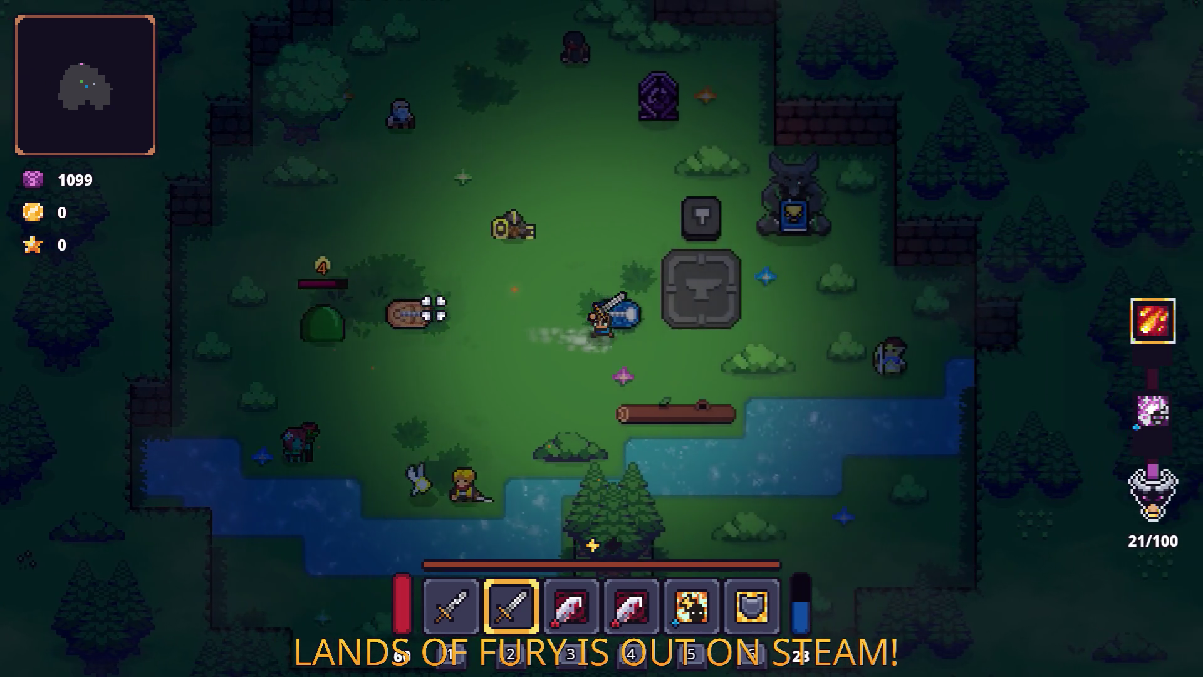
key("a")
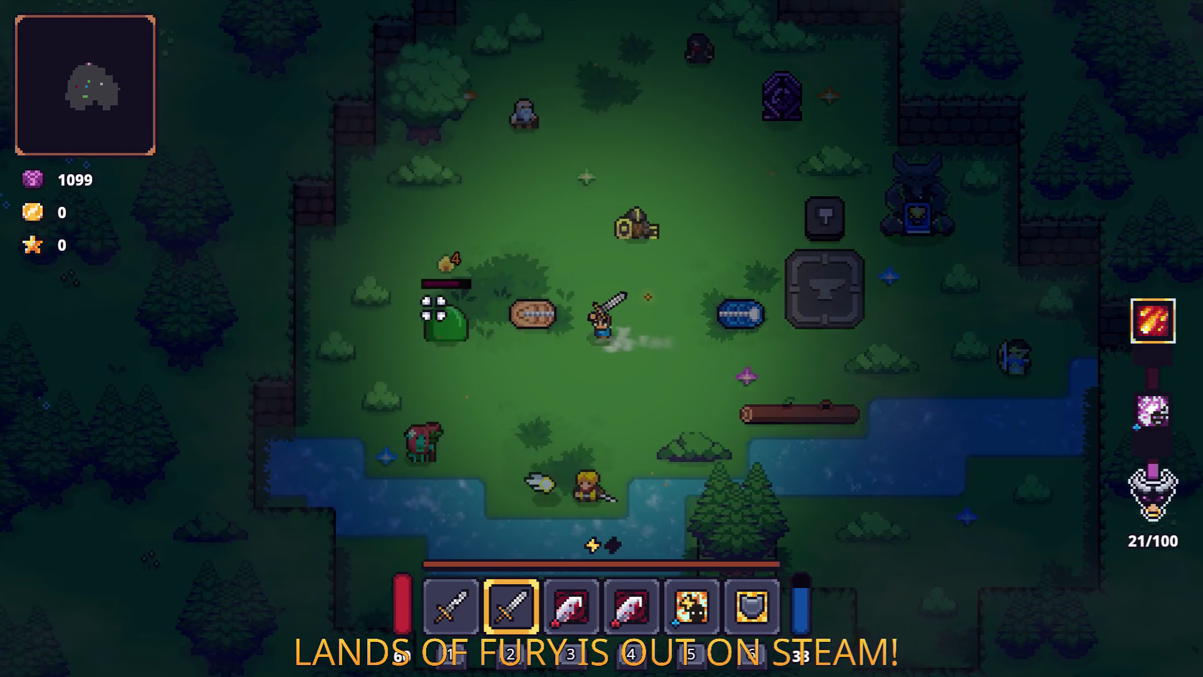
key("w")
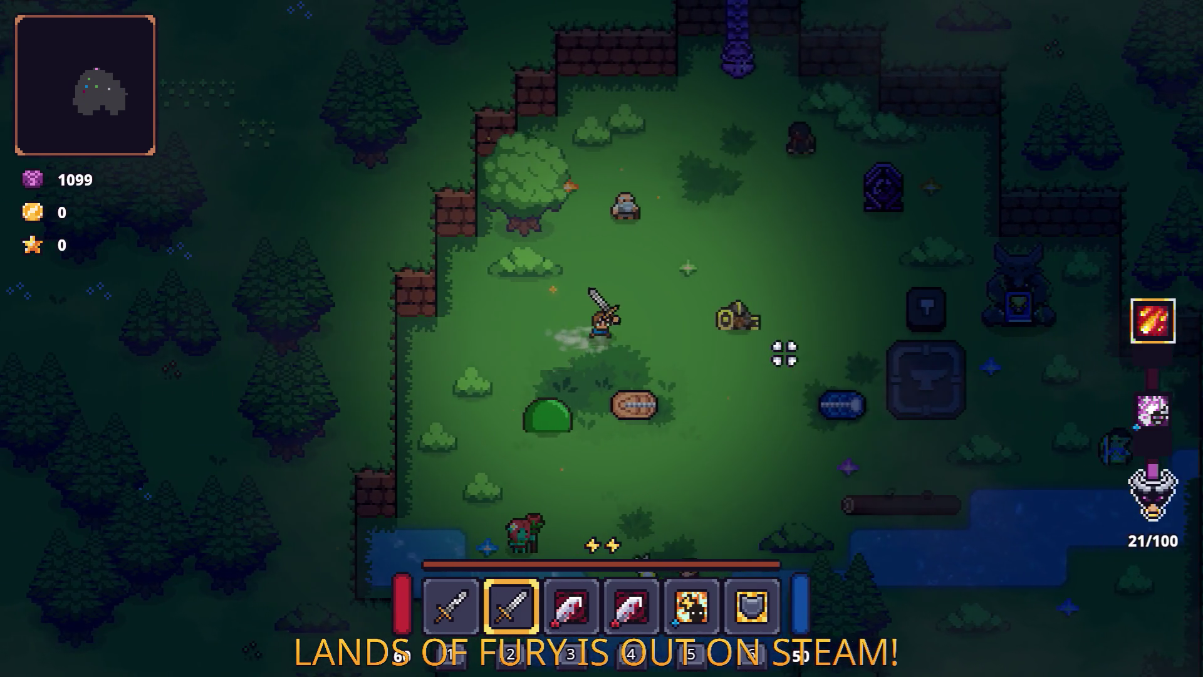
key("Escape")
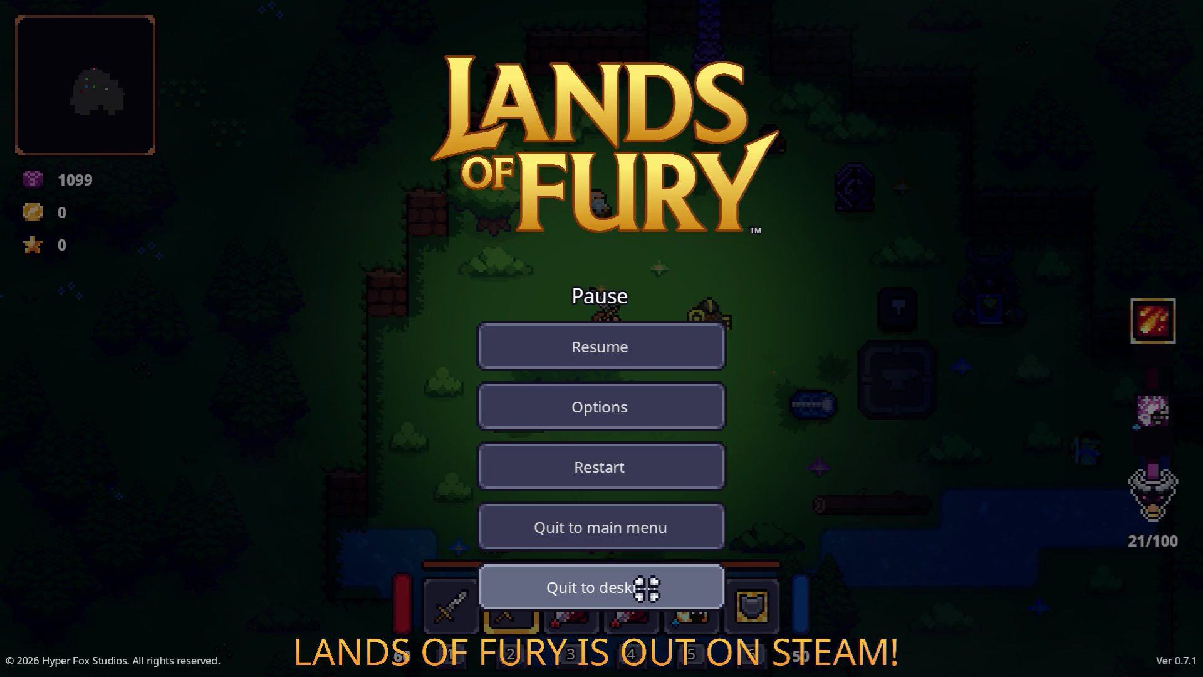
left_click(647, 588)
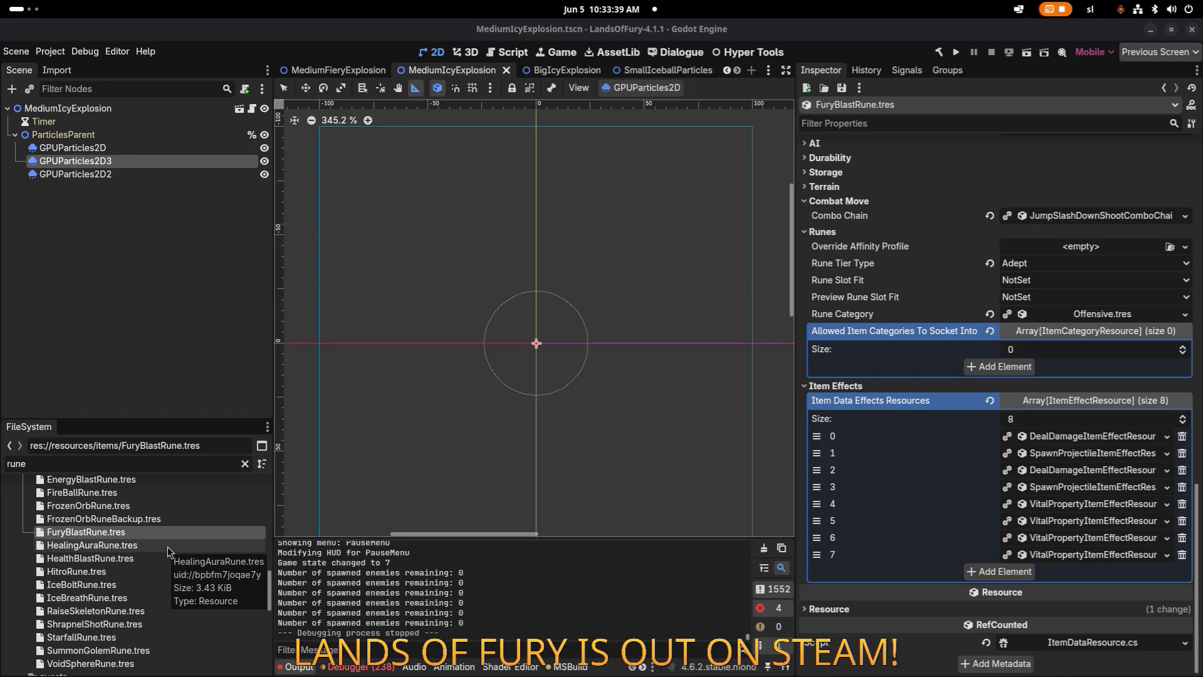
Review HealingAuraRune.tres down to its item effect, then open HealthBlastRune.tres.
left_click(167, 546)
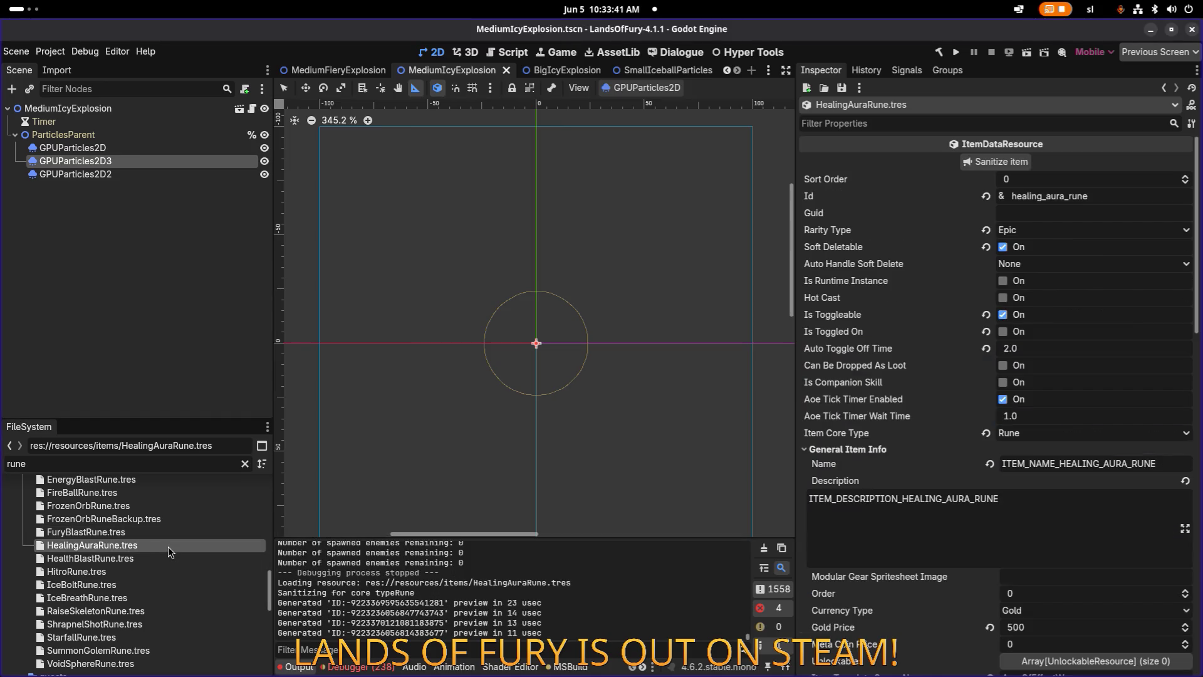
scroll(880, 461, "down", 5)
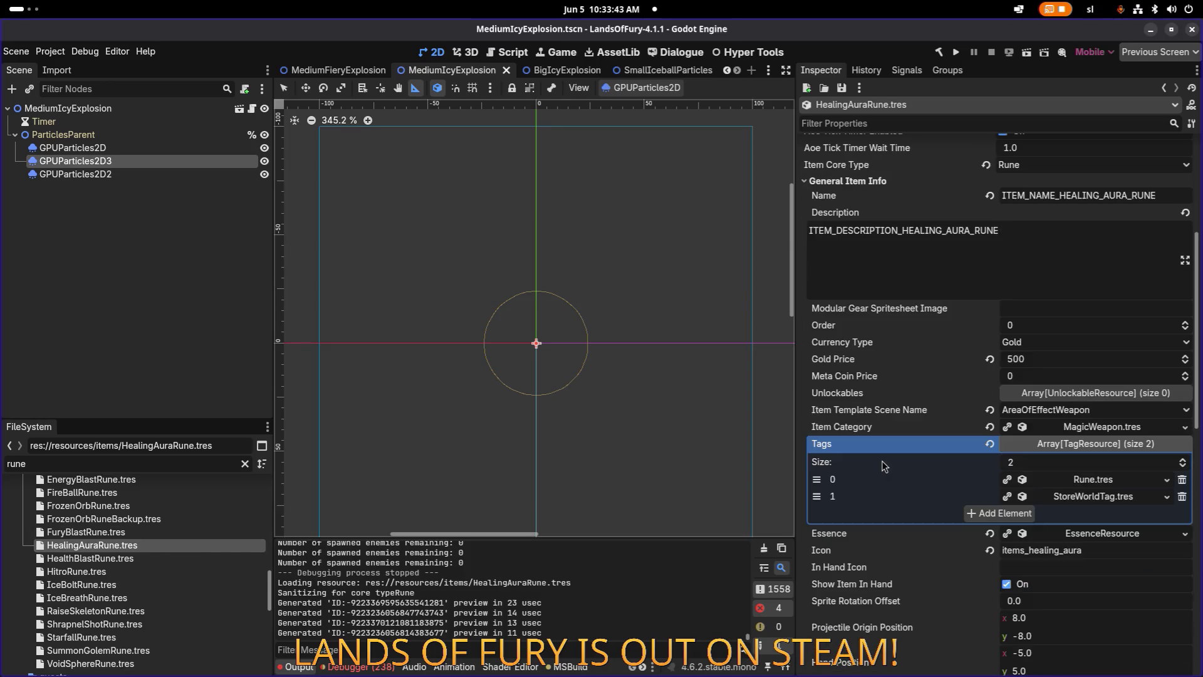
scroll(882, 461, "down", 12)
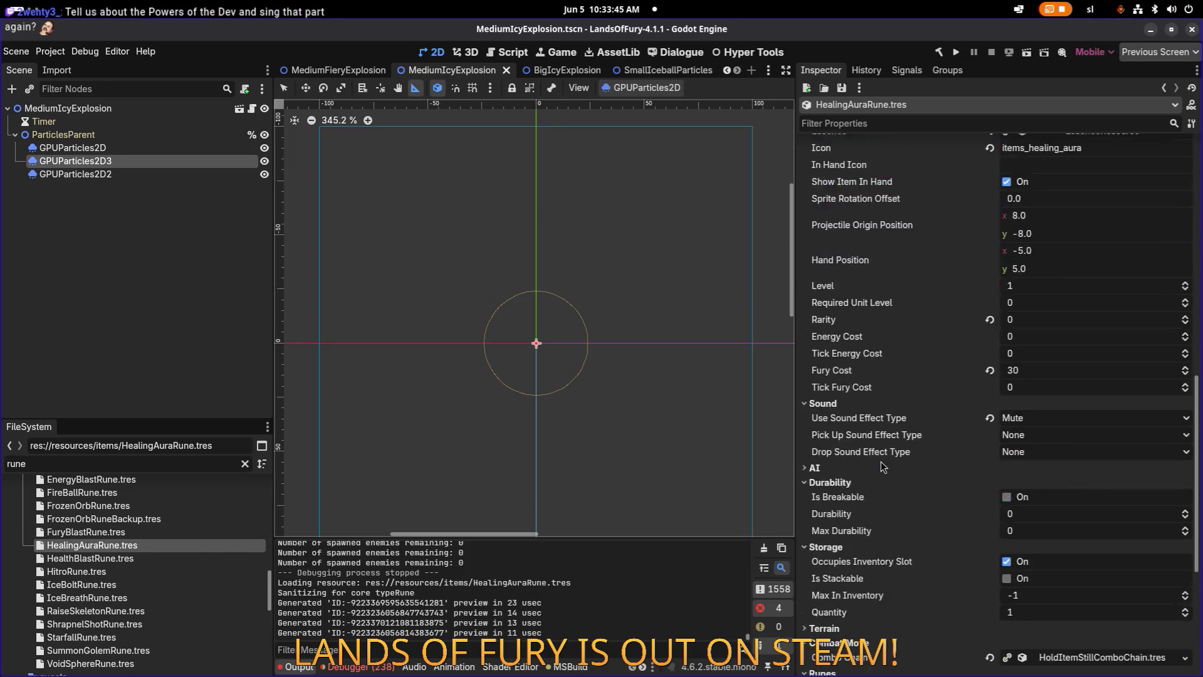
scroll(882, 461, "down", 2)
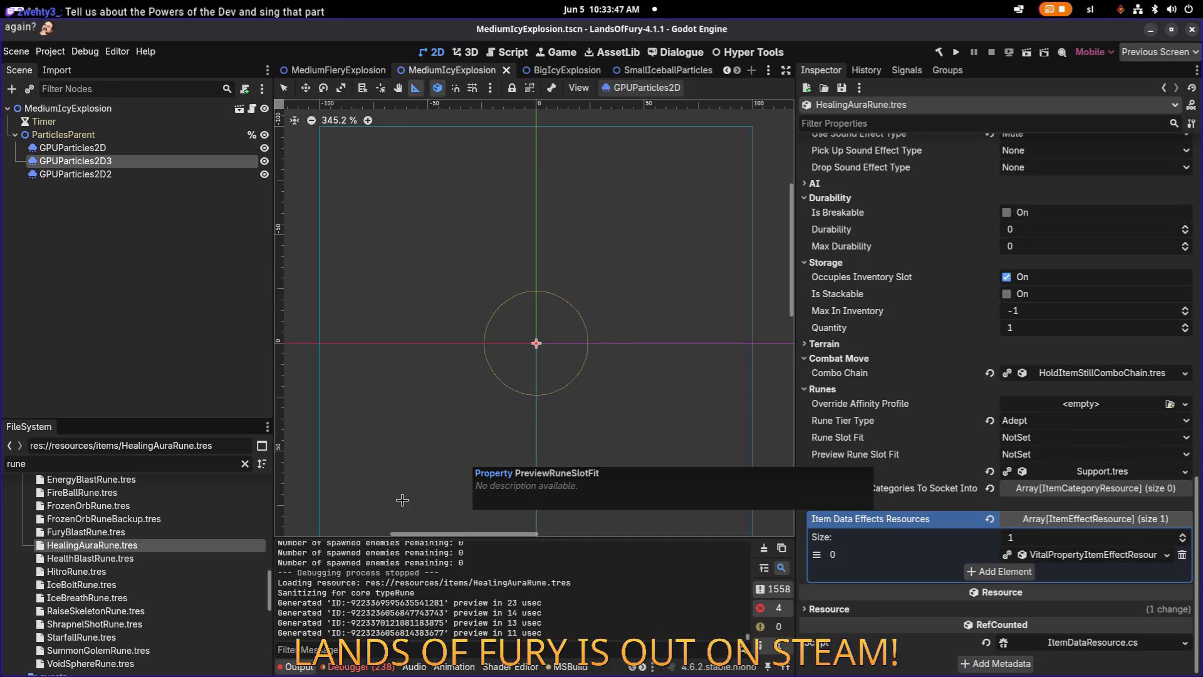
left_click(133, 560)
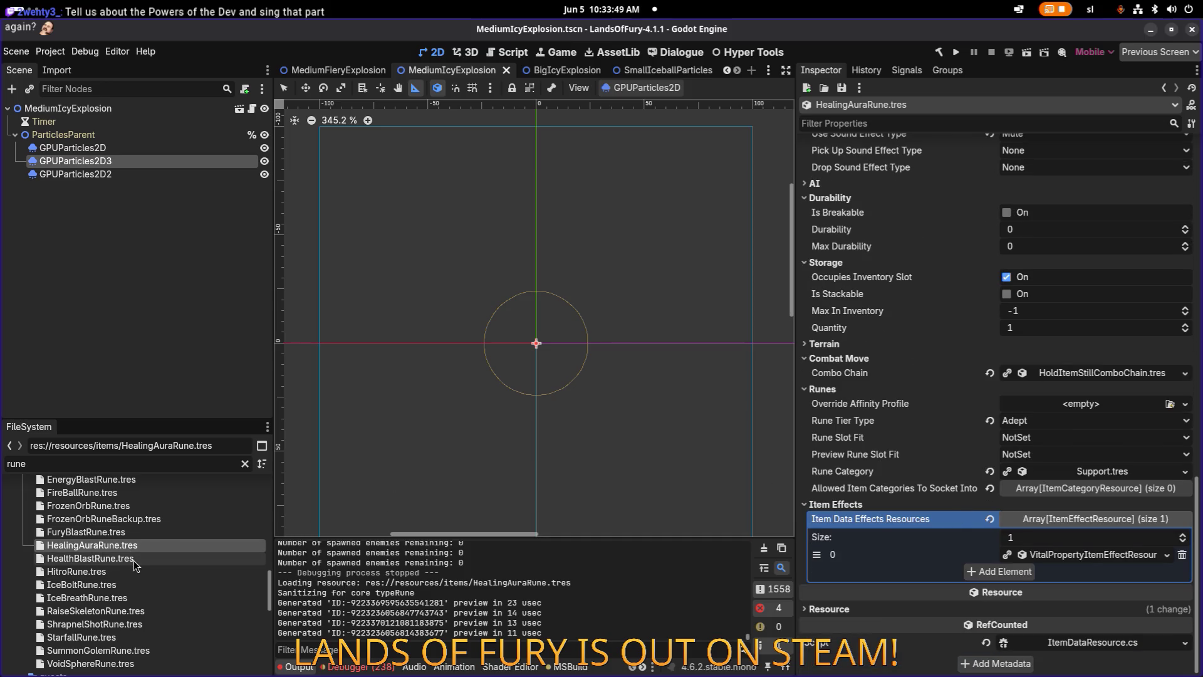
double_click(134, 560)
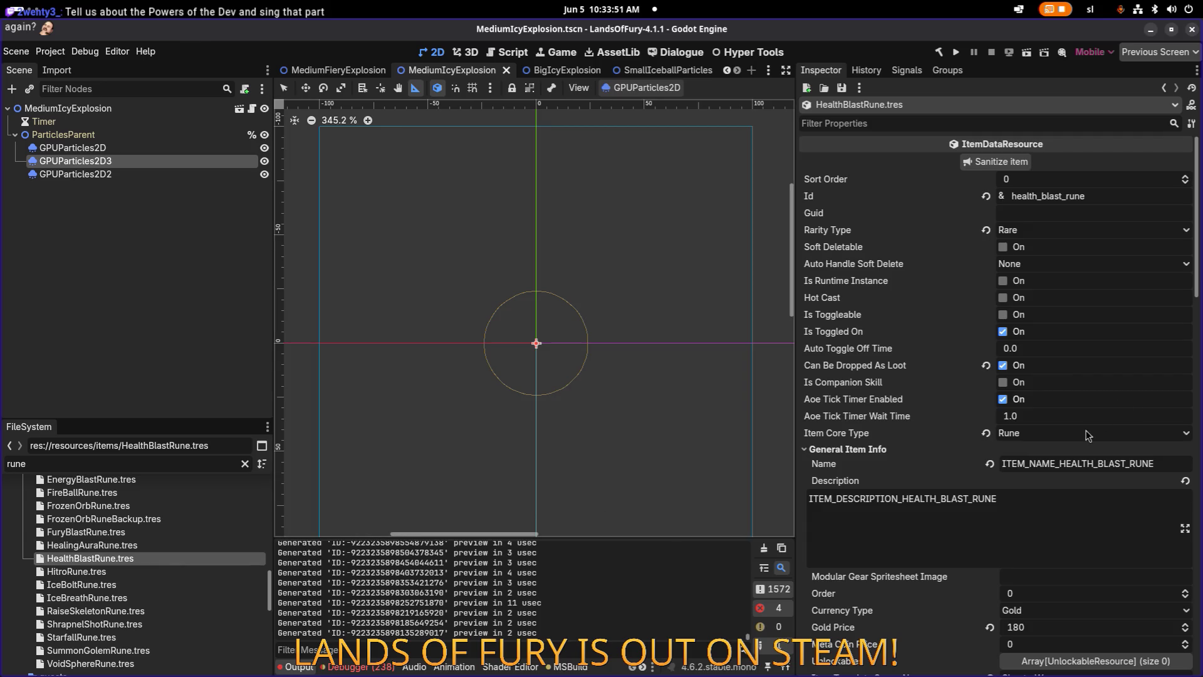
scroll(1080, 445, "down", 7)
scroll(1080, 445, "down", 5)
scroll(1080, 445, "up", 5)
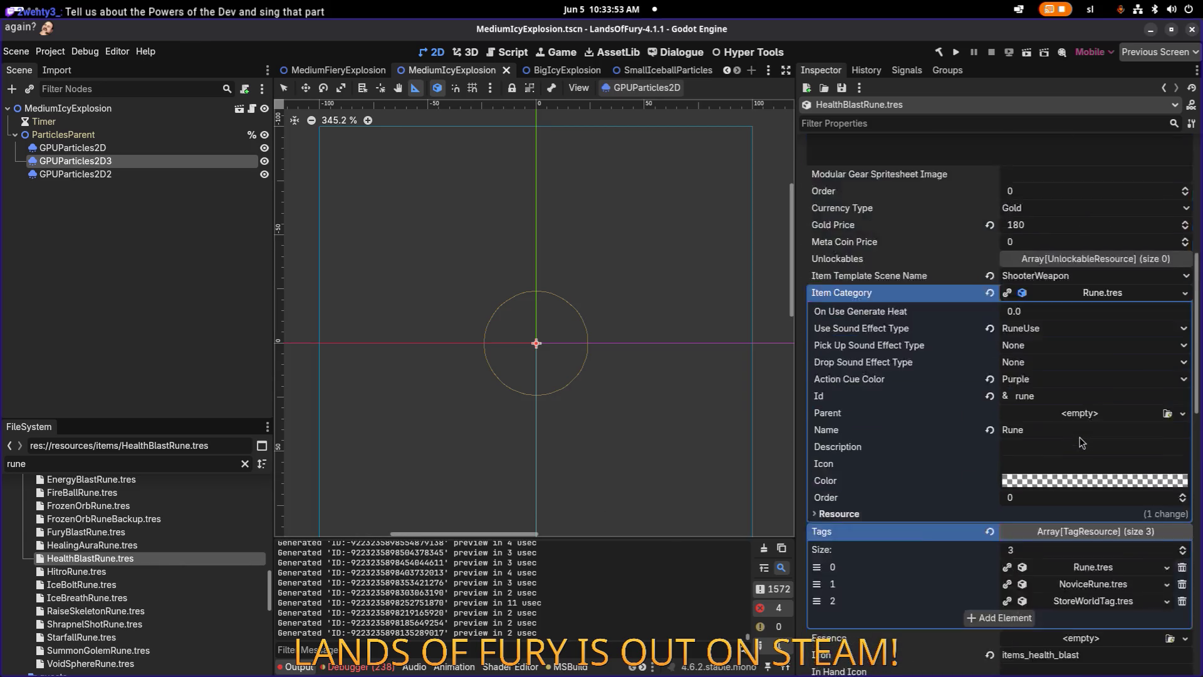
left_click(1115, 360)
scroll(1111, 360, "down", 10)
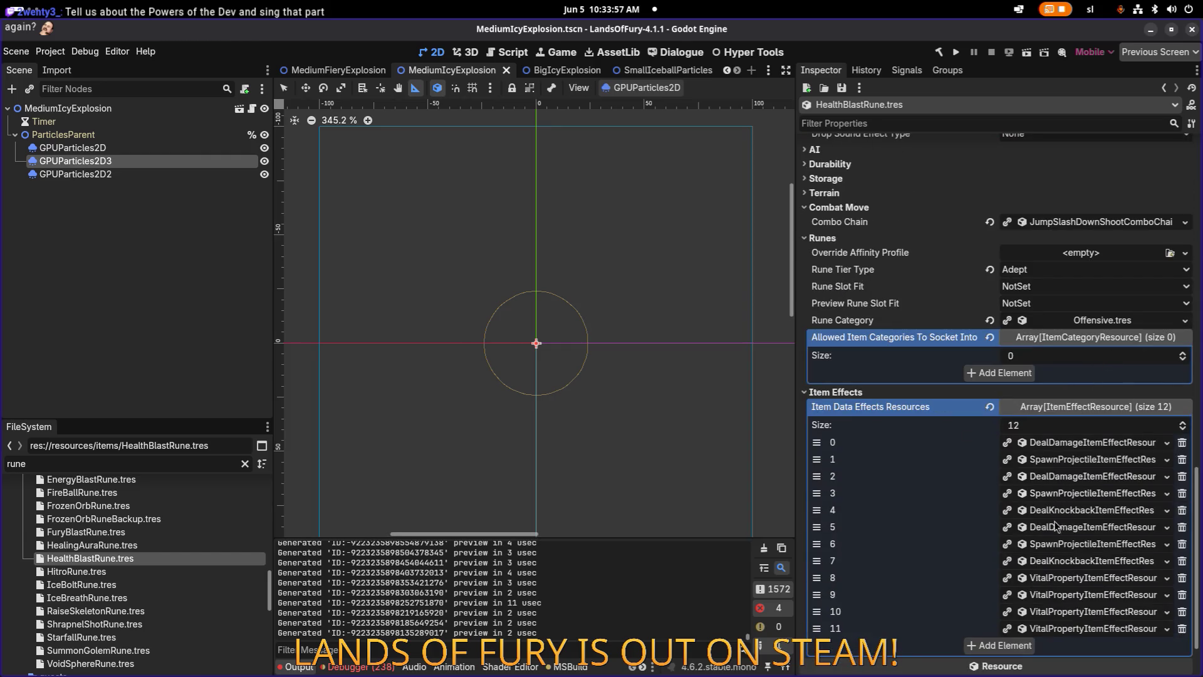
left_click(1100, 629)
scroll(1066, 564, "down", 4)
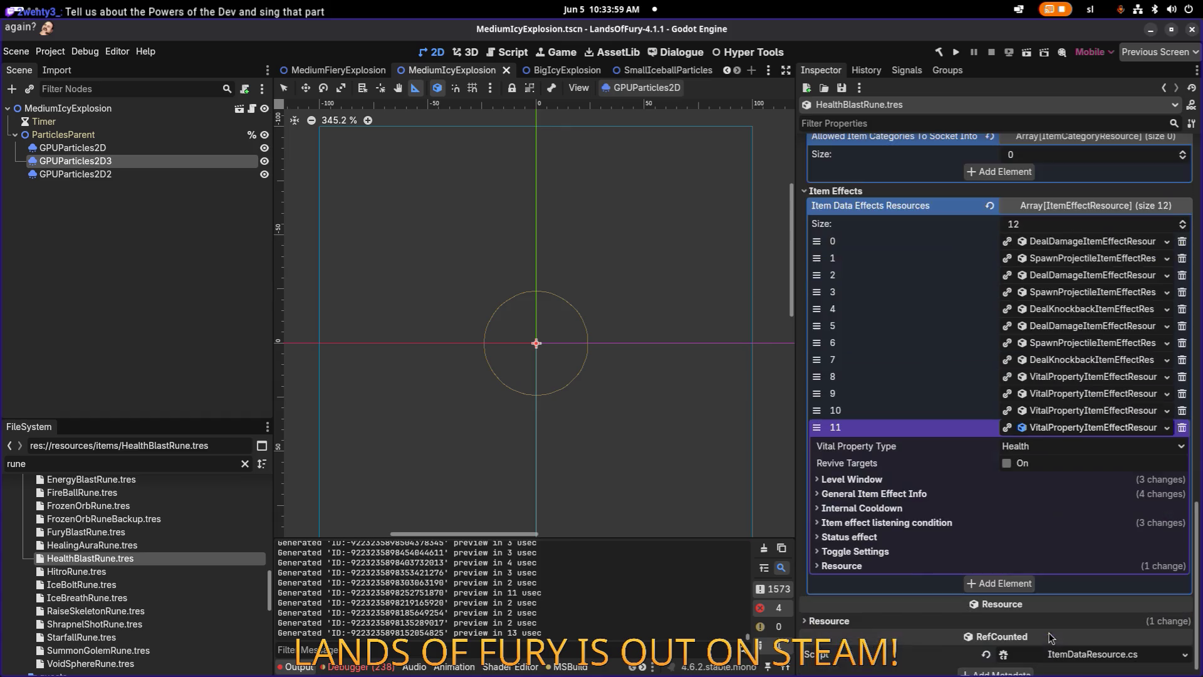
left_click(1013, 481)
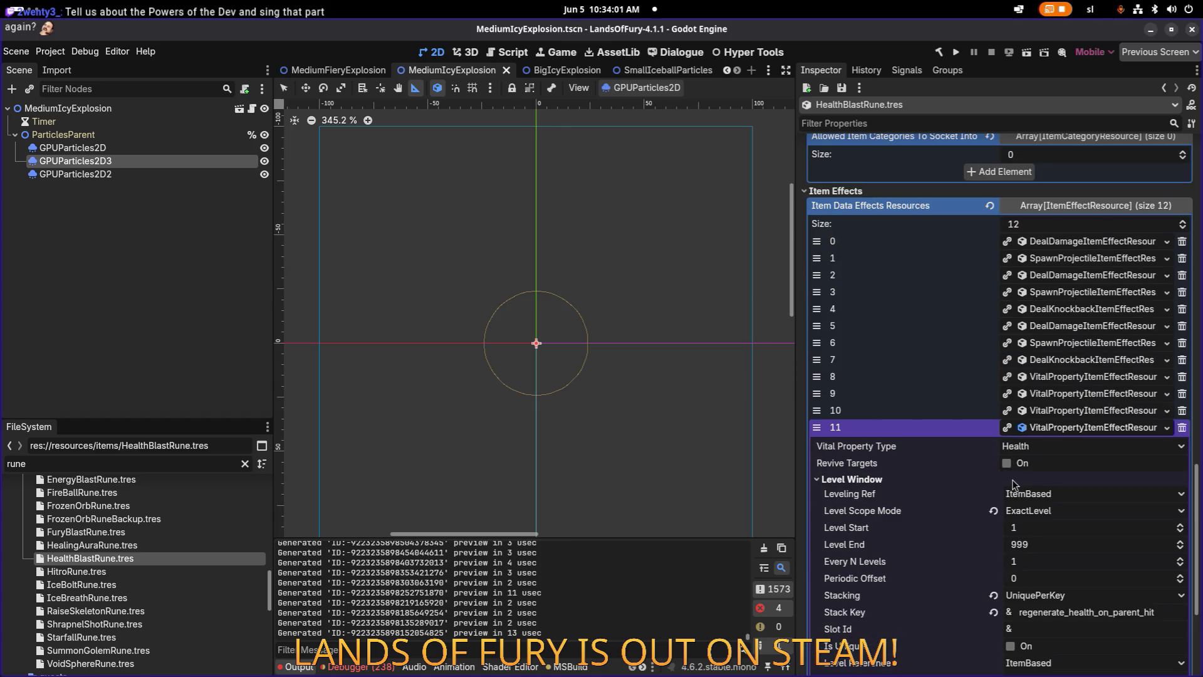
left_click(1013, 480)
left_click(996, 495)
left_click(996, 494)
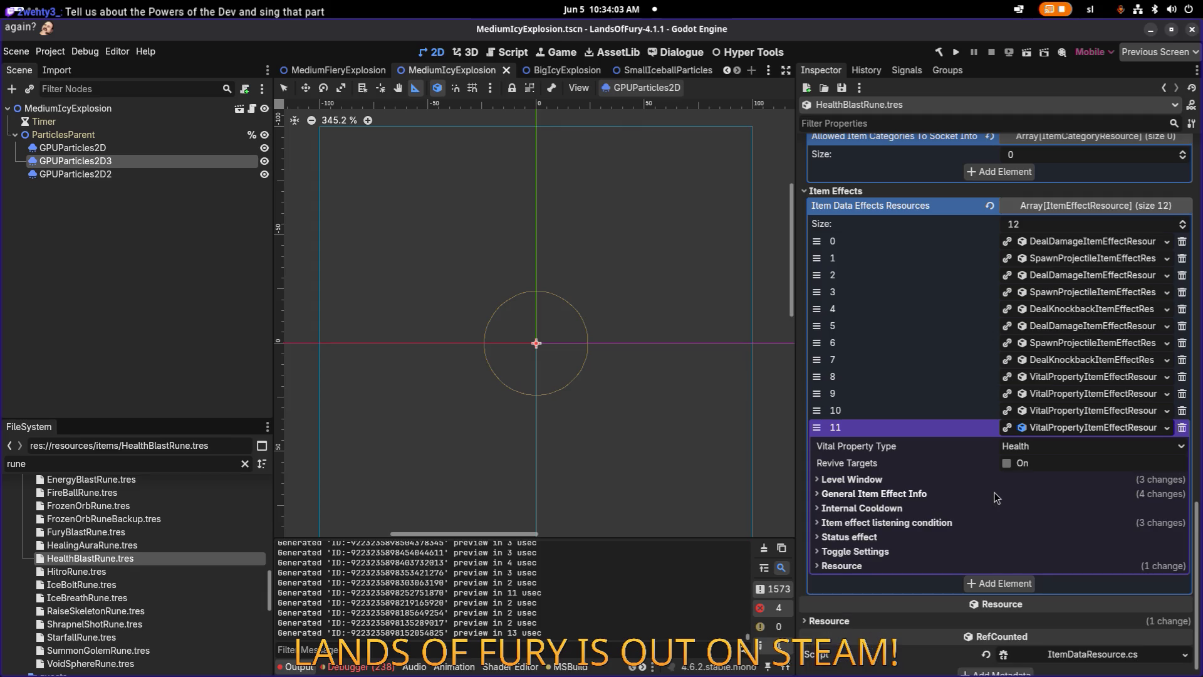
left_click(986, 480)
left_click(986, 480)
left_click(1113, 429)
left_click(1089, 539)
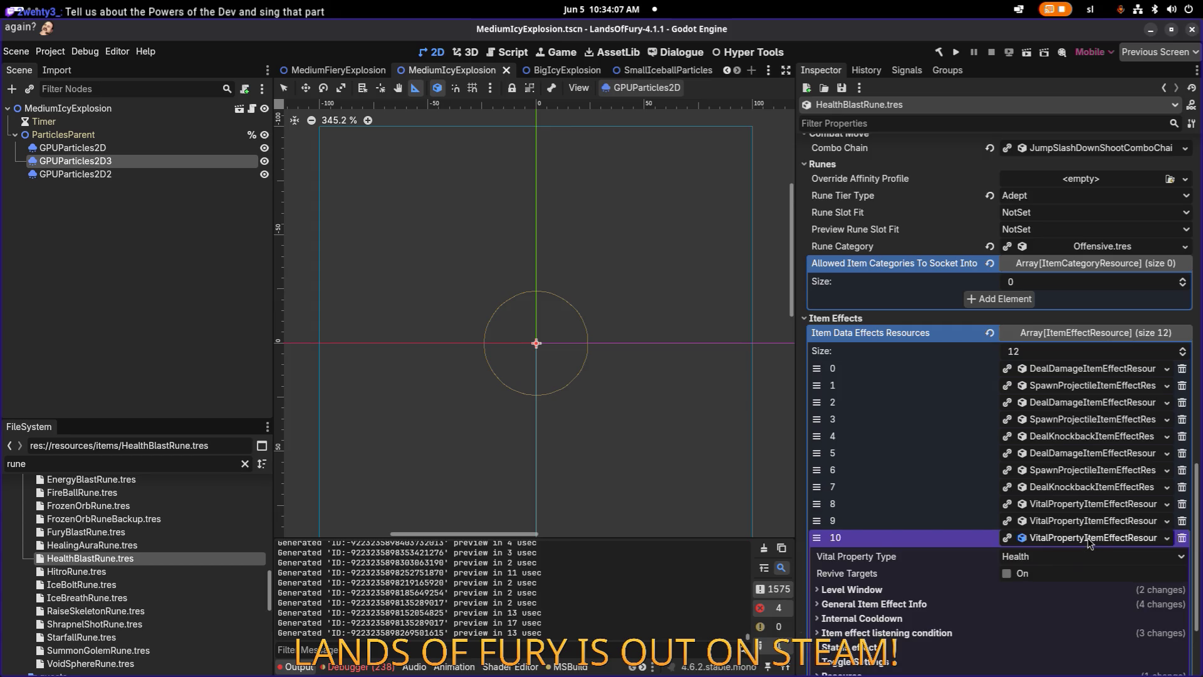
left_click(942, 588)
Delete one VitalProperty effect and the DealKnockback effect at element 7.
left_click(941, 588)
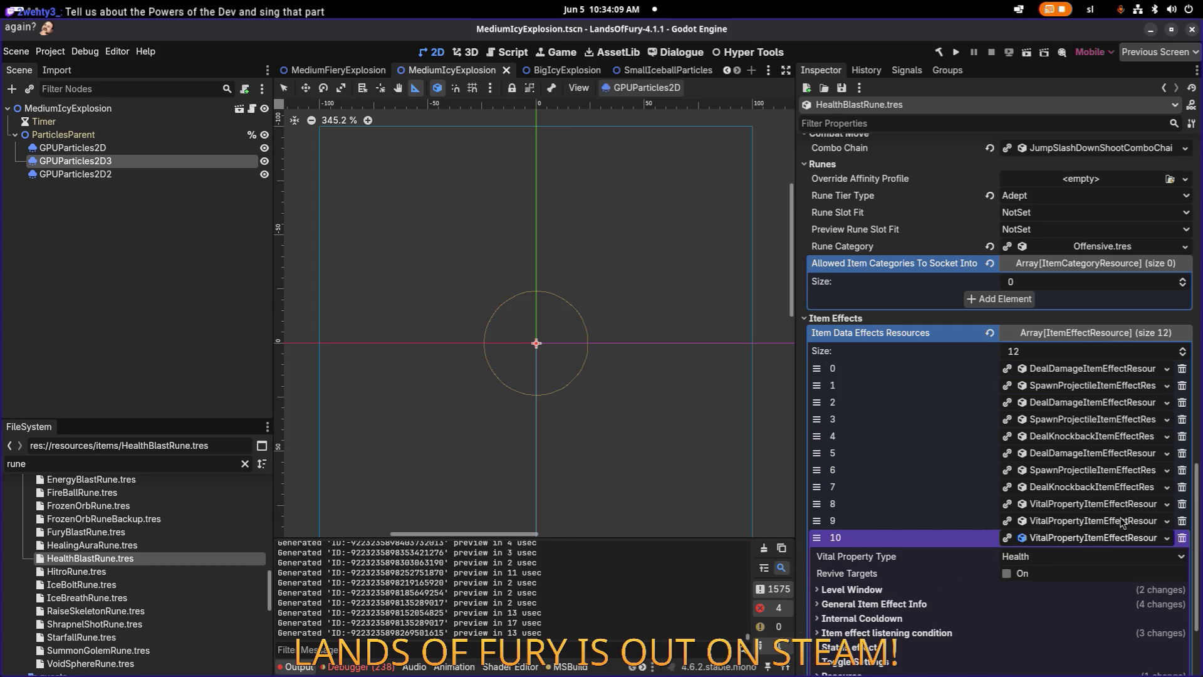
left_click(1182, 538)
left_click(1097, 538)
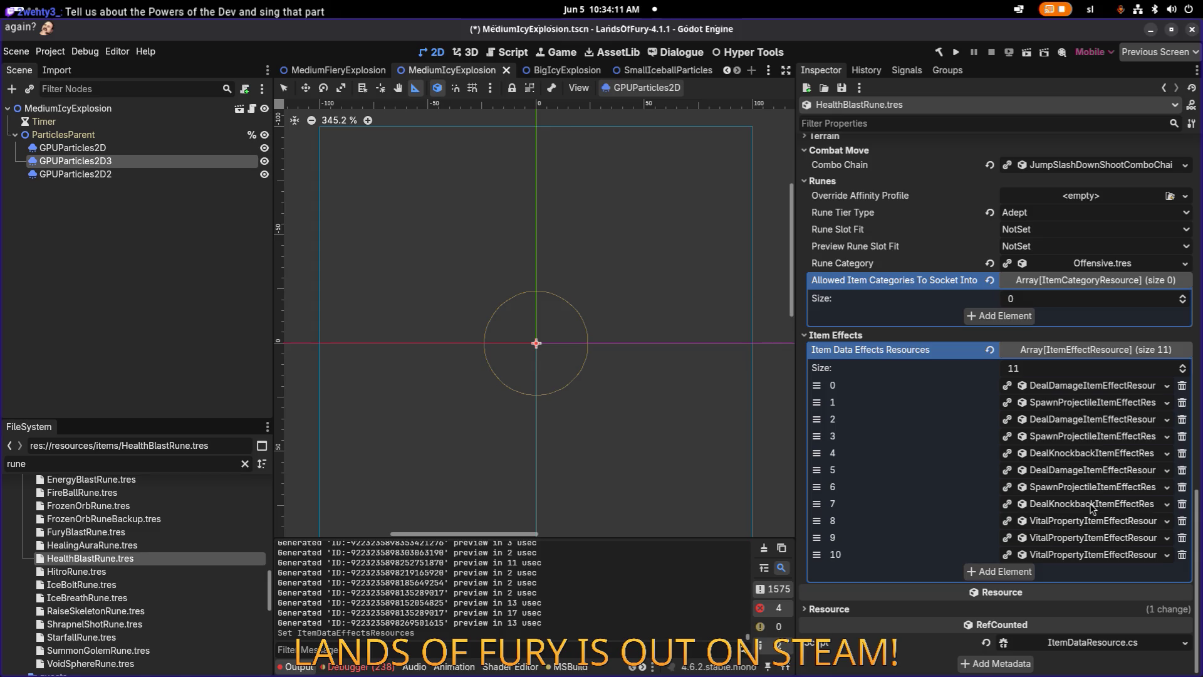
left_click(1093, 506)
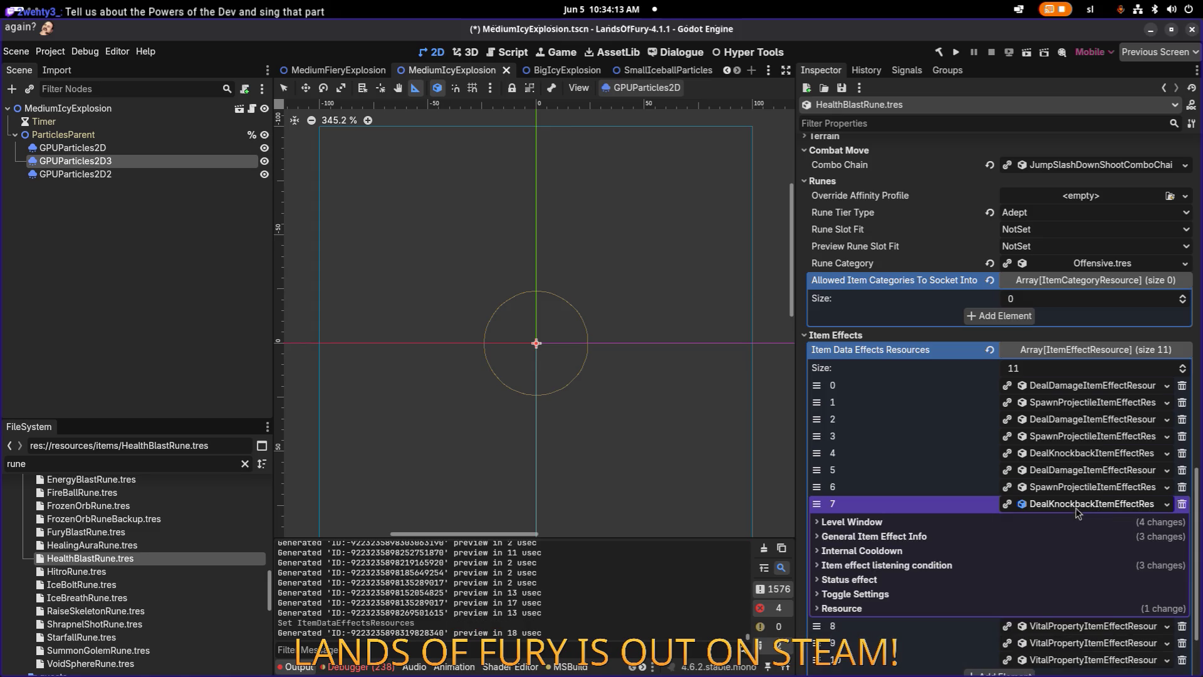
left_click(1182, 505)
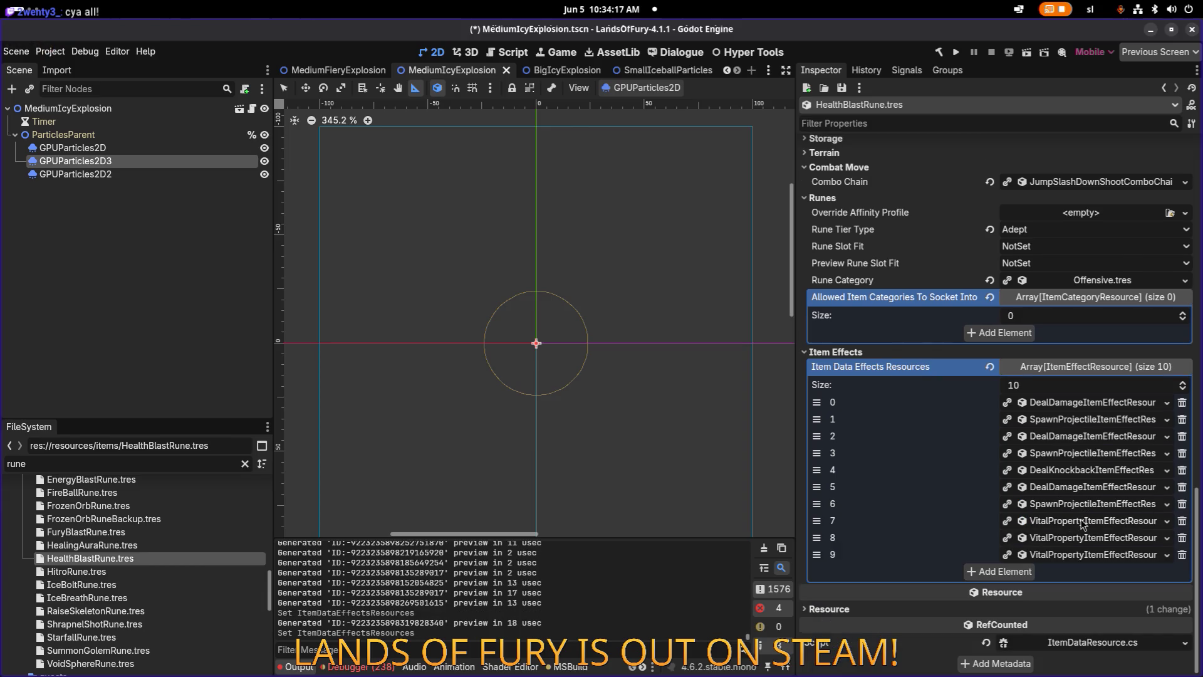
Check element 6's settings and delete that SpawnProjectile effect.
left_click(1084, 505)
scroll(964, 562, "down", 15)
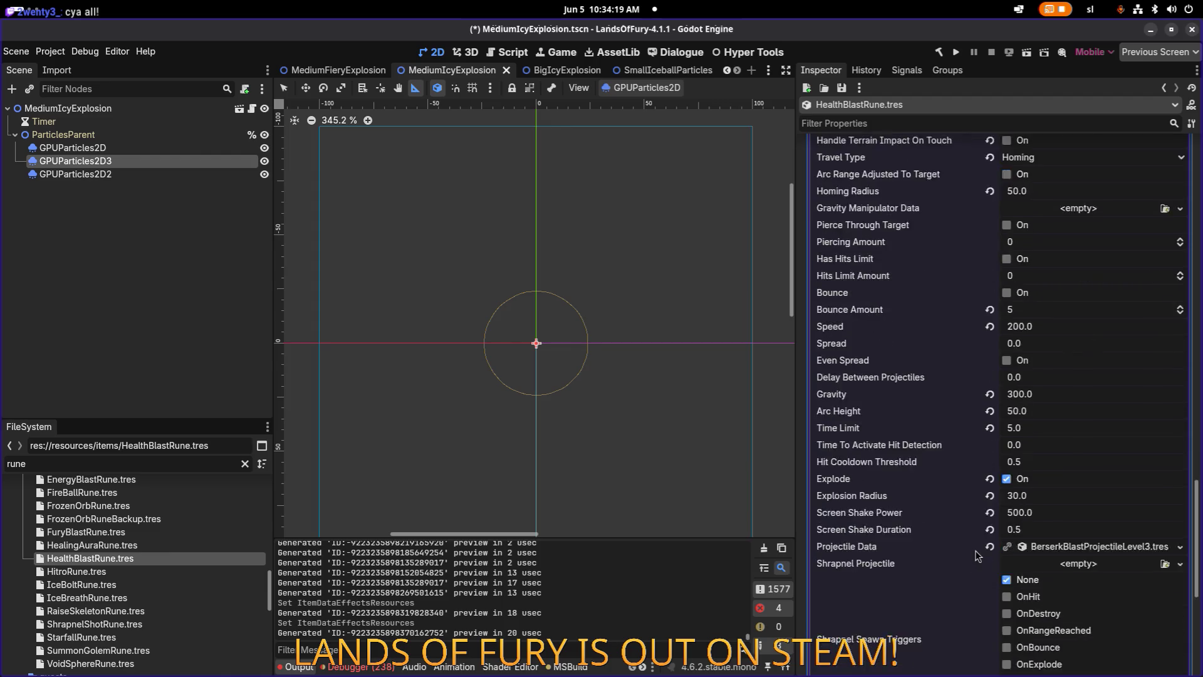
left_click(992, 420)
left_click(991, 420)
scroll(992, 423, "up", 12)
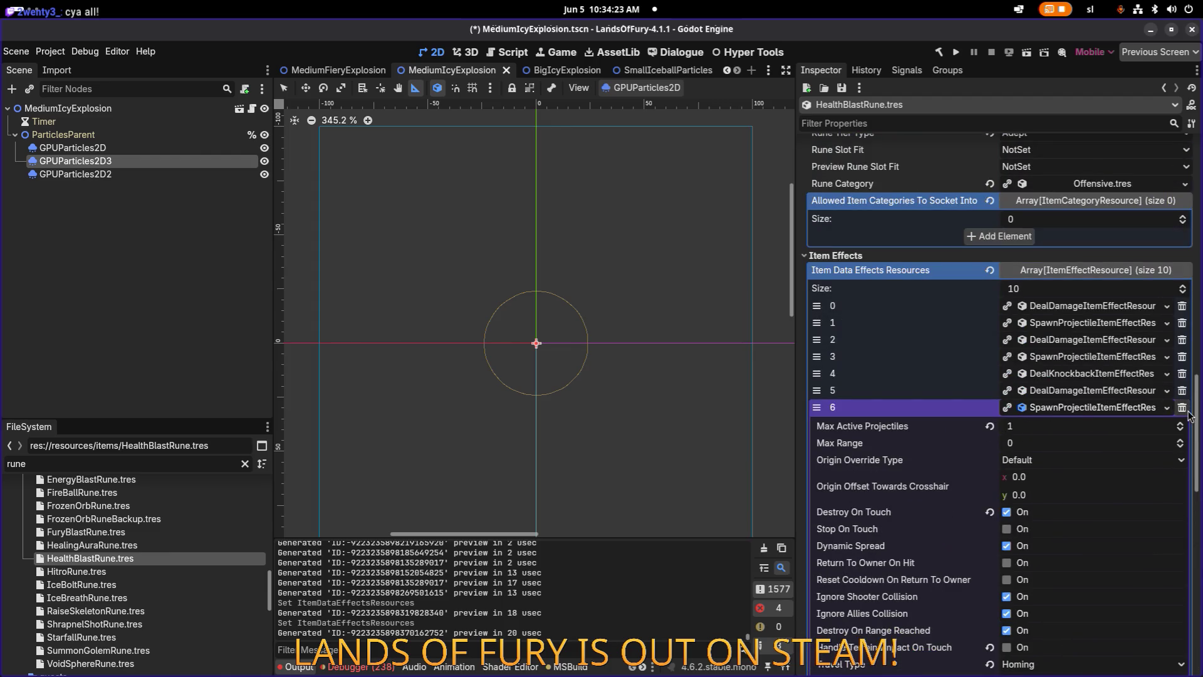
left_click(1182, 407)
Delete the DealDamage effect at element 5 and the DealKnockback at element 4, leaving seven.
left_click(1082, 390)
left_click(976, 427)
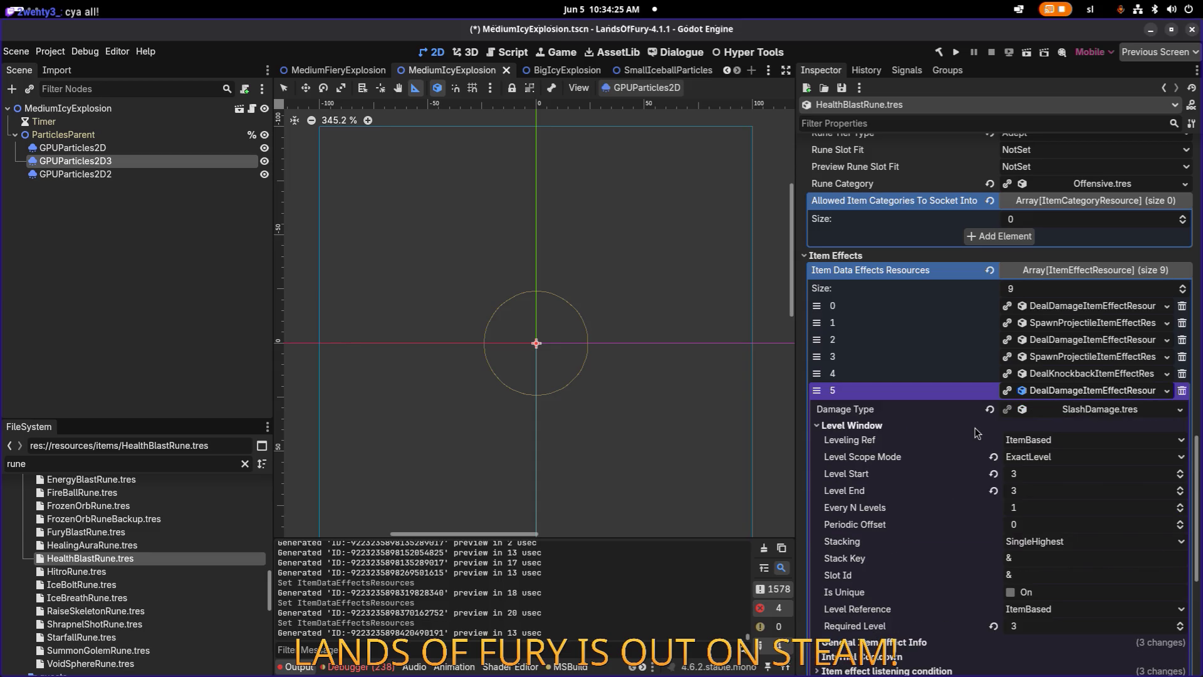
left_click(976, 428)
left_click(1182, 391)
left_click(1069, 394)
left_click(1070, 395)
left_click(1069, 401)
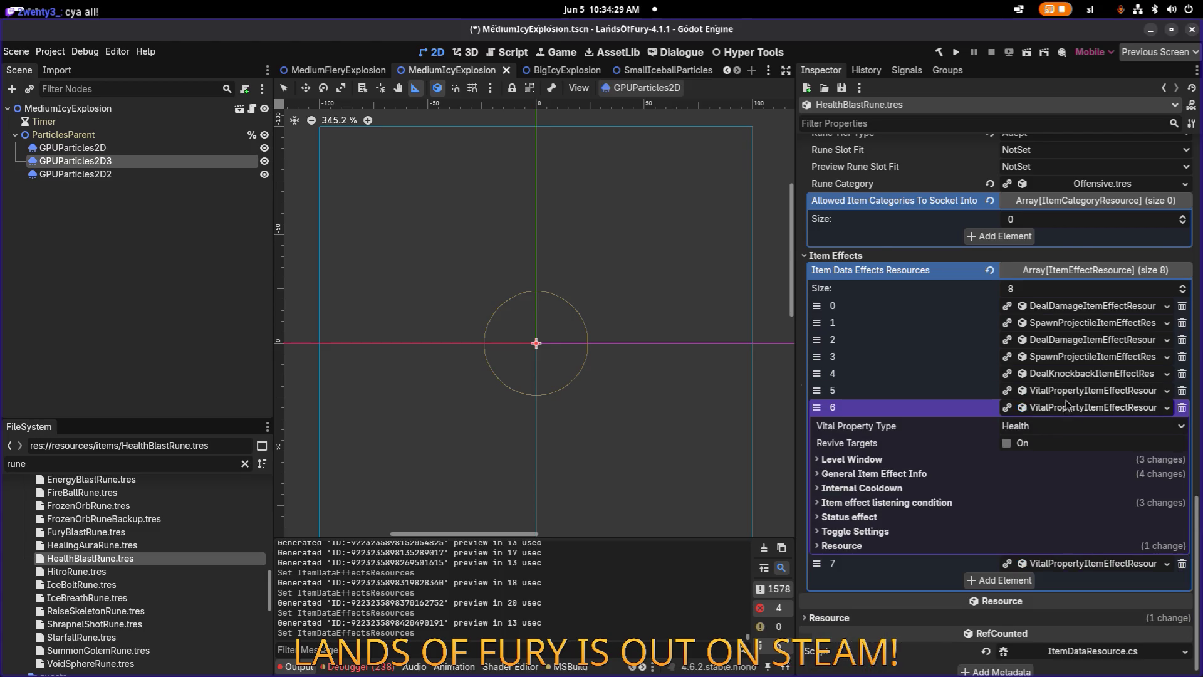
left_click(1071, 408)
left_click(1182, 504)
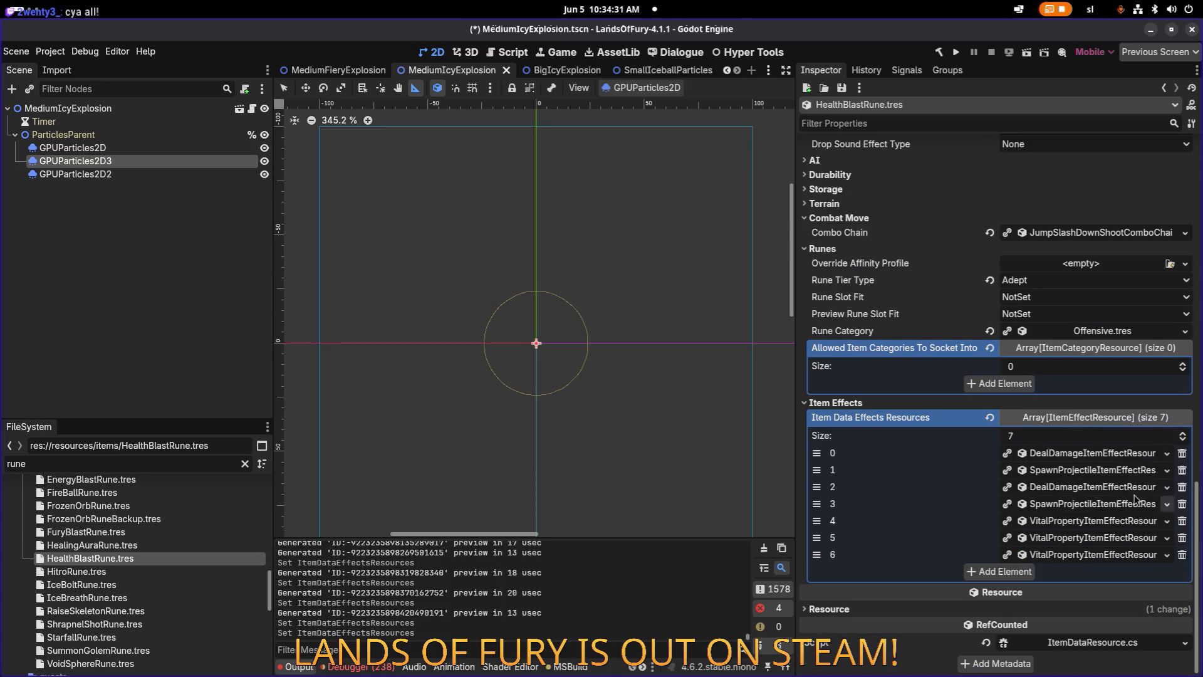
left_click(1091, 505)
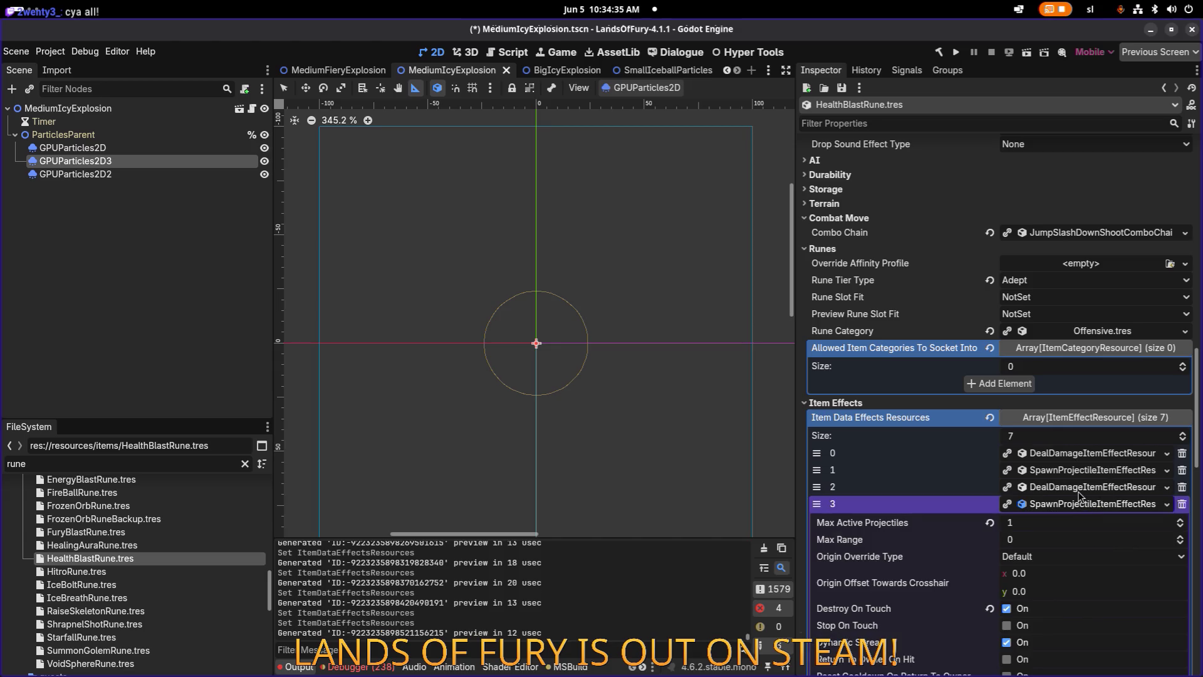
Set element 0's DealDamage Max Amount to 15 in General Item Effect Info.
scroll(1084, 501, "down", 3)
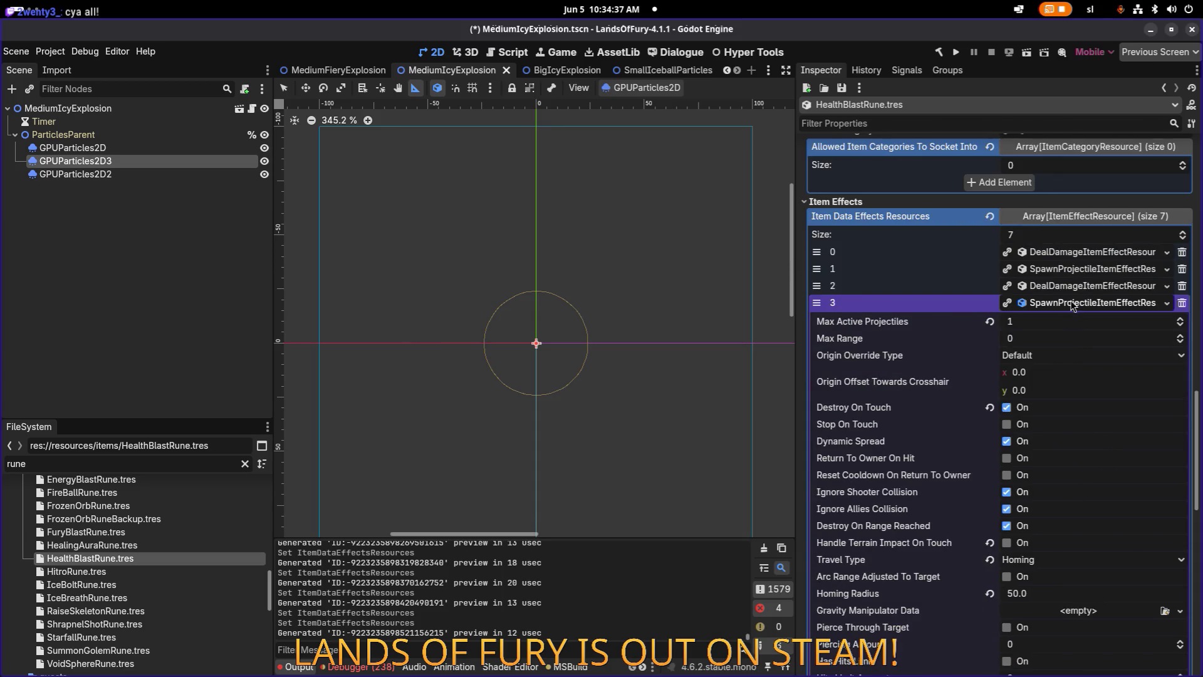
left_click(1073, 306)
left_click(1078, 457)
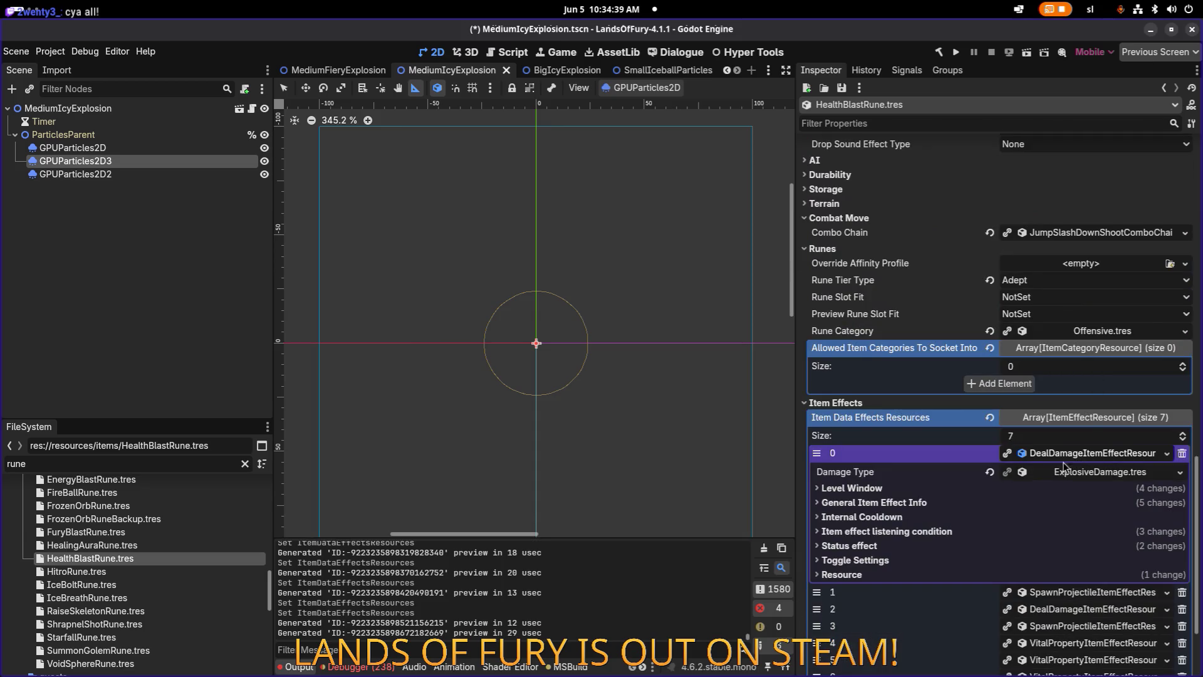
left_click(966, 490)
scroll(953, 491, "down", 2)
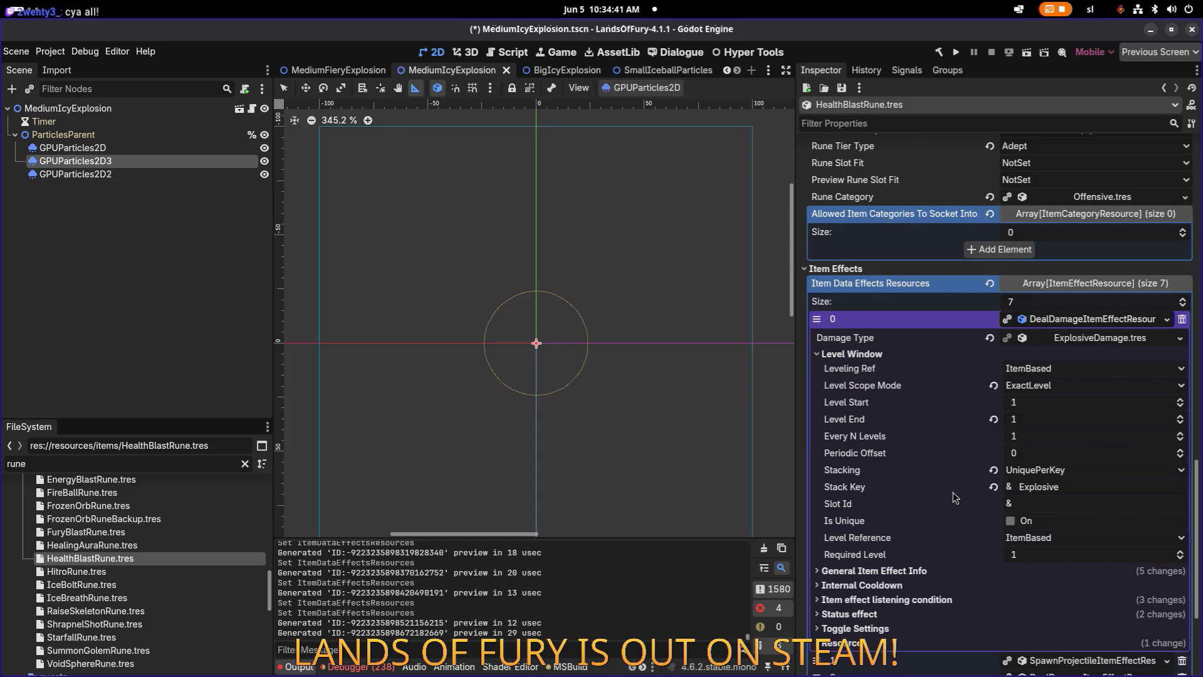
left_click(957, 570)
scroll(960, 564, "down", 3)
left_click(1069, 435)
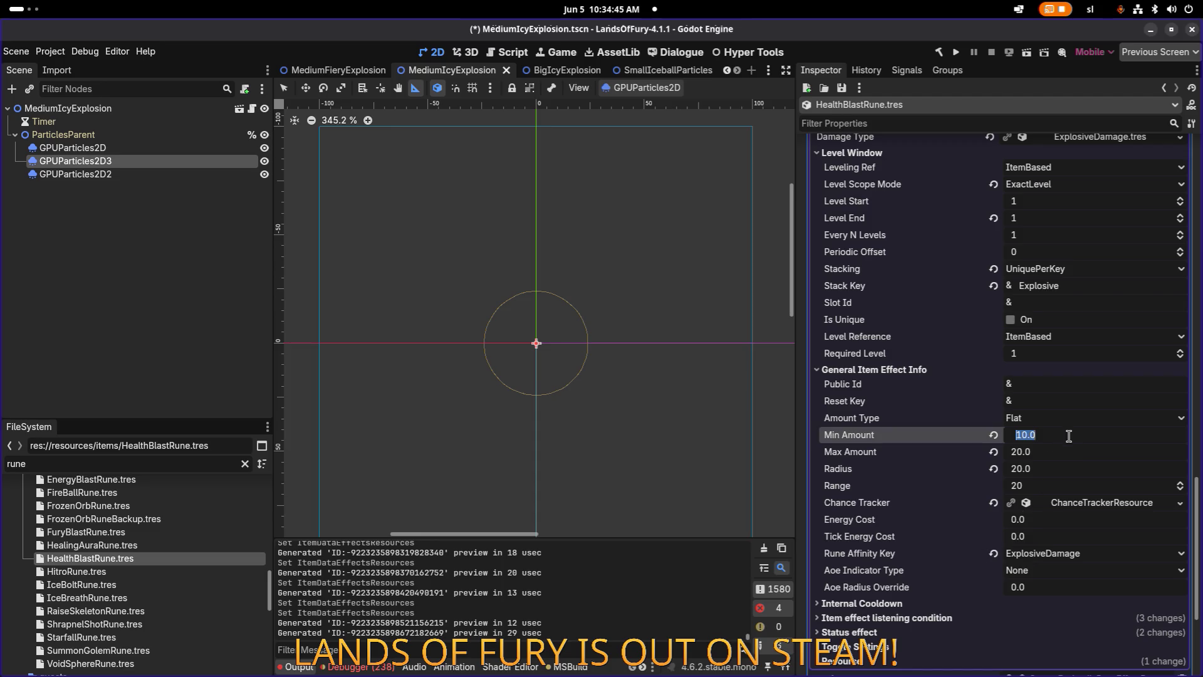
left_click(1088, 446)
type("15")
key("Return")
Inspect element 1's SpawnProjectile settings, including its Level Window, then collapse it.
scroll(1062, 314, "up", 3)
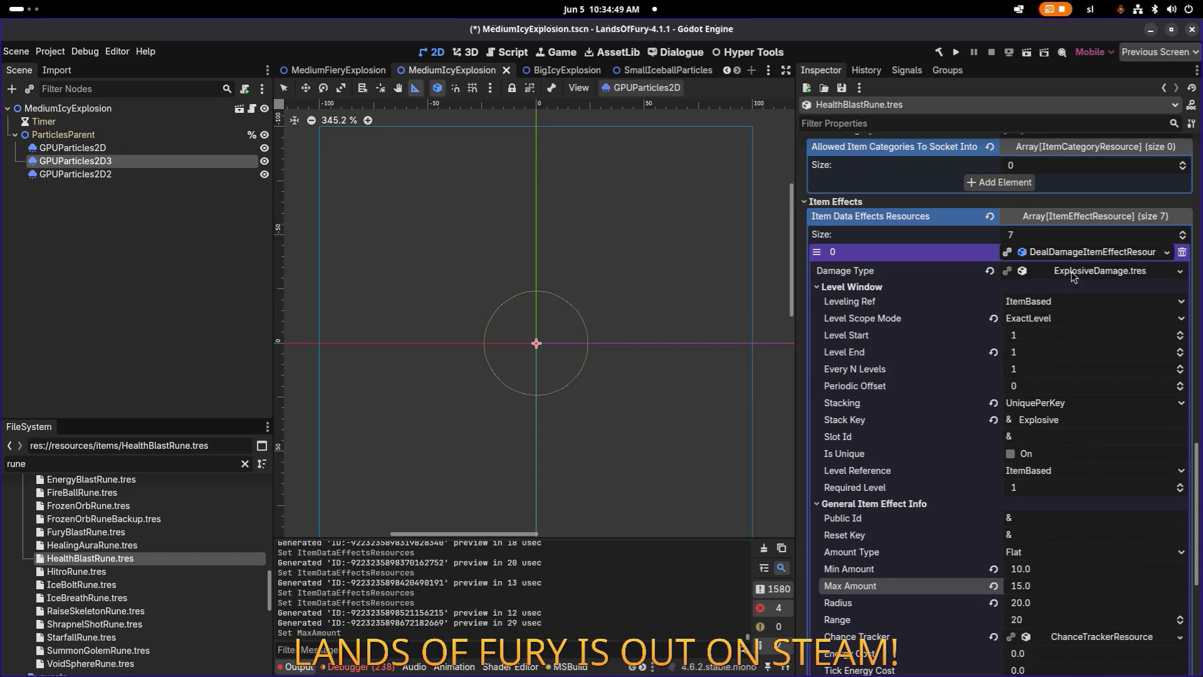
left_click(1089, 254)
left_click(1064, 474)
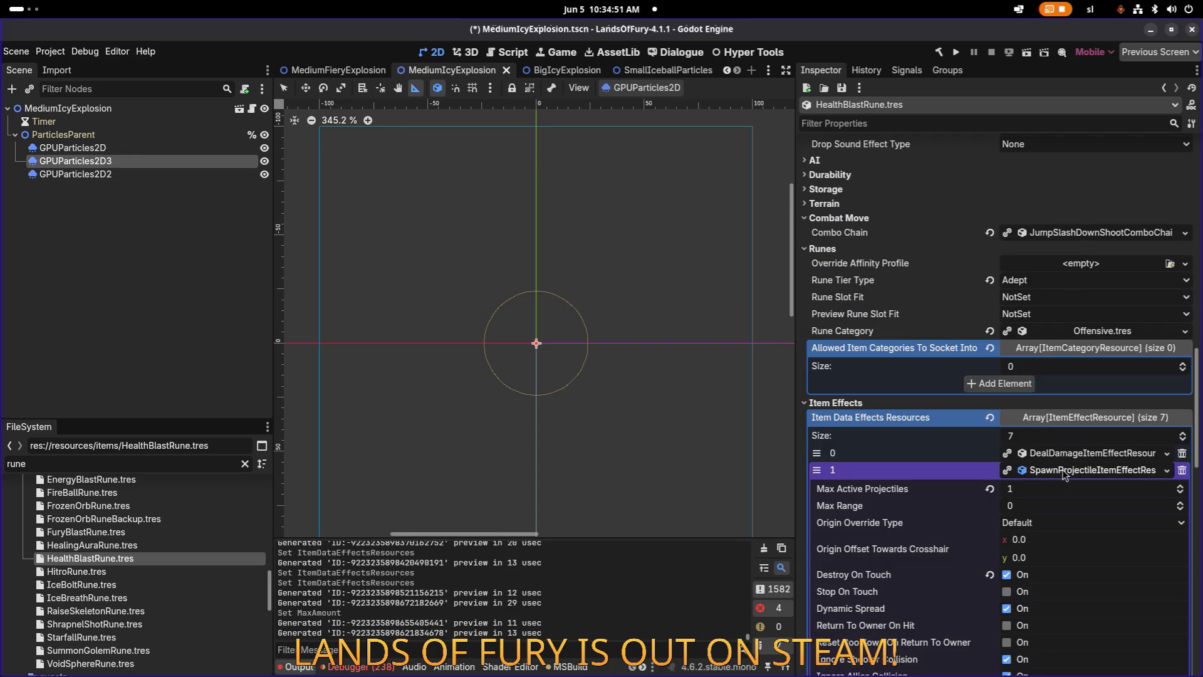
scroll(1063, 475, "down", 2)
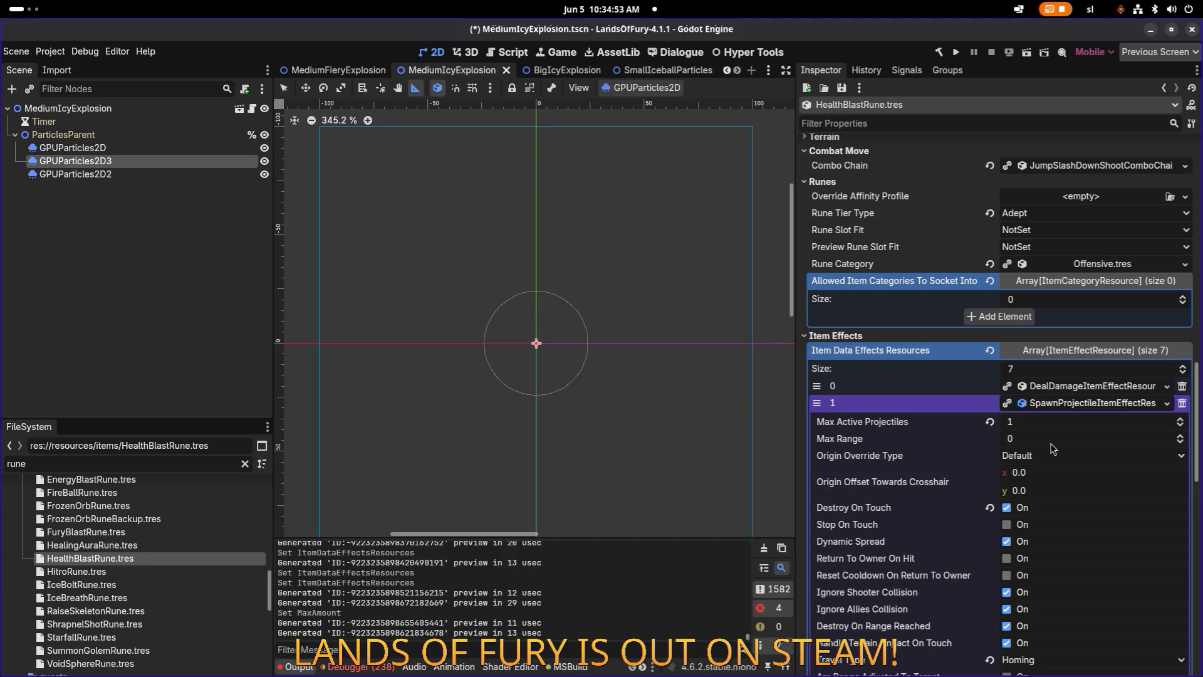
scroll(1053, 448, "down", 10)
scroll(1065, 351, "up", 7)
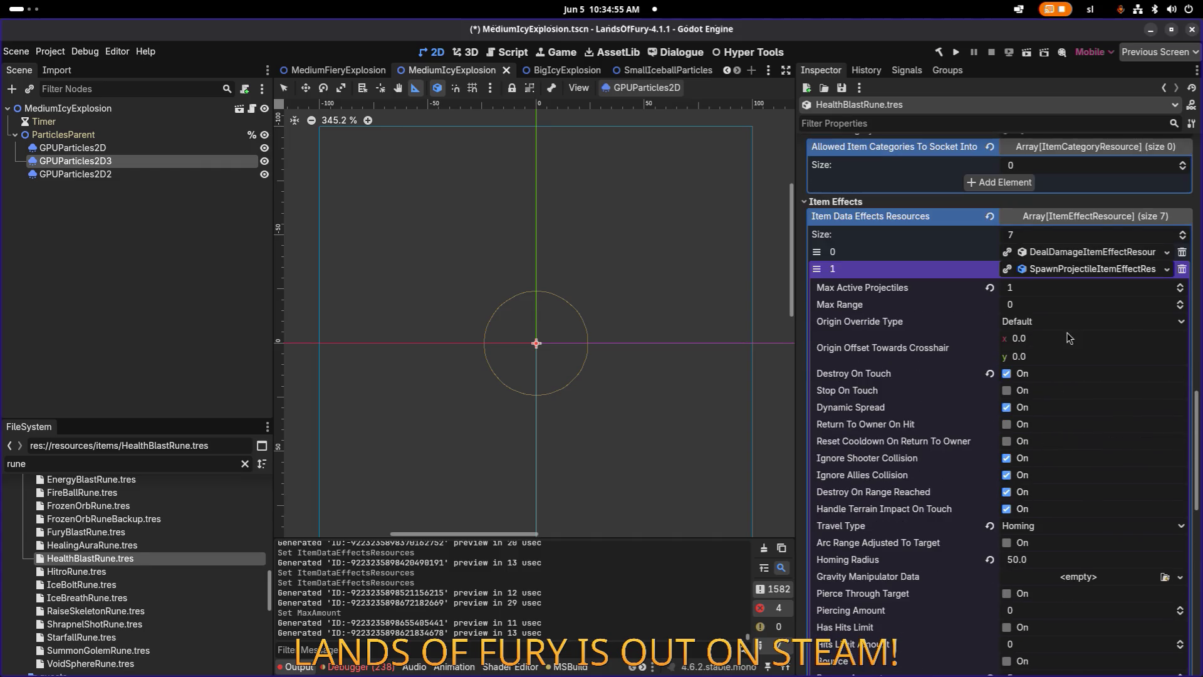
scroll(1048, 404, "down", 10)
scroll(992, 358, "up", 4)
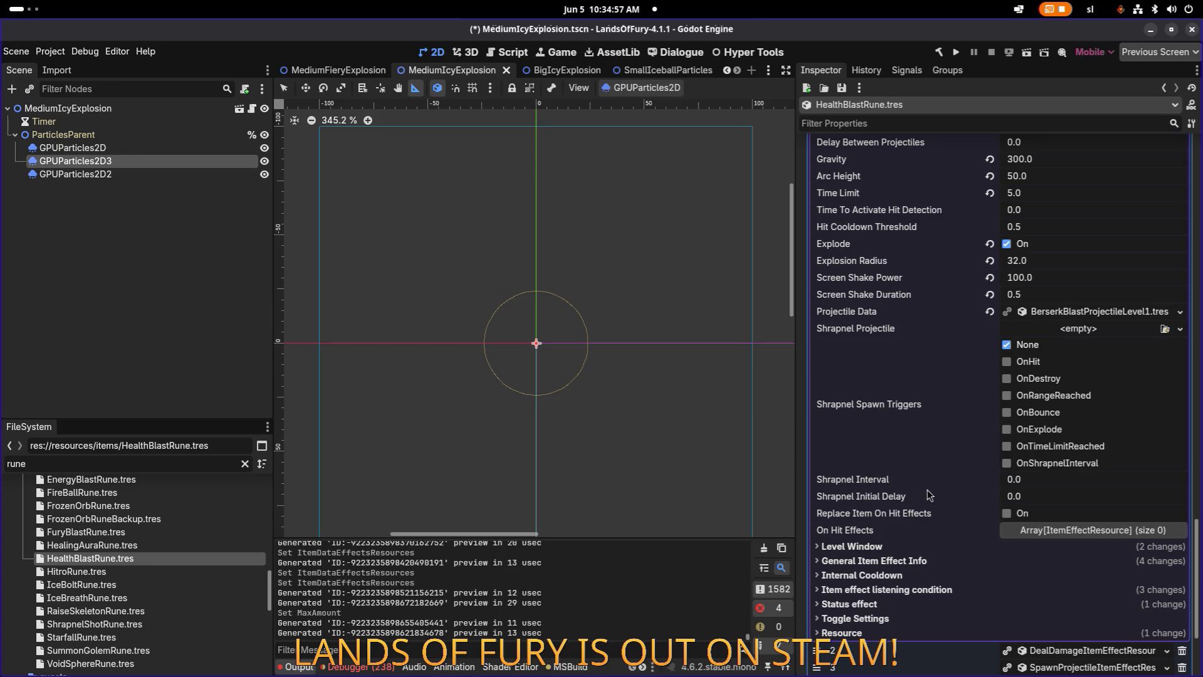
left_click(891, 547)
left_click(889, 547)
scroll(921, 514, "up", 15)
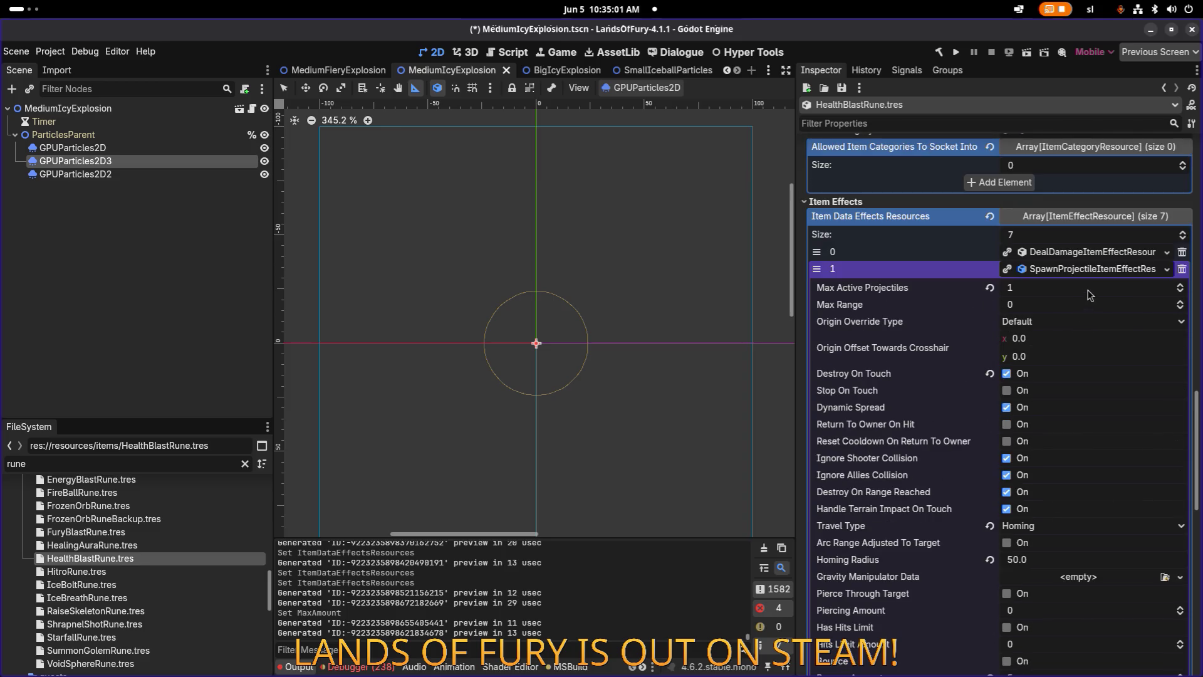
left_click(1093, 269)
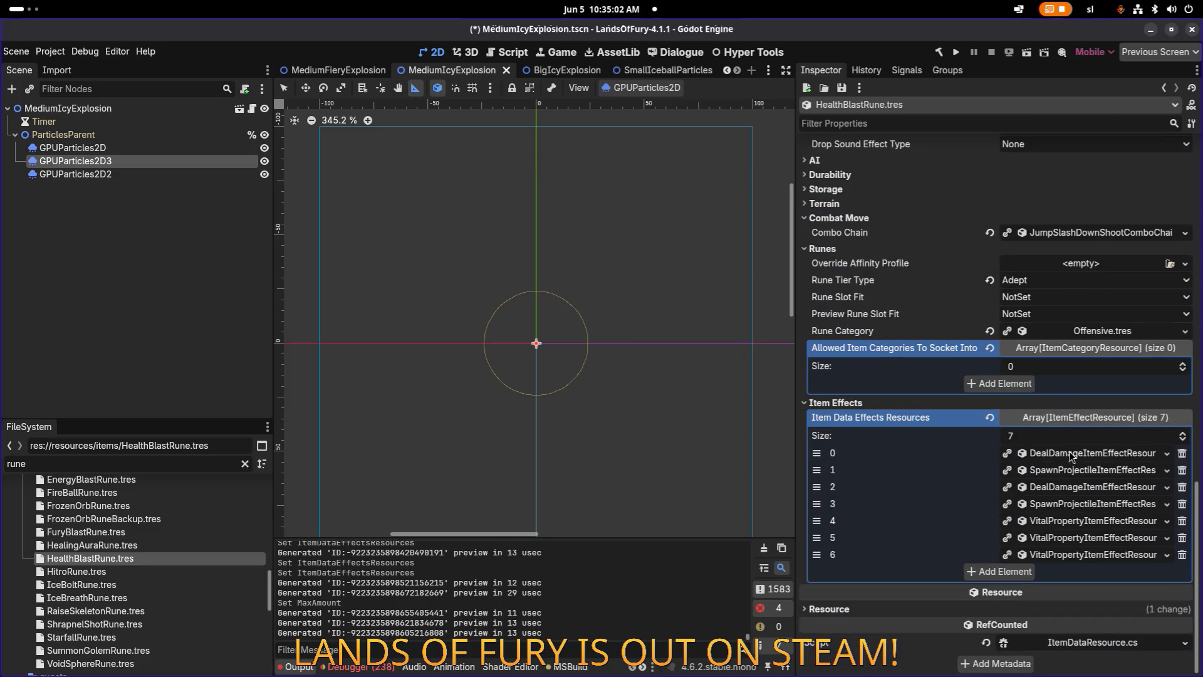
Give element 2's DealDamage effect Min Amount 15 and Max Amount 20.
left_click(1083, 487)
scroll(941, 453, "down", 4)
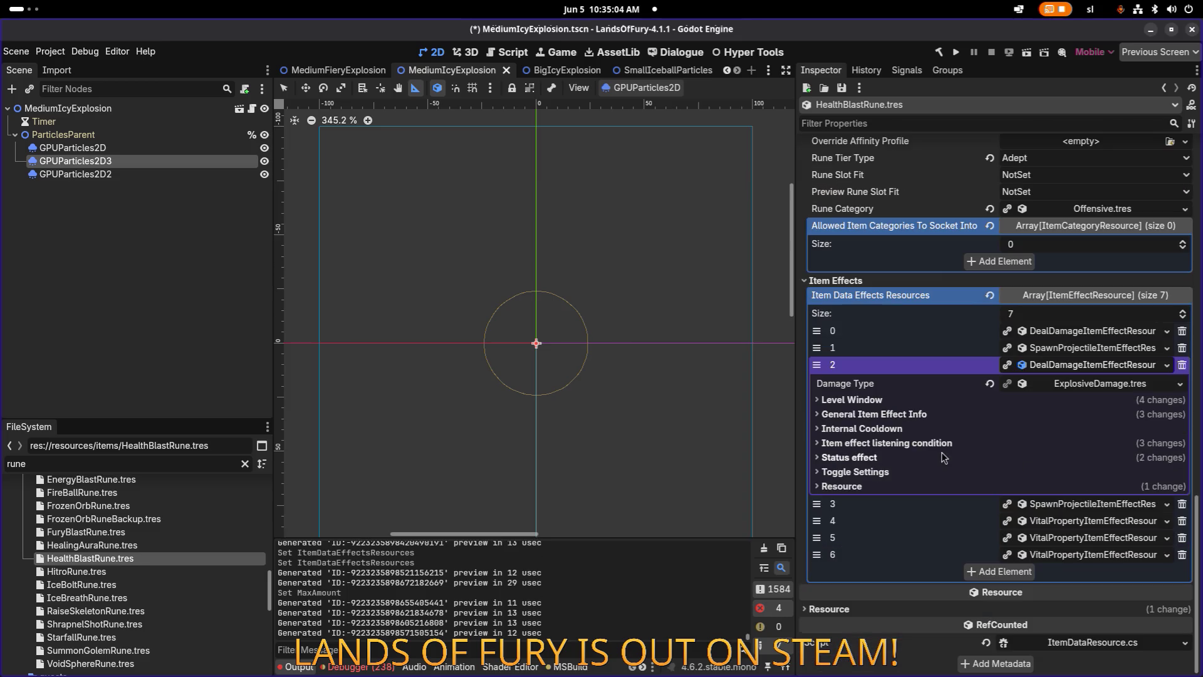
left_click(934, 413)
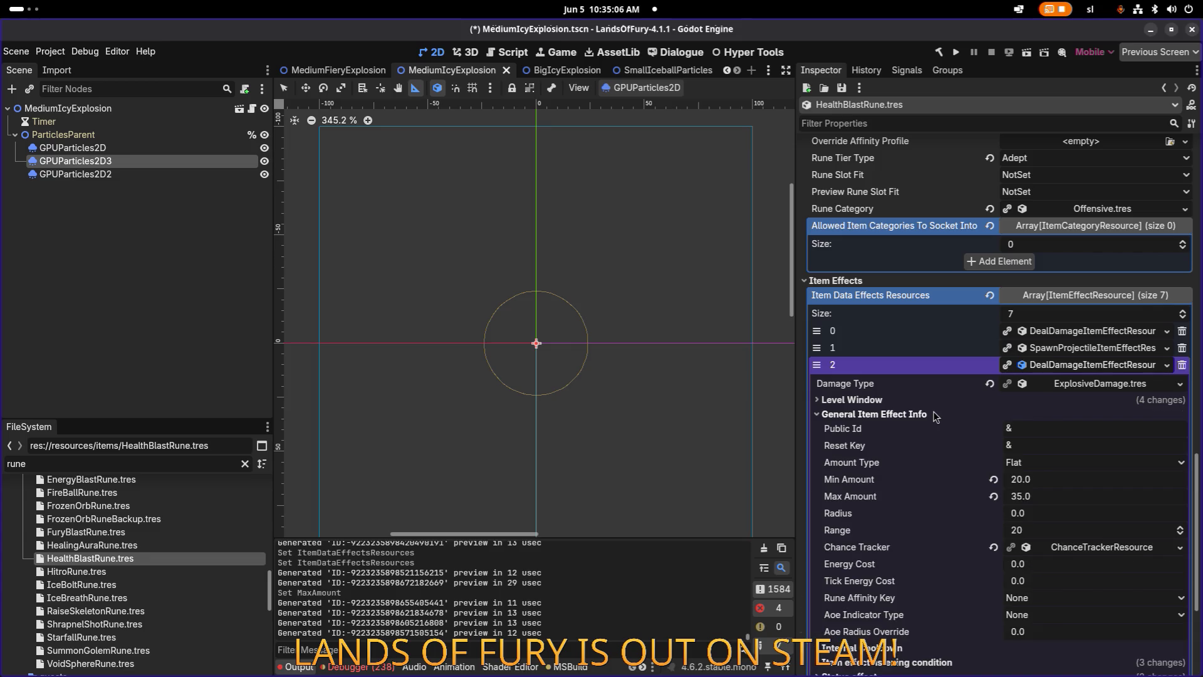
left_click(1080, 484)
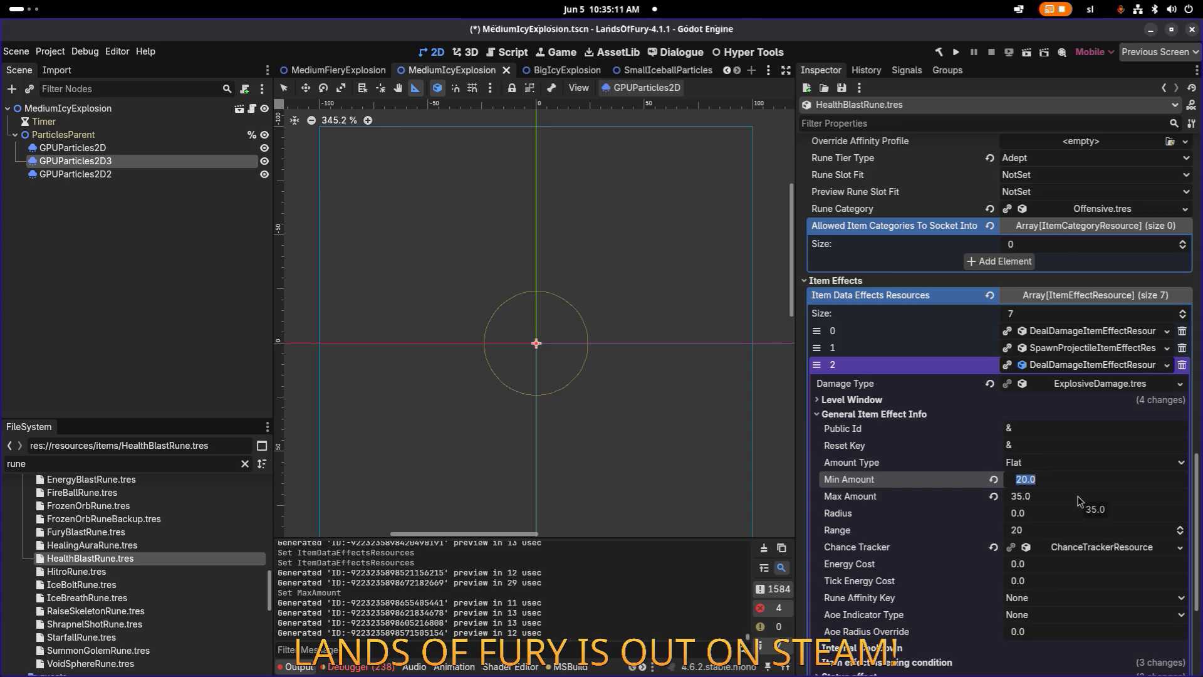
type("15")
key("Tab")
type("20")
key("Return")
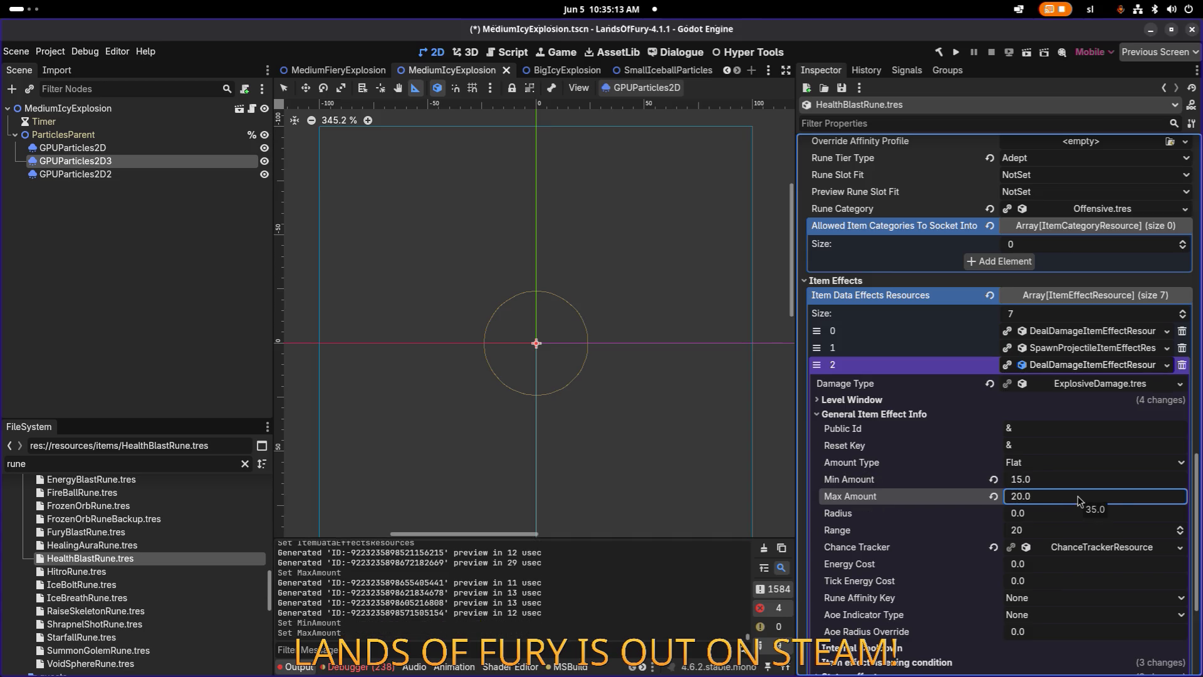
left_click(1097, 364)
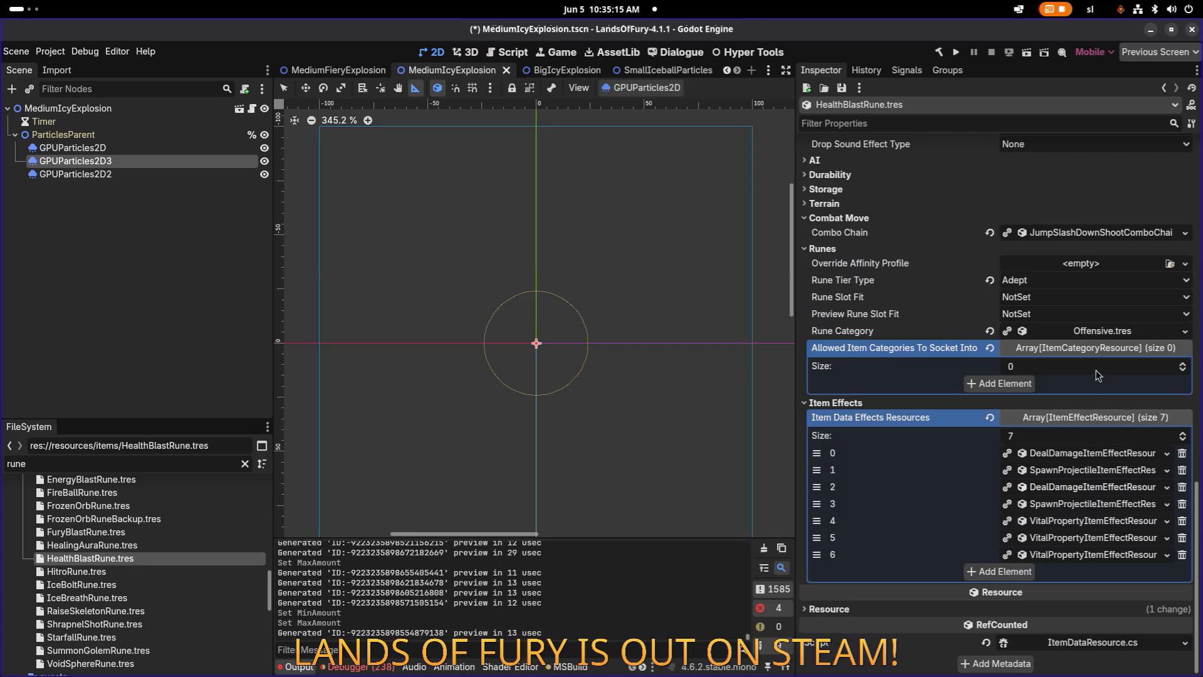
Review element 2's damage and element 3's projectile properties, then collapse the list.
left_click(1090, 504)
scroll(1091, 482, "down", 3)
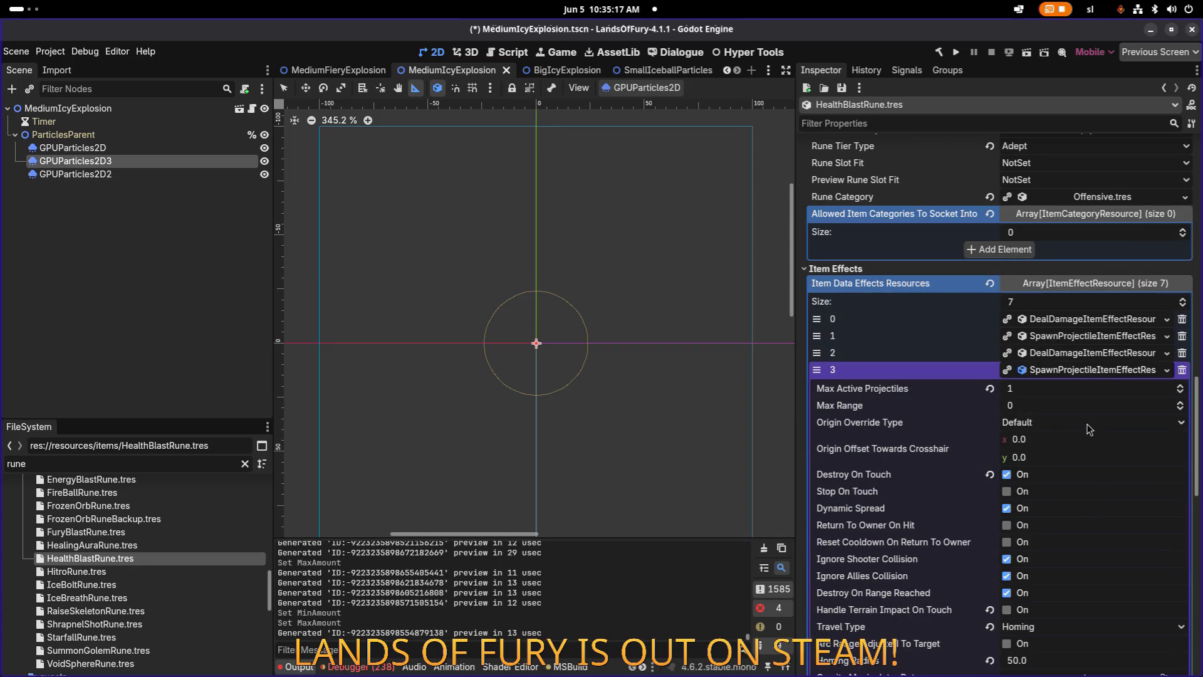
left_click(1087, 354)
left_click(926, 389)
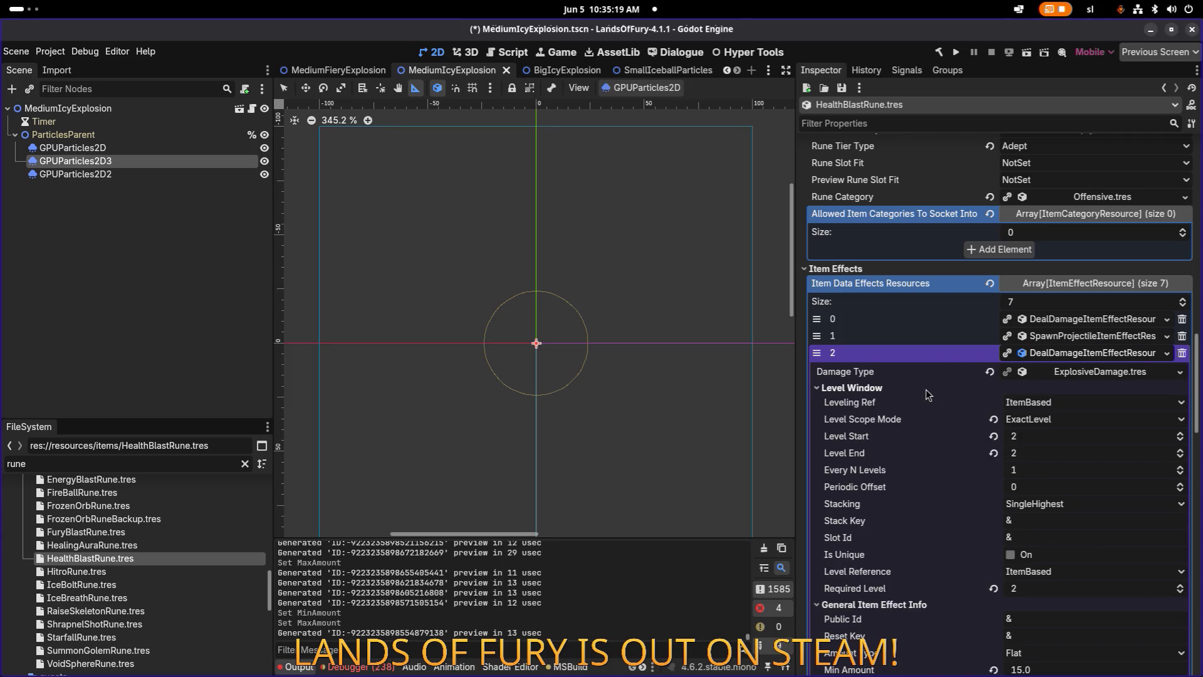
left_click(926, 389)
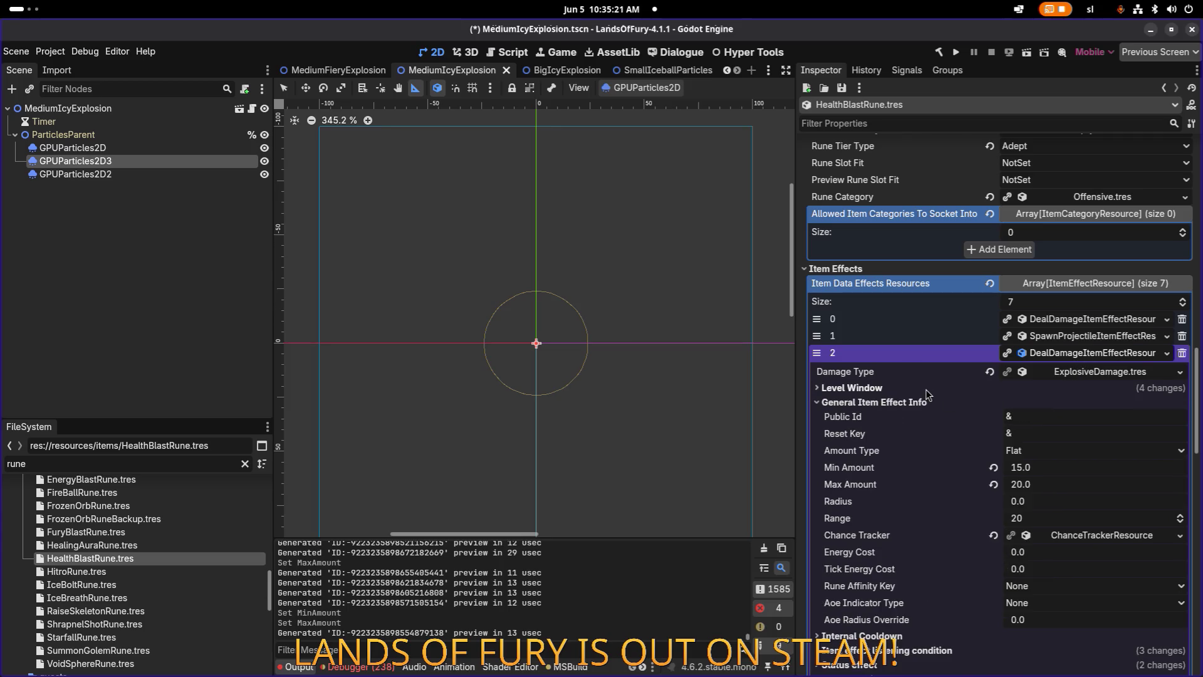
left_click(1059, 353)
left_click(1060, 369)
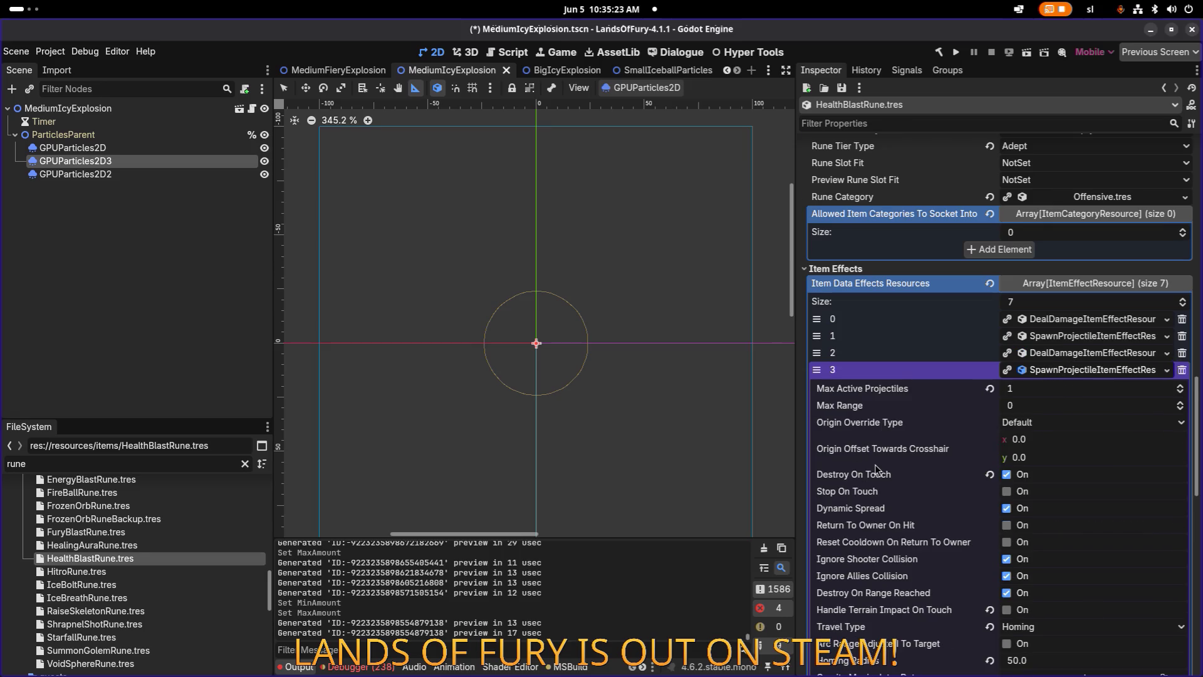
scroll(894, 461, "down", 12)
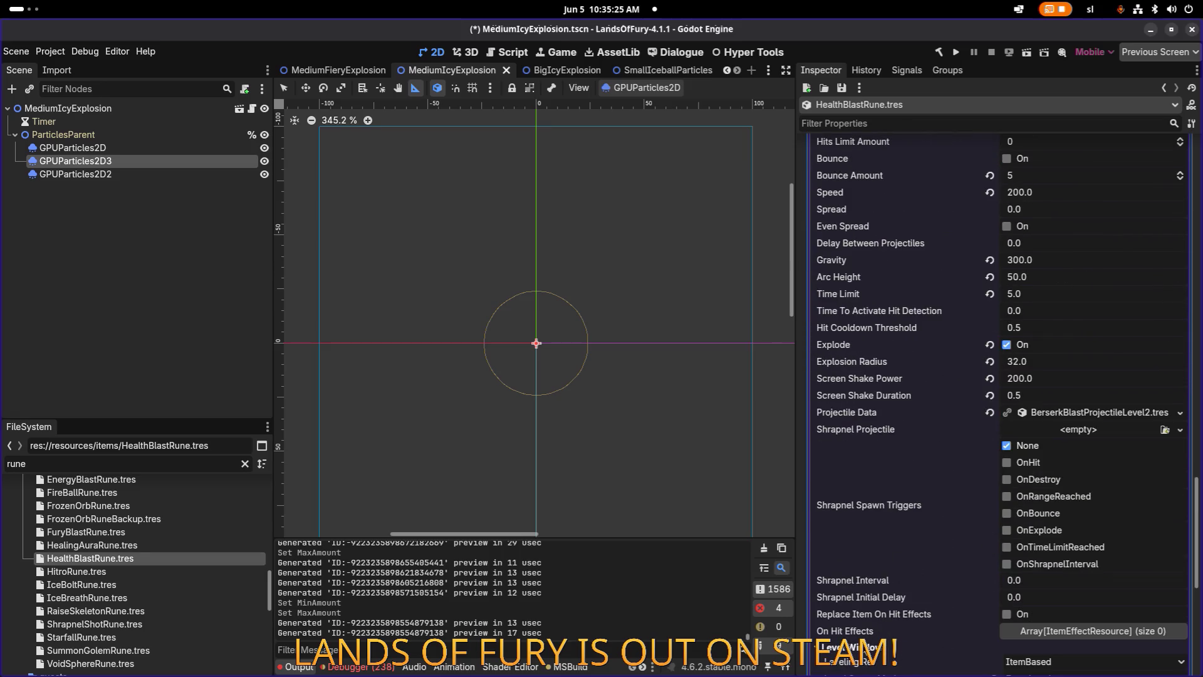
left_click(867, 647)
scroll(887, 593, "down", 4)
scroll(890, 558, "up", 12)
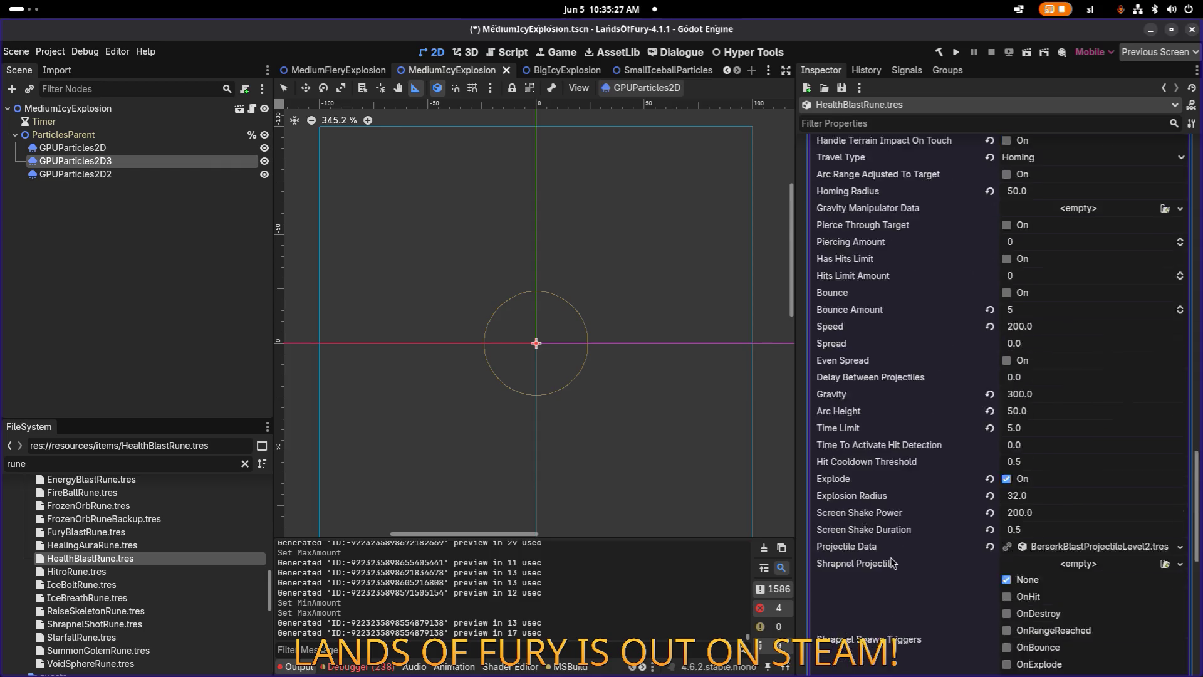
left_click(1065, 244)
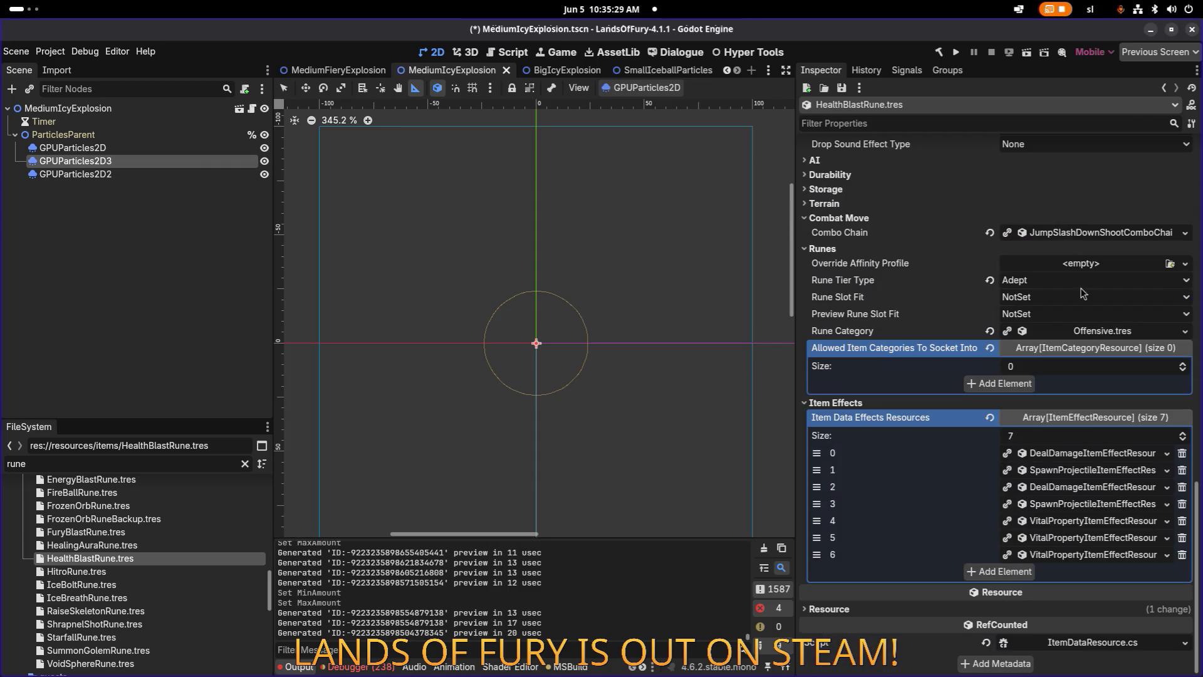
left_click(1073, 524)
Look over element 4's Level Window, General Item Effect Info and chance tracker settings.
scroll(1090, 485, "down", 3)
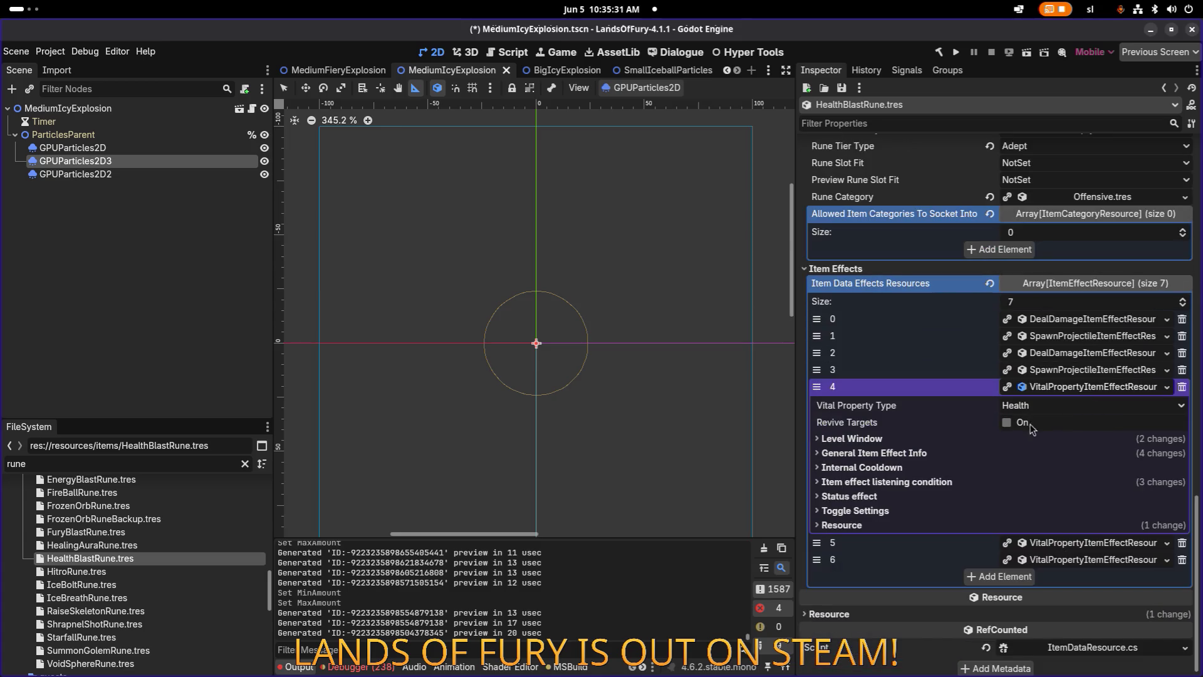
left_click(930, 439)
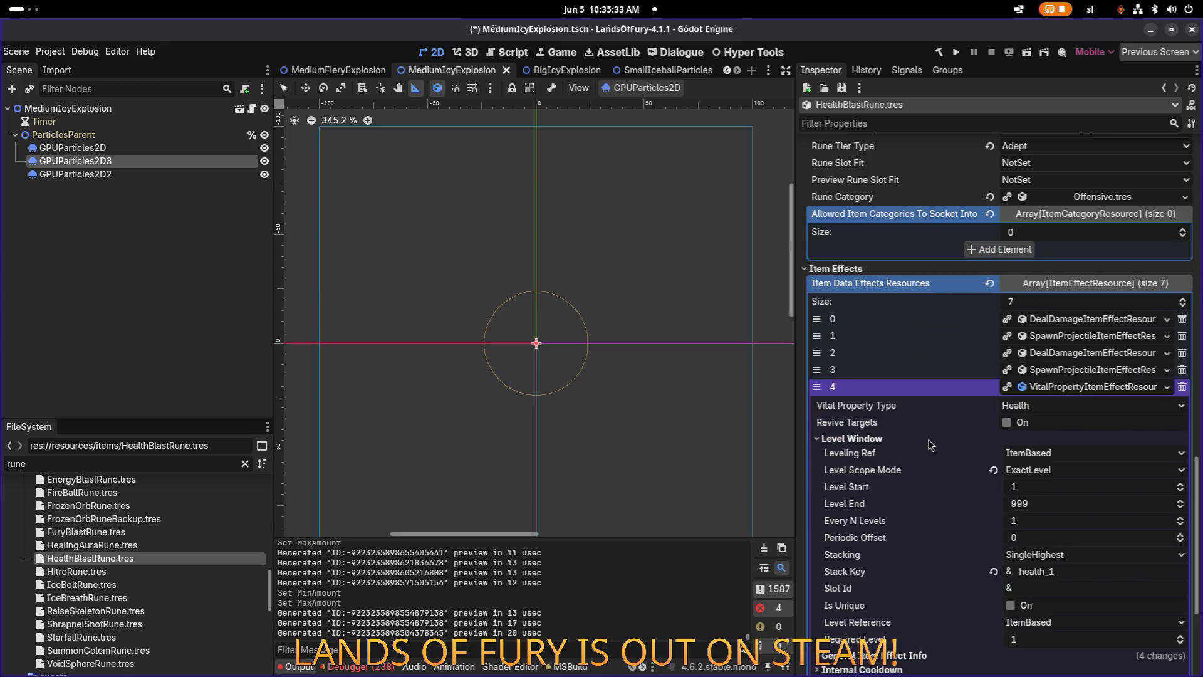
left_click(928, 438)
left_click(928, 439)
left_click(928, 438)
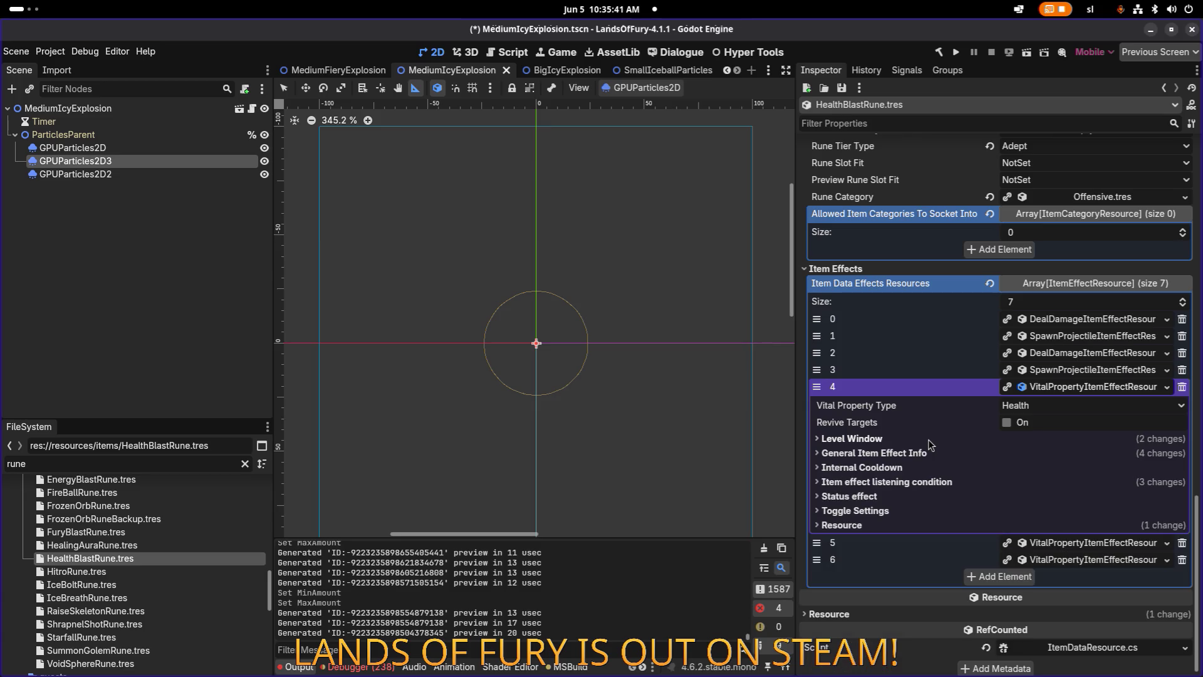
left_click(894, 453)
scroll(928, 476, "down", 3)
scroll(928, 476, "up", 1)
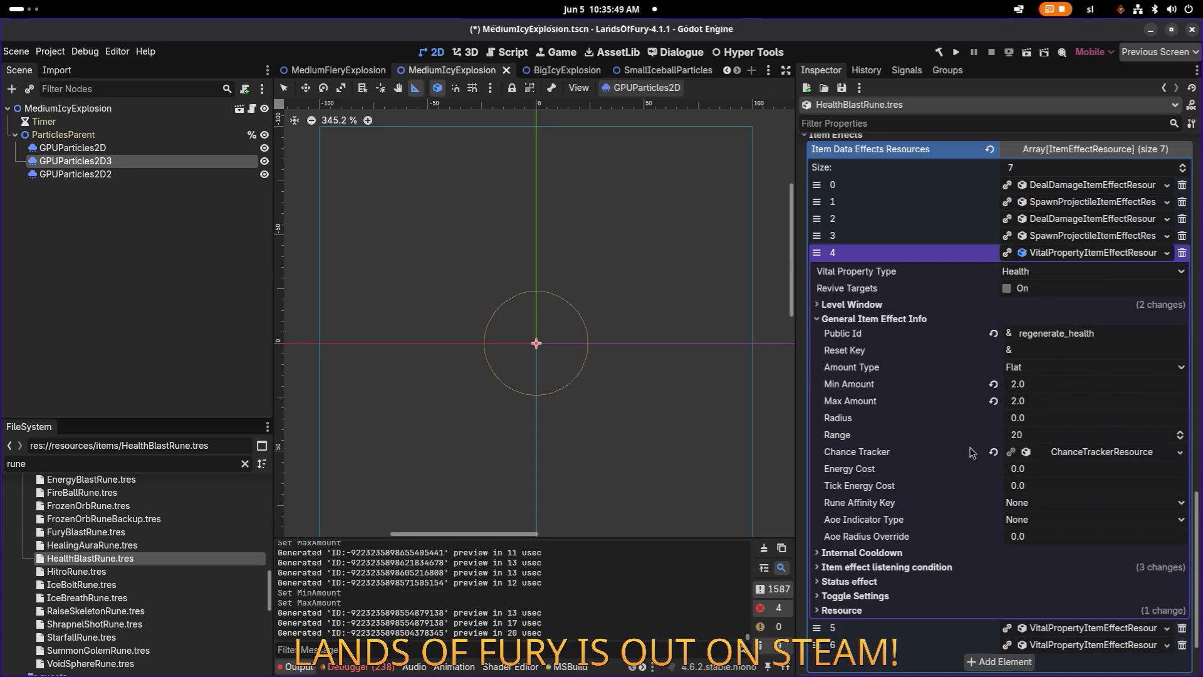
left_click(1092, 456)
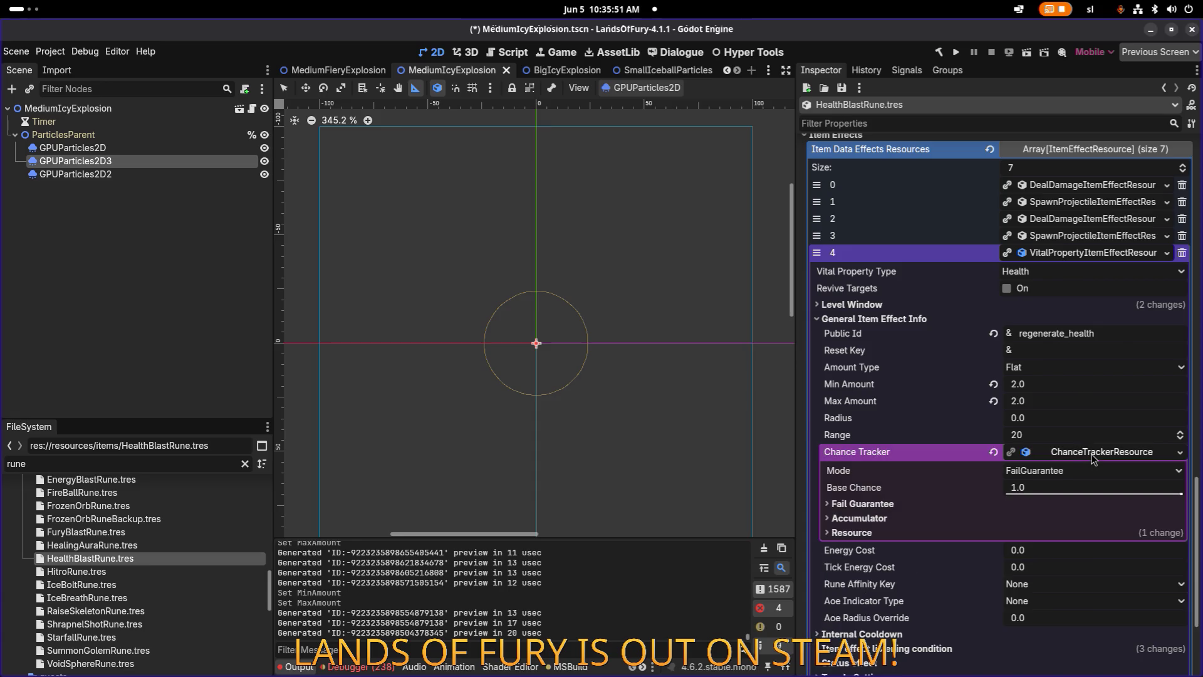
left_click(1092, 456)
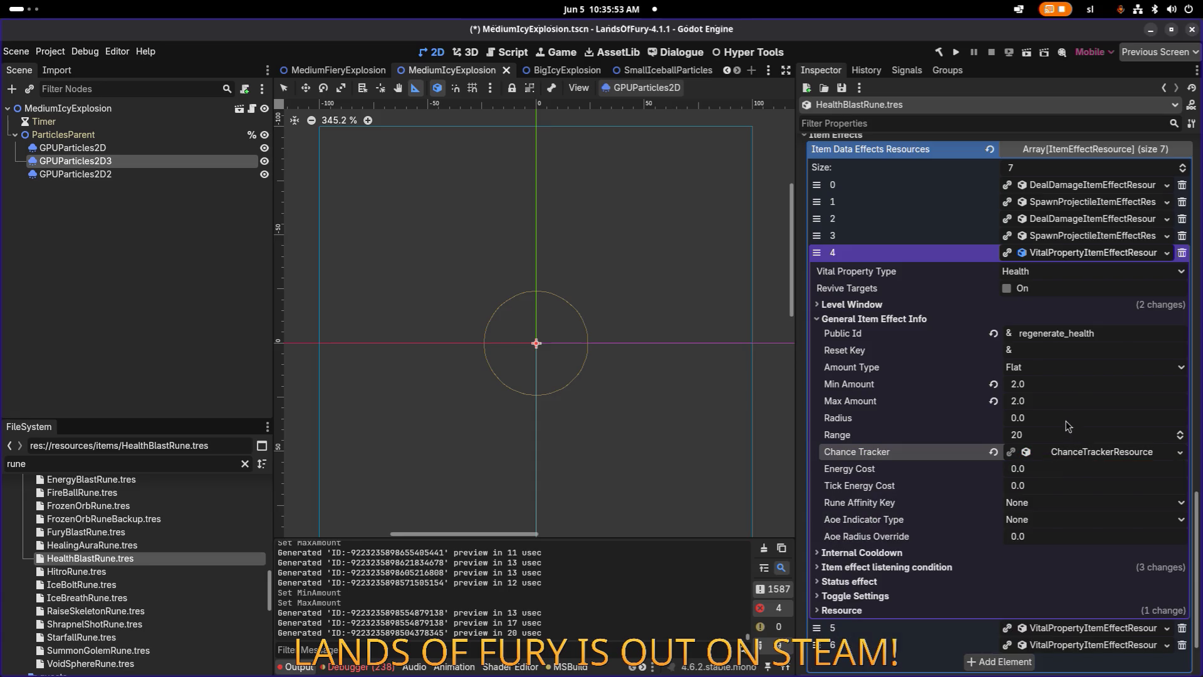
Set element 4's Max Amount to 5.0 and save with Ctrl+S.
left_click(1059, 383)
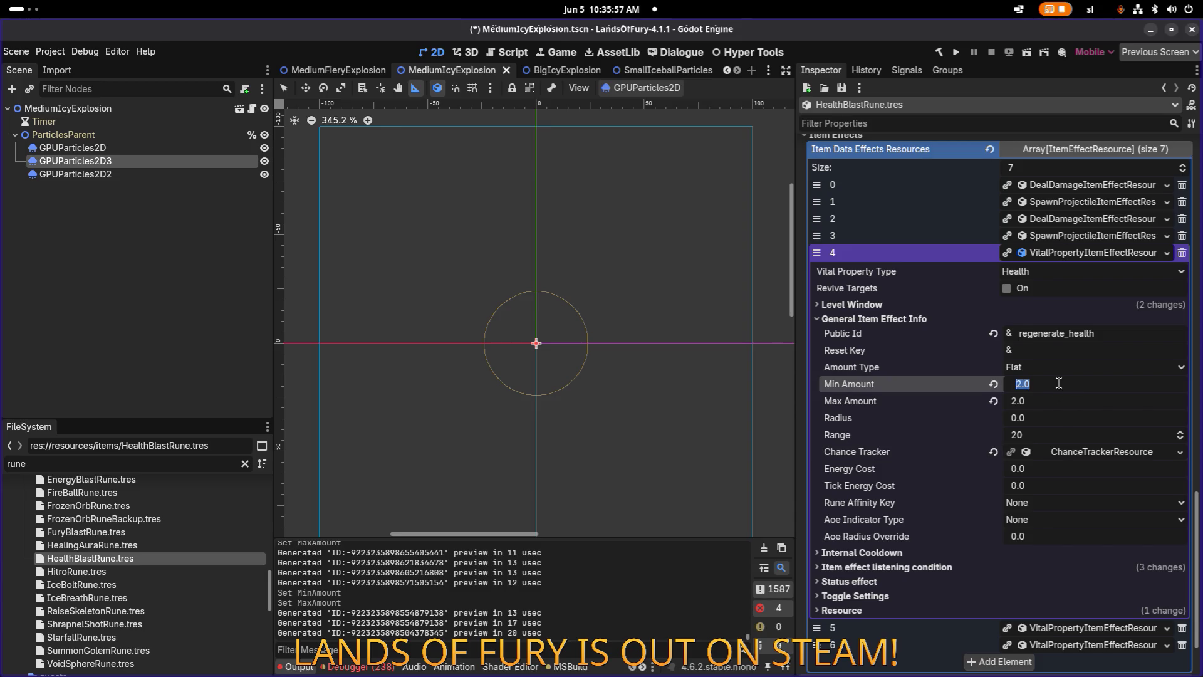
left_click(1032, 401)
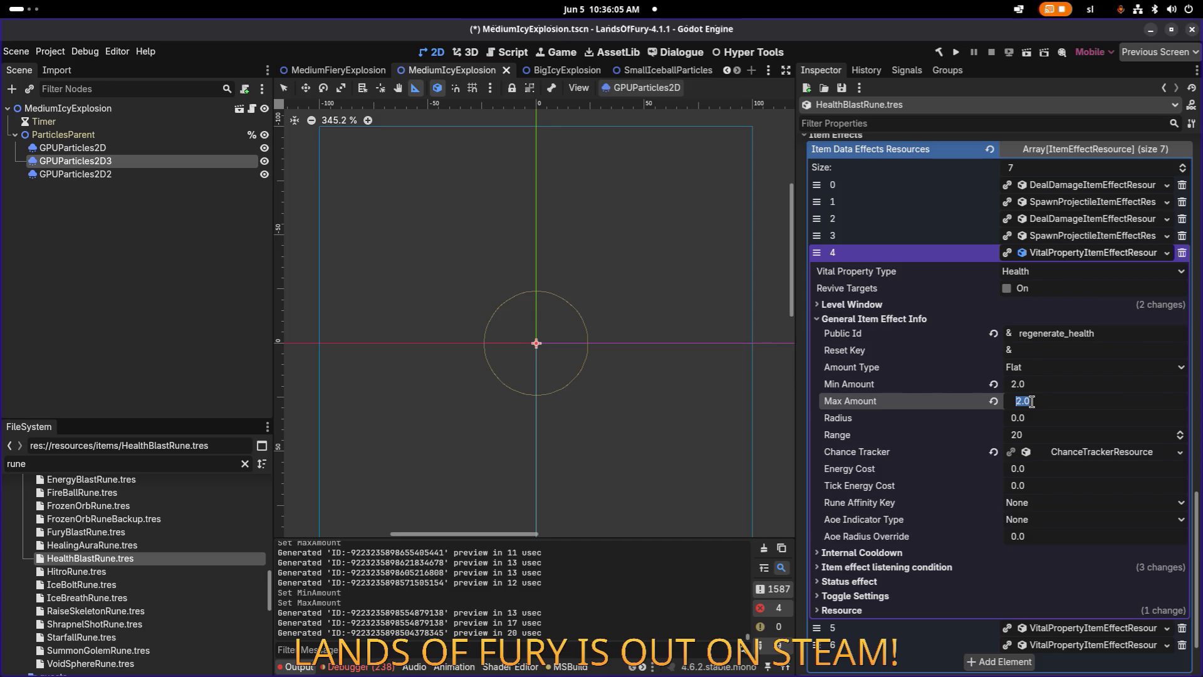
type("5")
key("Return")
key("ctrl+s")
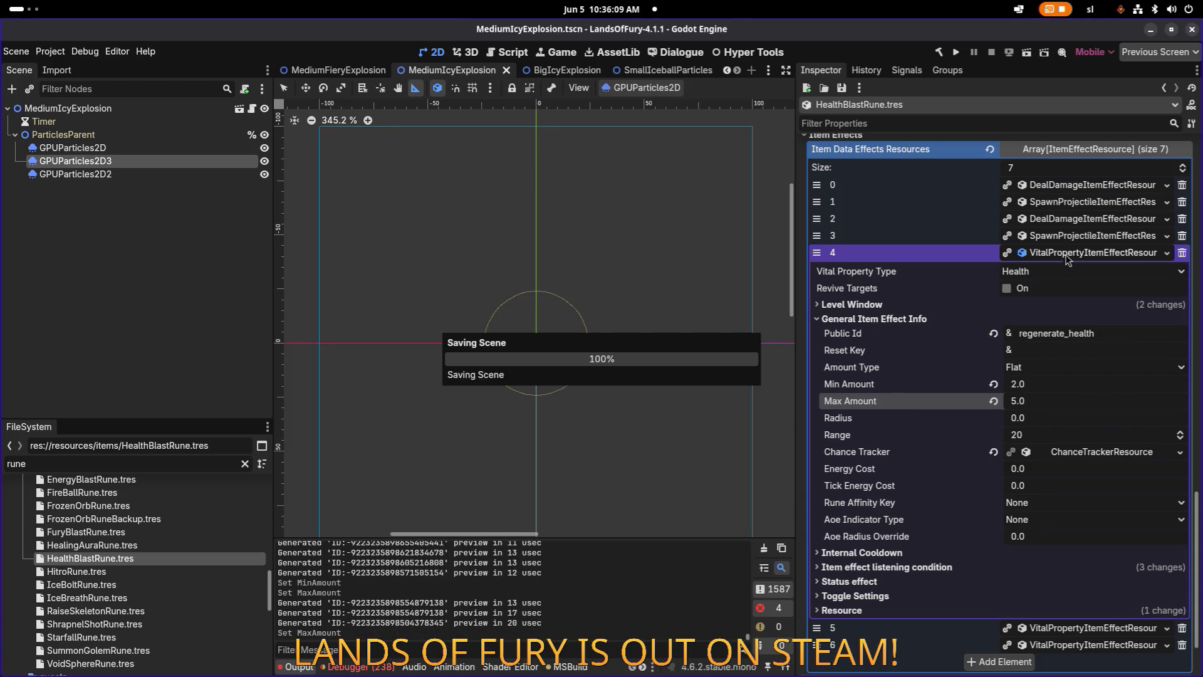
left_click(1074, 253)
Expand element 5's Level Window and set its Required Level to 2.
left_click(1068, 539)
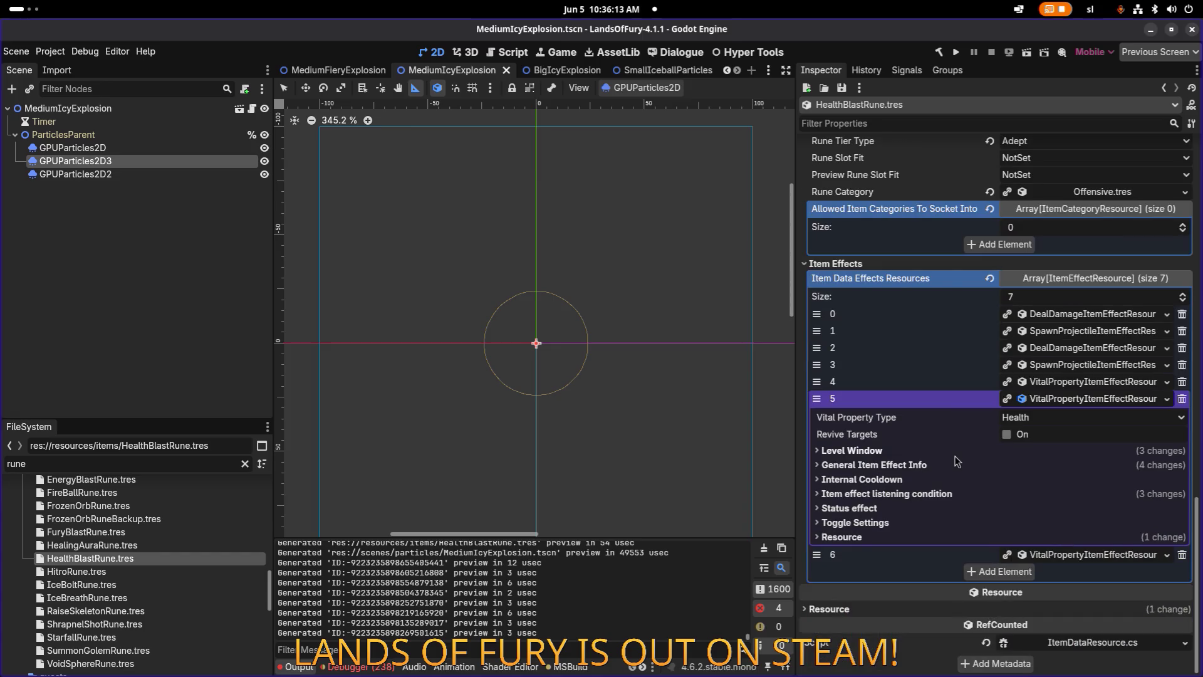
left_click(955, 457)
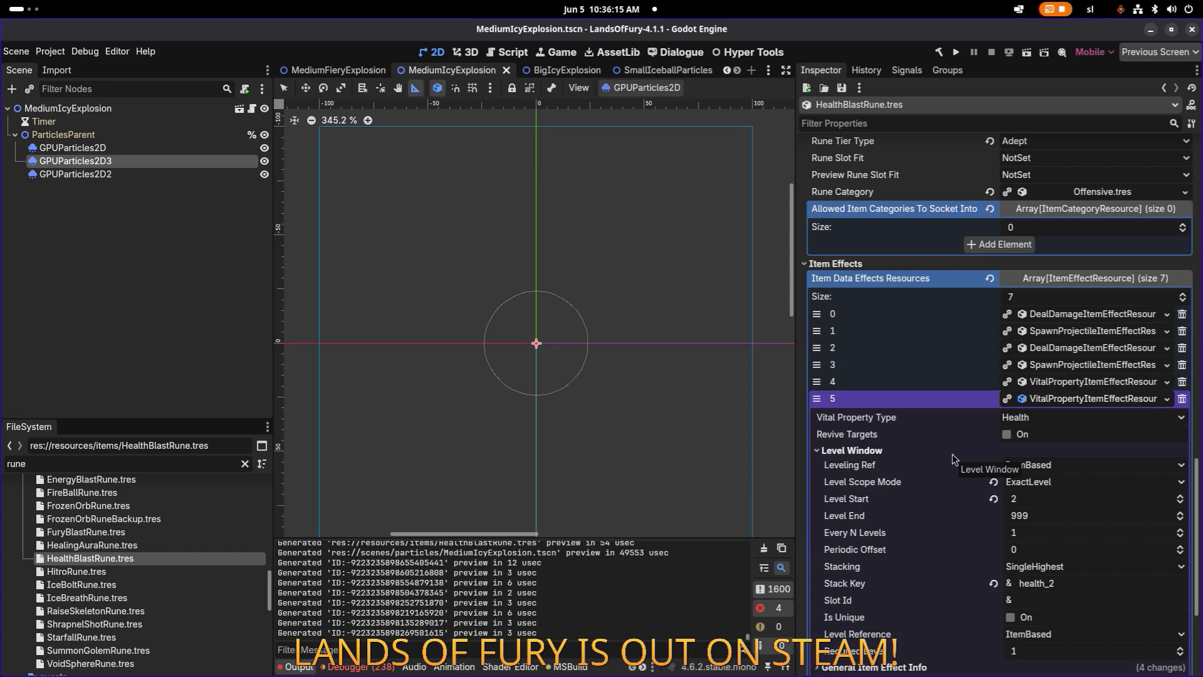
left_click(1050, 654)
type("2")
key("Return")
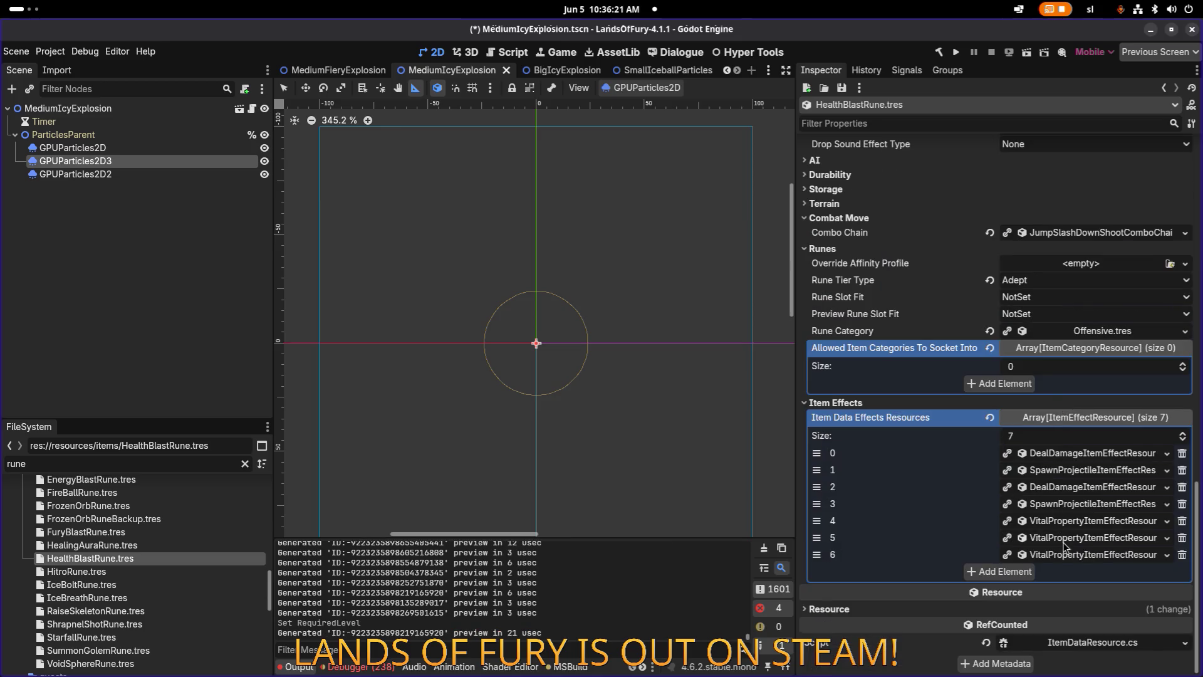
Show element 5's General Item Effect Info and compare it with element 4's values.
scroll(1041, 508, "down", 3)
left_click(941, 469)
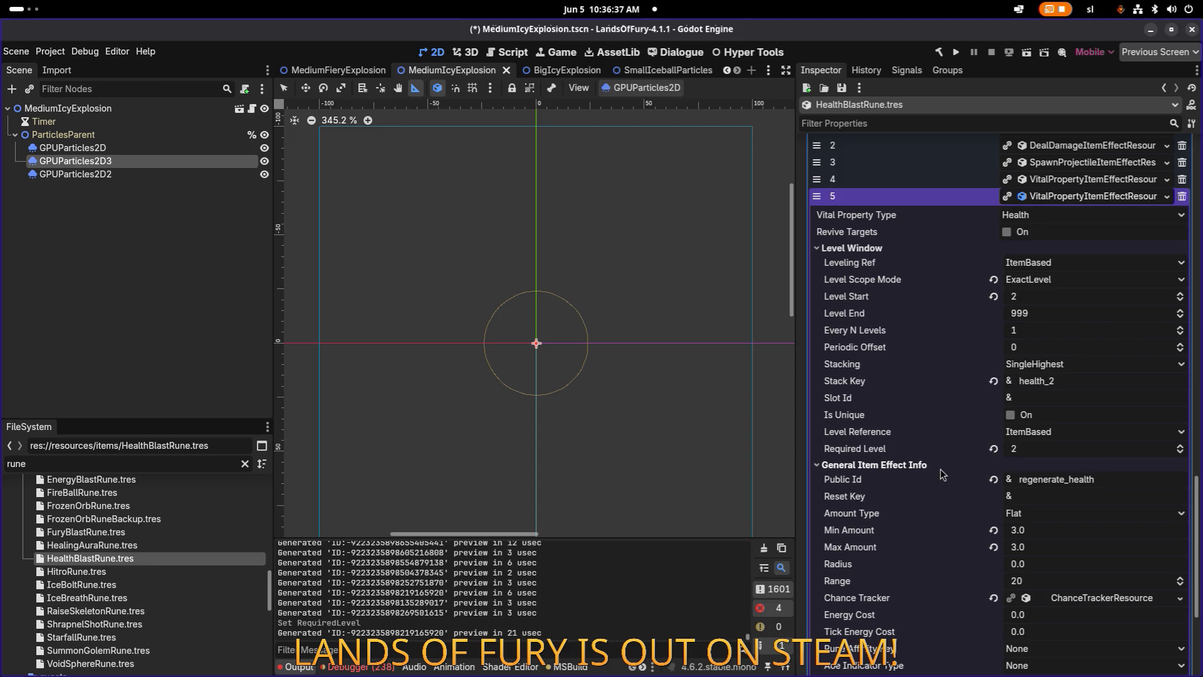
scroll(1100, 417, "down", 4)
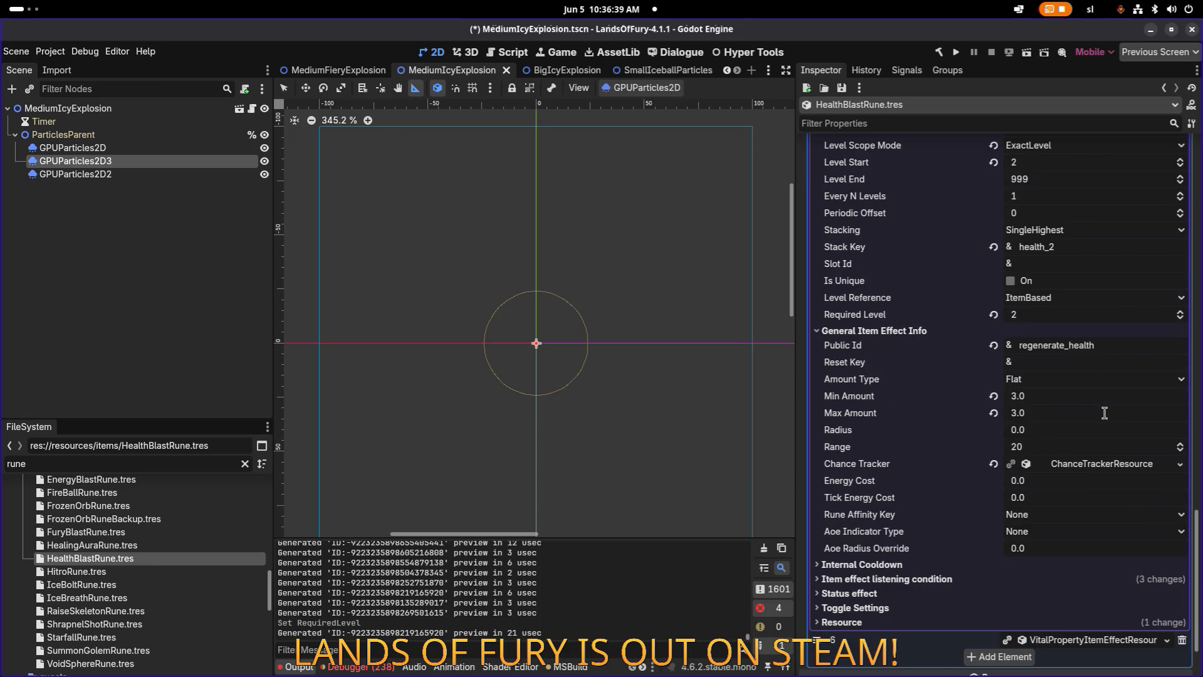
scroll(1082, 419, "down", 2)
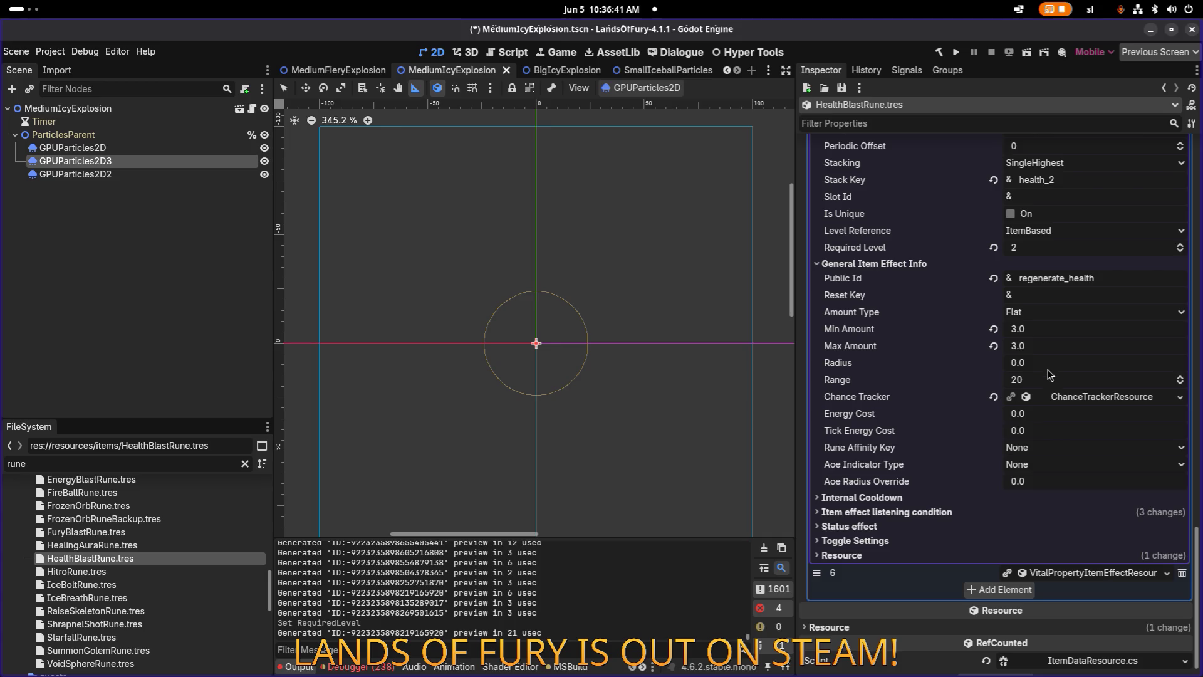
scroll(1034, 370, "up", 10)
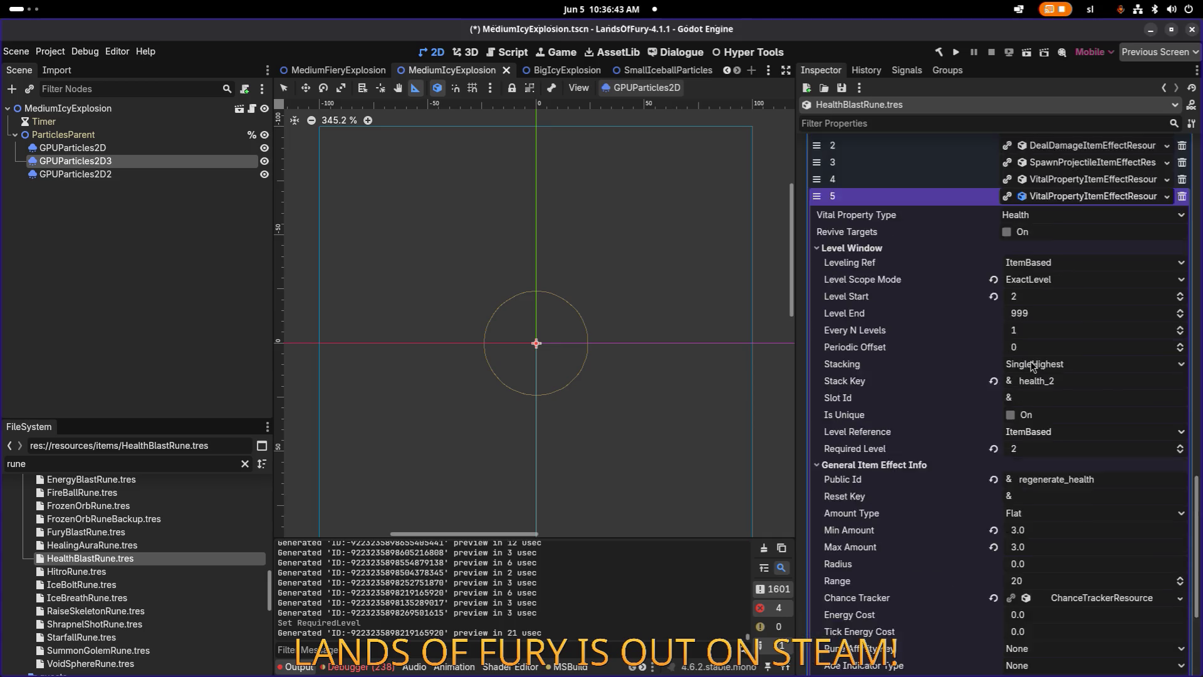
left_click(1053, 313)
scroll(1053, 317, "down", 4)
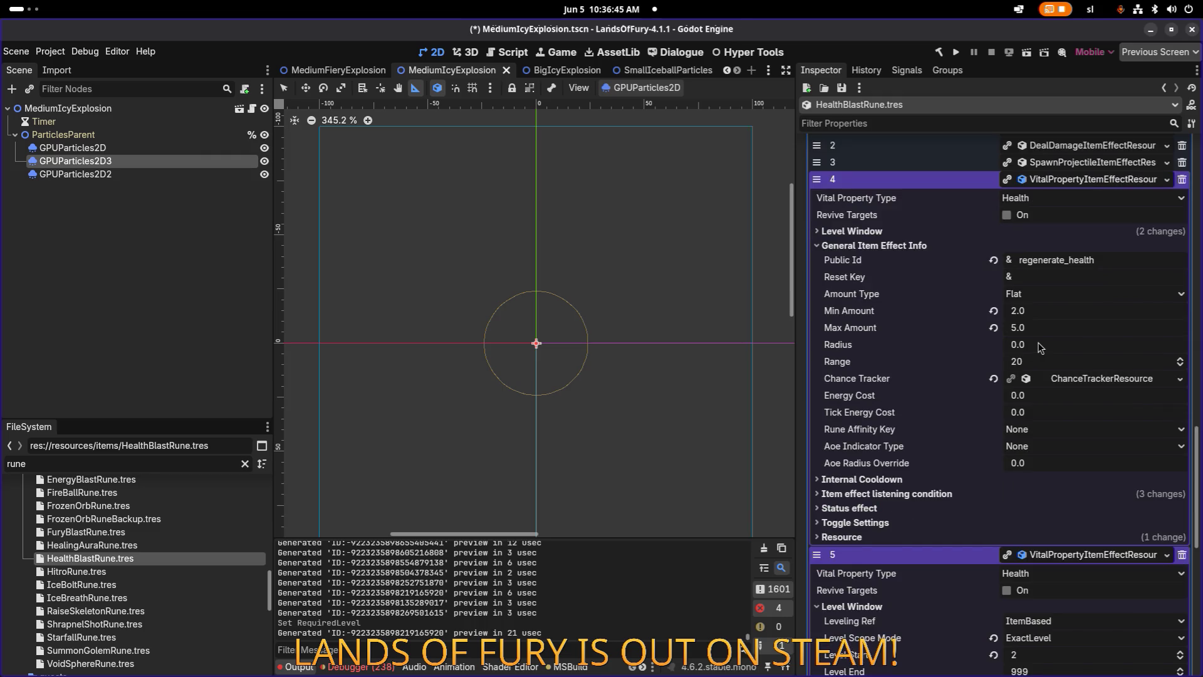
left_click(1070, 182)
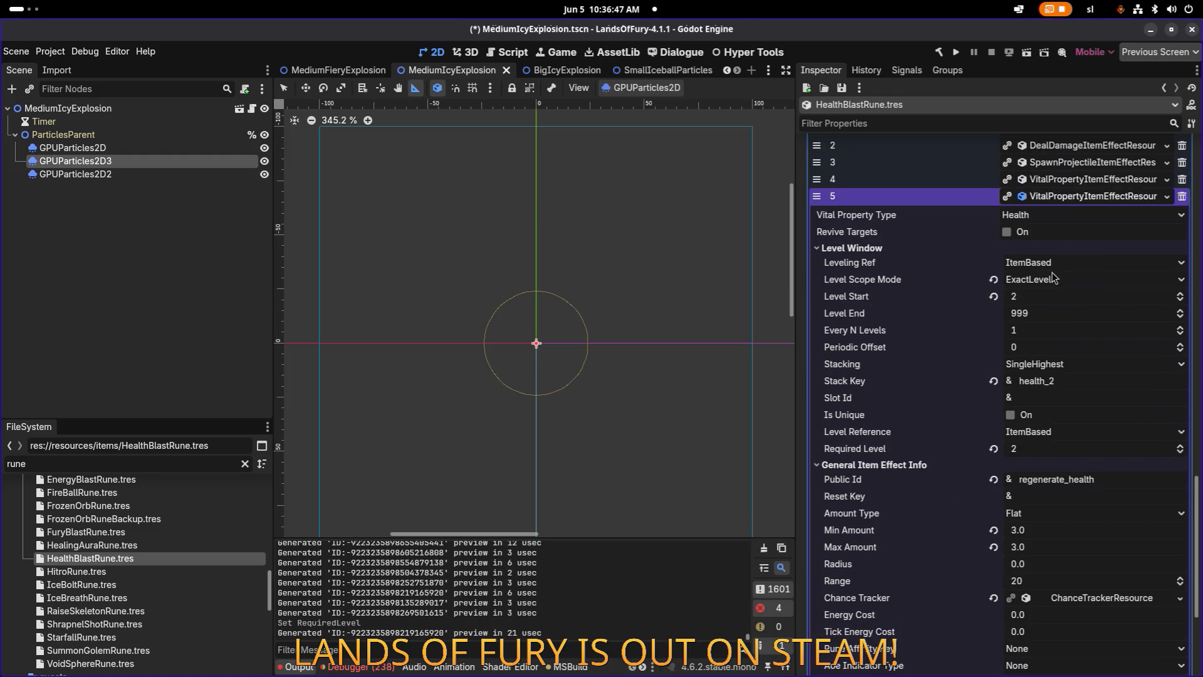
scroll(1029, 374, "down", 2)
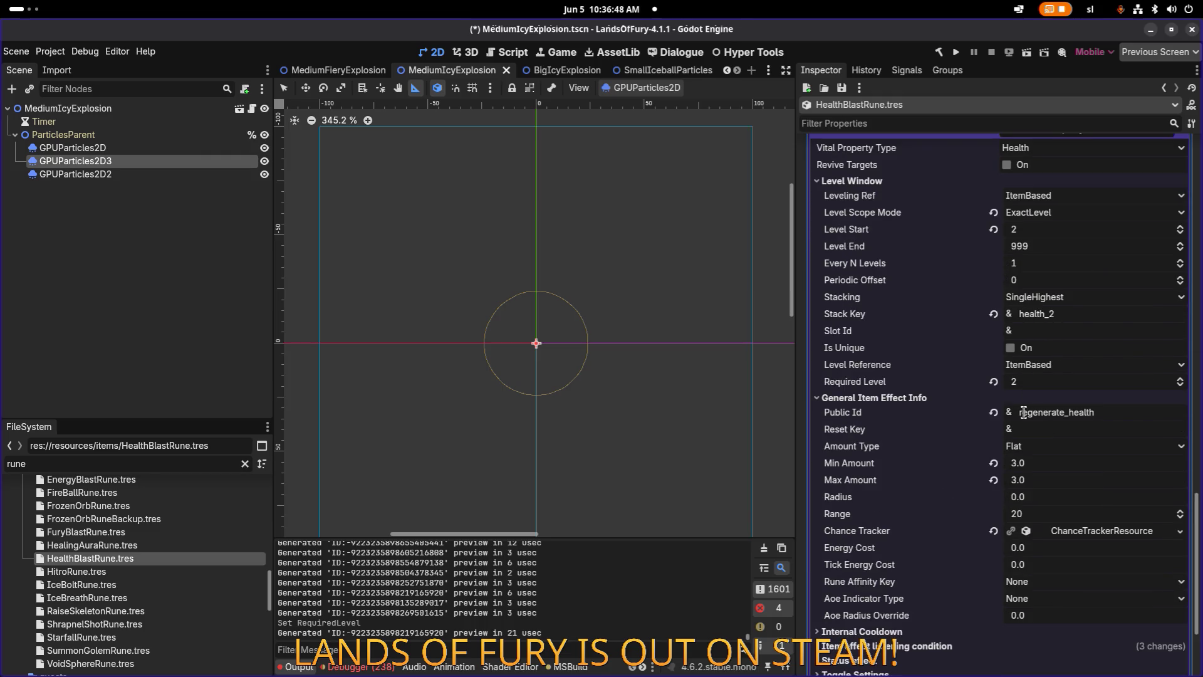
Set element 5's Min Amount to 4.0 and Max Amount to 6.0.
left_click(1028, 465)
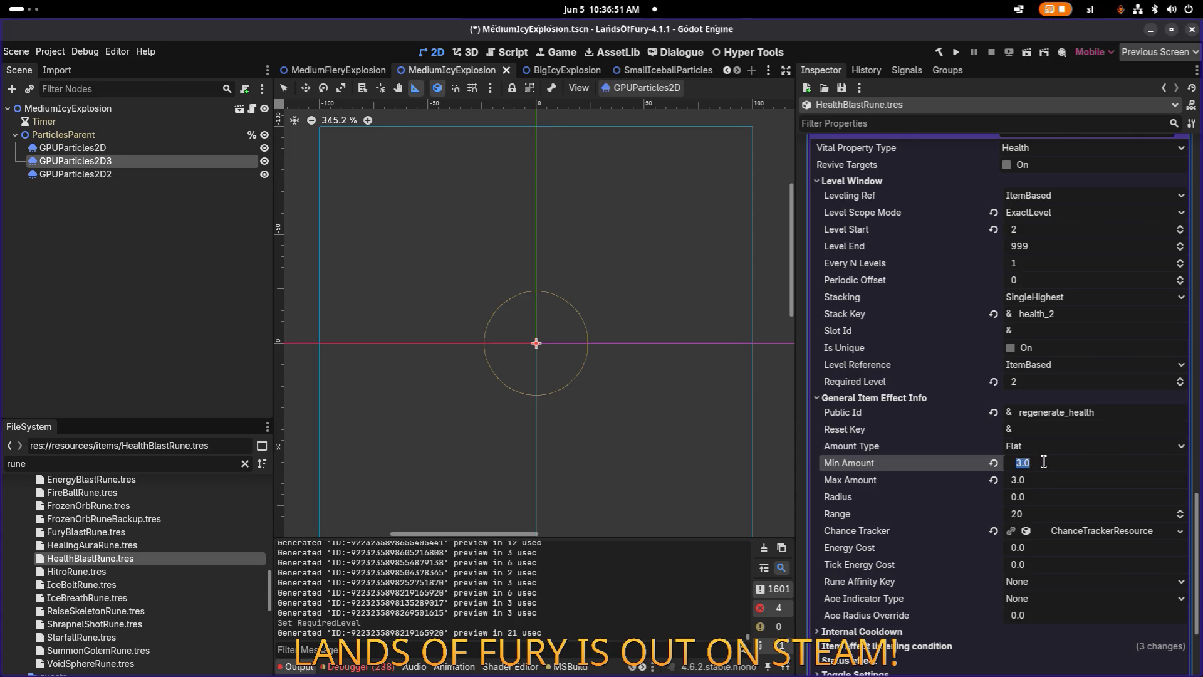
left_click(1048, 481)
left_click(1036, 462)
type("4")
left_click(1058, 483)
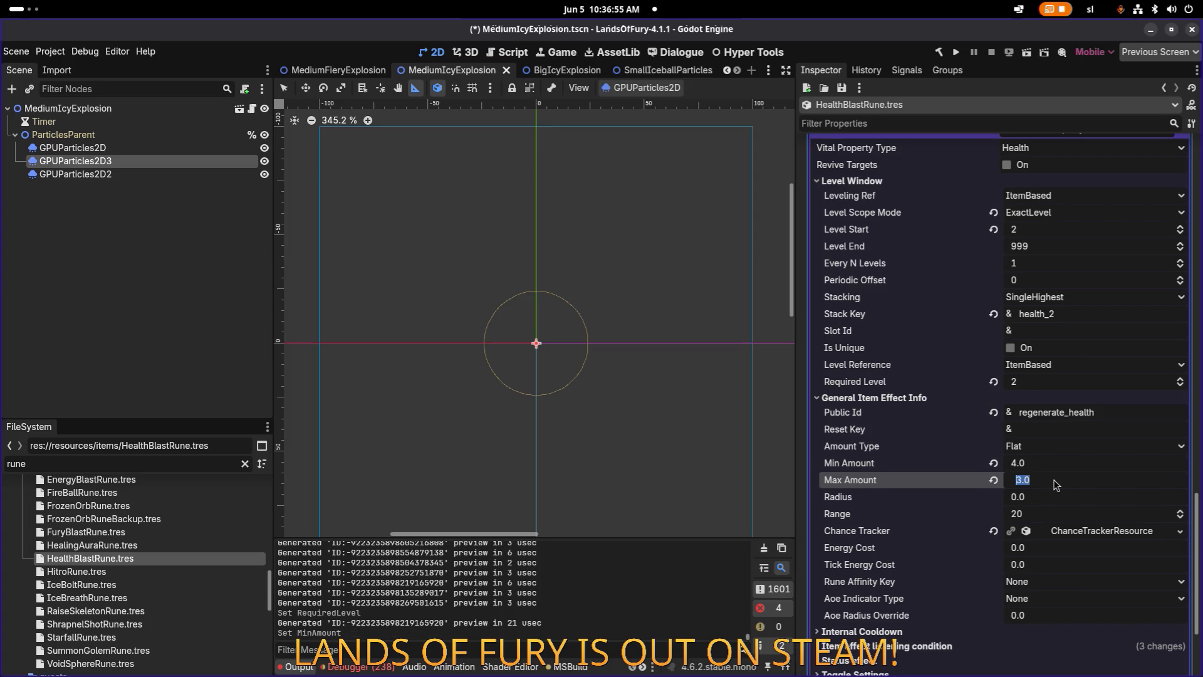
type("7")
key("Return")
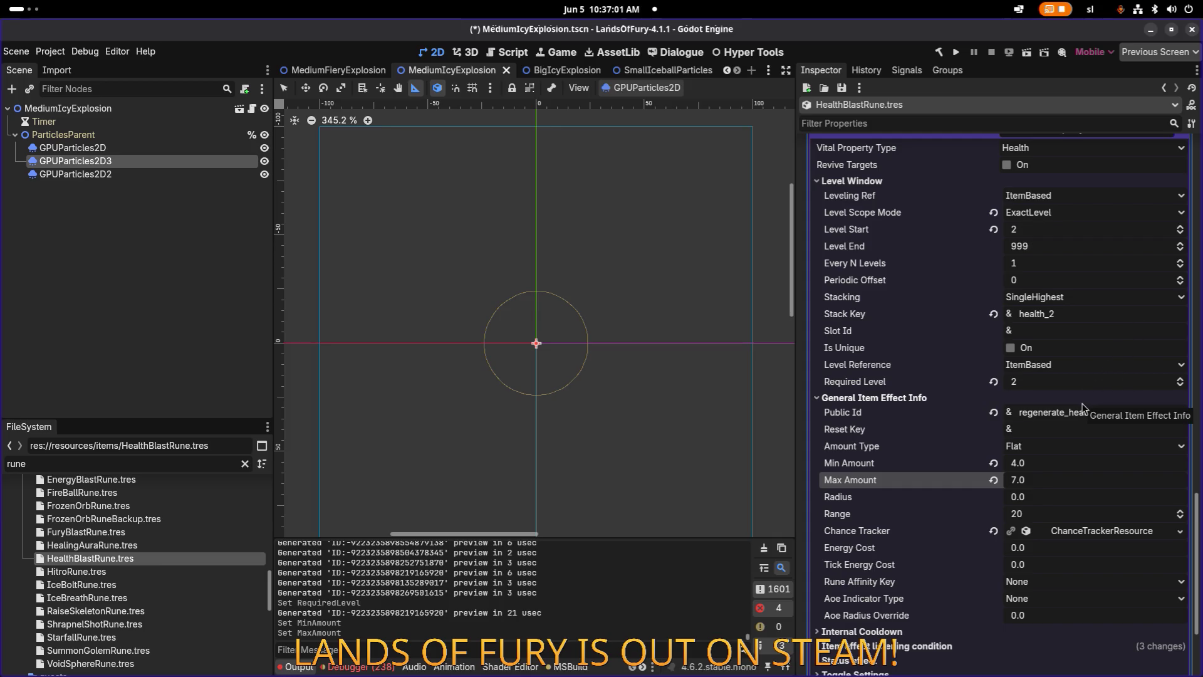
left_click(1052, 481)
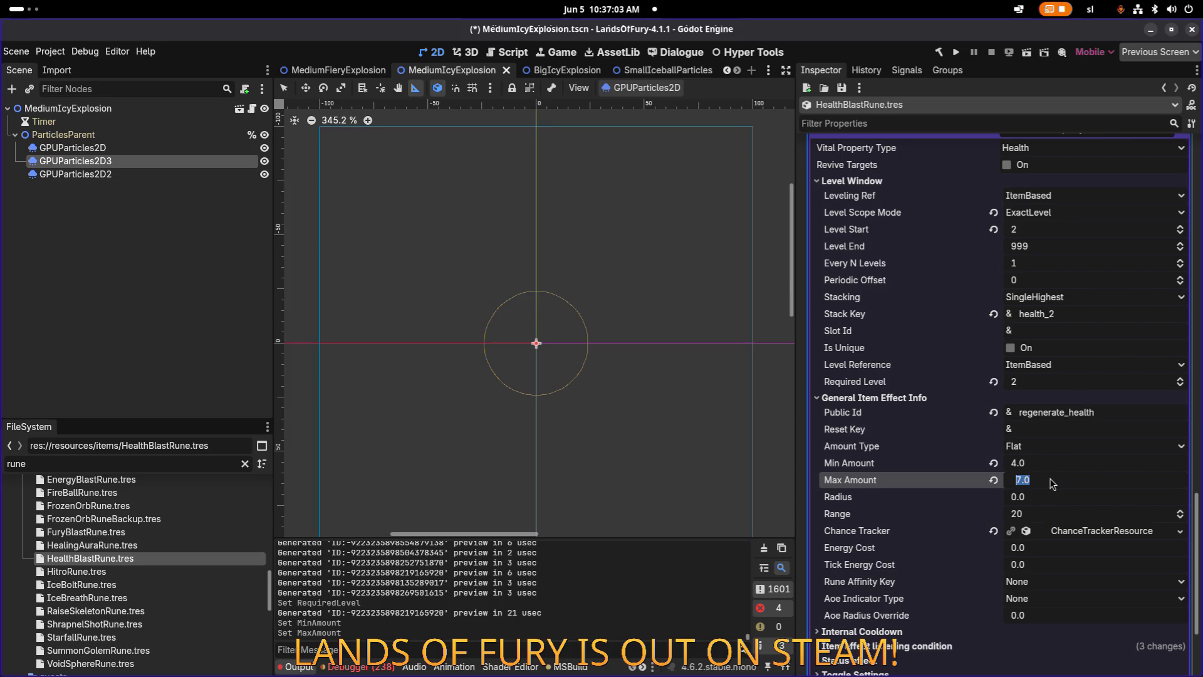
type("6")
key("Return")
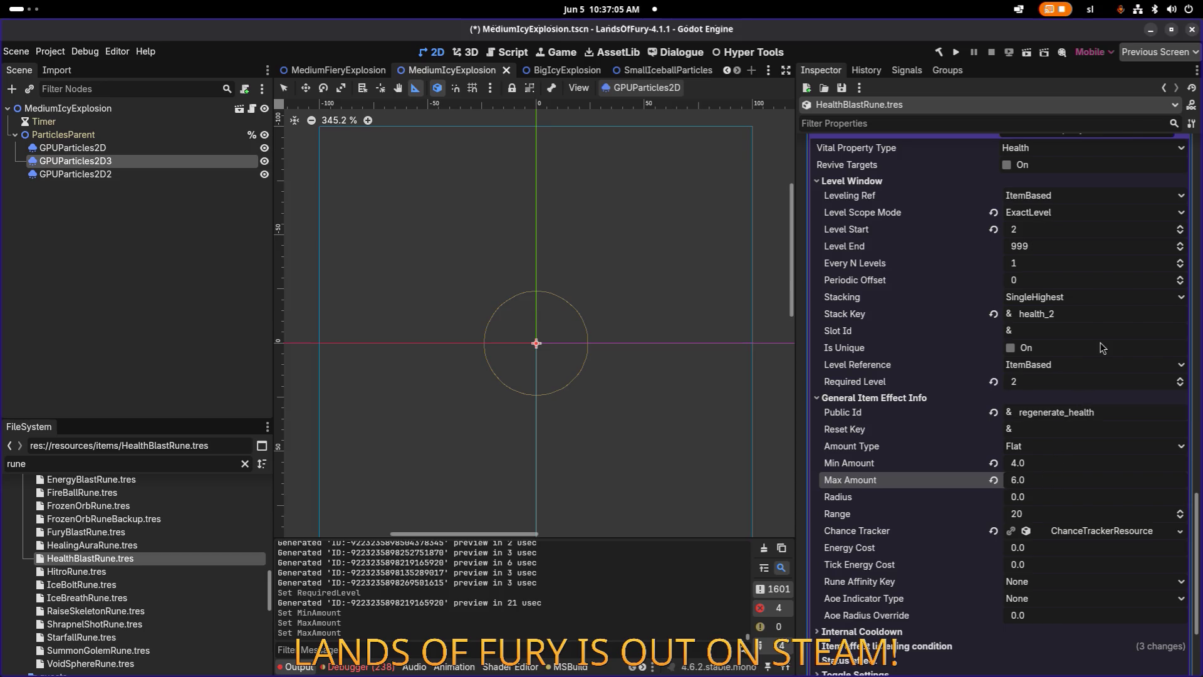
scroll(1088, 390, "up", 3)
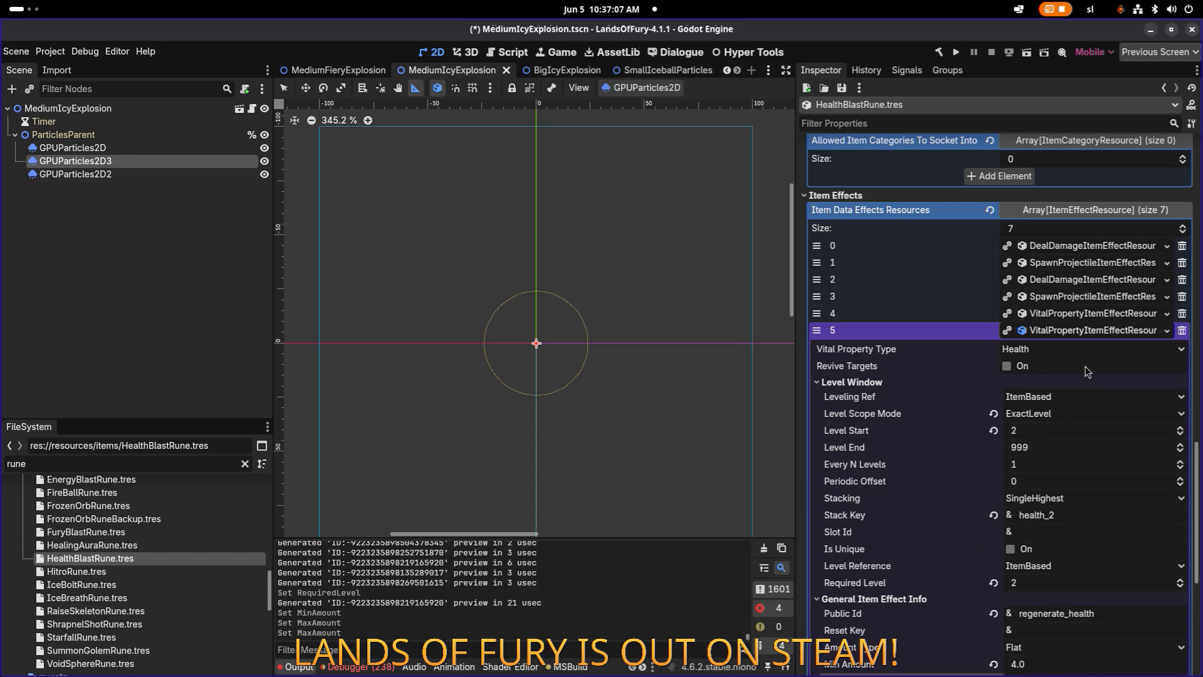
Inspect effect 6's General Item Effect Info and Chance Tracker: flat 1 health at 0.25 chance.
left_click(1086, 330)
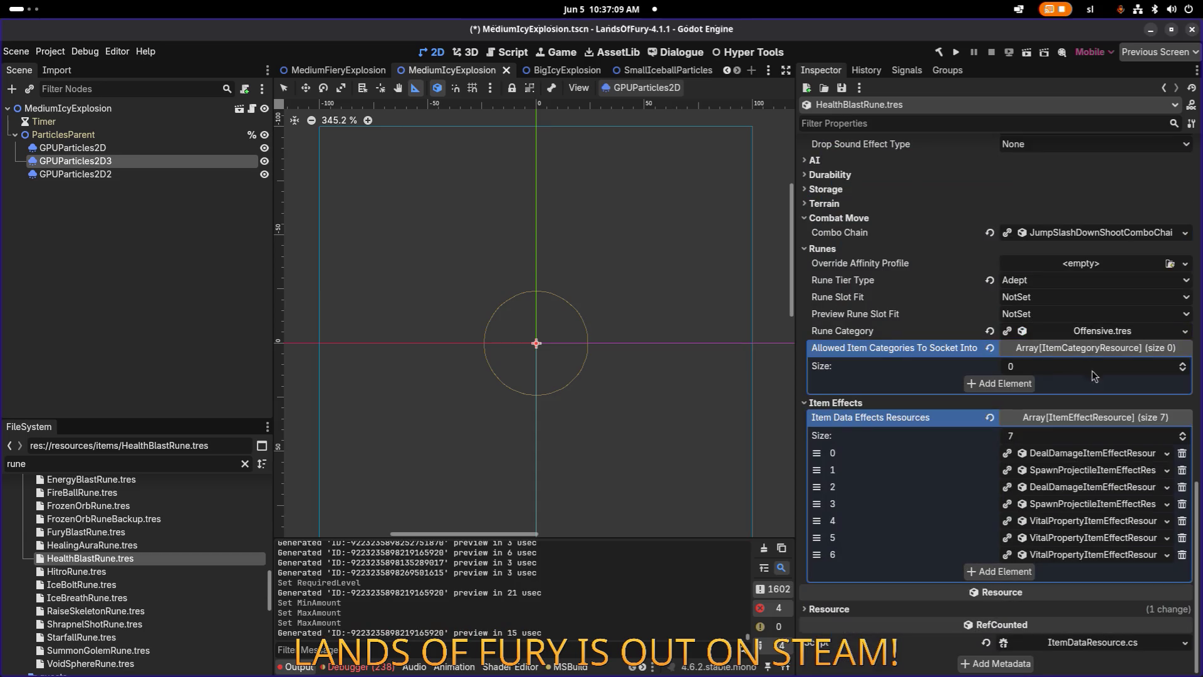
left_click(1079, 556)
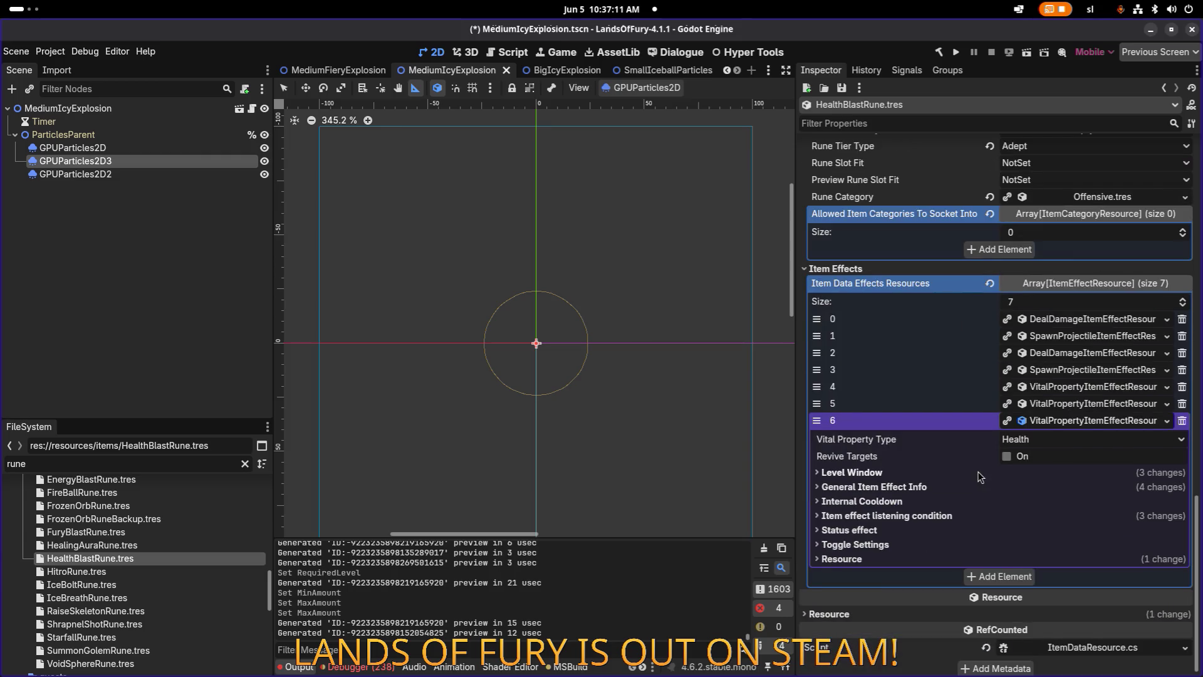
left_click(935, 488)
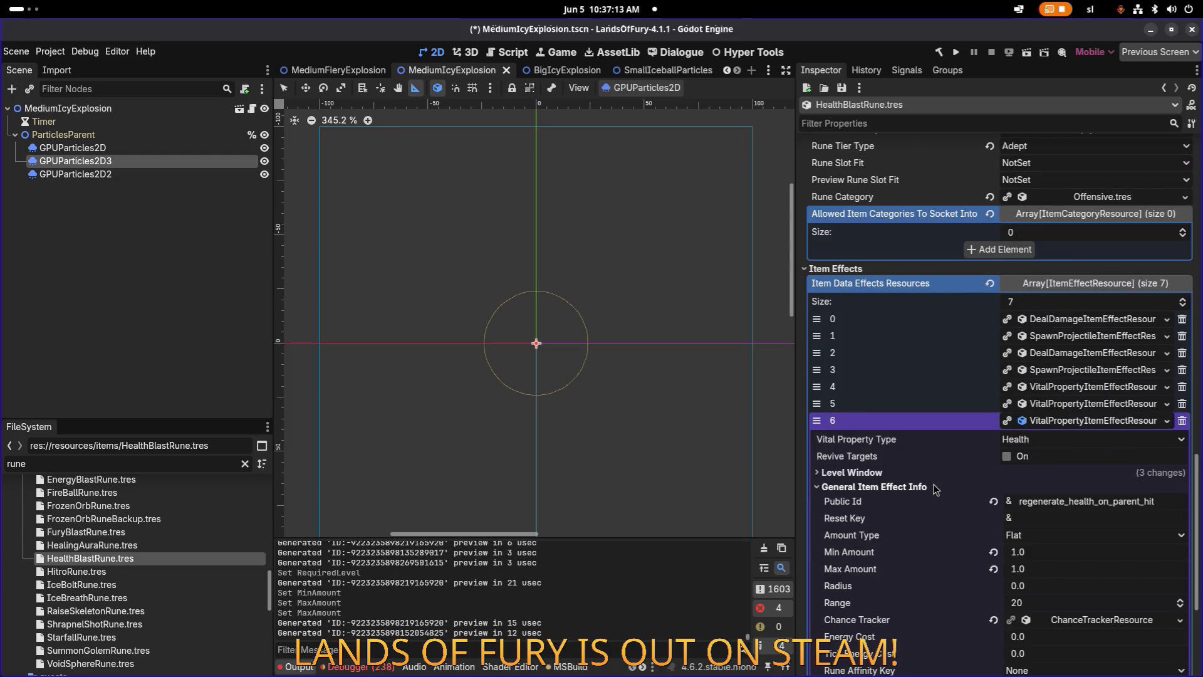
left_click(1128, 621)
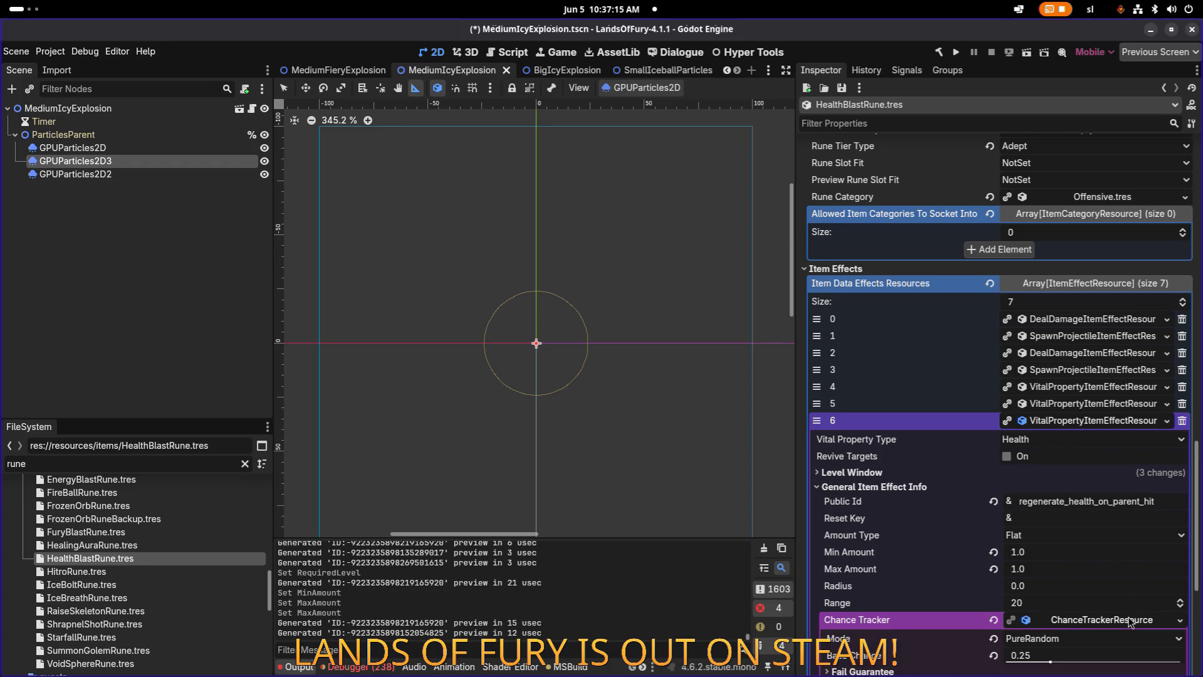
scroll(1126, 613, "down", 2)
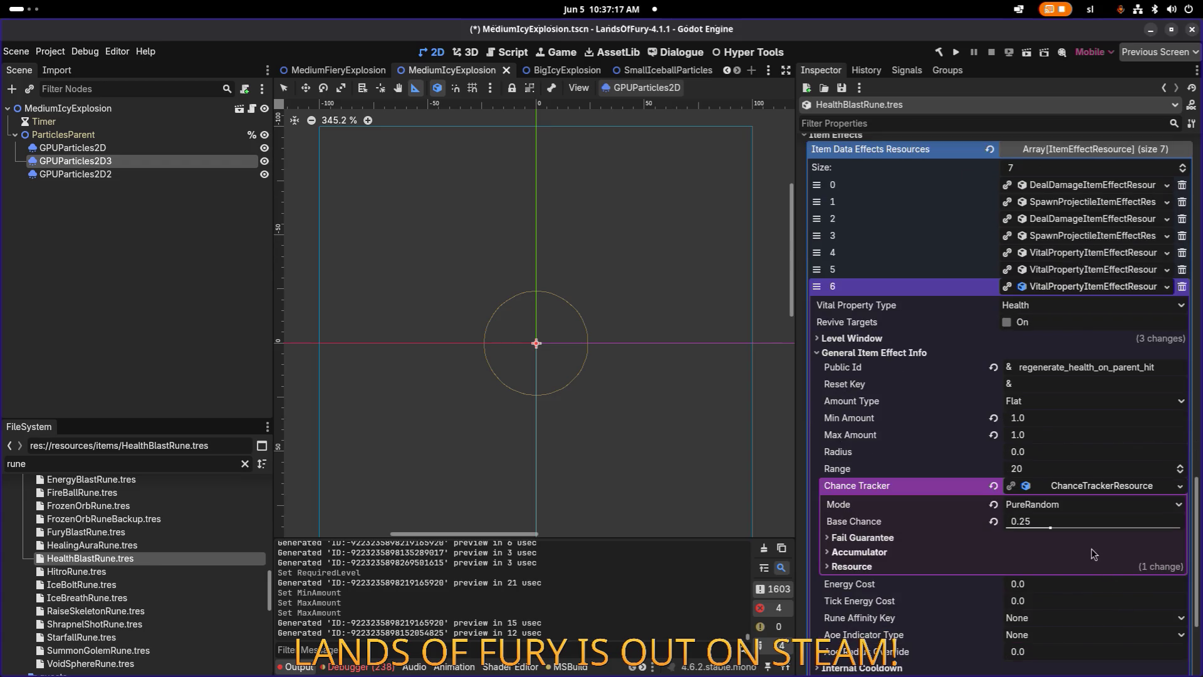
mouse_move(1076, 528)
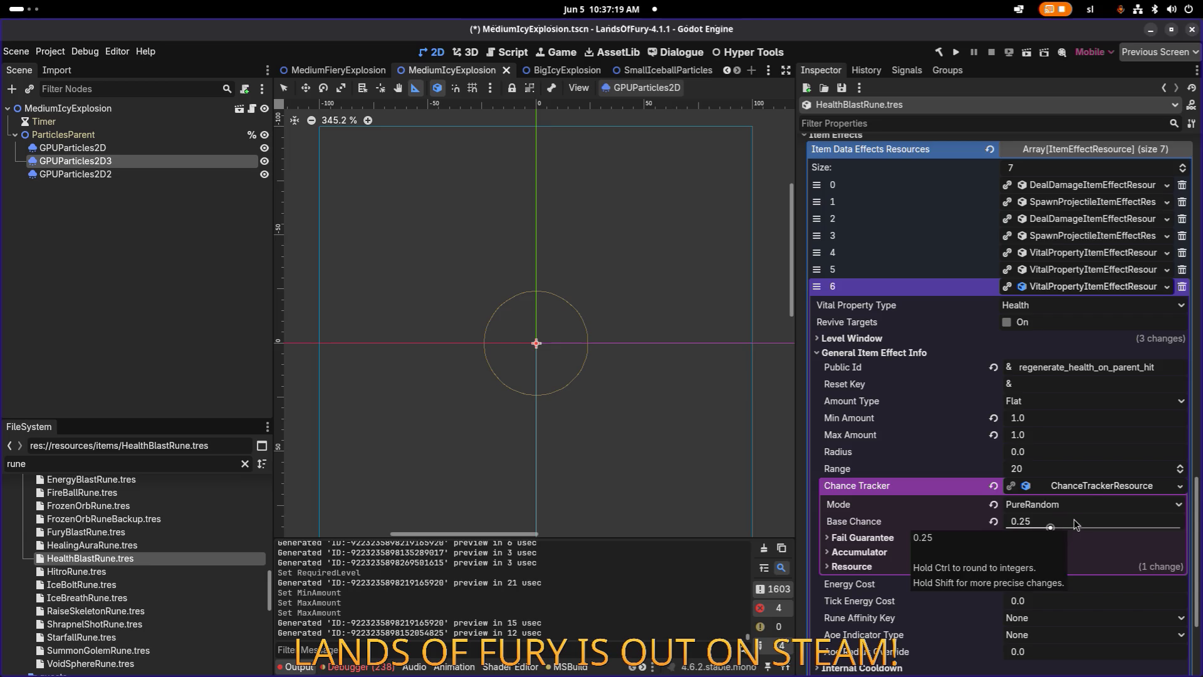
left_click(1097, 493)
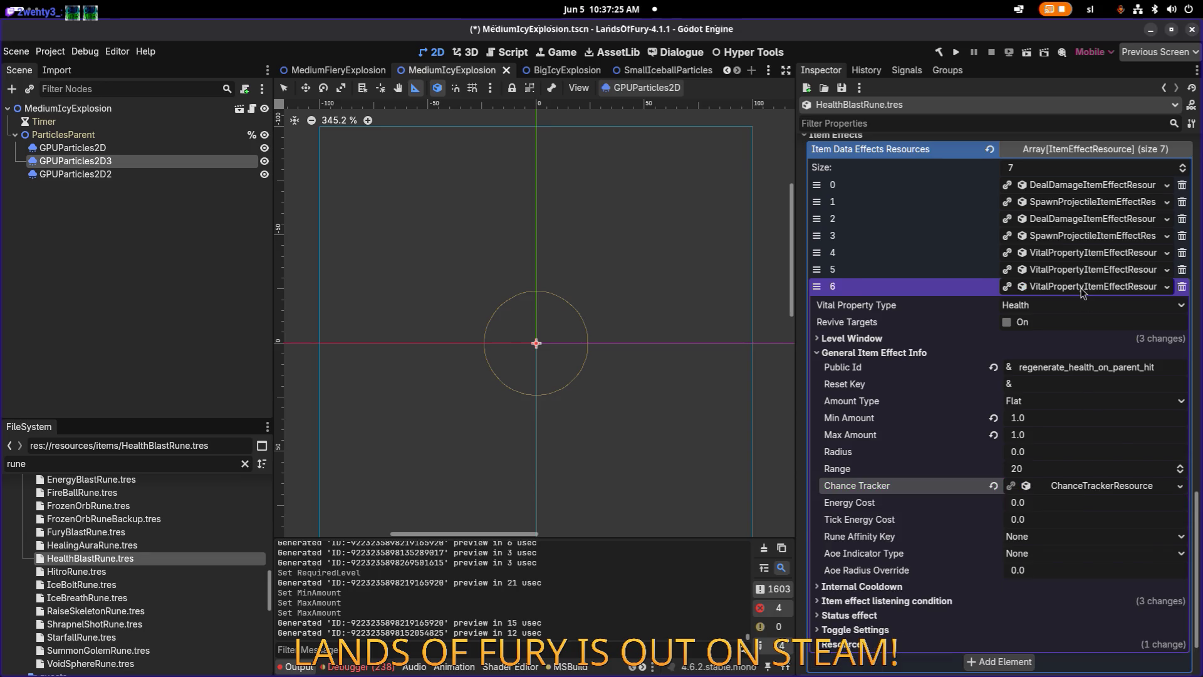
left_click(1085, 289)
Re-expand element 6, check its Chance Tracker, and view its Level Window (Level Start 1, UniquePerKey).
right_click(1101, 564)
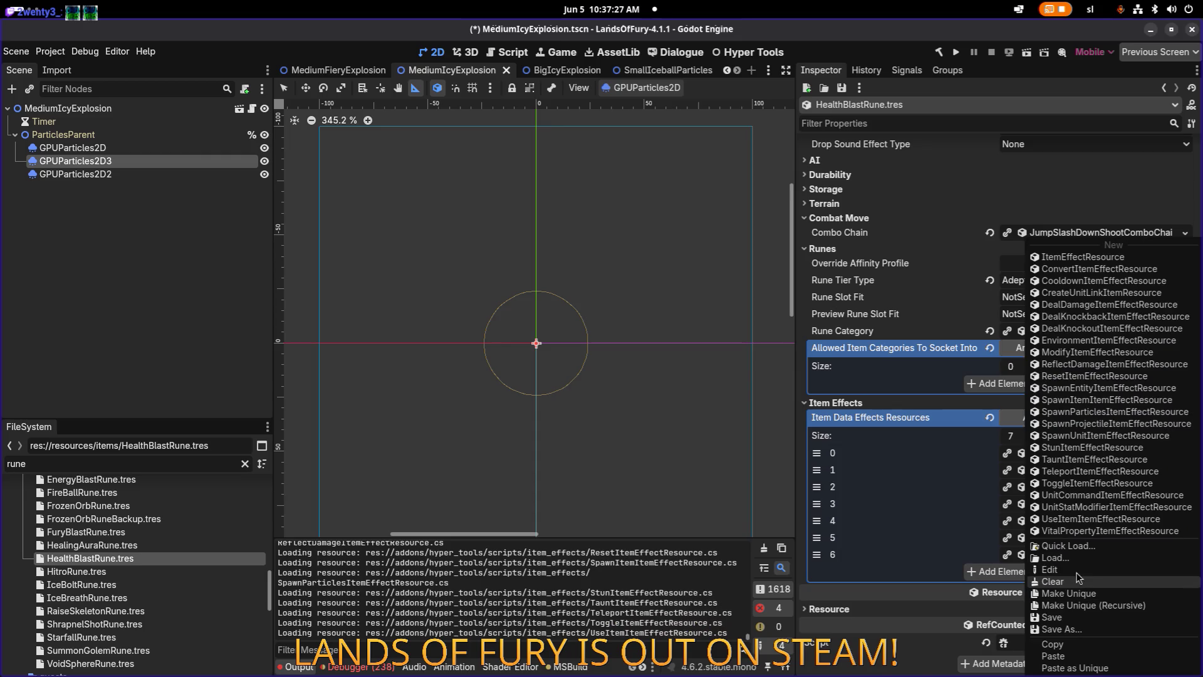
left_click(1068, 646)
left_click(1072, 555)
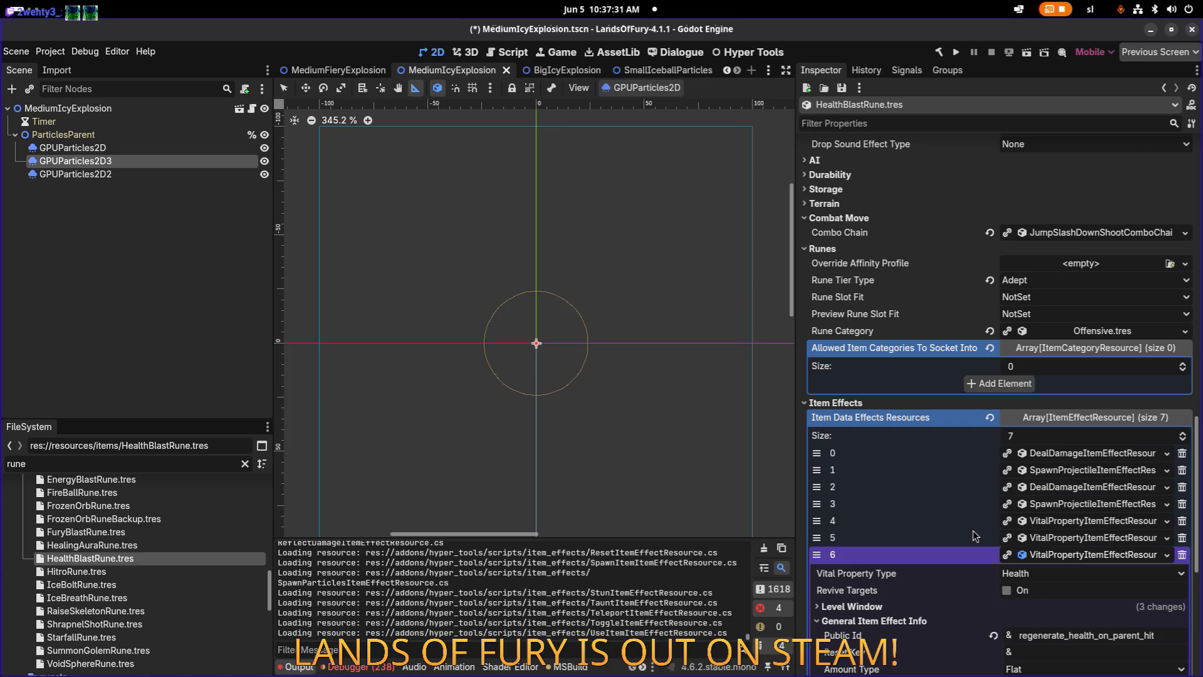
scroll(1014, 552, "down", 2)
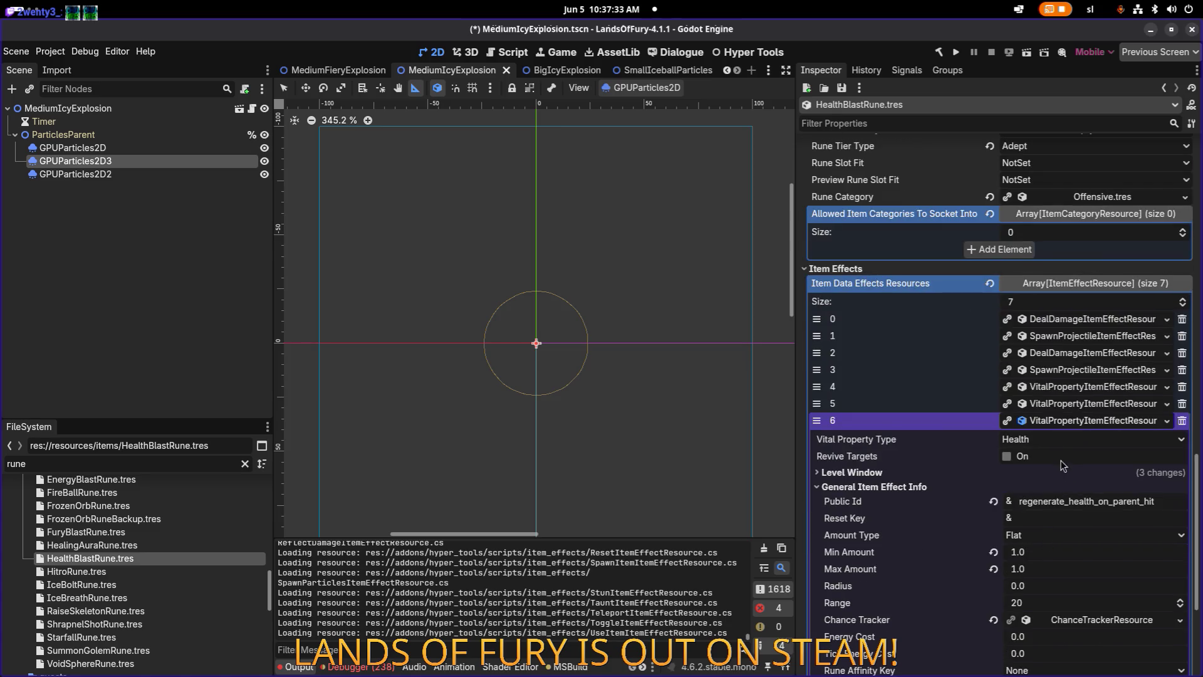
left_click(1072, 424)
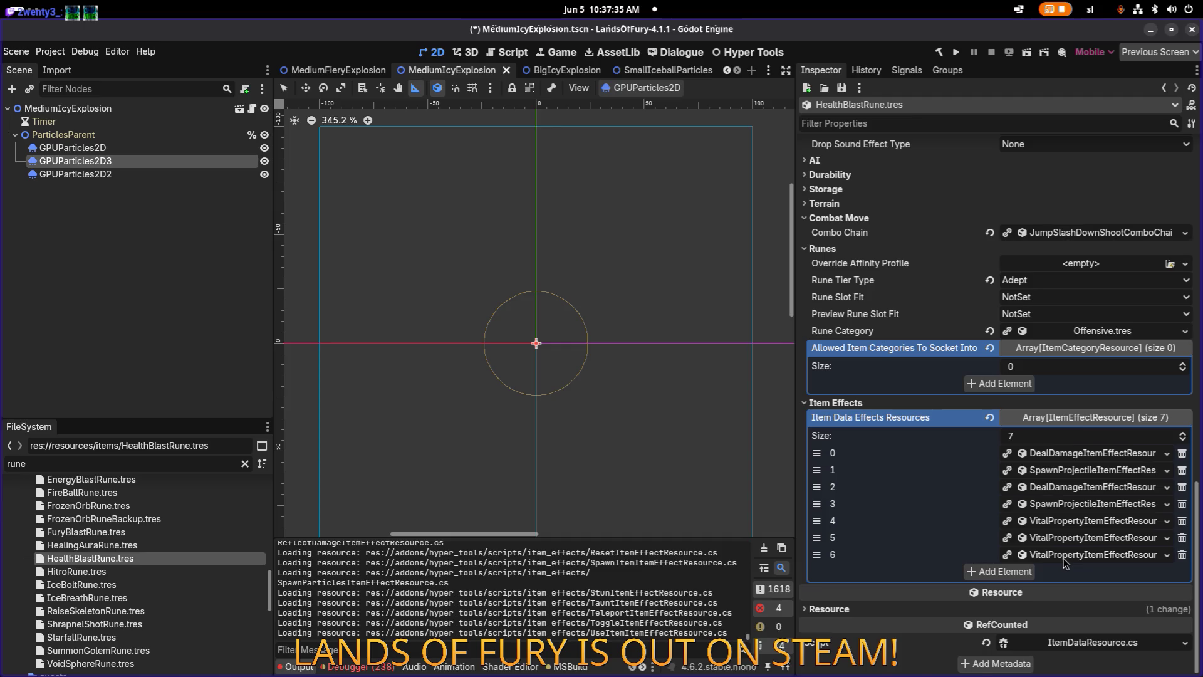
left_click(1066, 556)
scroll(1062, 548, "down", 3)
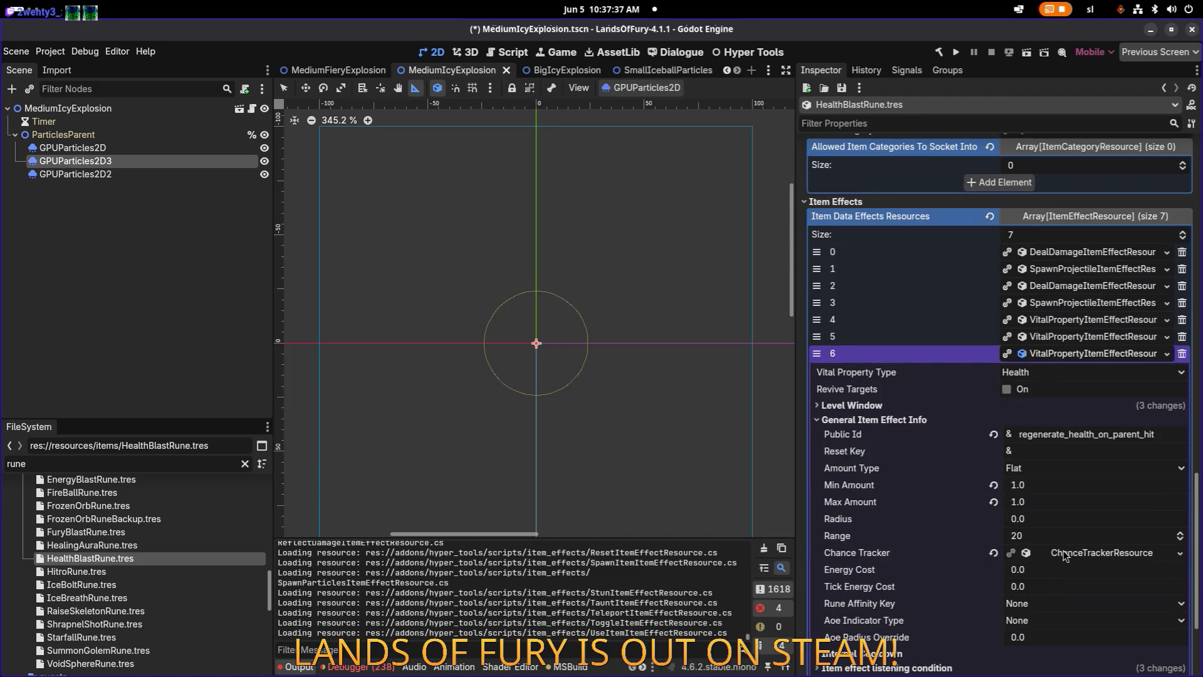
left_click(1026, 558)
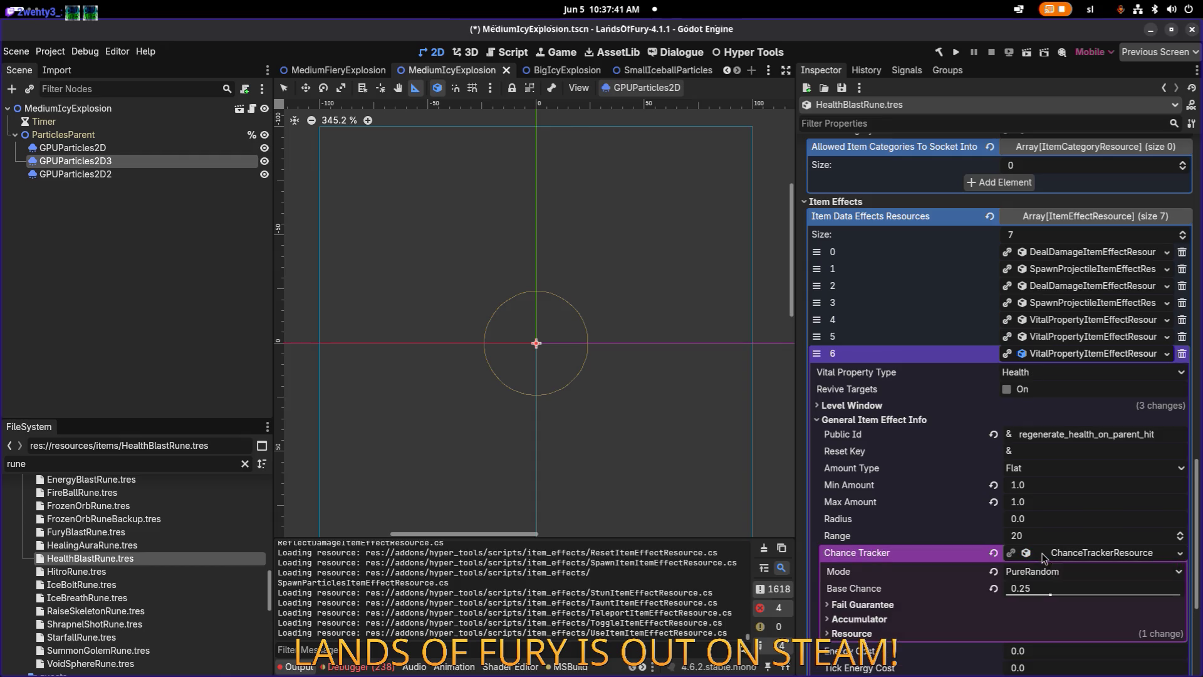
left_click(1045, 558)
left_click(901, 407)
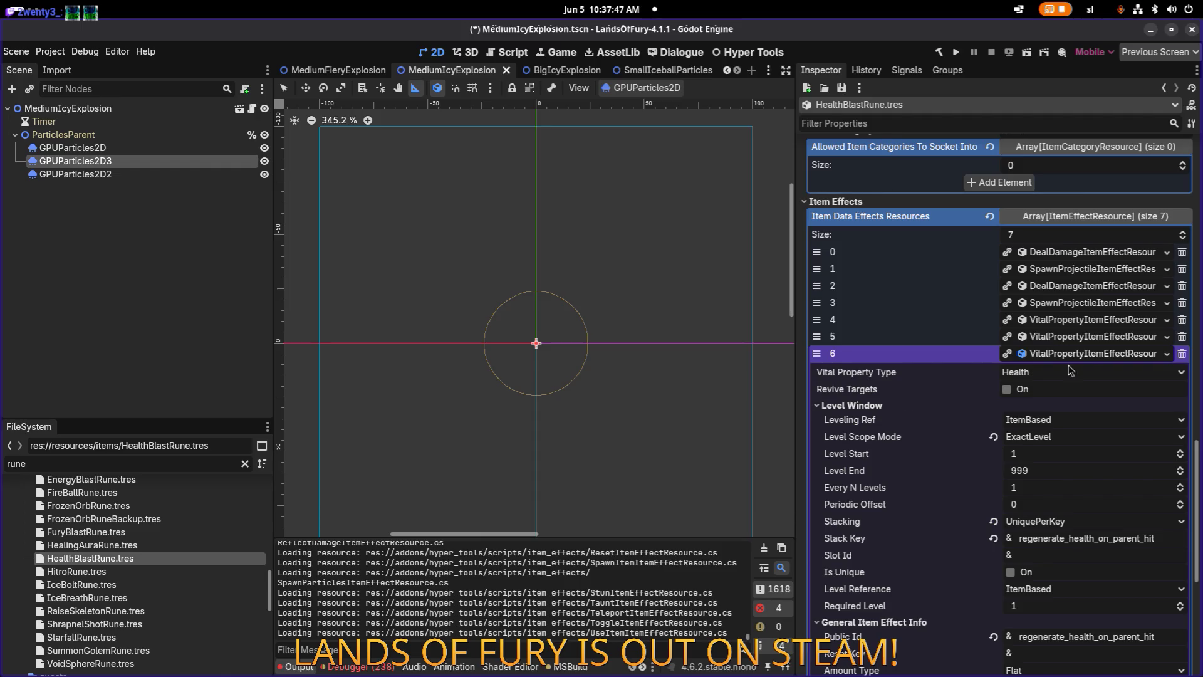
left_click(1094, 354)
Add an eighth effect slot holding a unique pasted copy of the health-on-hit effect.
left_click(1031, 571)
left_click(1058, 576)
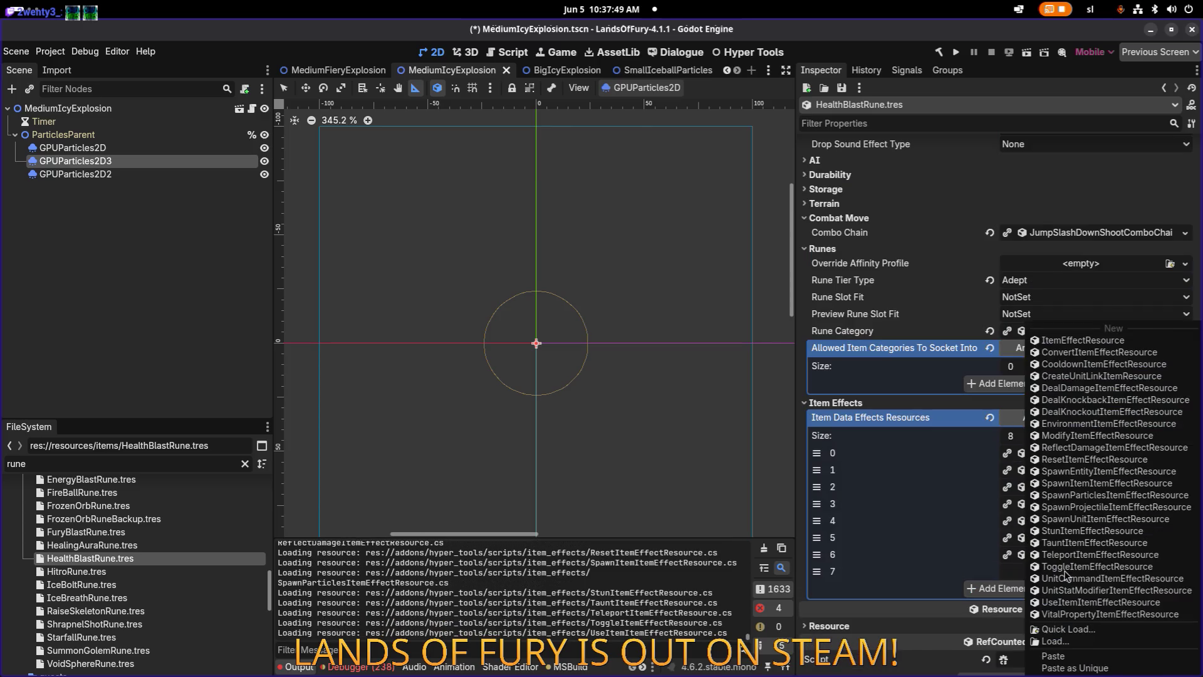
left_click(1087, 668)
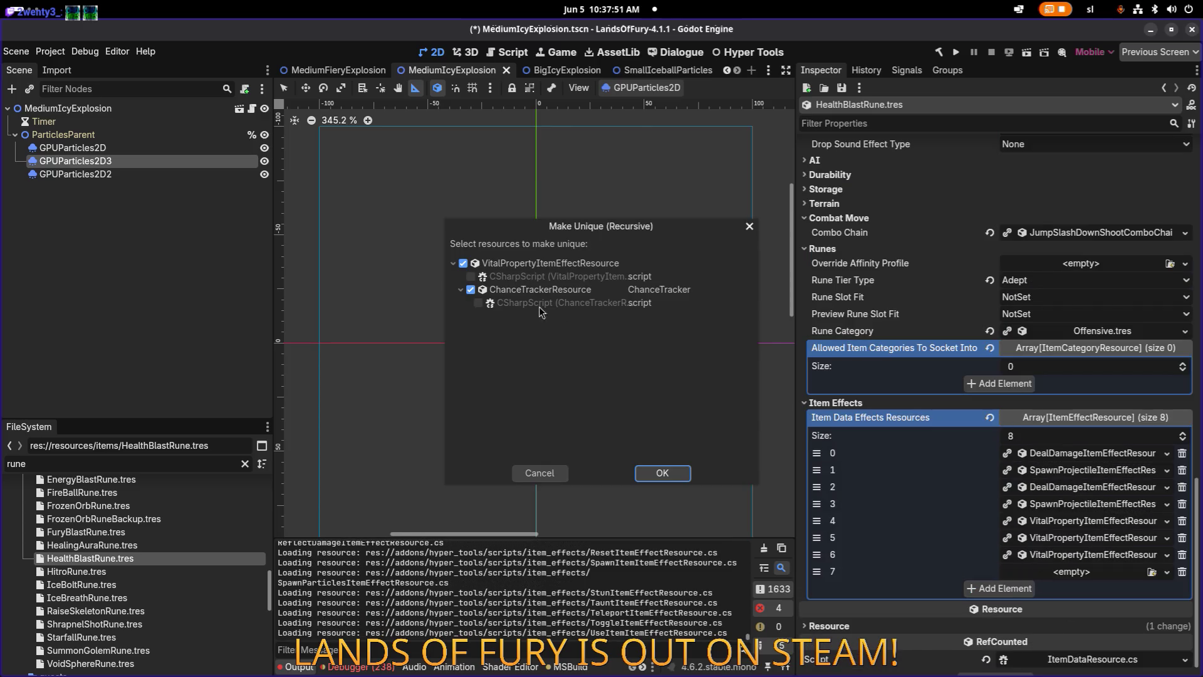
left_click(663, 474)
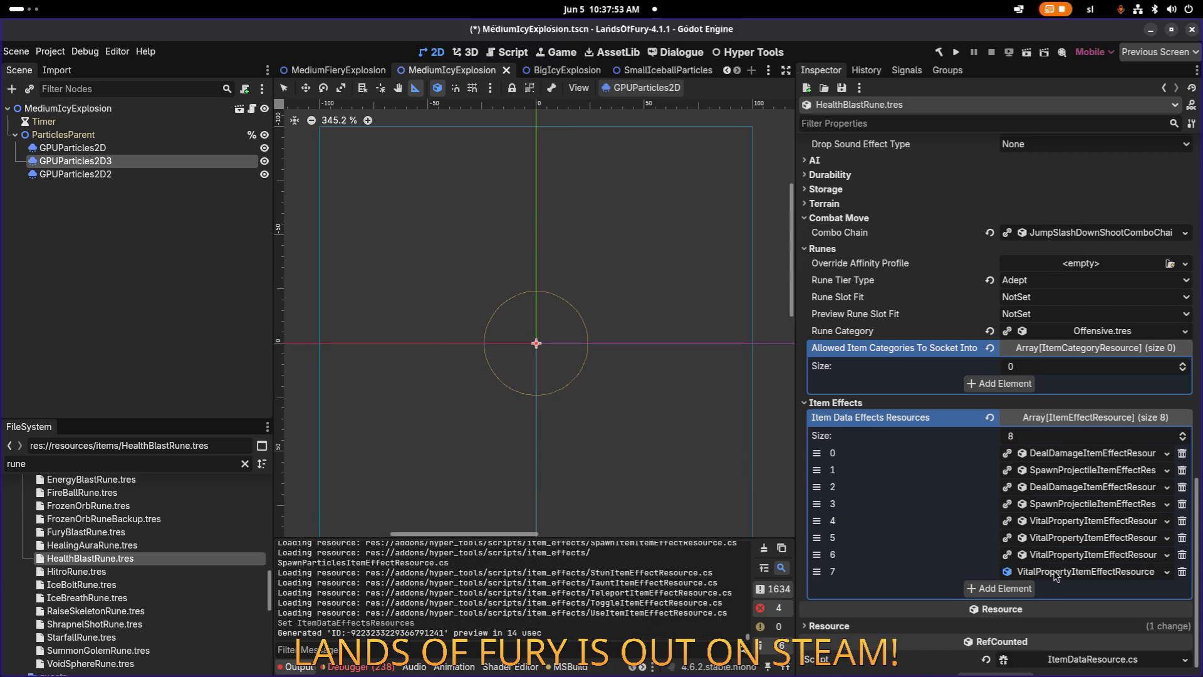
left_click(1008, 572)
Set effect 7's Level Start and Required Level to 2.
left_click(987, 469)
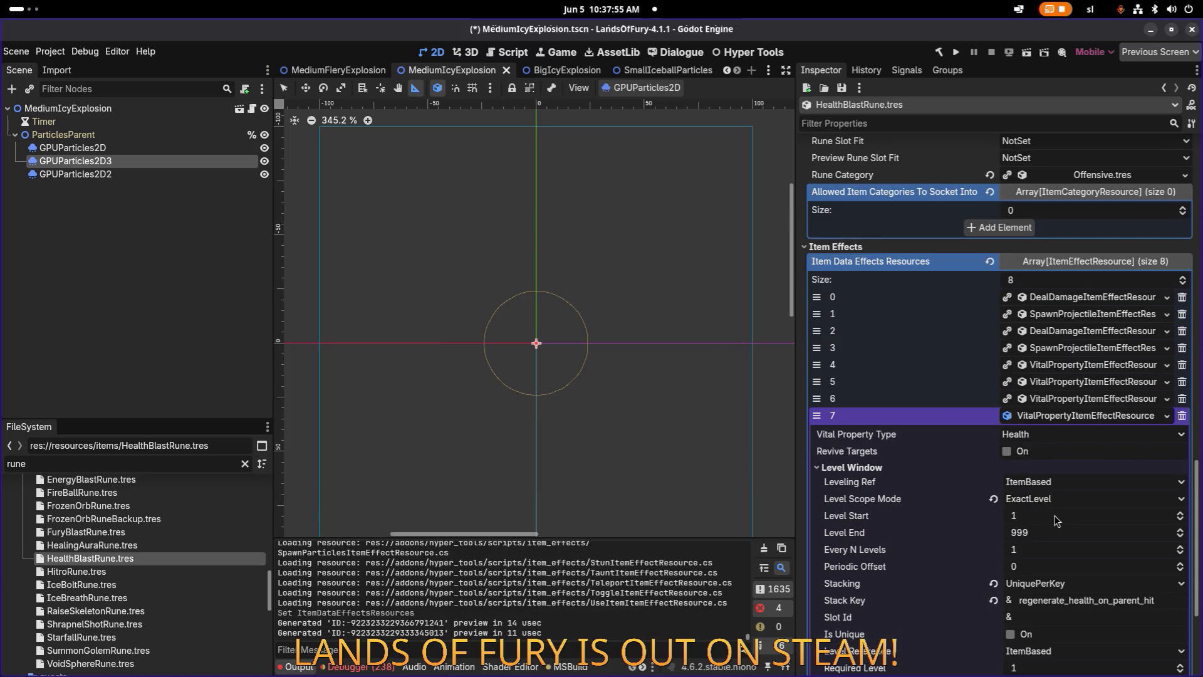
left_click(1094, 518)
scroll(1078, 518, "down", 4)
type("2")
left_click(1040, 469)
type("2")
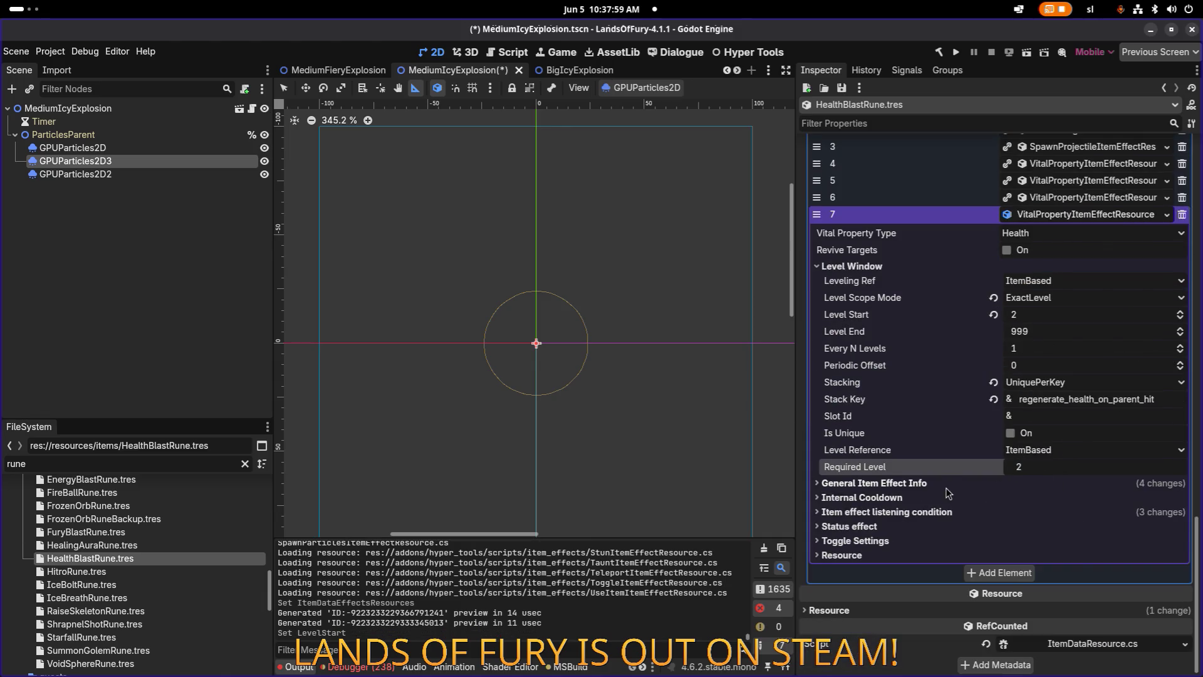
left_click(946, 484)
scroll(1036, 487, "down", 1)
left_click(1035, 488)
Set effect 7's Min Amount and Max Amount to 2.0.
type("2")
left_click(1041, 505)
type("2")
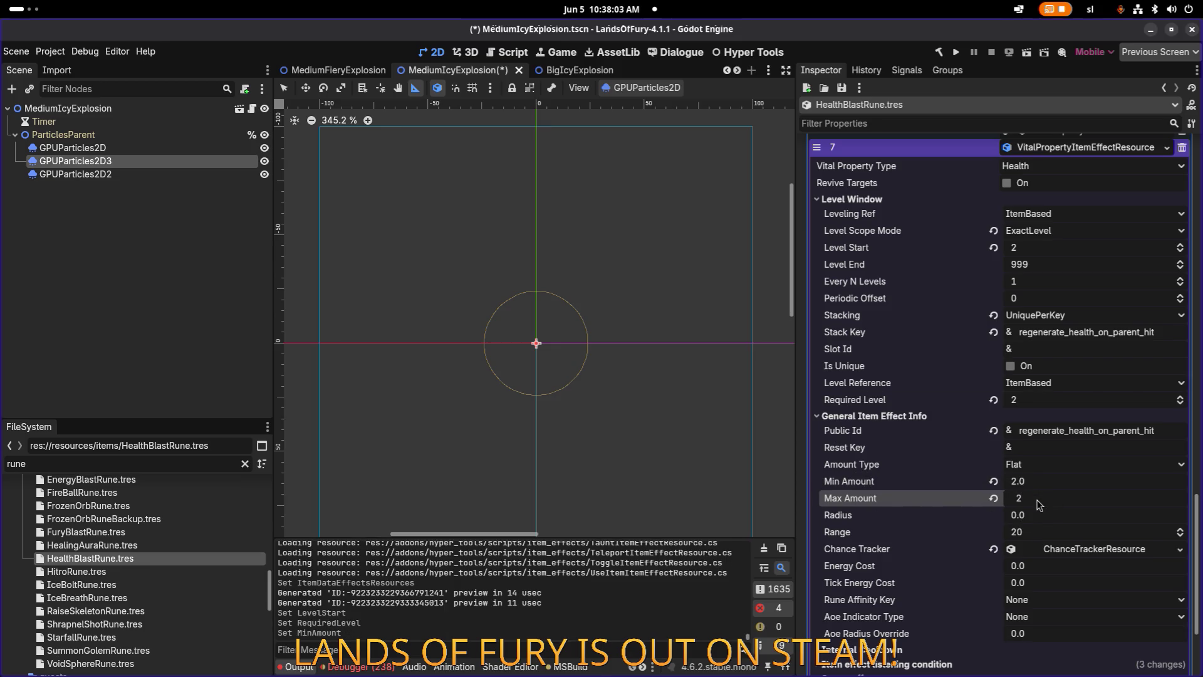
key("Return")
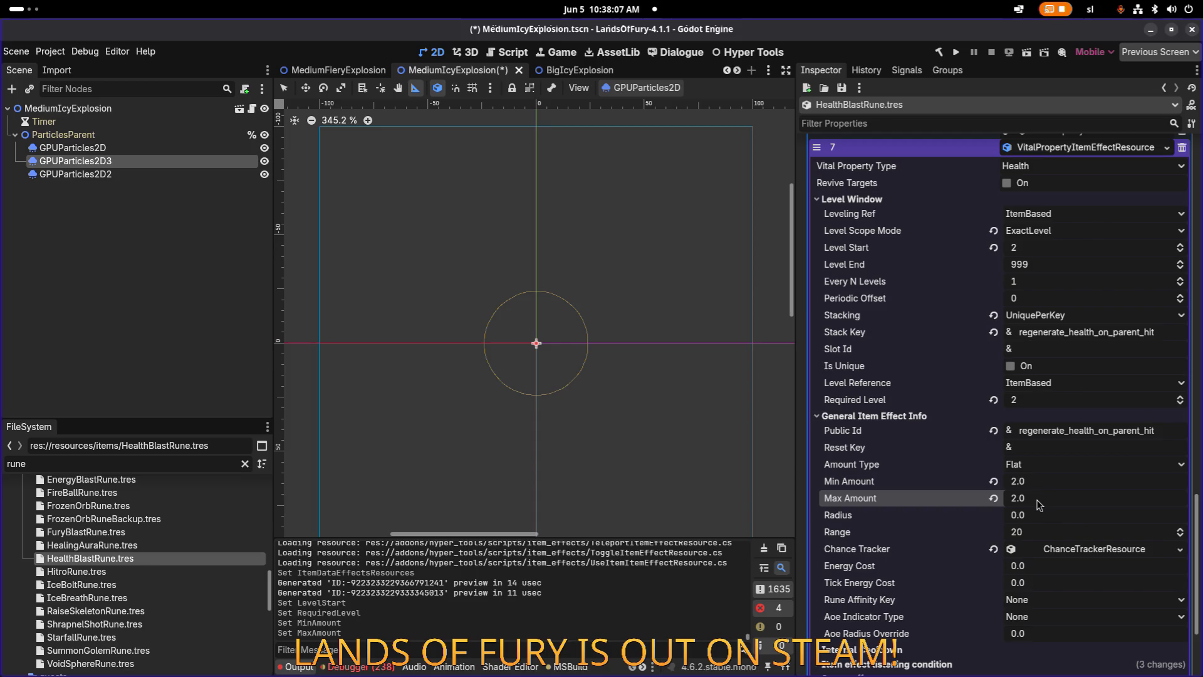
Save HealthBlastRune.tres with Ctrl+S and collapse effect 7.
key("ctrl+s")
scroll(1039, 431, "up", 5)
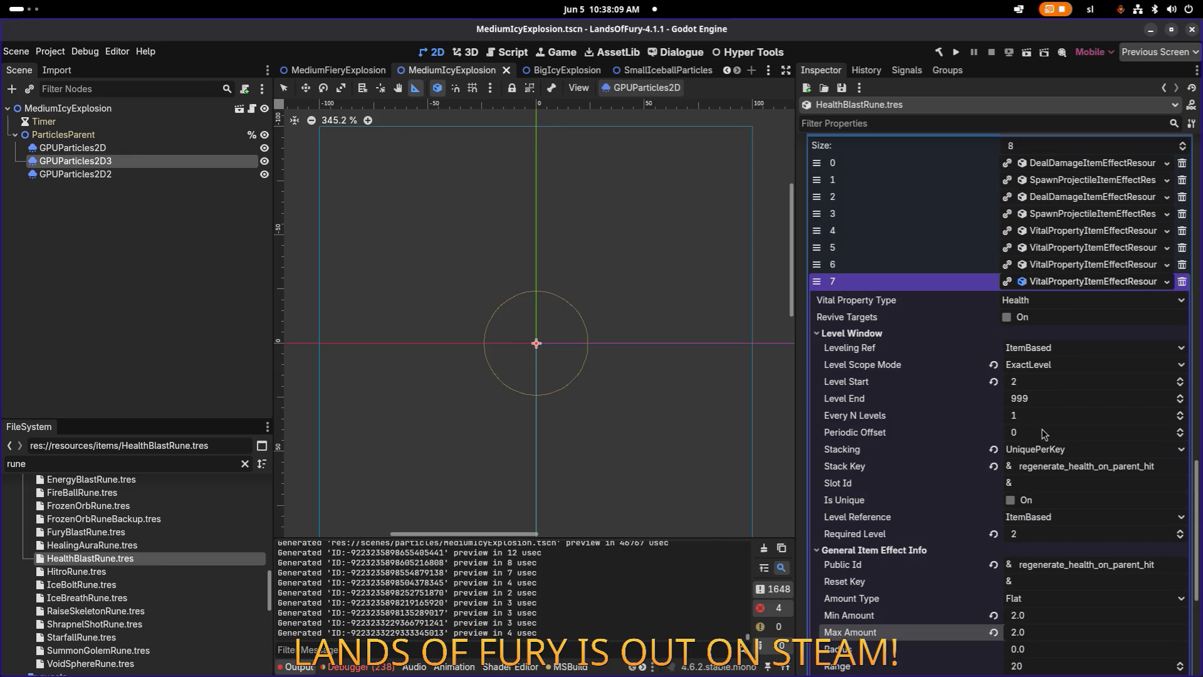
left_click(1103, 283)
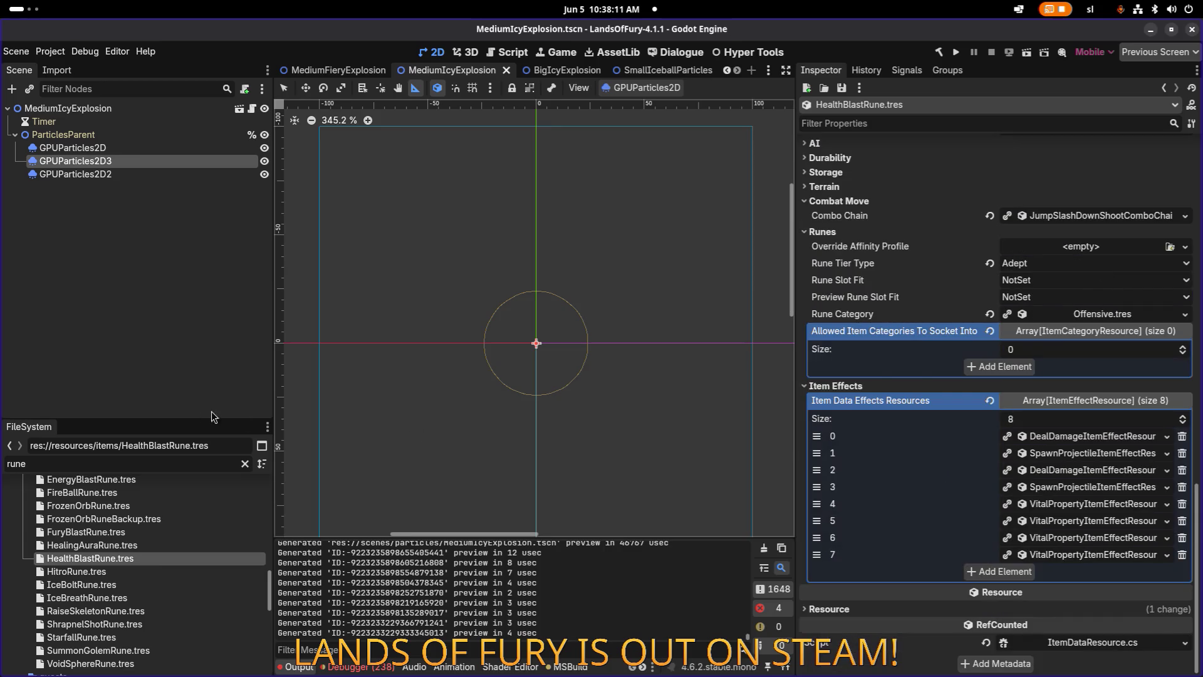
Save again and run the project to launch Lands of Fury.
key("ctrl+s")
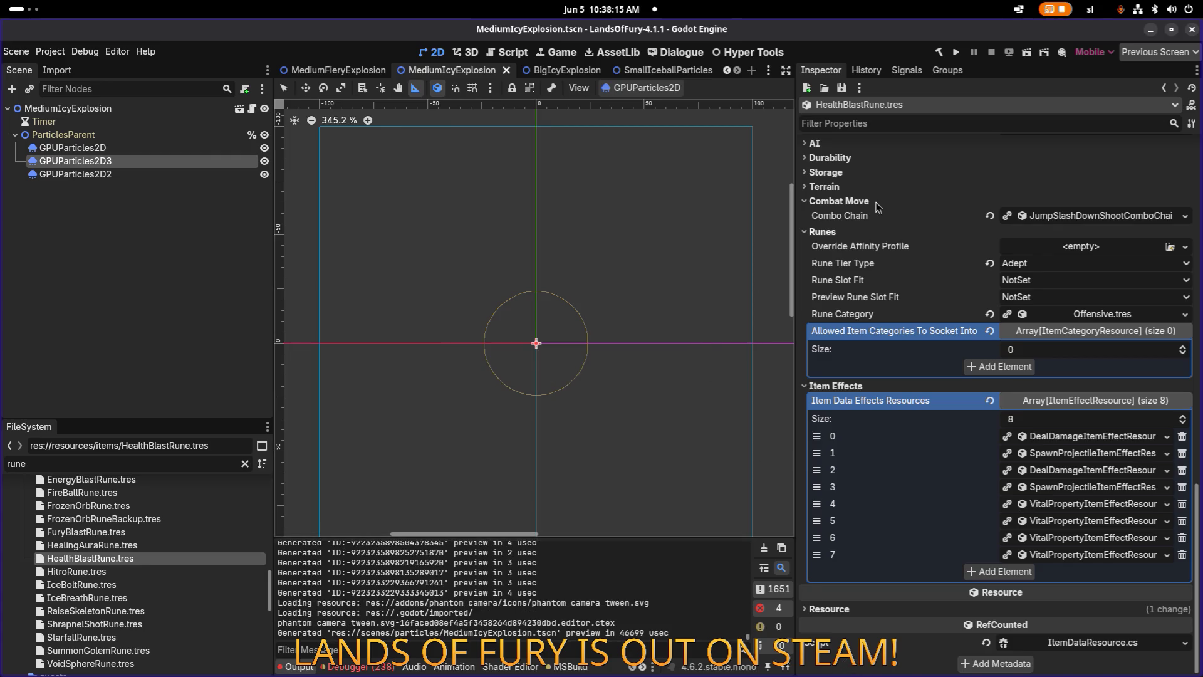
left_click(959, 52)
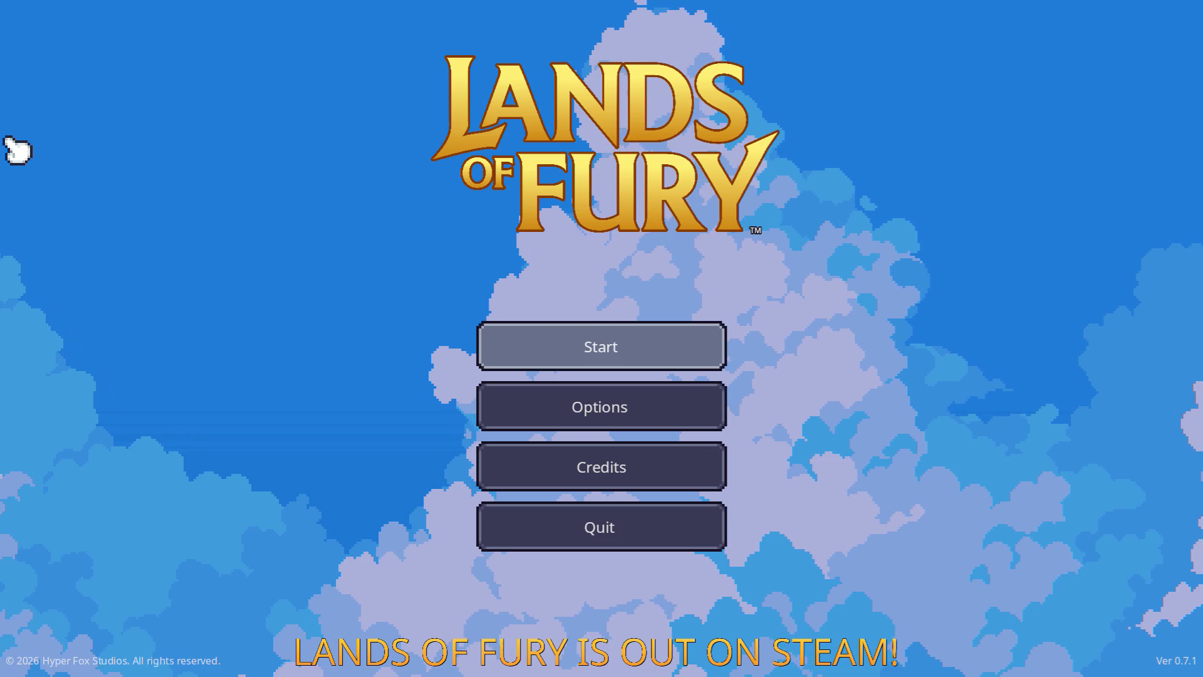
Start the game, load the first saved profile into The Glade, and pause.
key("Return")
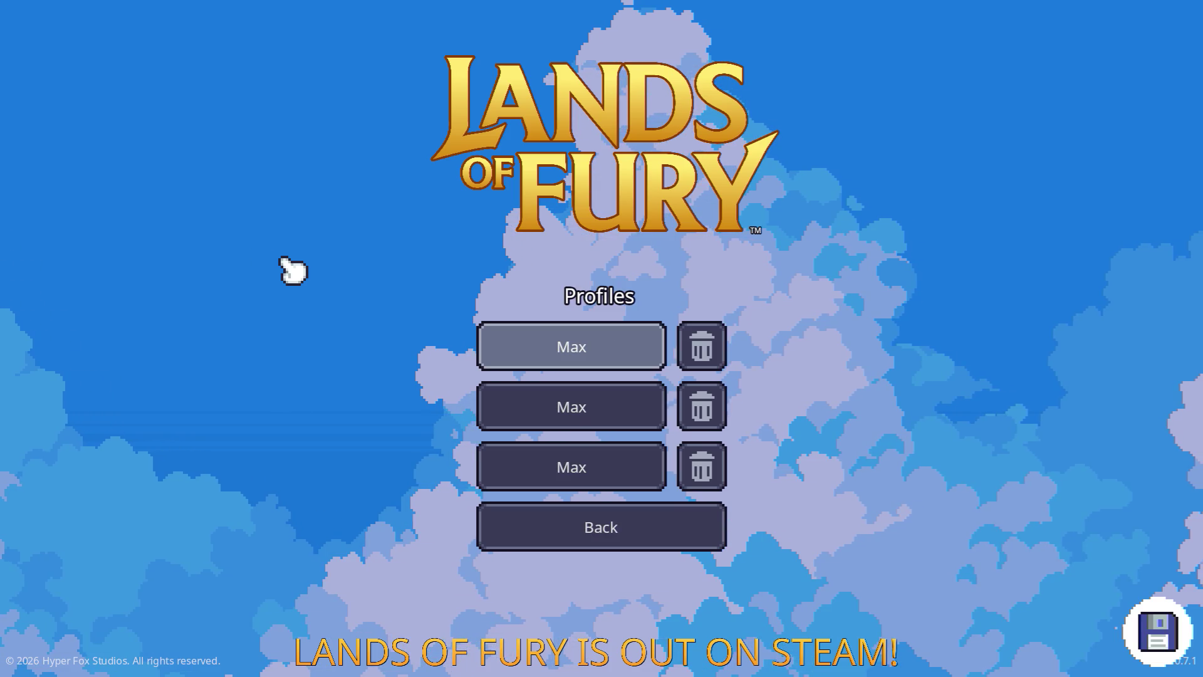
key("Return")
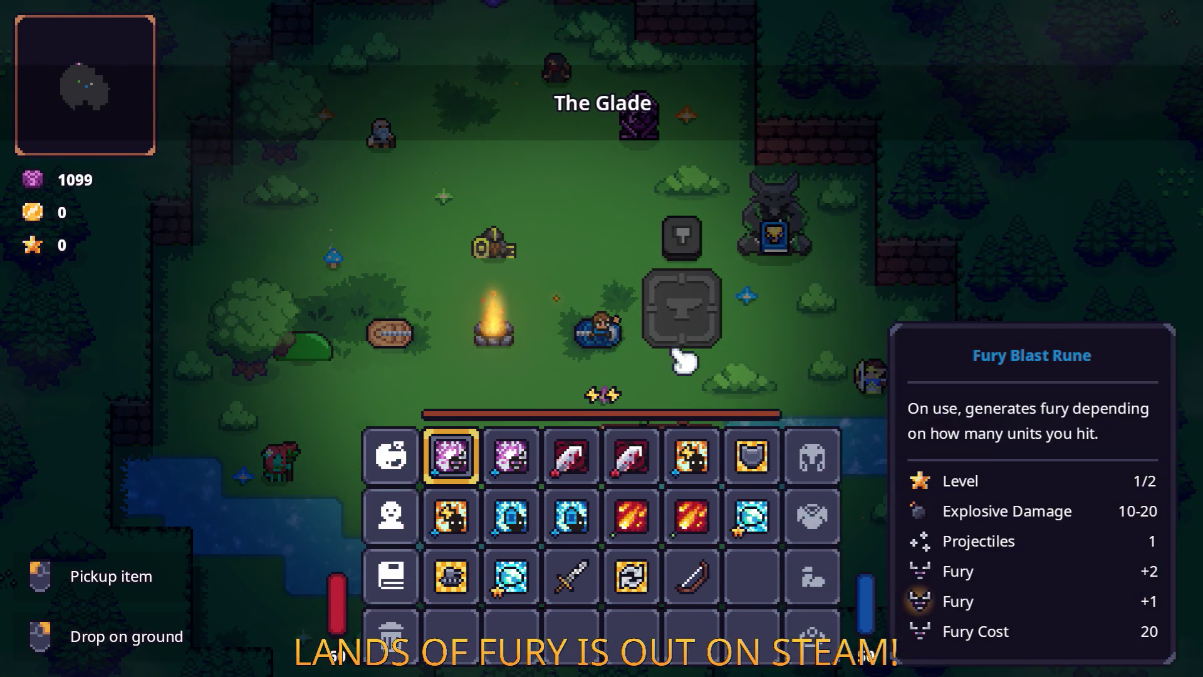
key("Escape")
key("Escape")
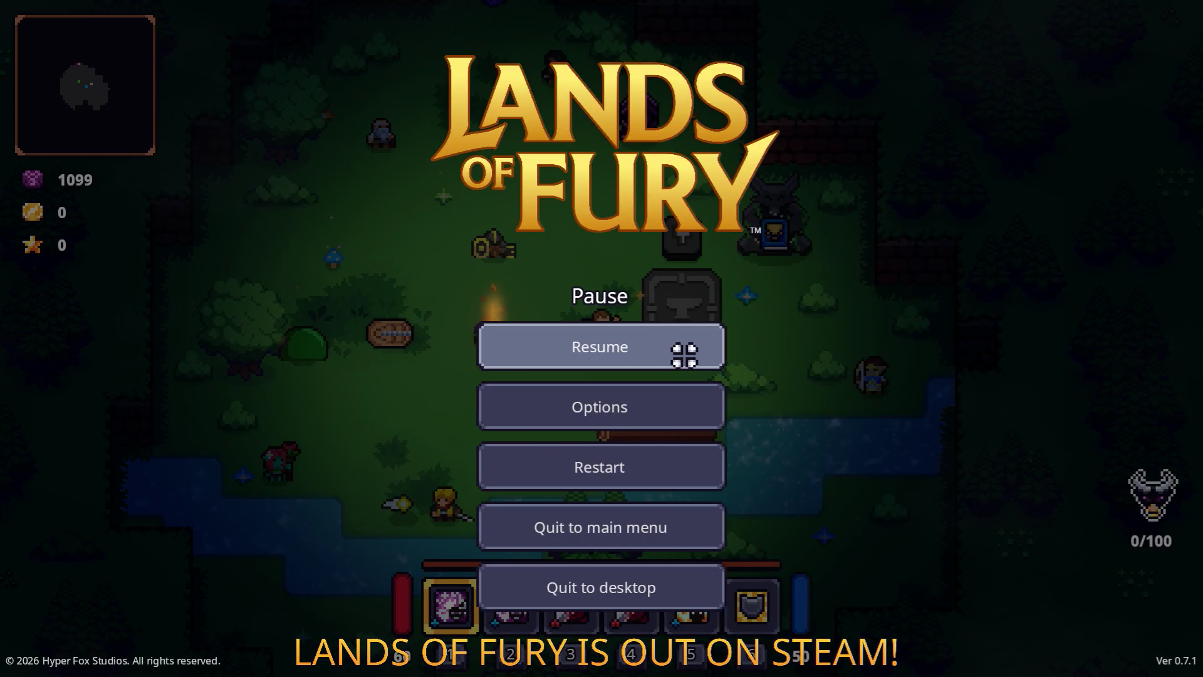
Resume and run the console command Player.AddItem for health_blast_rune three times.
left_click(685, 350)
key("grave")
type("Play")
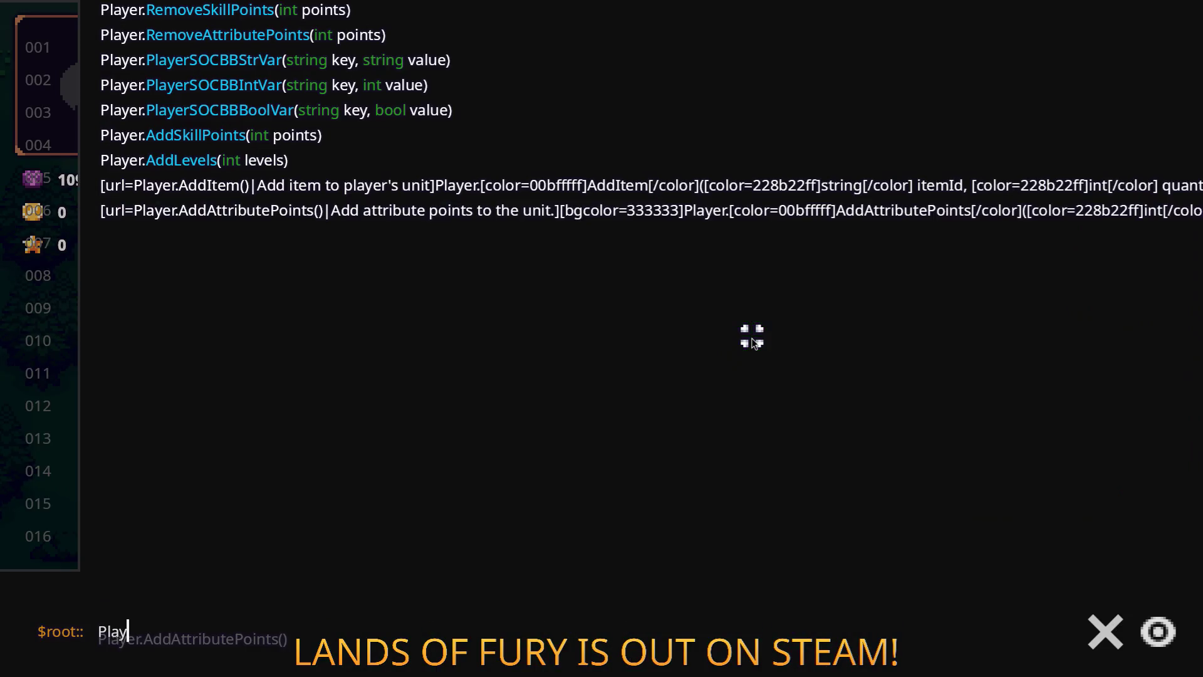
type("er.AddItem(")
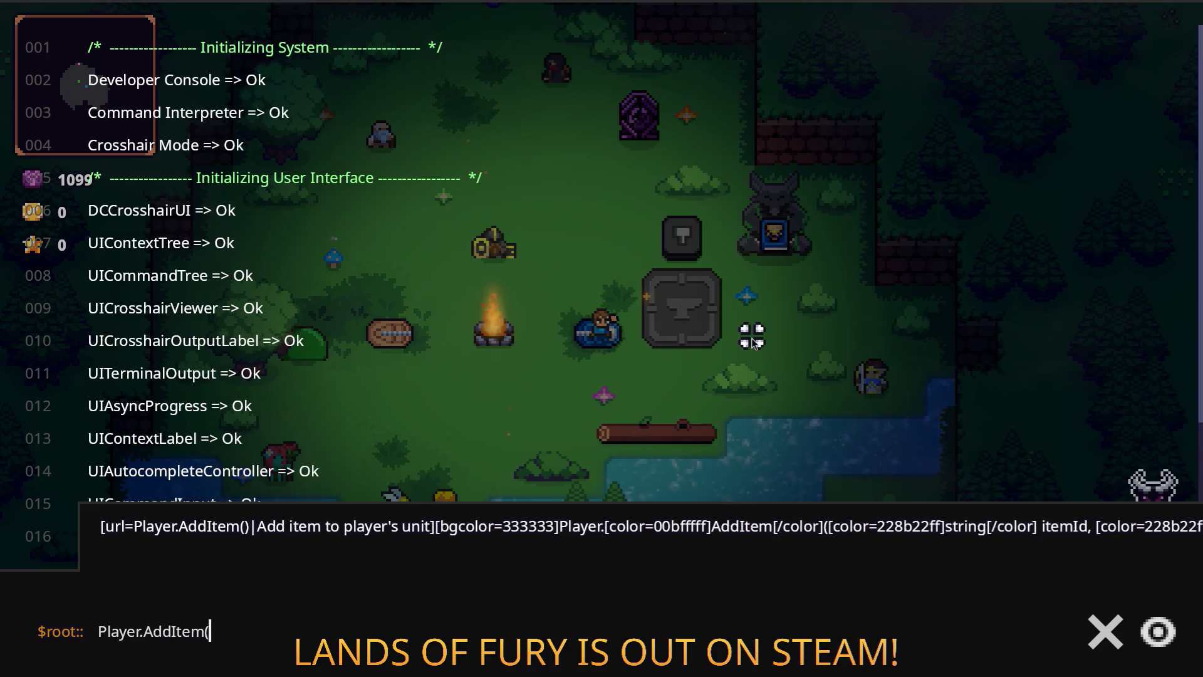
type("health_")
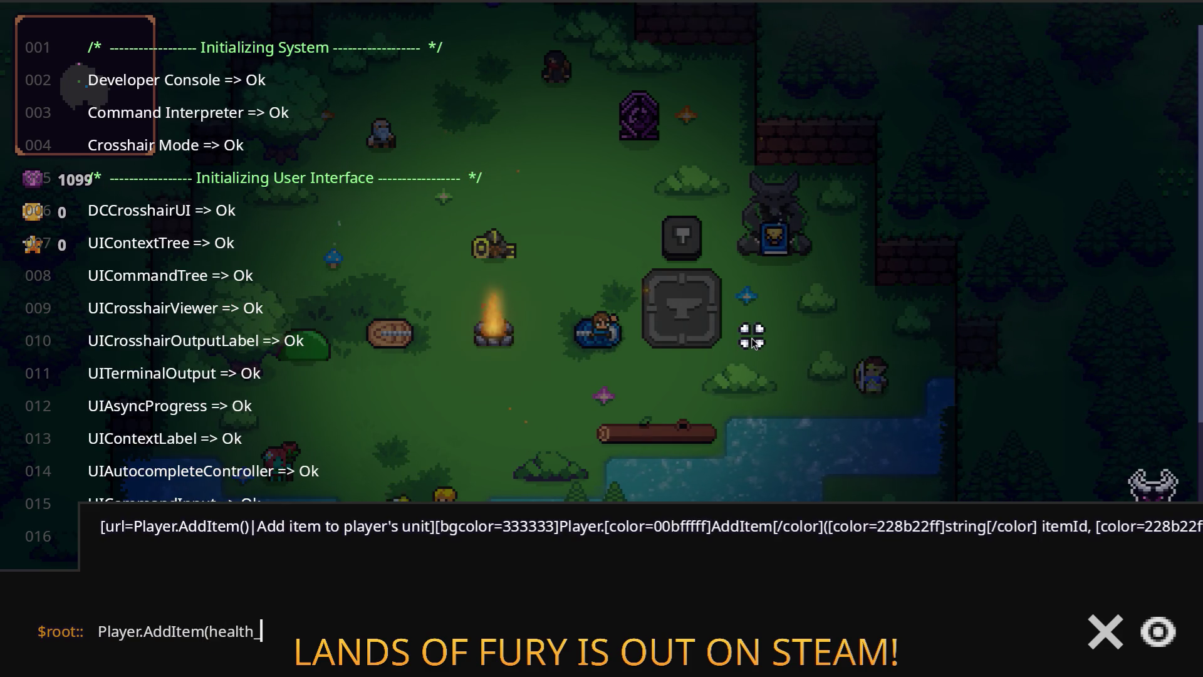
type("blast_rune_1")
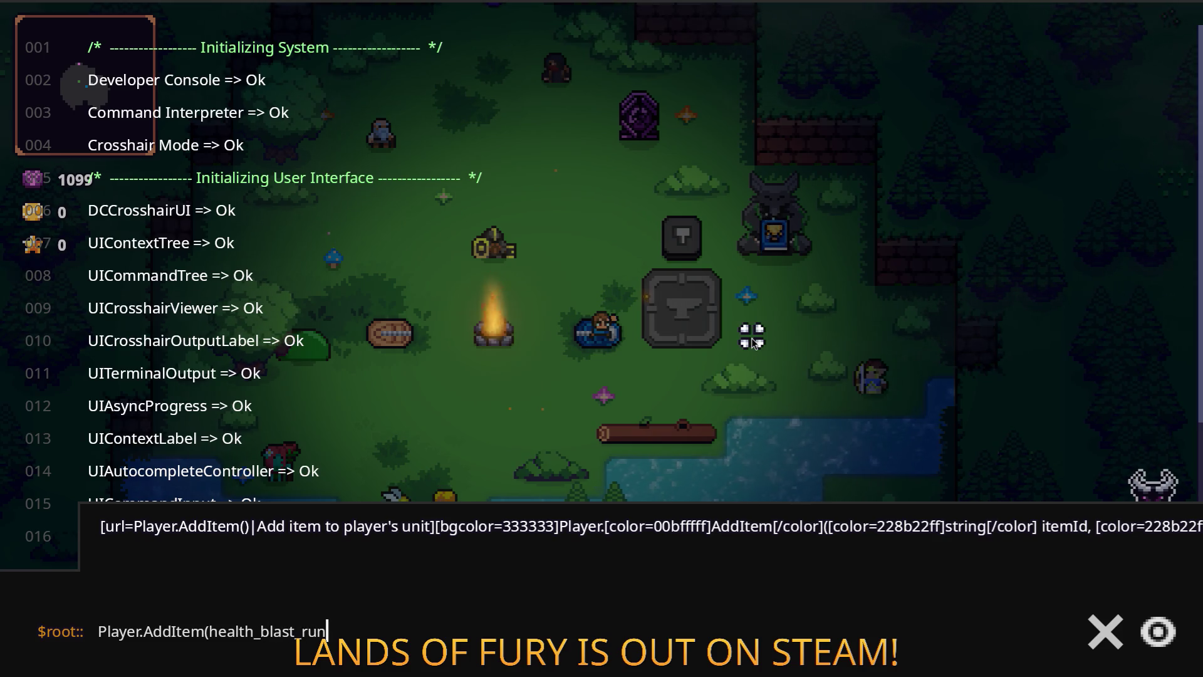
key("Return")
key("grave")
key("grave")
key("Up")
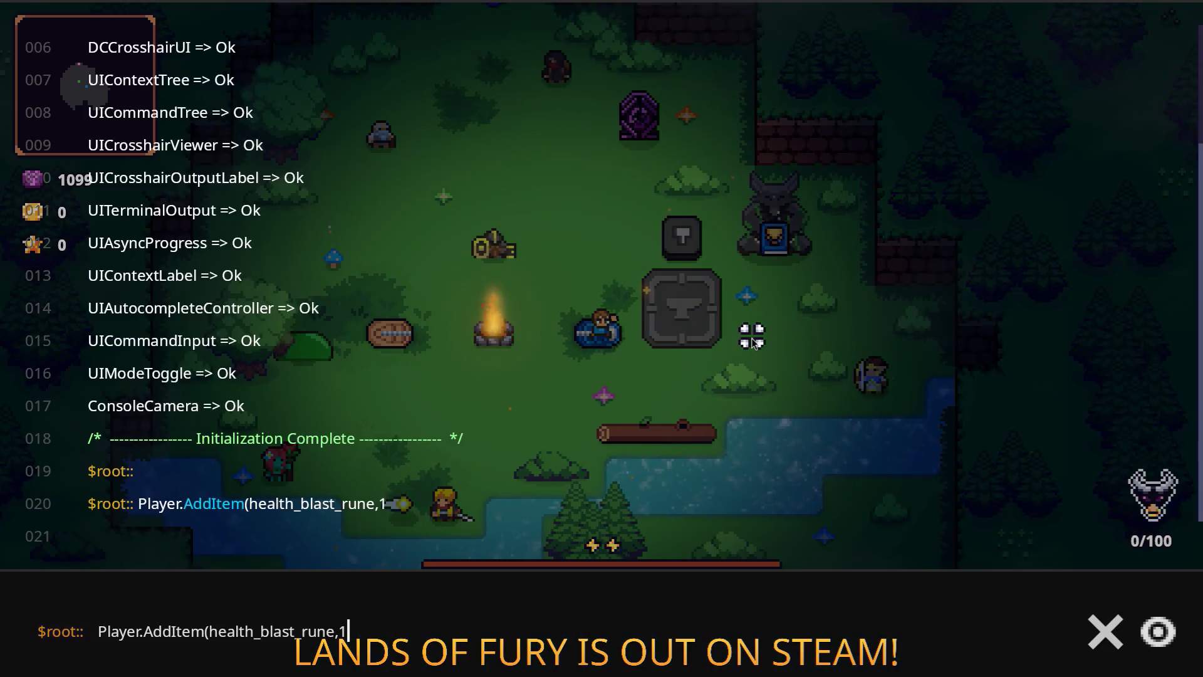
key("Return")
key("Up")
key("Return")
key("grave")
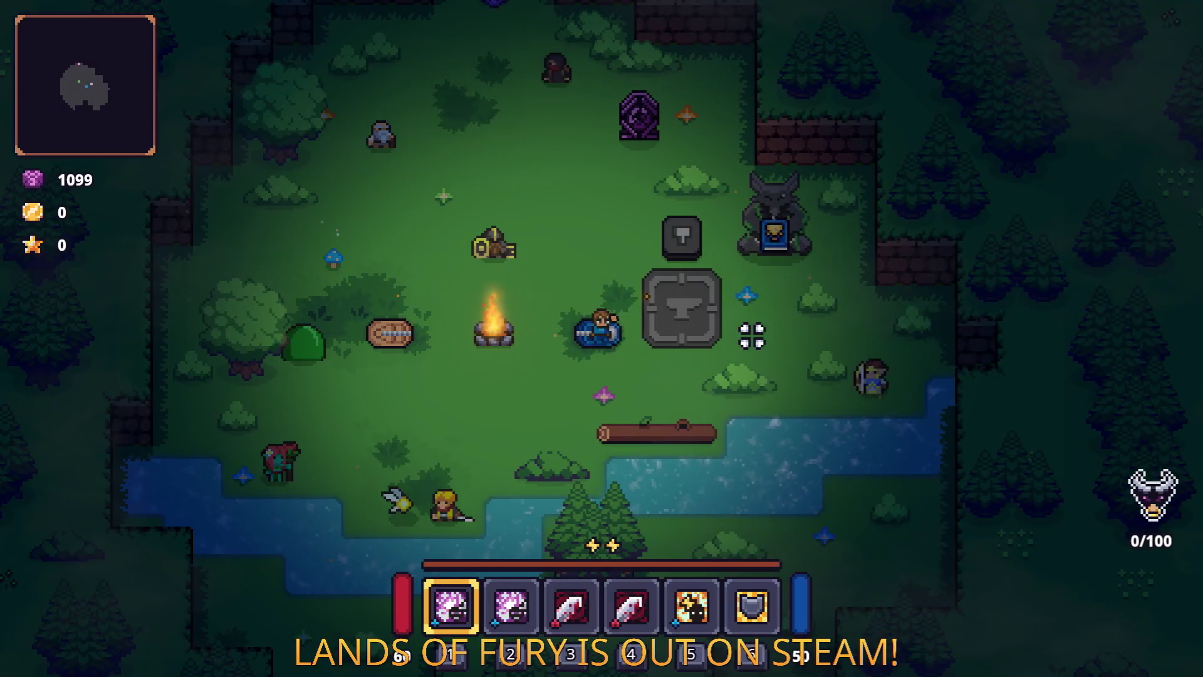
key("w+d")
Pick up the new rune and socket the Health Blast Rune into the Rusty Sword.
key("i")
left_click(752, 577)
key("Escape")
key("i")
right_click(572, 572)
left_click(514, 353)
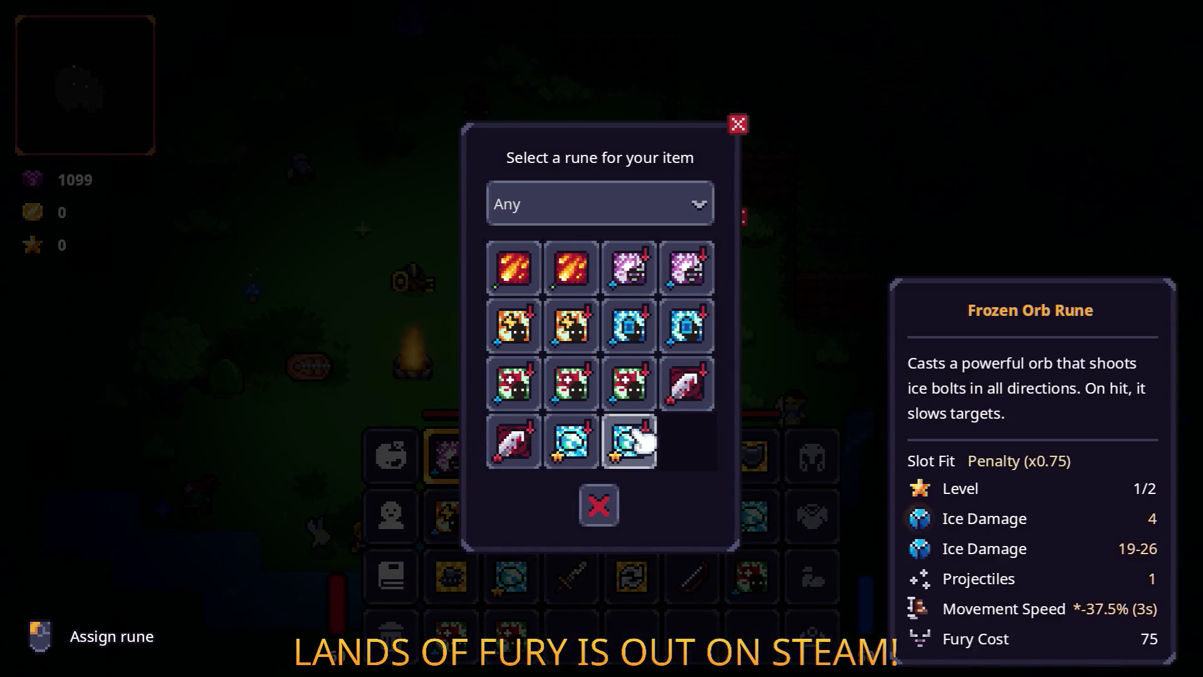
left_click(517, 384)
left_click(614, 426)
key("i")
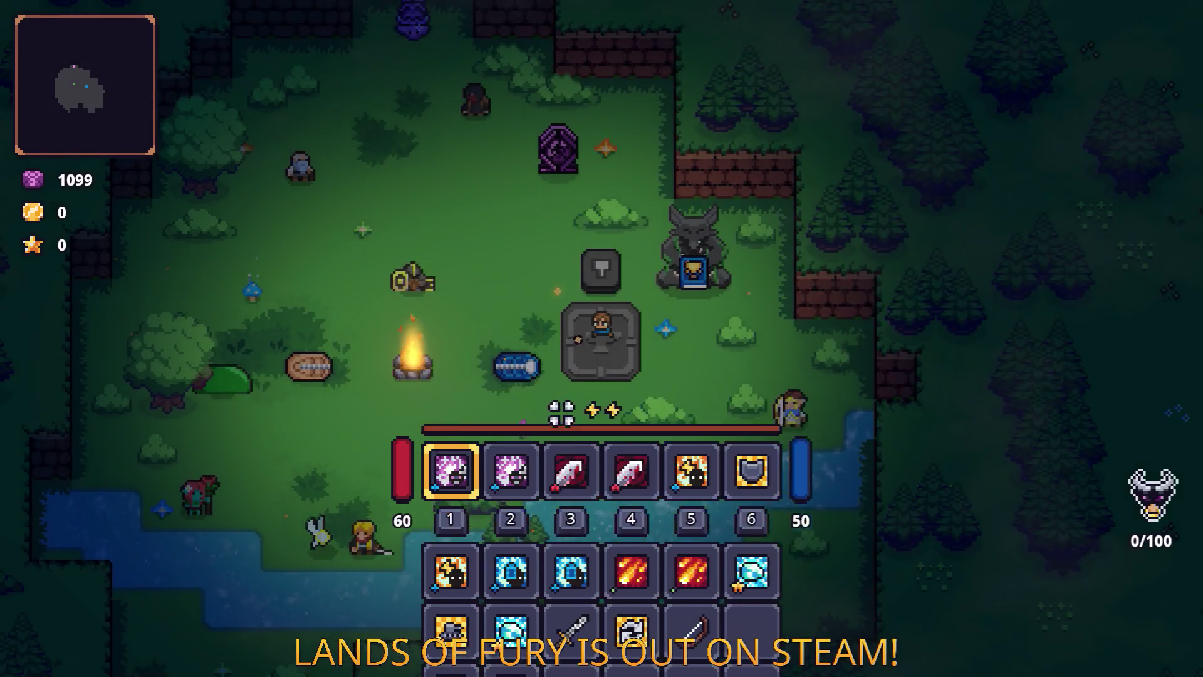
Place the Rusty Sword in the first hotbar slot.
key("a")
key("s")
key("i")
left_click_drag(451, 635, 454, 454)
left_click(580, 571)
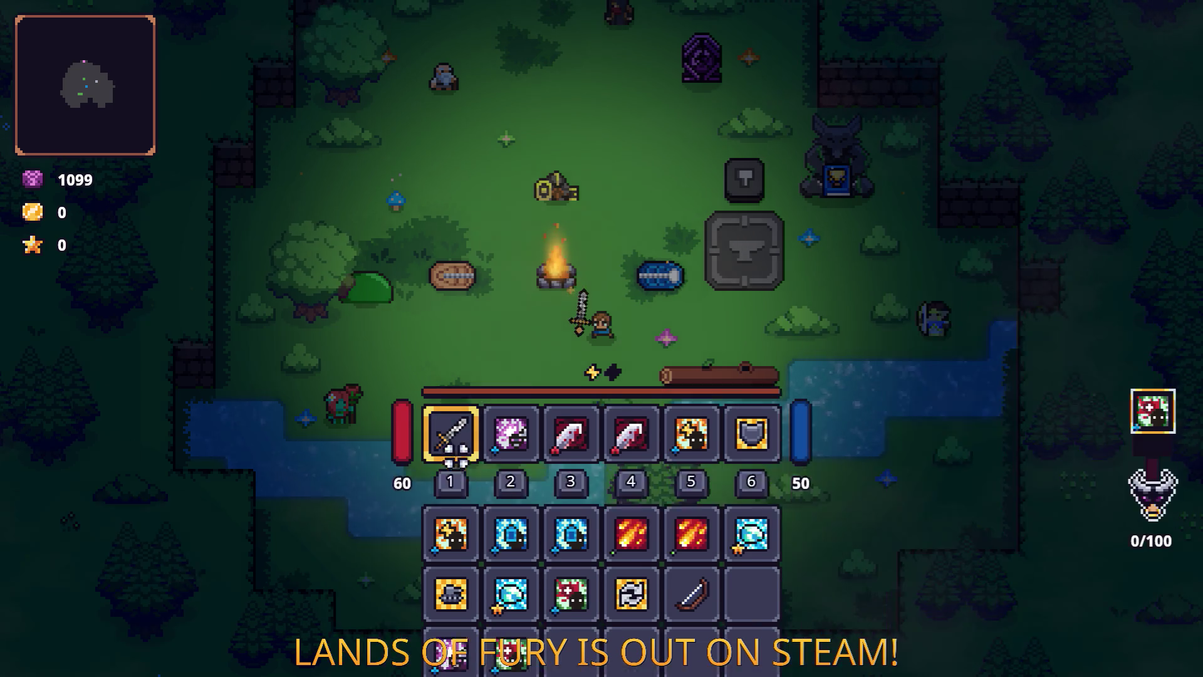
key("i")
Walk up to the slime and attack it with the sword until it dies.
key("a")
key("s")
key("w")
key("d")
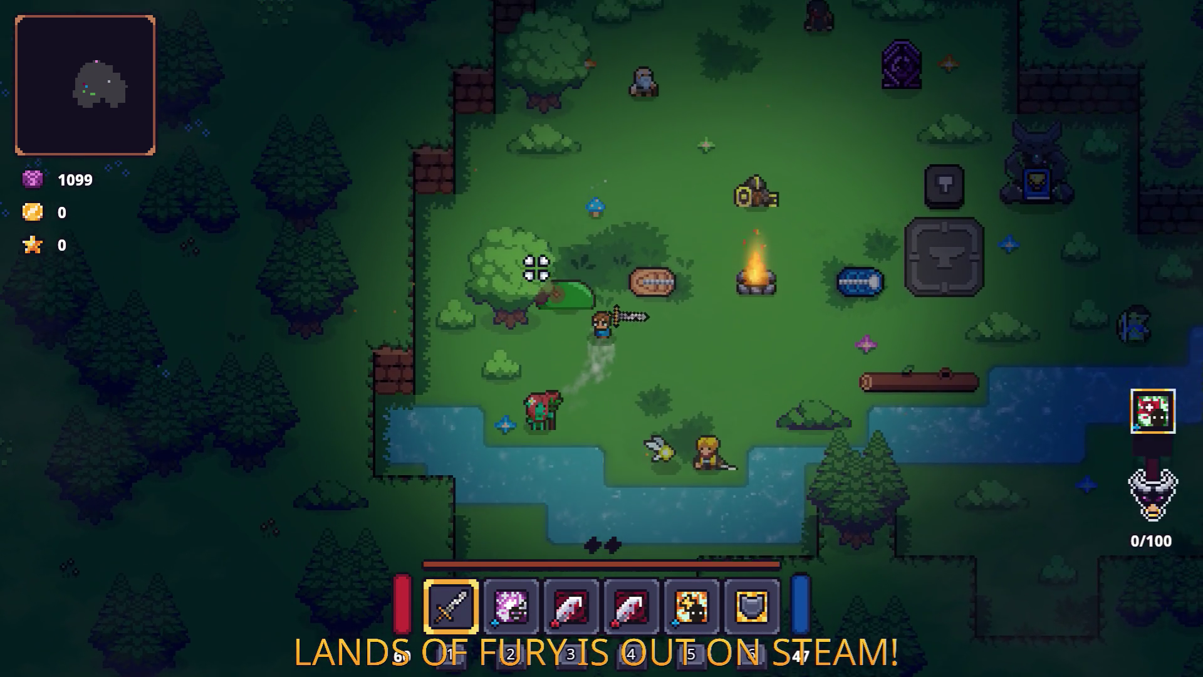
left_click(514, 296)
left_click(514, 296)
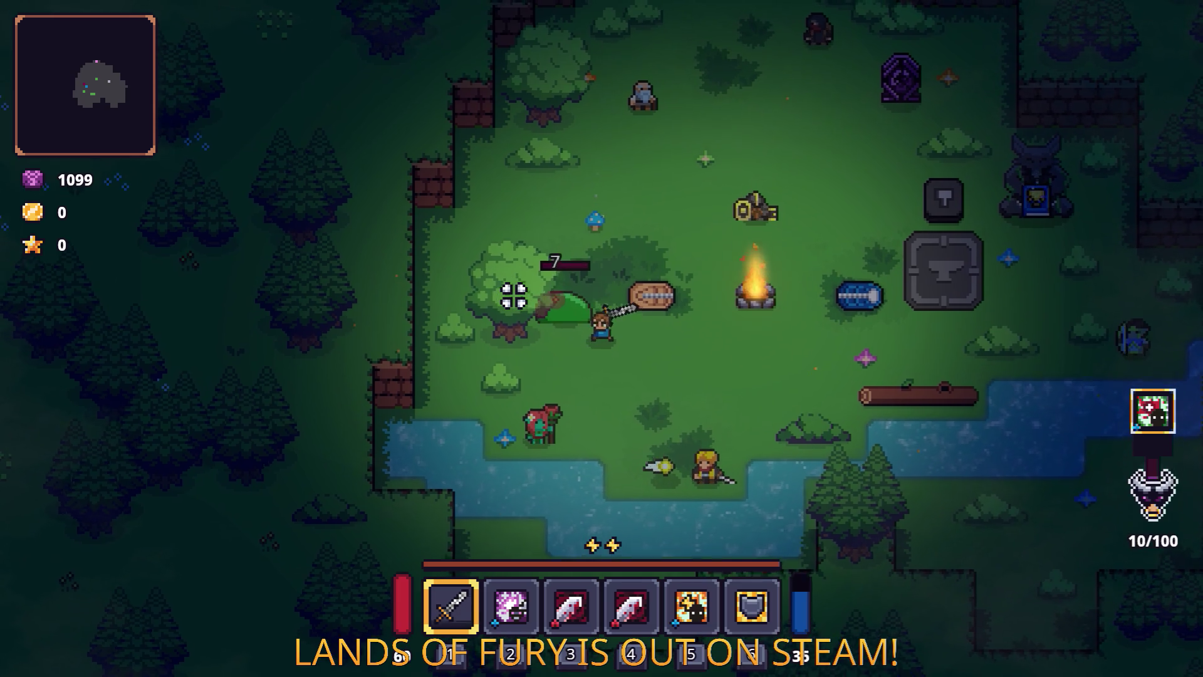
left_click(514, 295)
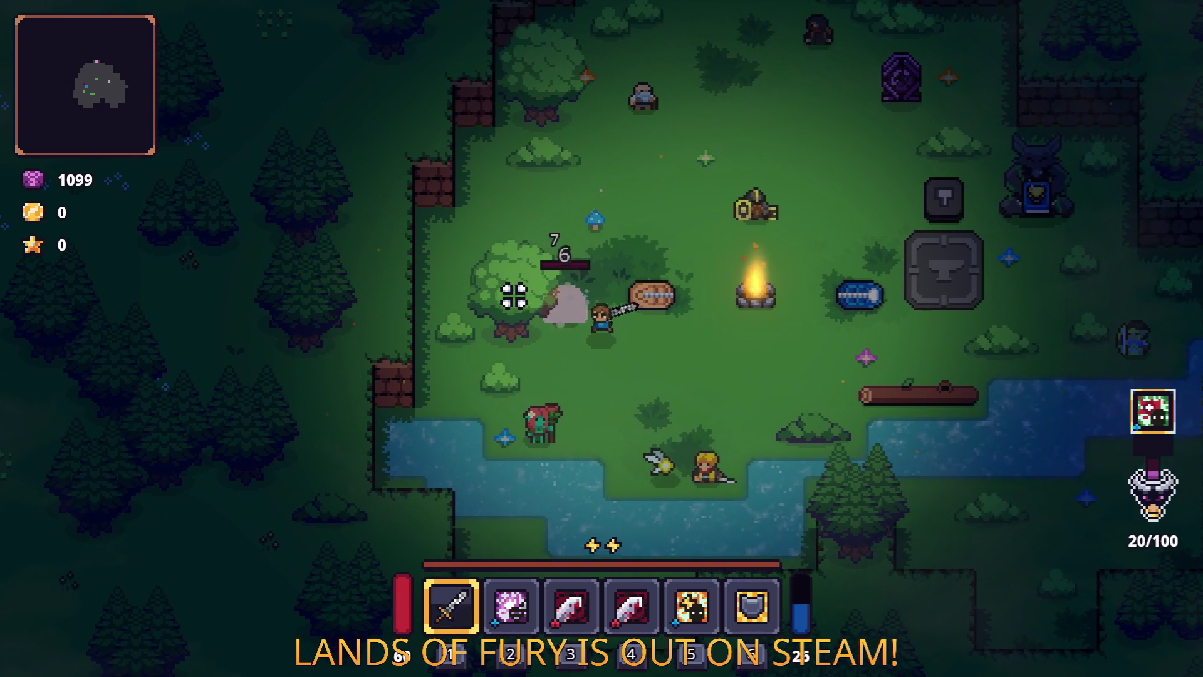
Spawn three zombies beside the hero with the console command Level.SpawnUnit(zombie,3,2,80,0).
key("d")
key("grave")
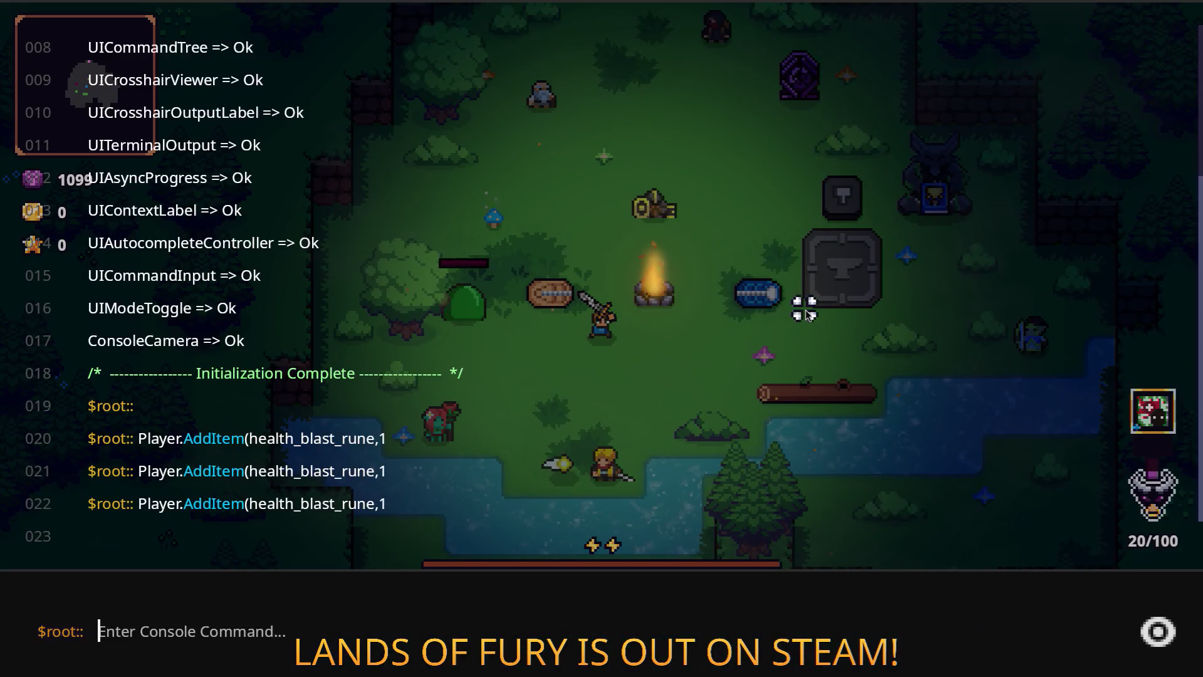
type("Level.SpawnUniot")
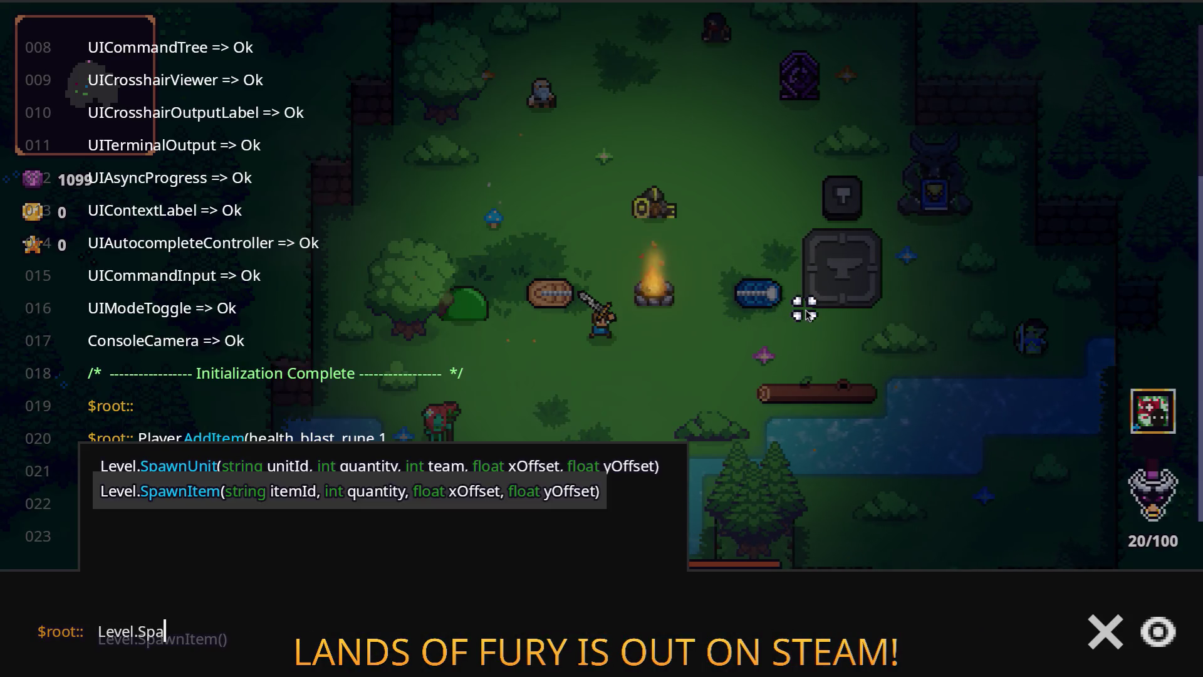
key("BackSpace")
key("BackSpace")
type("t(zombie,")
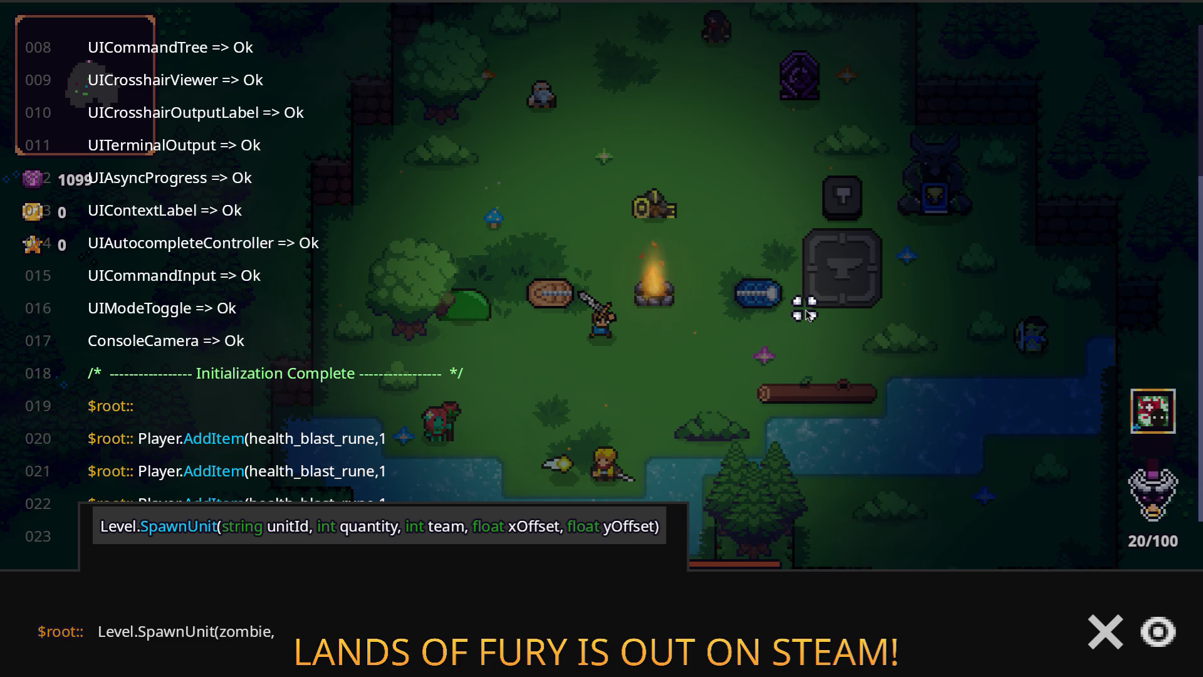
type("3,2,80,0")
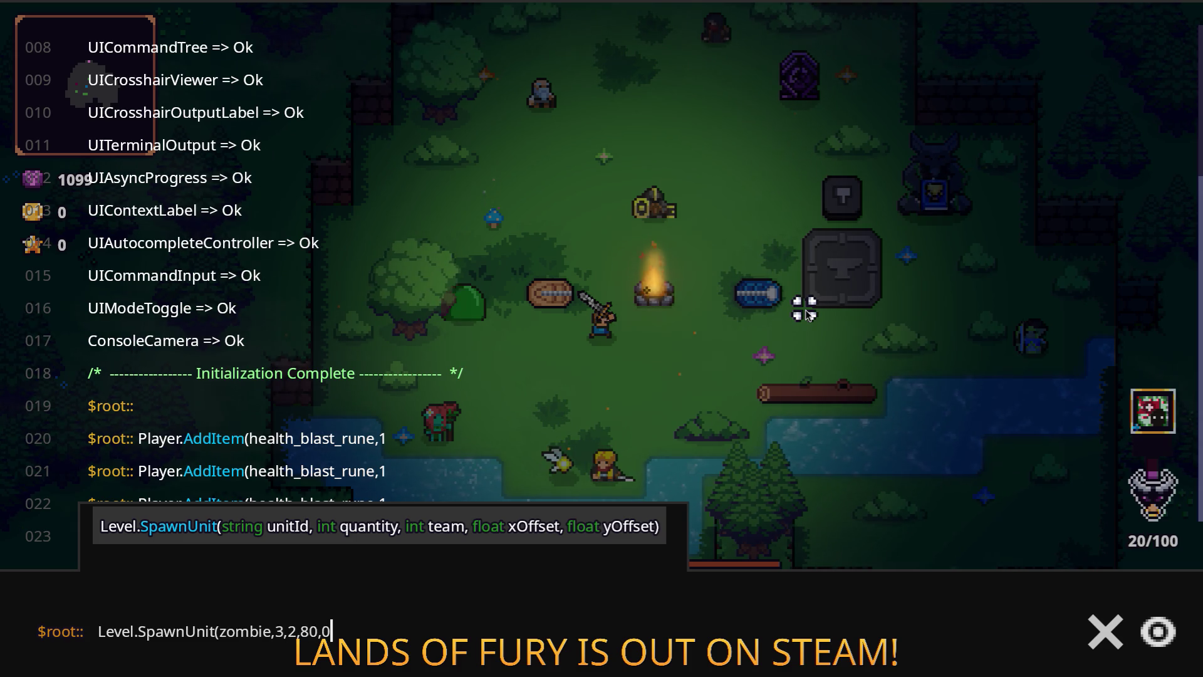
key("Return")
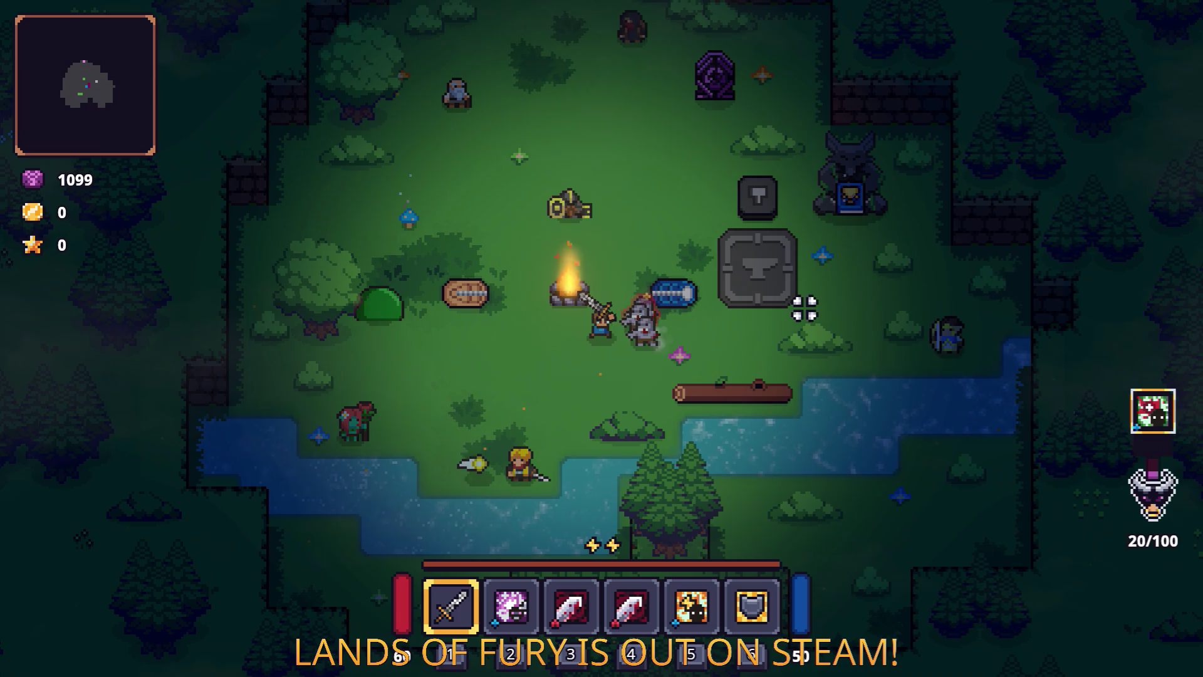
Fight the approaching zombies with sword swings while retreating left.
left_click(805, 307)
key("a")
left_click(800, 306)
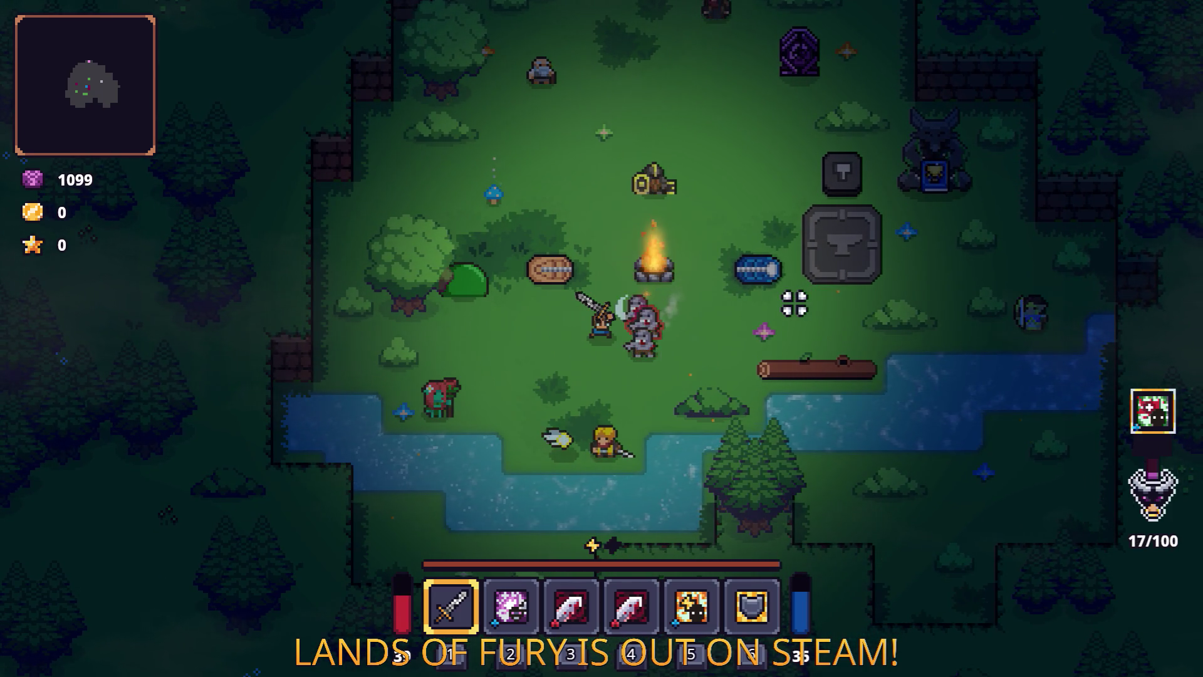
key("a")
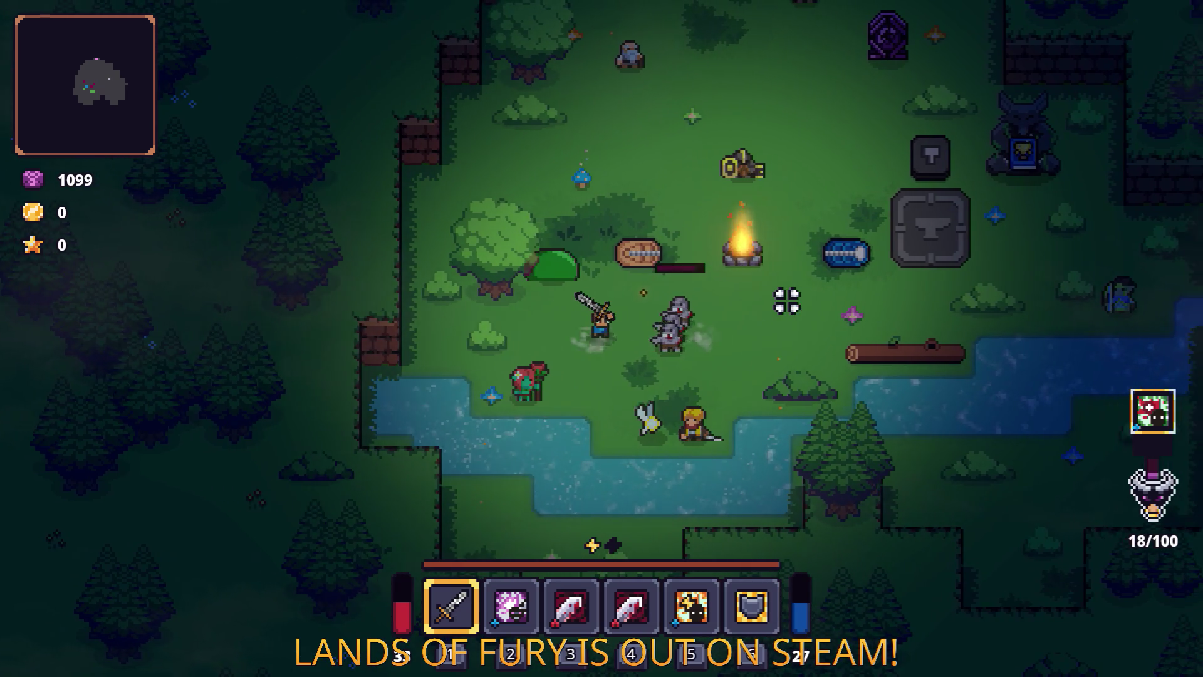
key("a")
left_click(788, 301)
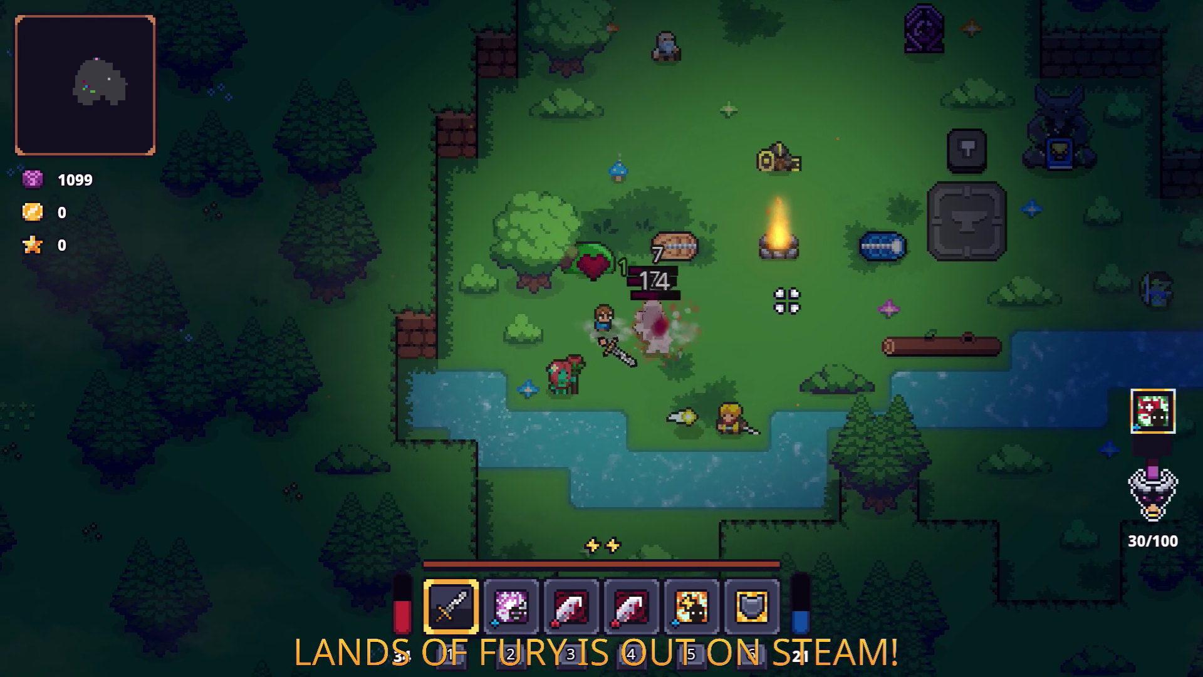
key("a")
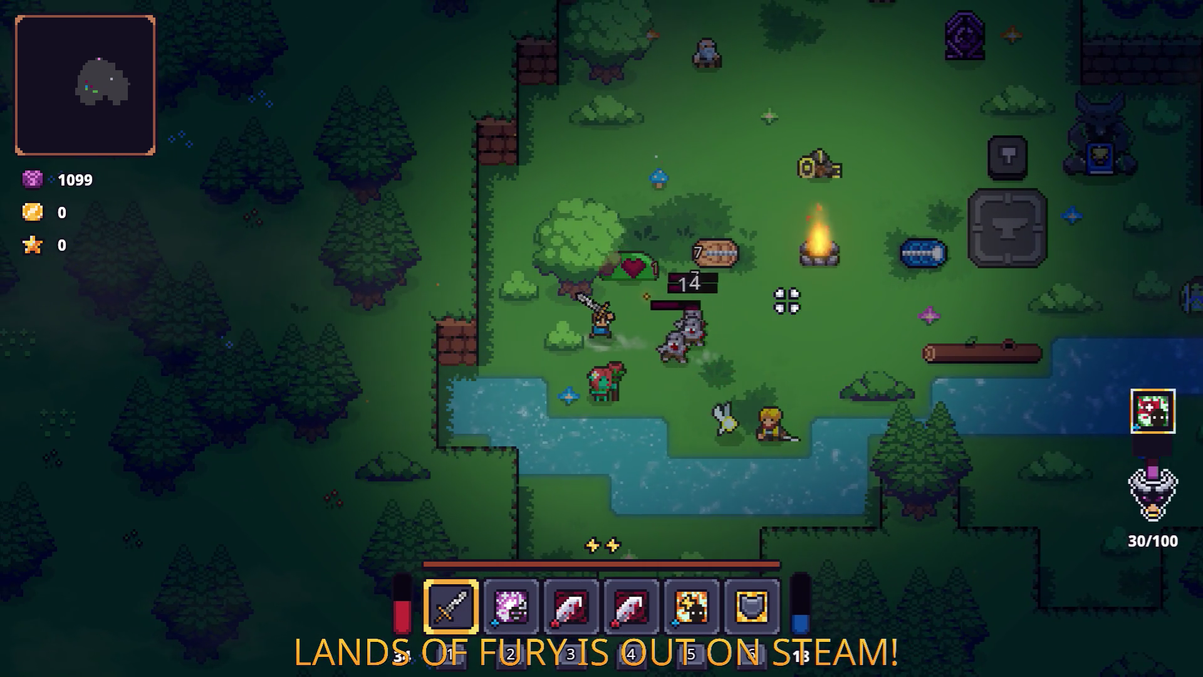
left_click(786, 302)
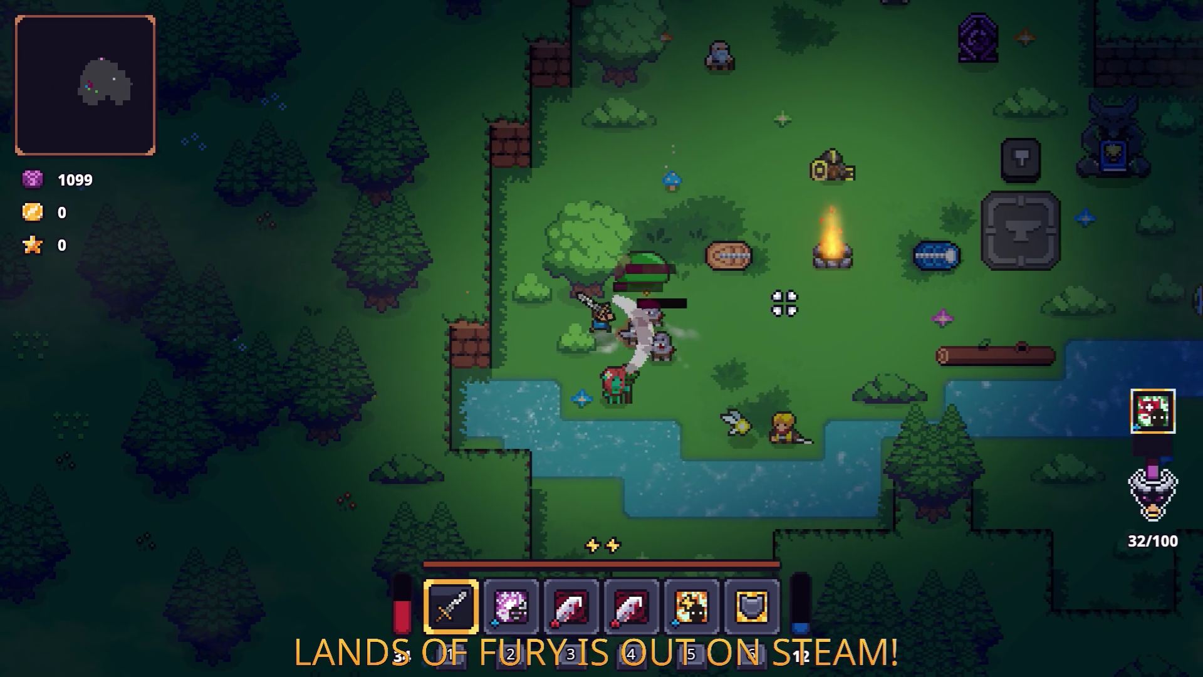
key("a")
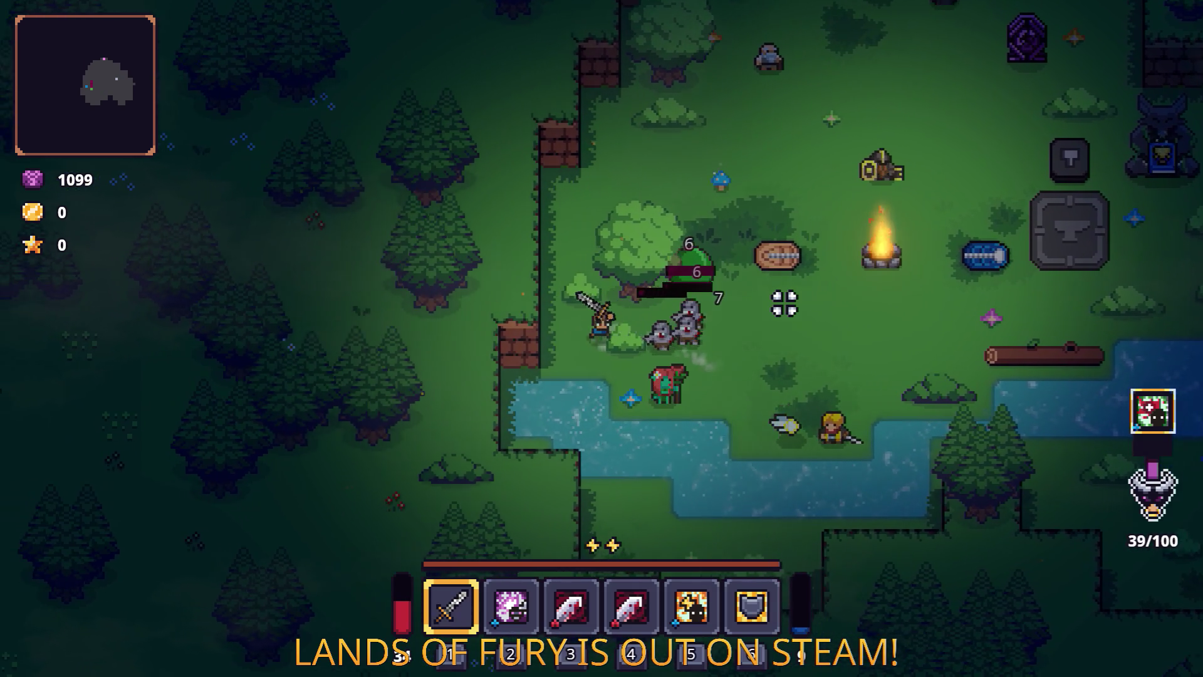
left_click(785, 303)
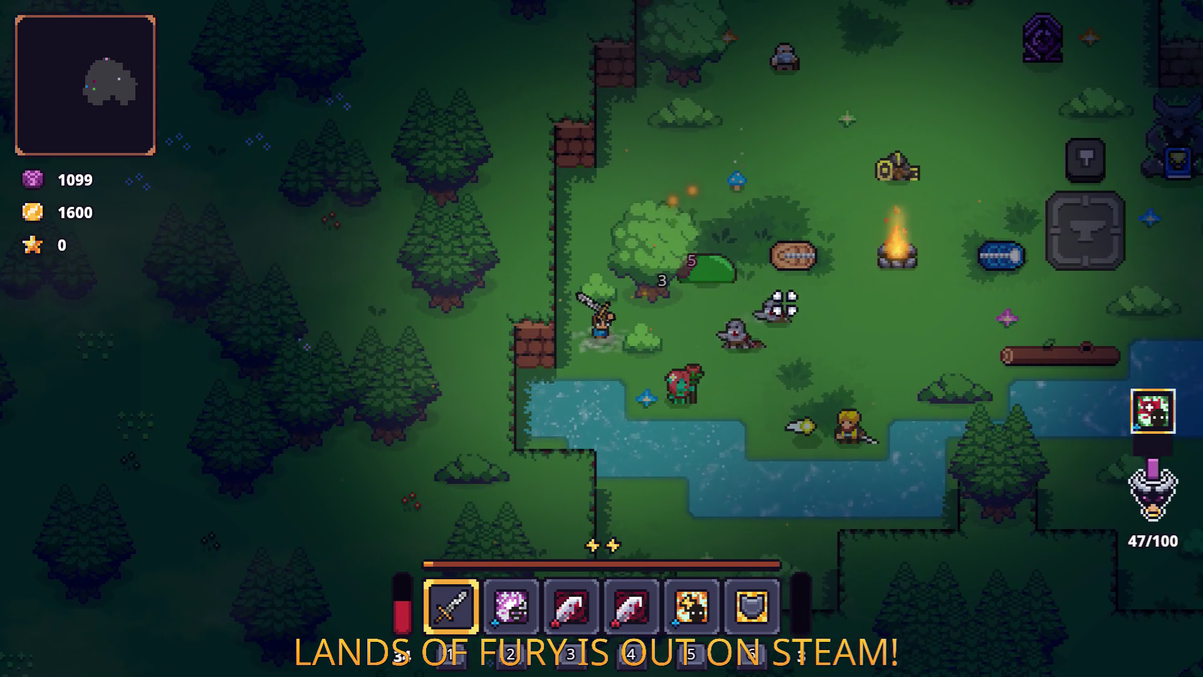
Rerun Level.SpawnUnit from the debug console and attack the newly spawned zombies.
key("a")
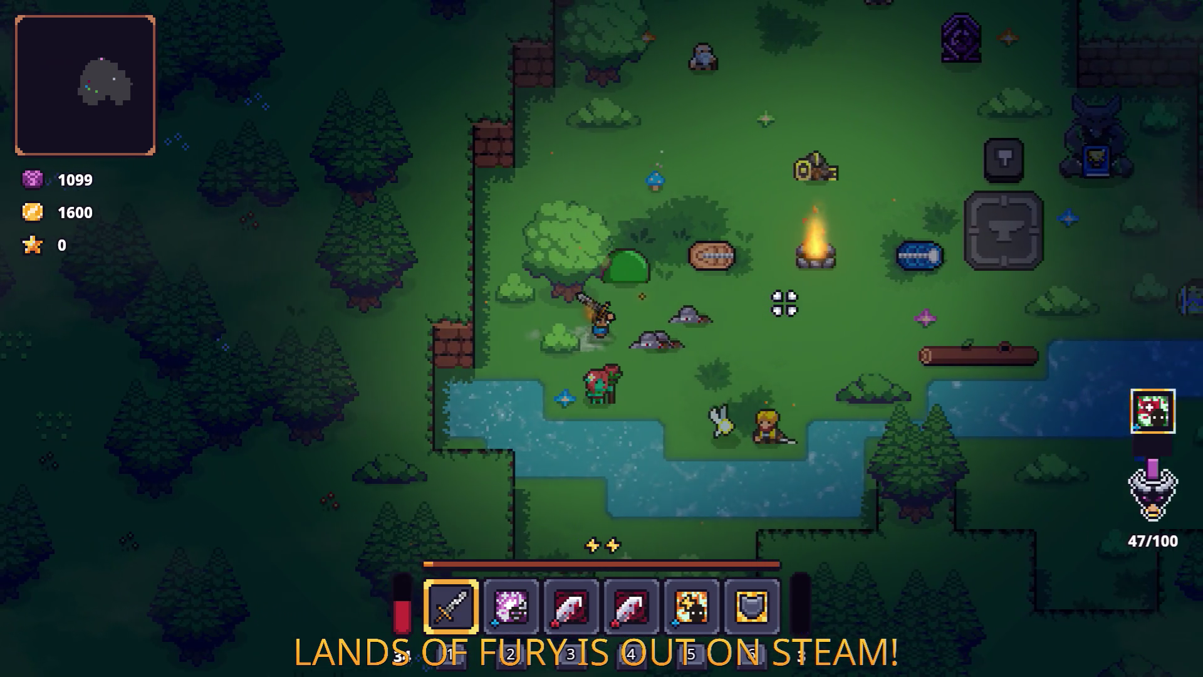
key("grave")
key("Up")
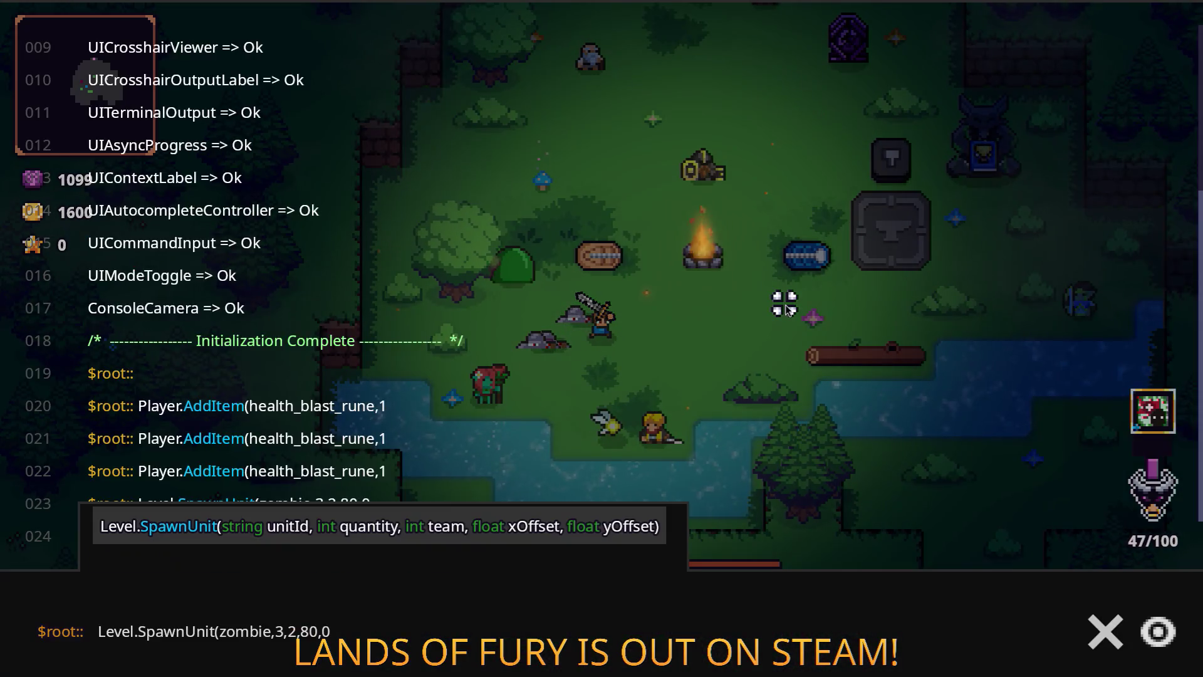
key("Return")
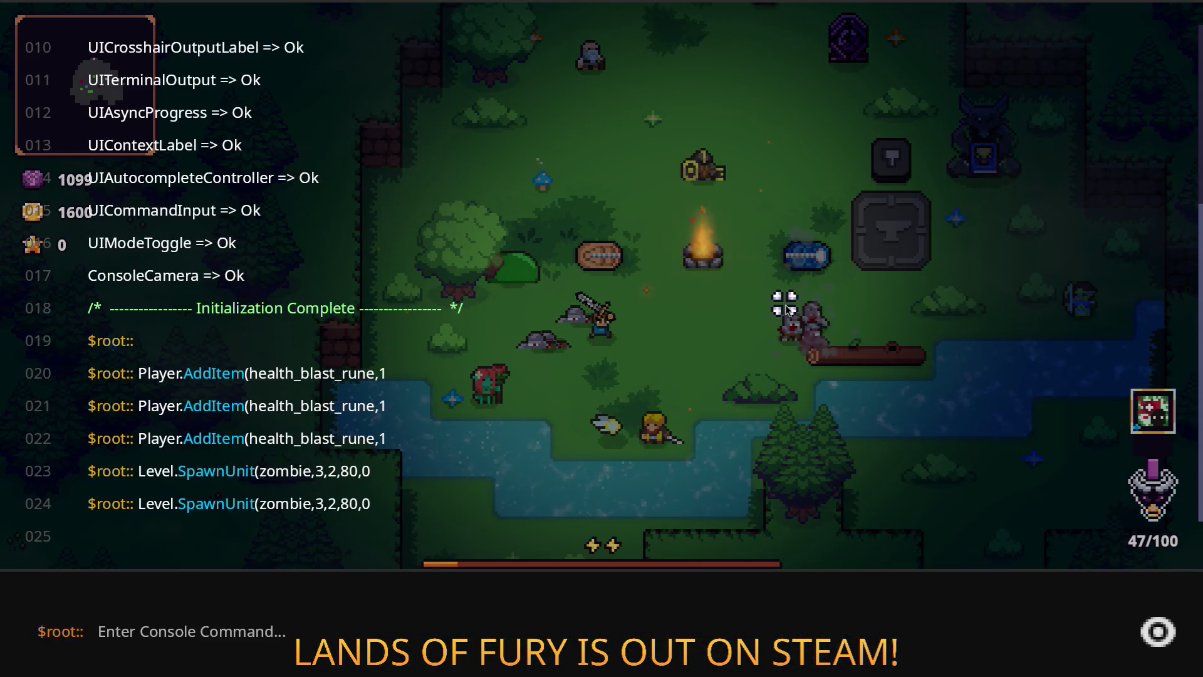
key("grave")
left_click(777, 304)
key("a")
left_click(778, 304)
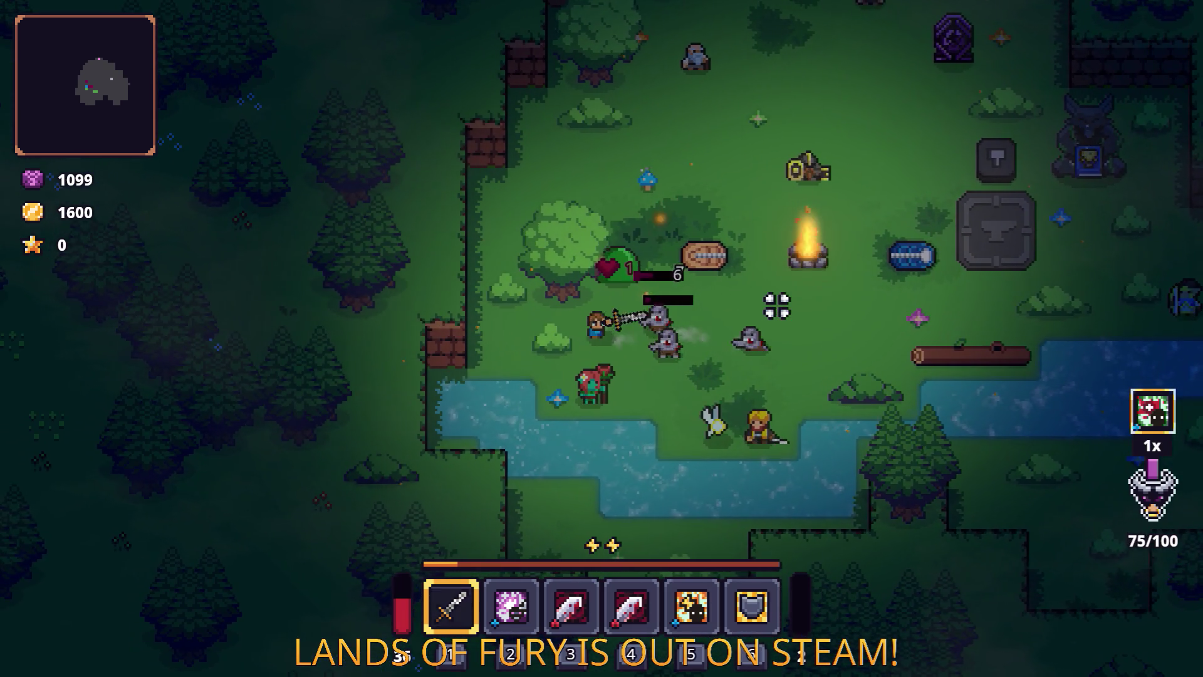
key("d")
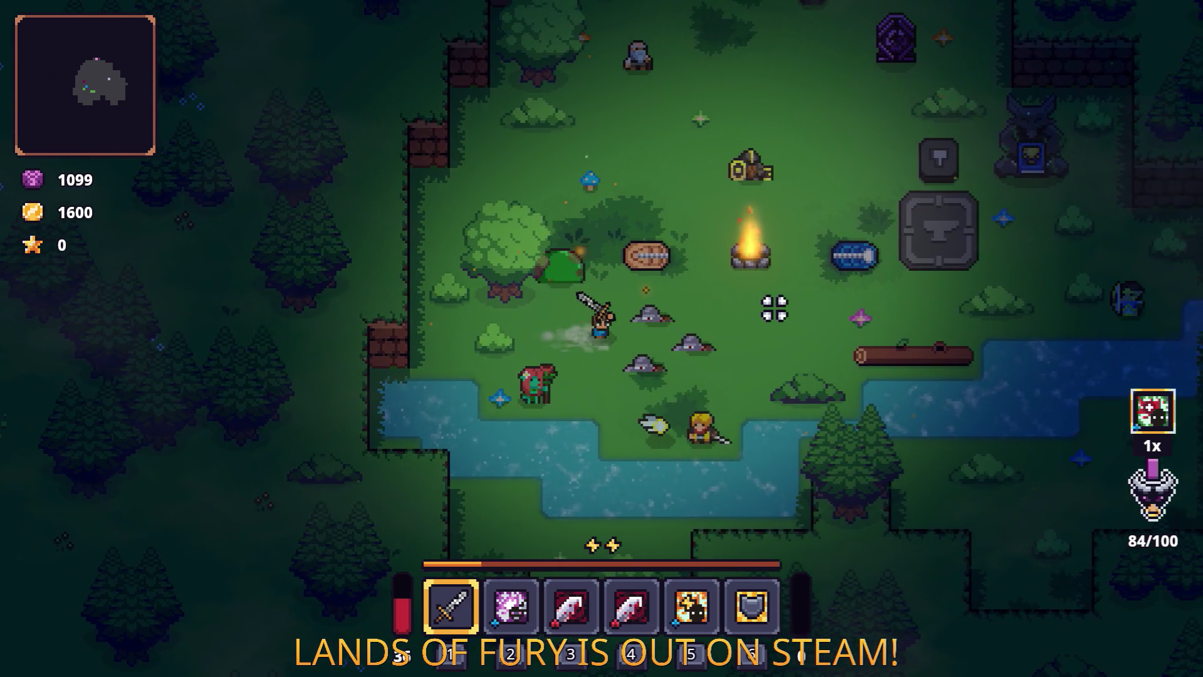
Spawn another zombie wave with the recalled SpawnUnit command and open the inventory.
key("grave")
key("Up")
key("Return")
key("grave")
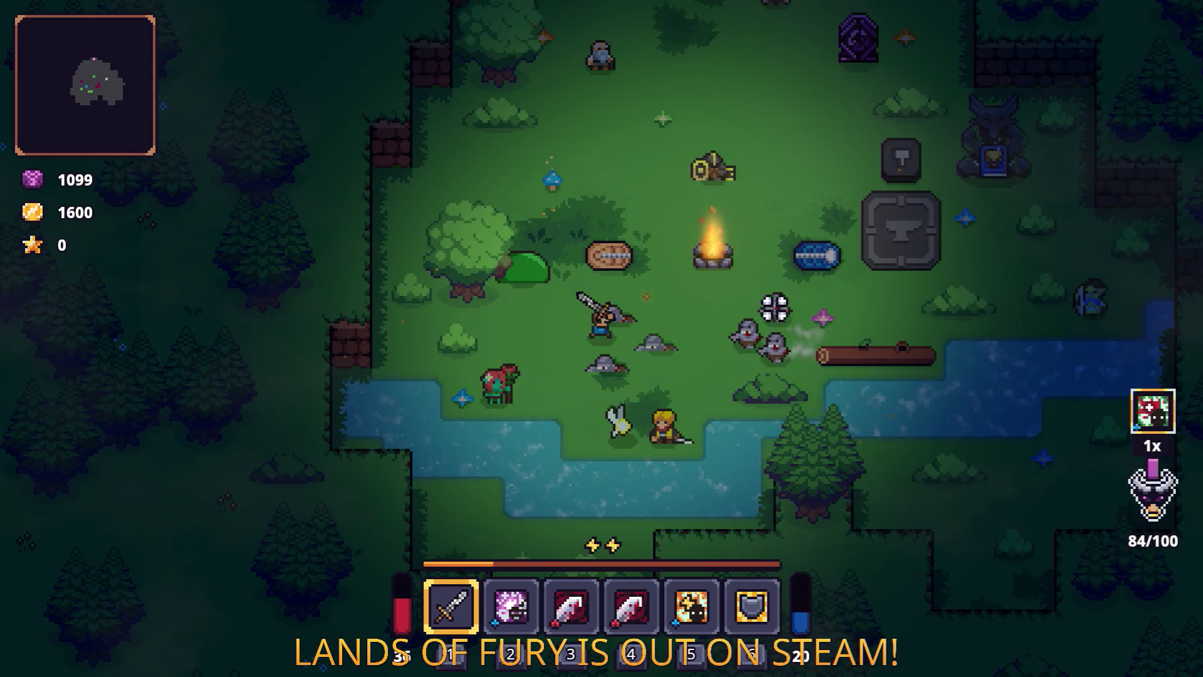
key("a")
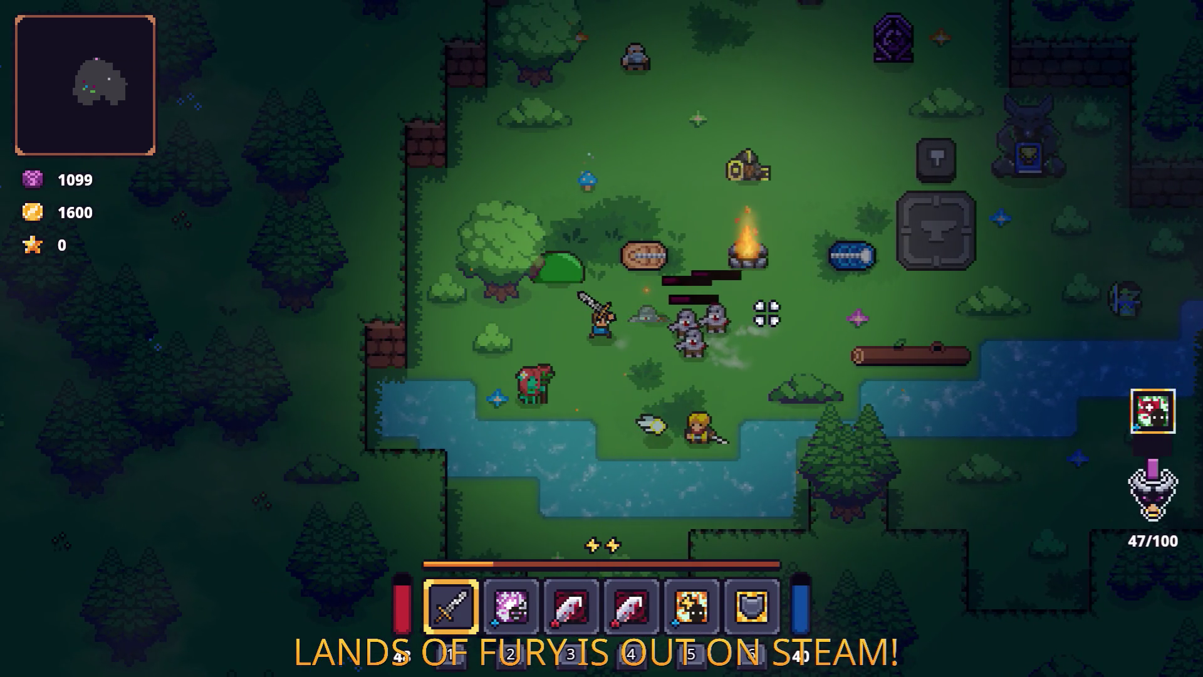
key("Tab")
key("Tab")
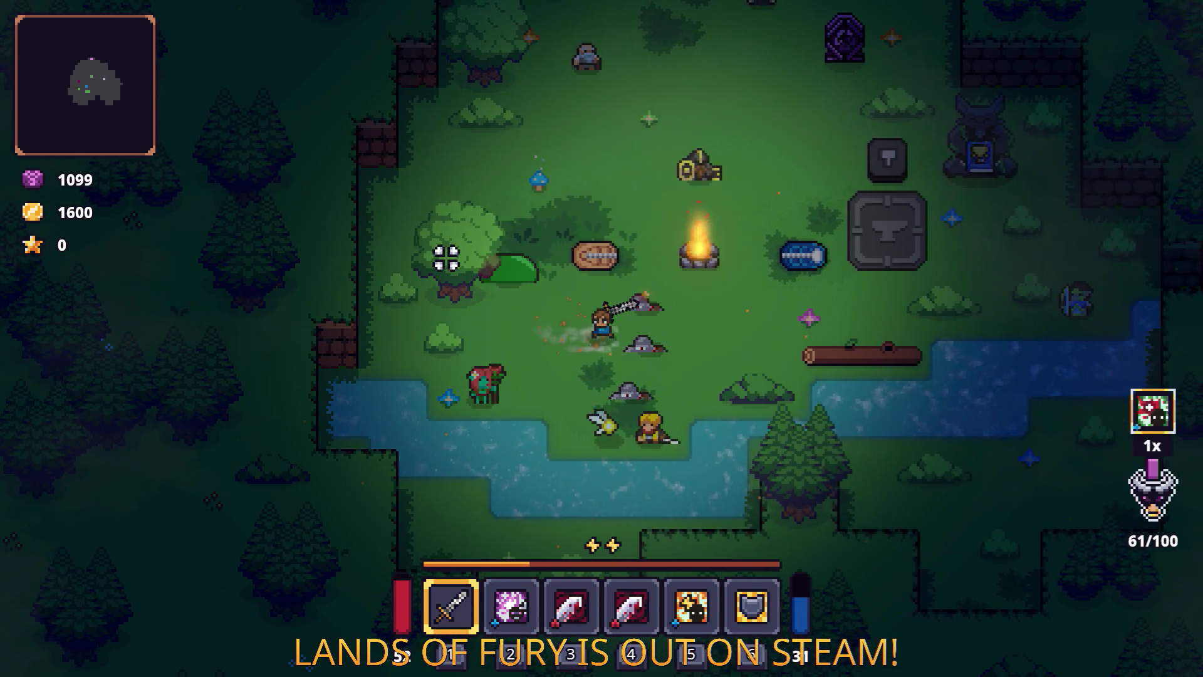
Hit the green slime by the tree with sword strikes and a special attack, then pause.
key("w")
key("a")
left_click(447, 261)
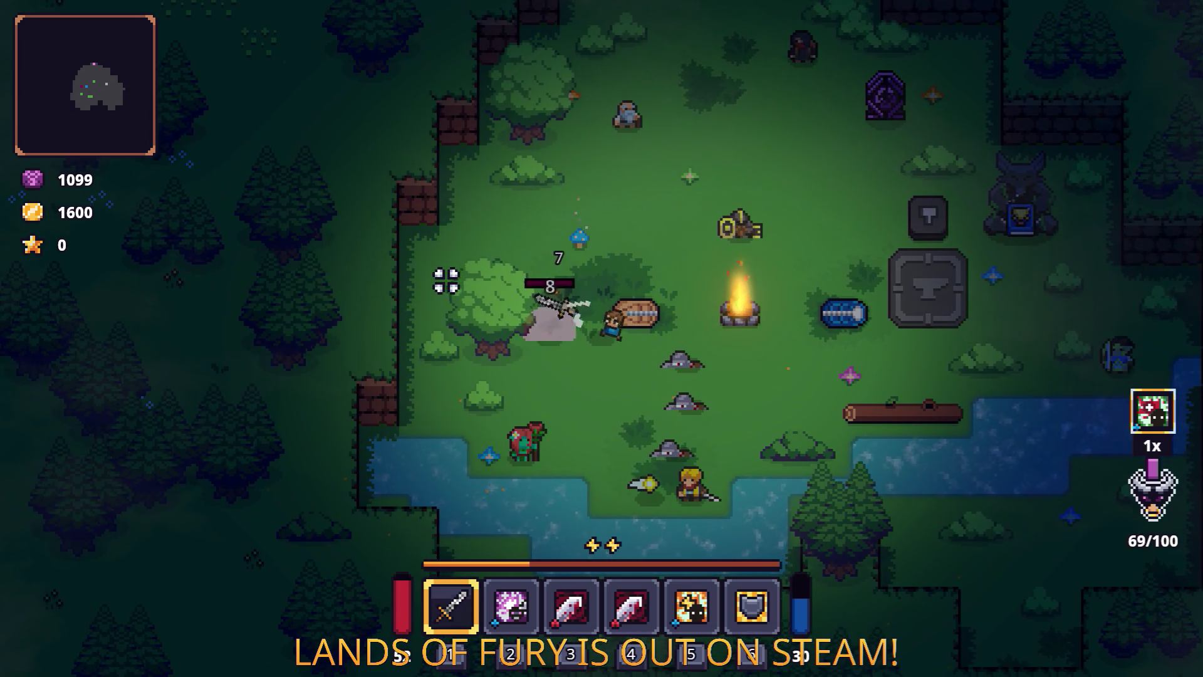
left_click(446, 281)
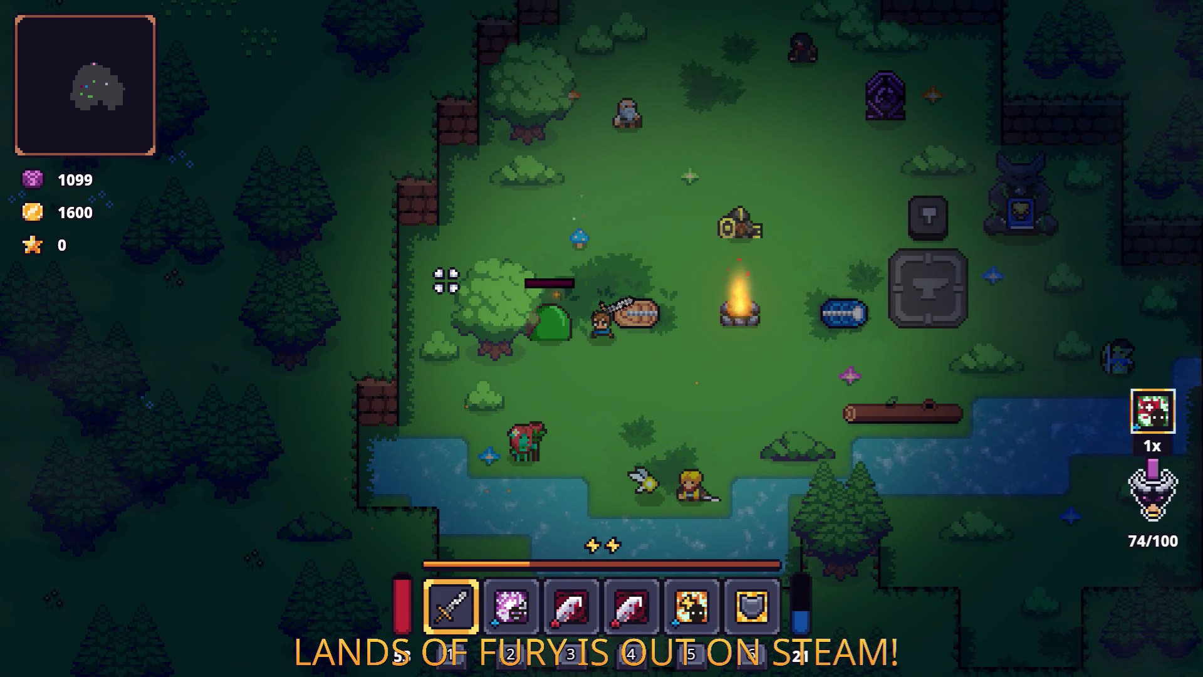
right_click(446, 280)
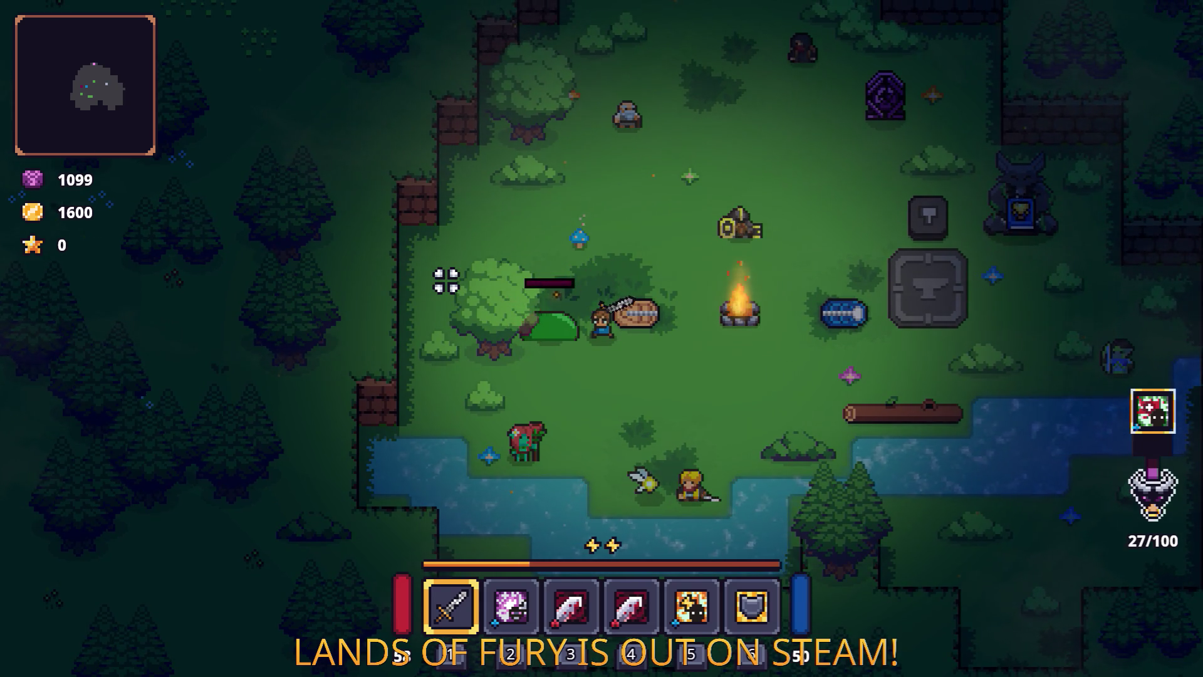
left_click(446, 281)
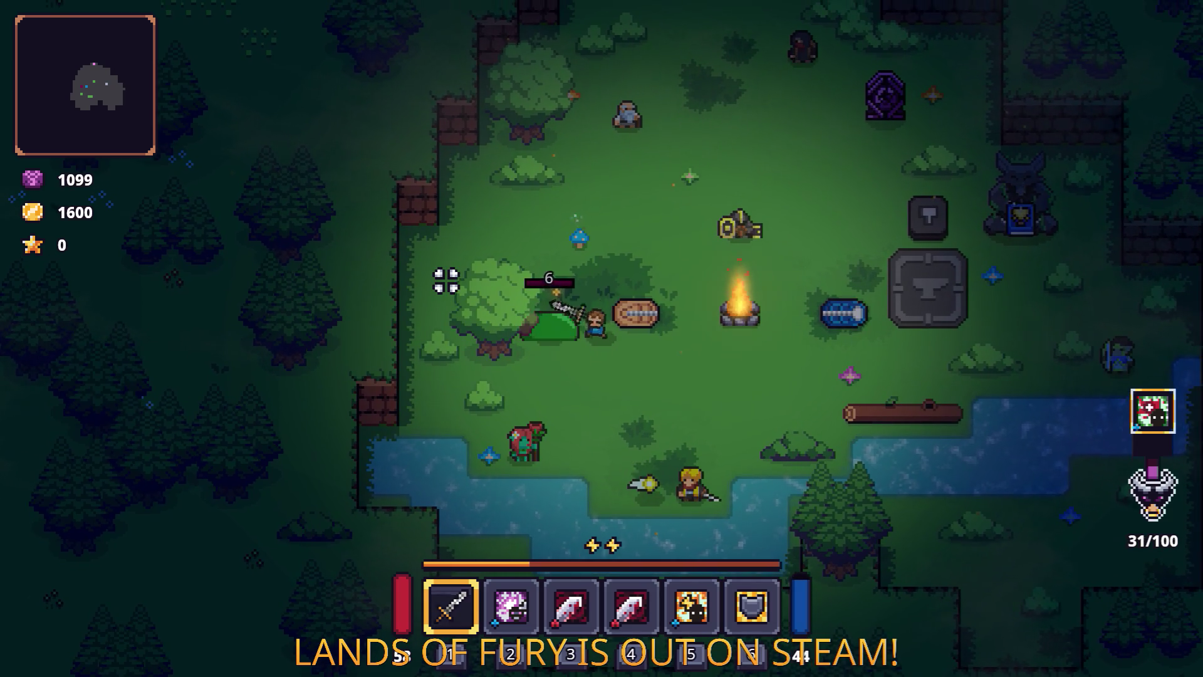
left_click(444, 279)
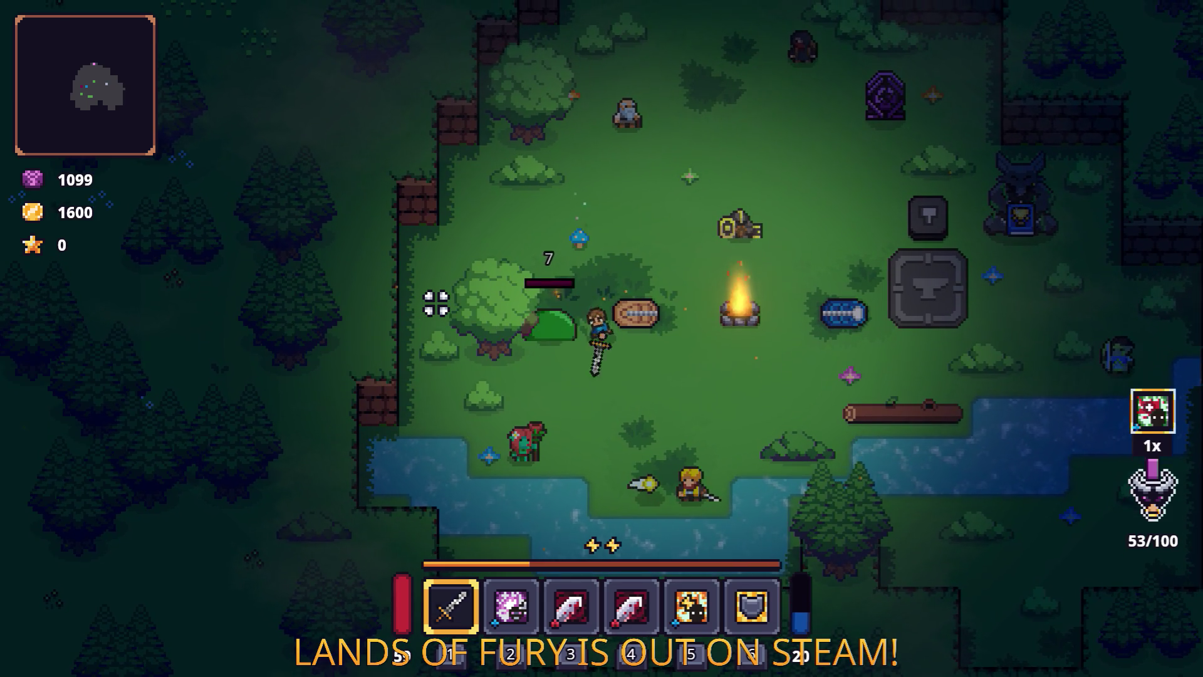
left_click(437, 302)
left_click(437, 304)
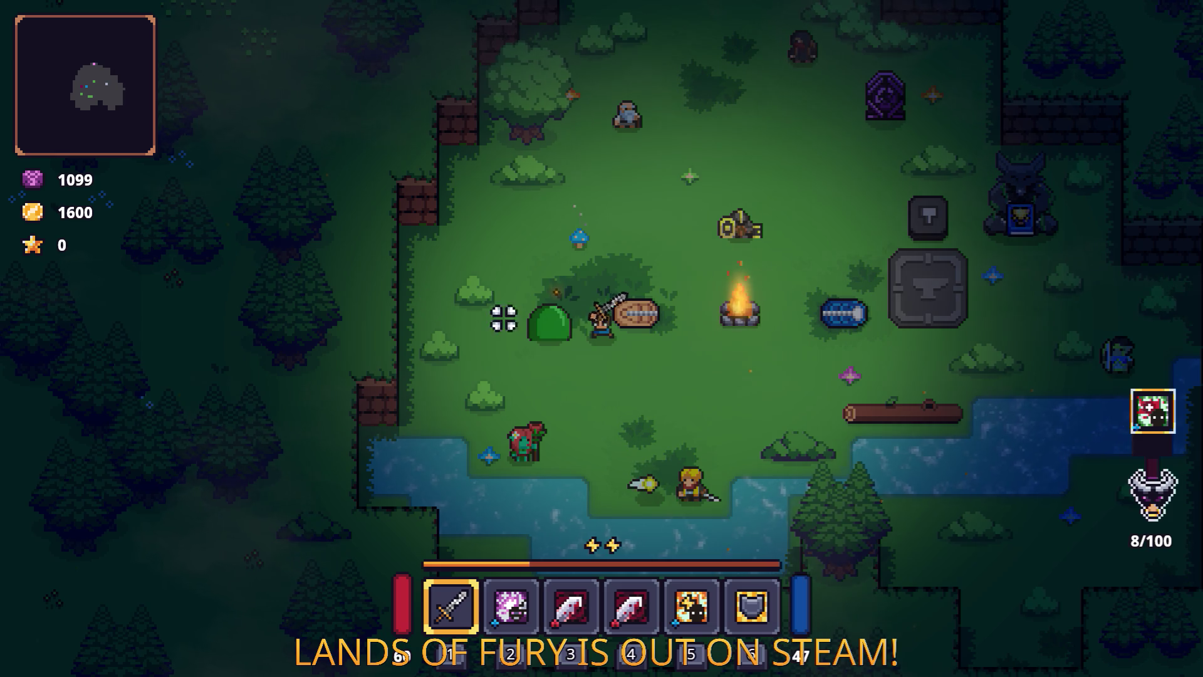
key("Escape")
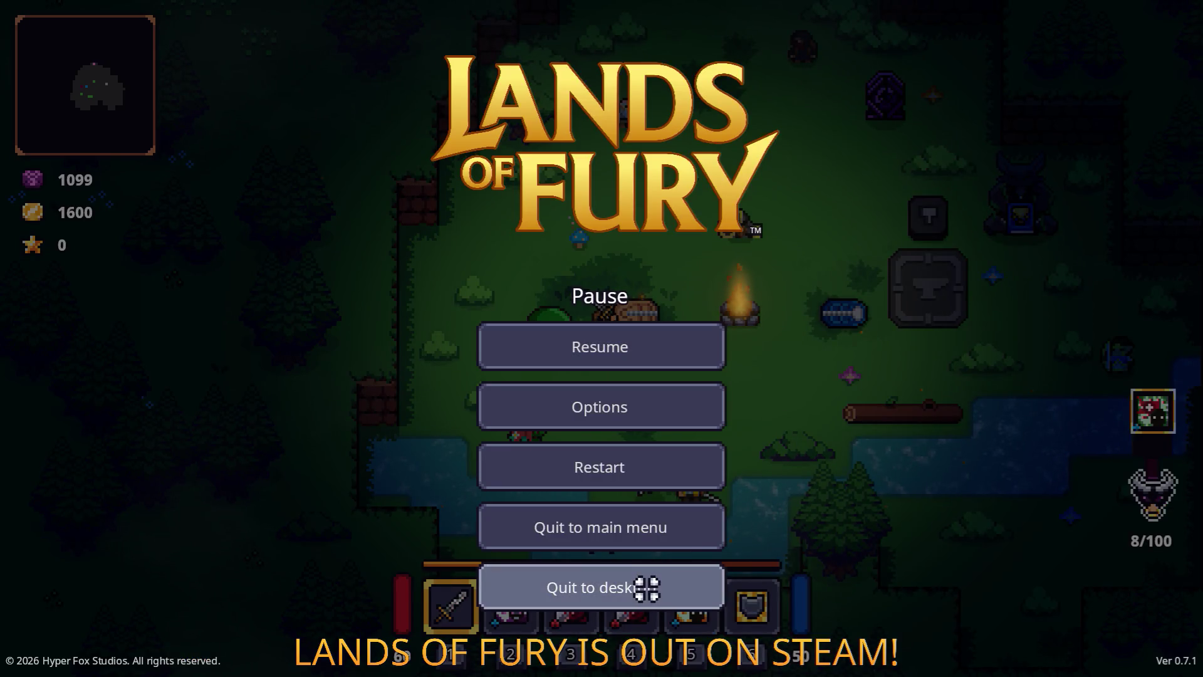
Quit the game, filter the Inspector by 'fury', and save Fury Cost as 50.
left_click(648, 586)
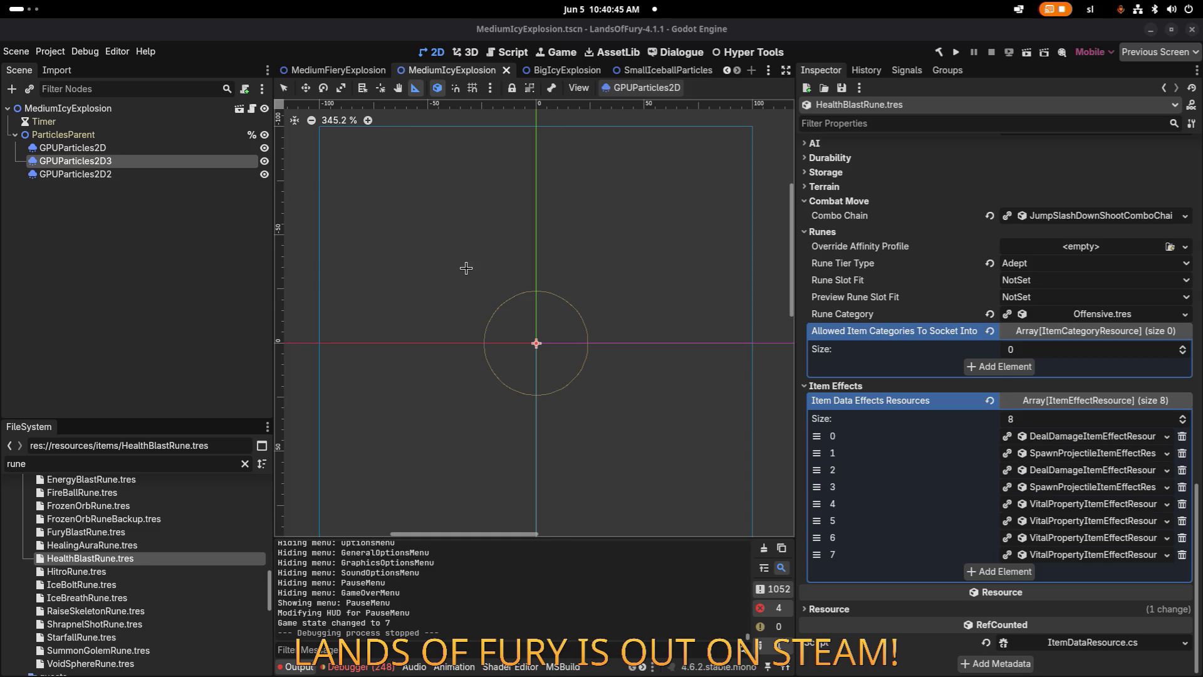
scroll(1147, 426, "up", 2)
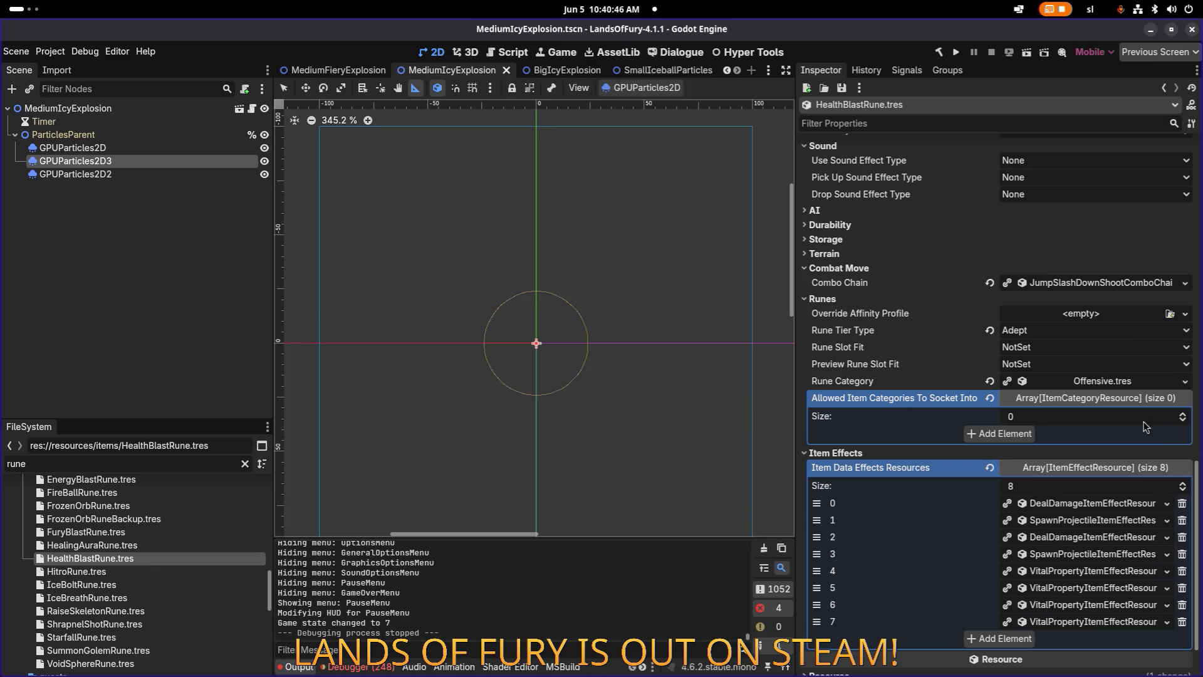
left_click(1005, 121)
type("fury")
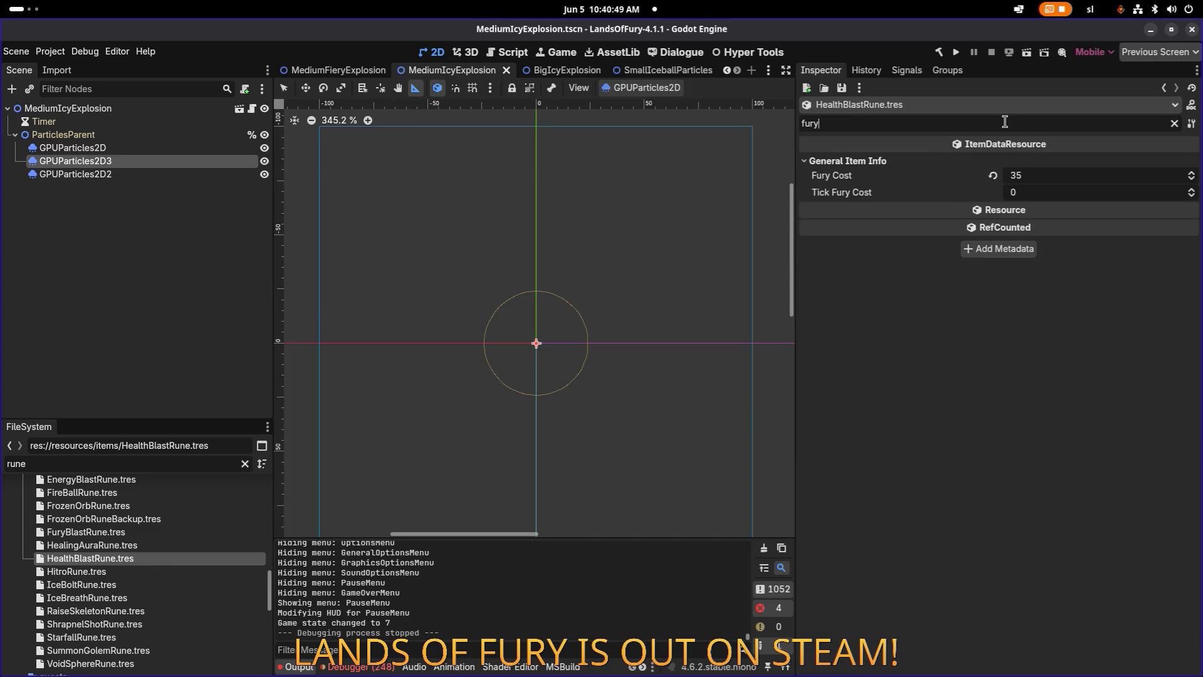
left_click(1056, 181)
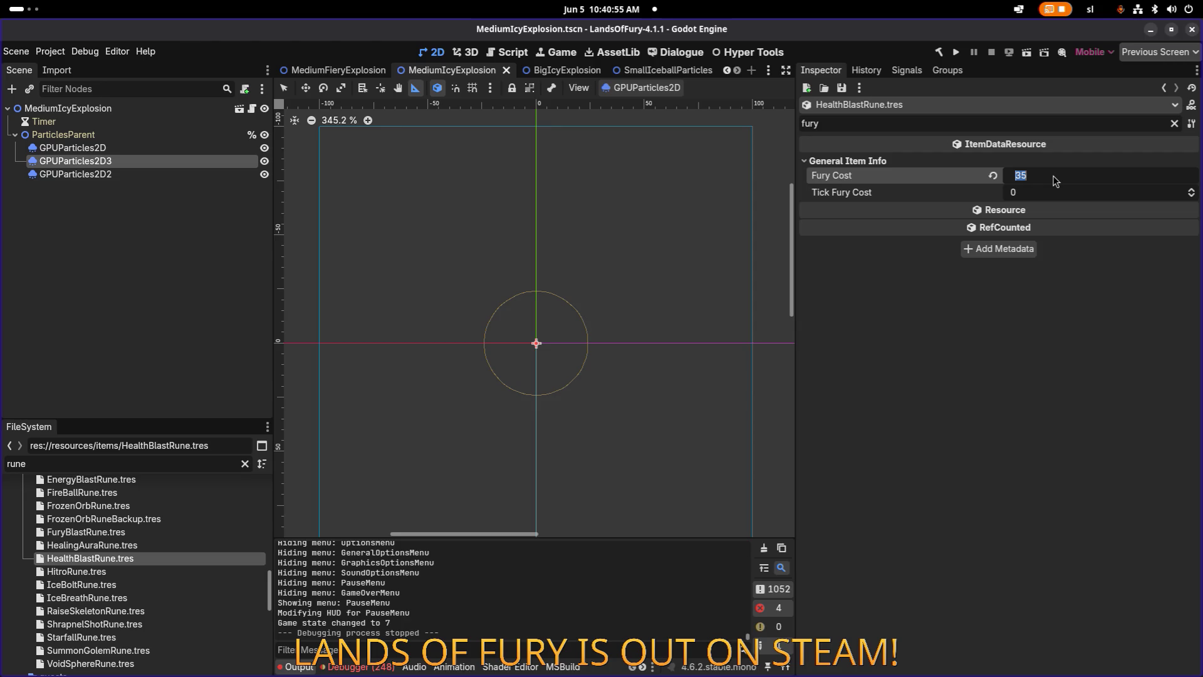
type("50")
key("Return")
key("ctrl+s")
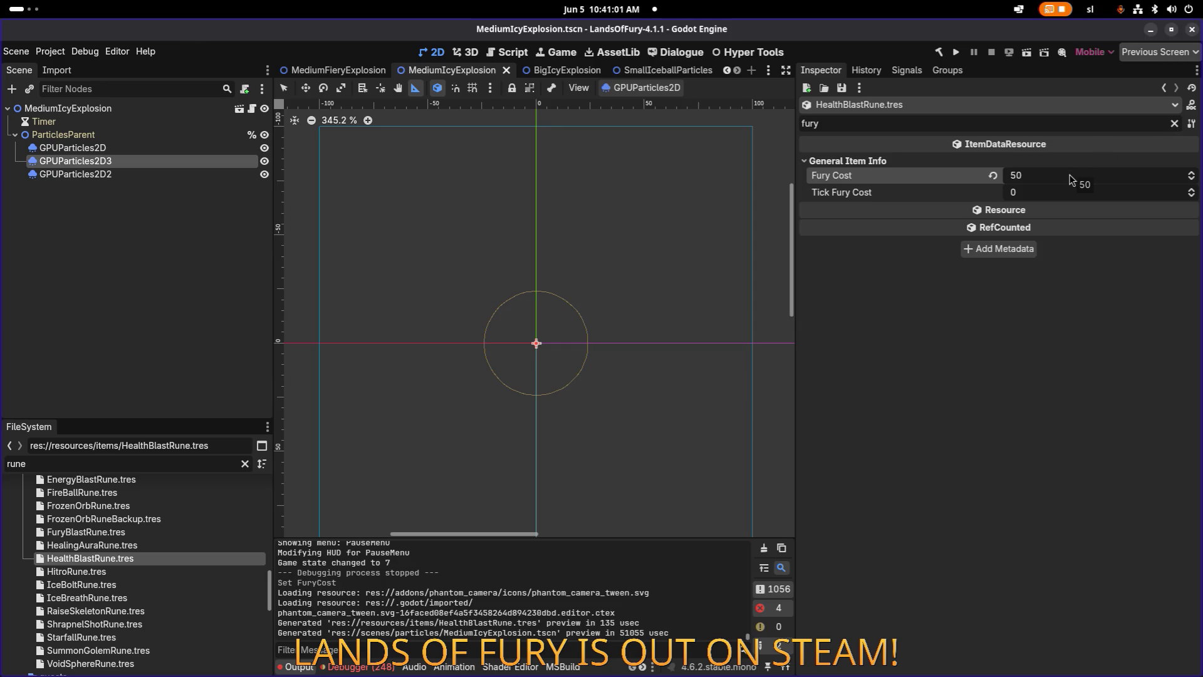
Raise Fury Cost to 60, save, and clear the property filter.
left_click(1071, 180)
type("60")
key("Return")
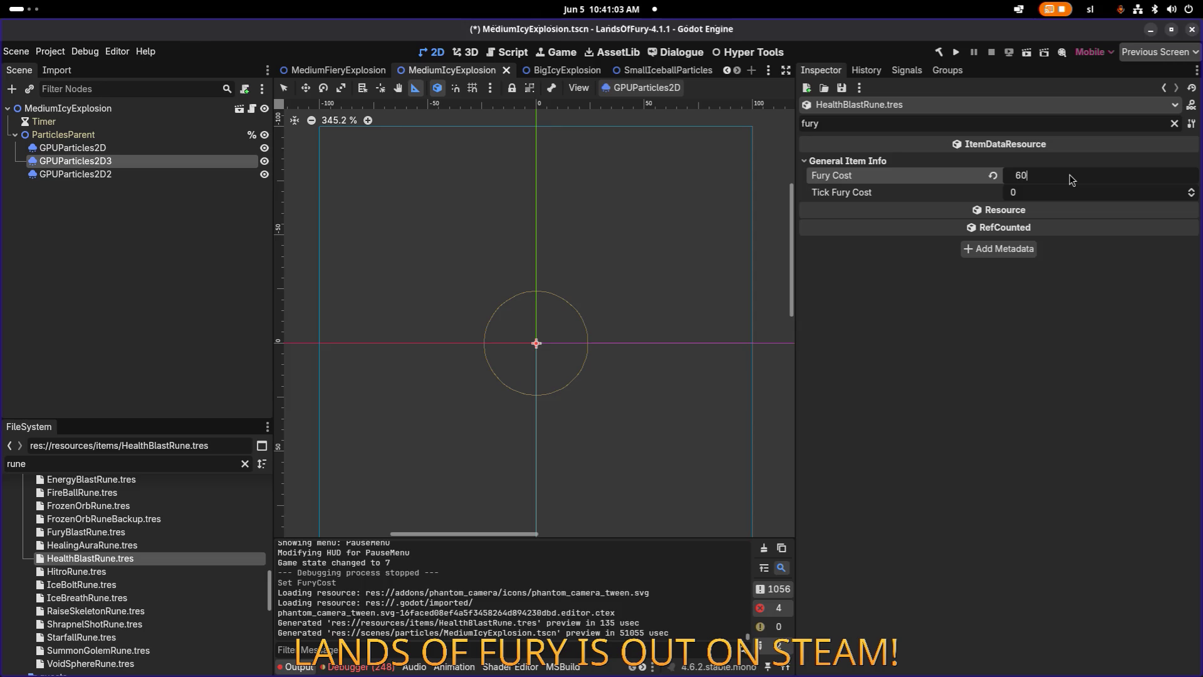
key("ctrl+s")
left_click(1175, 125)
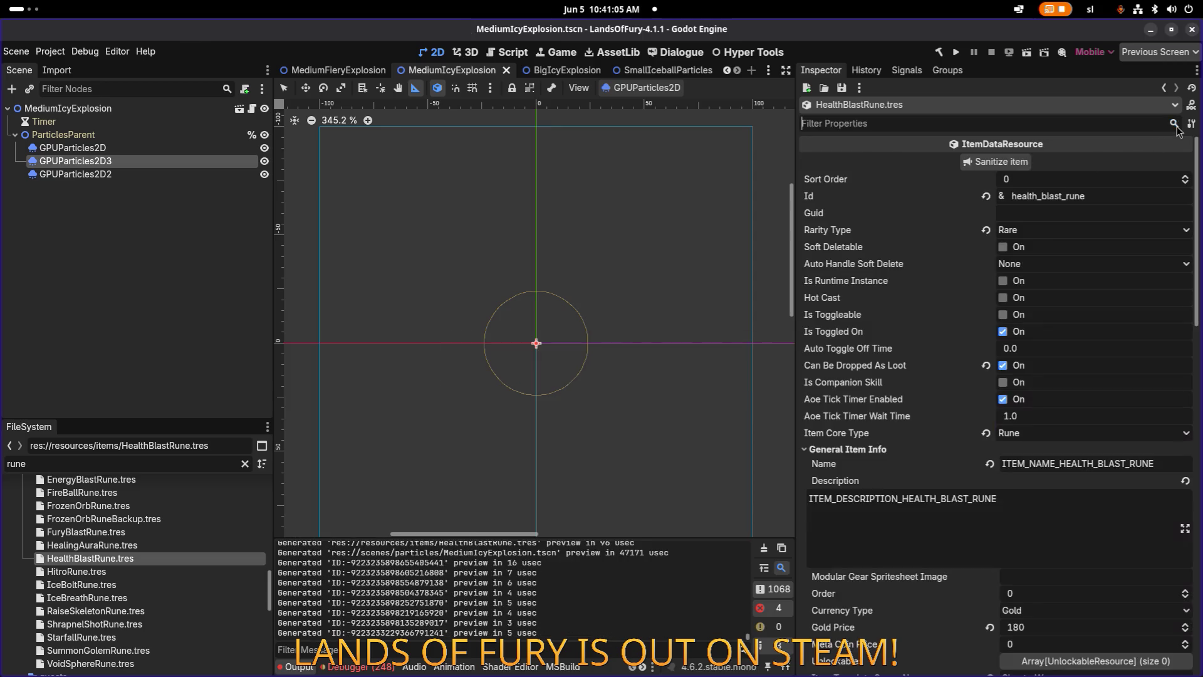
Set effect element 4's Min Amount to 1 and Max Amount to 3, save, and collapse it.
scroll(1097, 321, "down", 15)
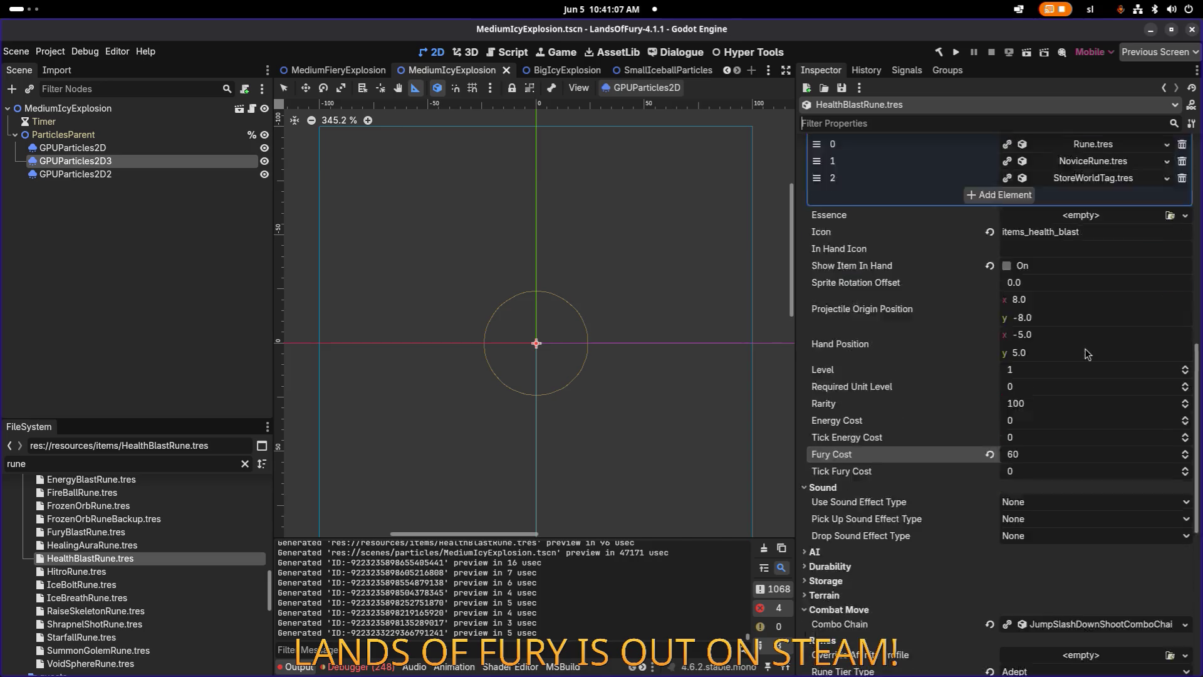
scroll(1033, 457, "down", 5)
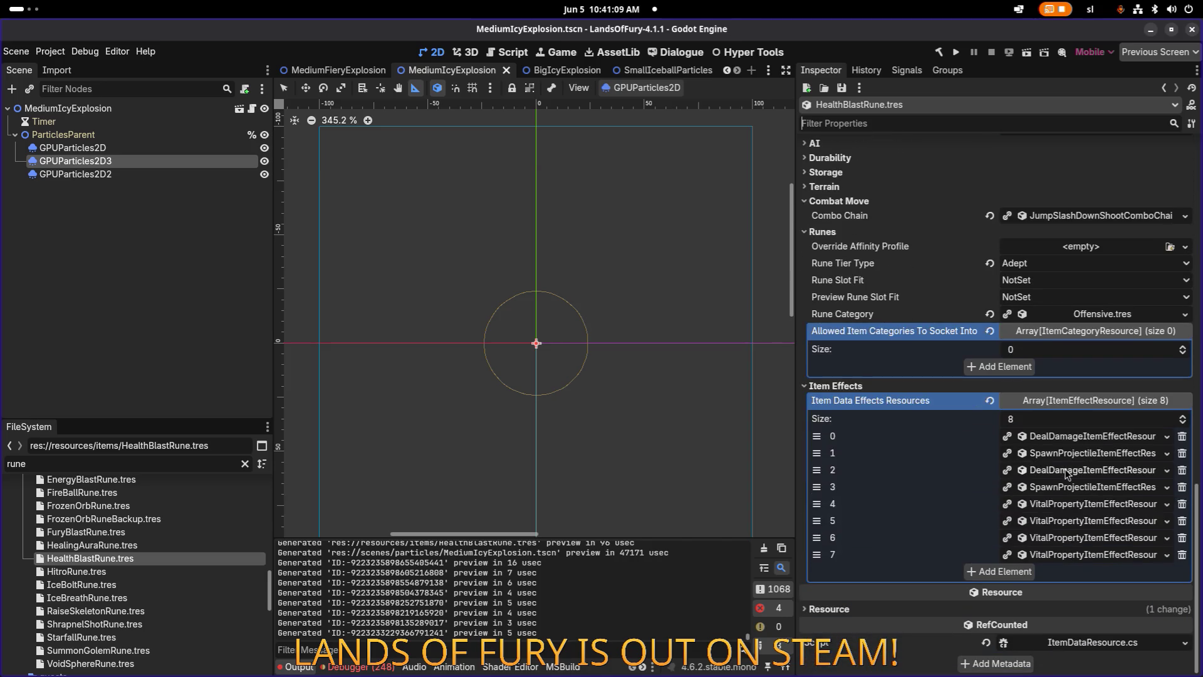
left_click(1082, 508)
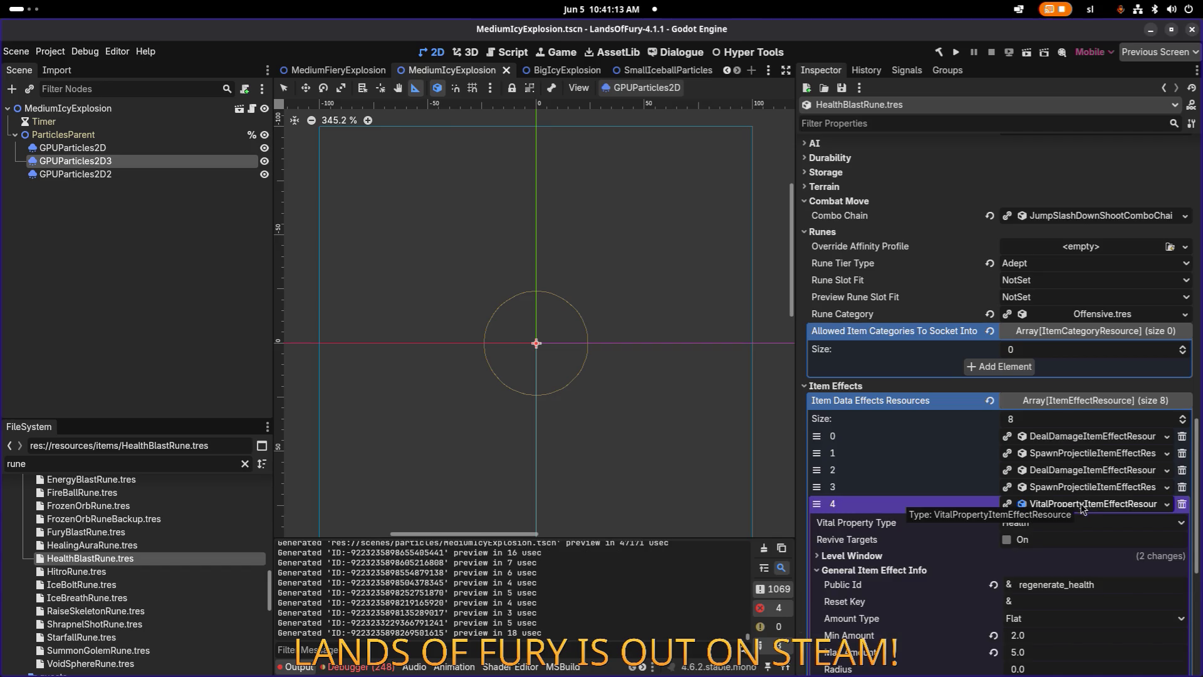
scroll(1082, 509, "down", 3)
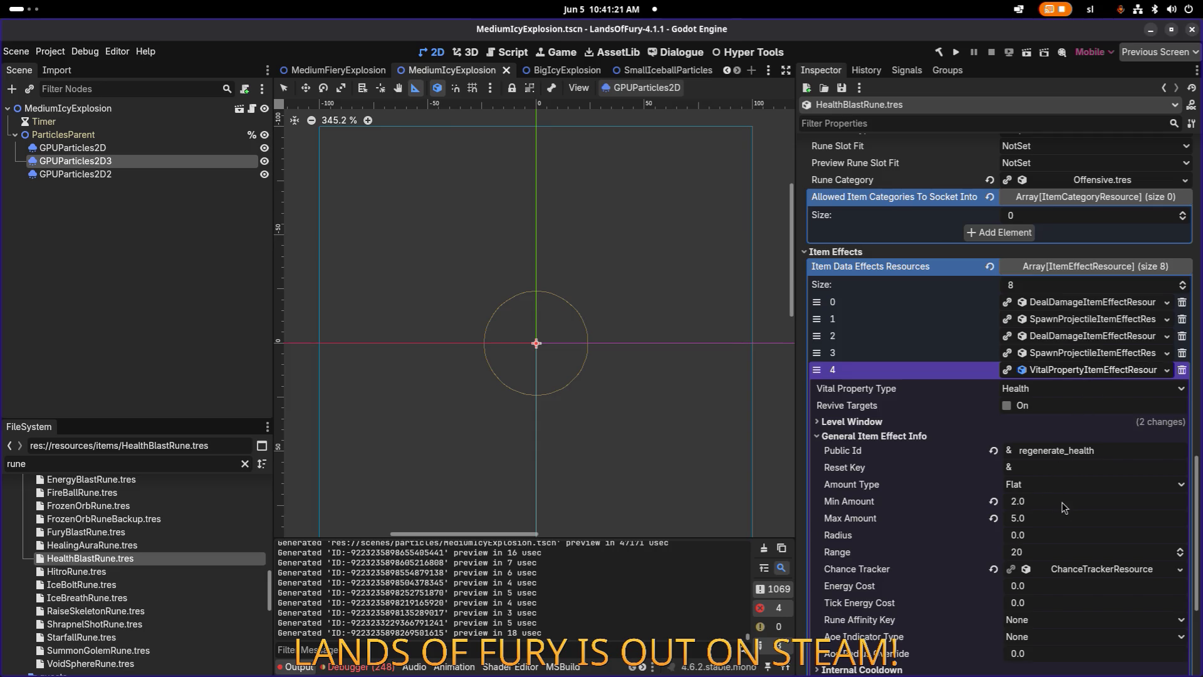
left_click(1060, 505)
type("1")
left_click(1041, 518)
type("3")
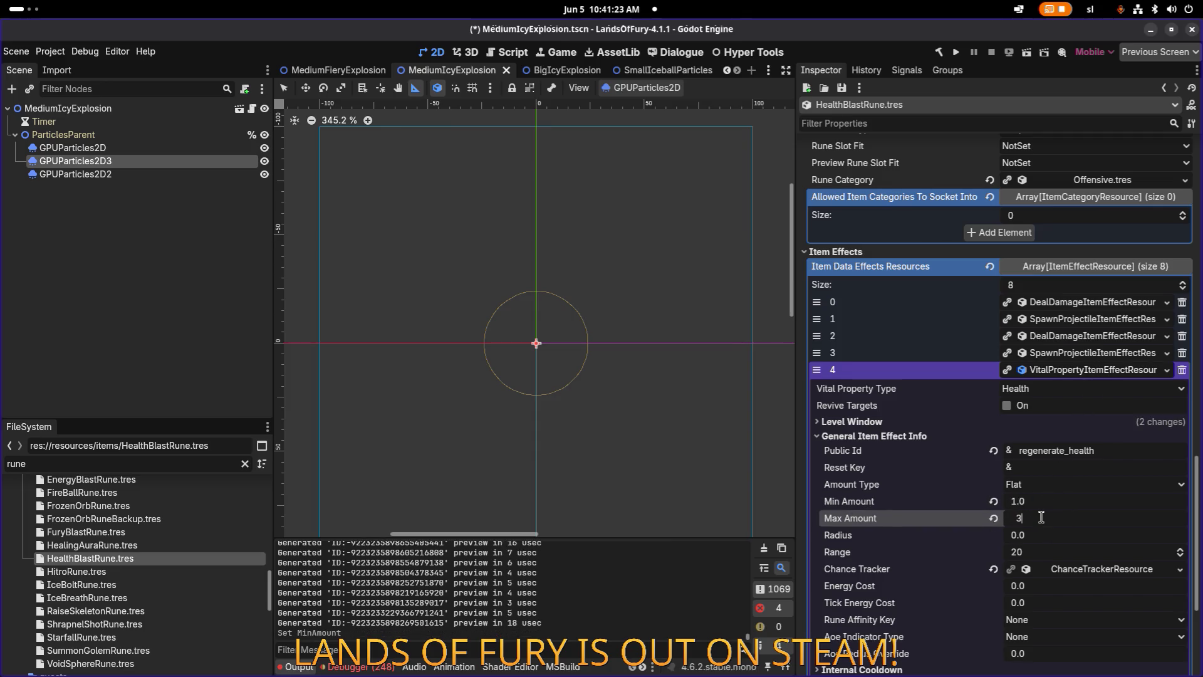
key("ctrl+s")
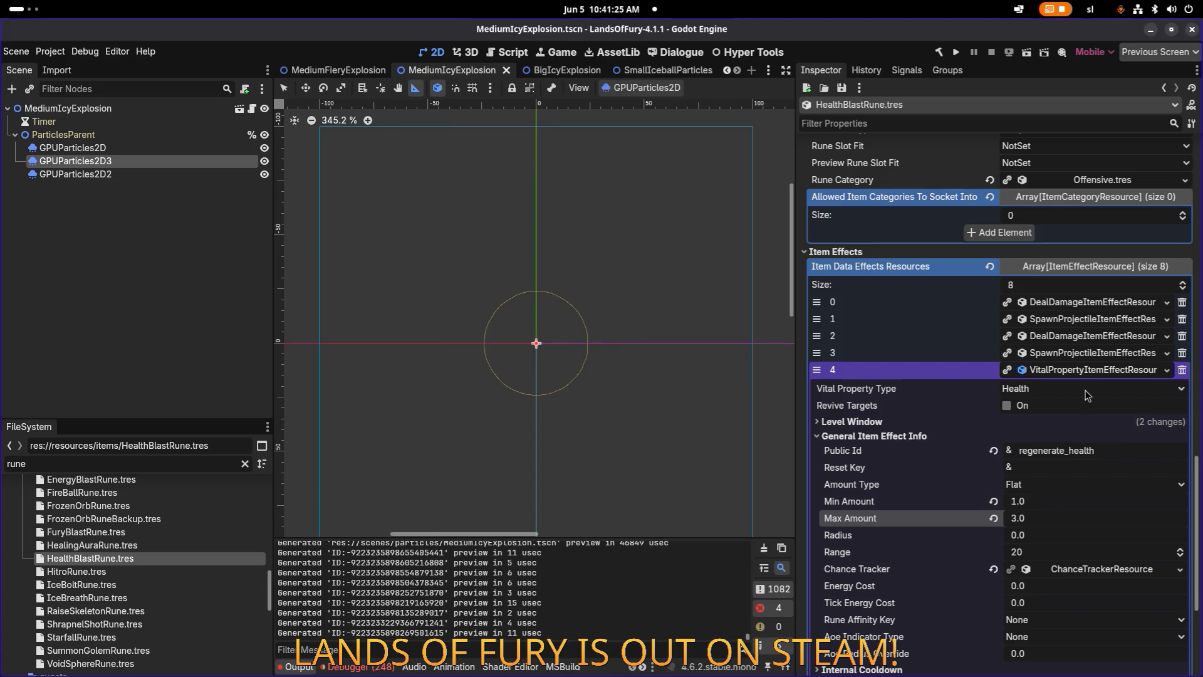
left_click(1085, 375)
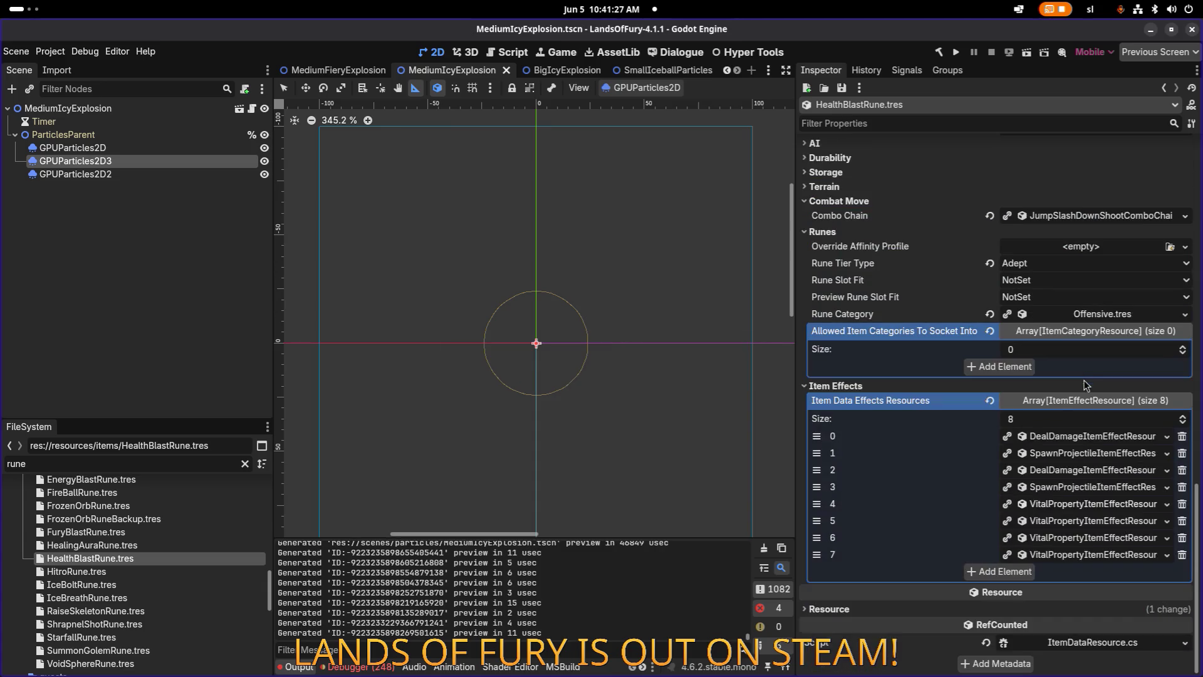
left_click(1087, 528)
scroll(1072, 512, "down", 10)
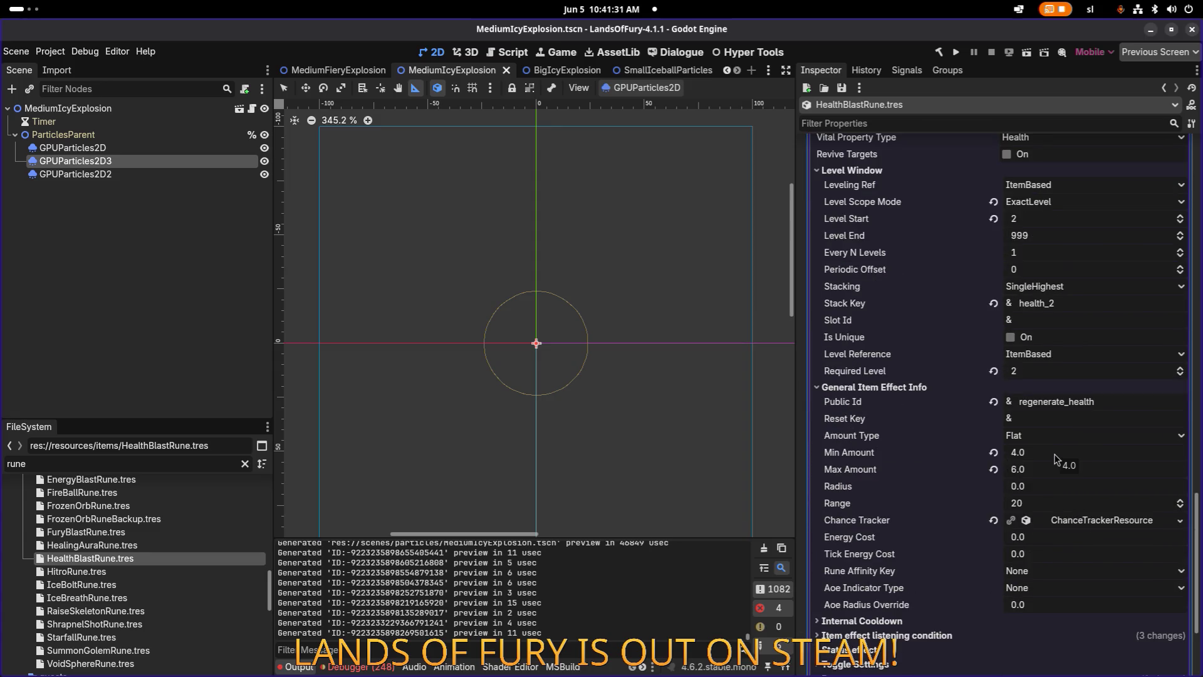
left_click(1057, 459)
type("1")
left_click(1051, 470)
type("4")
key("Return")
key("ctrl+s")
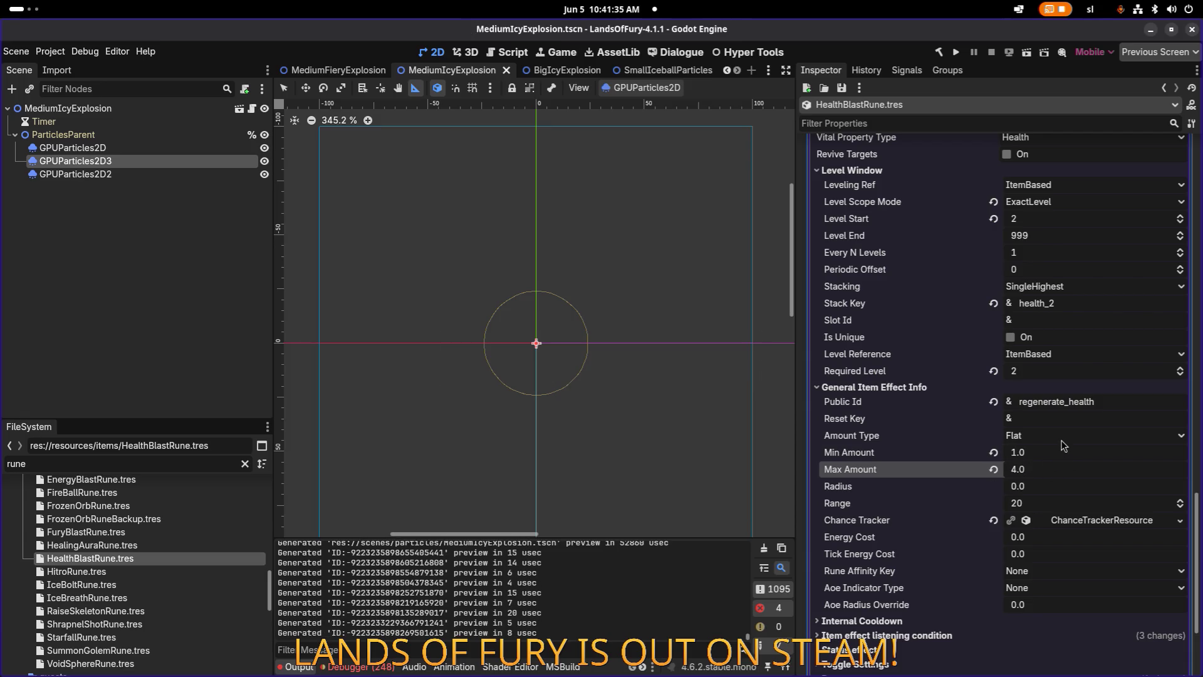
scroll(1061, 453, "up", 3)
left_click(1093, 254)
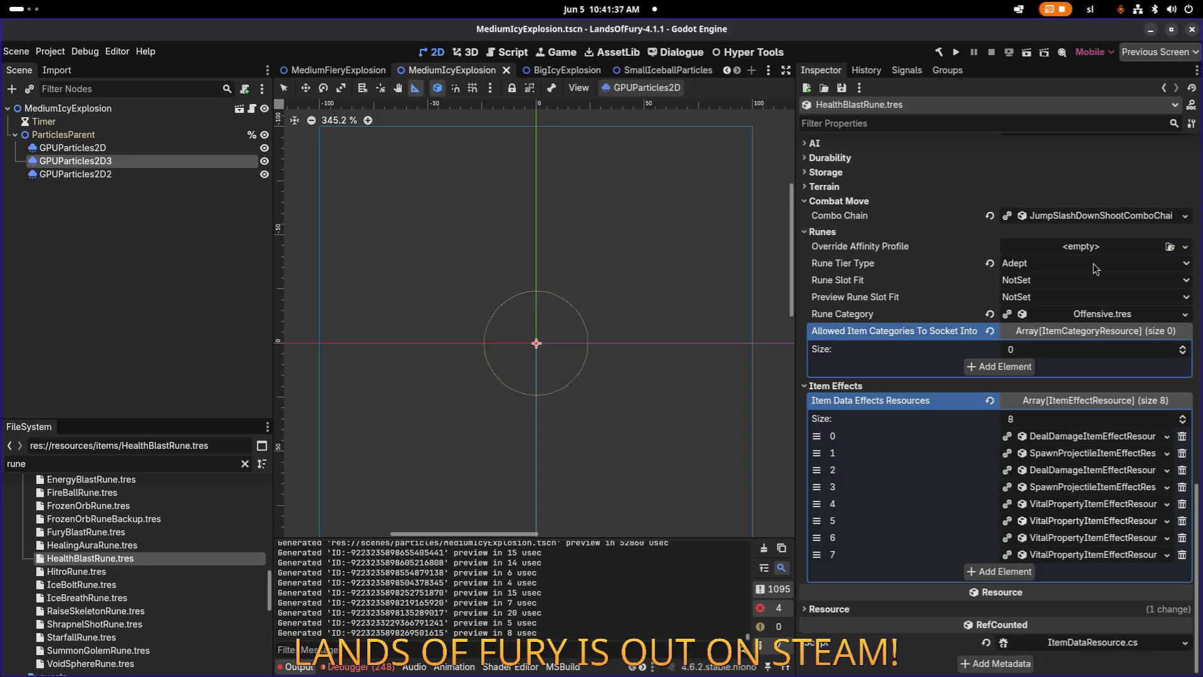
left_click(1075, 537)
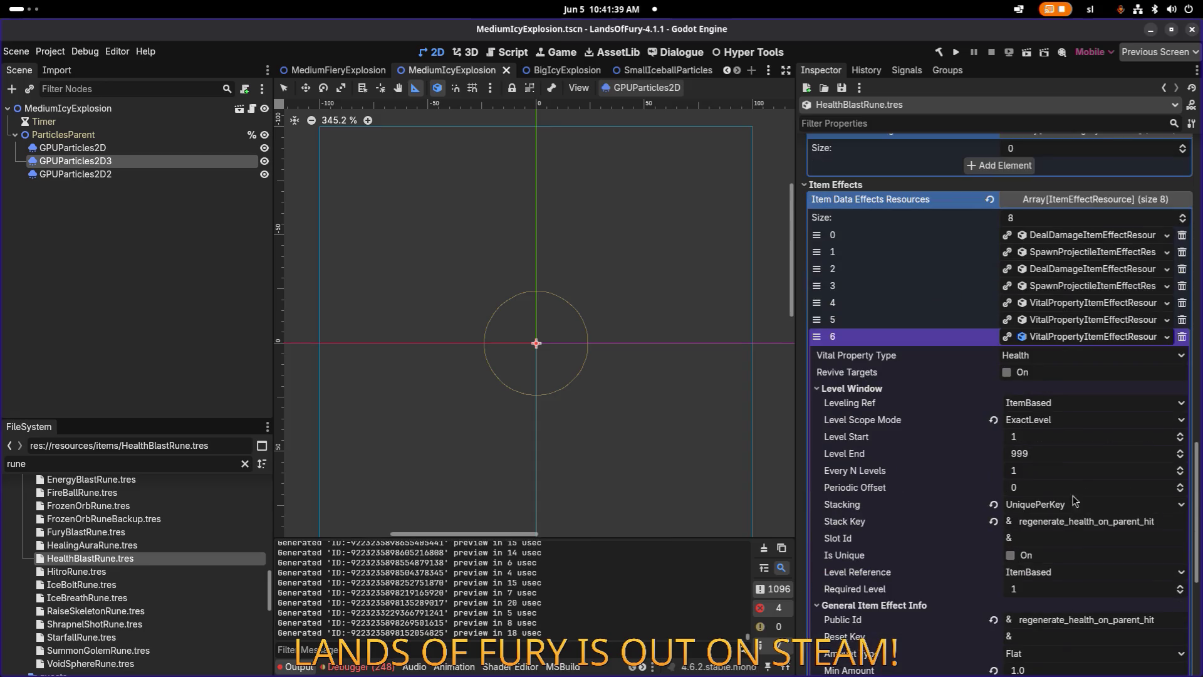
scroll(1083, 459, "down", 5)
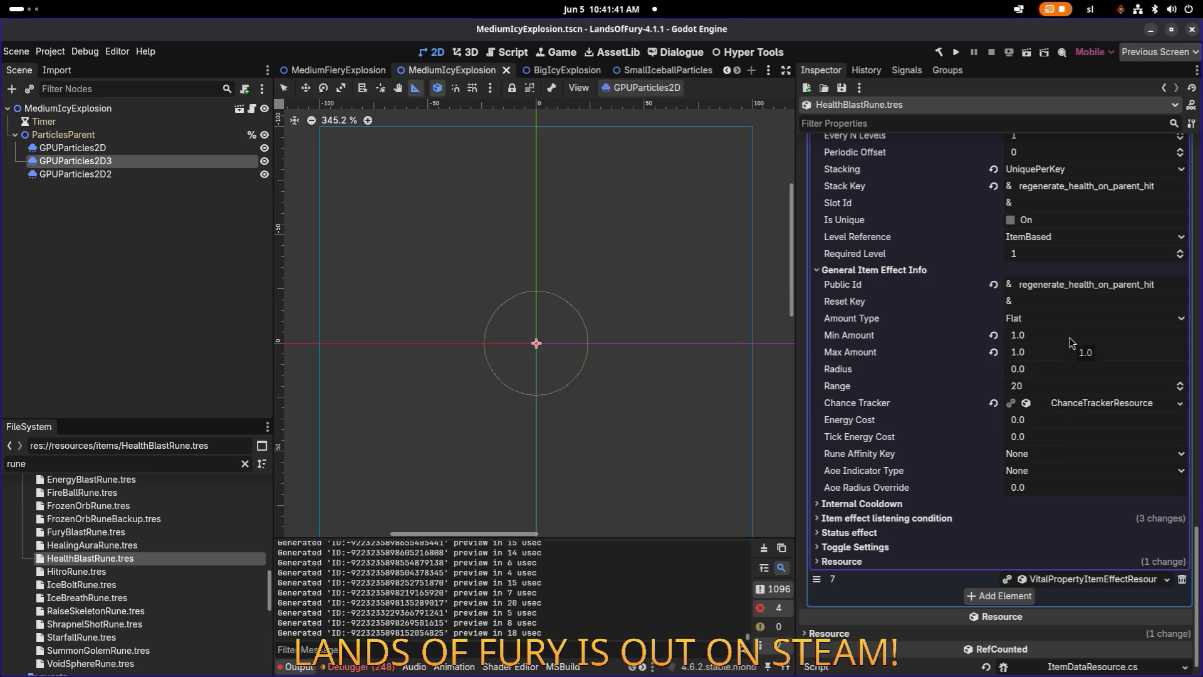
scroll(1070, 362, "up", 6)
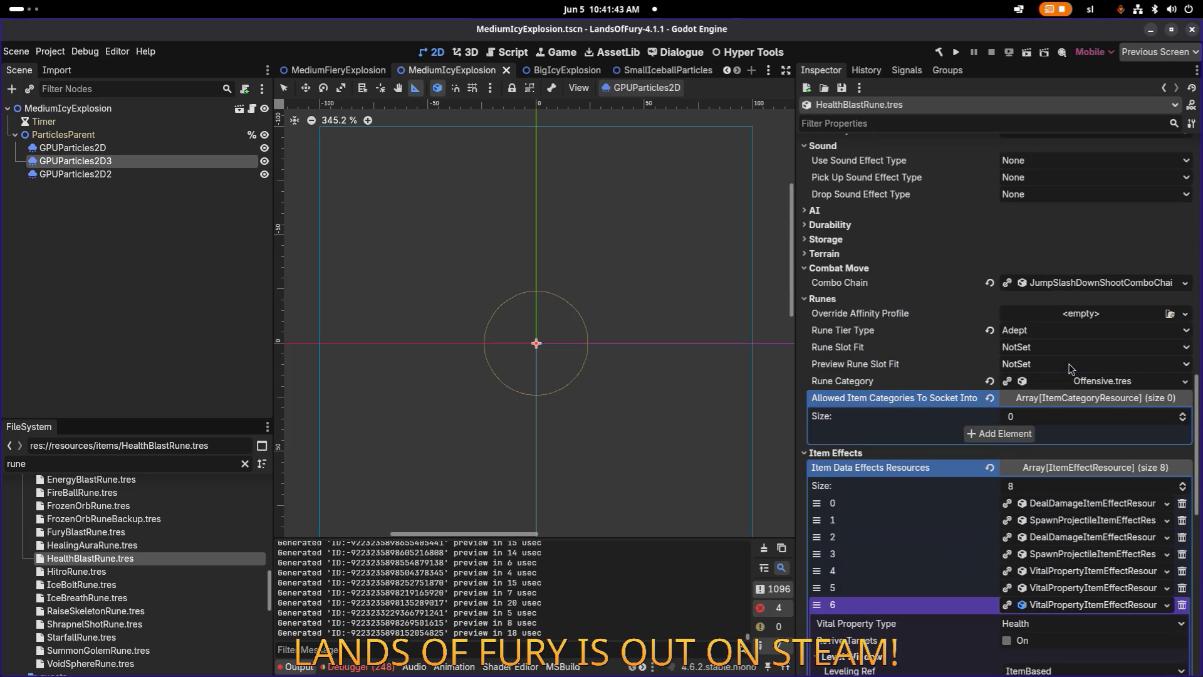
scroll(1071, 369, "down", 8)
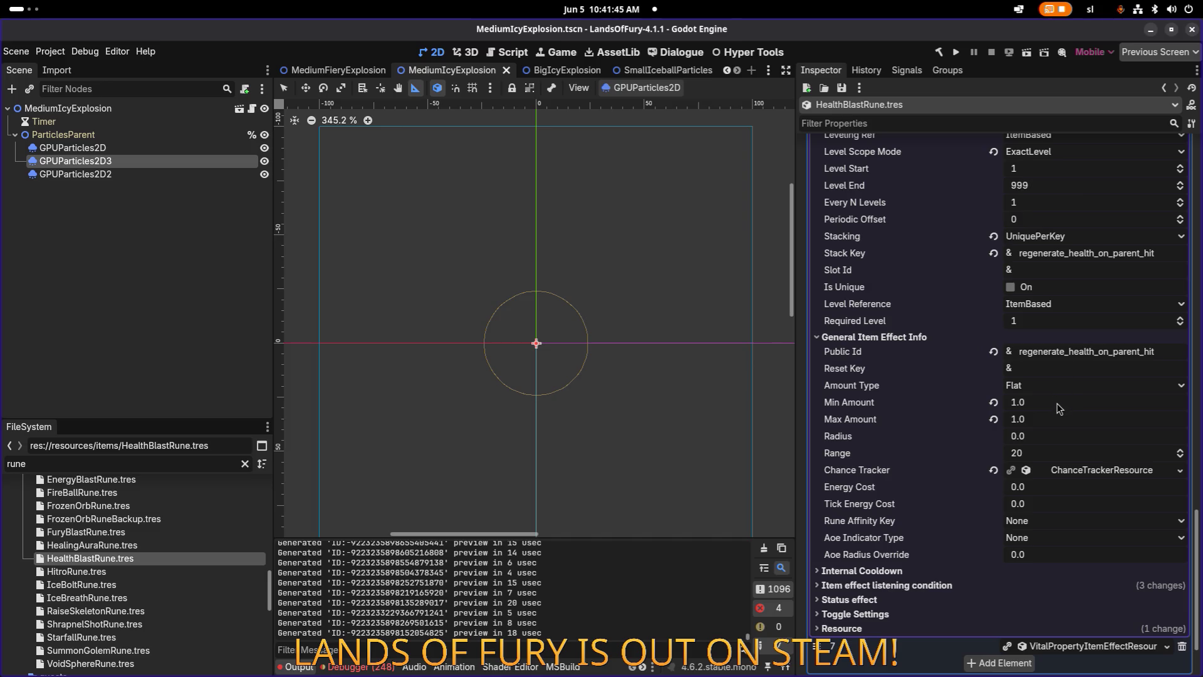
scroll(1058, 409, "up", 6)
scroll(1058, 408, "down", 4)
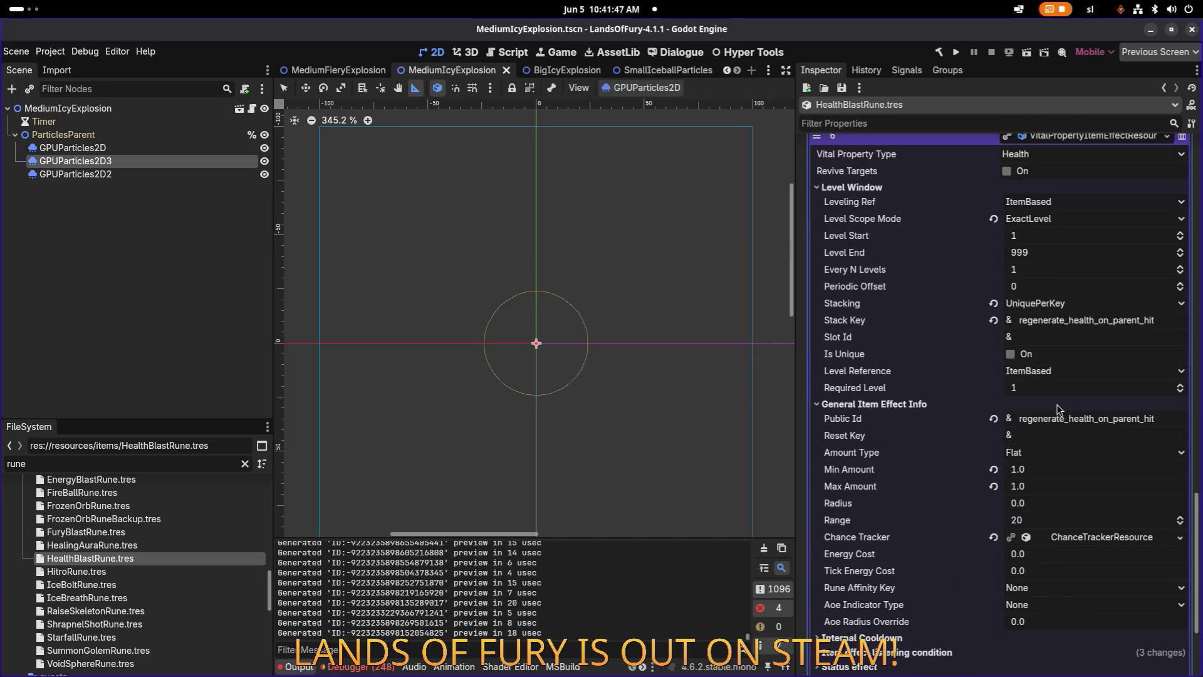
scroll(1060, 411, "up", 3)
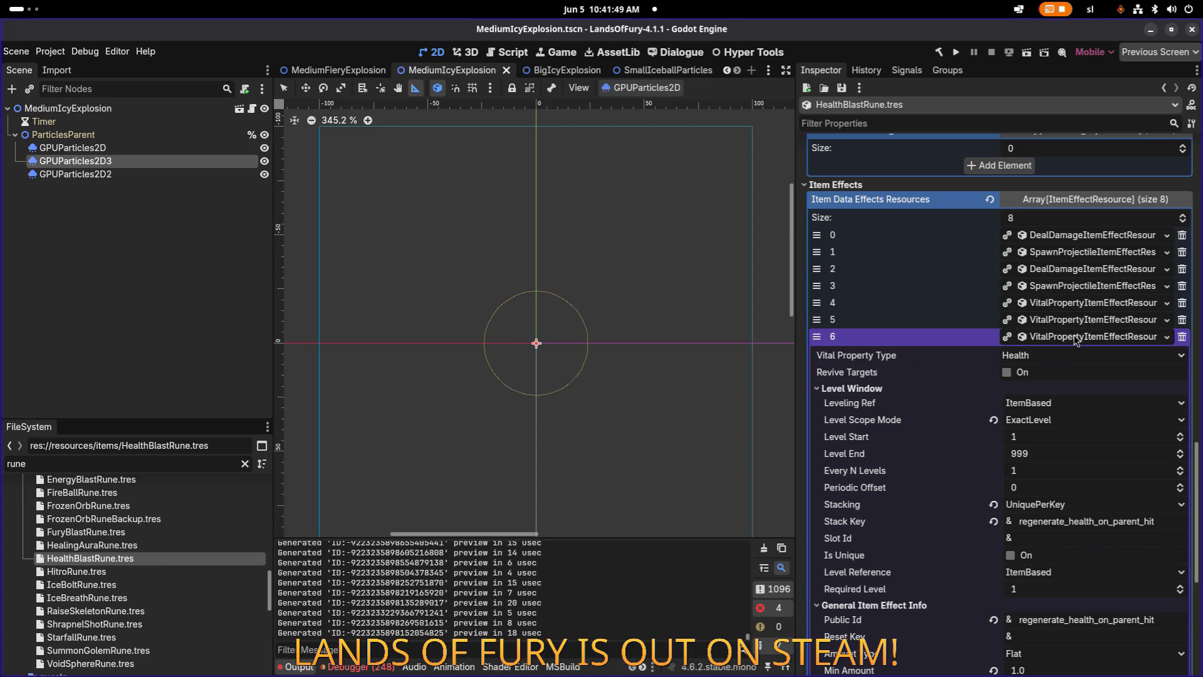
left_click(1076, 338)
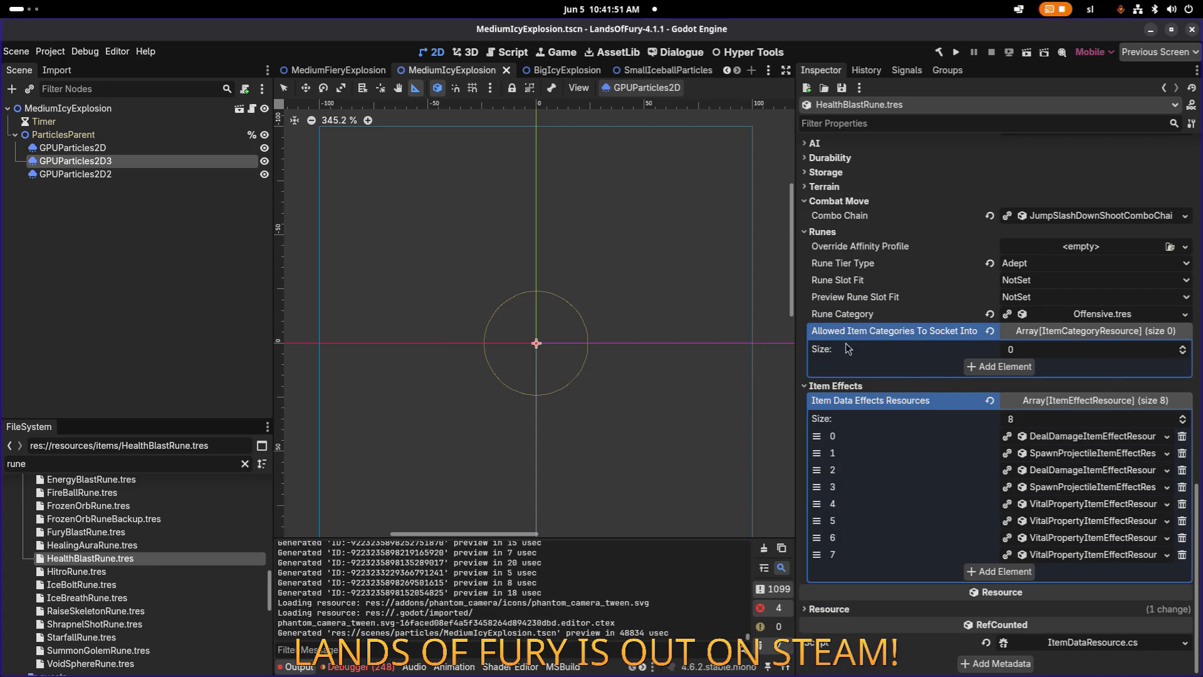
left_click(144, 548)
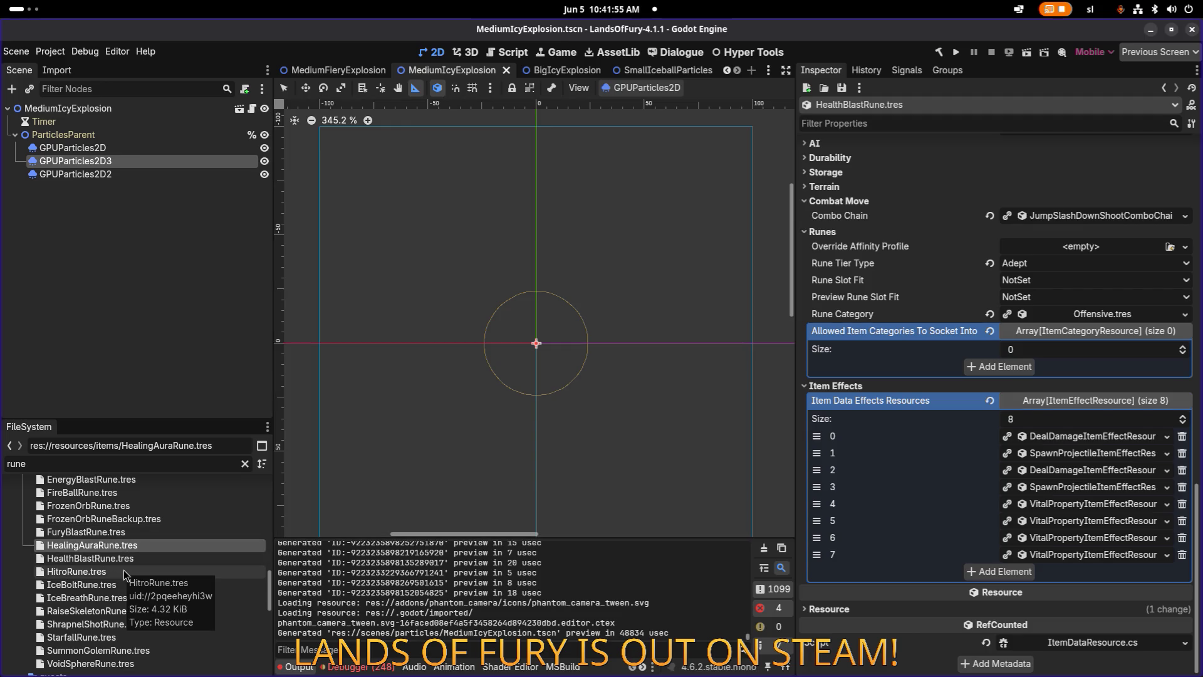
left_click(123, 570)
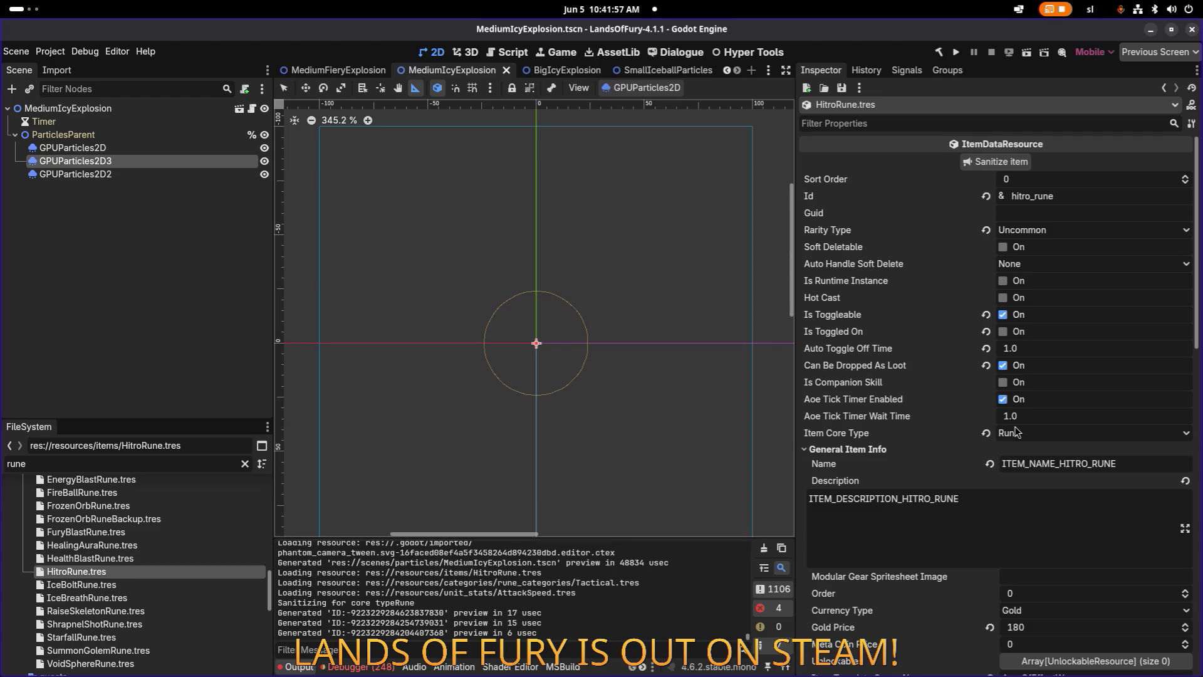
Expand HitroRune's first item effect with its General Item Effect Info and Level Window.
scroll(1002, 429, "down", 5)
scroll(999, 428, "down", 7)
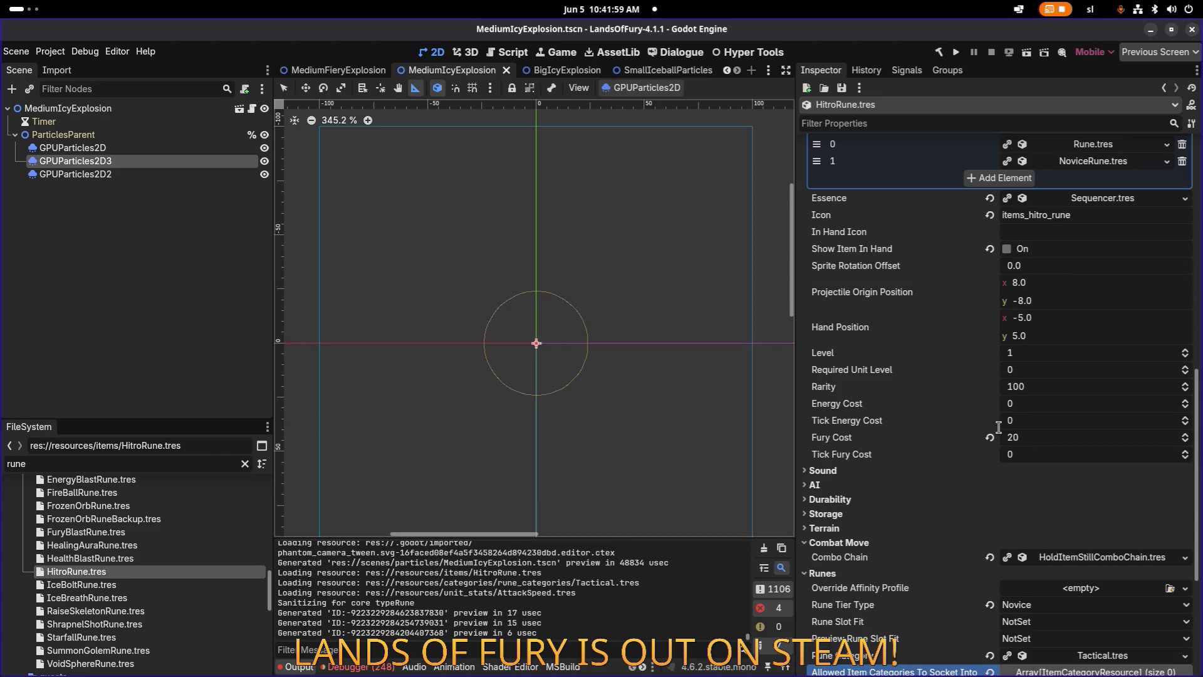
scroll(999, 428, "down", 1)
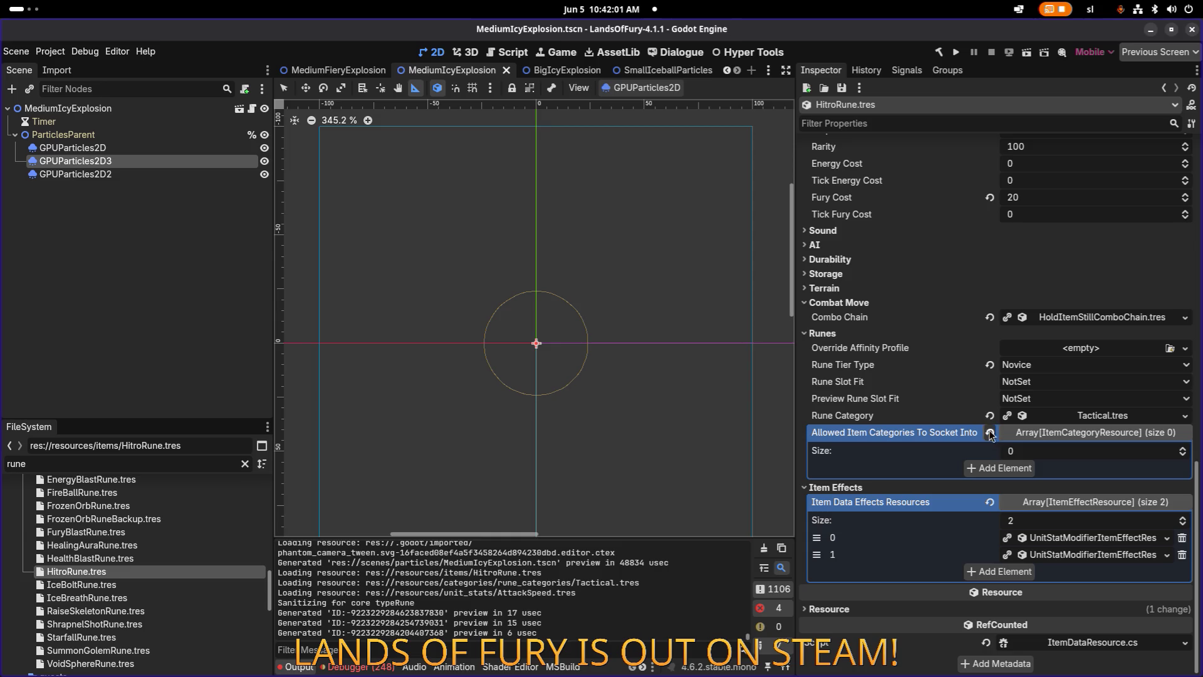
left_click(1100, 543)
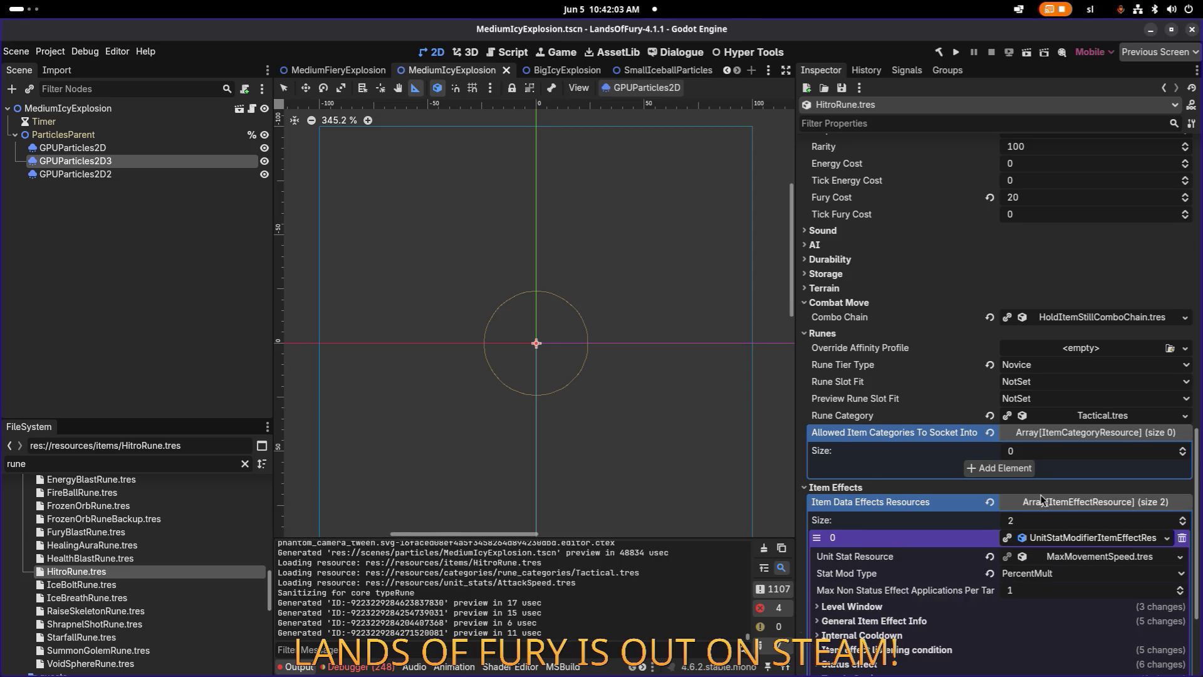
scroll(1041, 494, "down", 3)
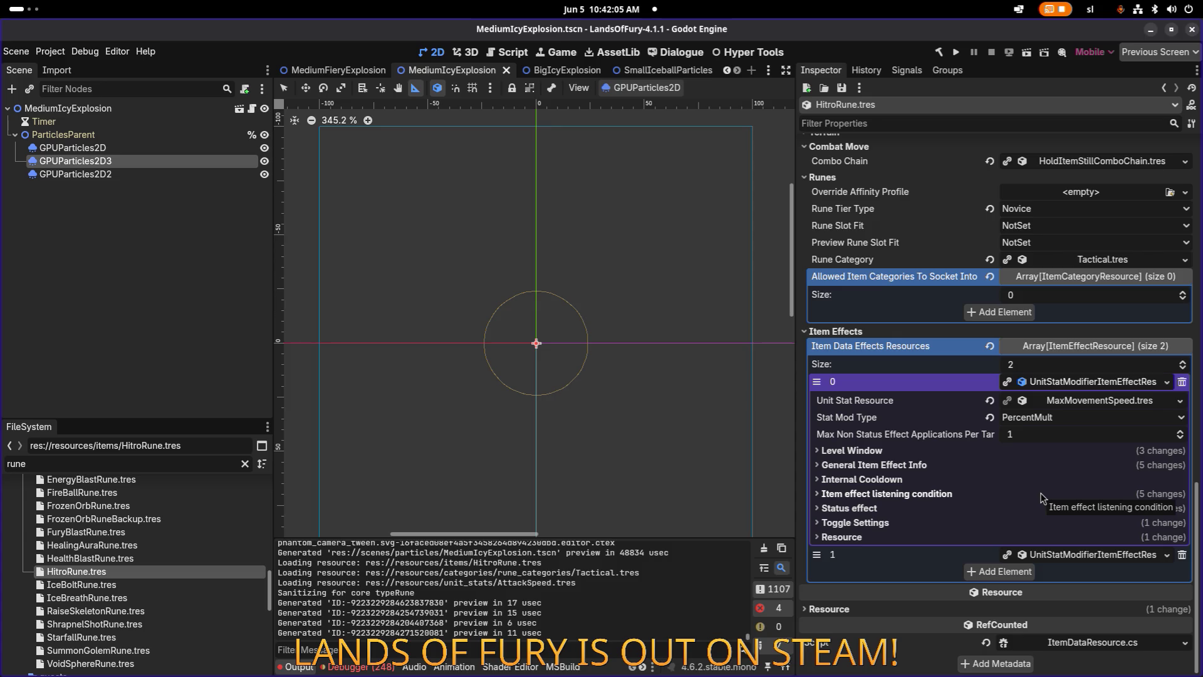
left_click(990, 466)
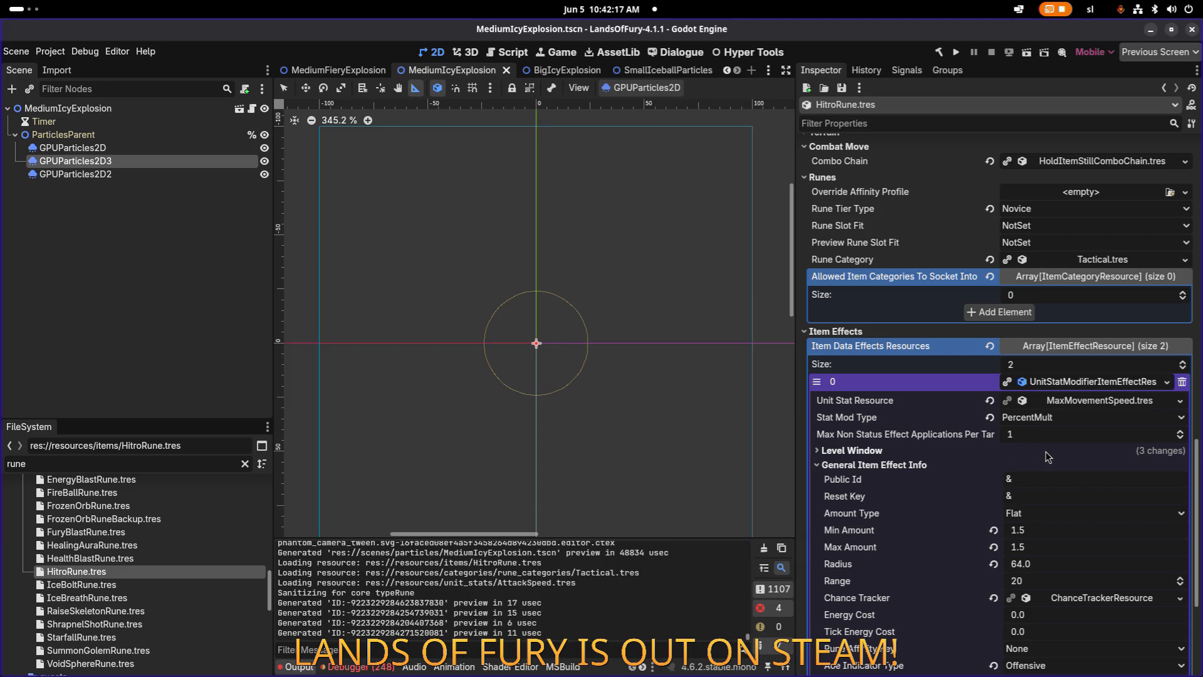
left_click(897, 451)
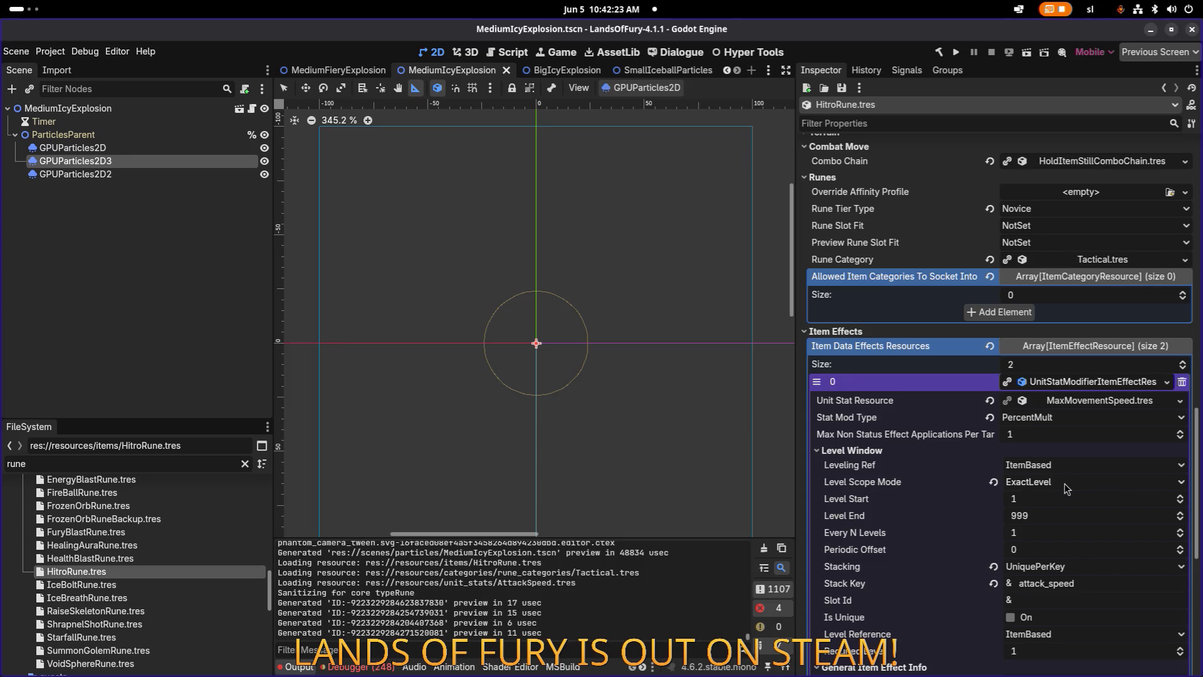
Peek at the MaxMovementSpeed.tres stat resource details and select part of the stack key.
left_click(1084, 403)
left_click(1084, 403)
left_click(1084, 403)
left_click(1083, 403)
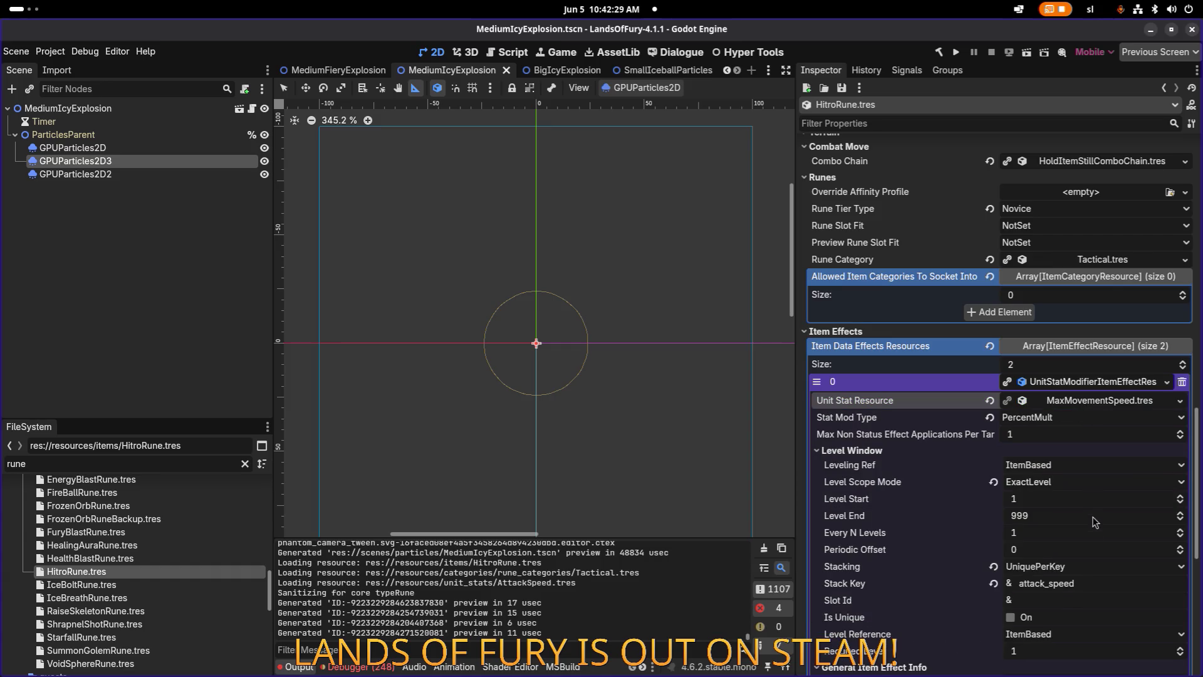
left_click_drag(1046, 583, 990, 583)
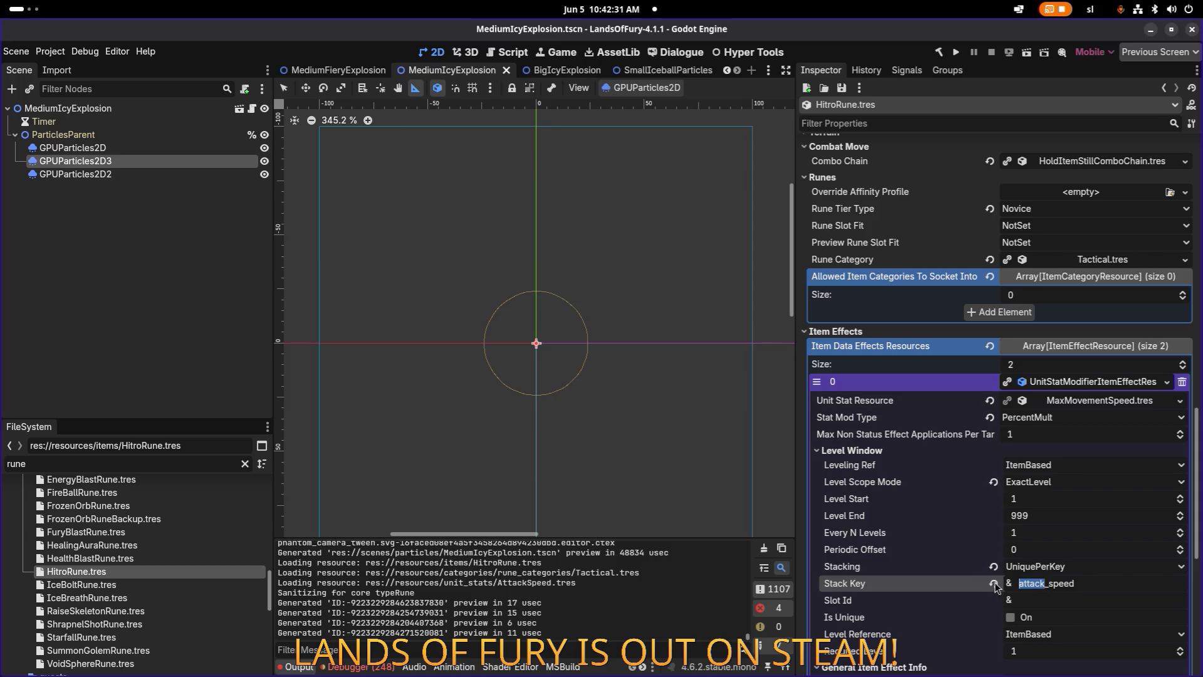
scroll(1091, 503, "down", 5)
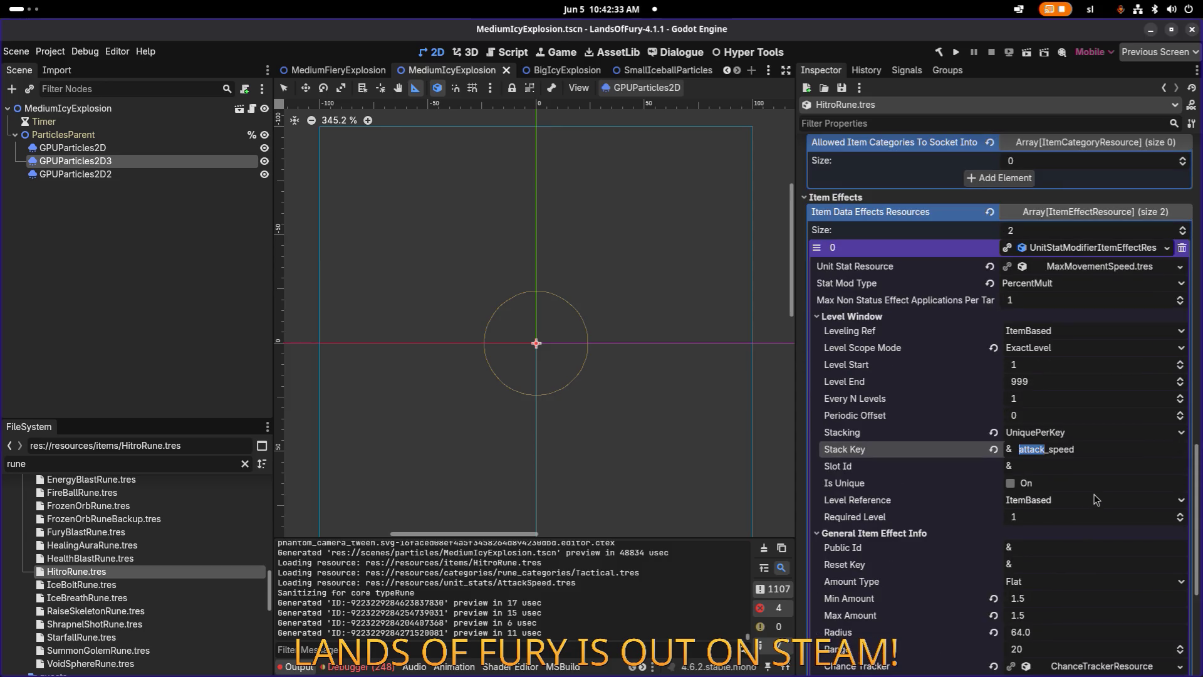
Change the first effect's stack key to attack_speed and save.
type("movement")
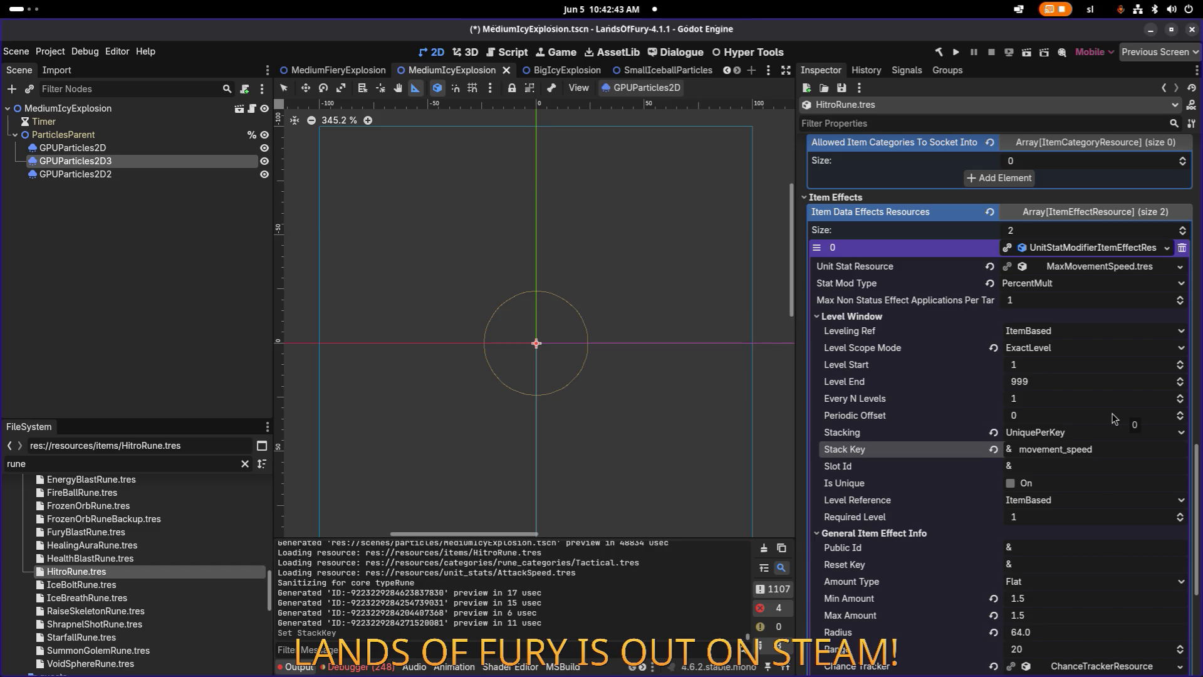
left_click(1061, 449)
key("shift+Home")
type("attac")
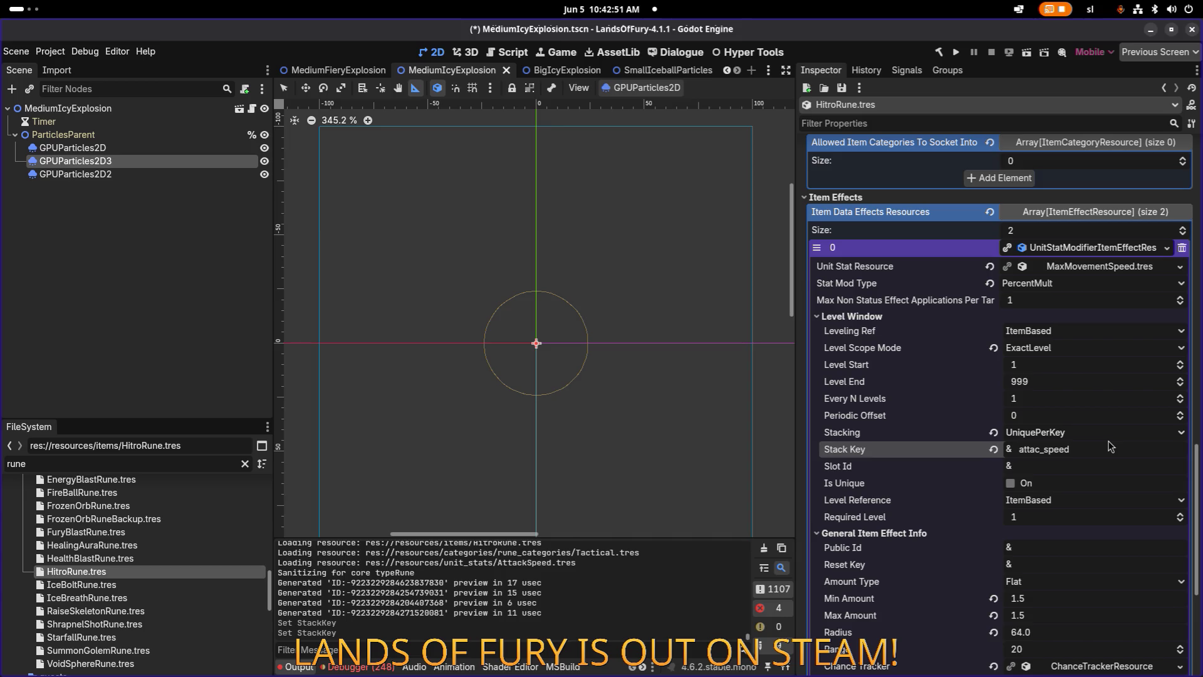
type("k")
key("ctrl+s")
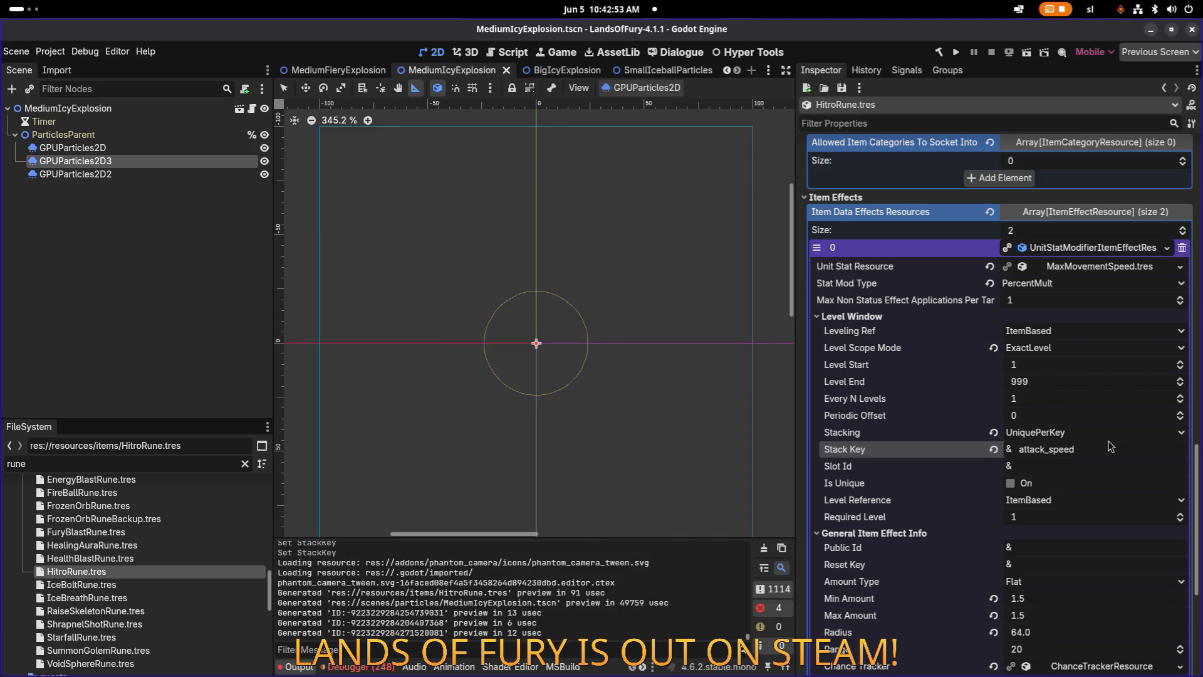
Quick-load AttackSpeed.tres as the Unit Stat Resource and save.
left_click(1181, 268)
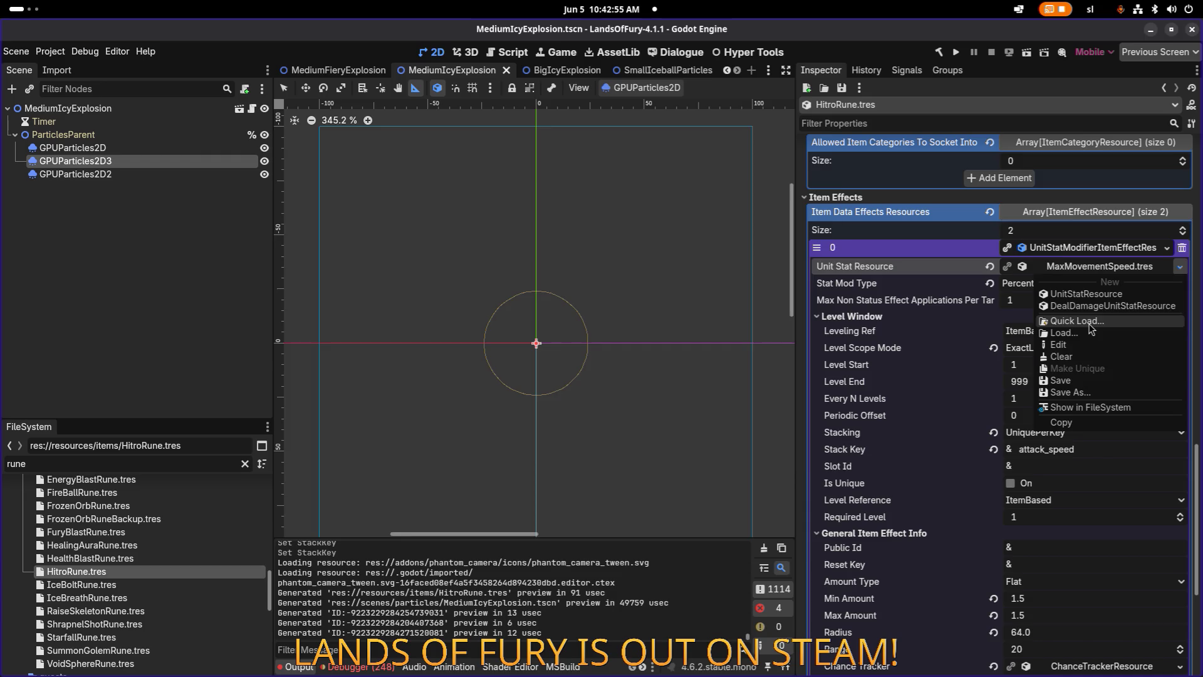
left_click(1091, 330)
type("att")
key("Return")
key("ctrl+s")
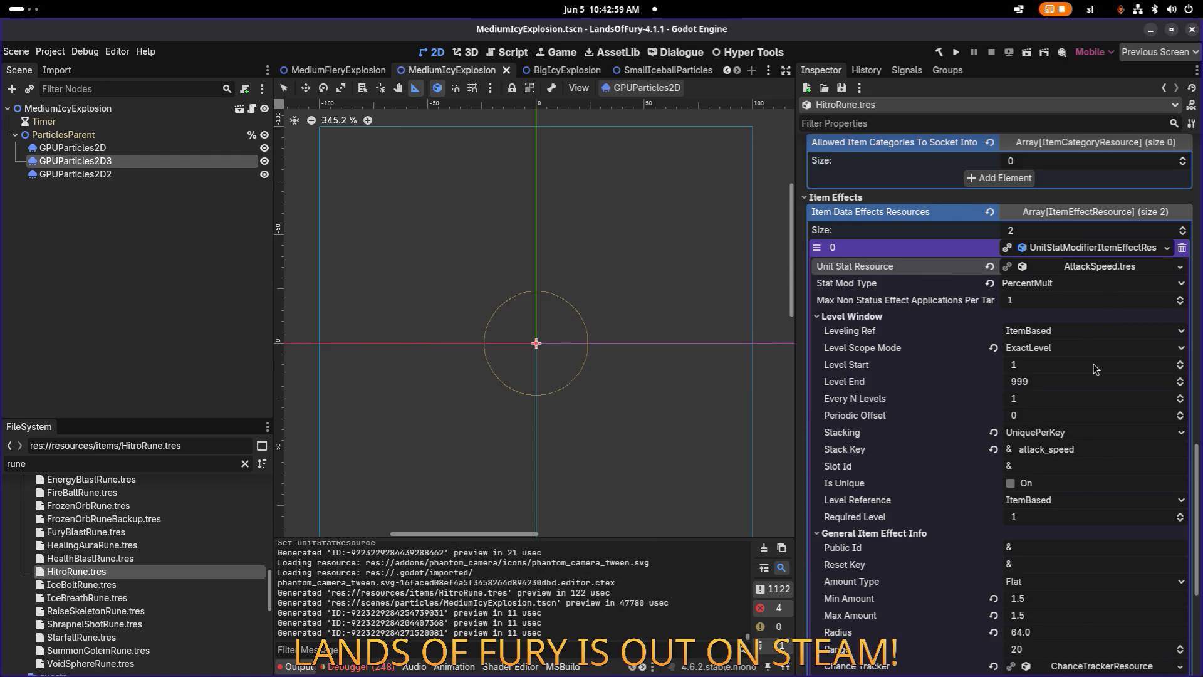
scroll(1097, 368, "down", 5)
left_click(1084, 554)
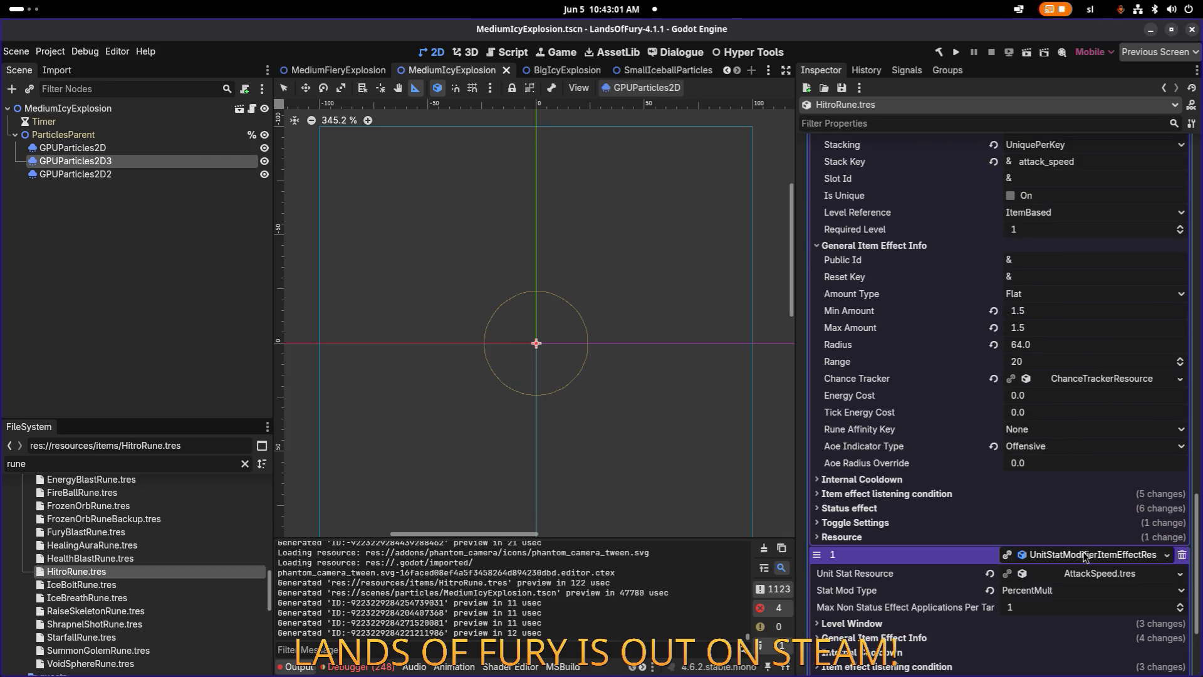
Open element 1's General Item Effect Info and briefly view its listening condition settings.
scroll(1083, 567, "down", 2)
left_click(988, 504)
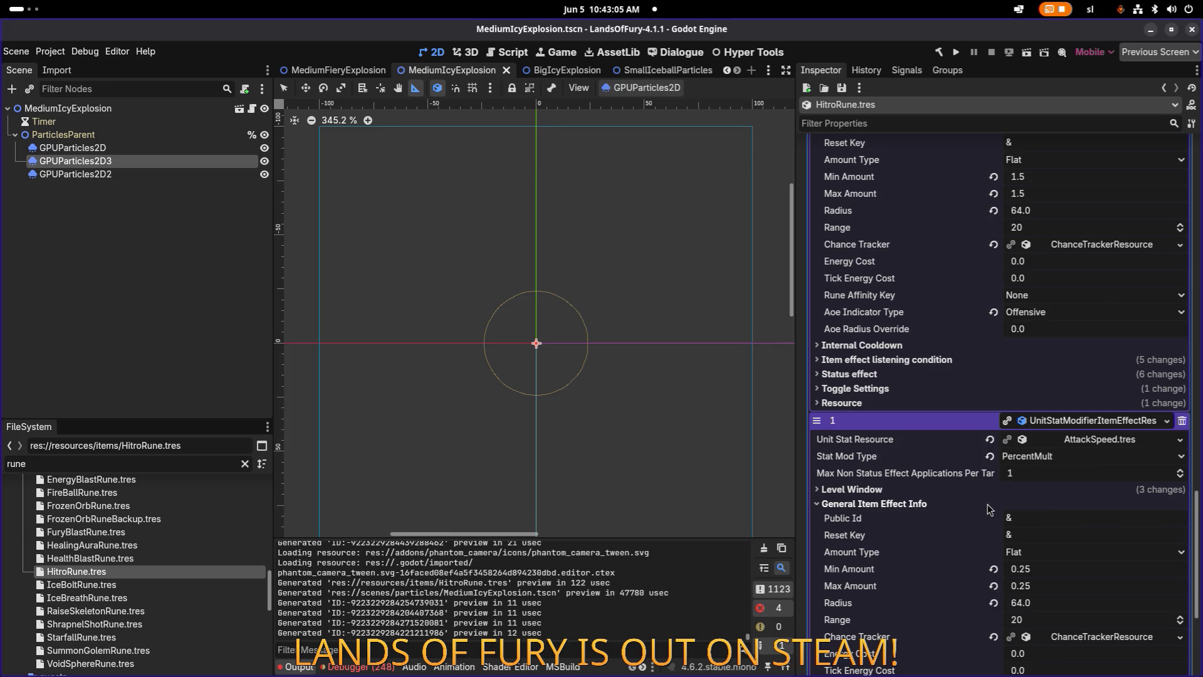
scroll(1102, 608, "down", 2)
left_click(934, 618)
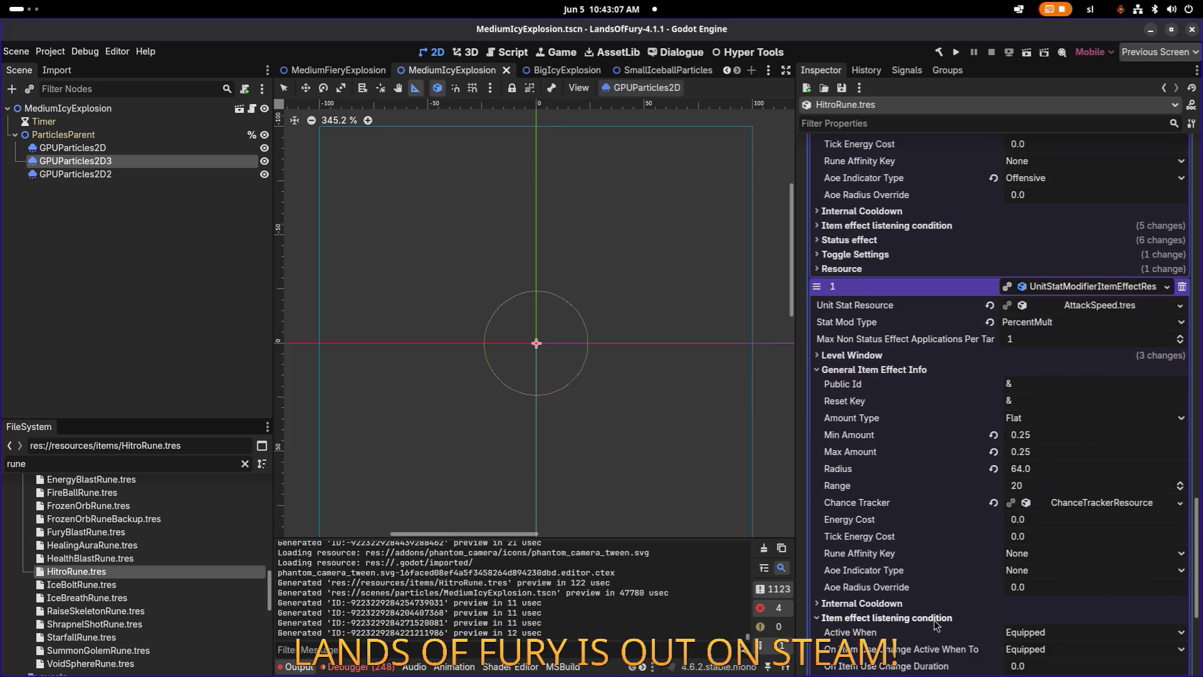
scroll(937, 618, "down", 3)
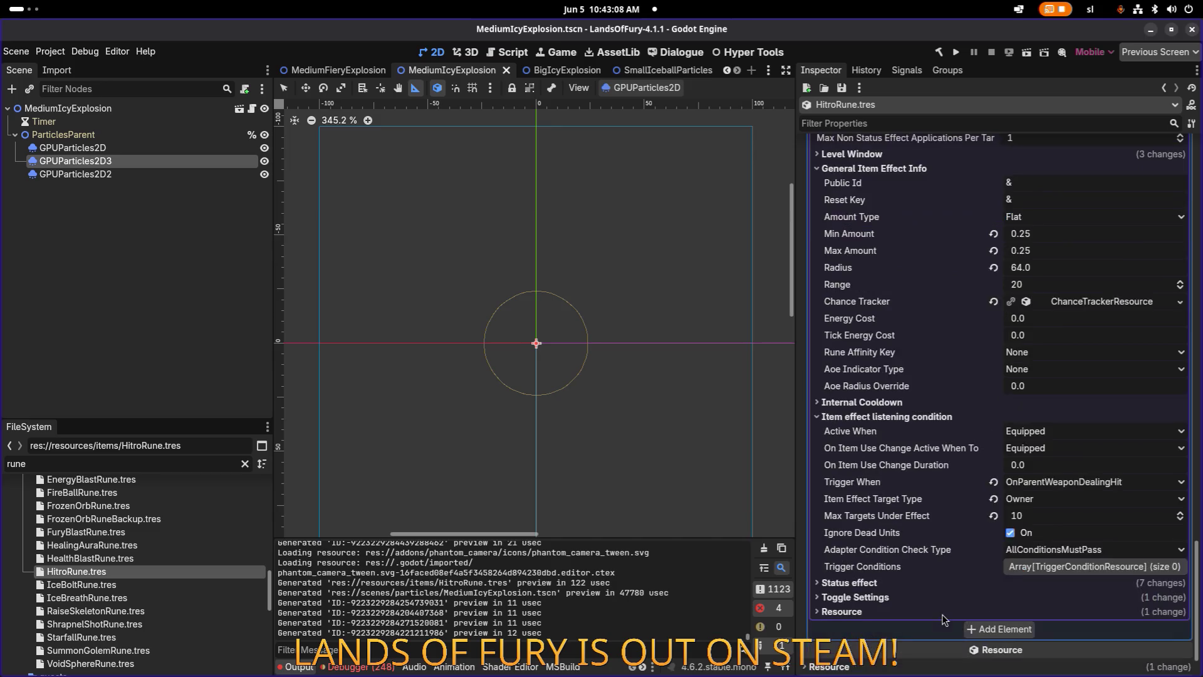
left_click(928, 417)
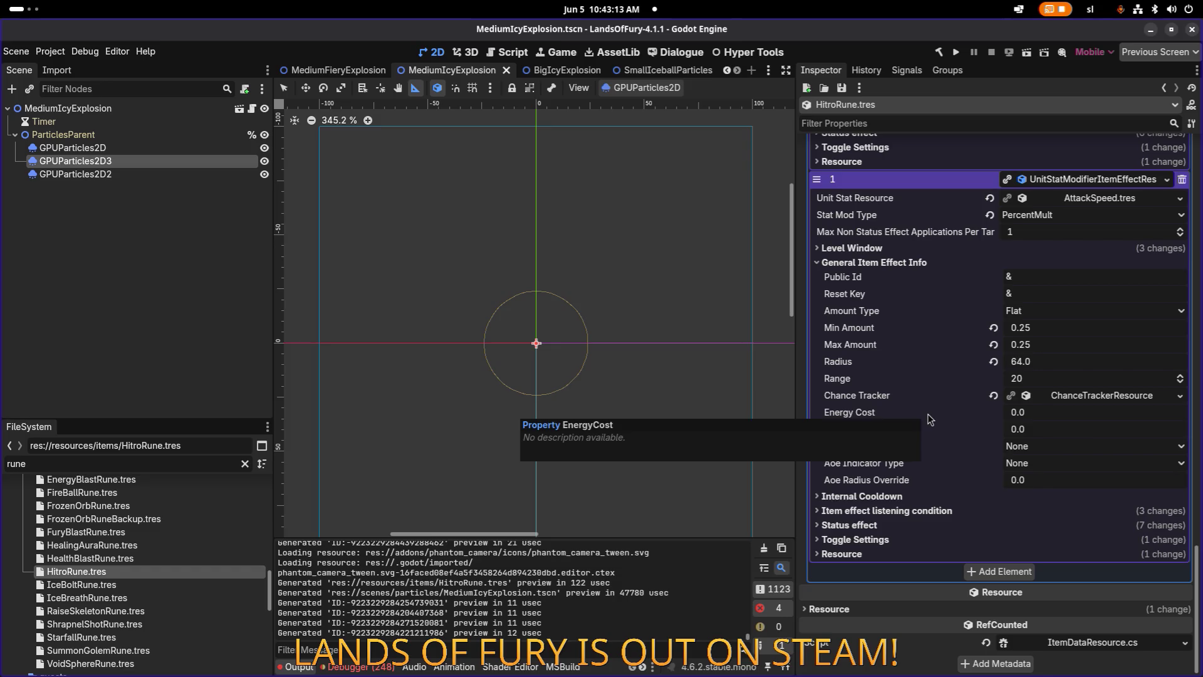
Expand element 1's ChanceTrackerResource showing FailGuarantee mode with 1.0 base chance.
left_click(1106, 399)
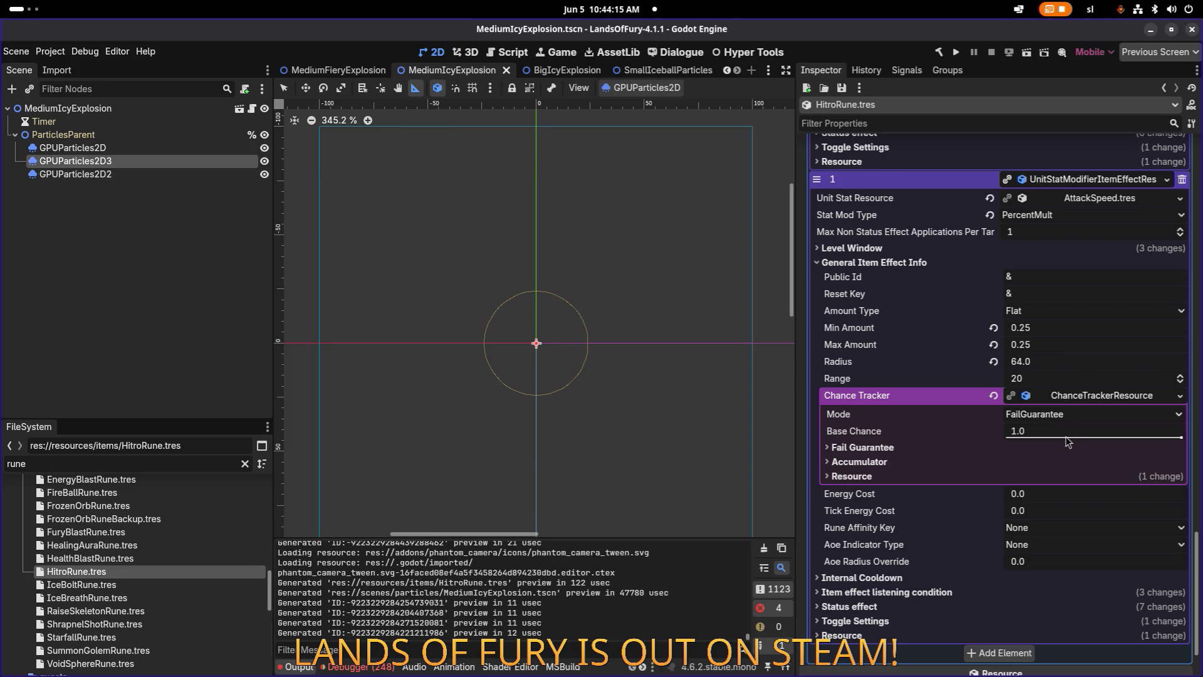
left_click(963, 589)
Back at element 0, fold the listening condition and expand Status effect, showing 7.0 duration.
scroll(963, 583, "down", 3)
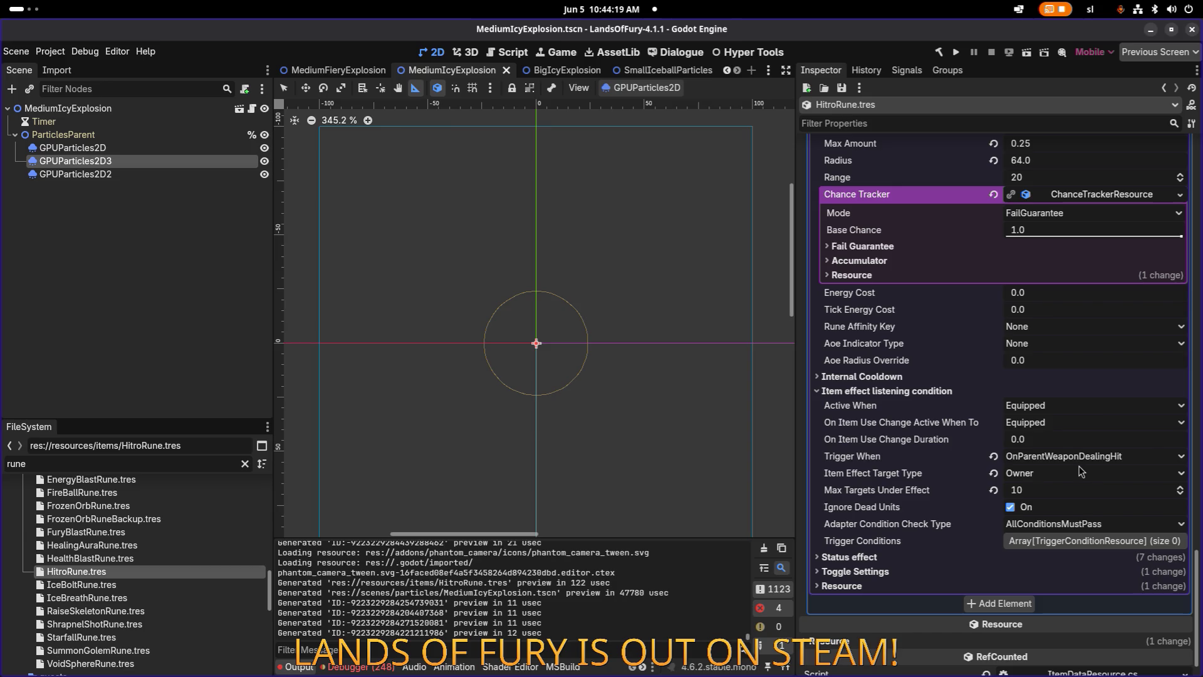
scroll(1078, 470, "up", 6)
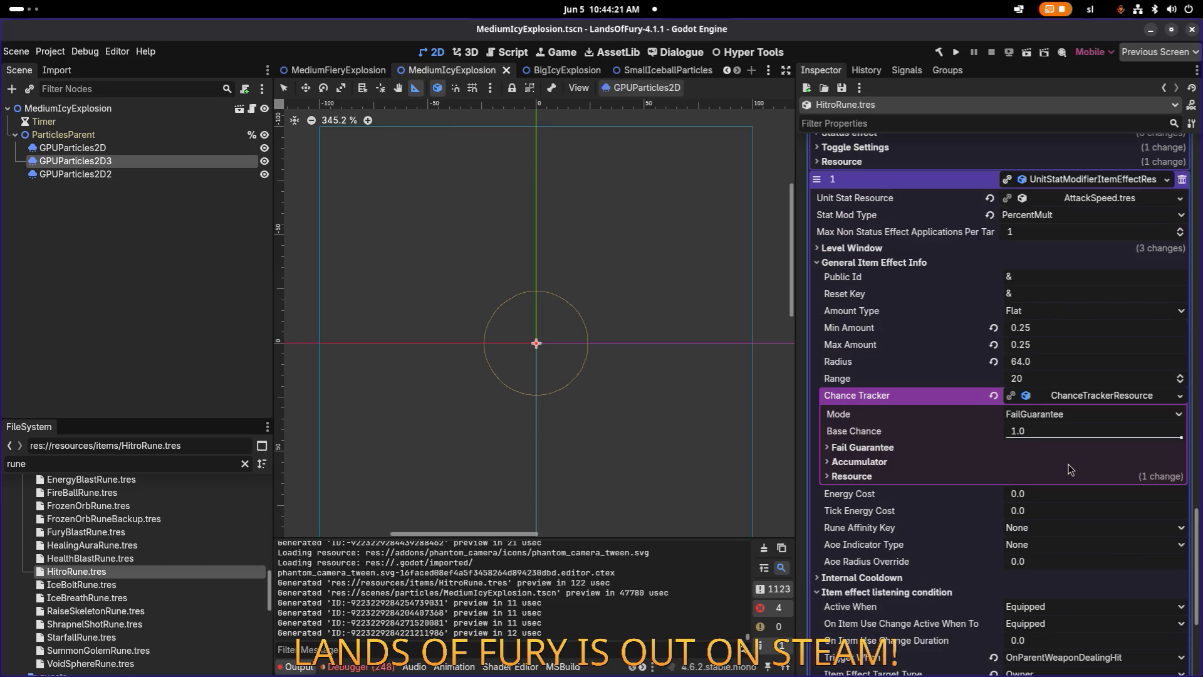
scroll(1110, 388, "up", 3)
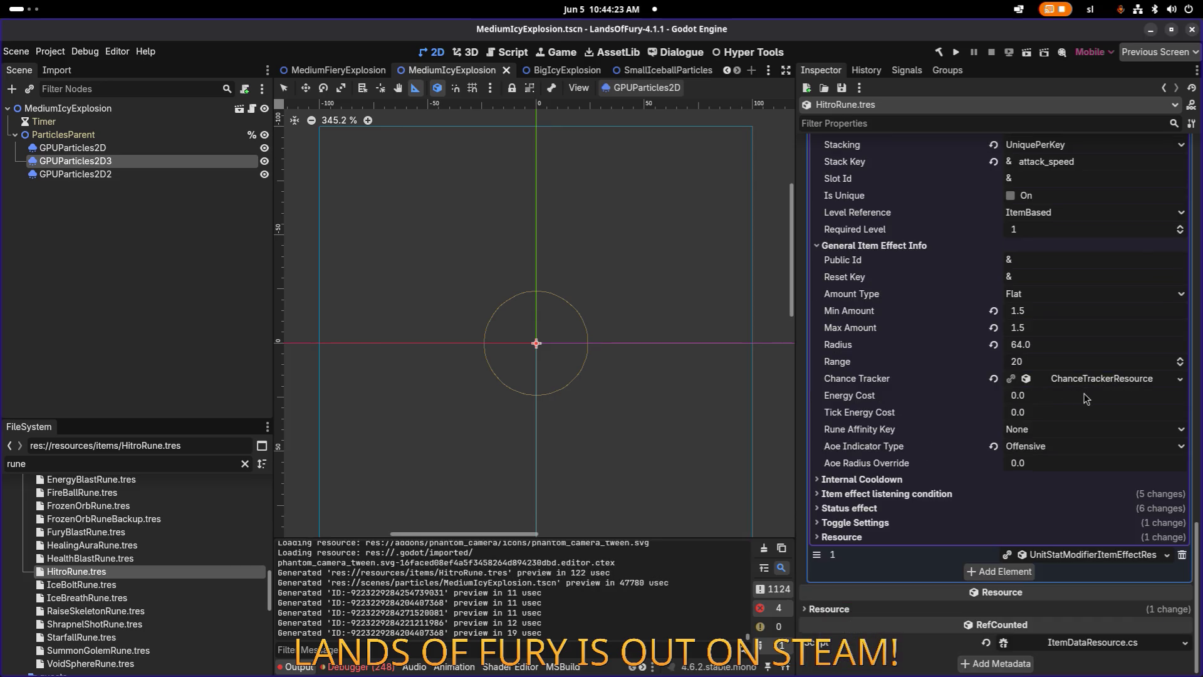
scroll(1084, 401, "up", 2)
scroll(1084, 401, "down", 2)
left_click(988, 493)
left_click(986, 495)
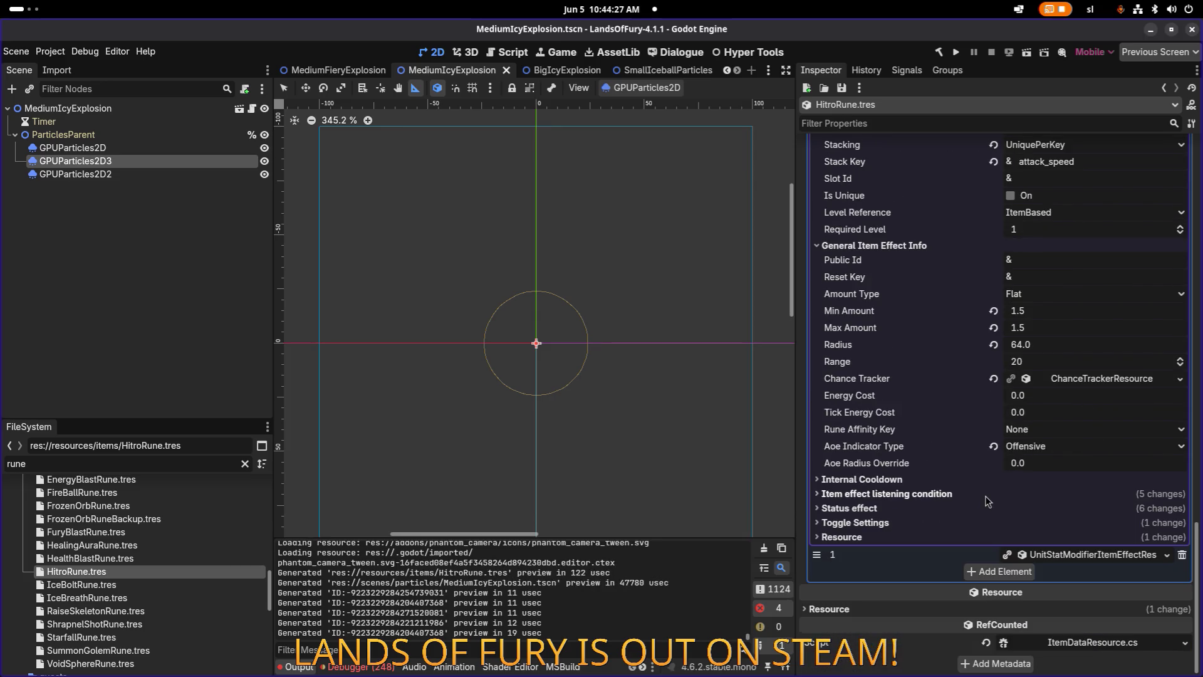
left_click(956, 509)
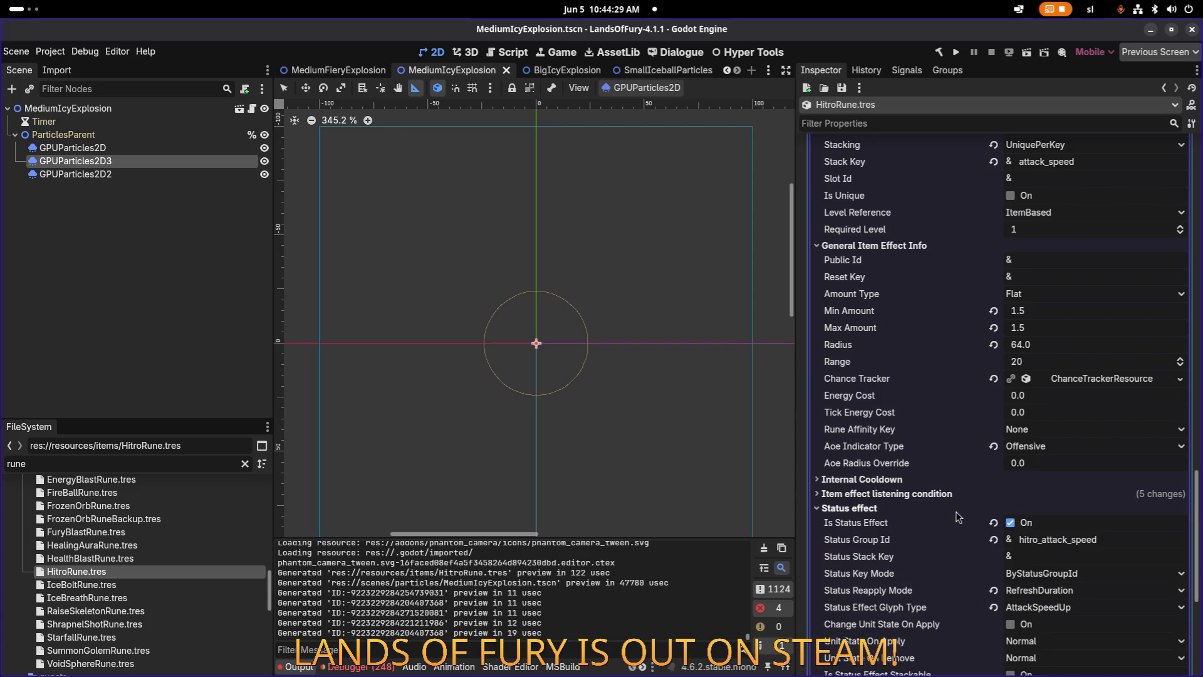
scroll(957, 514, "down", 3)
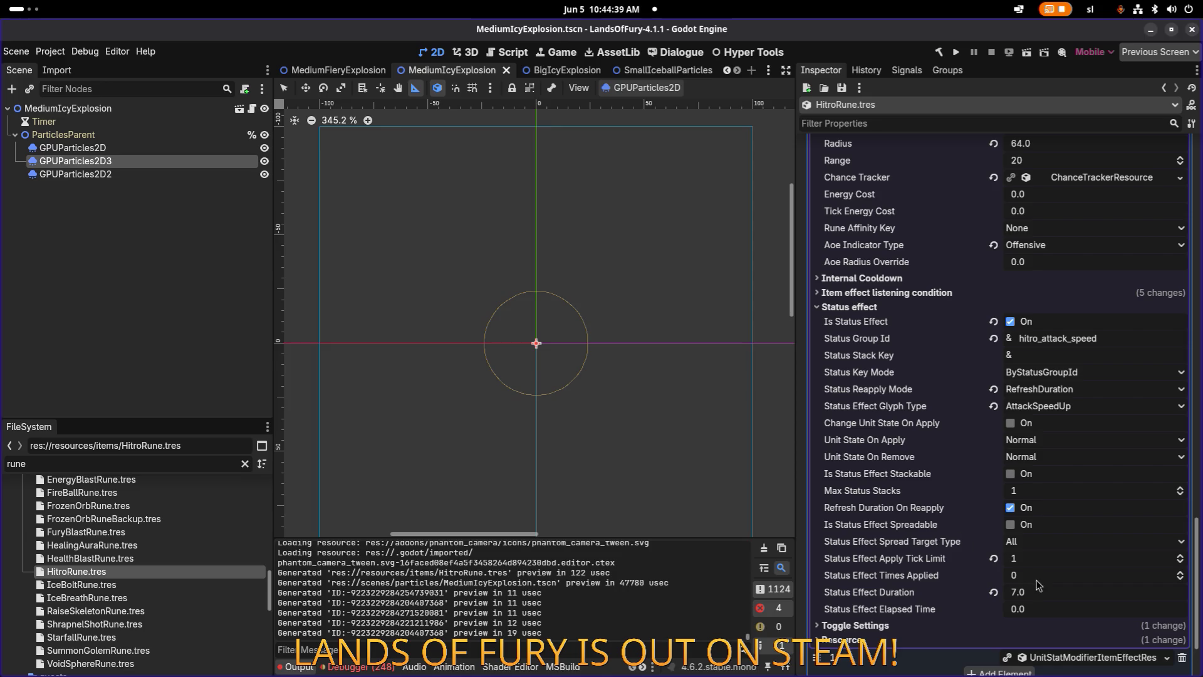
Set Status Effect Duration to 5.0 and save HitroRune.tres.
left_click(1050, 595)
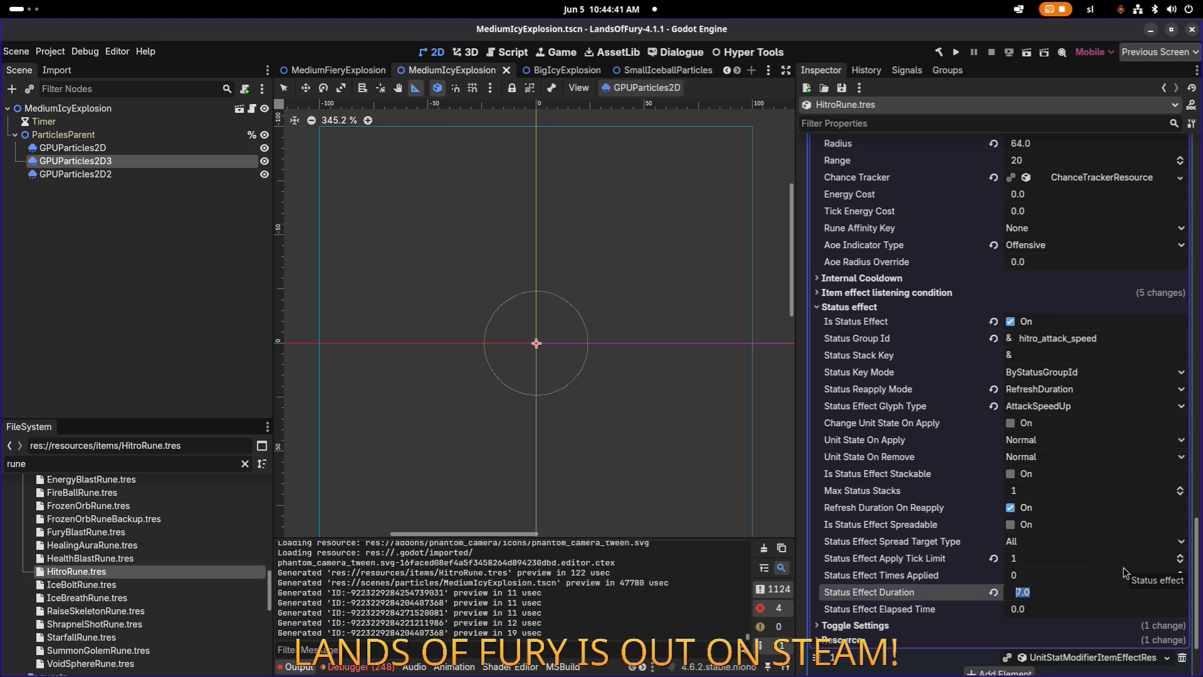
type("5")
key("Return")
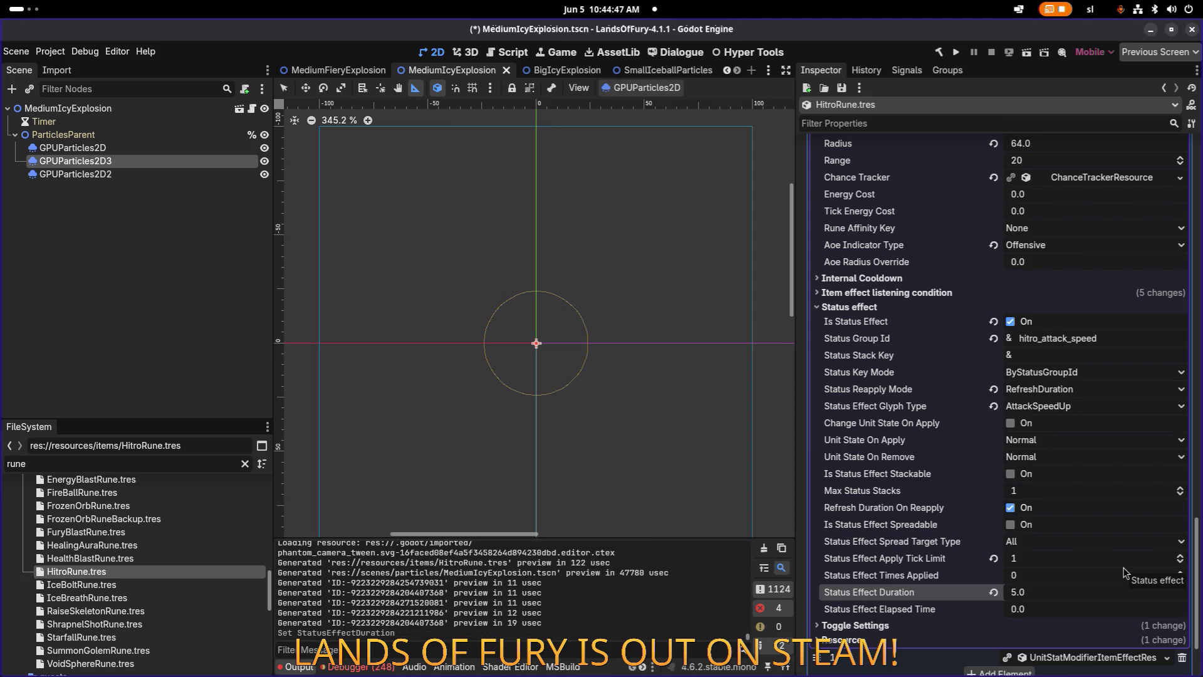
key("ctrl+s")
scroll(1109, 456, "up", 5)
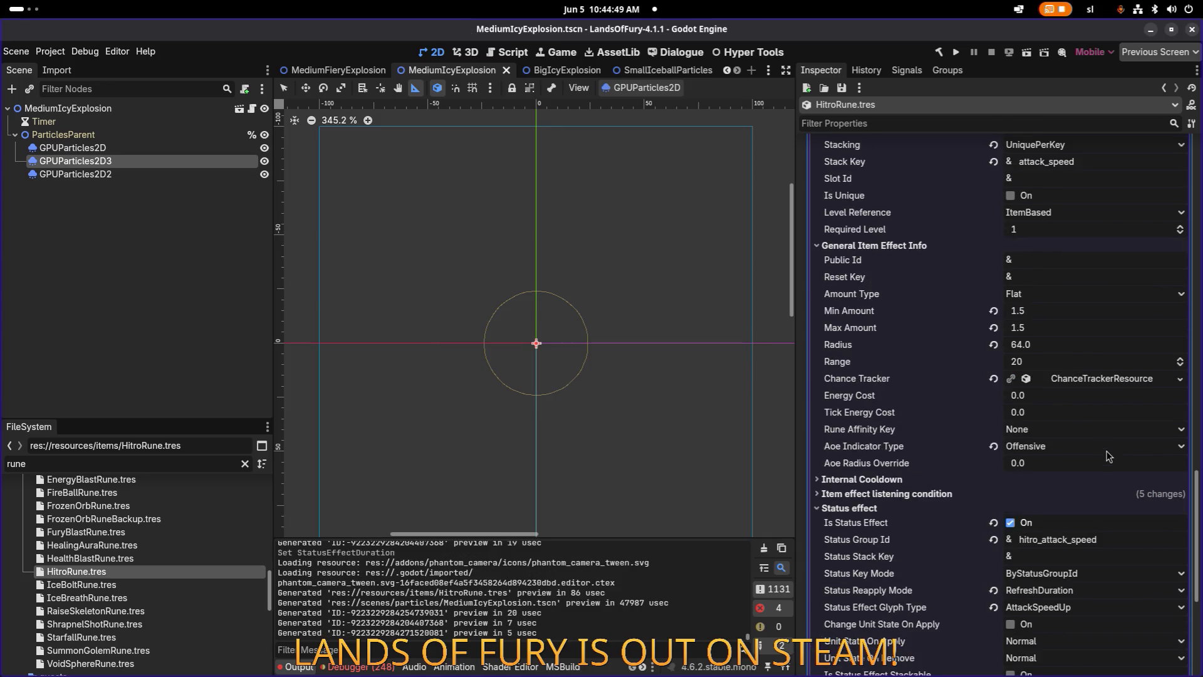
scroll(1105, 451, "up", 2)
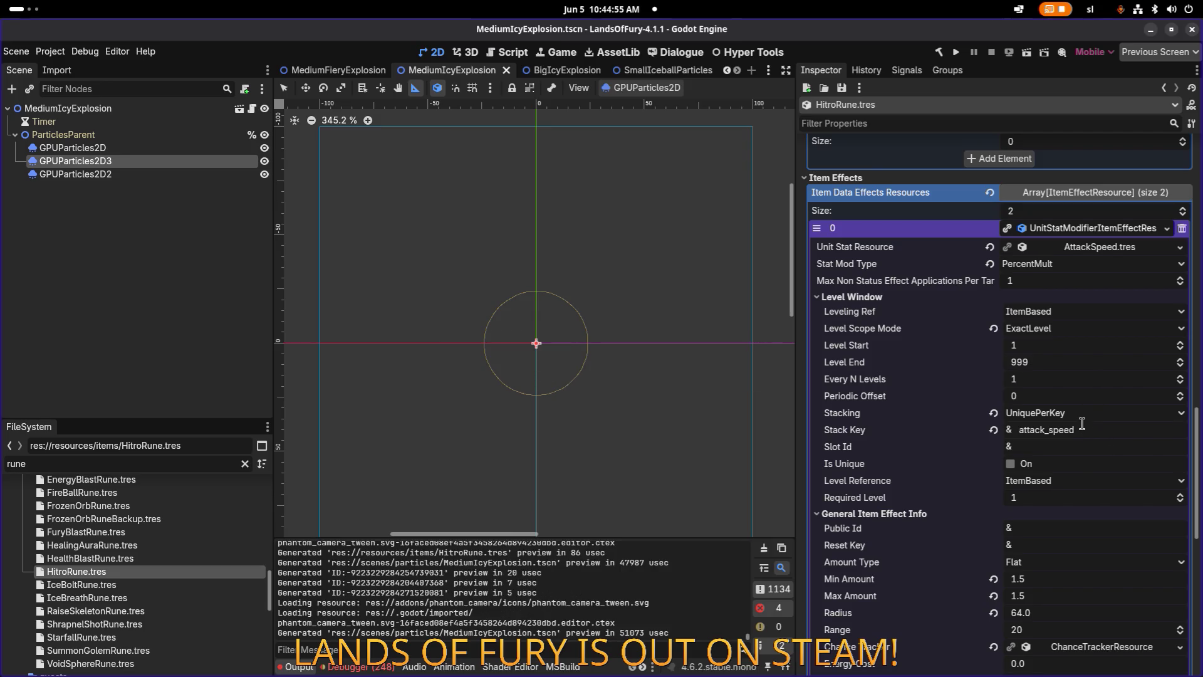
scroll(1082, 425, "down", 8)
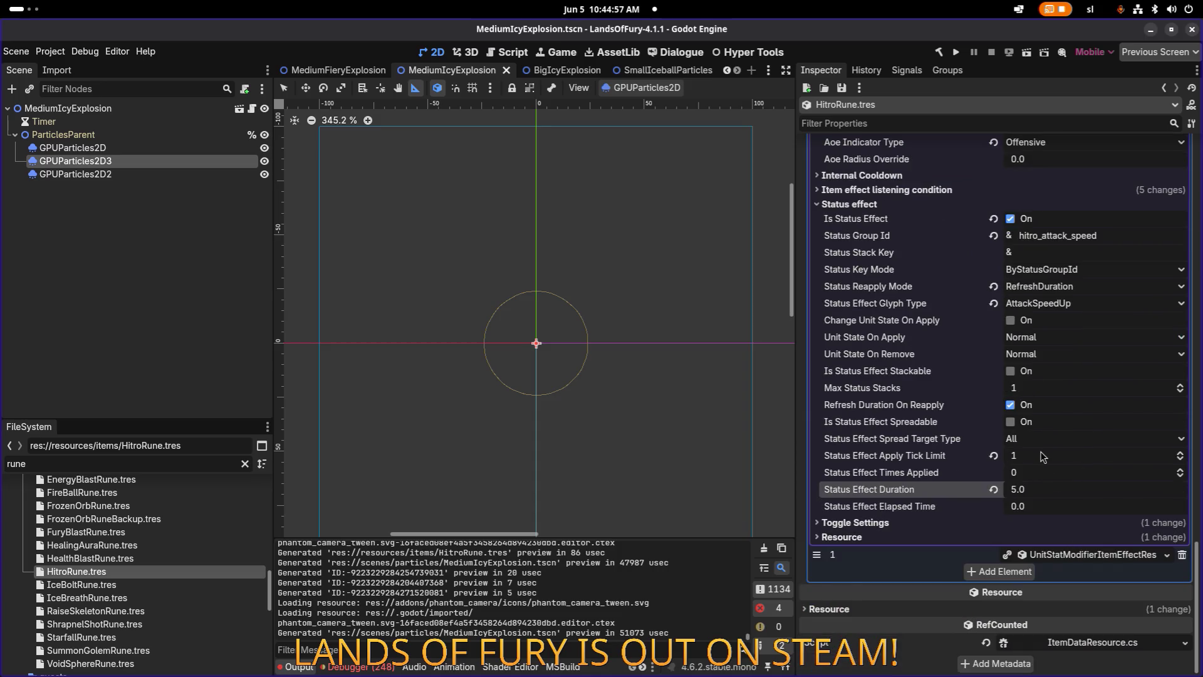
Expand element 1's Level Window and rename its stack key to passive_attack_speed, saving.
scroll(1066, 439, "up", 9)
scroll(1040, 456, "down", 15)
left_click(945, 423)
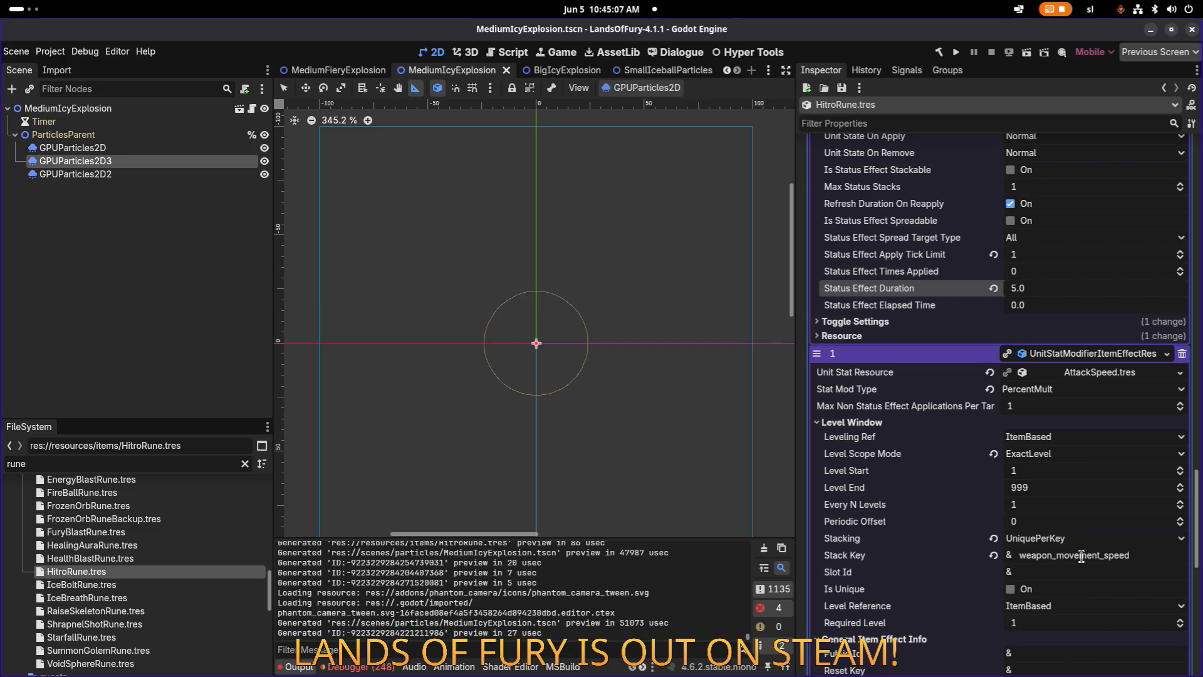
left_click(1042, 557)
key("Right")
key("Right")
key("Right")
key("shift+Home")
type("passive_attack")
key("ctrl+s")
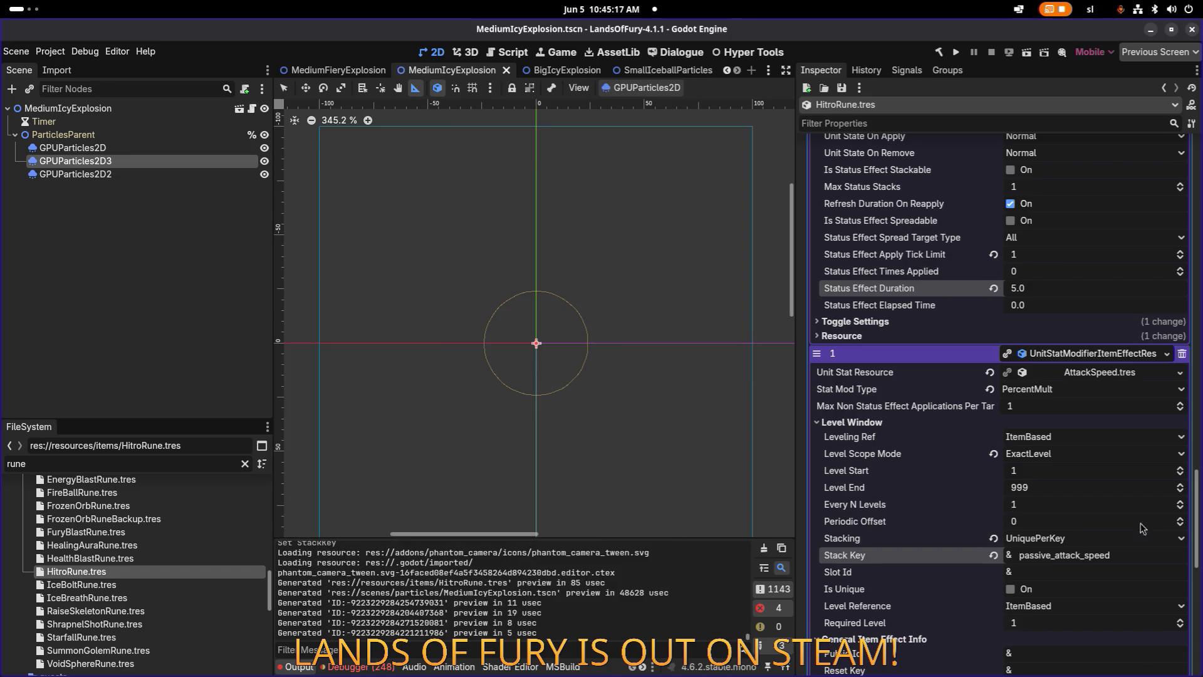
scroll(1098, 621, "up", 5)
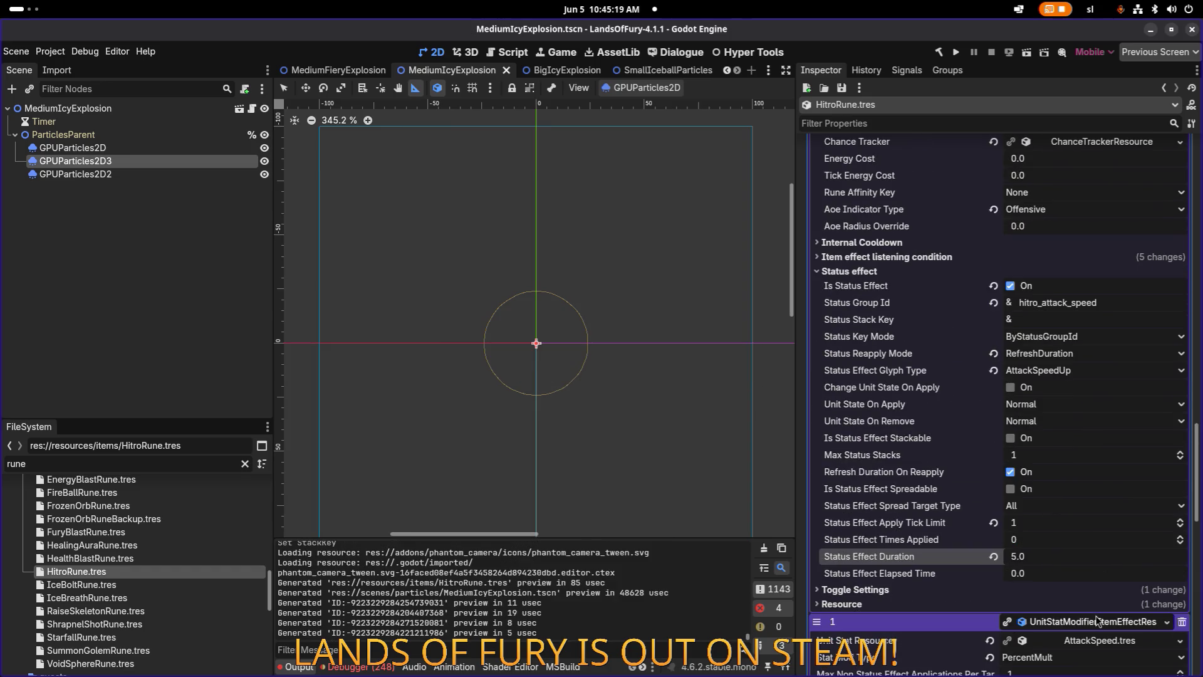
left_click(1099, 621)
Collapse the first item effect and add two empty slots, making four.
scroll(1068, 548, "up", 10)
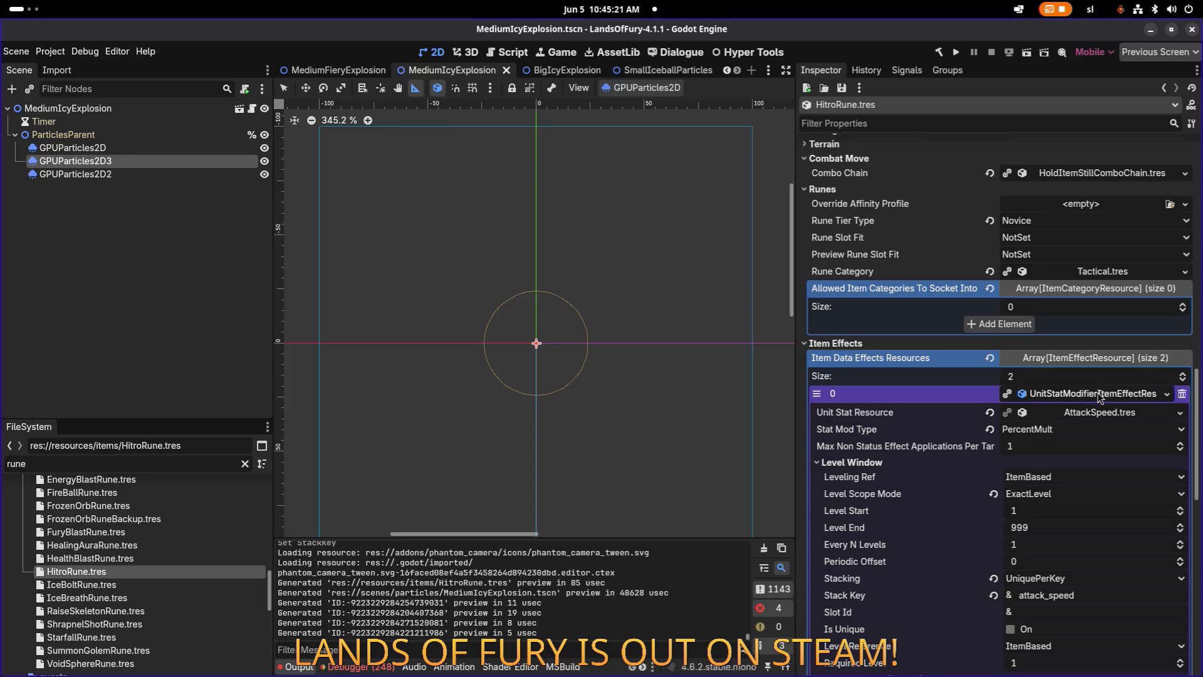
left_click(1101, 397)
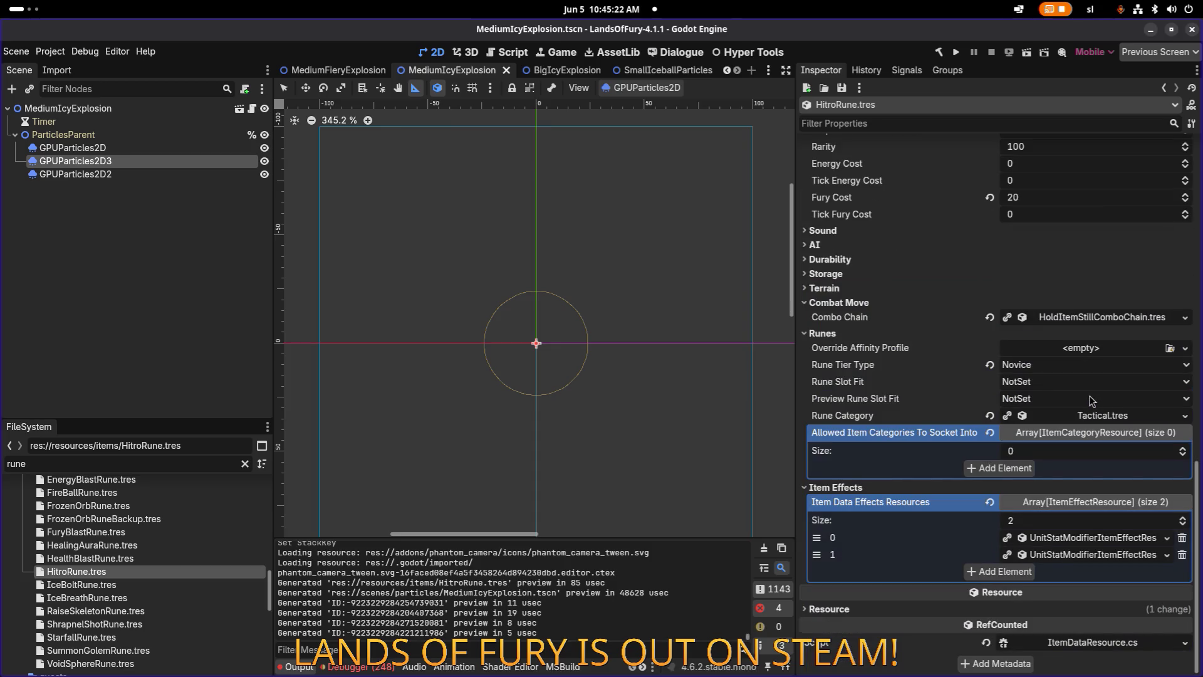
left_click(1005, 573)
left_click(1015, 593)
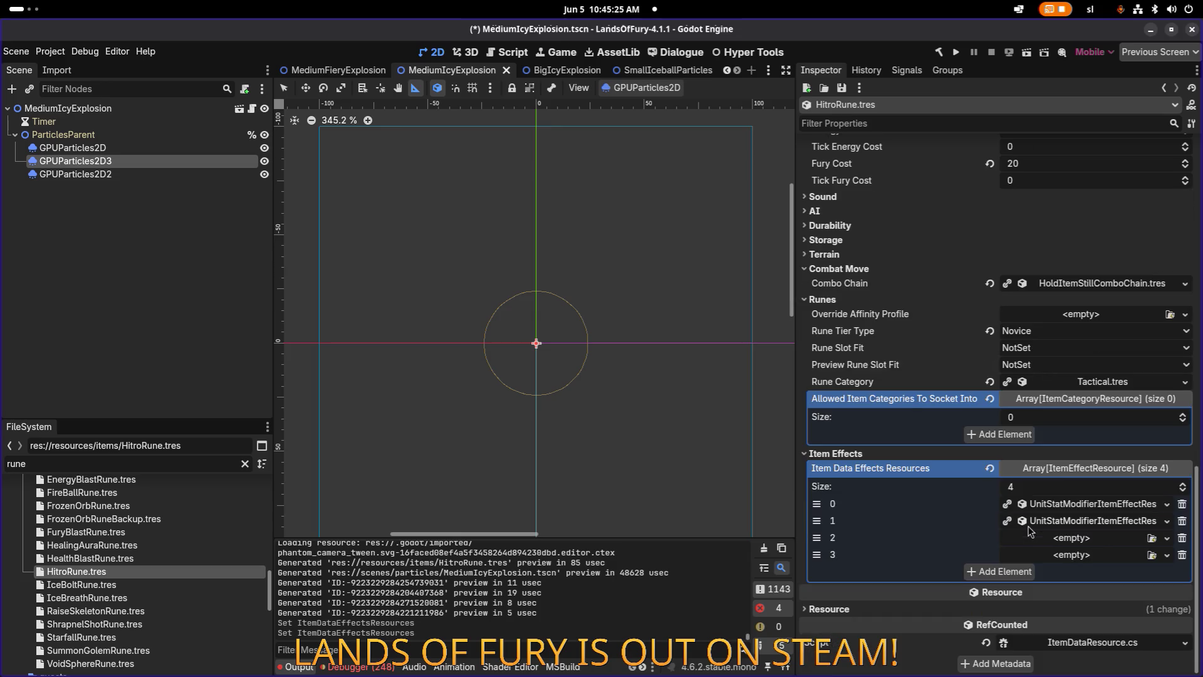
Paste a unique copy of the attack-speed modifier into an empty slot and move it to index 1.
right_click(1043, 511)
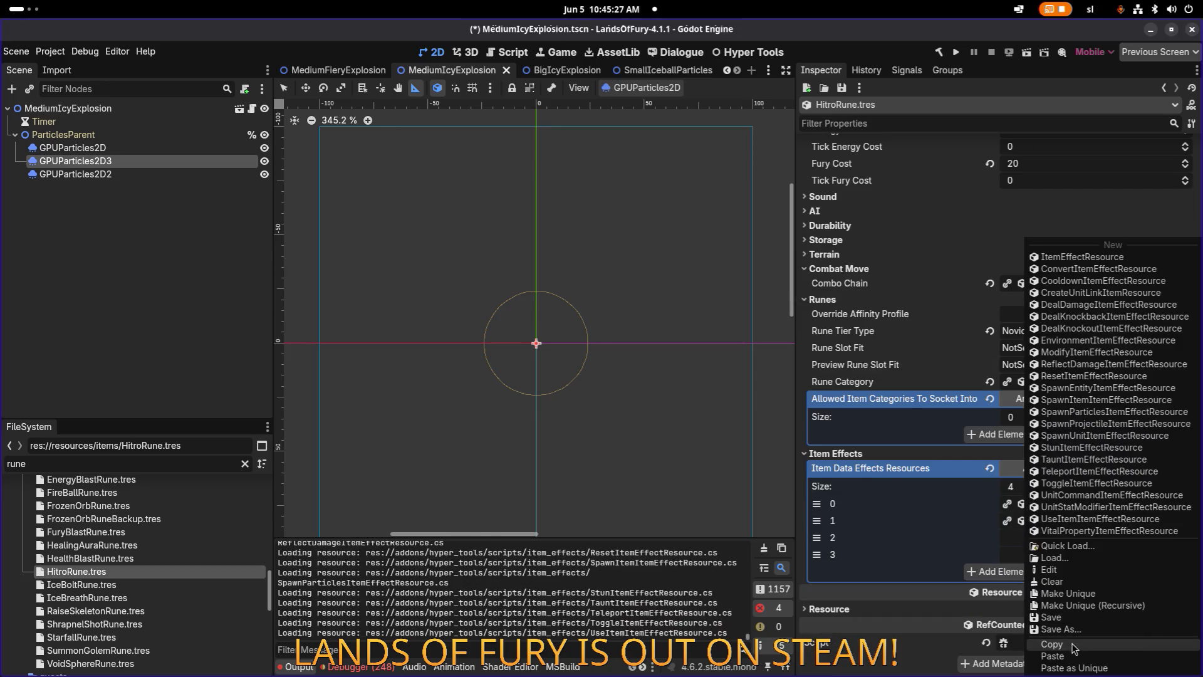
left_click(1053, 656)
right_click(1084, 539)
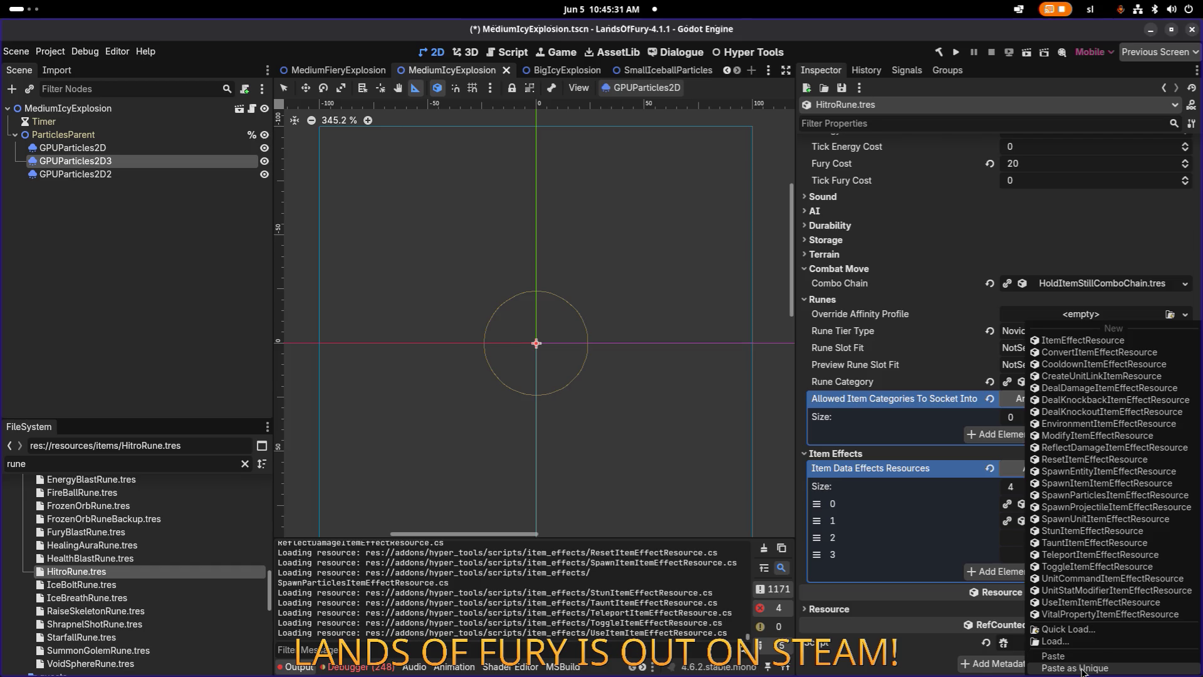
left_click(1085, 669)
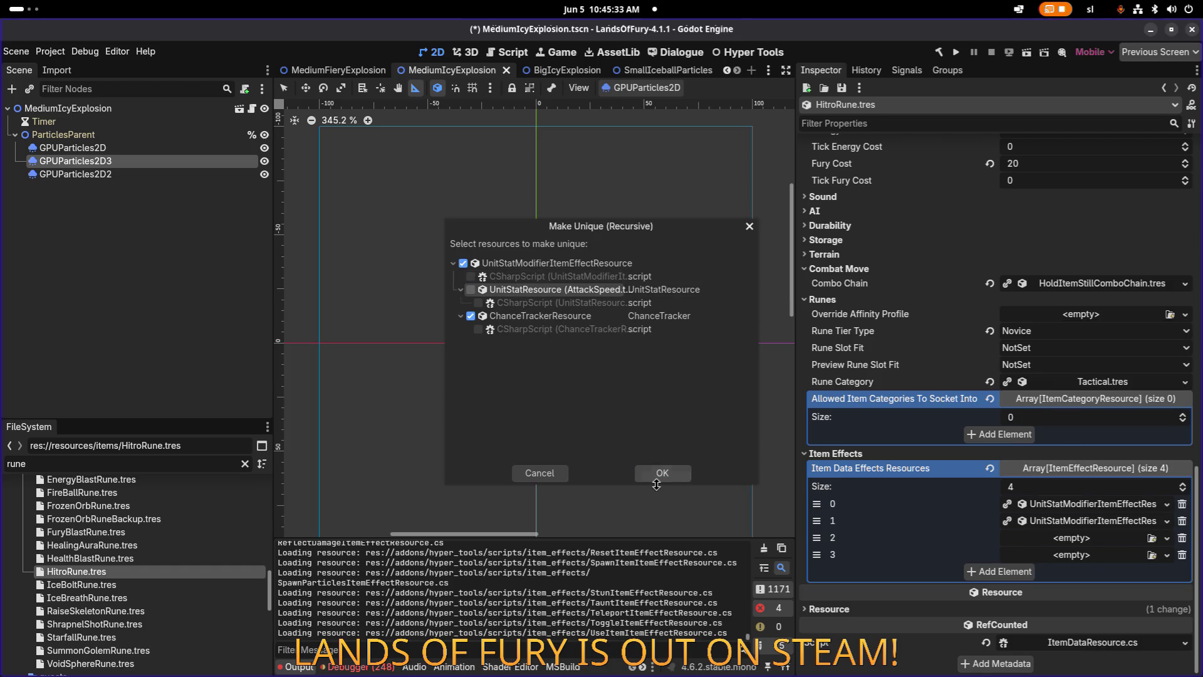
left_click(661, 474)
left_click_drag(816, 537, 817, 520)
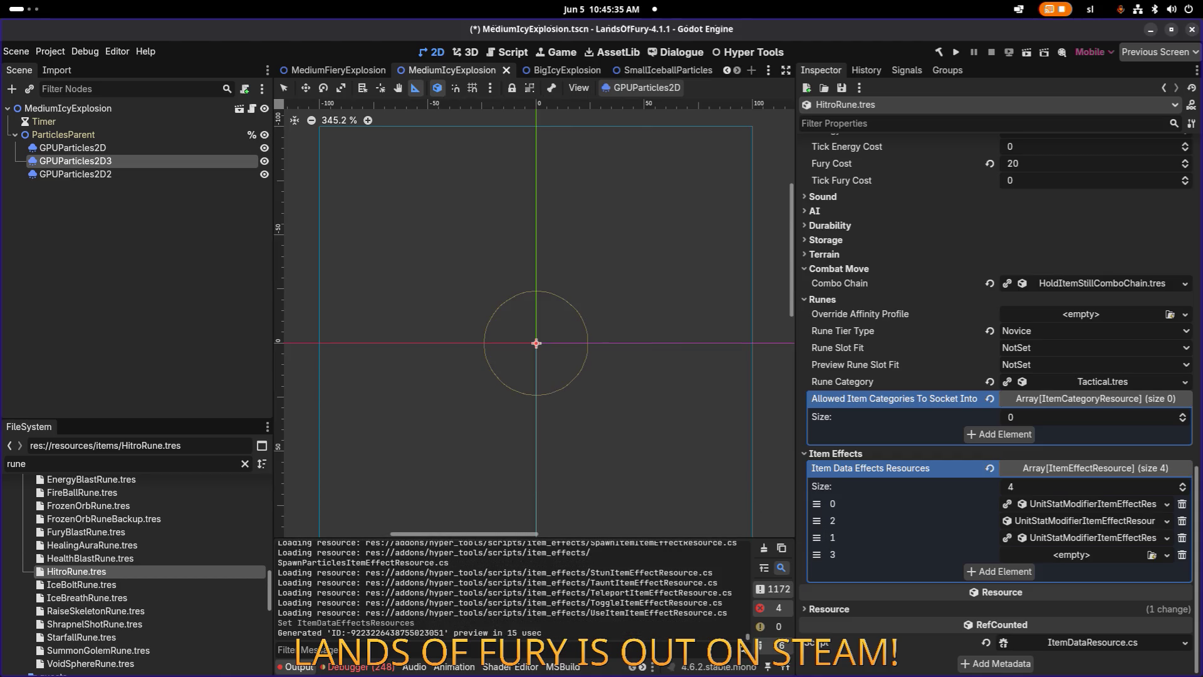
left_click(1085, 520)
Set the copied modifier's Level Start and Required Level to 2.
scroll(890, 430, "down", 3)
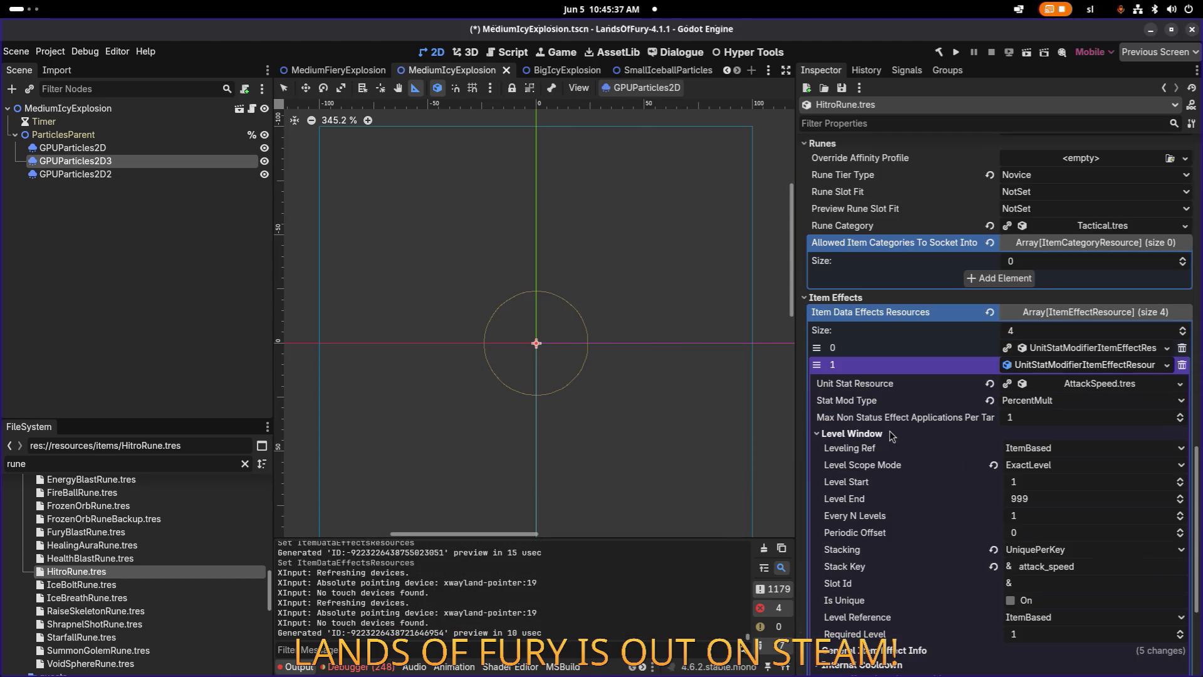
left_click_drag(1017, 482, 1028, 482)
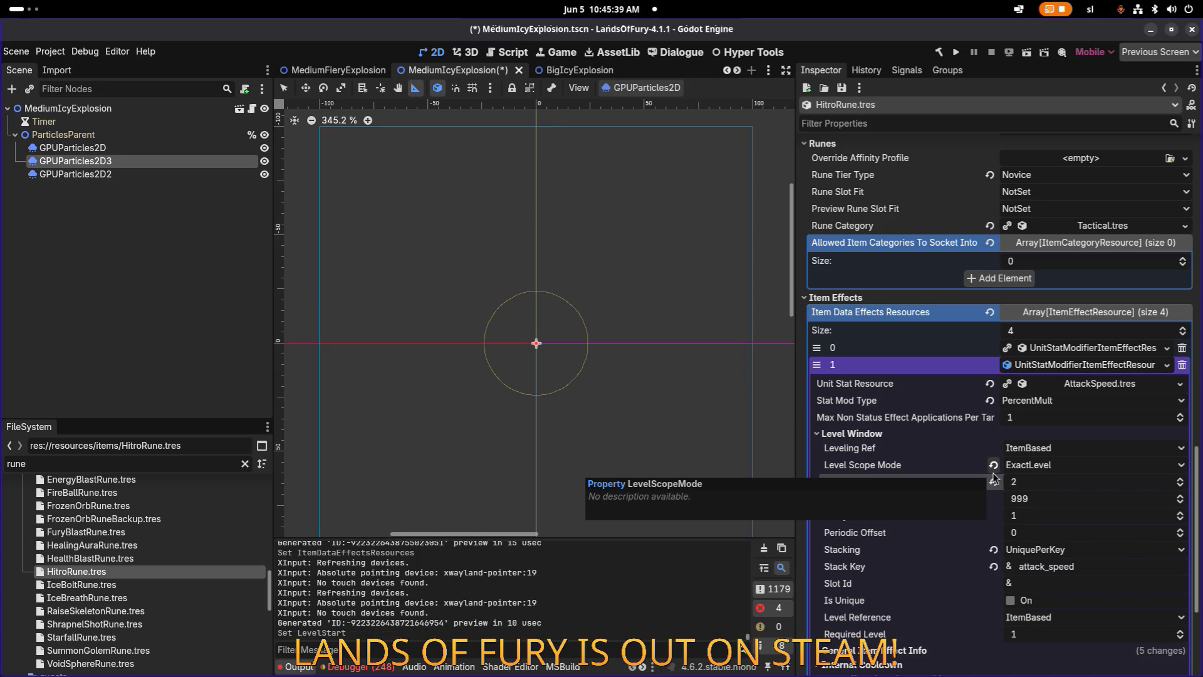
type("2")
key("Return")
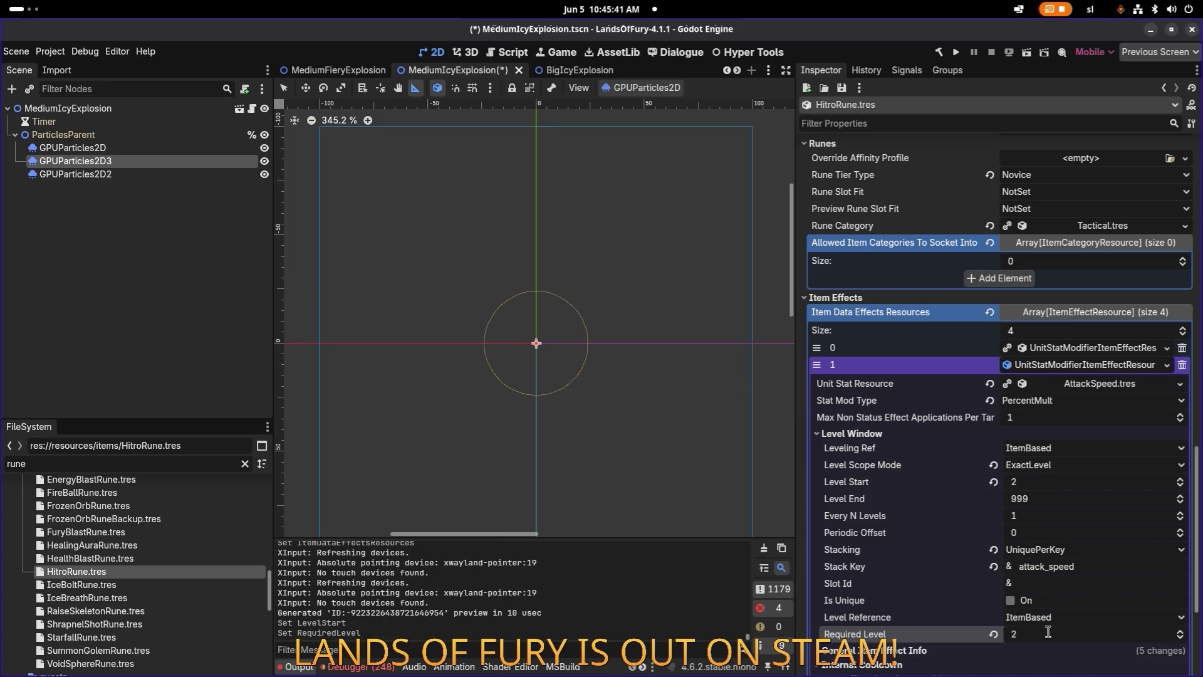
Give the modifier a Min Amount and Max Amount of 2.0.
scroll(1048, 608, "down", 5)
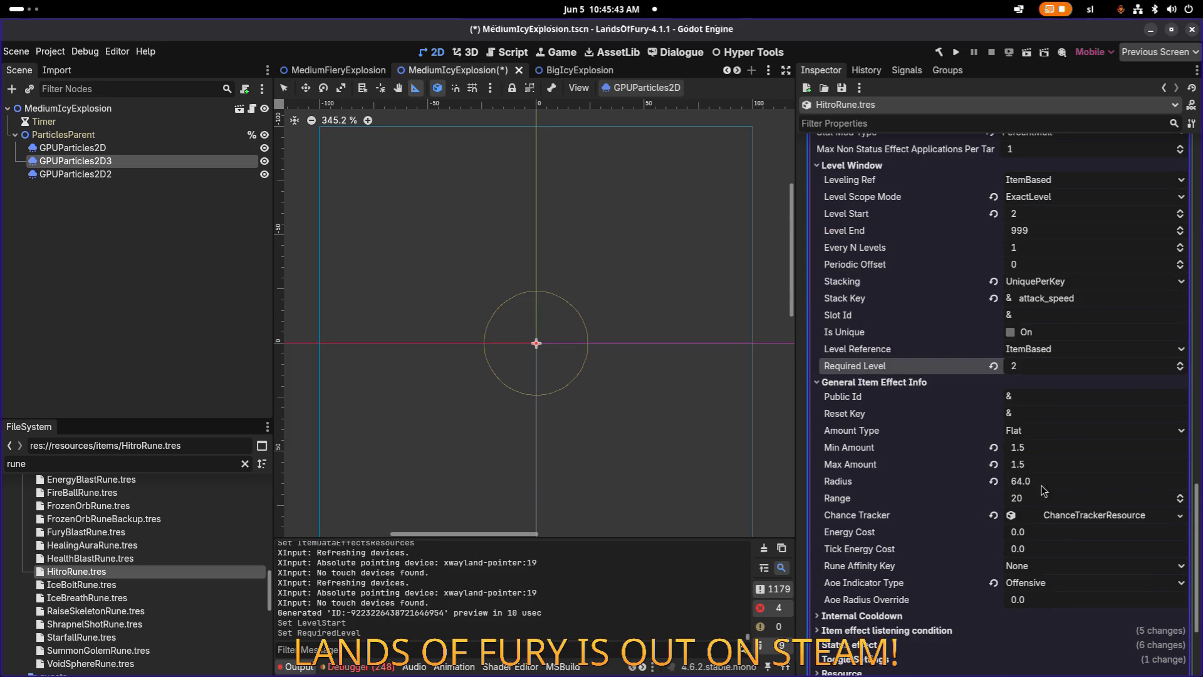
left_click(1061, 448)
type("2")
key("Tab")
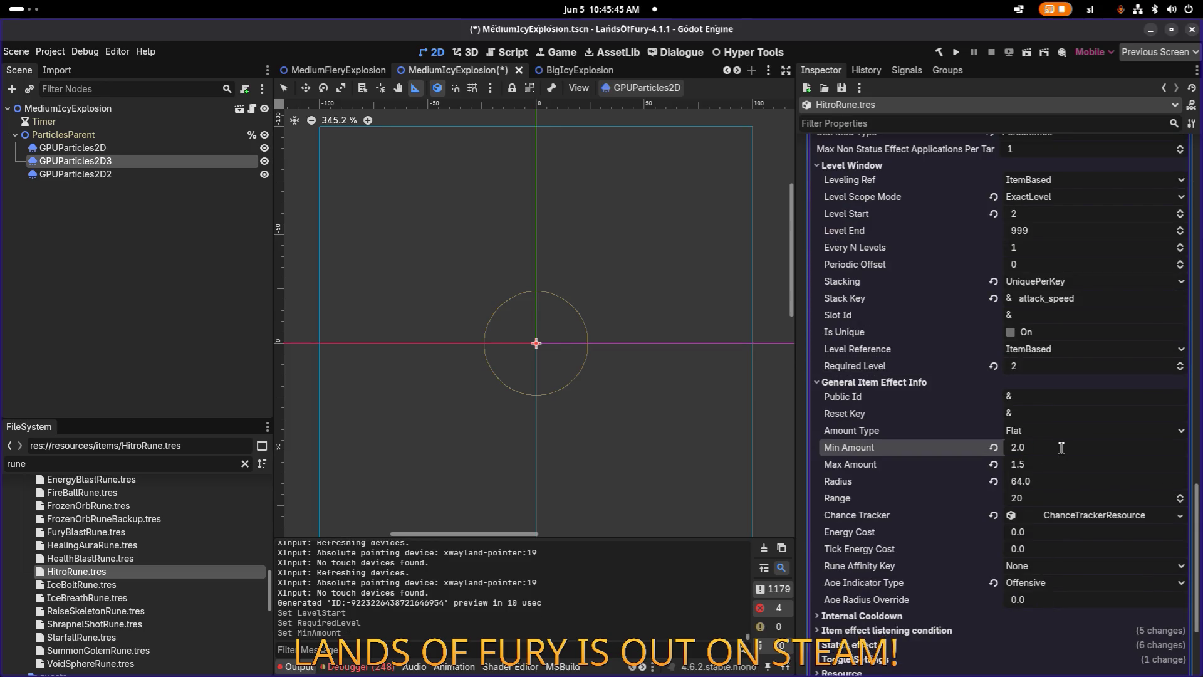
type("2")
key("Return")
scroll(1061, 448, "down", 2)
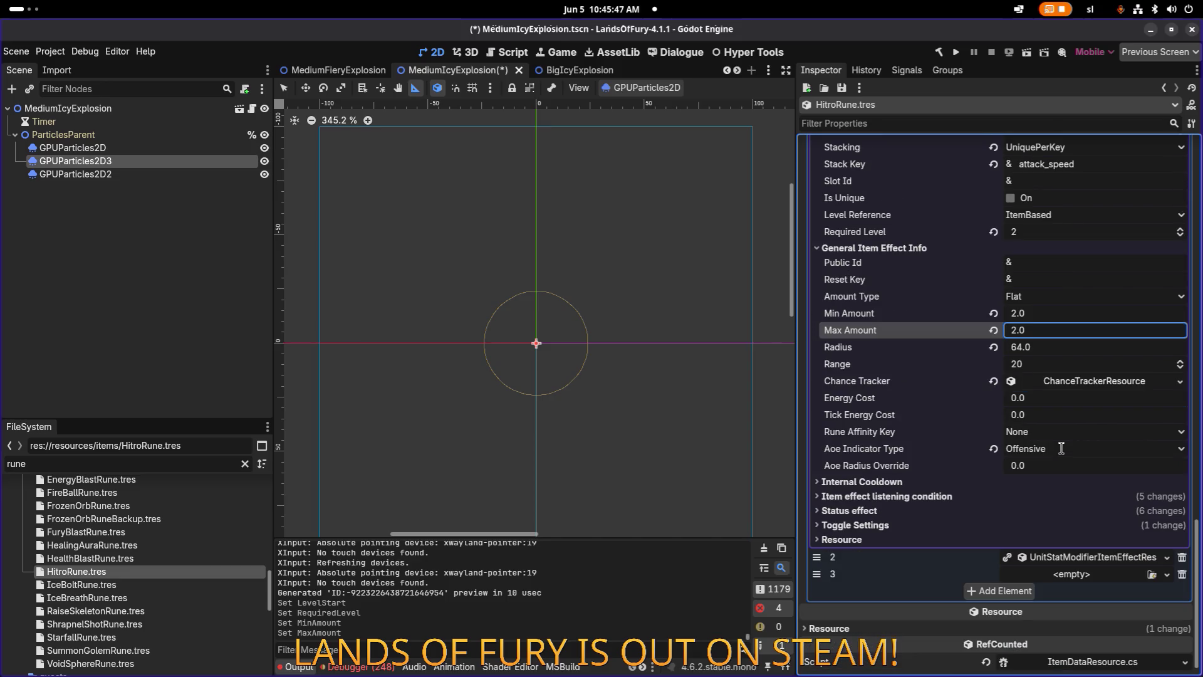
left_click(1022, 496)
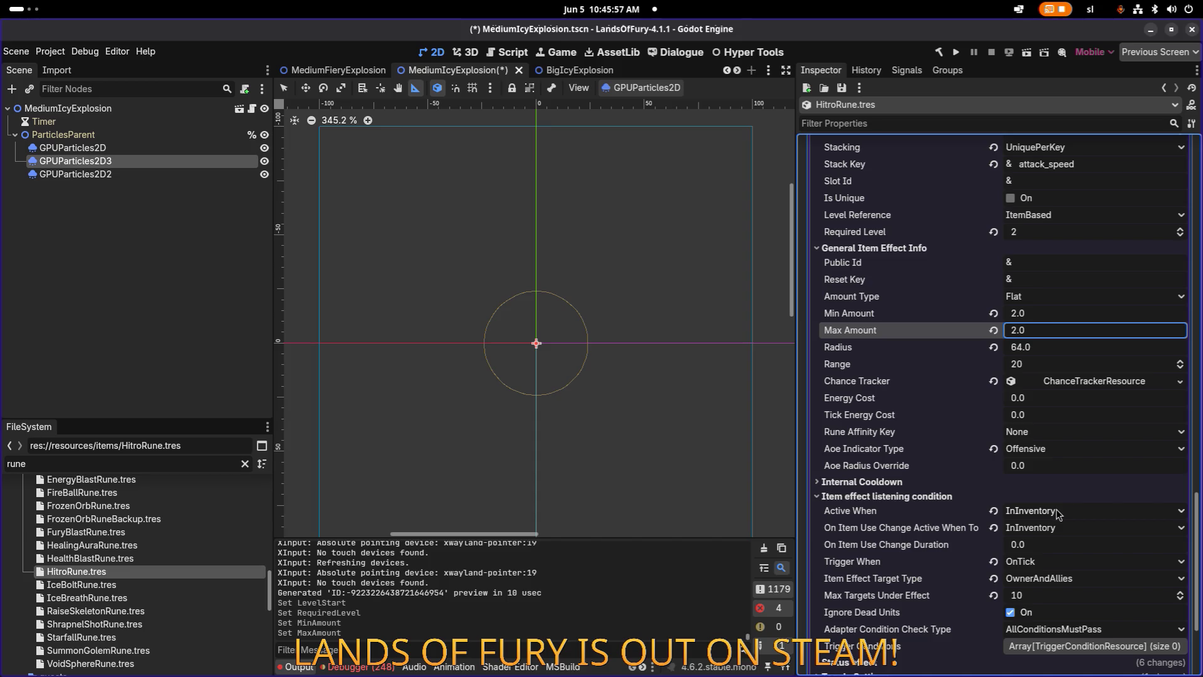
Scroll through the second modifier's properties, keeping its target type as OwnerAndAllies.
scroll(1058, 513, "down", 4)
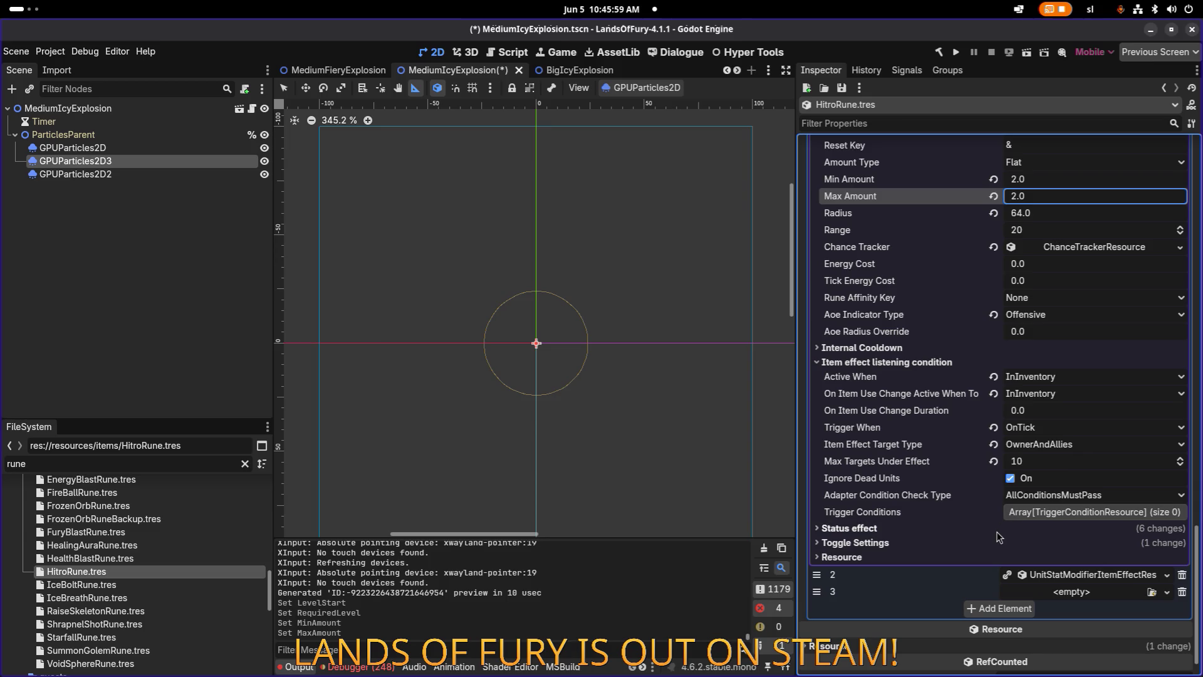
scroll(950, 481, "up", 20)
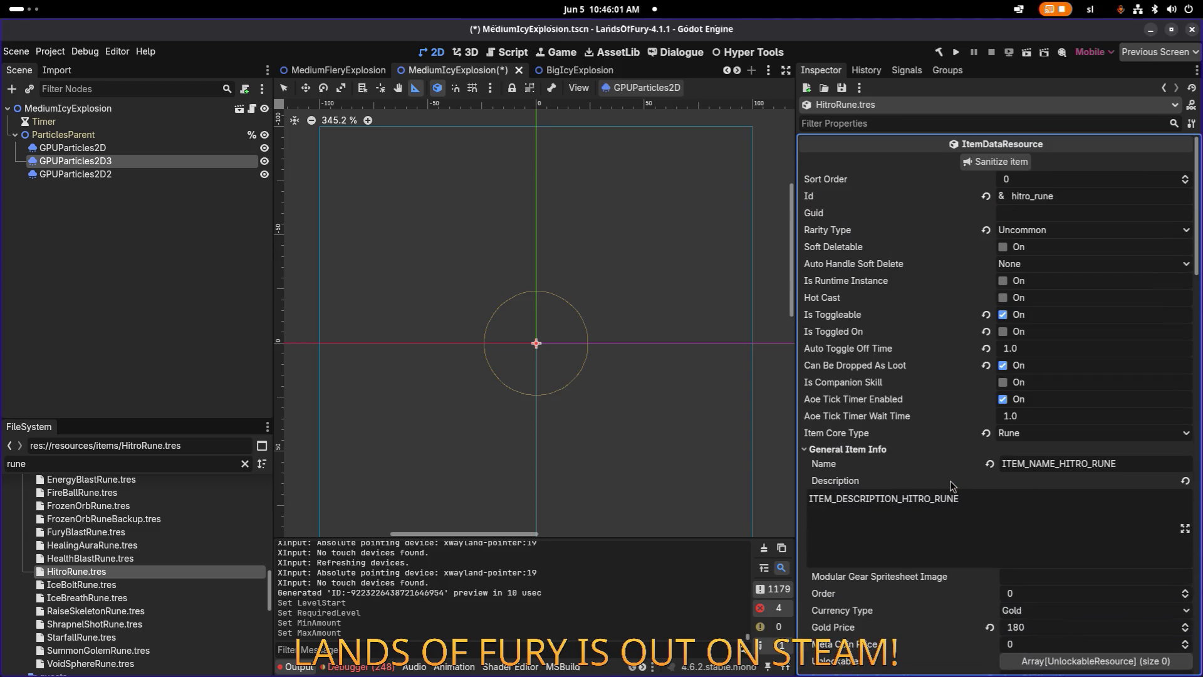
scroll(950, 481, "down", 5)
scroll(950, 480, "down", 15)
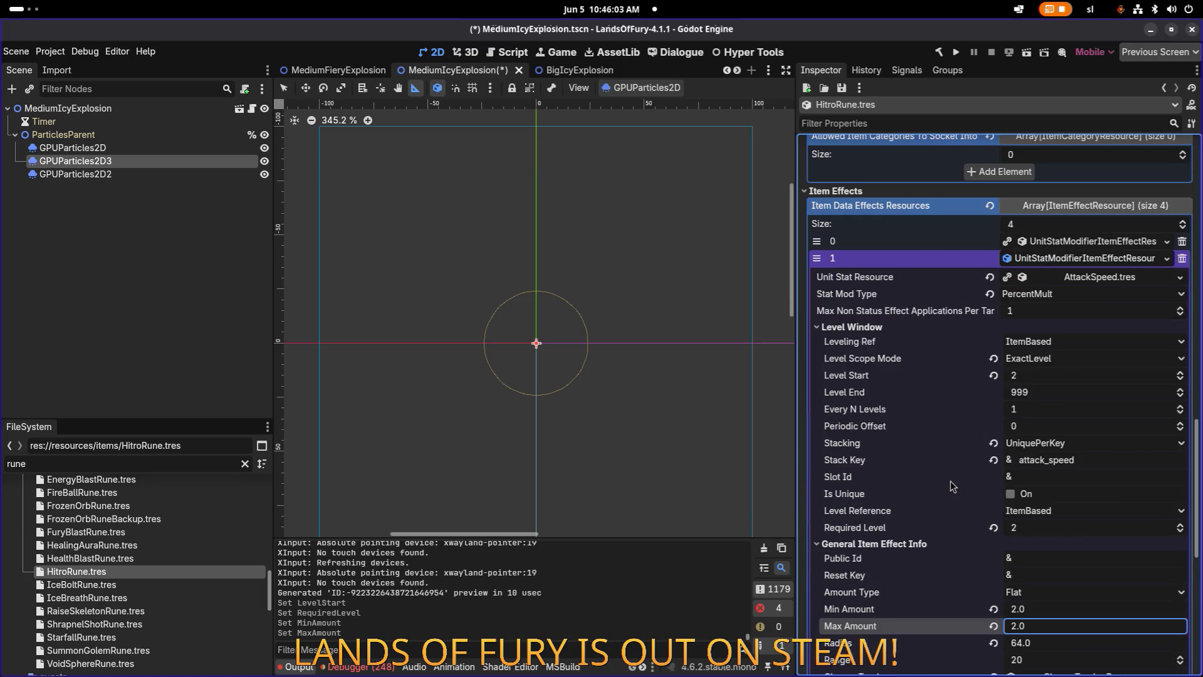
scroll(950, 482, "down", 3)
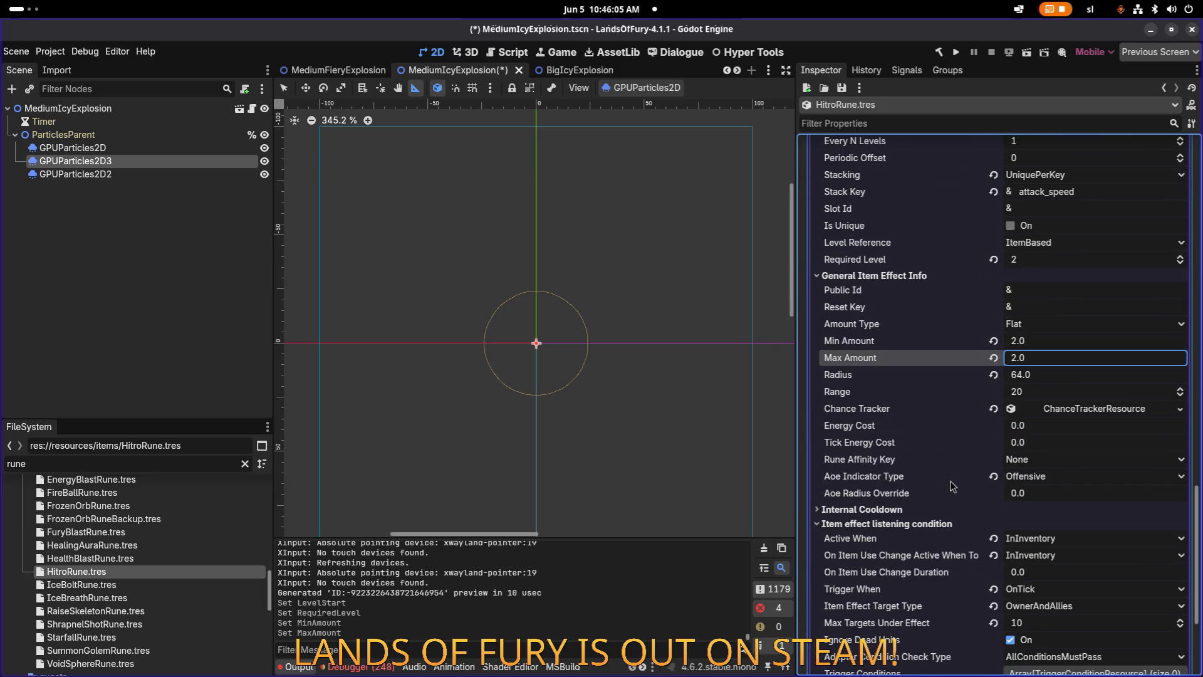
scroll(950, 482, "down", 3)
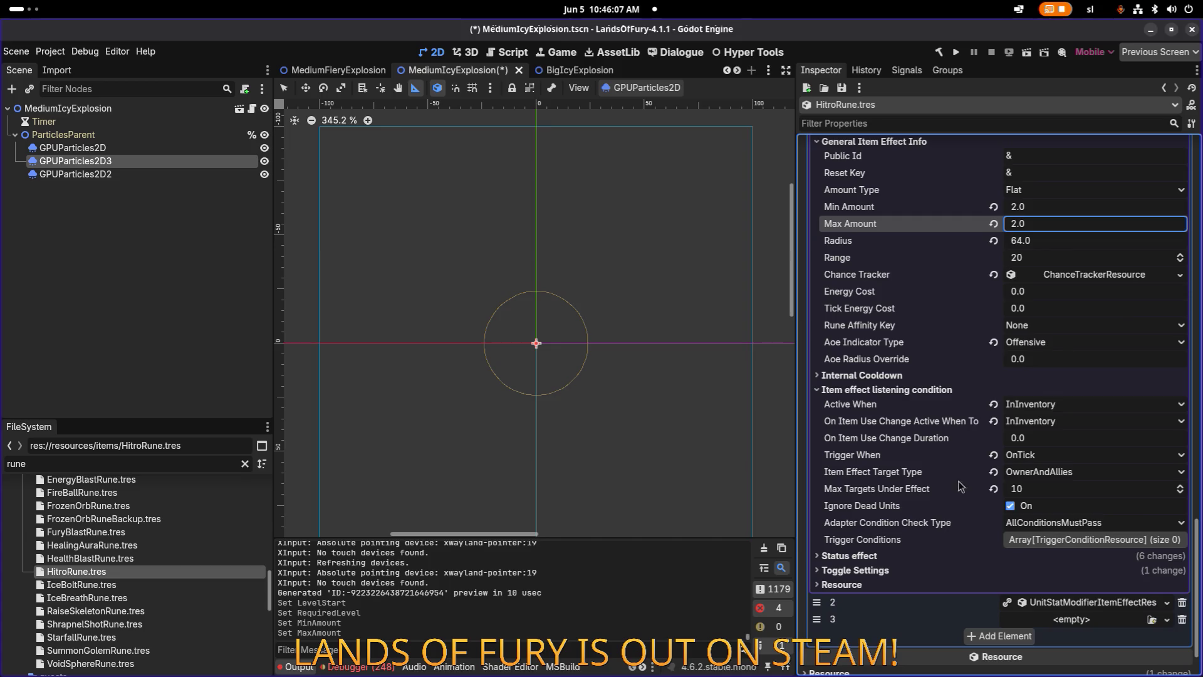
left_click(1058, 477)
left_click(1058, 477)
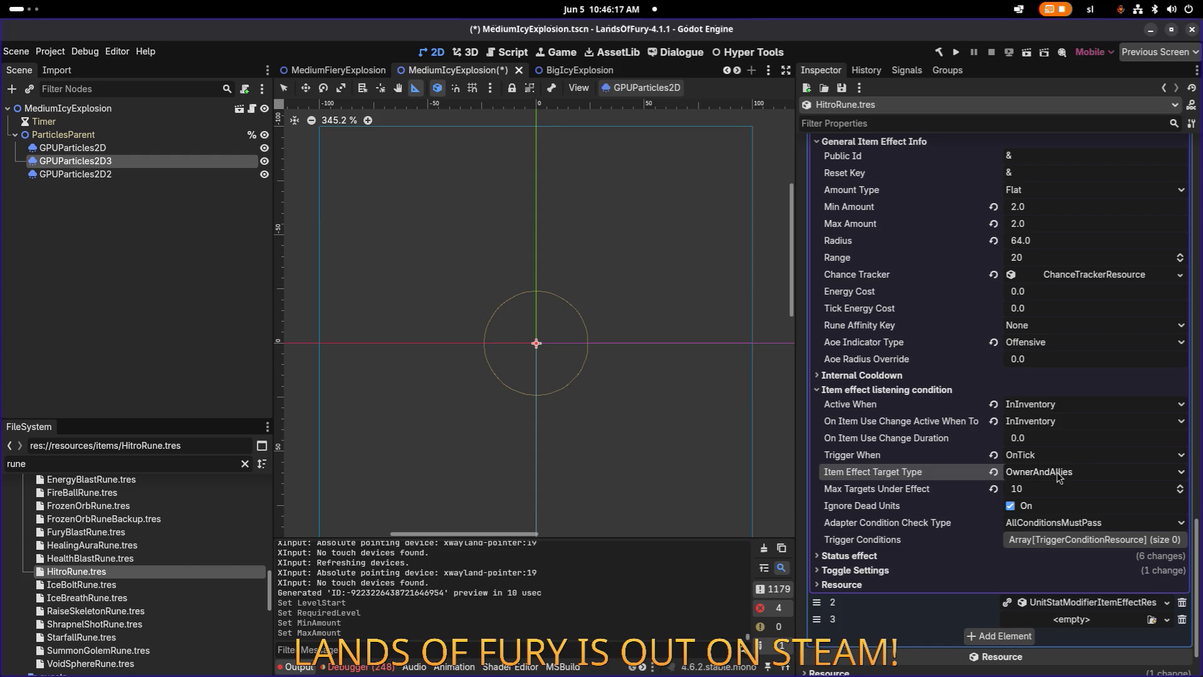
Review the modifier's status effect settings, then collapse the second effect entry.
left_click(953, 555)
scroll(966, 554, "down", 3)
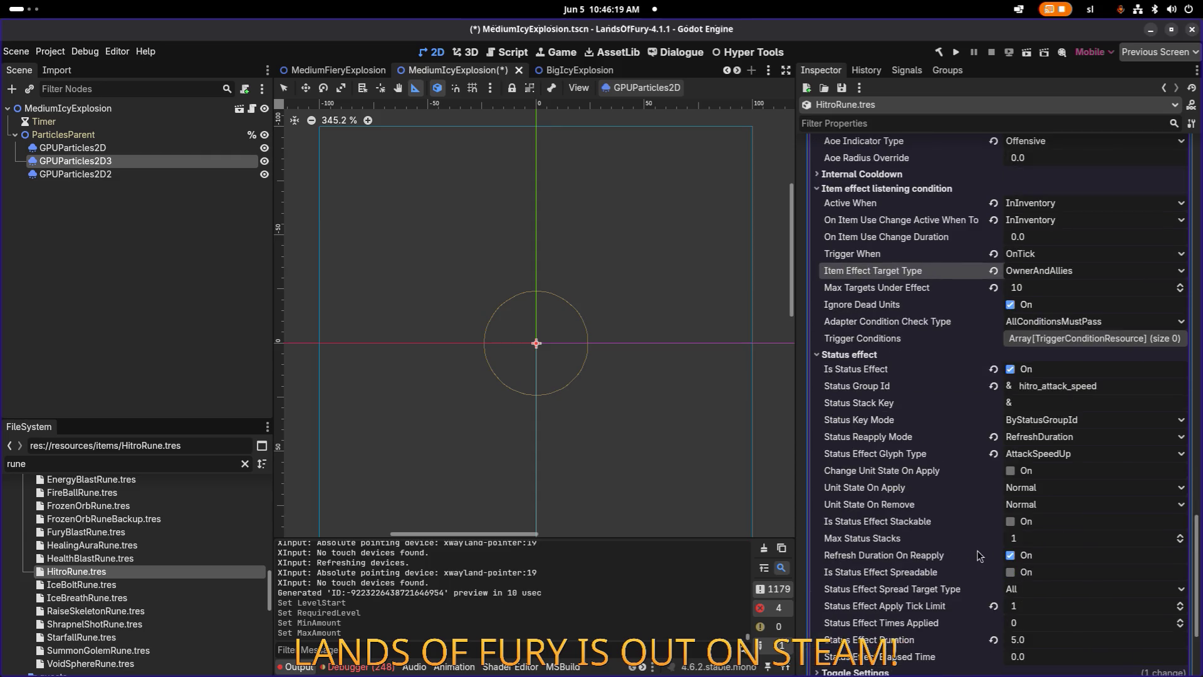
scroll(976, 555, "down", 3)
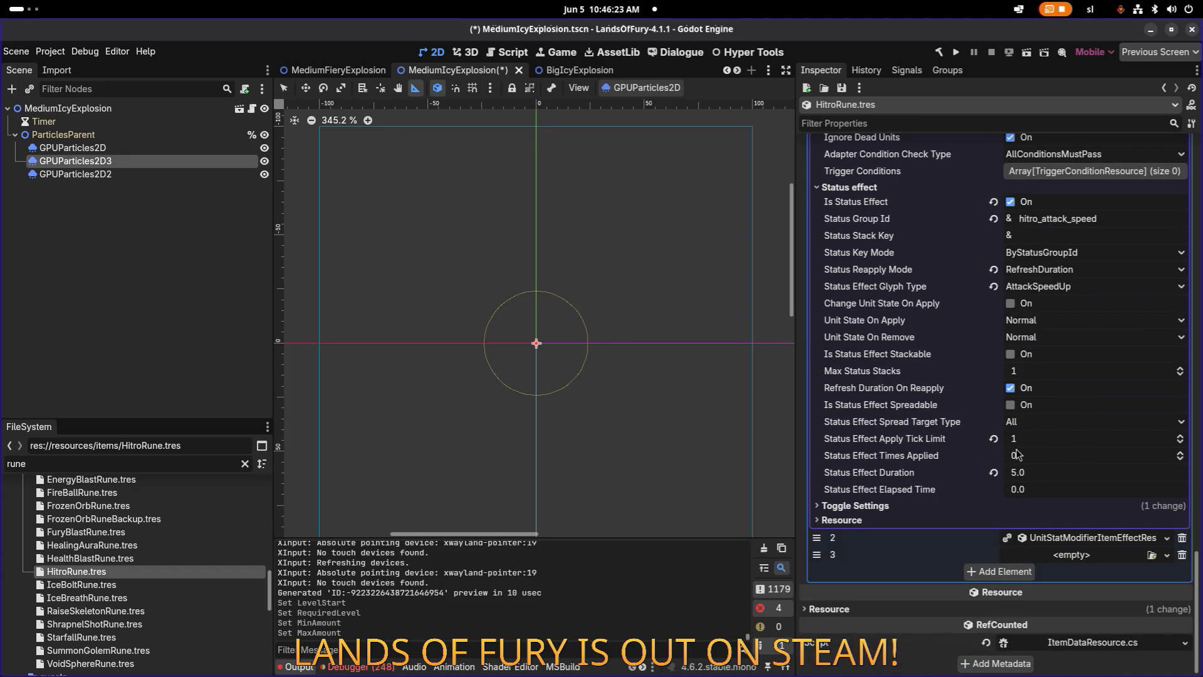
scroll(978, 444, "up", 3)
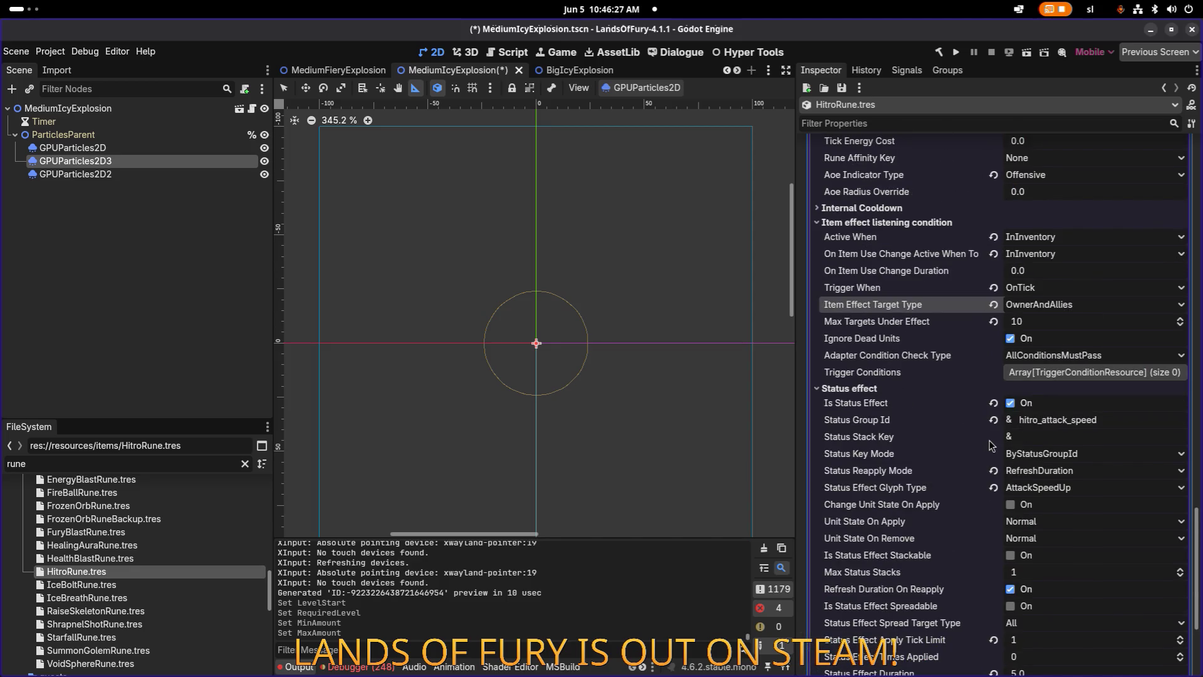
scroll(989, 445, "up", 4)
scroll(992, 444, "up", 3)
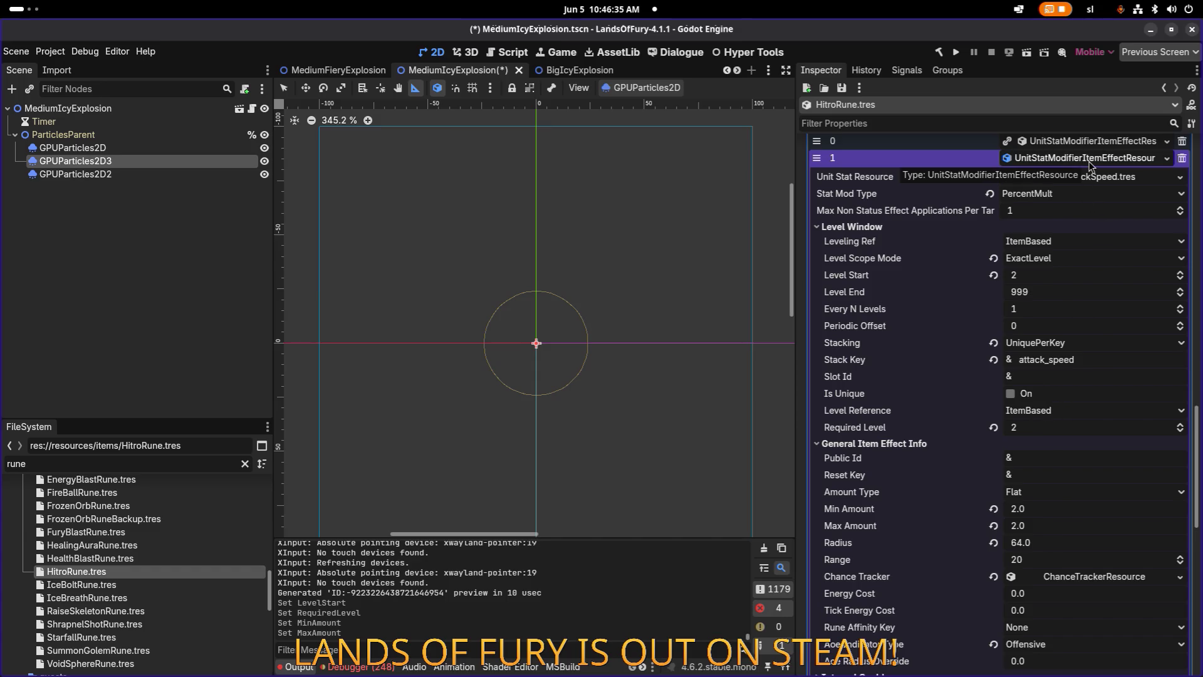
scroll(1087, 188, "down", 3)
scroll(1080, 243, "up", 2)
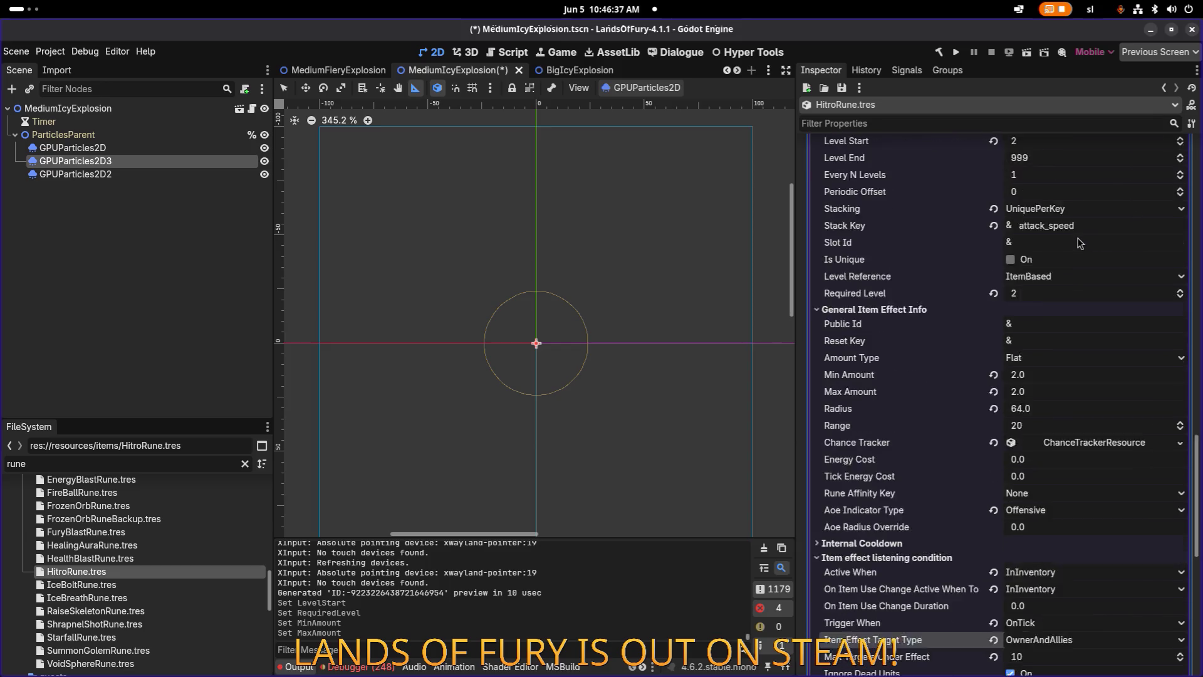
scroll(1082, 241, "up", 1)
scroll(1083, 226, "up", 3)
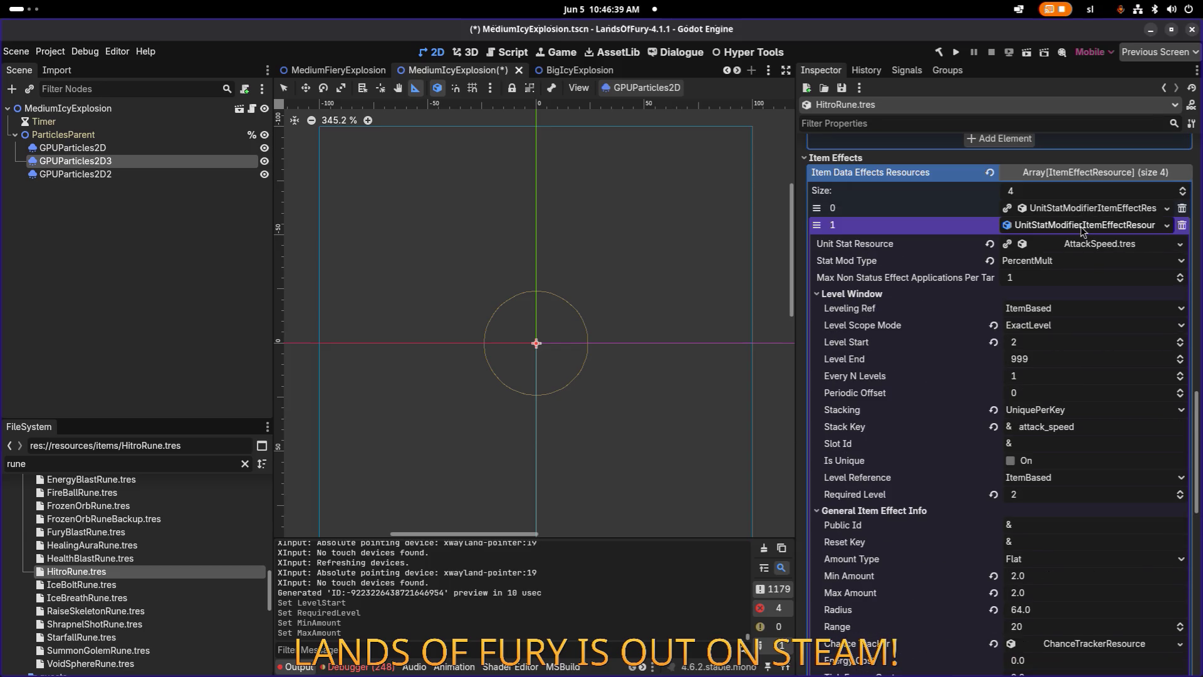
left_click(1083, 227)
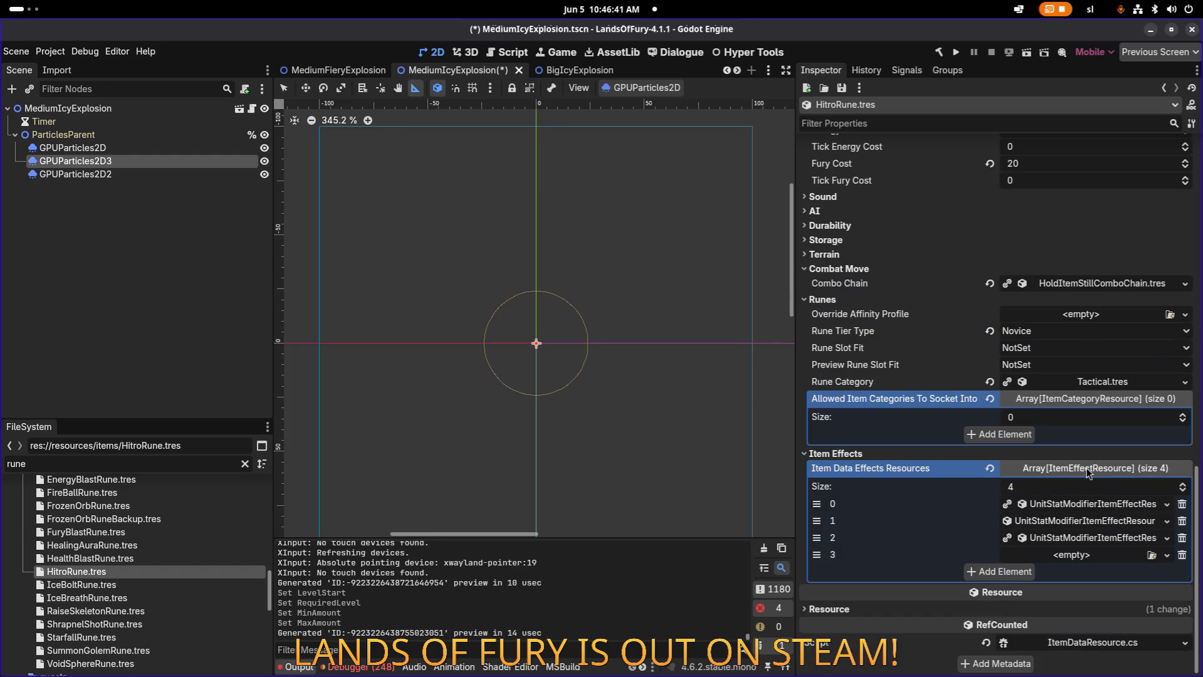
Paste a unique copy of the third modifier into slot four, keeping AttackSpeed.tres shared.
right_click(1080, 539)
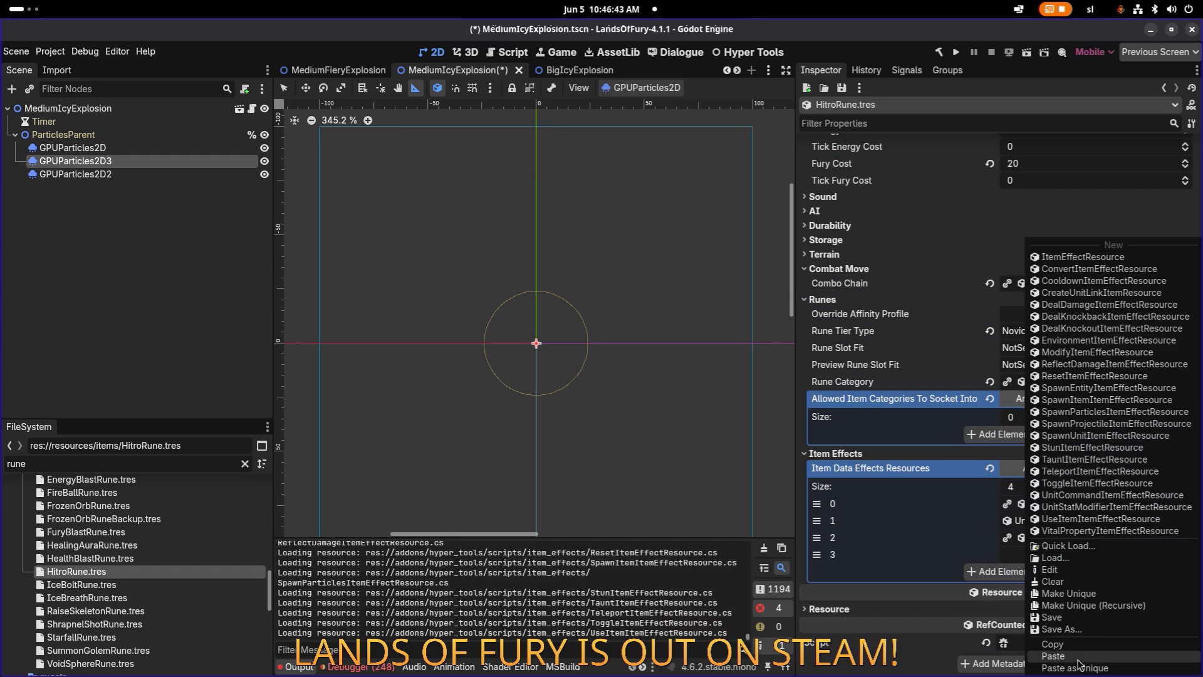
left_click(1080, 646)
left_click(1072, 555)
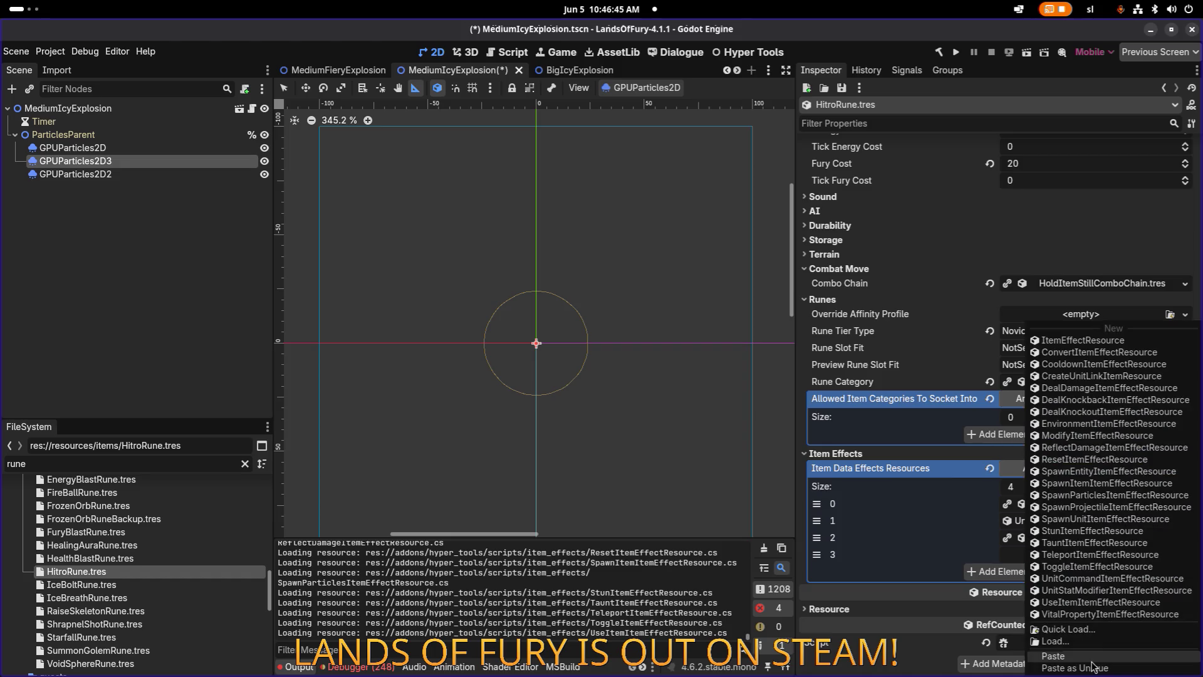
left_click(1074, 668)
left_click(544, 290)
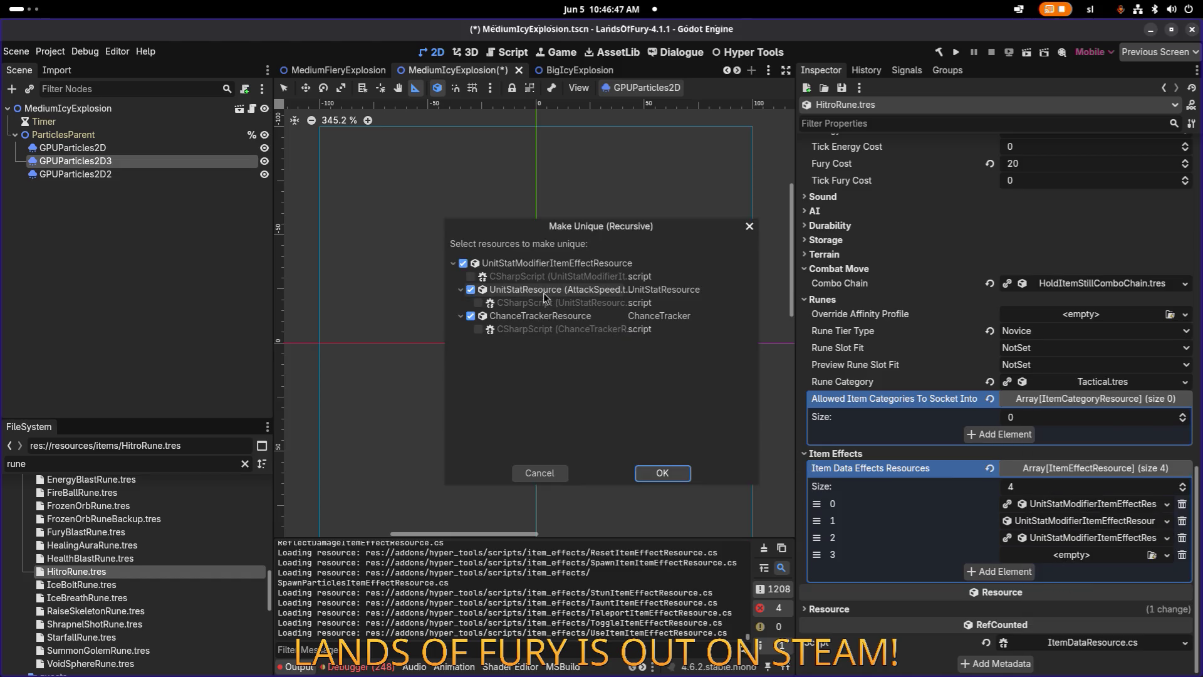
left_click(654, 475)
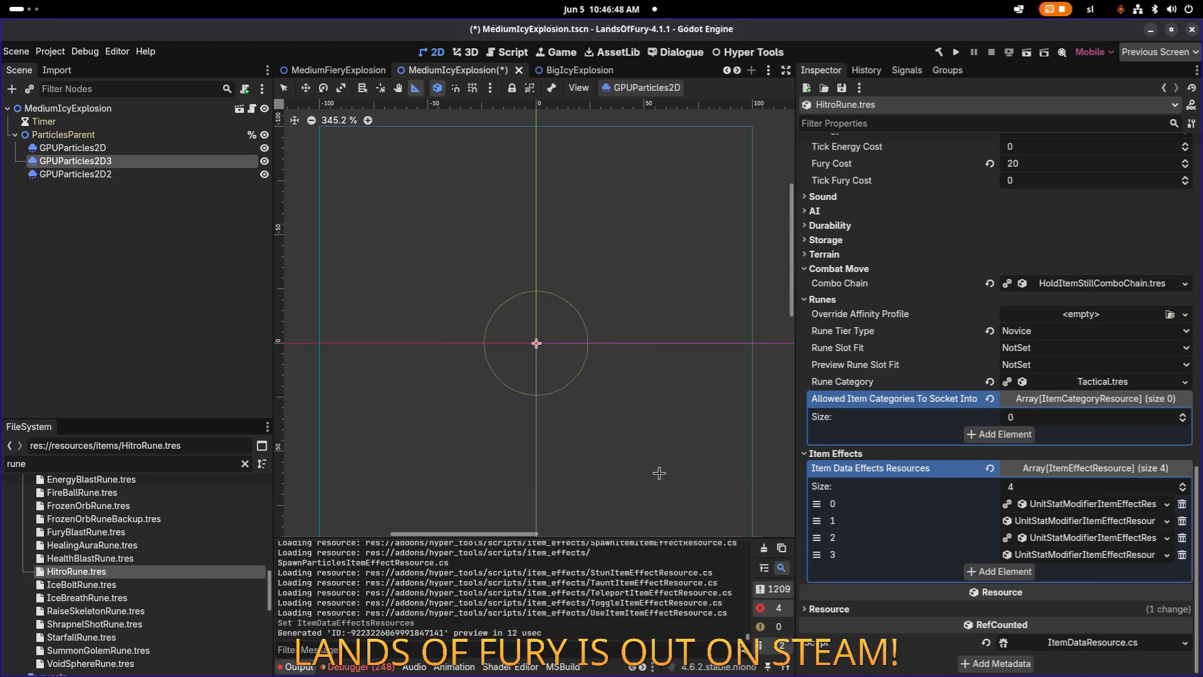
left_click(1073, 555)
scroll(1040, 517, "down", 3)
left_click(1011, 466)
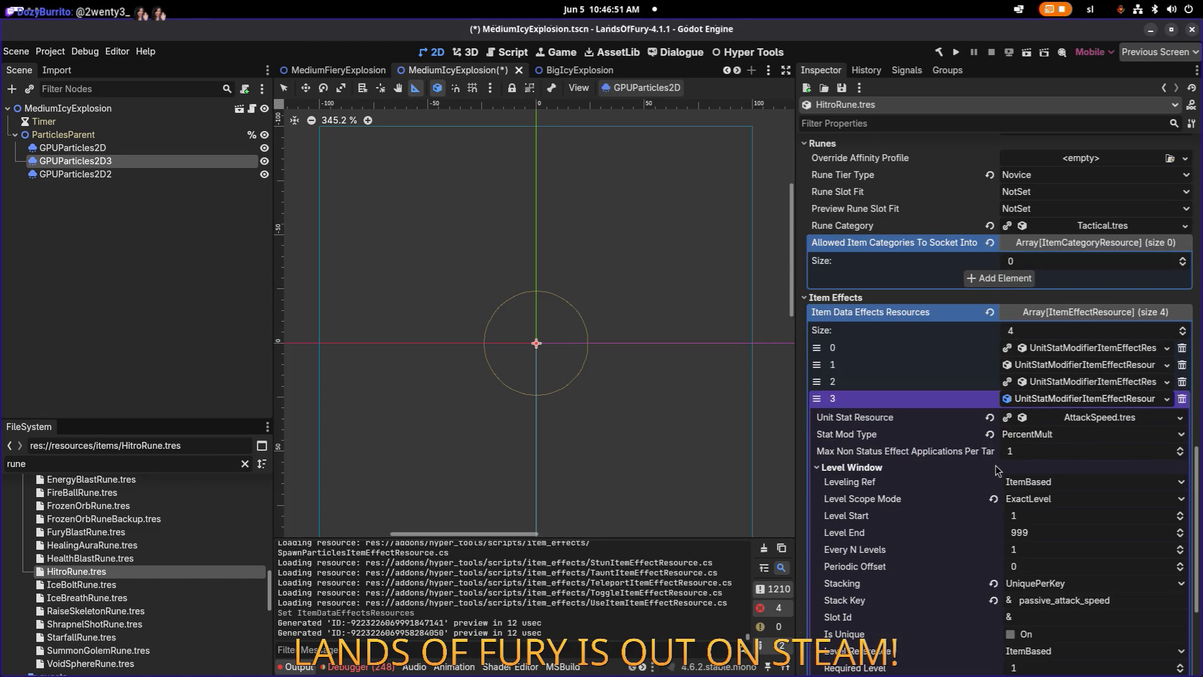
Set the fourth modifier's Level Start and Required Level to 2.
scroll(1016, 473, "down", 3)
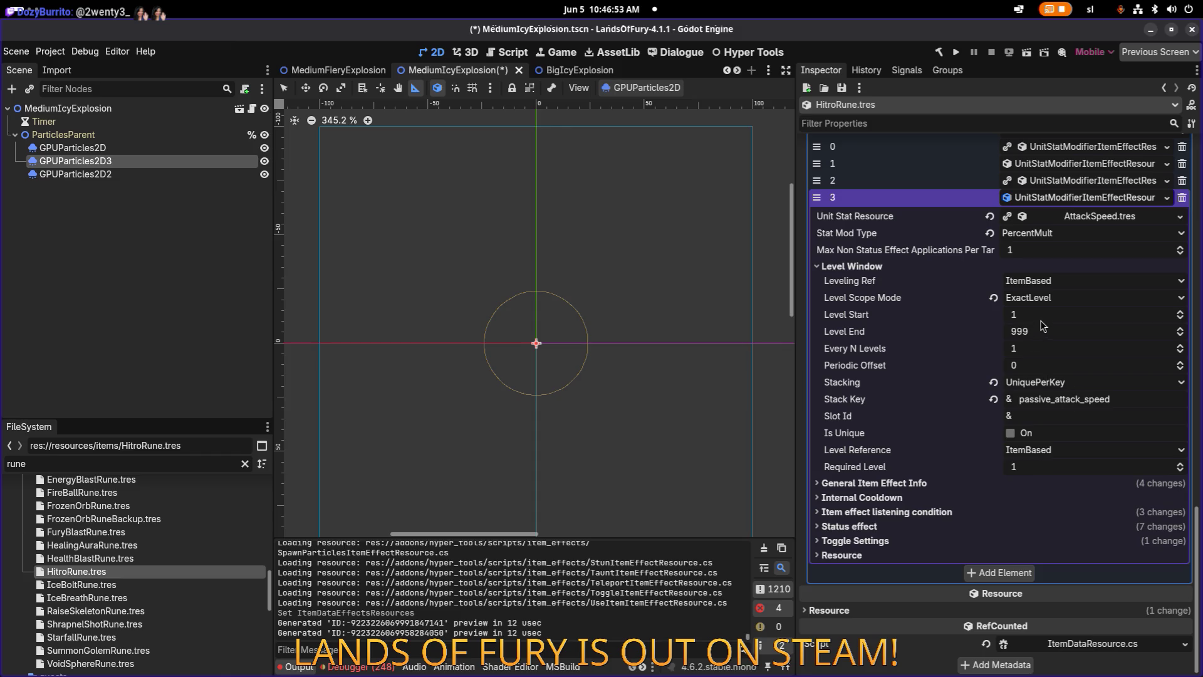
scroll(1044, 319, "up", 1)
scroll(1041, 471, "up", 1)
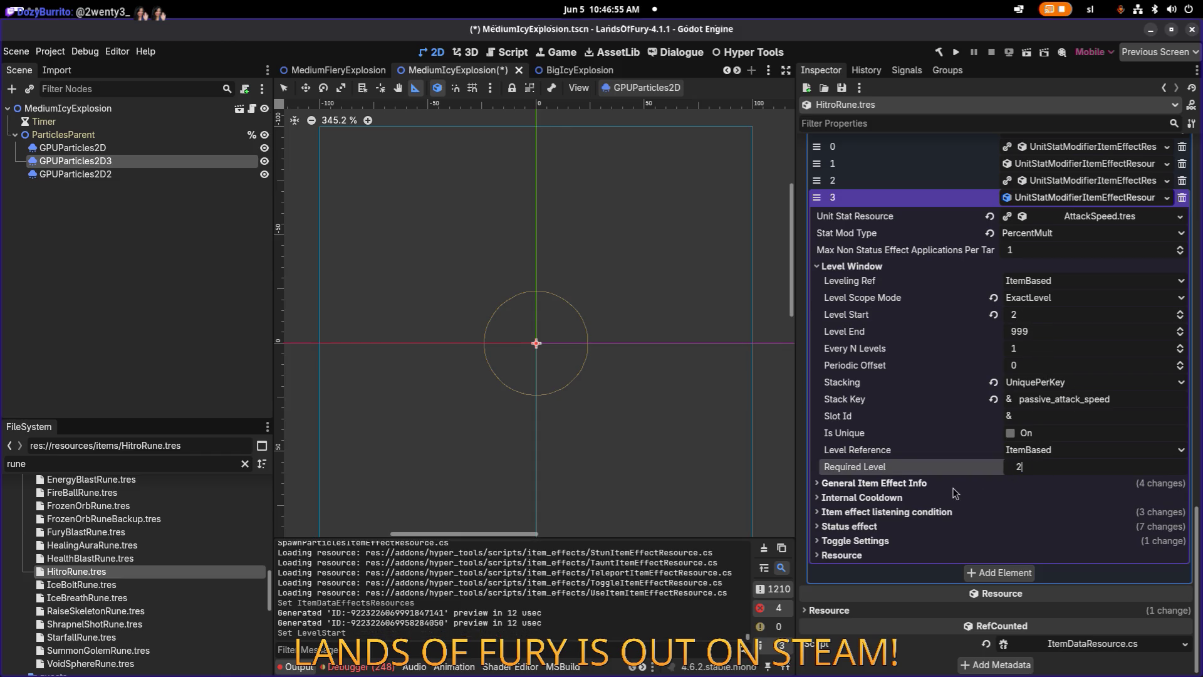
left_click(953, 487)
scroll(950, 486, "down", 2)
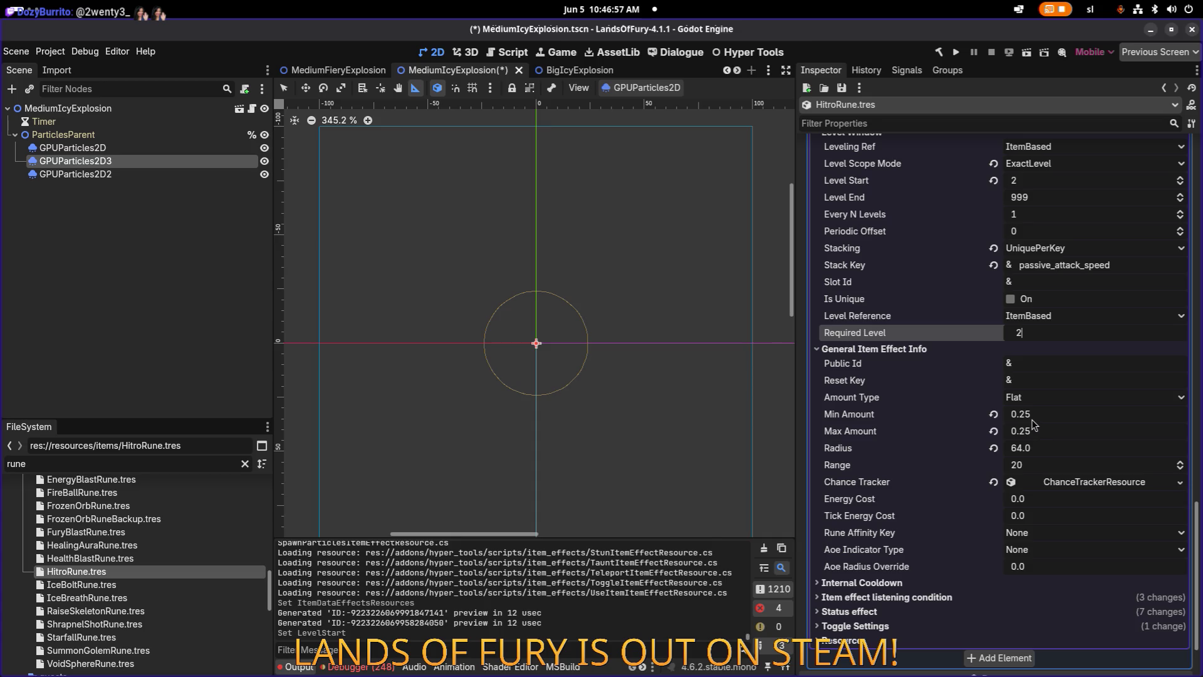
Change its Min and Max Amount to 0.35 and save HitroRune.tres.
left_click(1022, 415)
left_click(1021, 415)
key("Right")
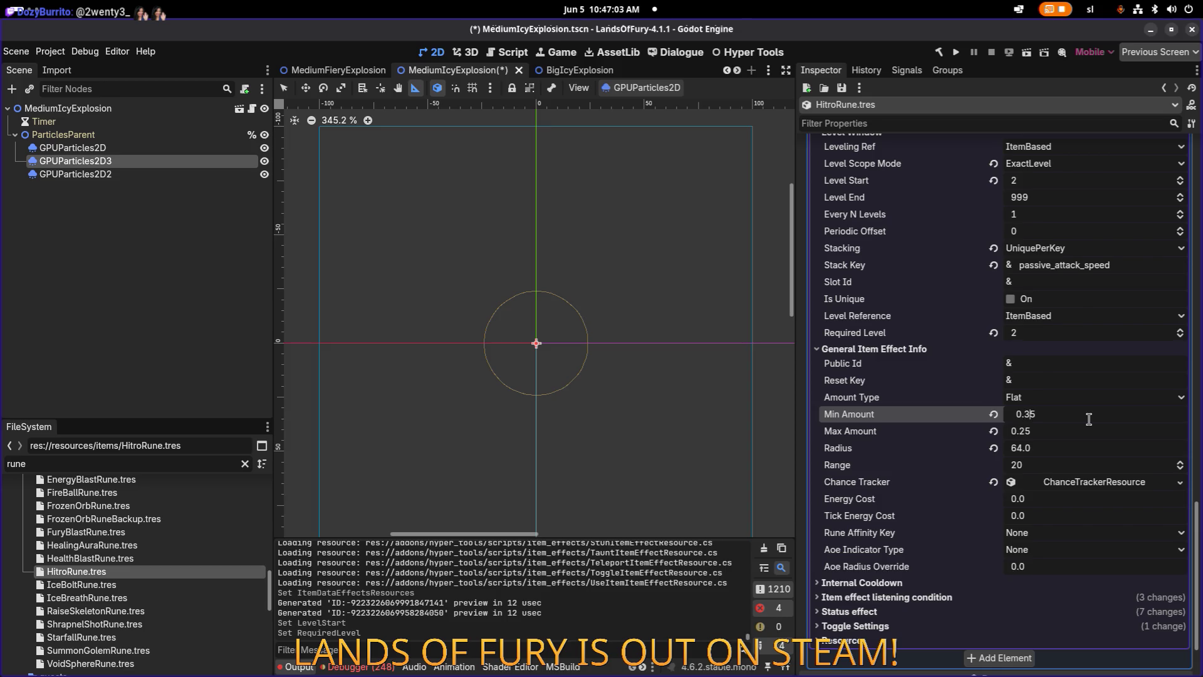
key("Tab")
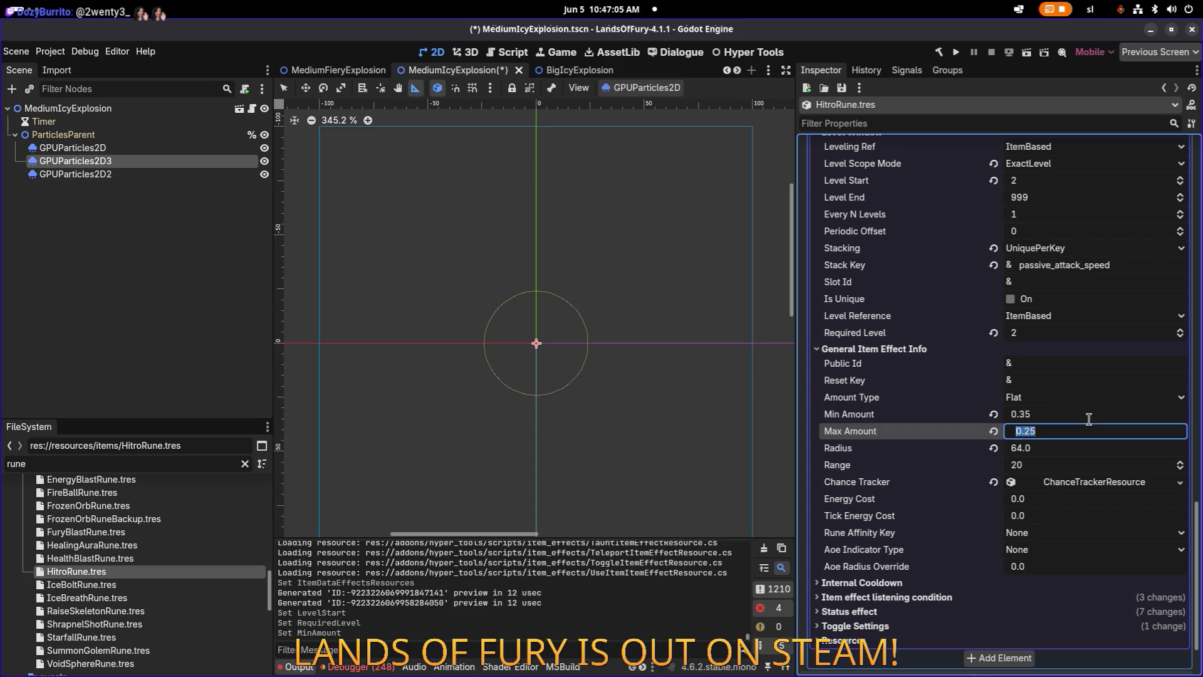
key("Right")
key("Left")
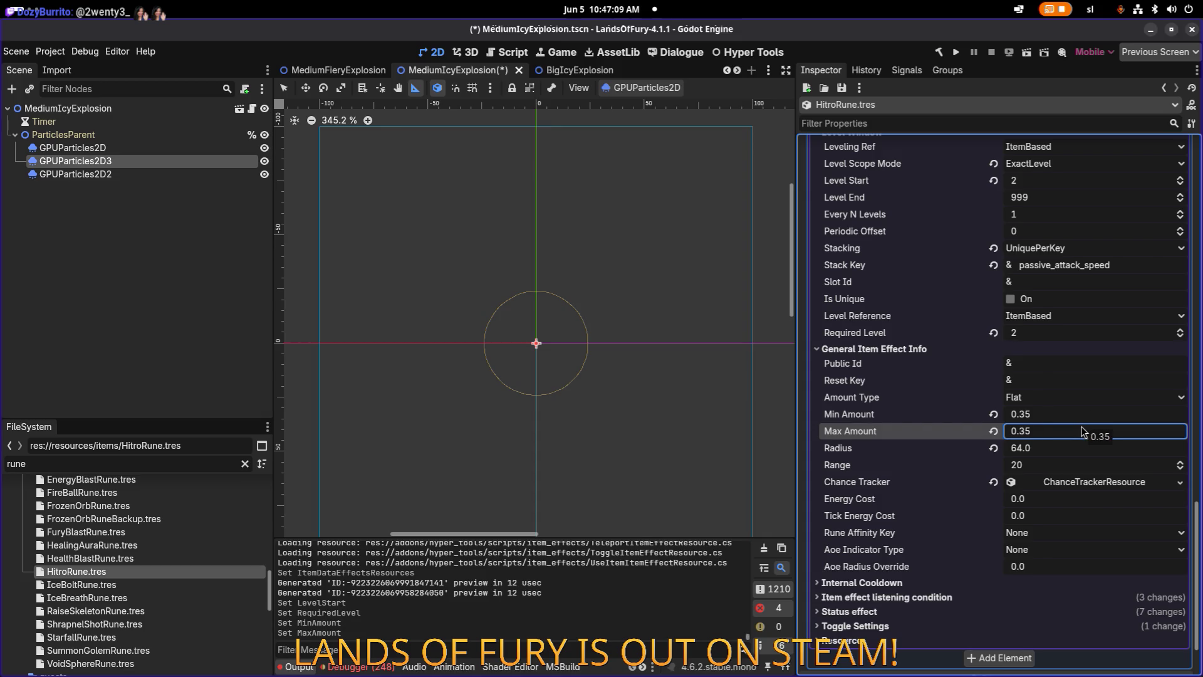
key("ctrl+s")
scroll(1068, 463, "down", 3)
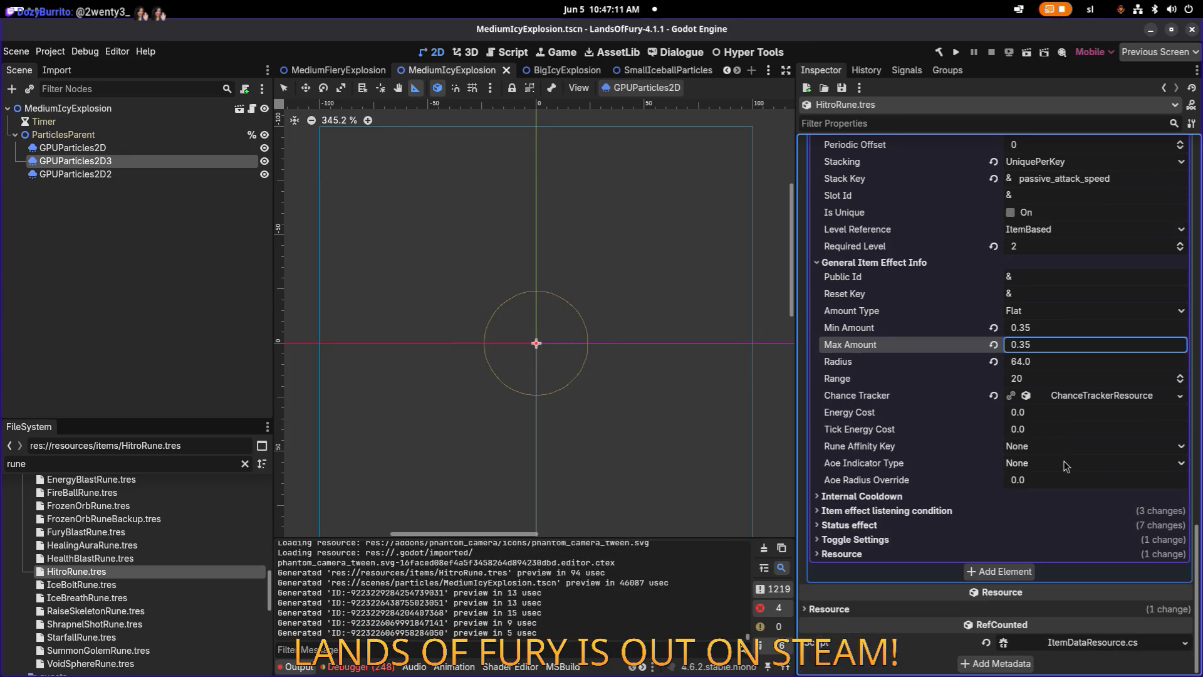
Review the fourth modifier's status effect, save again, and run the project.
left_click(1005, 525)
scroll(1009, 527, "down", 9)
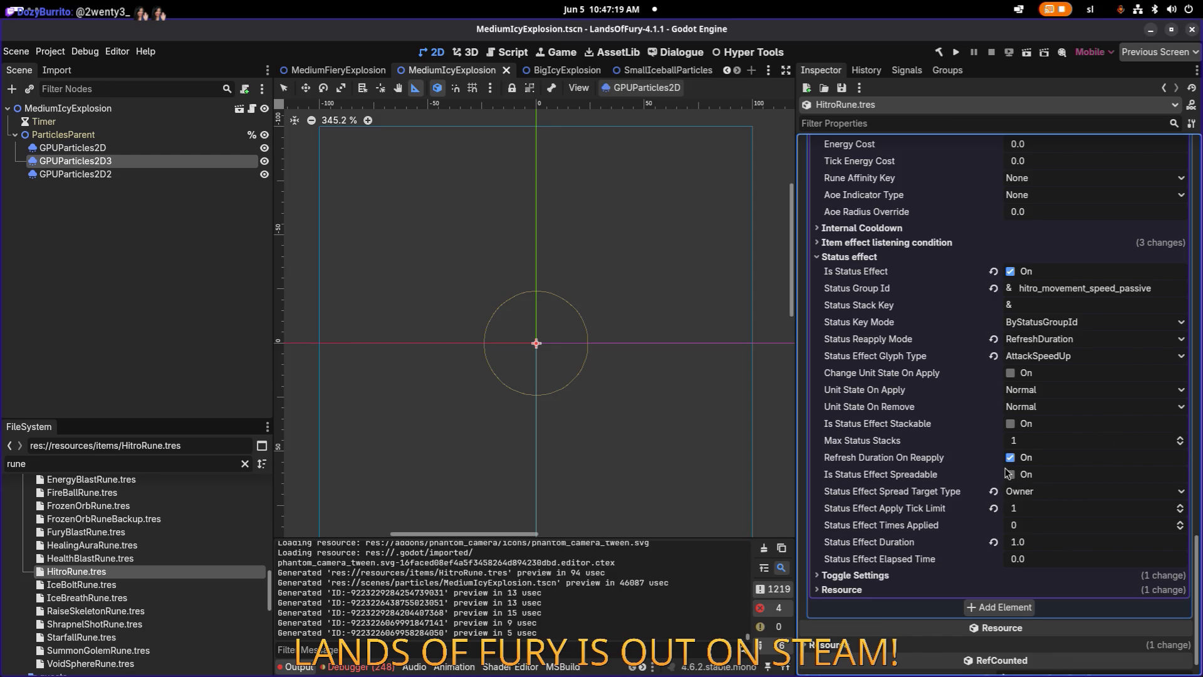
scroll(1007, 472, "up", 10)
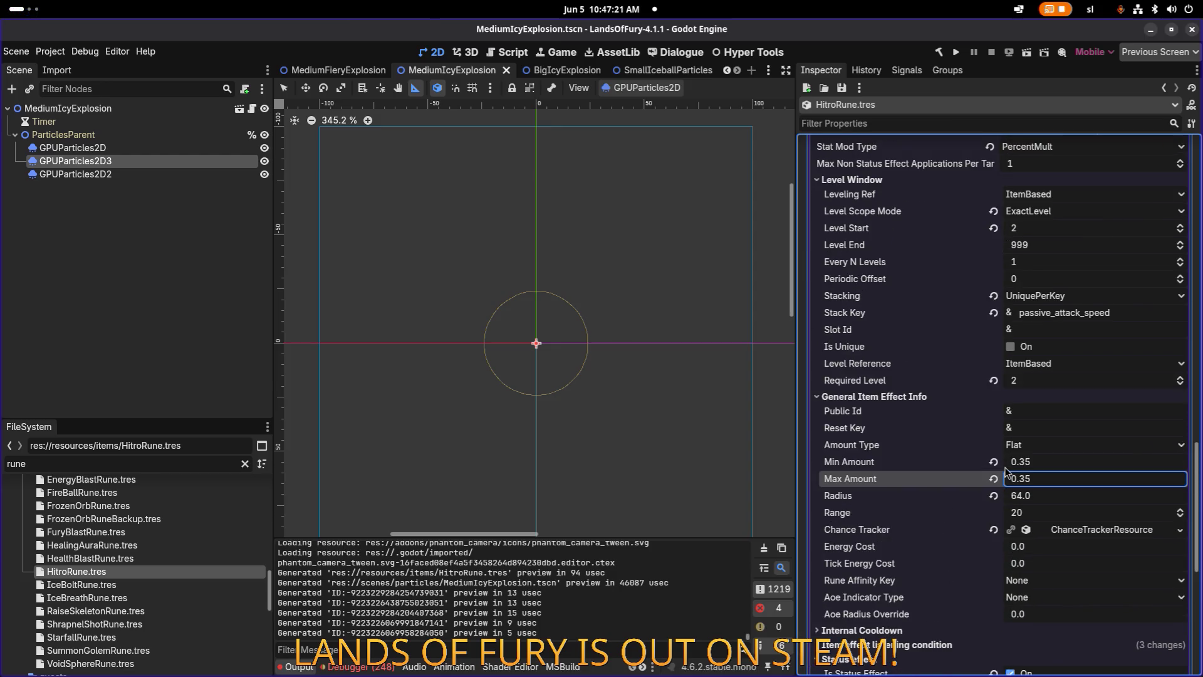
key("ctrl+s")
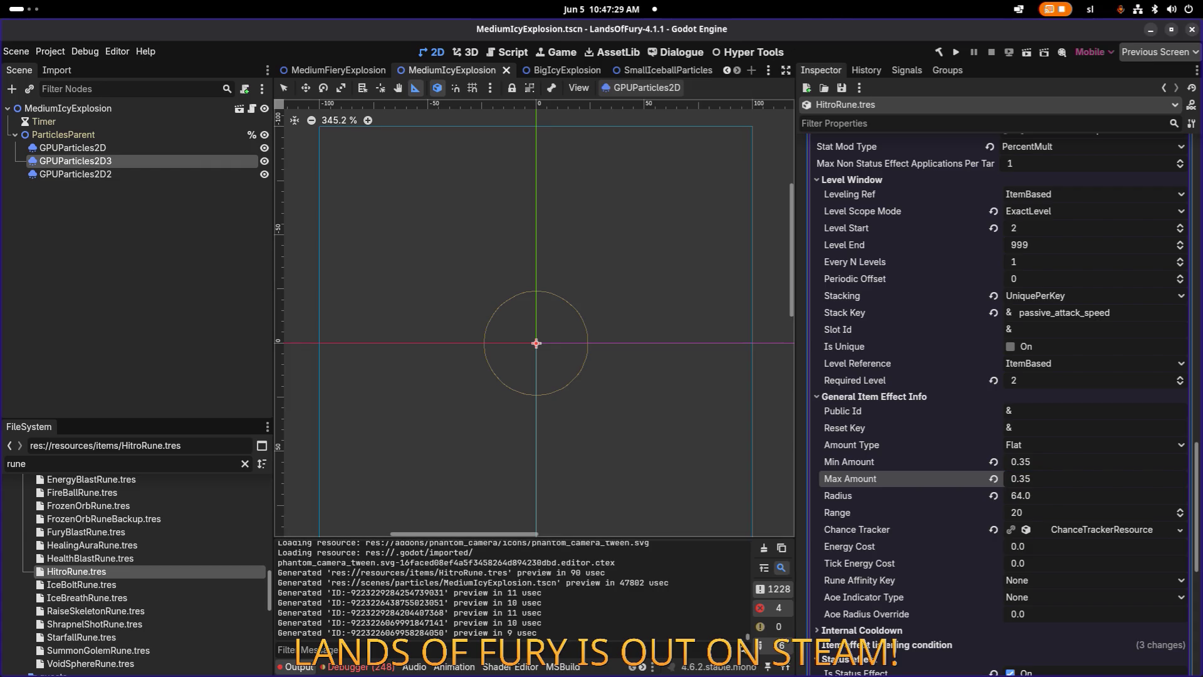
left_click(957, 52)
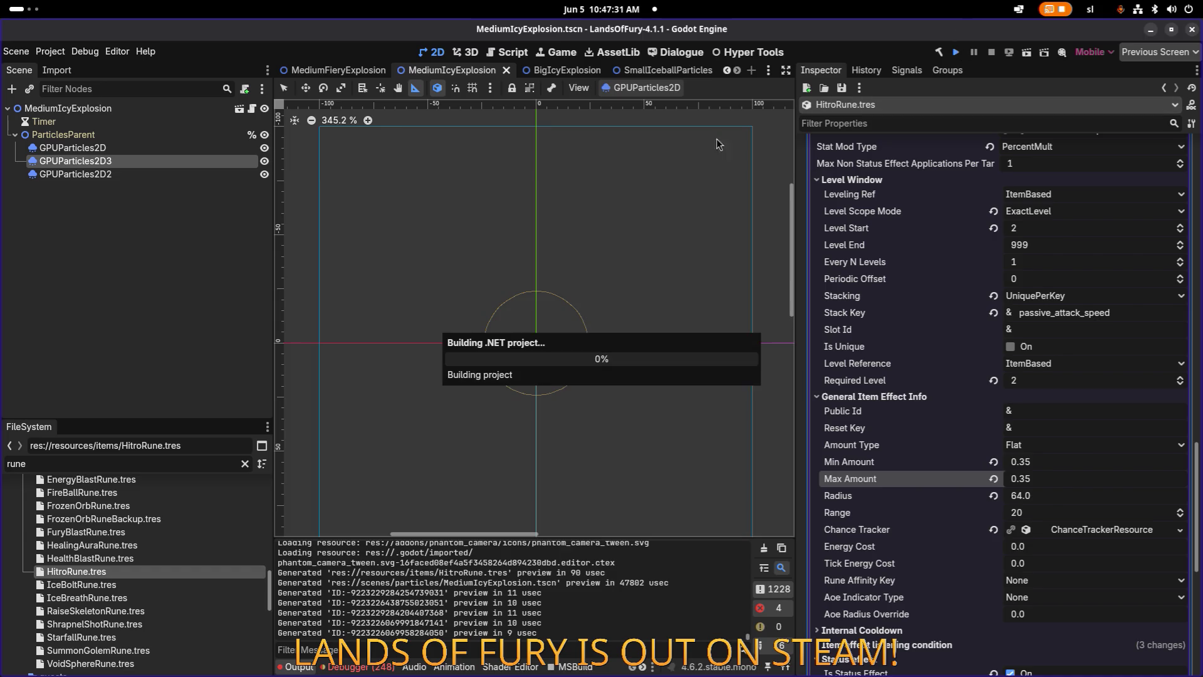
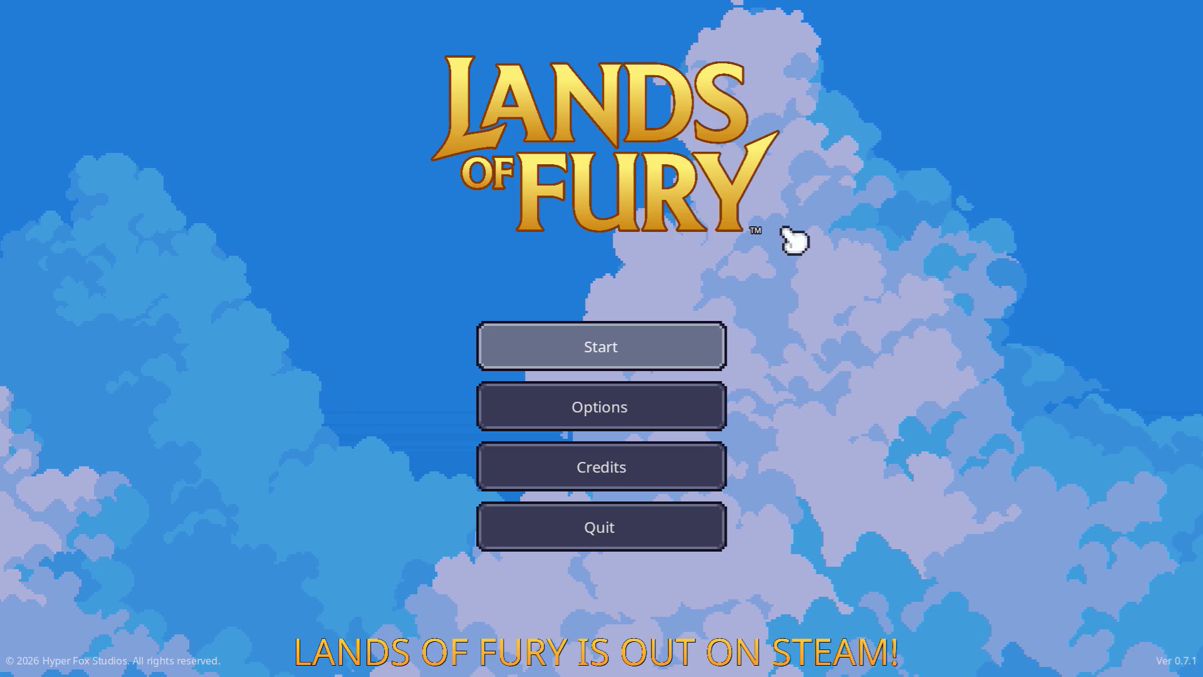
Start the game on the first saved profile and open the developer console.
left_click(621, 355)
left_click(617, 357)
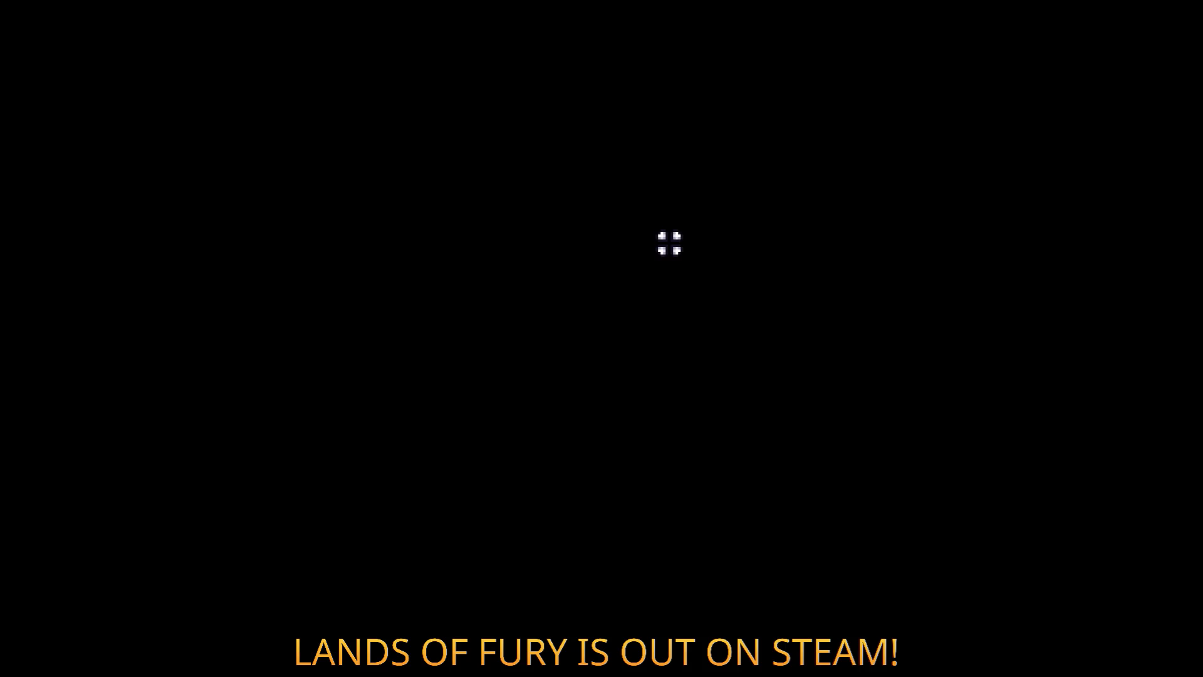
key("i")
key("i")
key("grave")
Add a Hitro Rune with Player.AddItem(hitro_rune,1), then view the inventory.
type("Player.A")
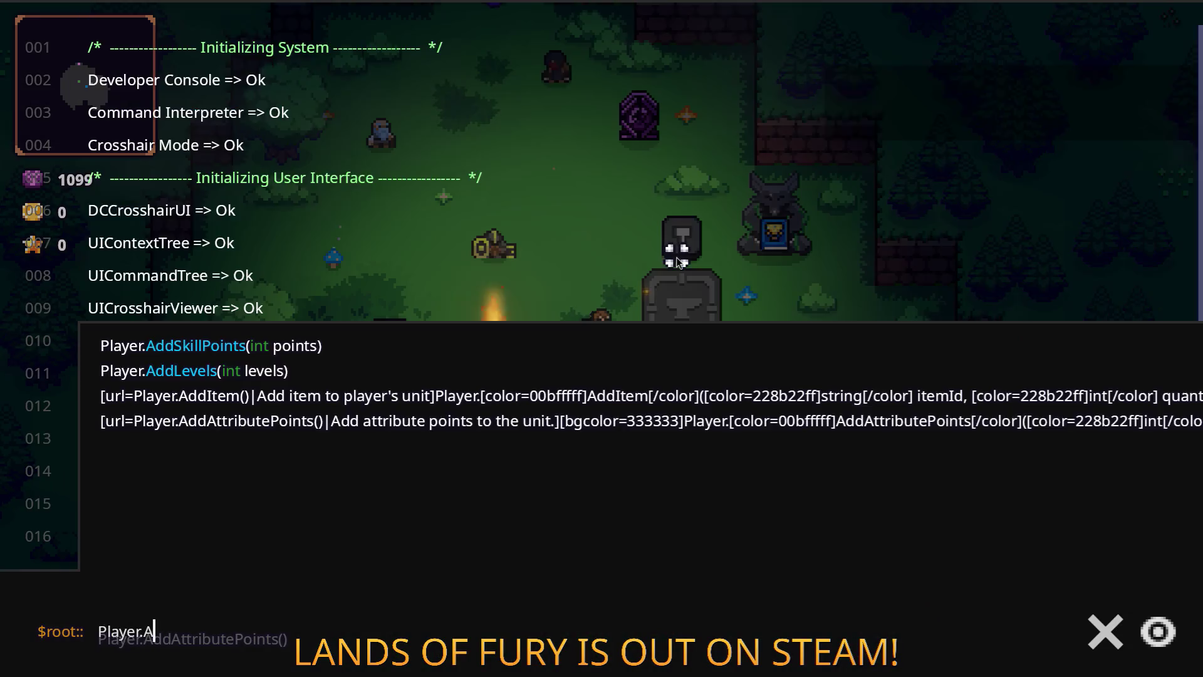
type("ddItem(hitro_rune,1")
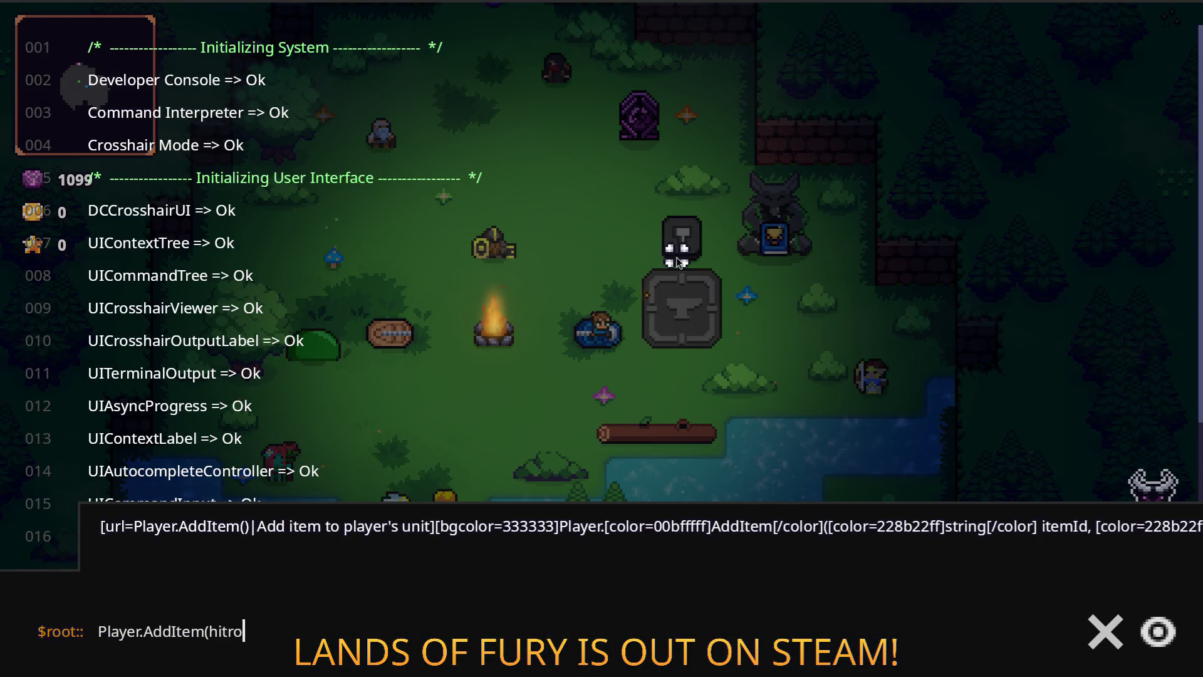
key("Return")
key("Up")
key("grave")
key("Tab")
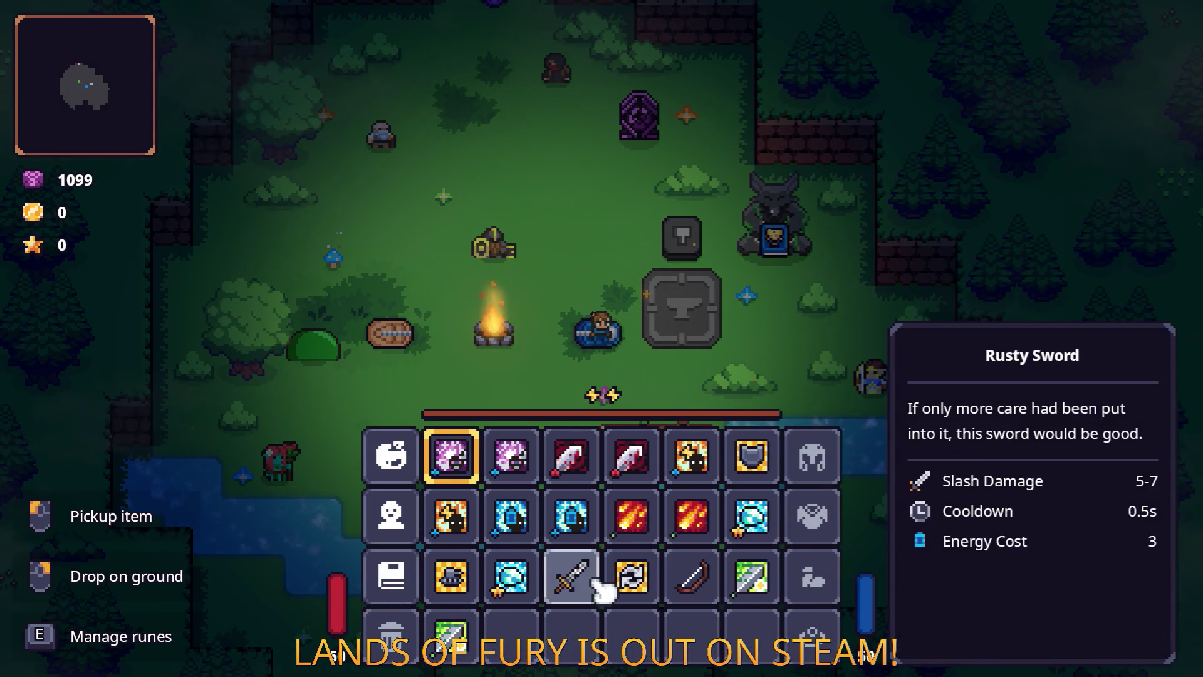
Socket the Hitro Rune into the Rusty Sword and equip the sword in hotbar slot 1.
key("e")
left_click(533, 354)
left_click(628, 269)
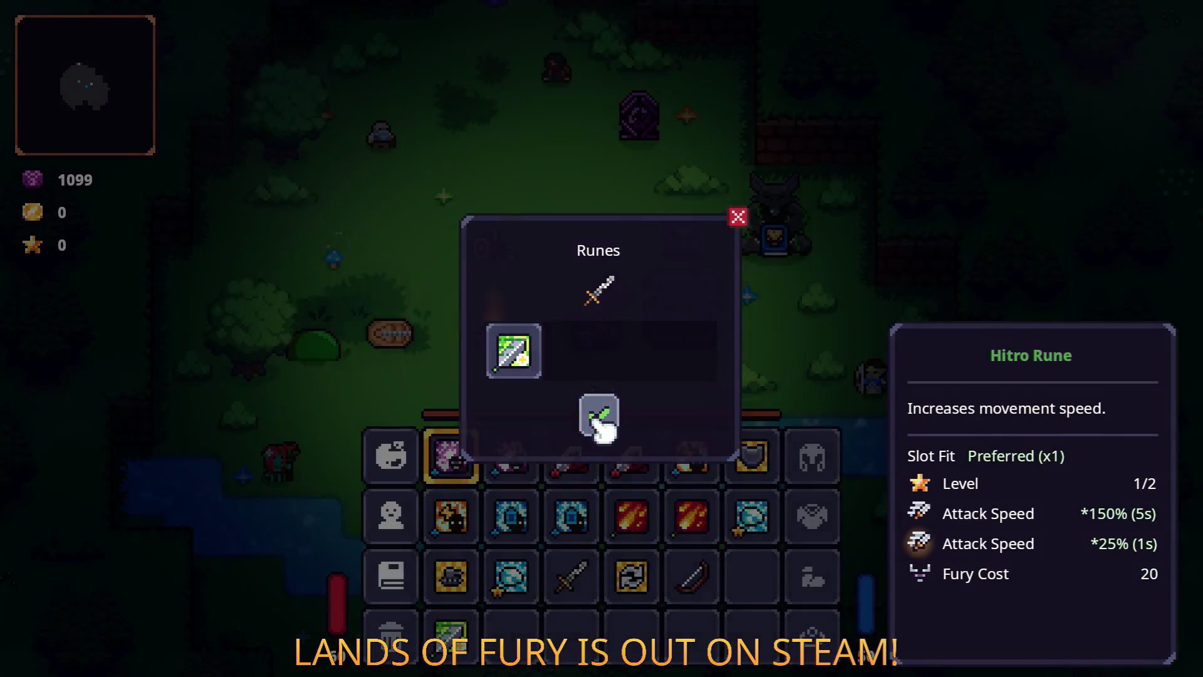
left_click(599, 414)
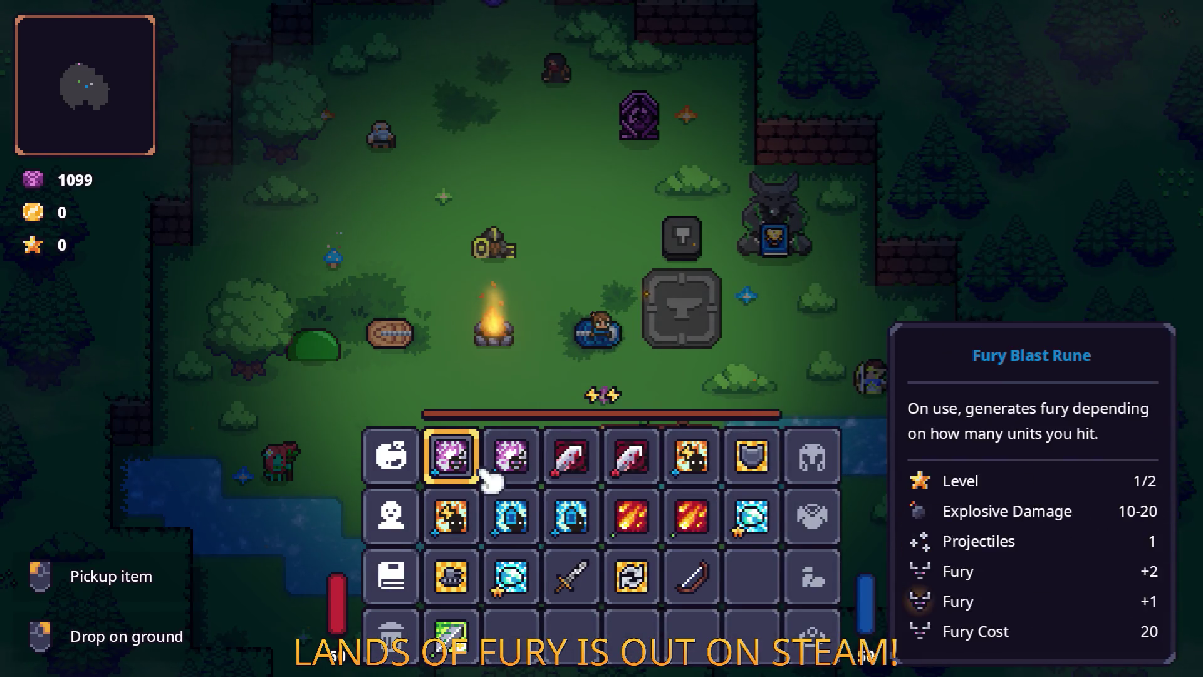
left_click_drag(580, 572, 480, 471)
key("Tab")
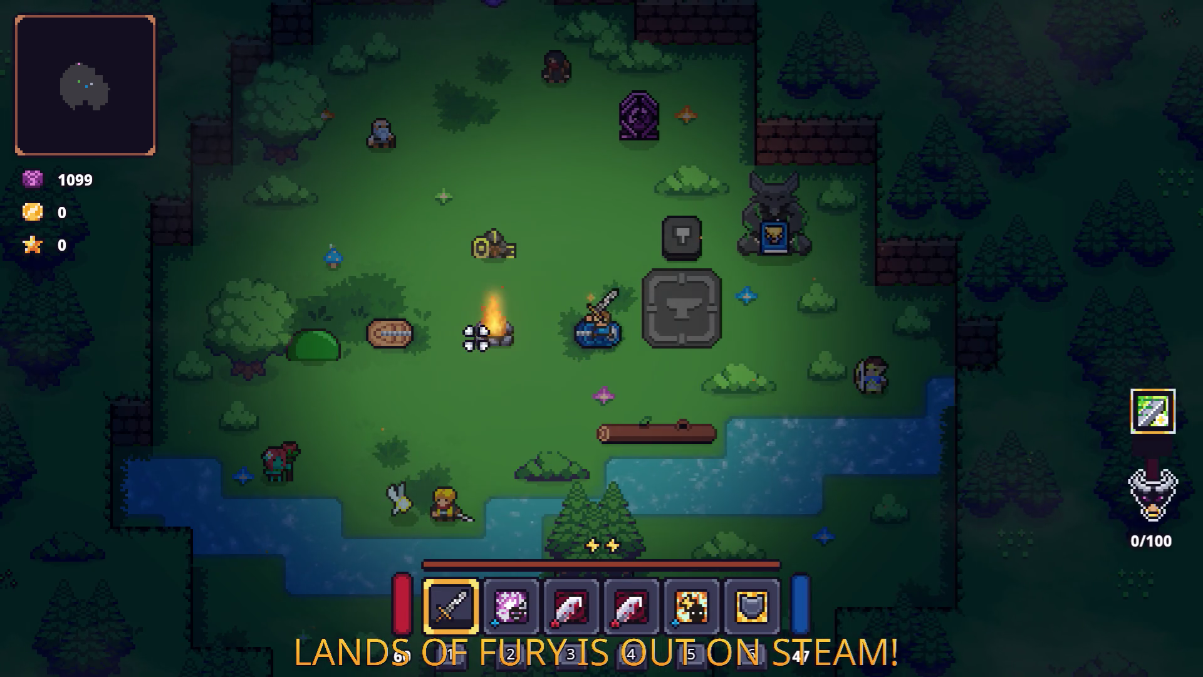
Strike the green slime repeatedly until the rune stacks to 5x and fury reaches 100/100.
key("a")
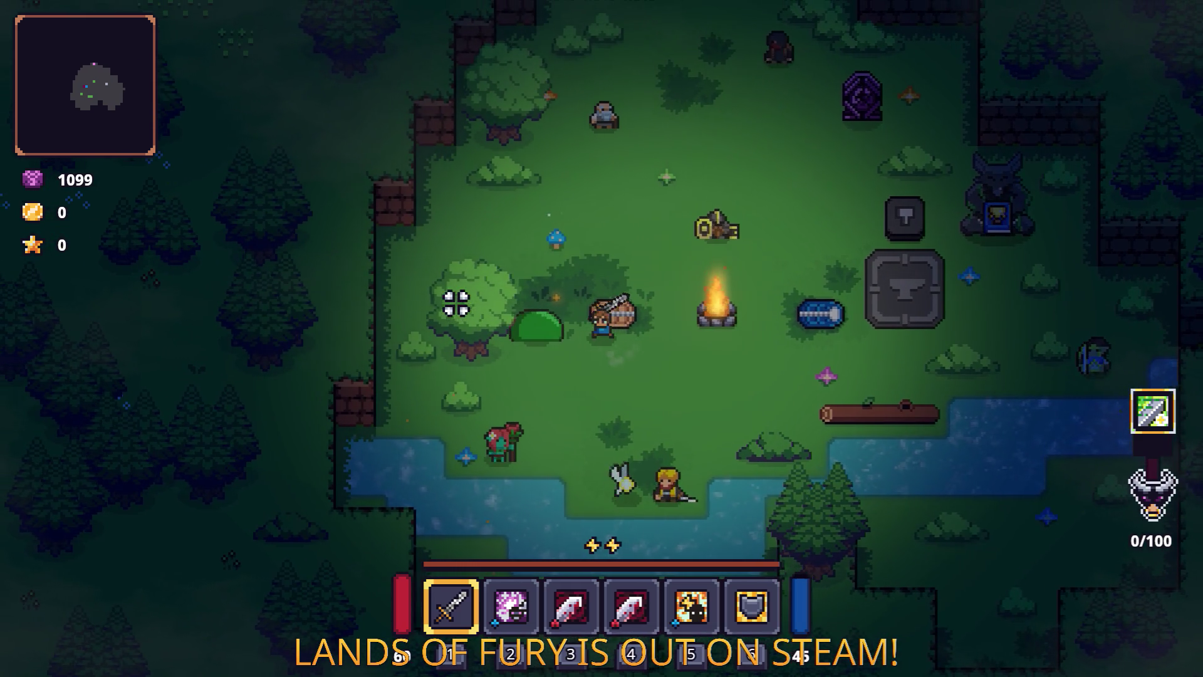
left_click(451, 306)
left_click(451, 309)
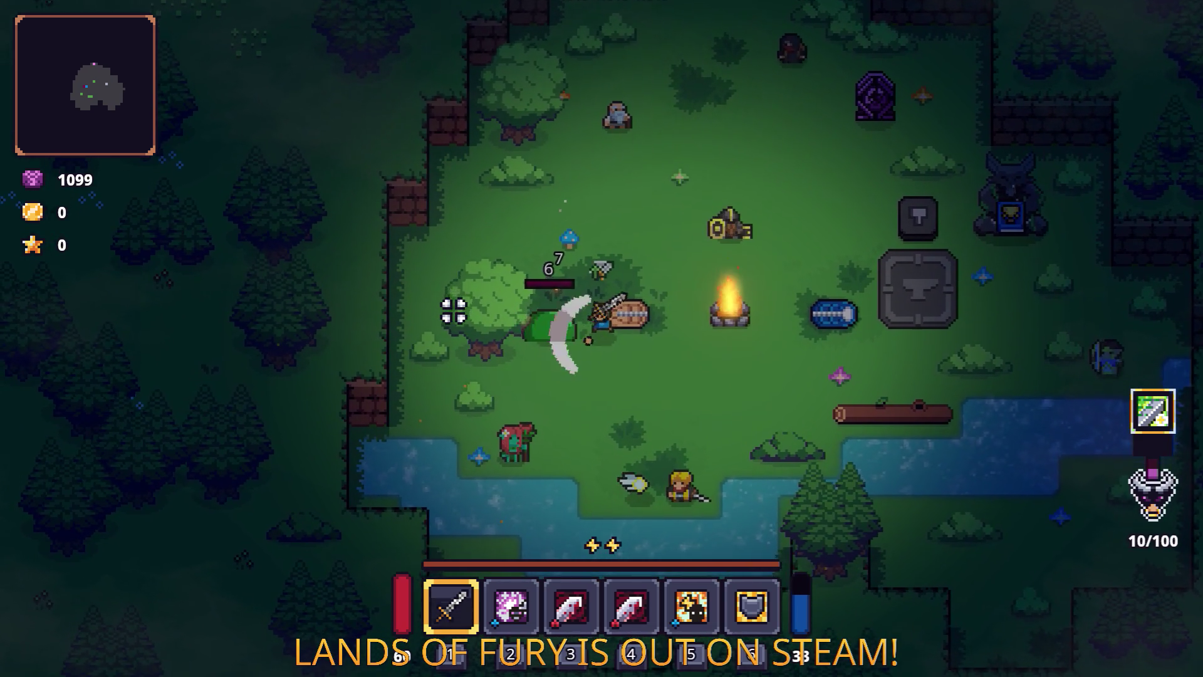
left_click(451, 311)
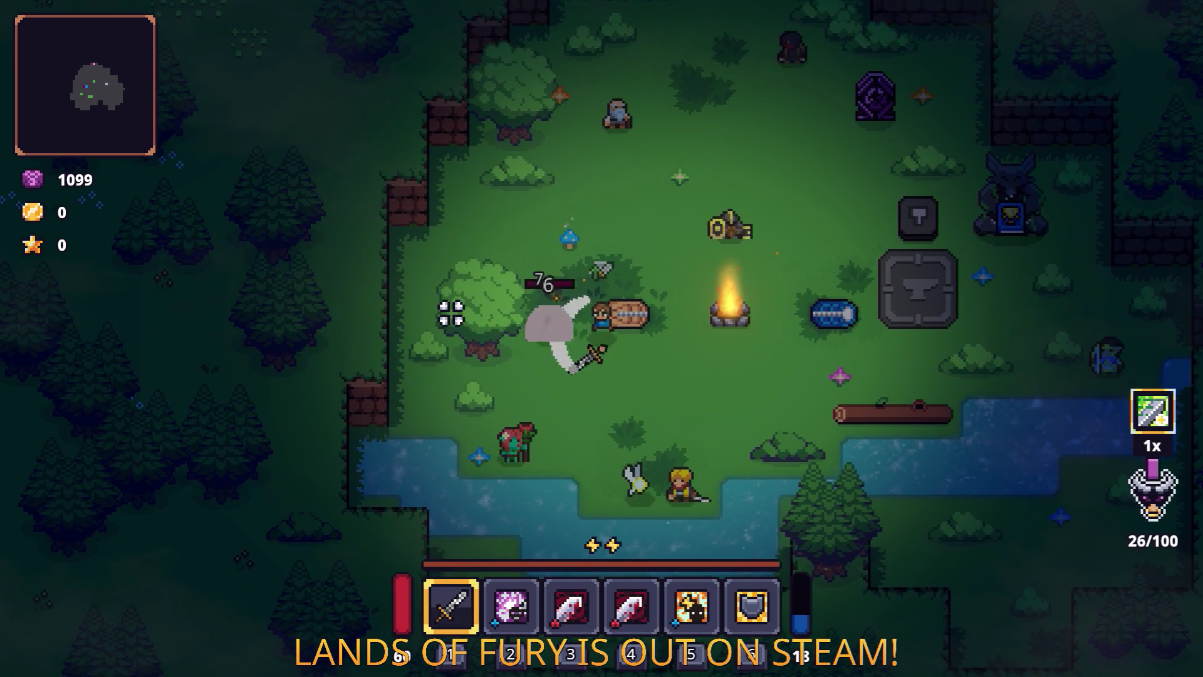
left_click(451, 314)
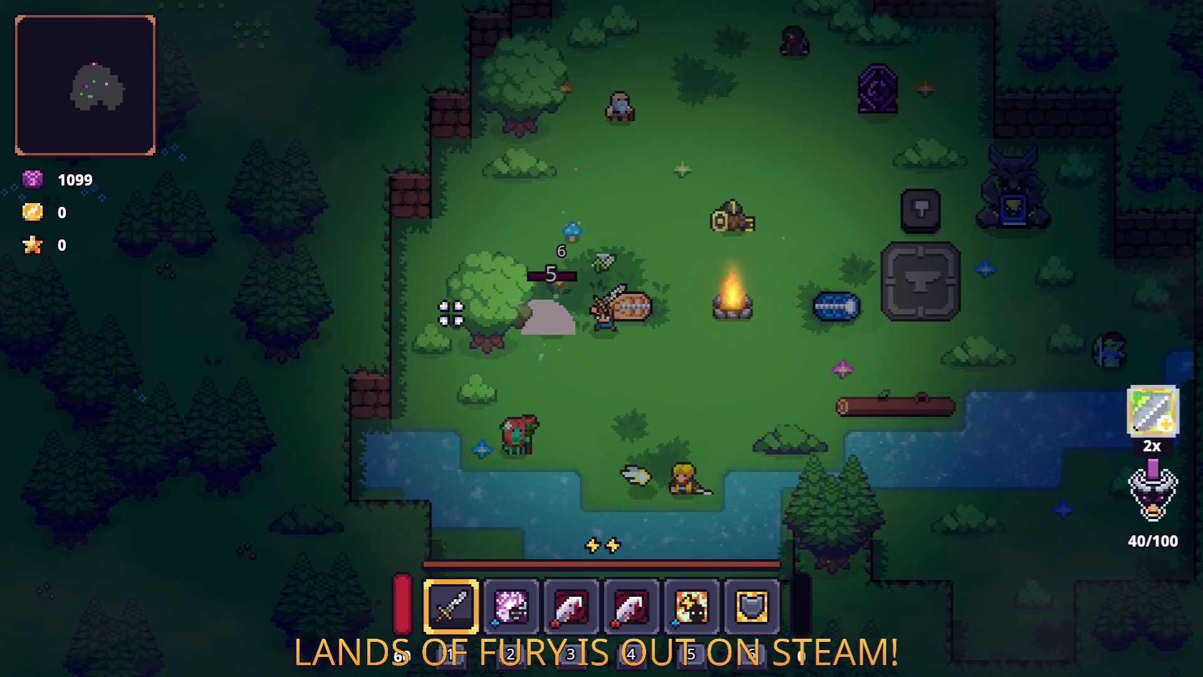
left_click(451, 313)
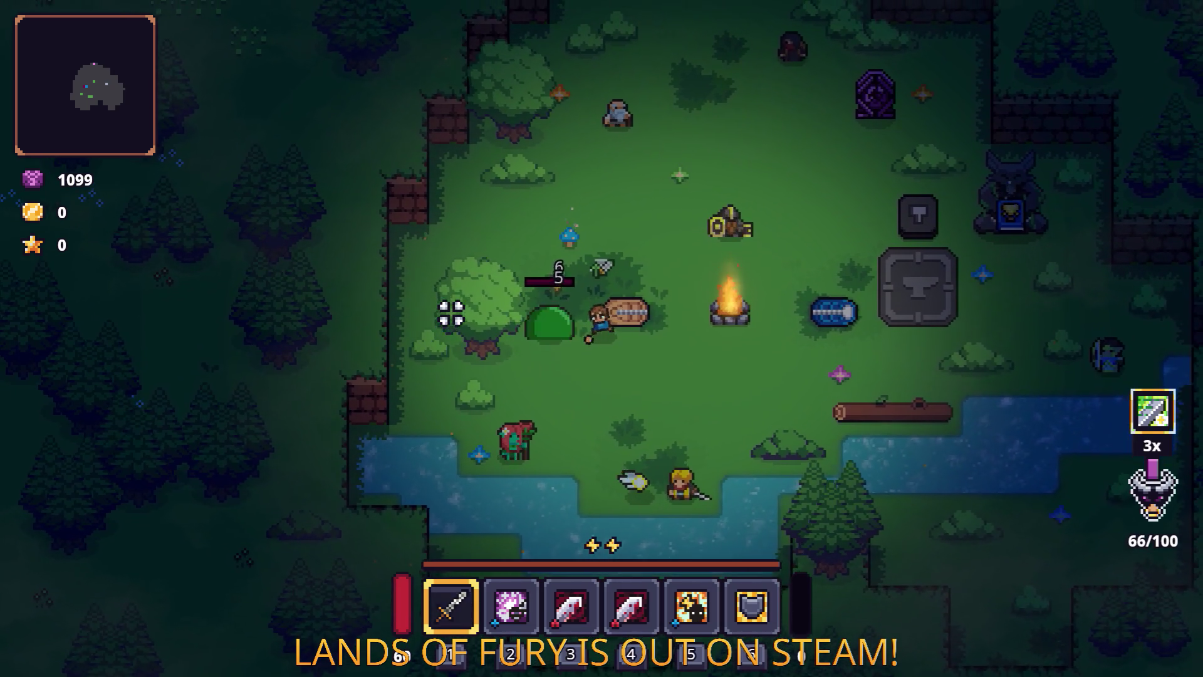
left_click(451, 314)
key("d")
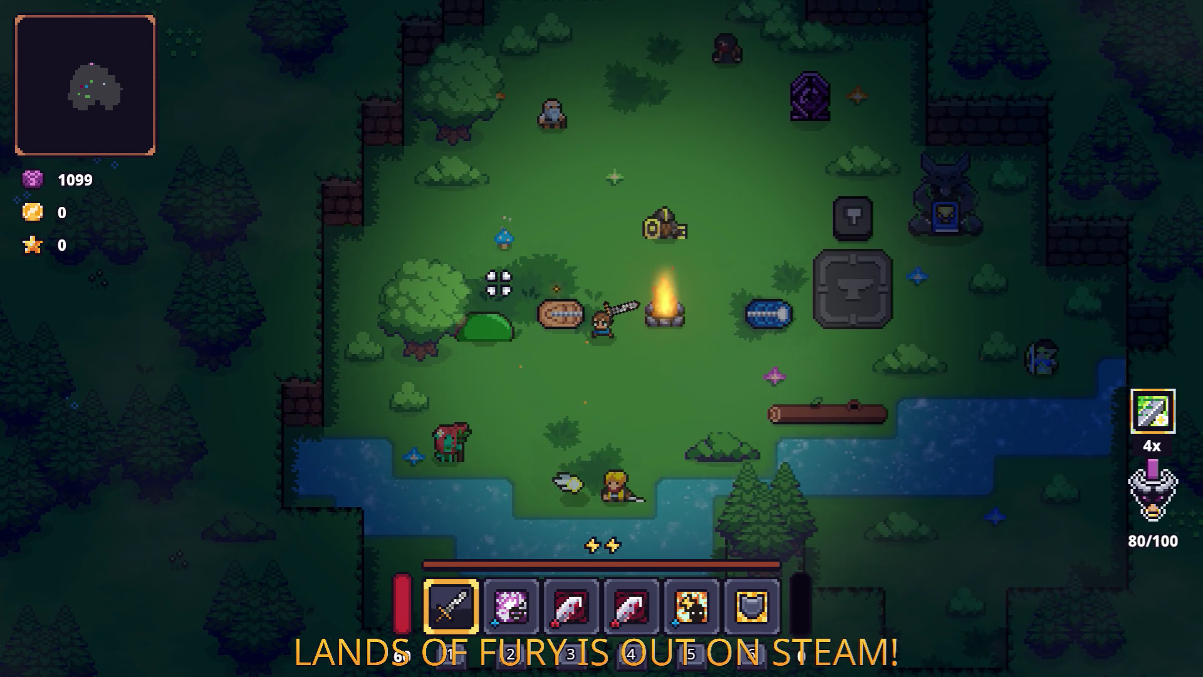
key("a")
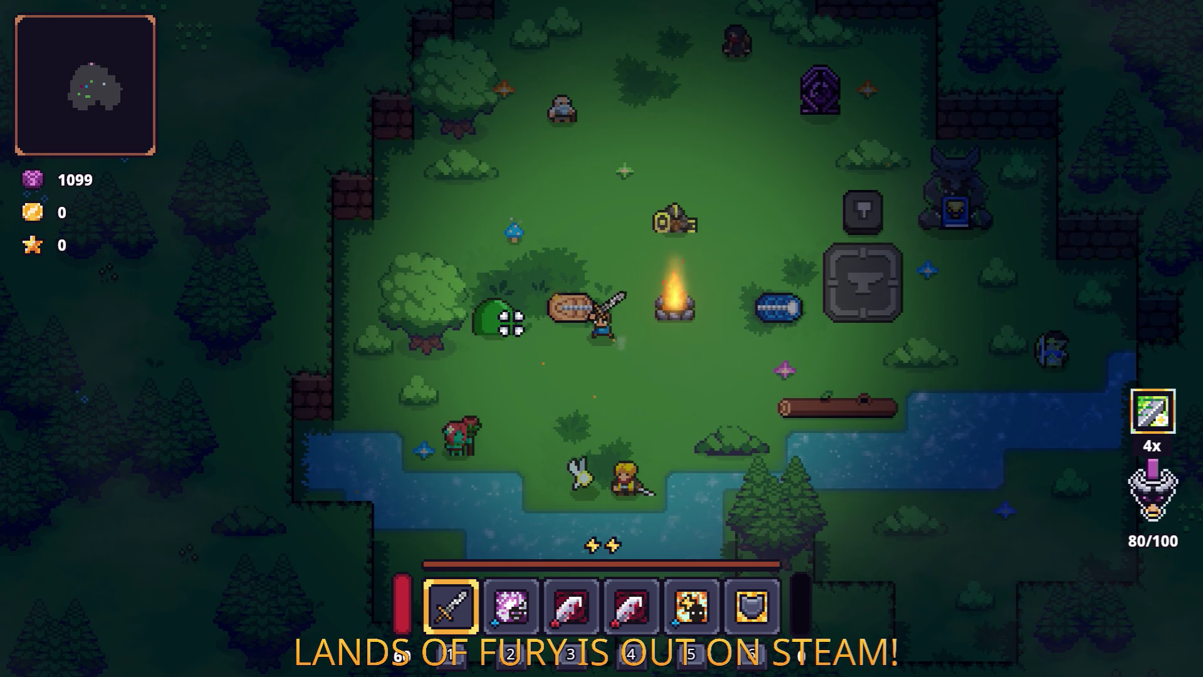
key("a")
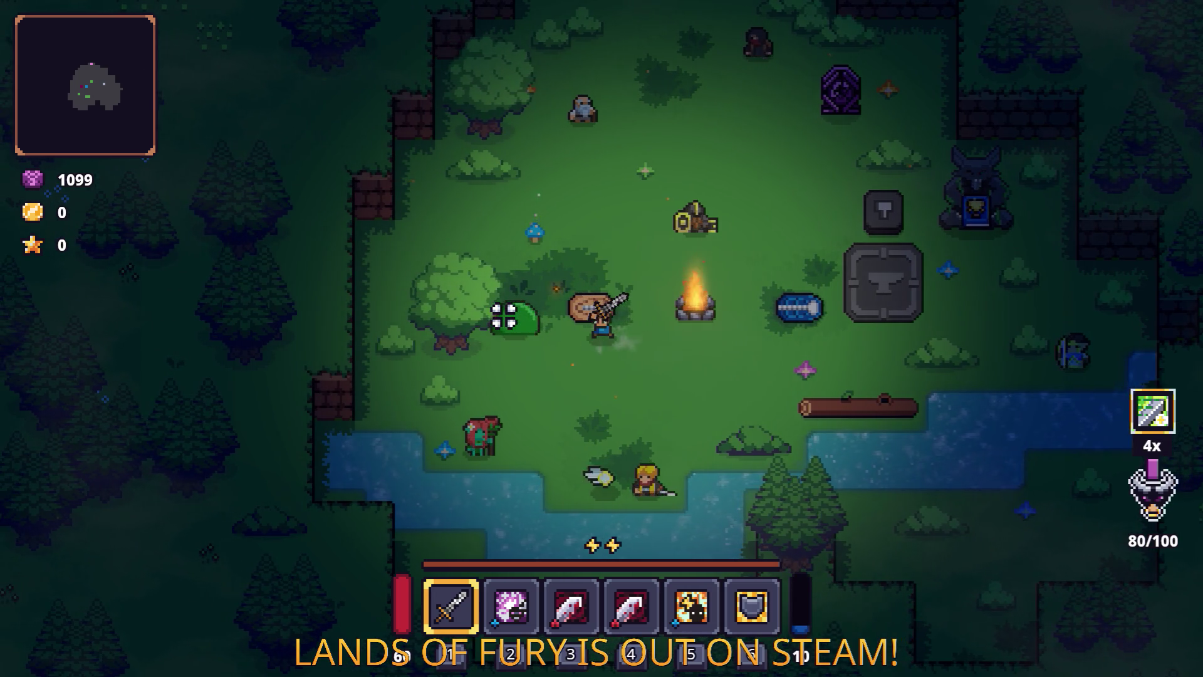
left_click(494, 315)
key("a")
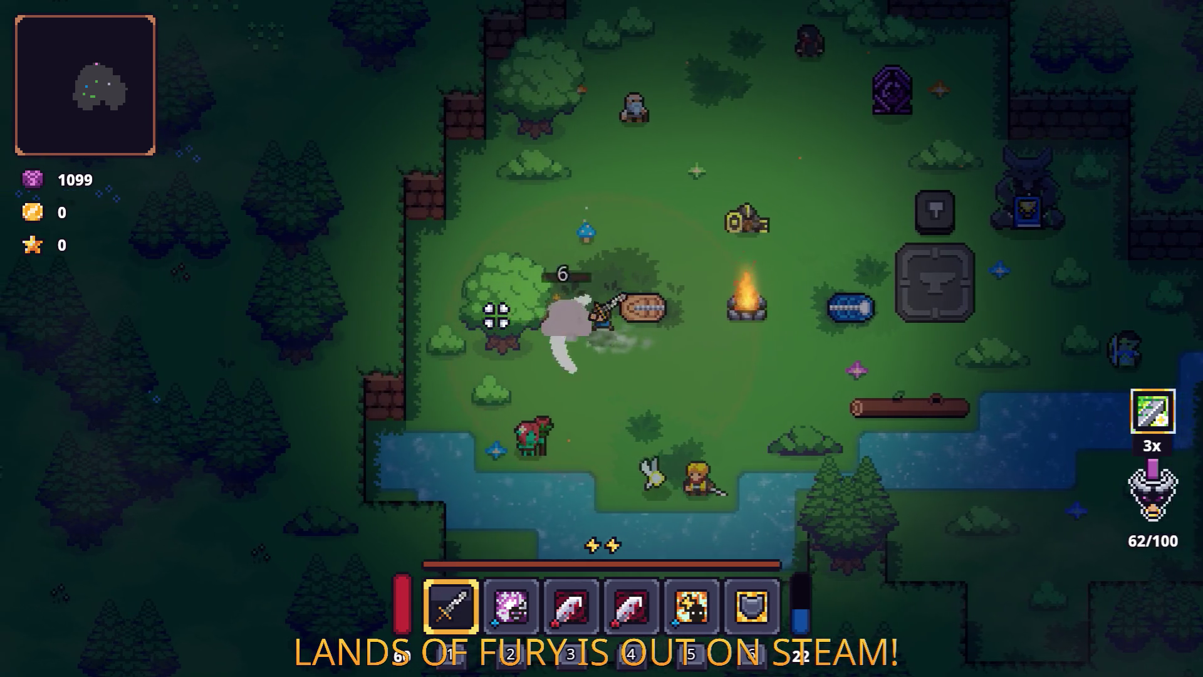
left_click(496, 315)
left_click(497, 315)
left_click(497, 315)
left_click(496, 315)
left_click(496, 315)
left_click(497, 314)
key("d")
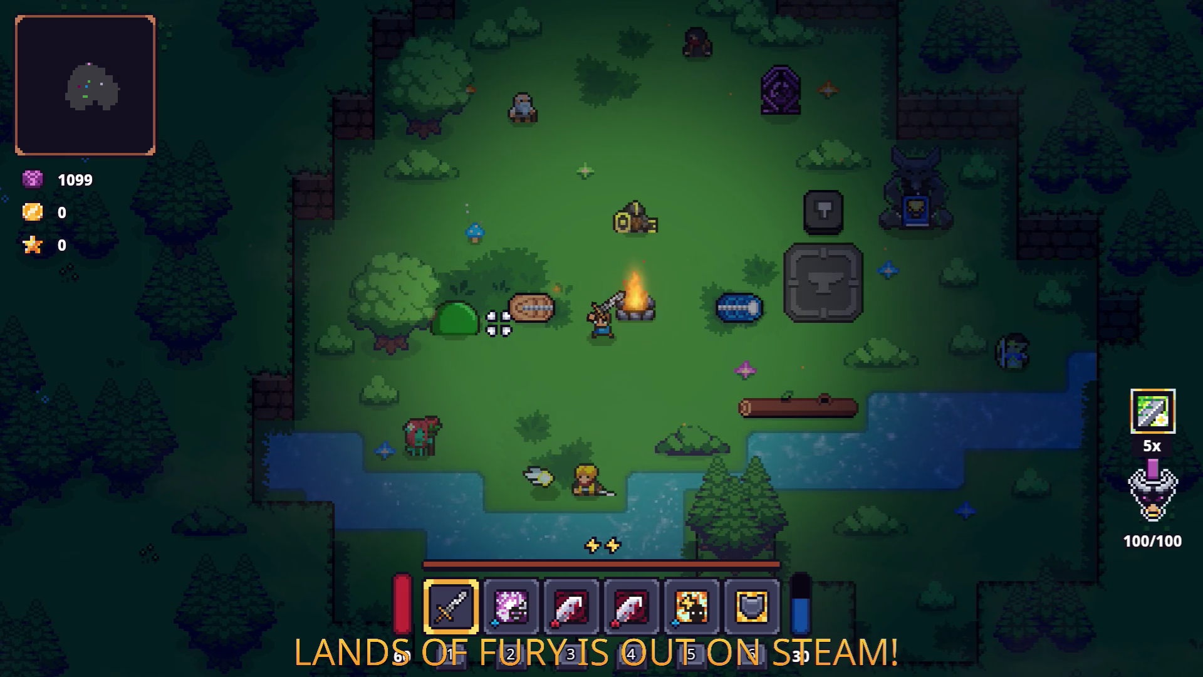
Take the Hitro Rune out of the sword and upgrade it to level 2 on the anvil.
key("d")
key("e")
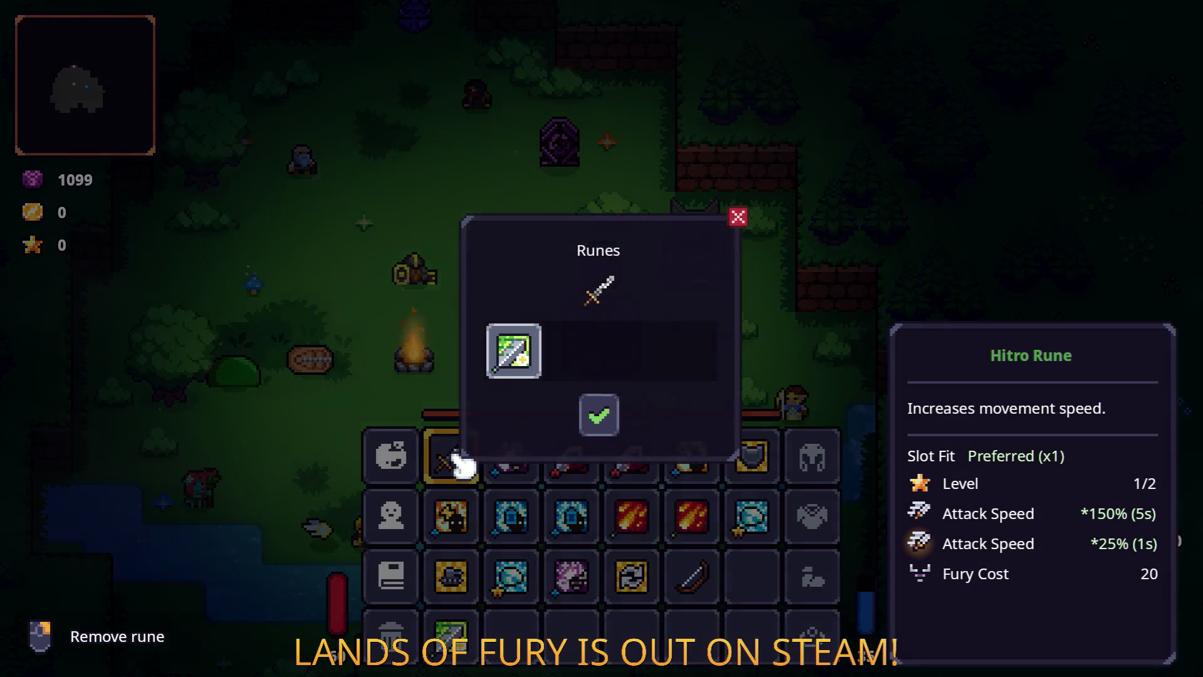
left_click(605, 417)
left_click(451, 635)
key("e")
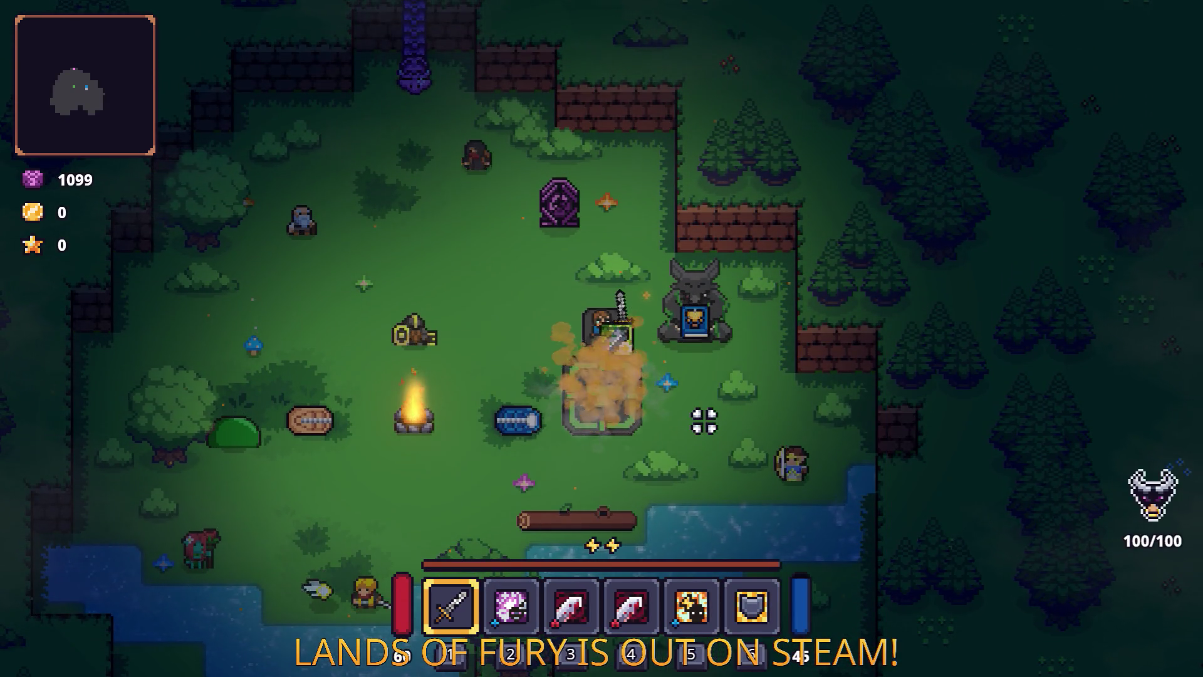
key("s")
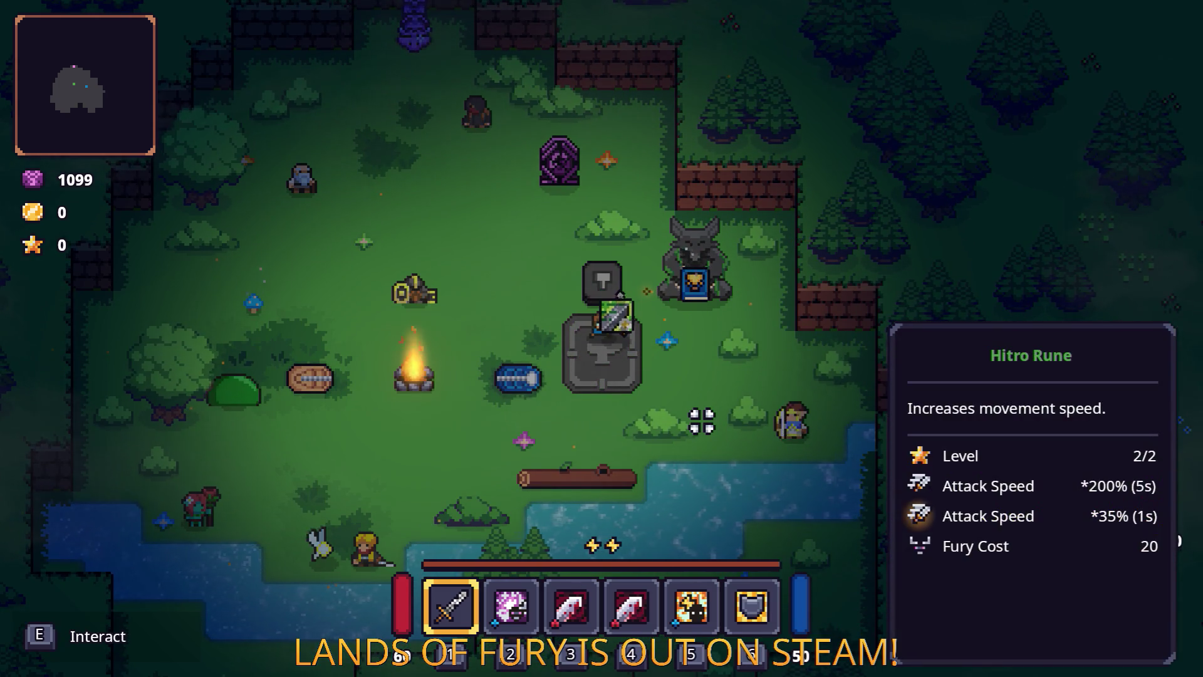
key("a")
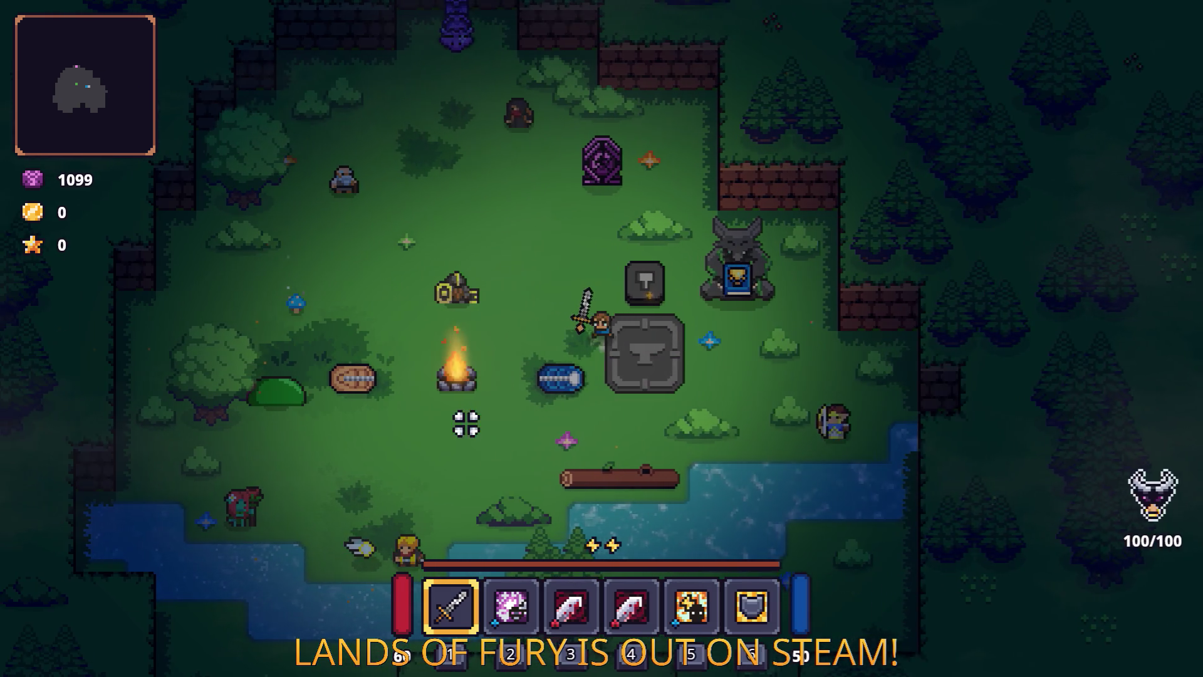
Socket the upgraded Hitro Rune back into the Rusty Sword.
key("i")
left_click(452, 456)
left_click(629, 269)
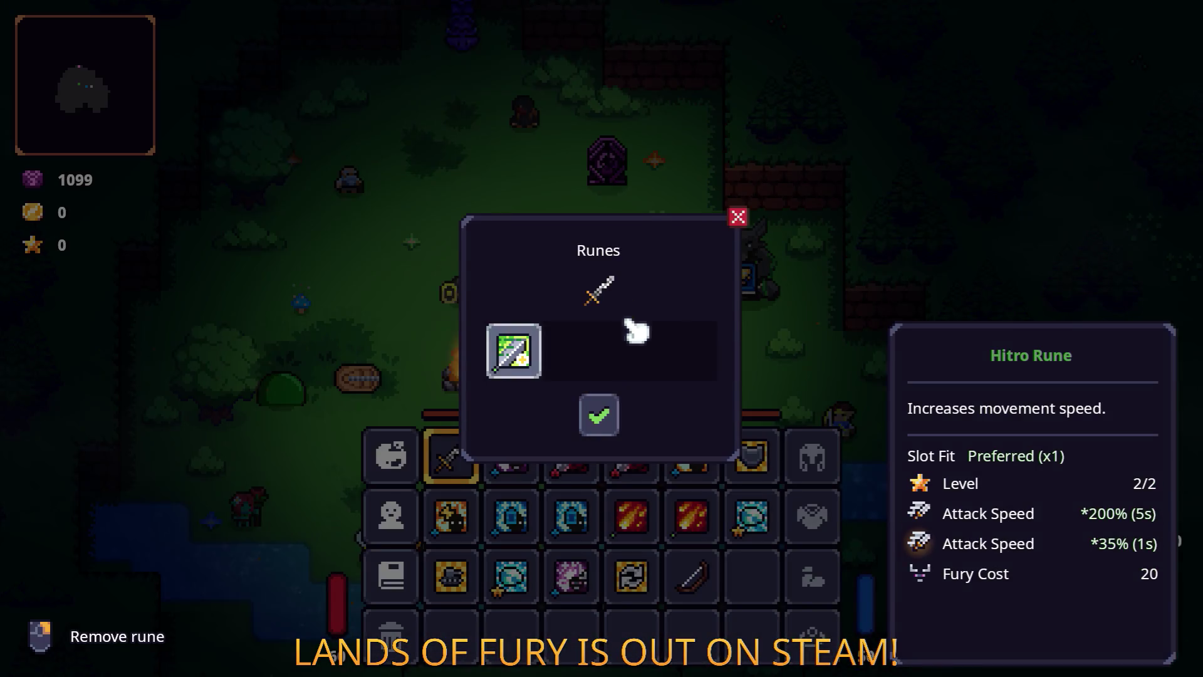
left_click(596, 411)
key("a")
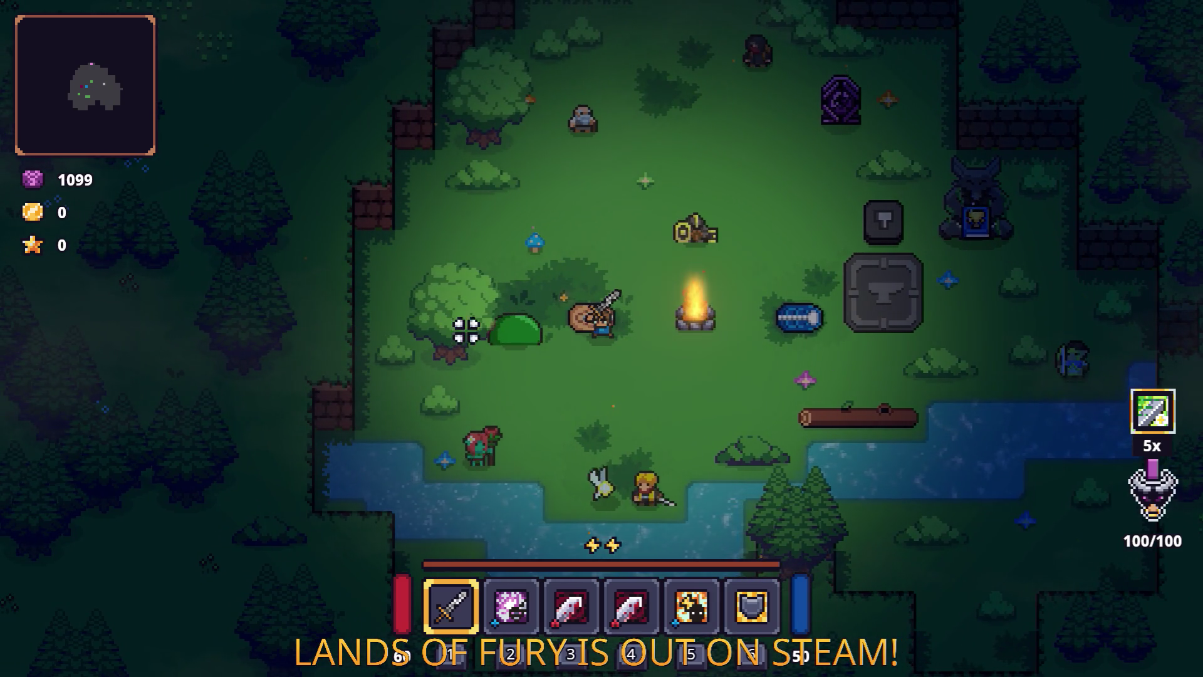
Check the sword's socketed rune, then swing at the slime beside the tree.
key("e")
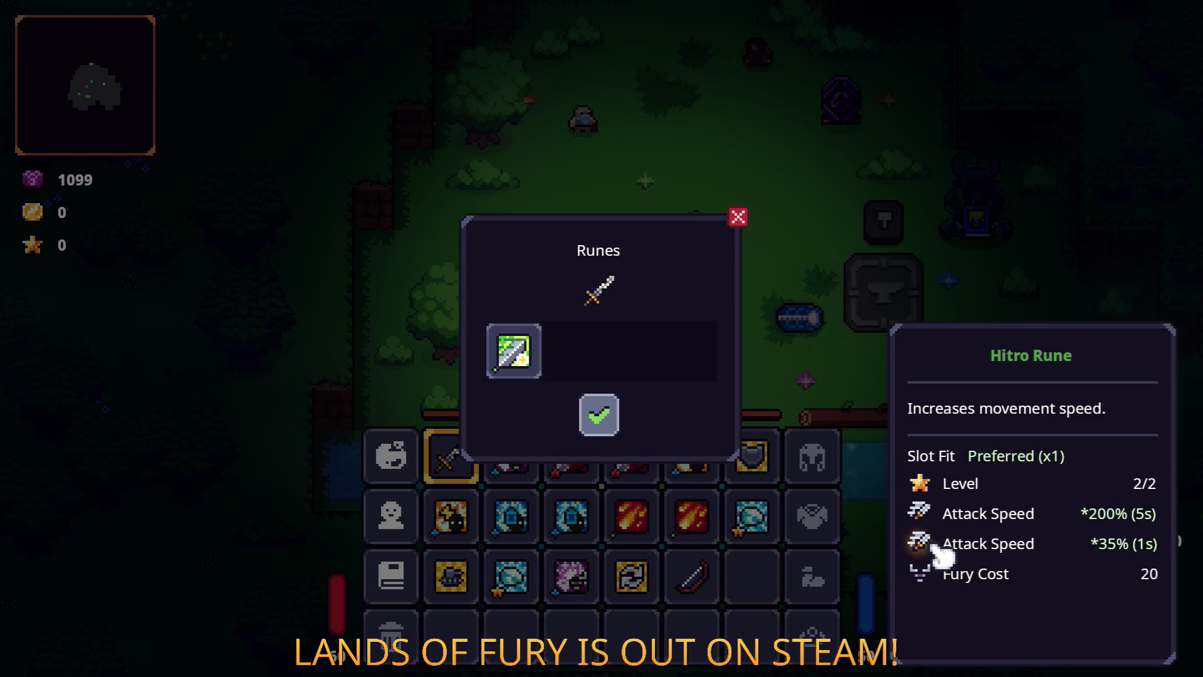
left_click(600, 424)
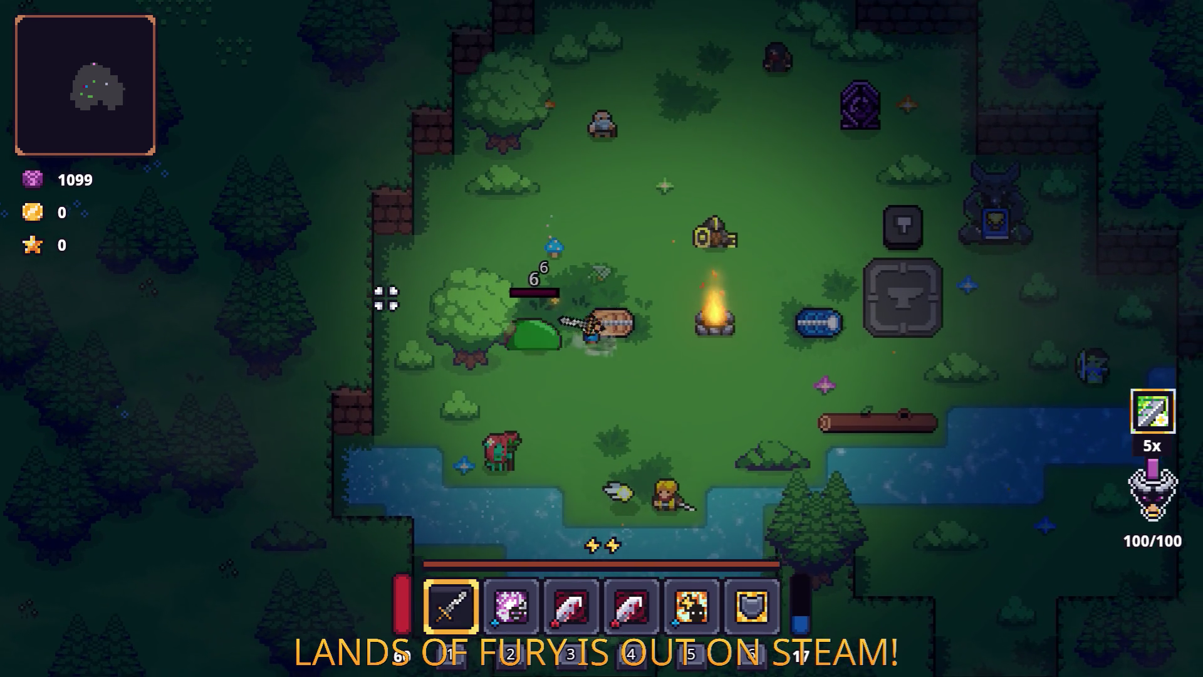
left_click(403, 280)
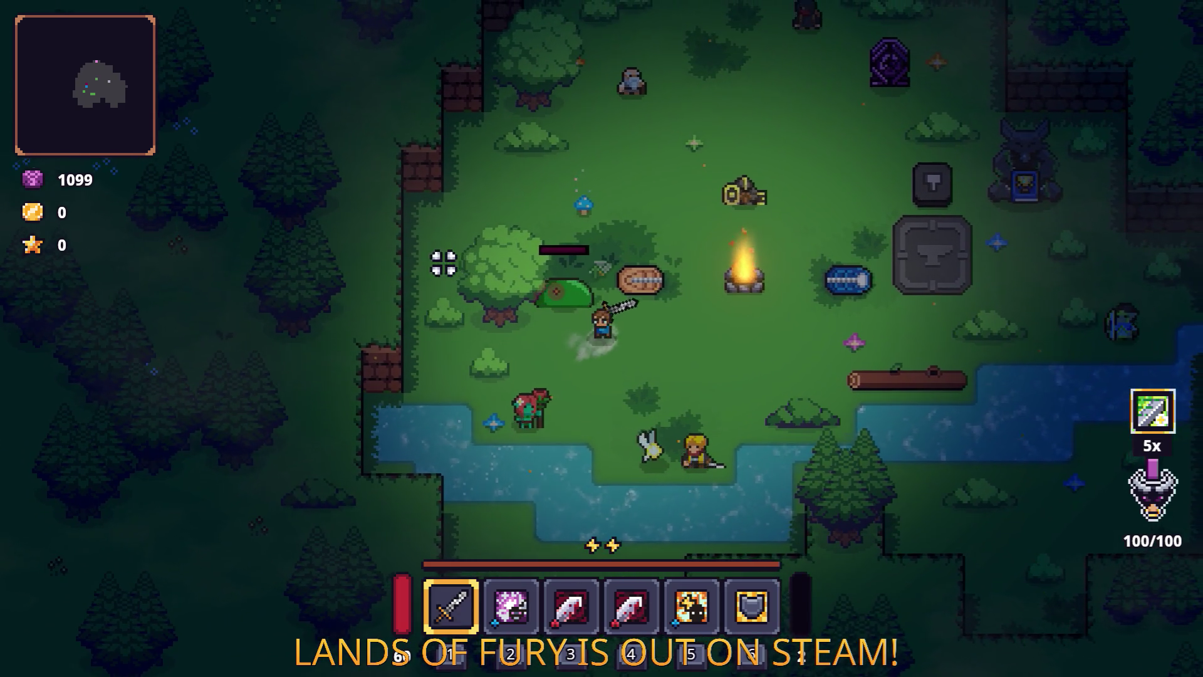
left_click(417, 285)
key("w")
key("a")
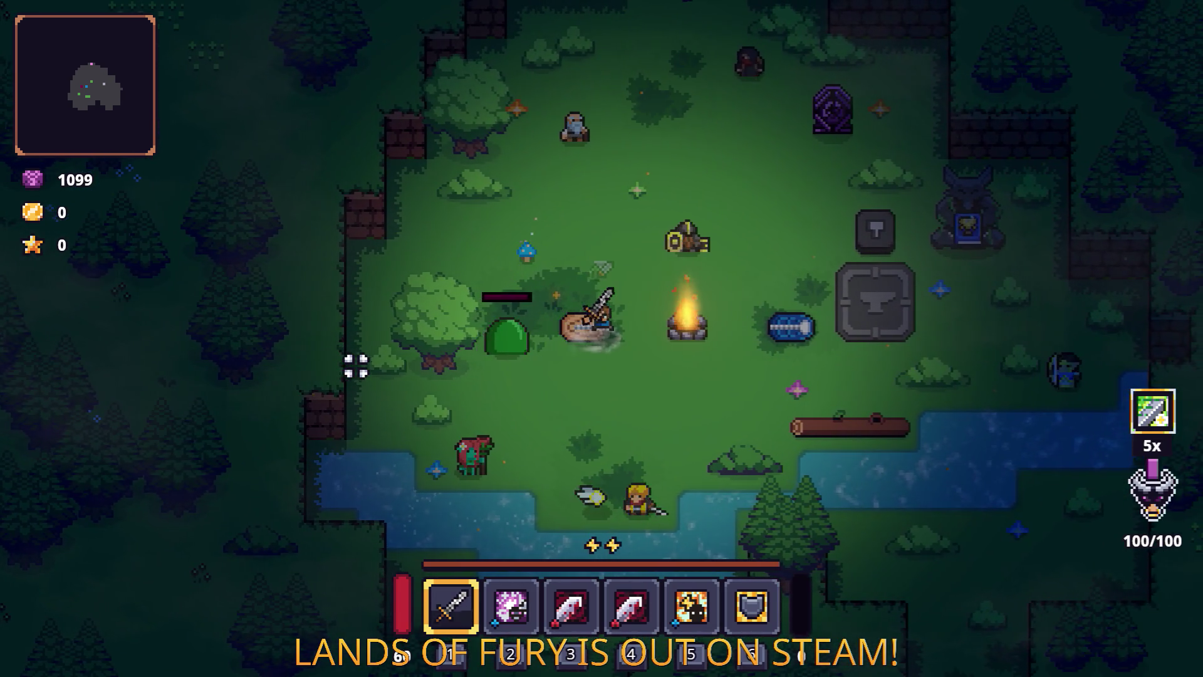
key("s")
key("d")
left_click(388, 314)
key("s")
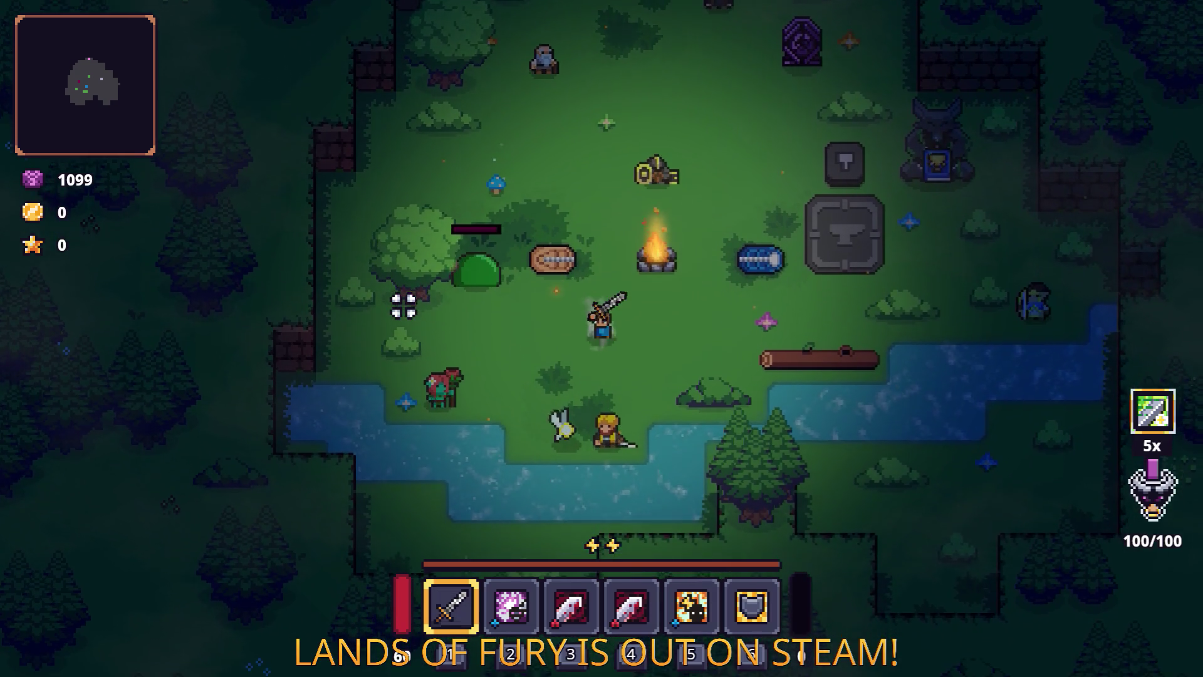
key("a")
key("w")
left_click(403, 306)
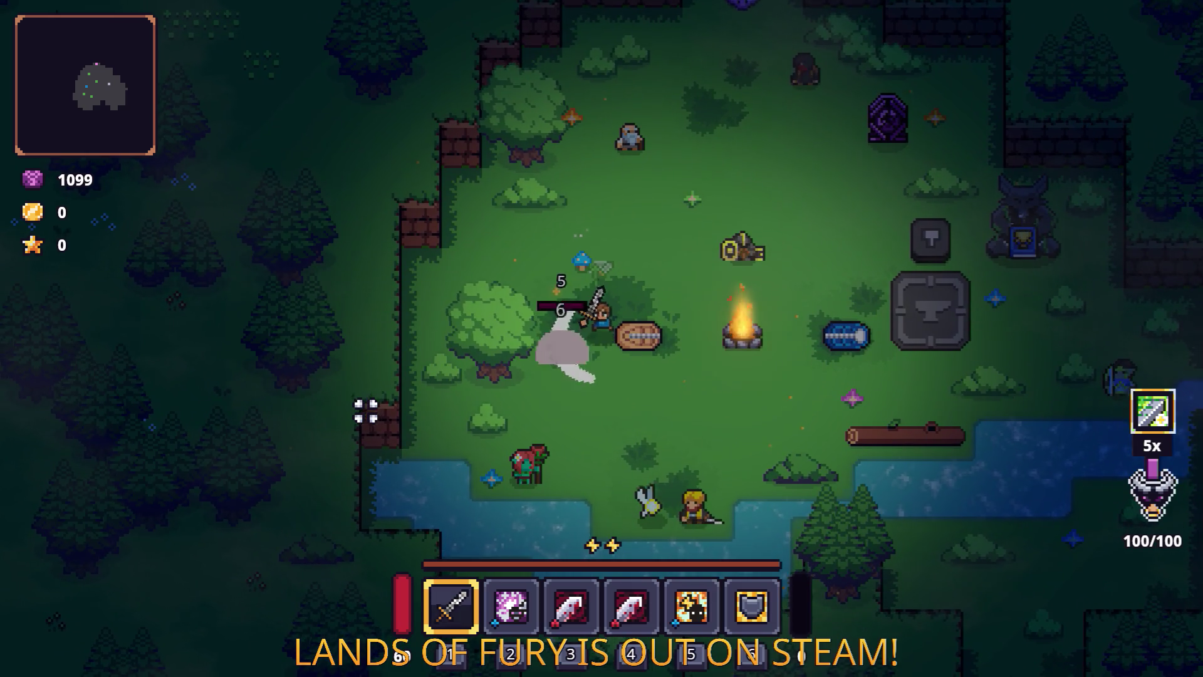
Keep circling, dashing and striking the slime to read each hit's damage.
key("s")
left_click(467, 291)
key("a")
key("d")
key("w")
left_click(471, 285)
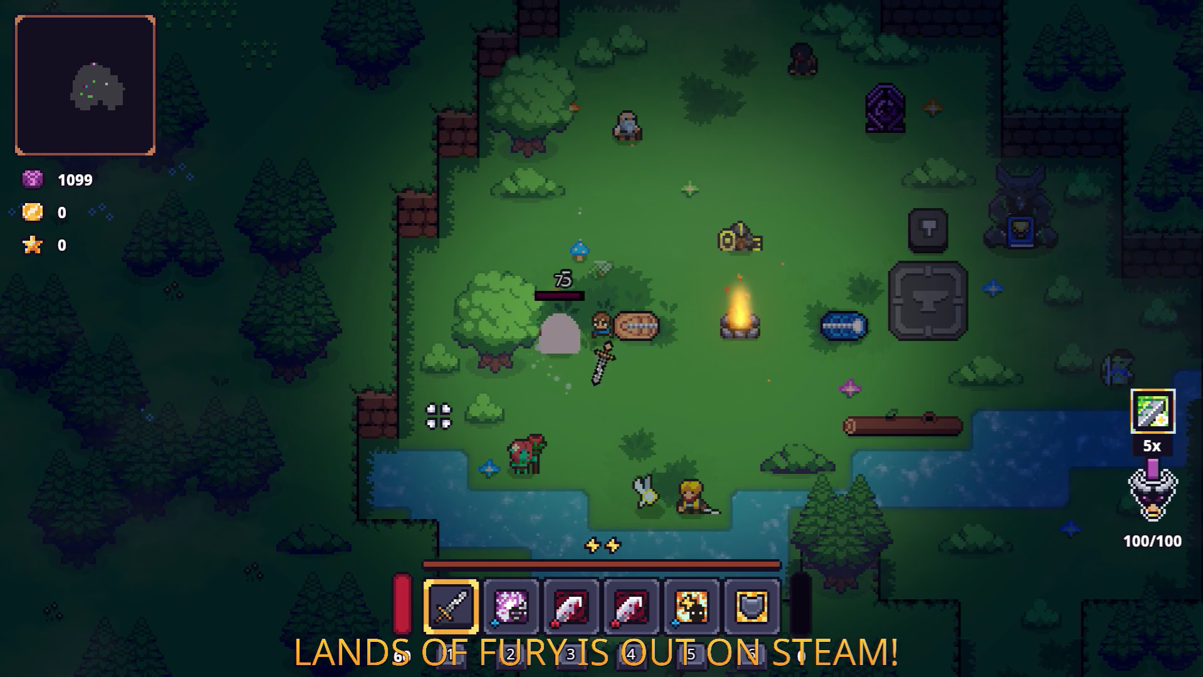
key("d")
key("w")
left_click(496, 313)
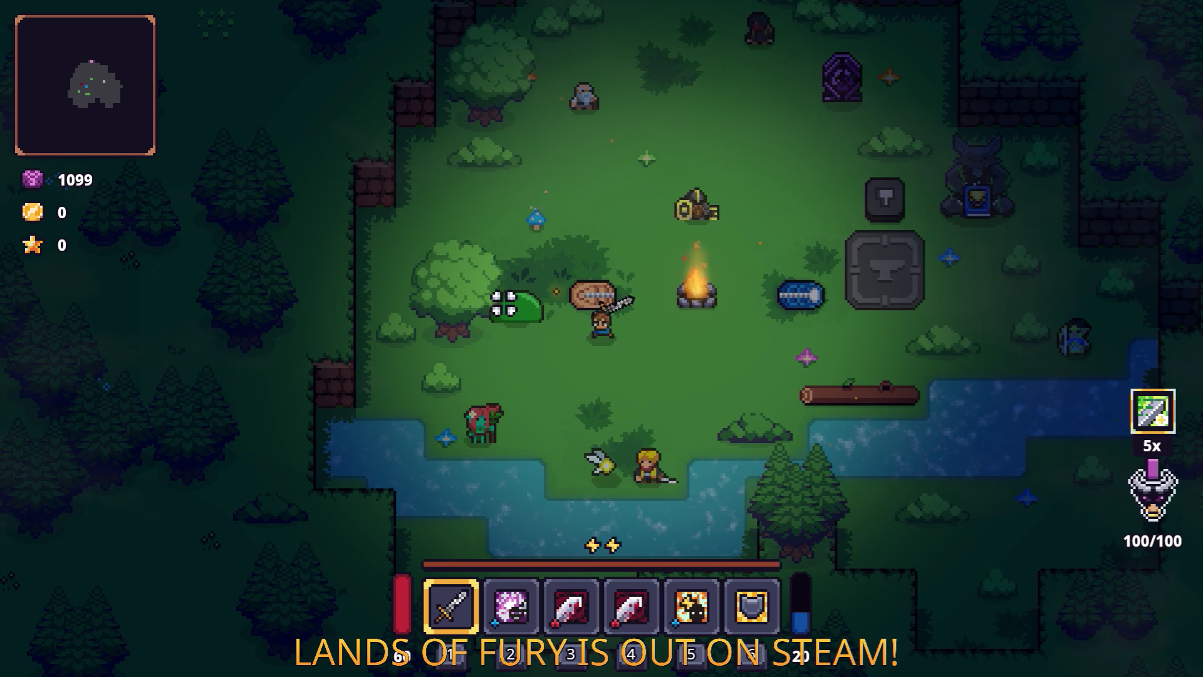
key("a")
key("space")
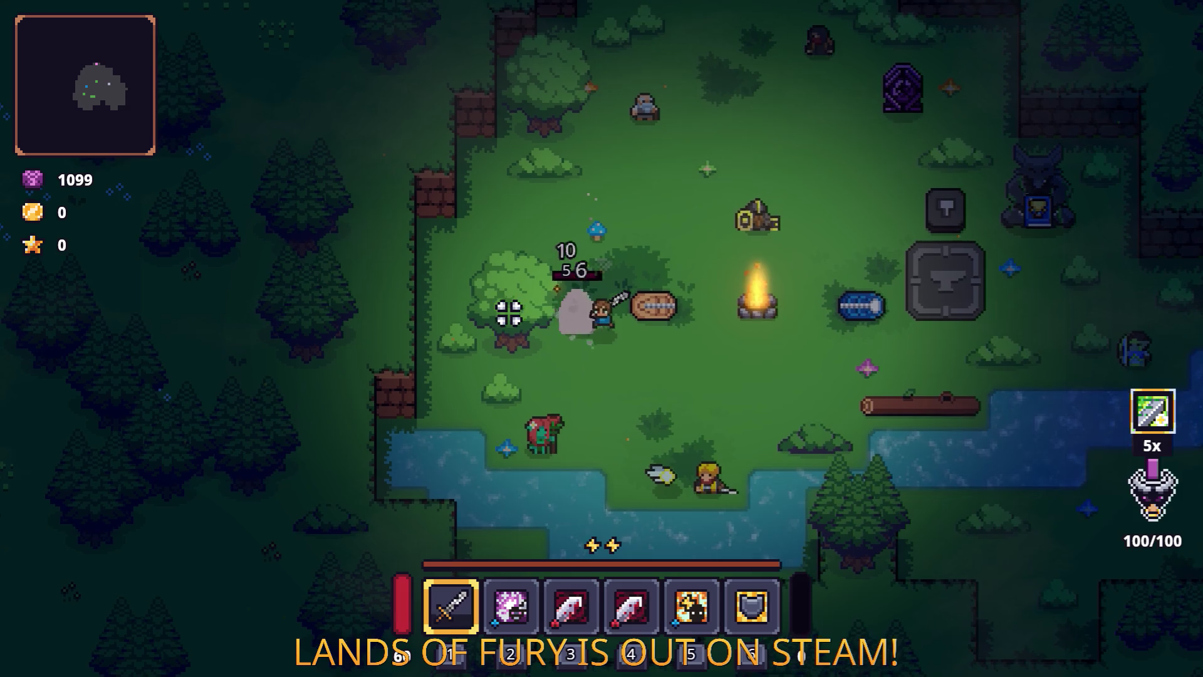
left_click(509, 314)
key("d")
left_click(504, 321)
key("d")
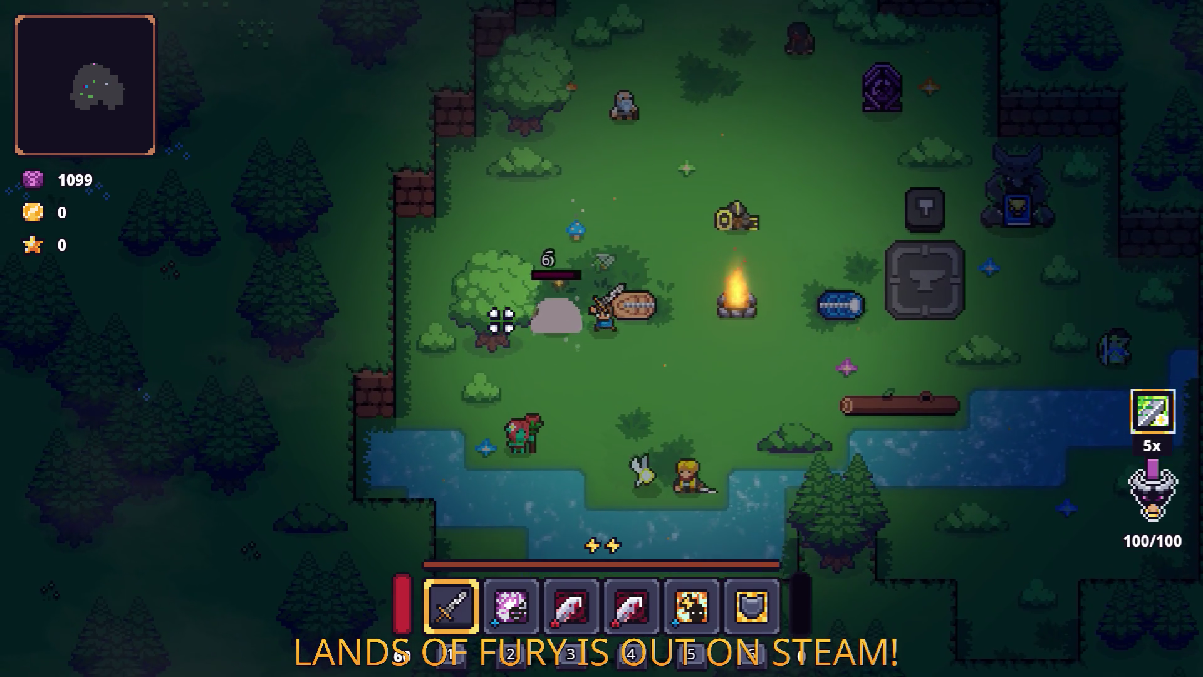
left_click(501, 321)
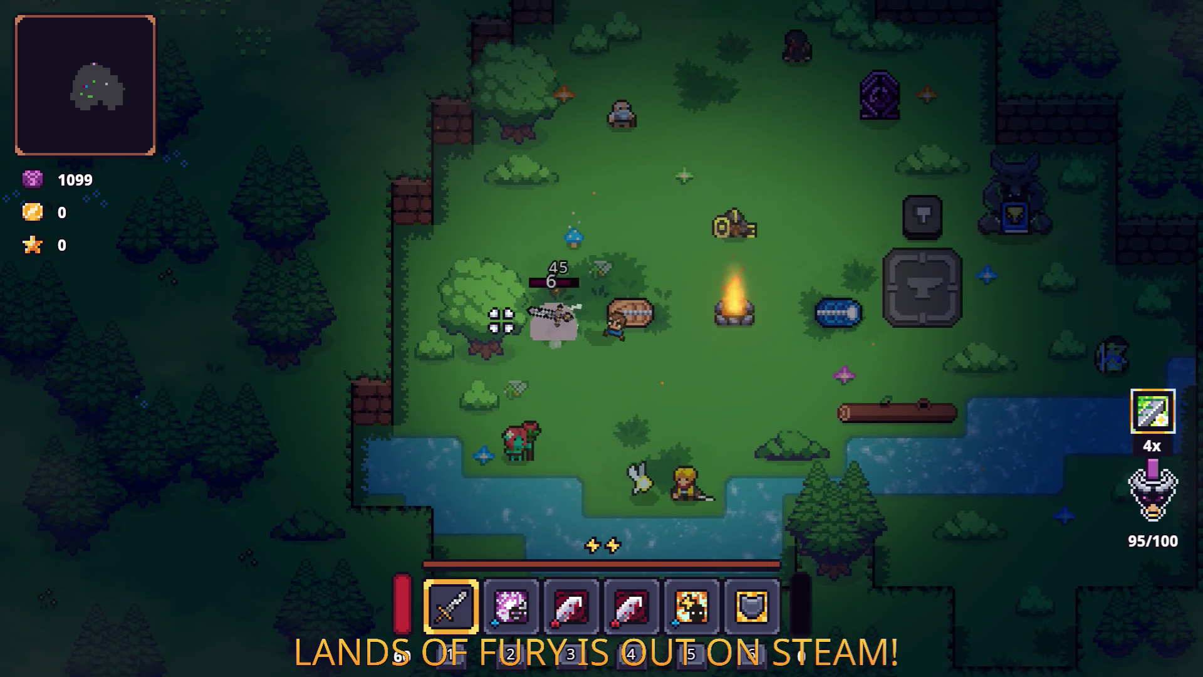
Inspect the Rusty Sword's rune slot and return to play.
key("d")
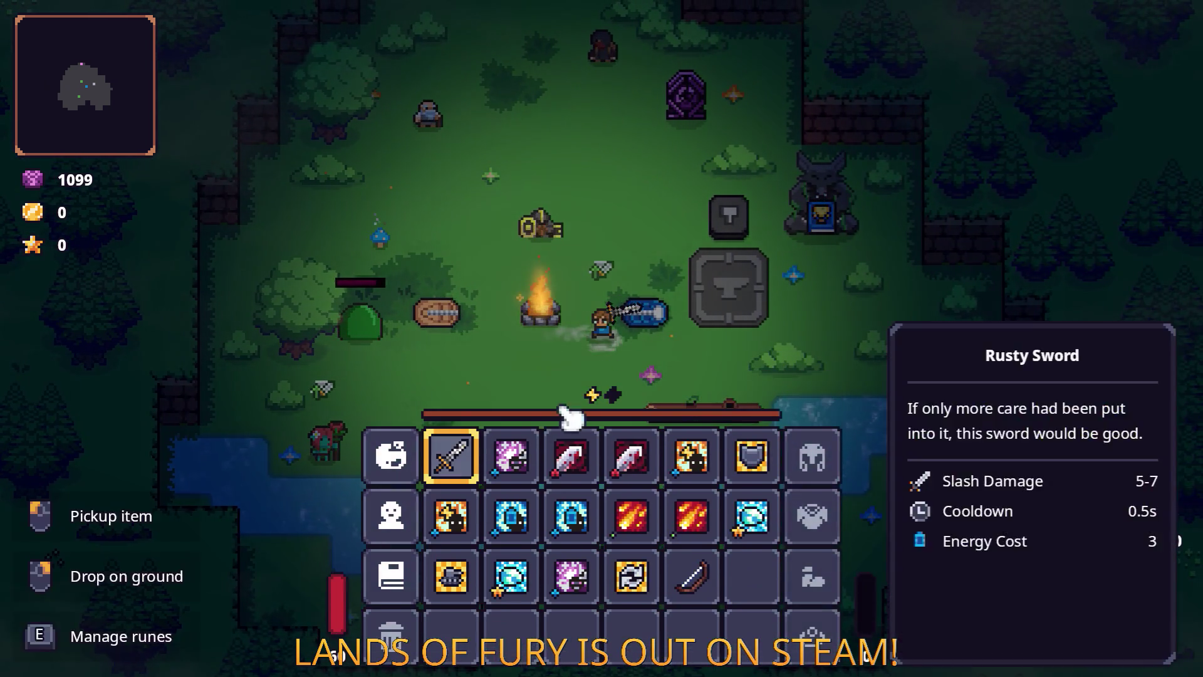
key("e")
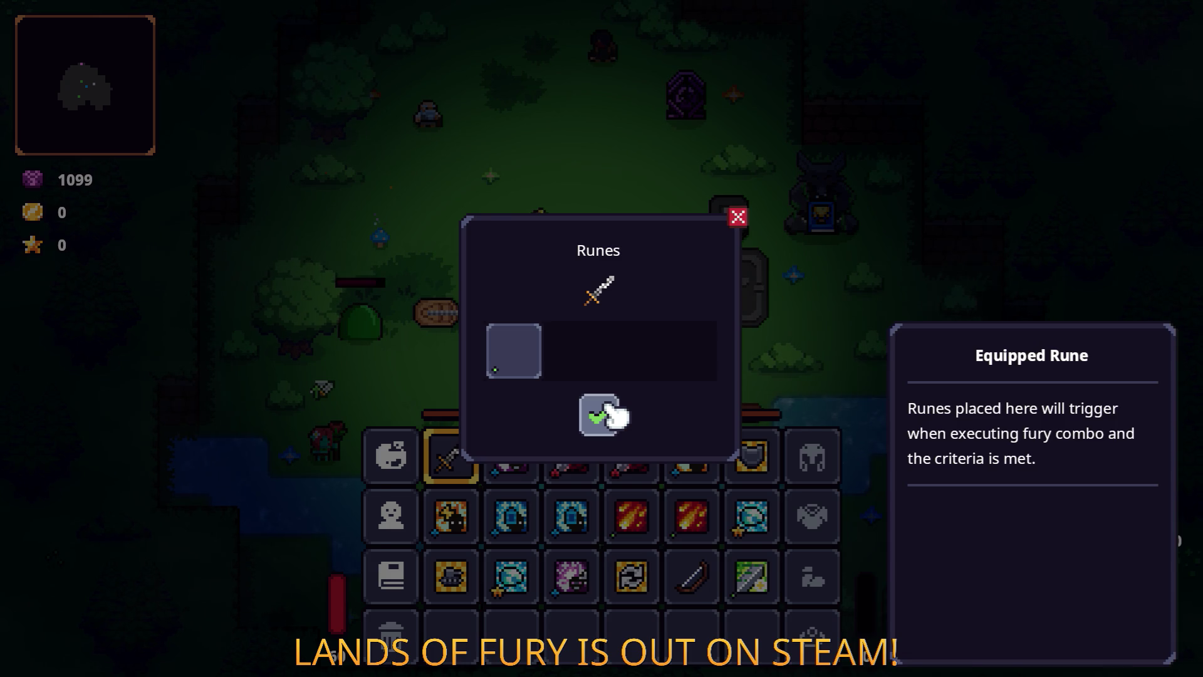
left_click(598, 415)
key("Escape")
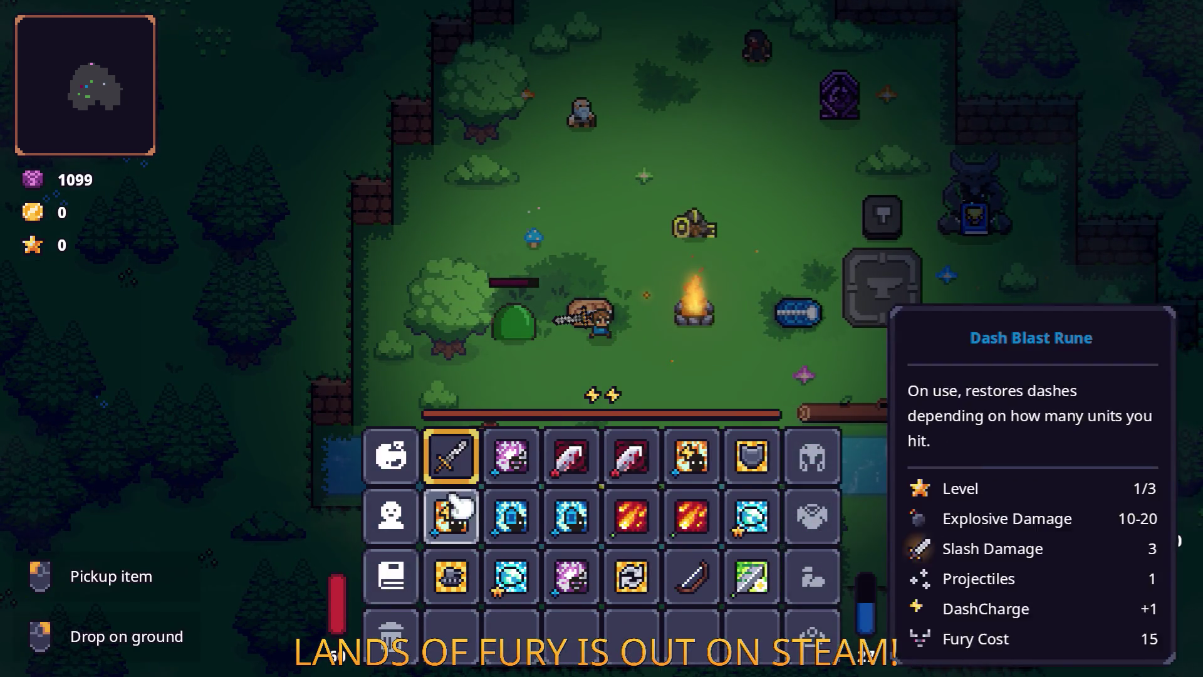
Put the Dash Blast Rune into the sword's empty slot and close the inventory.
key("e")
left_click(523, 359)
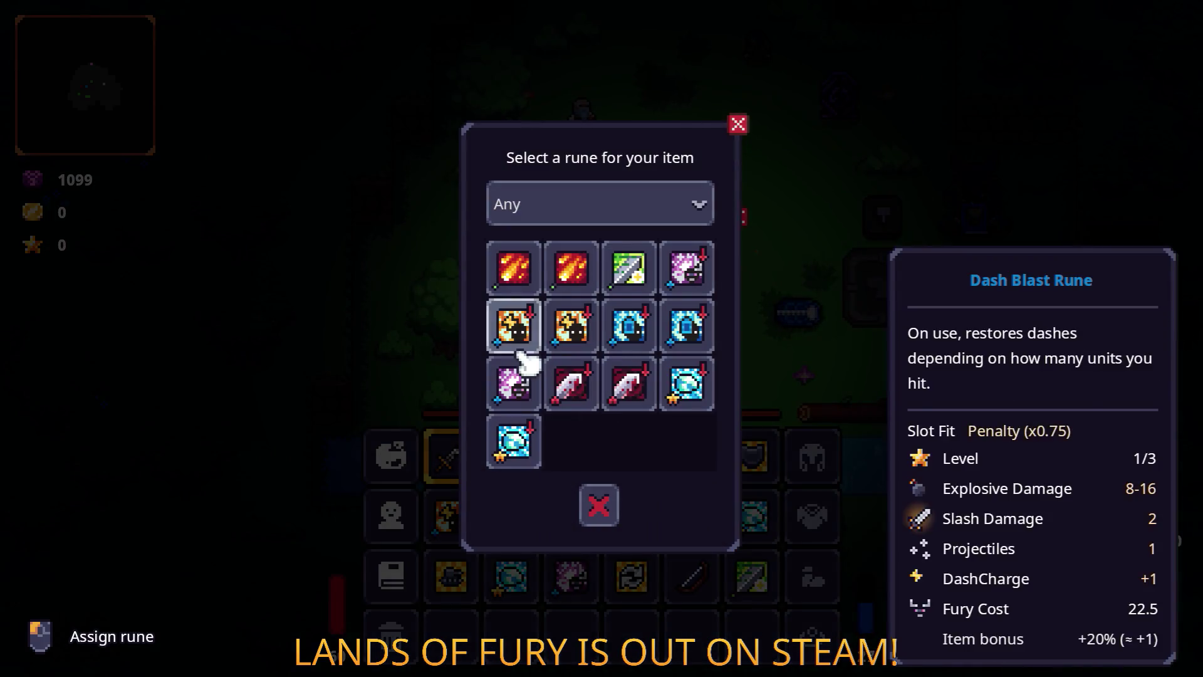
left_click(646, 282)
key("Escape")
key("Escape")
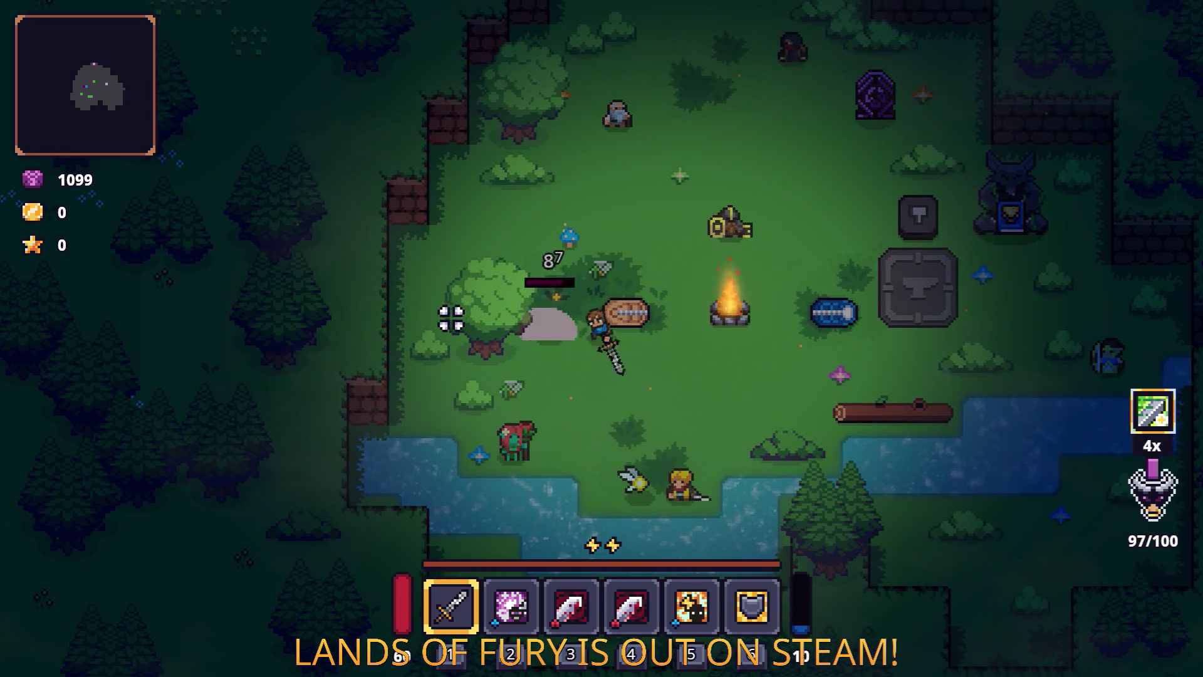
Strike the slime by the tree repeatedly, then dash away.
left_click(450, 318)
left_click(451, 319)
left_click(450, 319)
left_click(449, 318)
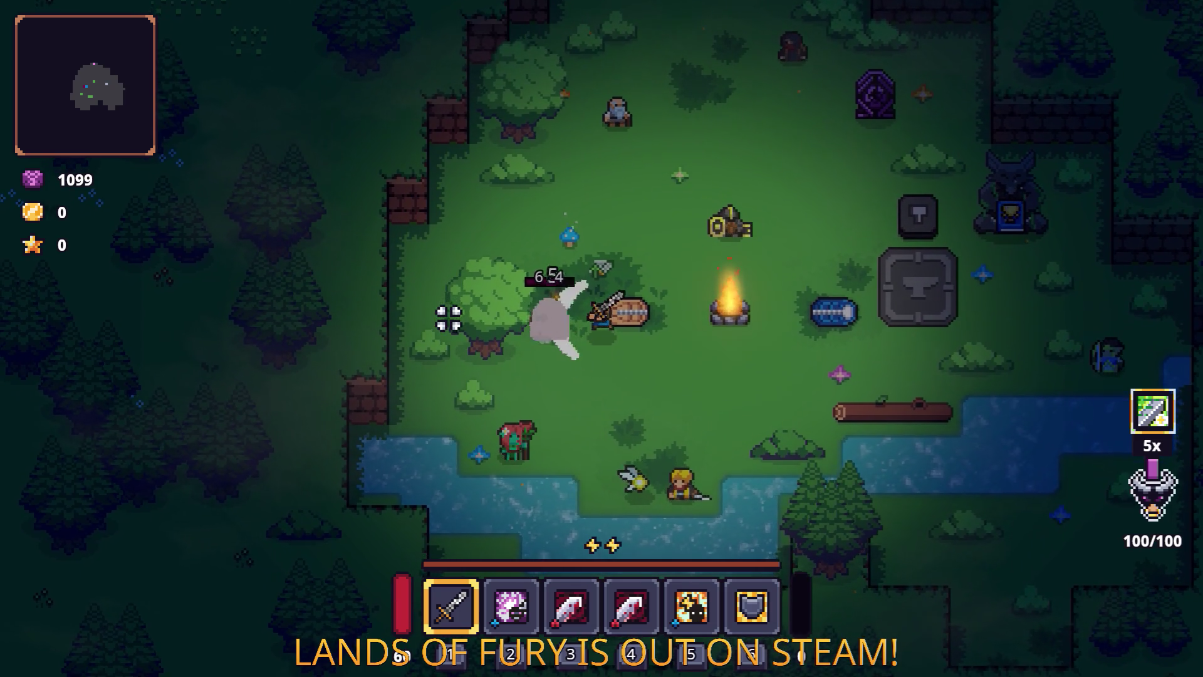
left_click(448, 319)
left_click(449, 319)
left_click(449, 318)
left_click(448, 318)
key("space")
key("d")
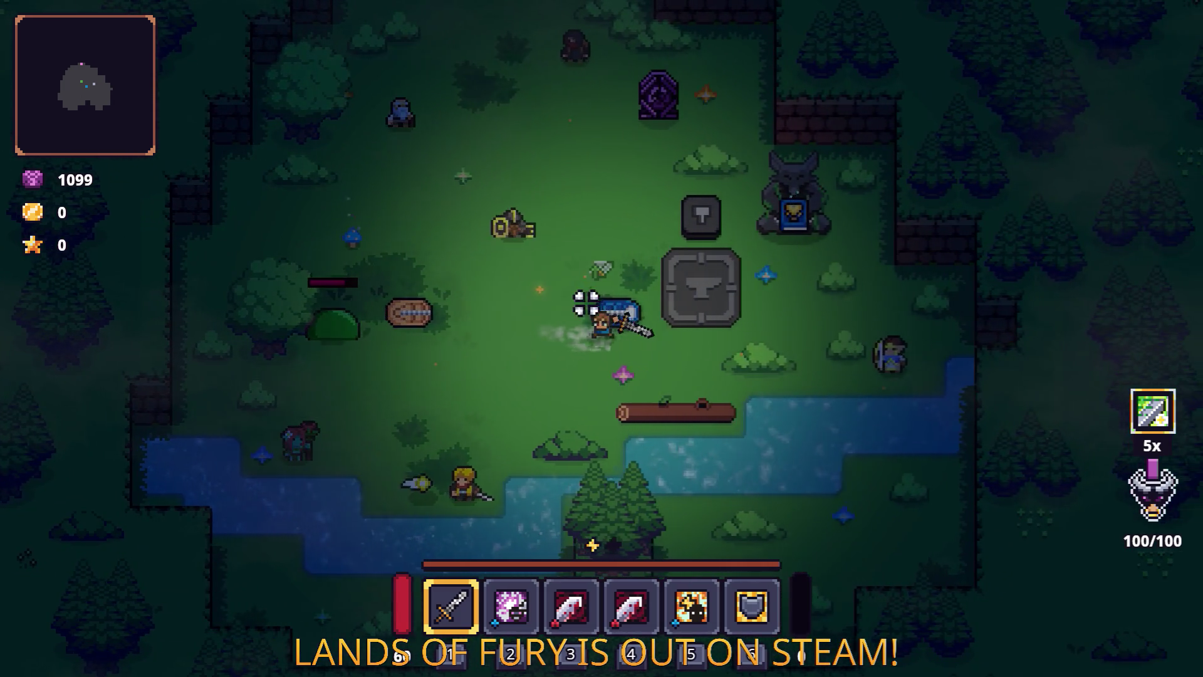
Unleash fury combo attacks while moving toward the hammer stone.
left_click(564, 312)
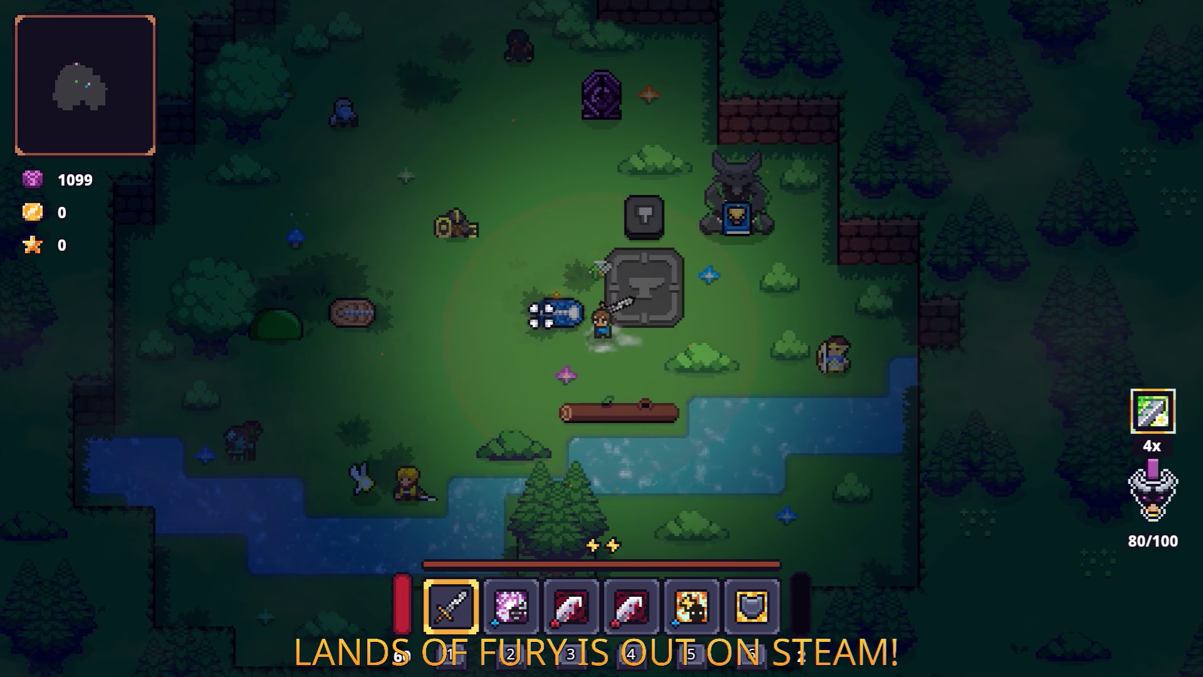
key("a")
left_click(540, 315)
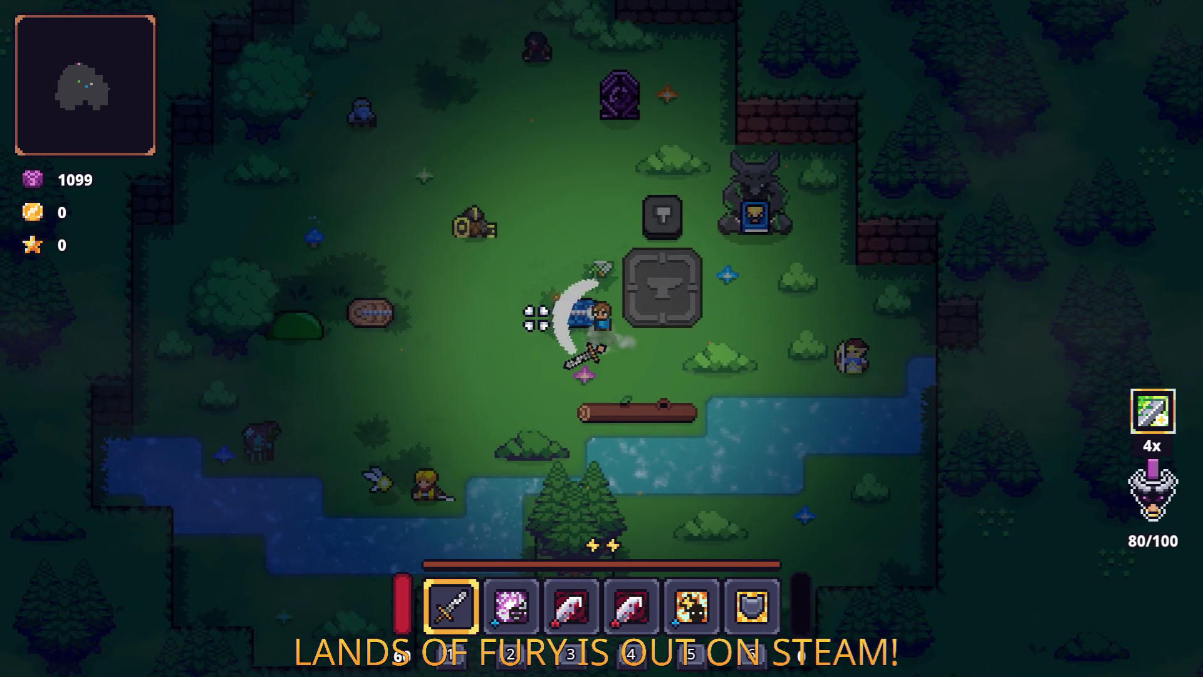
key("a")
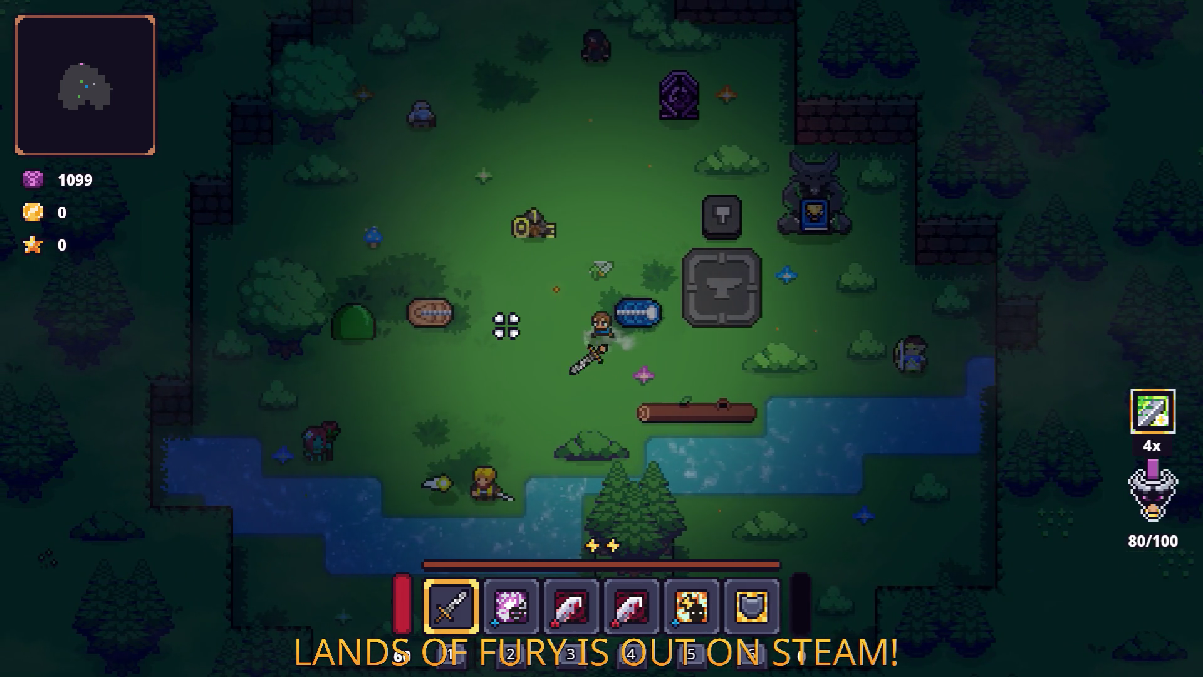
key("a")
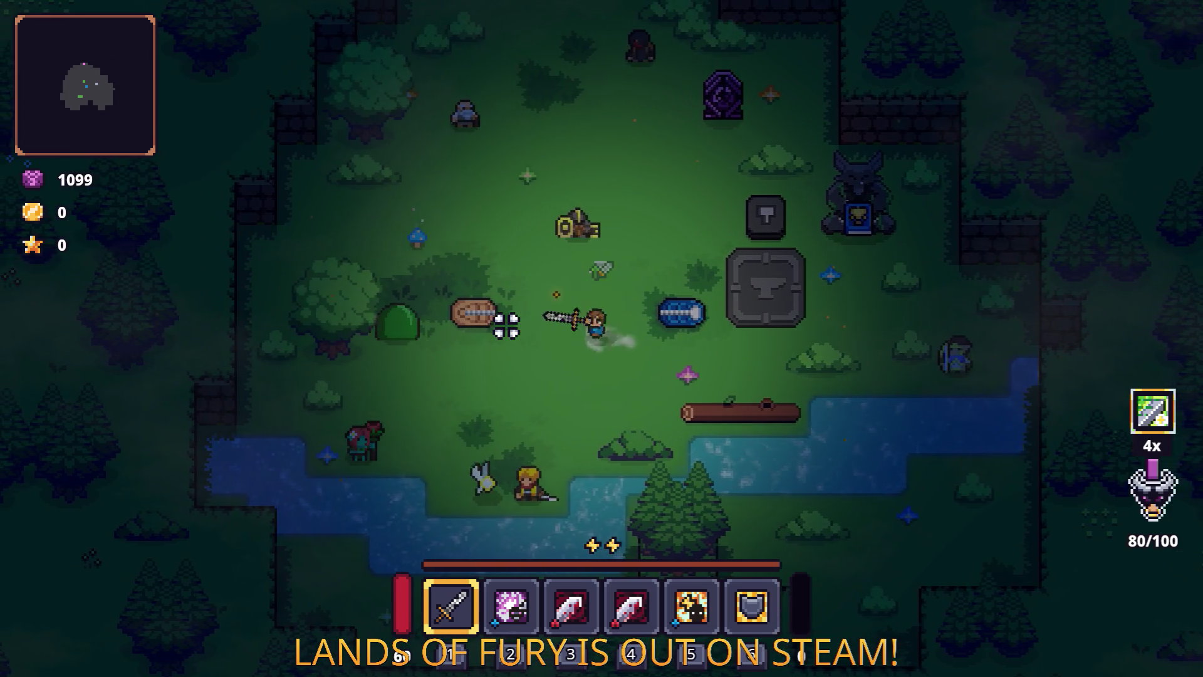
key("a")
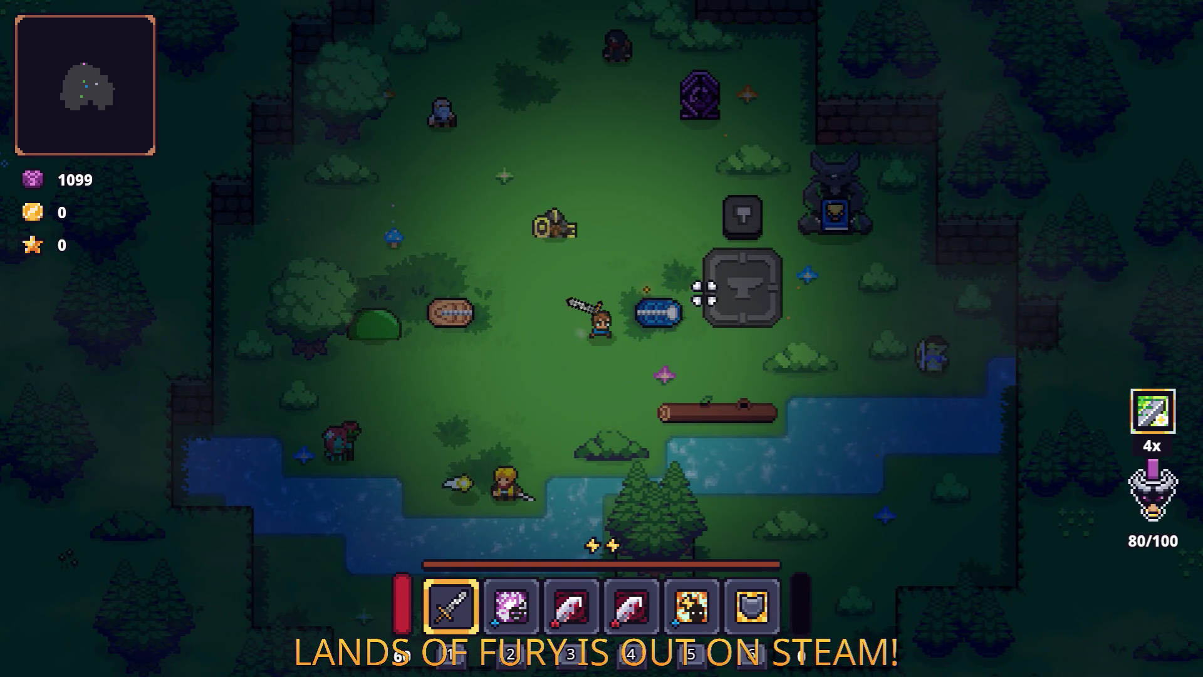
left_click(711, 291)
key("w")
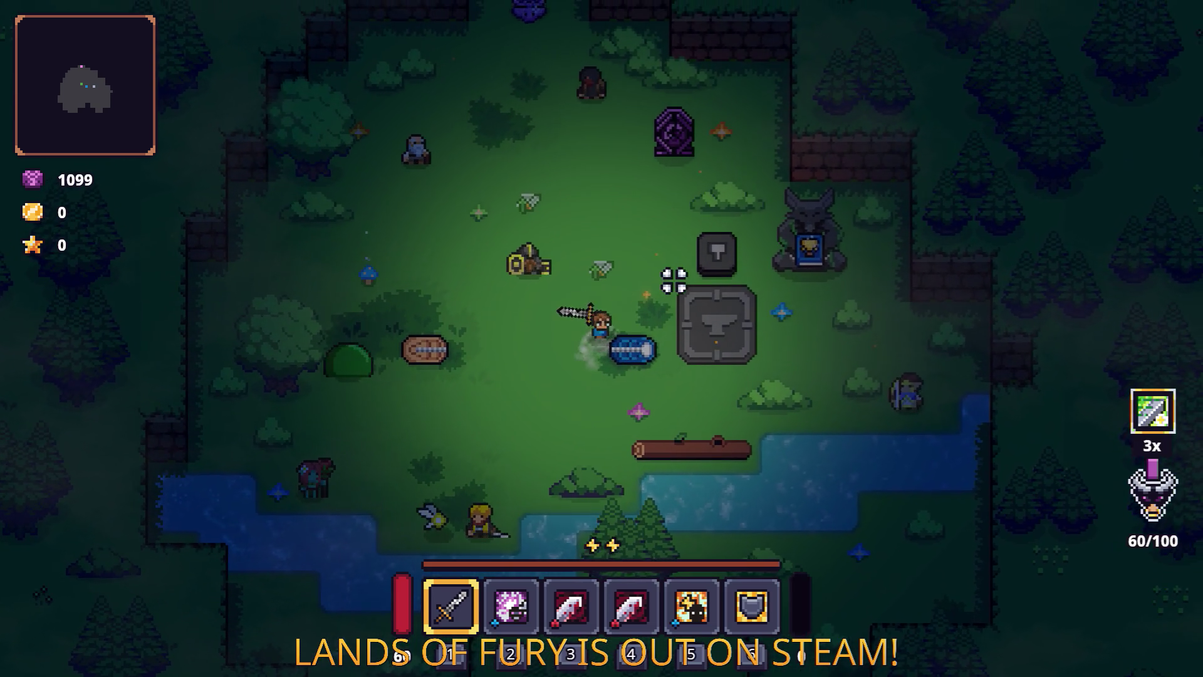
key("w")
key("d")
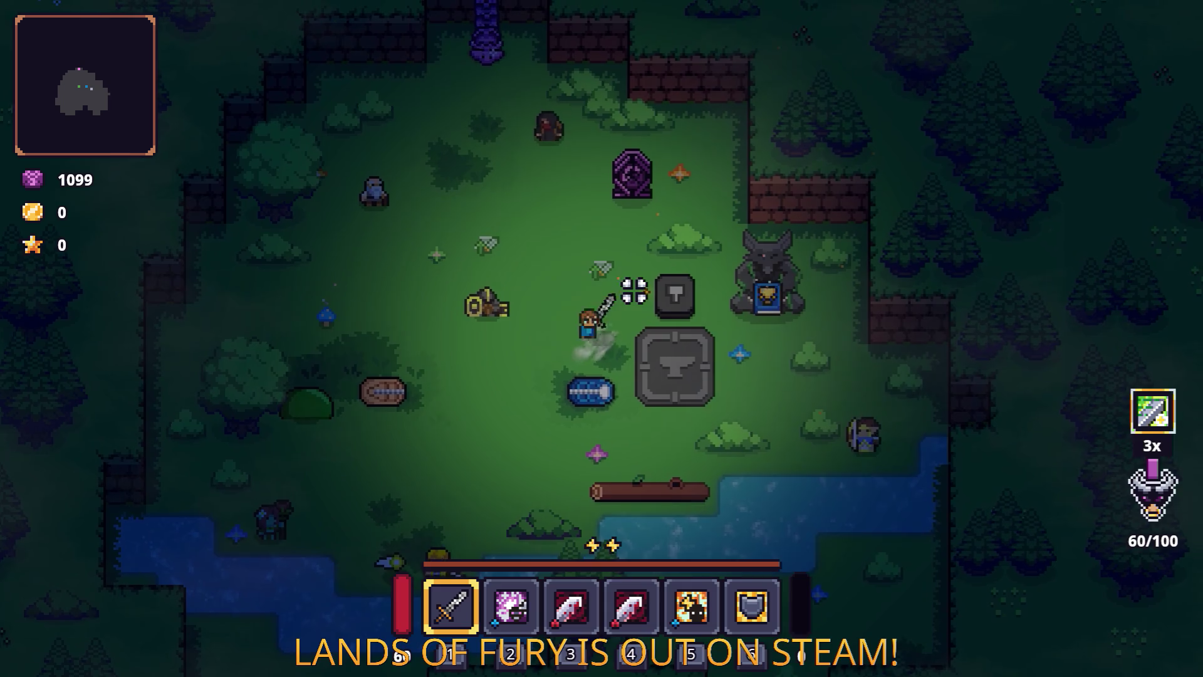
key("w")
left_click(636, 289)
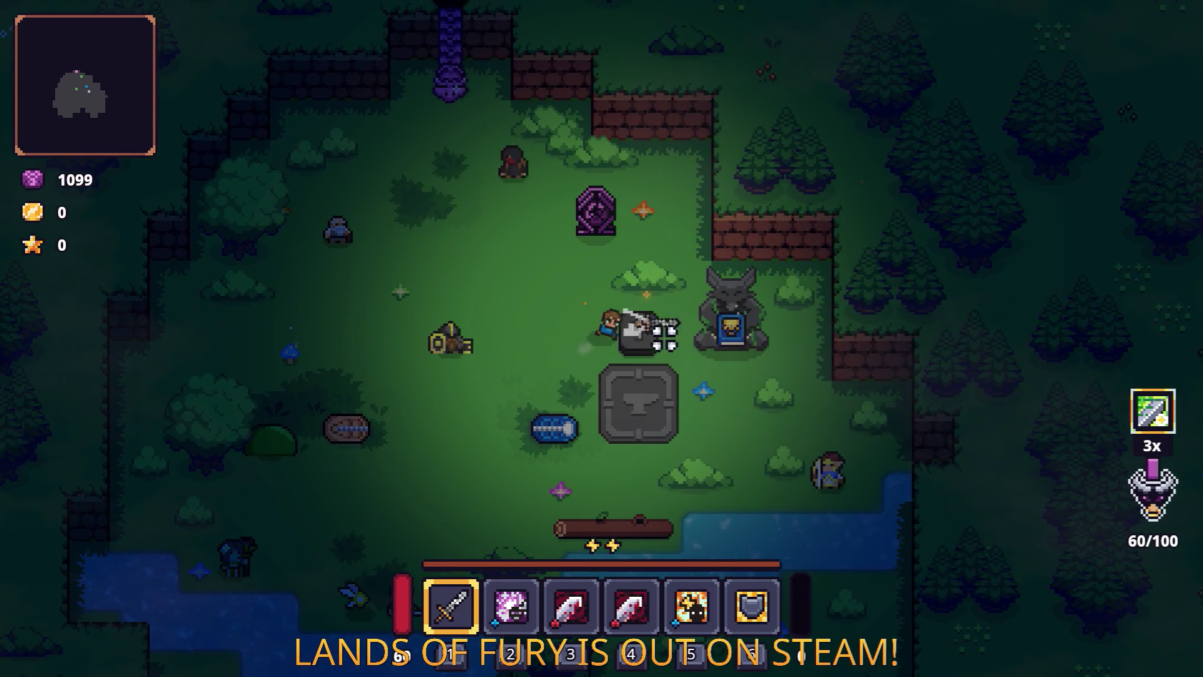
Spend the remaining fury charges, ending with flying swords, and slash the red enemy.
key("a")
left_click(505, 310)
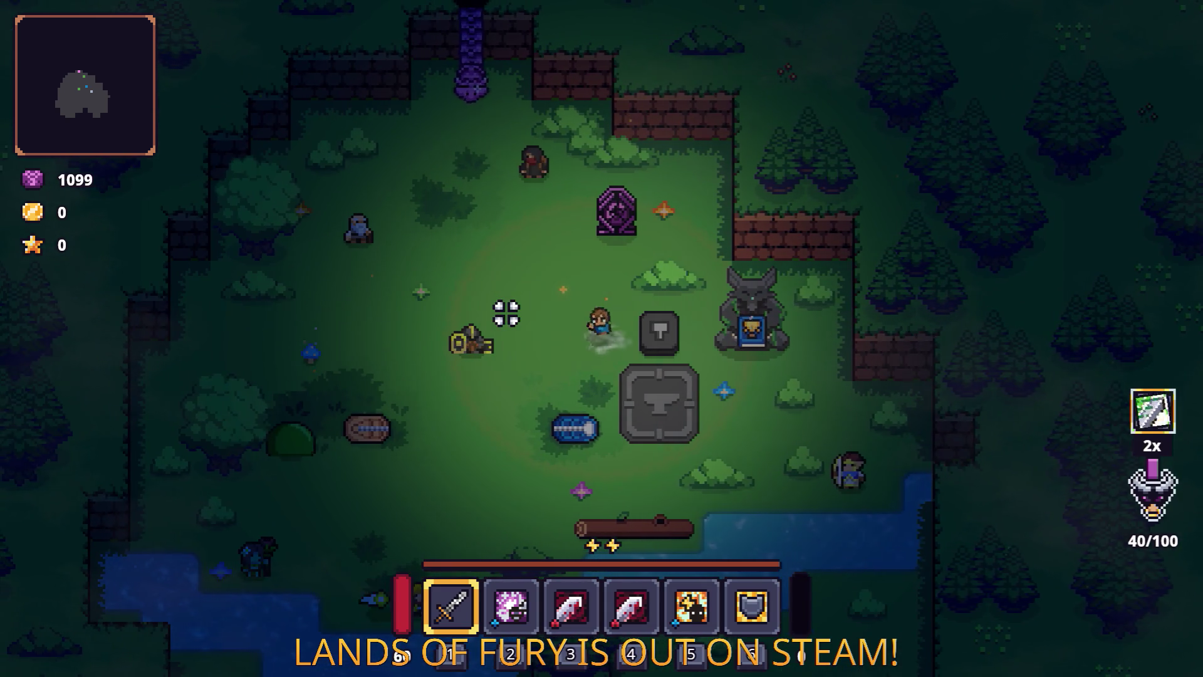
key("s")
key("a")
left_click(507, 314)
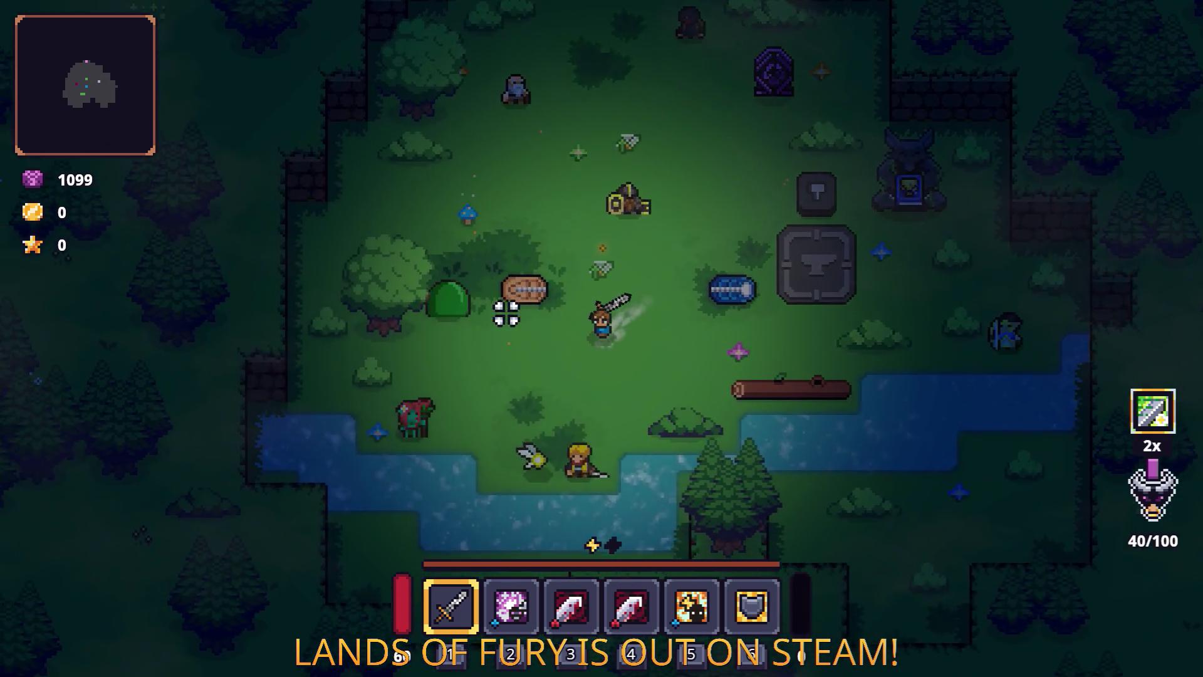
key("s")
key("a")
left_click(767, 168)
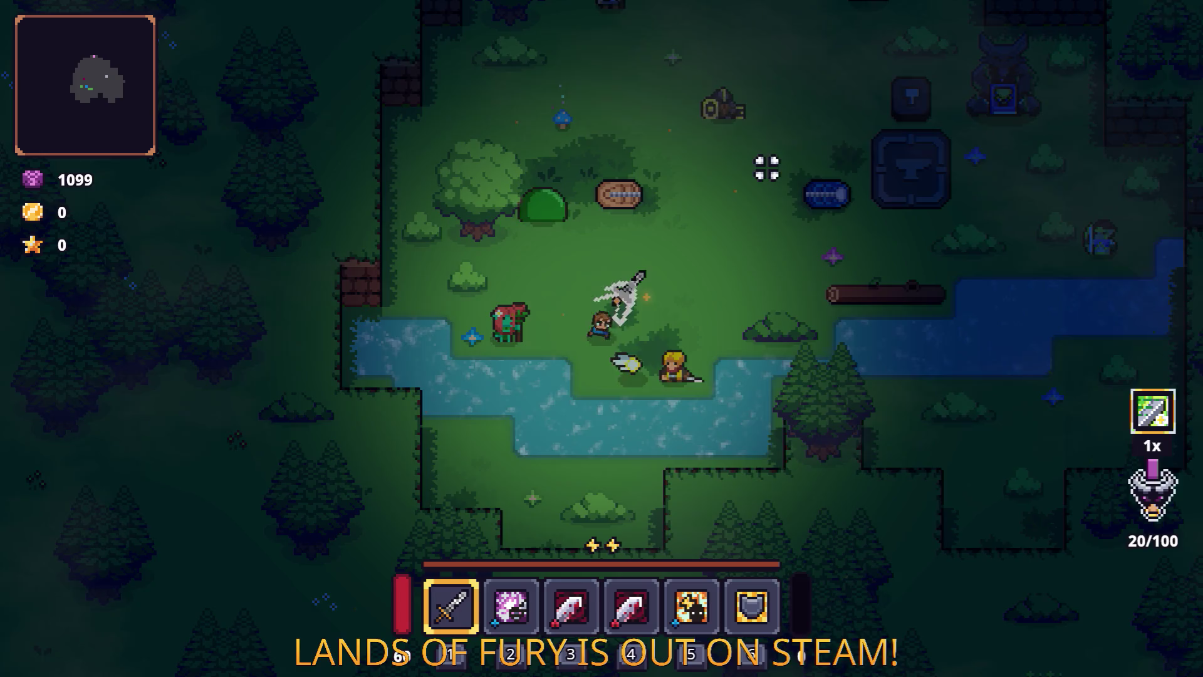
left_click(778, 182)
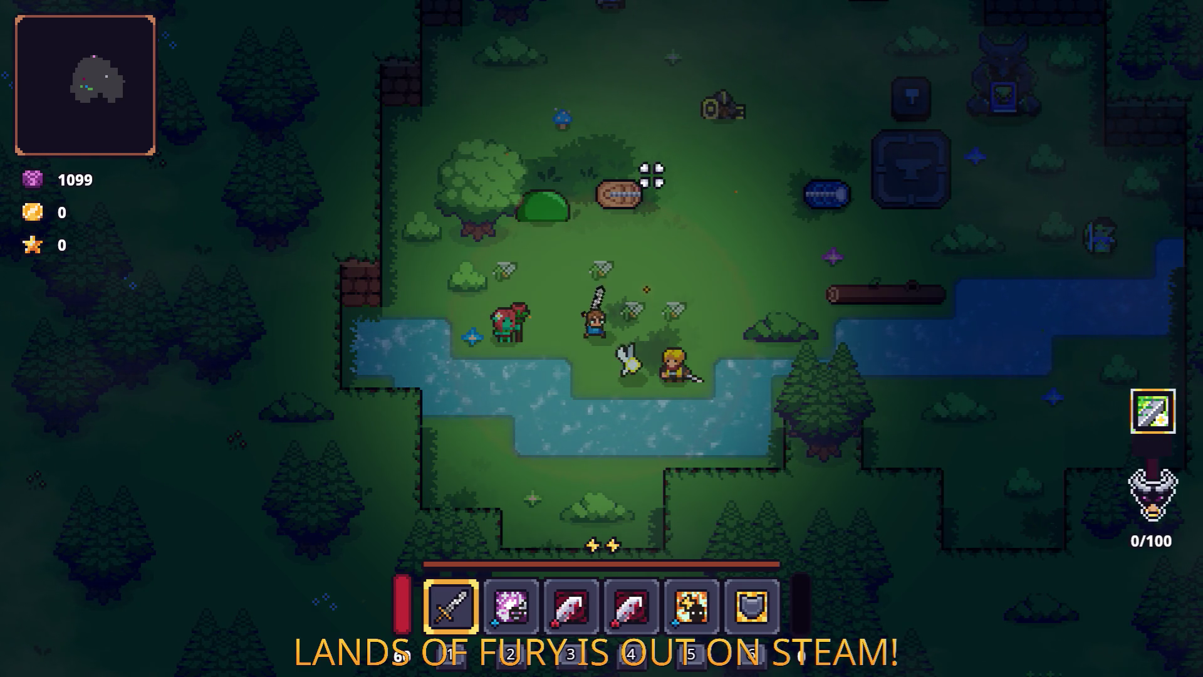
left_click(448, 343)
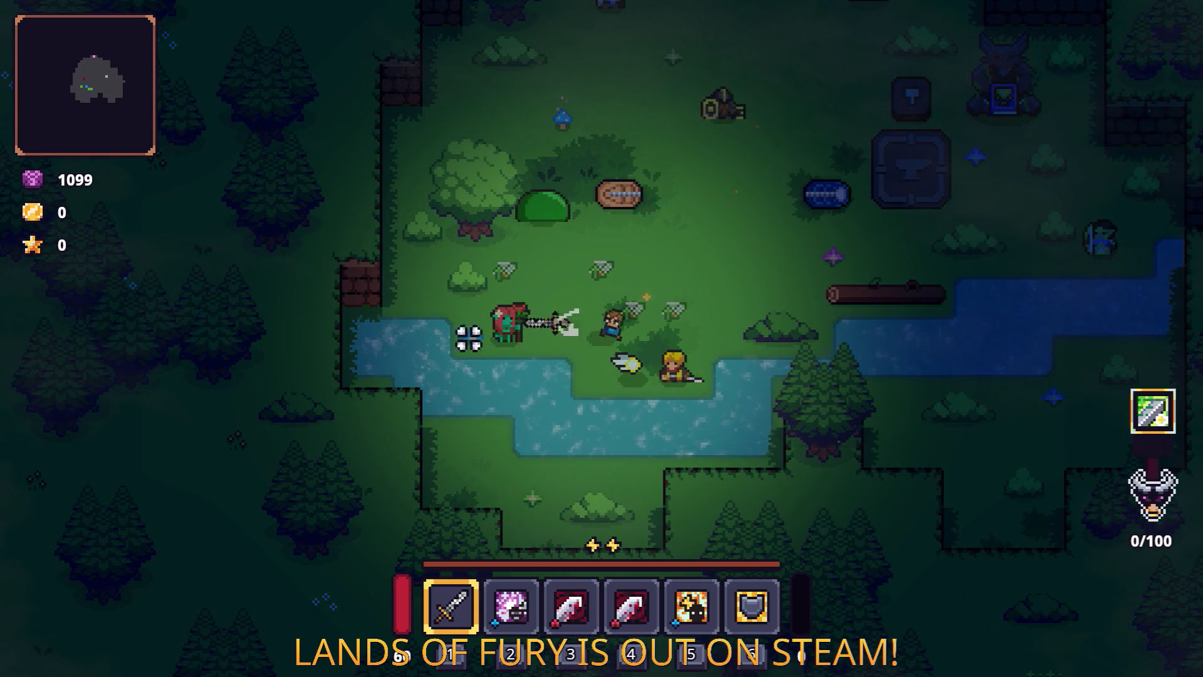
Move around the river area slashing at targets and spending energy.
key("d")
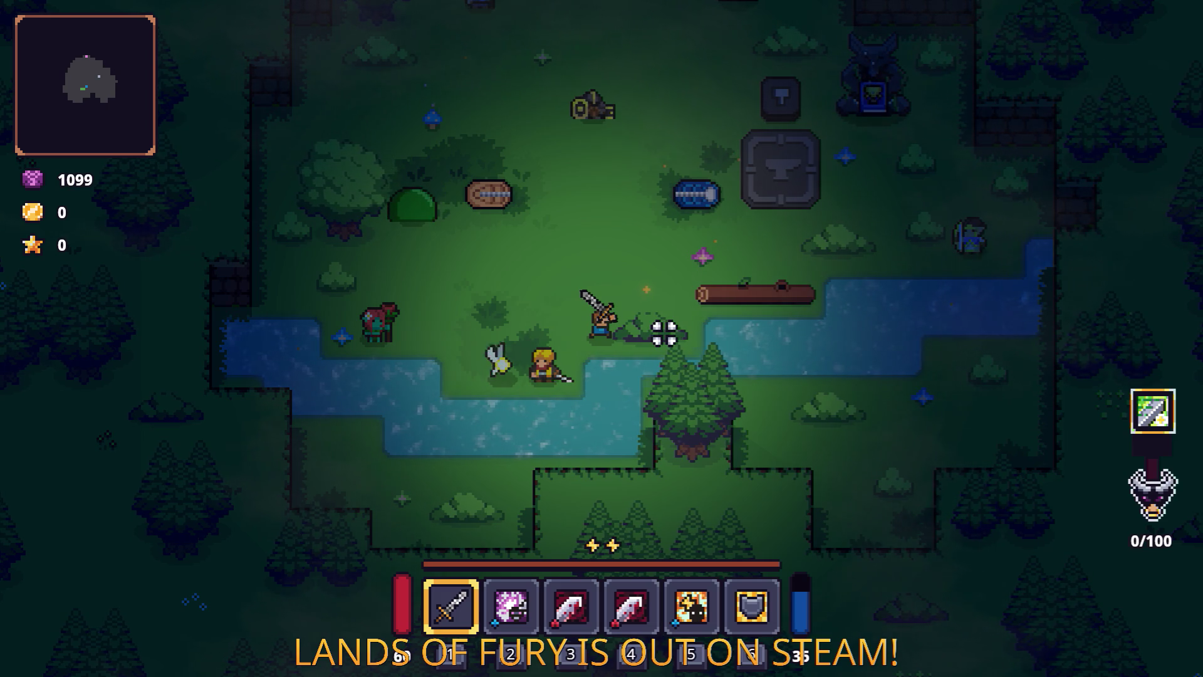
key("space")
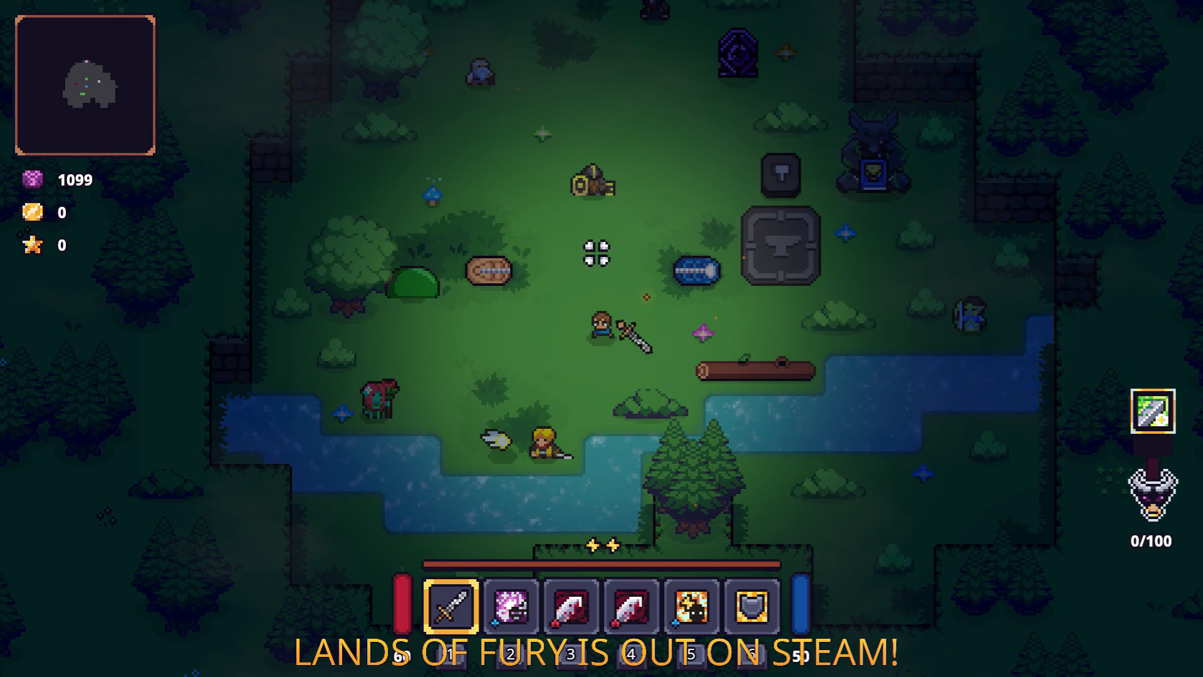
key("w")
left_click(627, 380)
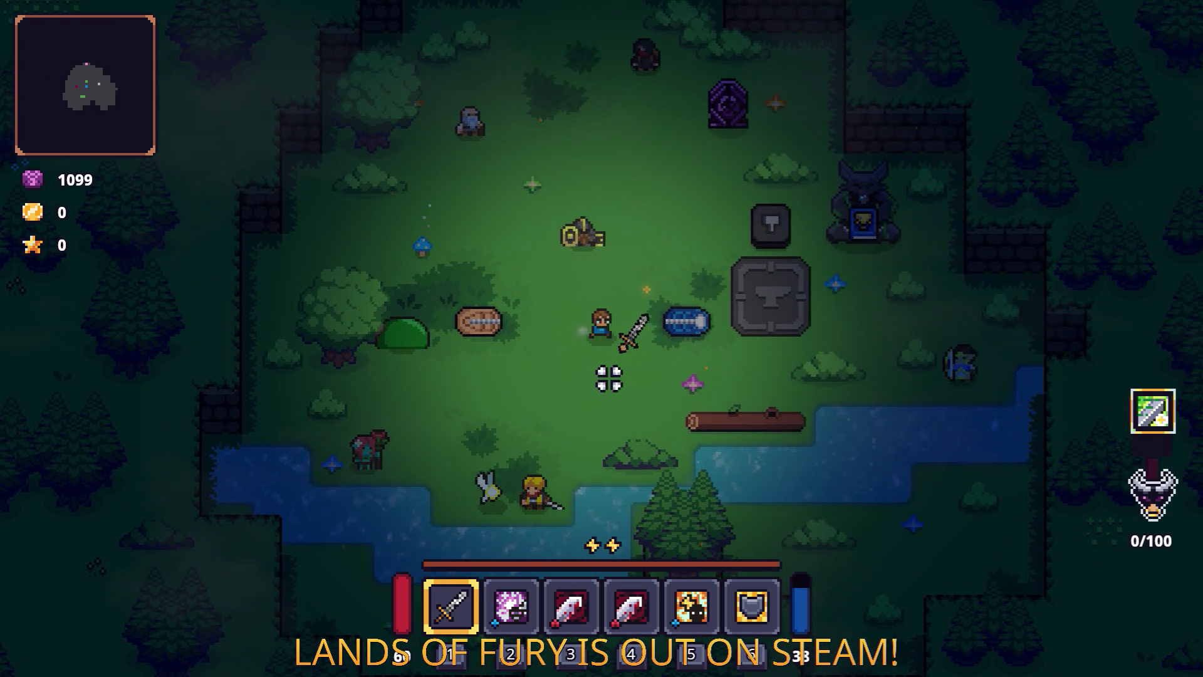
key("d")
key("s")
key("a")
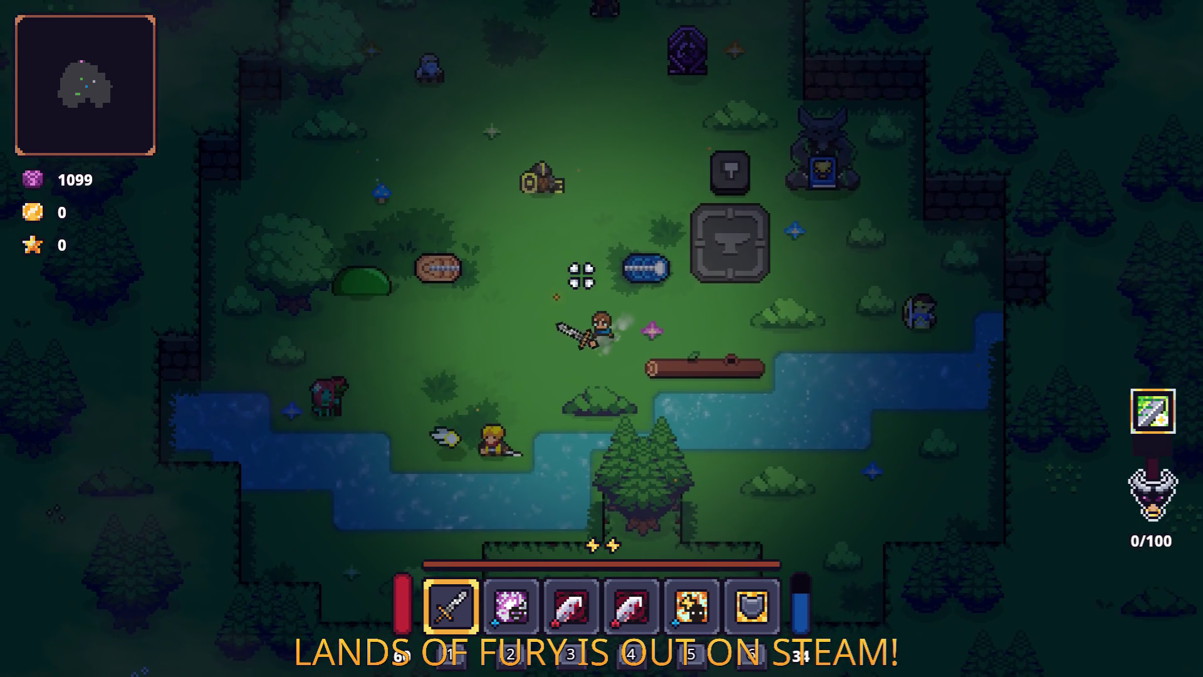
left_click(739, 349)
key("a")
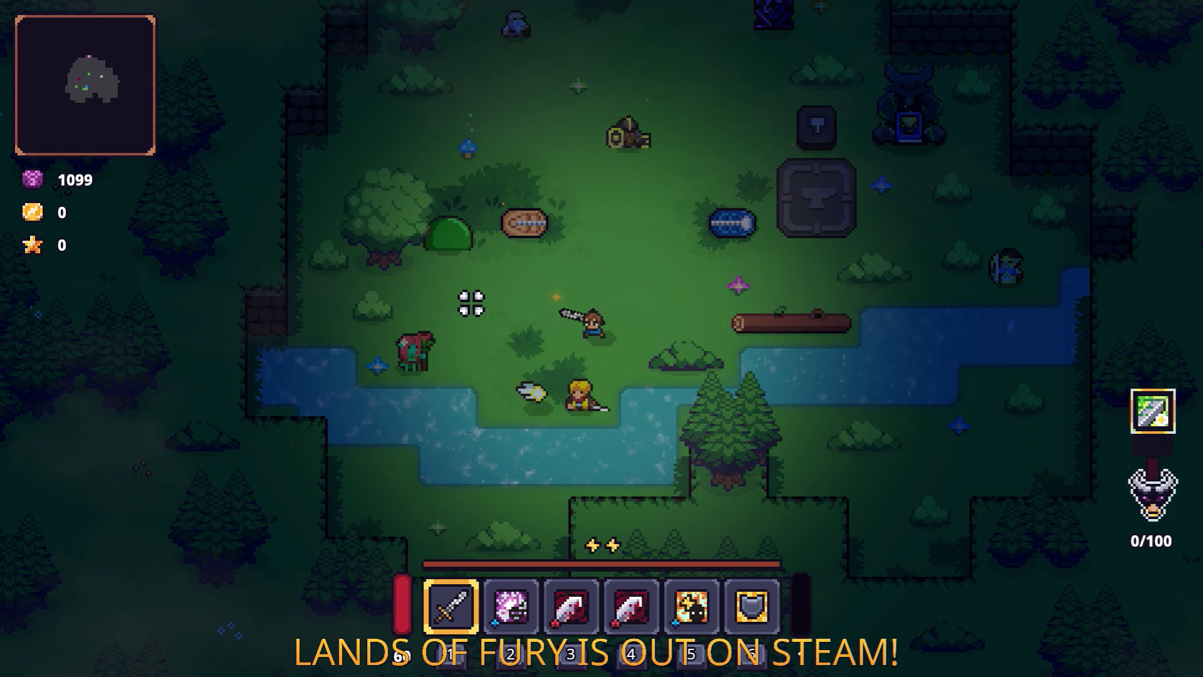
Use the secondary ability, then bring up the inventory's ALMA cartridge slots.
key("Tab")
key("Tab")
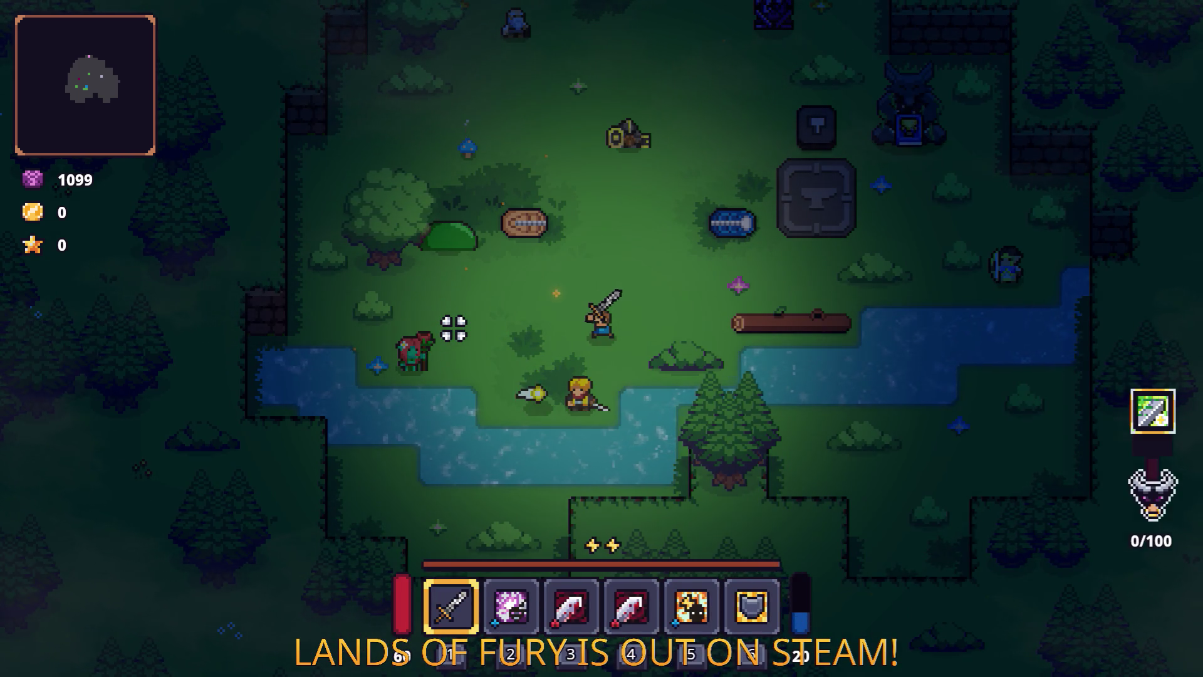
right_click(447, 331)
left_click(446, 331)
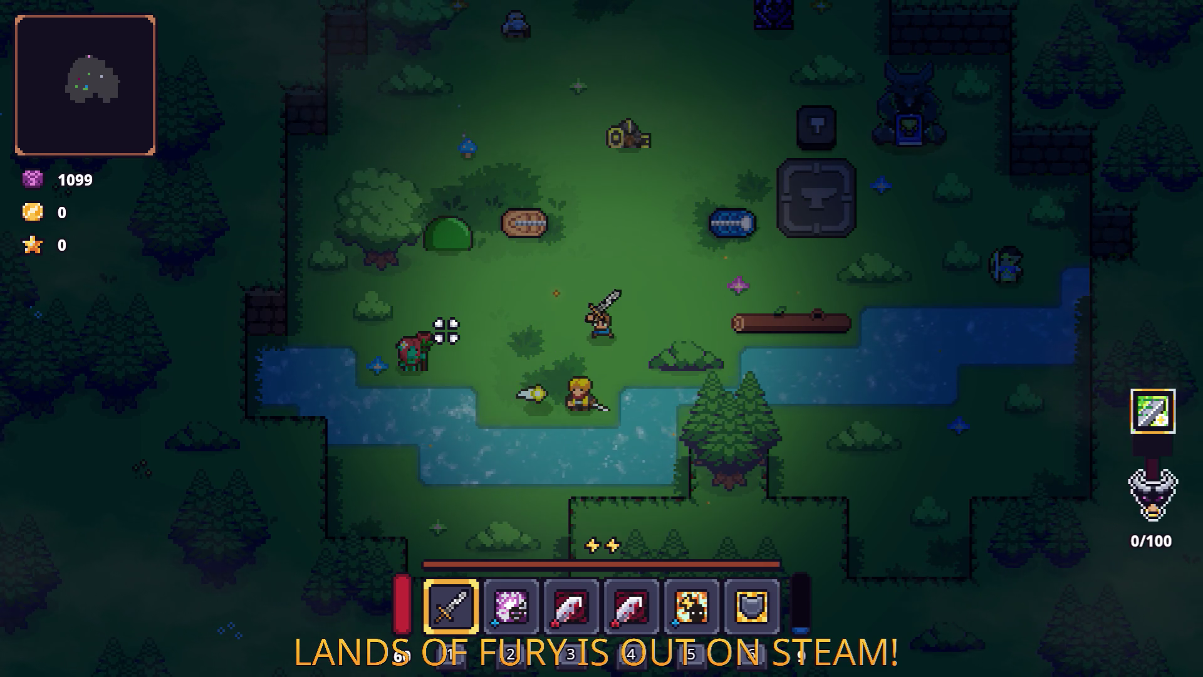
key("Tab")
left_click(401, 446)
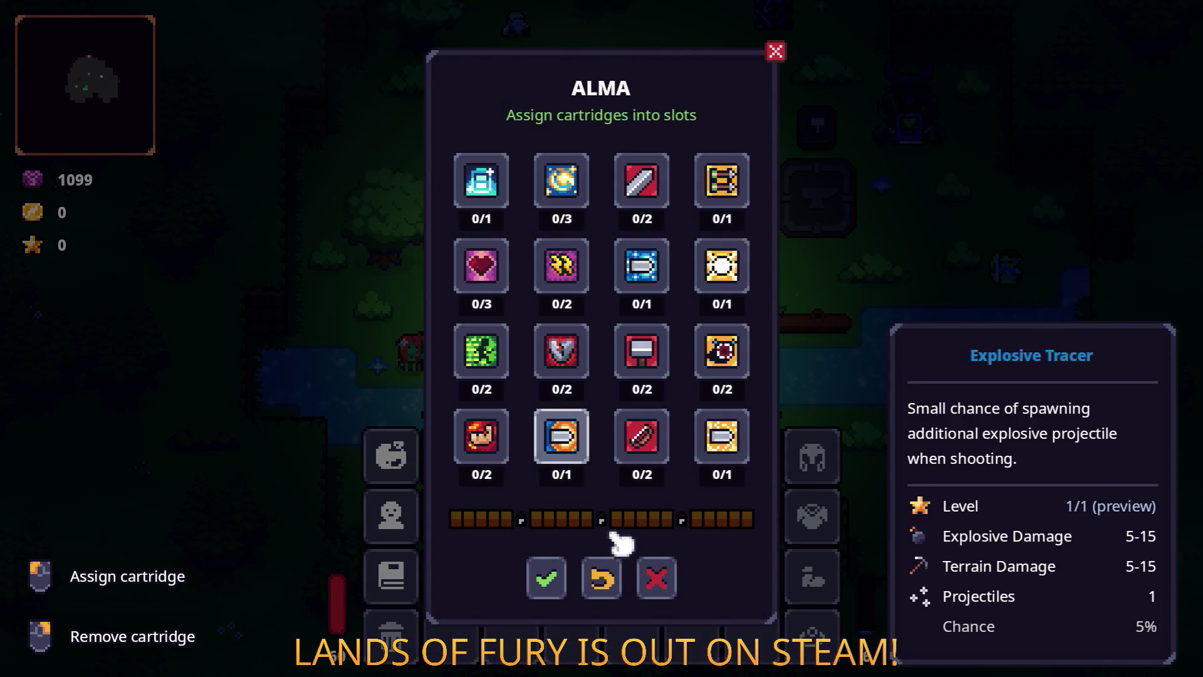
Close the cartridge window and review the character's stats window.
key("Escape")
left_click(462, 464)
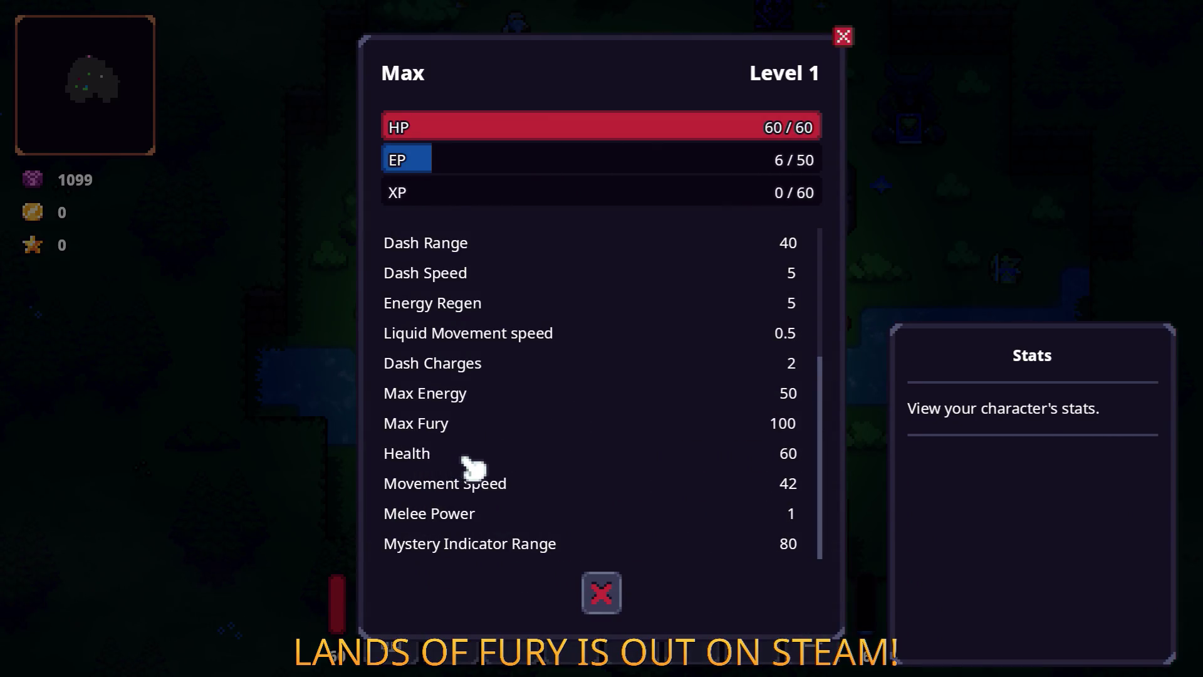
scroll(510, 492, "up", 2)
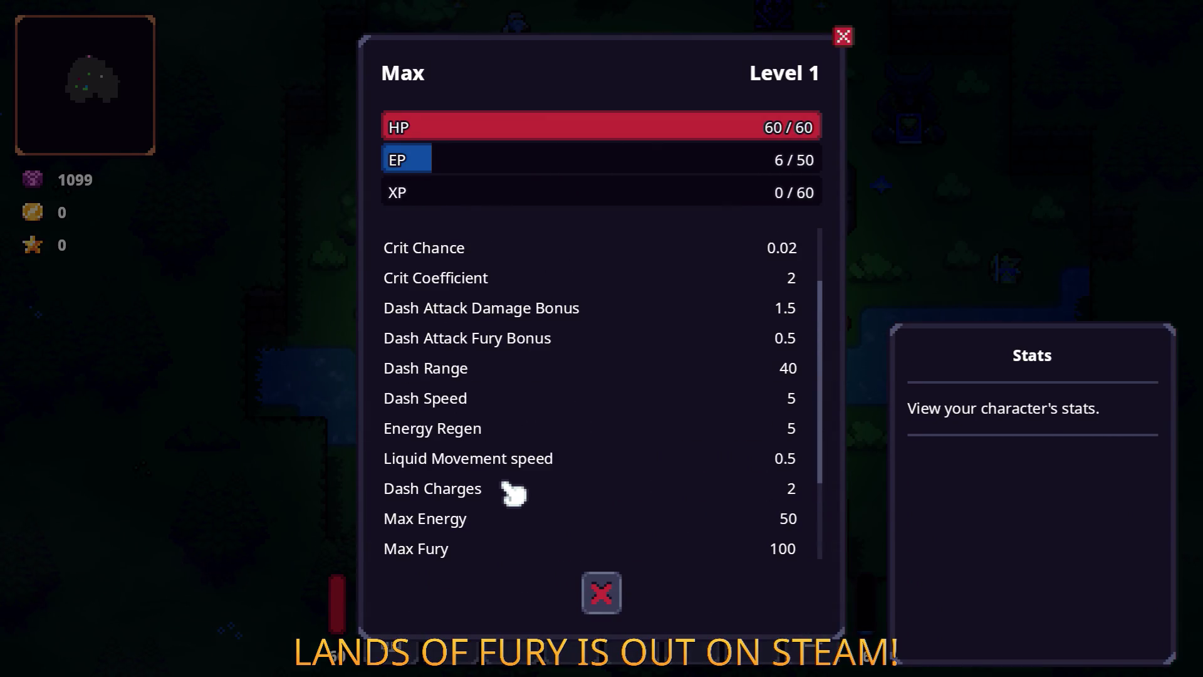
scroll(513, 493, "up", 2)
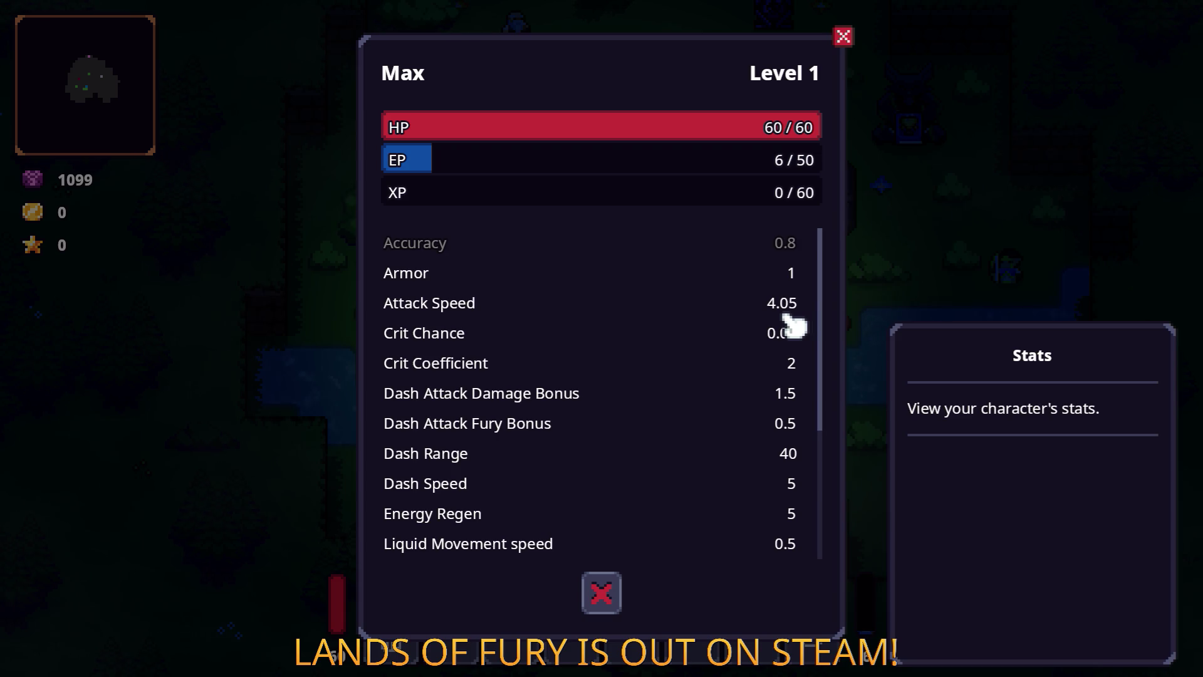
key("Escape")
Remove the rune from the Rusty Sword and look over the cartridge assignment window.
key("e")
left_click(530, 373)
left_click(602, 417)
key("Tab")
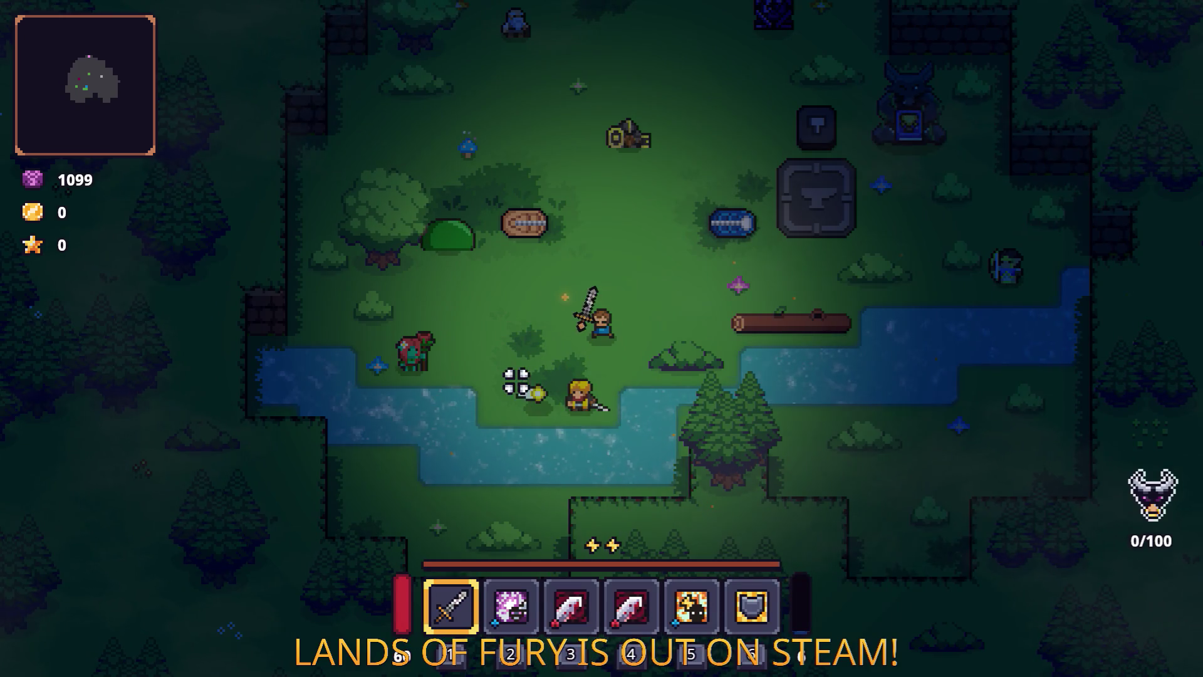
key("Tab")
left_click(417, 461)
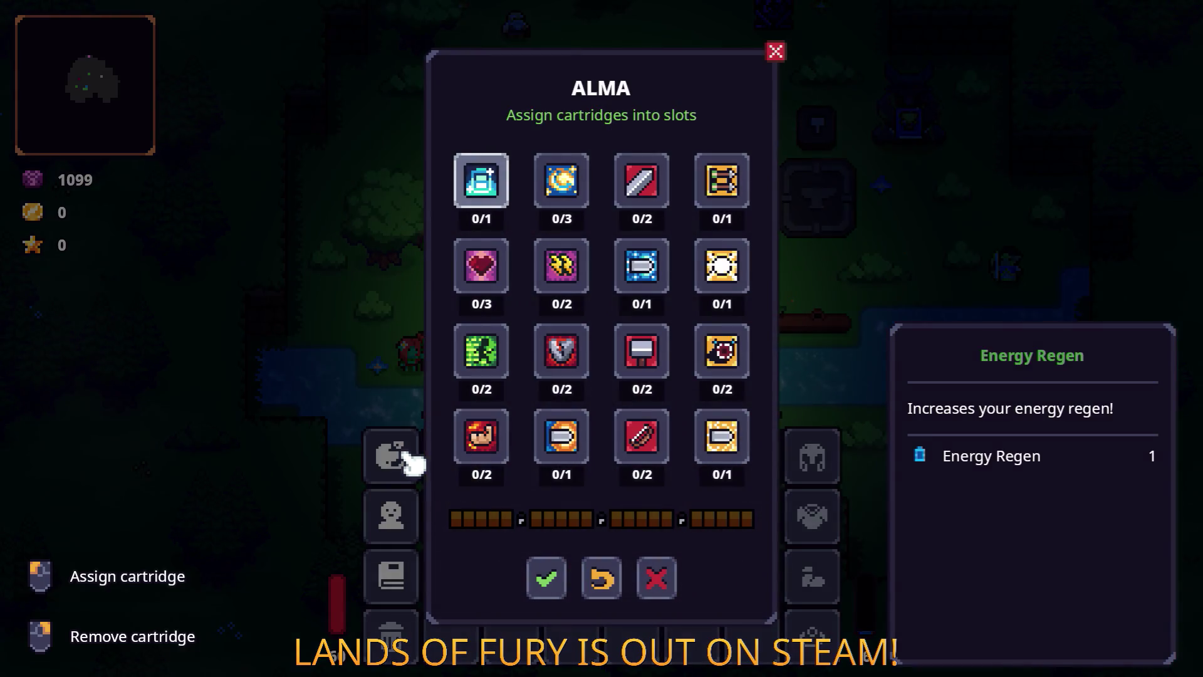
left_click(656, 574)
left_click(421, 461)
key("Escape")
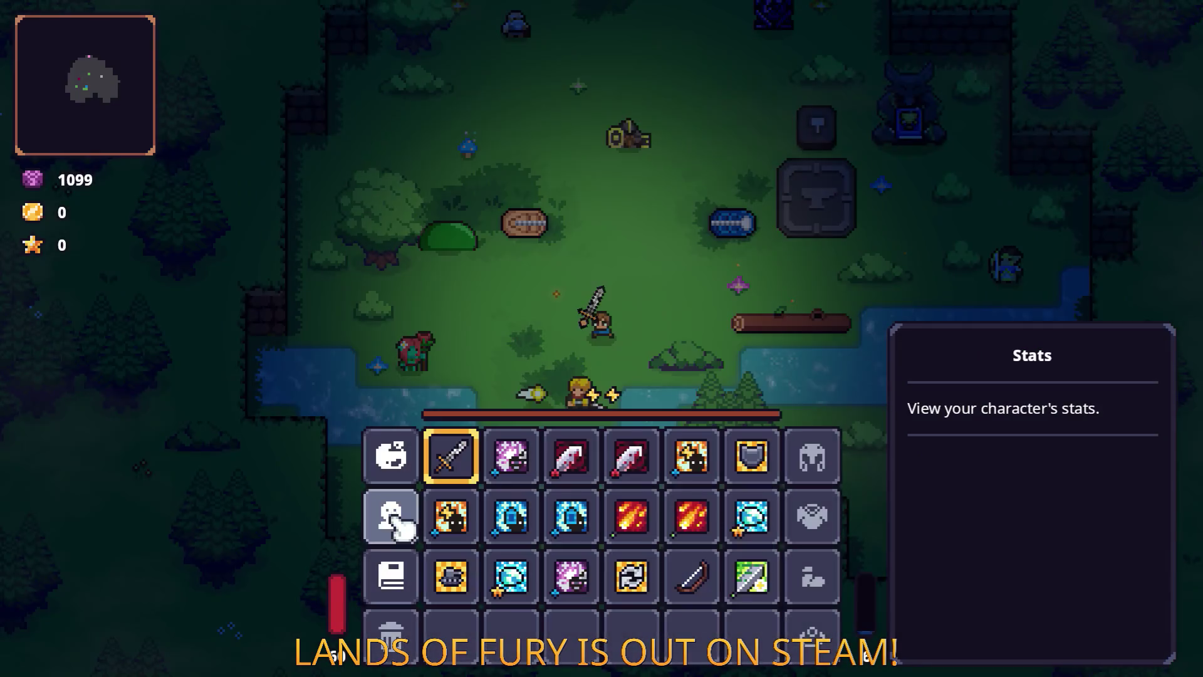
Review the character stats again, then check the inventory and resume play.
left_click(396, 510)
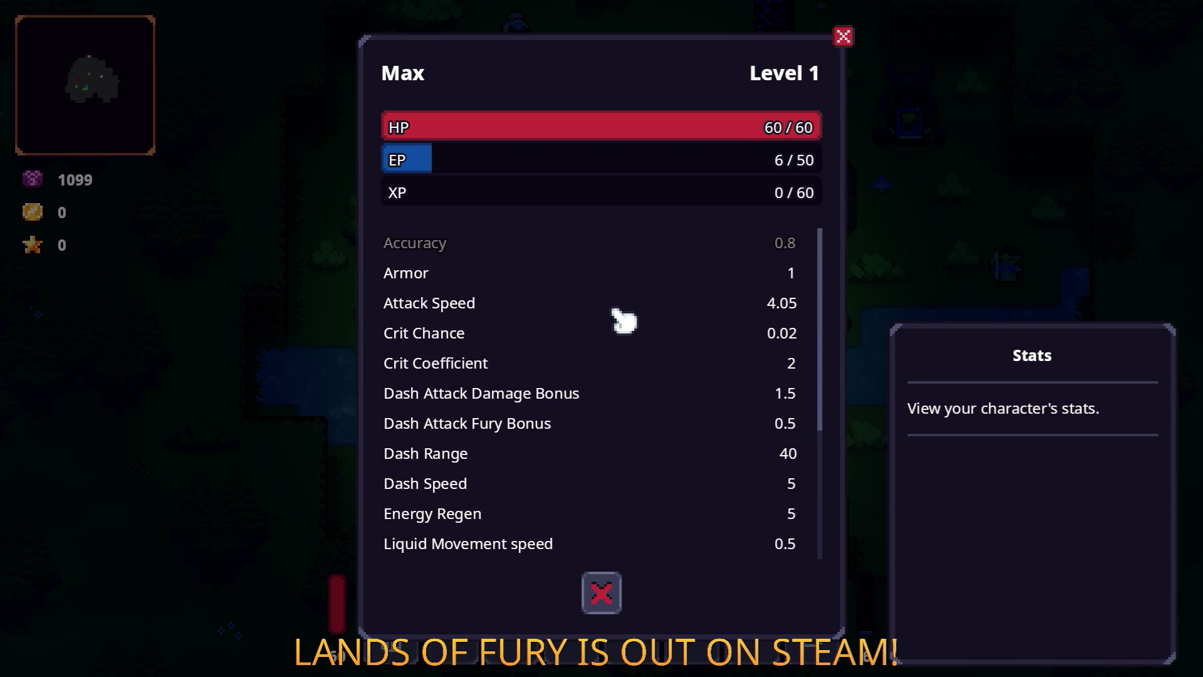
key("Escape")
key("Escape")
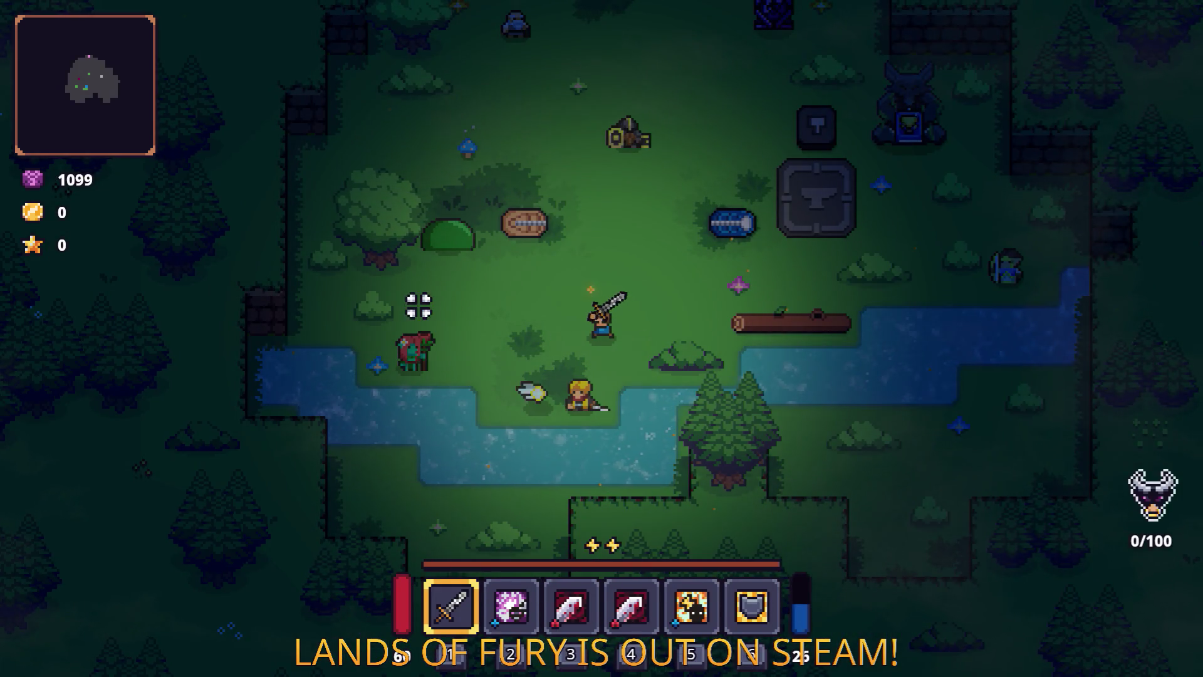
key("Tab")
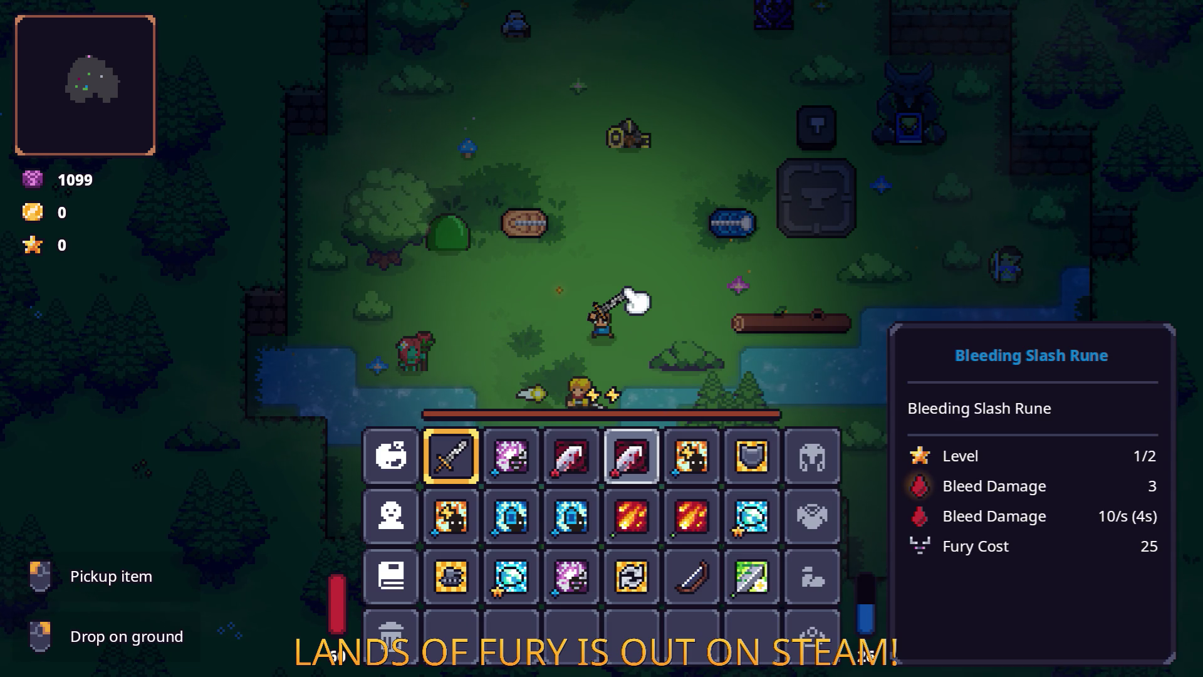
key("Escape")
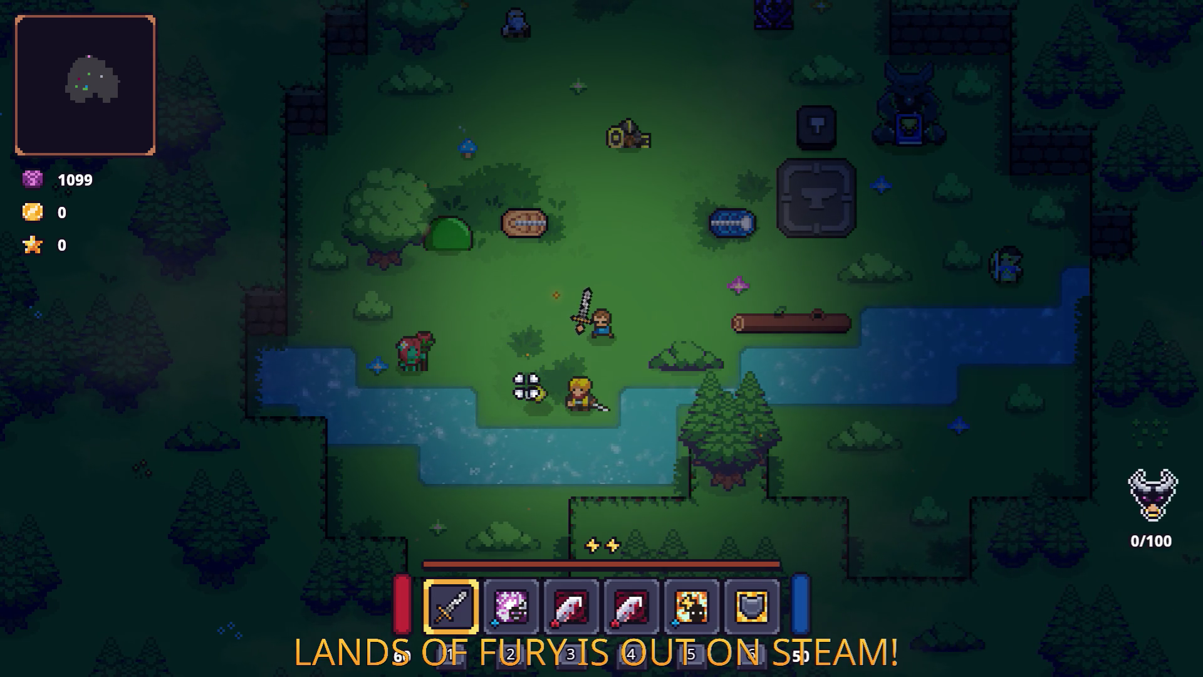
Recheck the rune management and stats windows, then quit the game from the pause menu.
key("Tab")
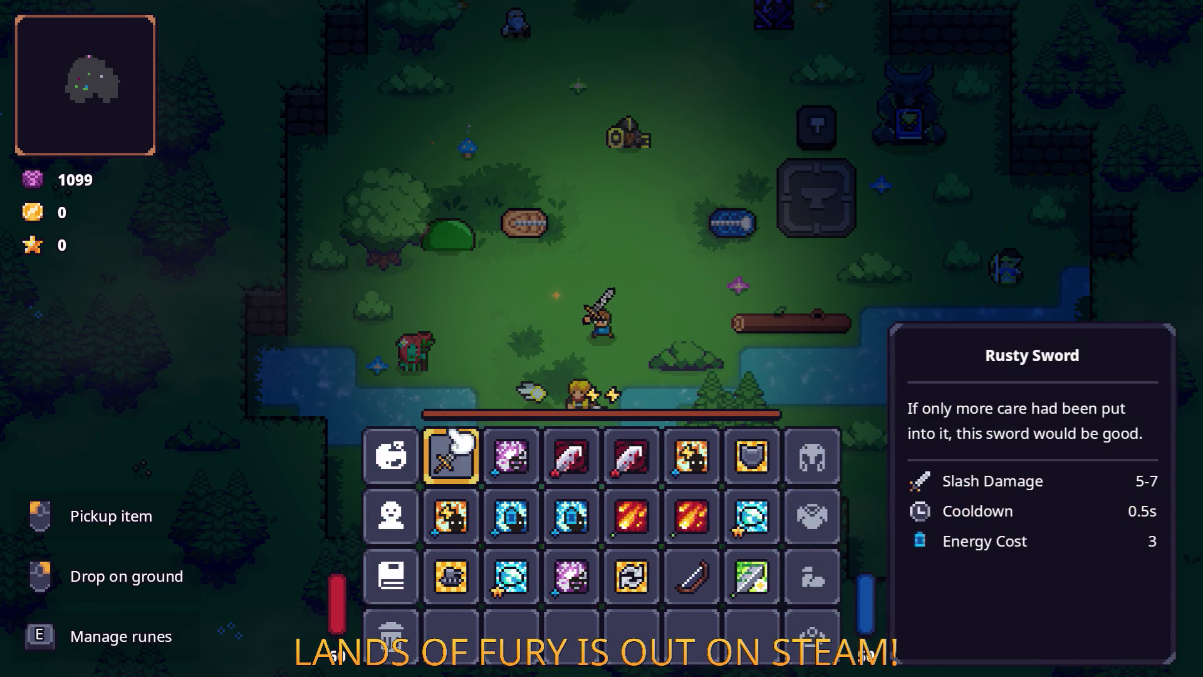
key("e")
left_click(605, 424)
left_click(404, 515)
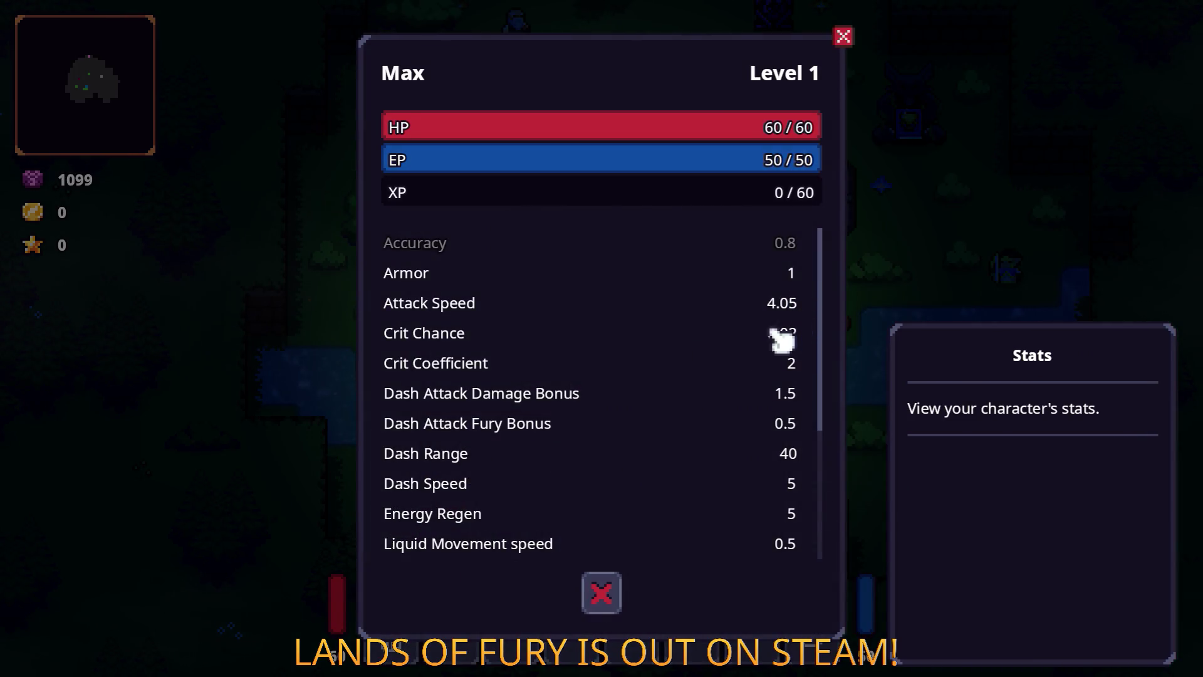
left_click(607, 589)
key("Escape")
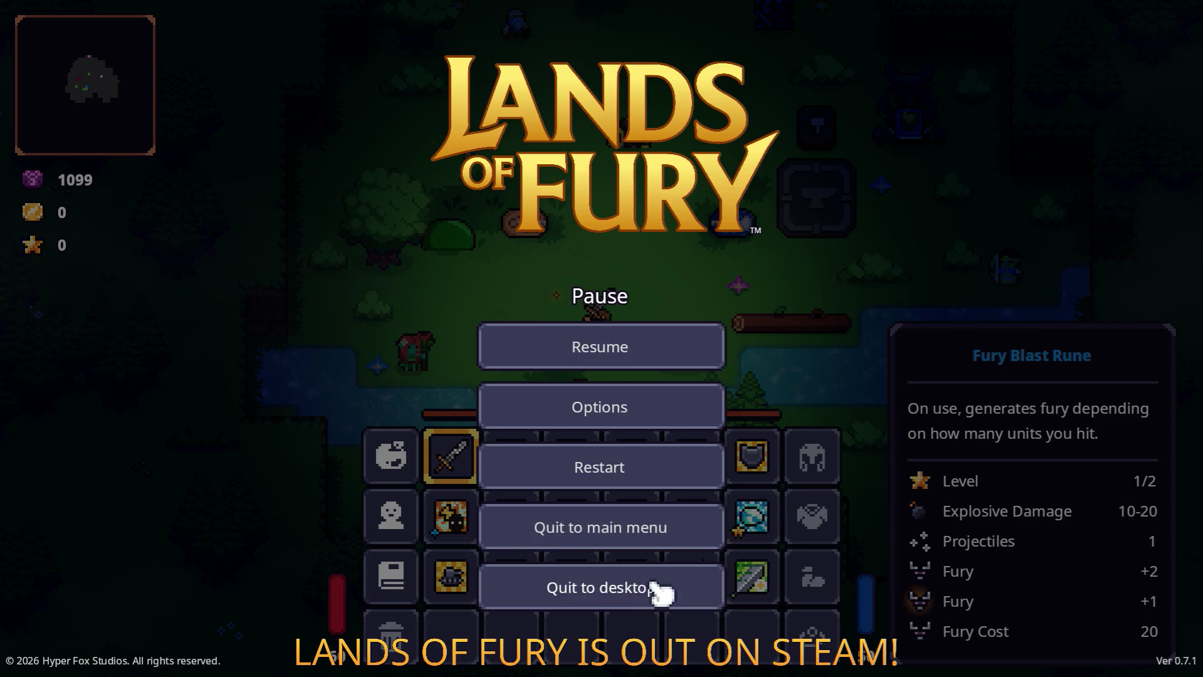
left_click(655, 590)
left_click(194, 559)
left_click(187, 572)
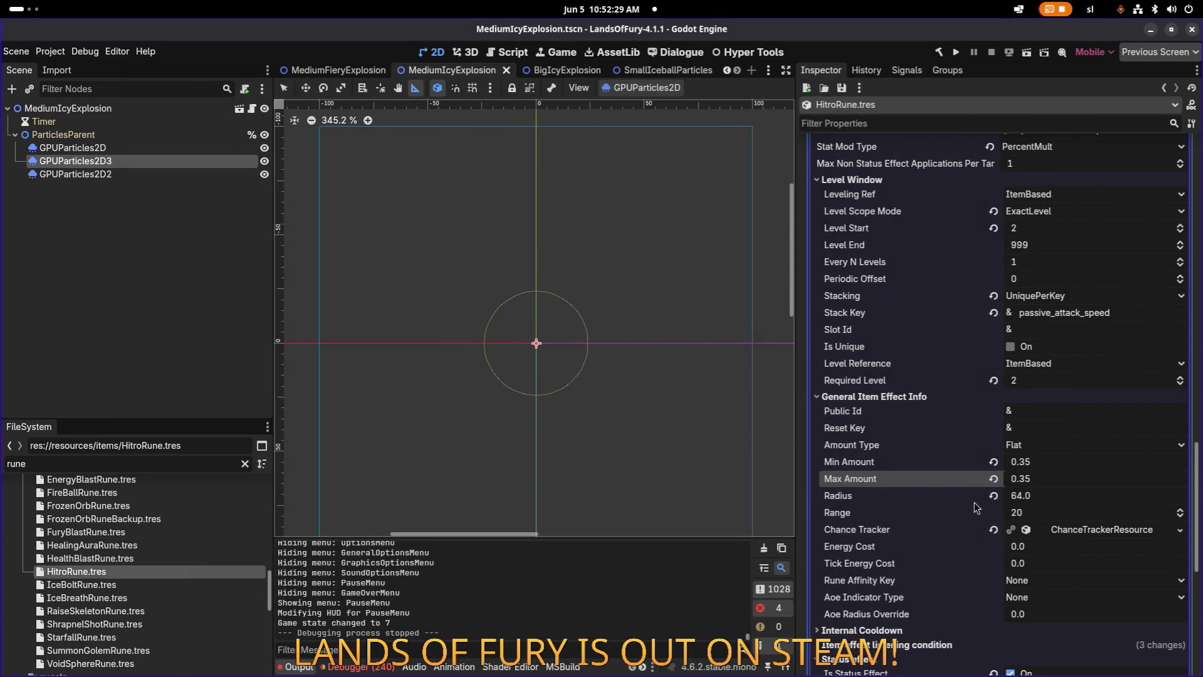
scroll(971, 513, "down", 6)
scroll(962, 511, "up", 10)
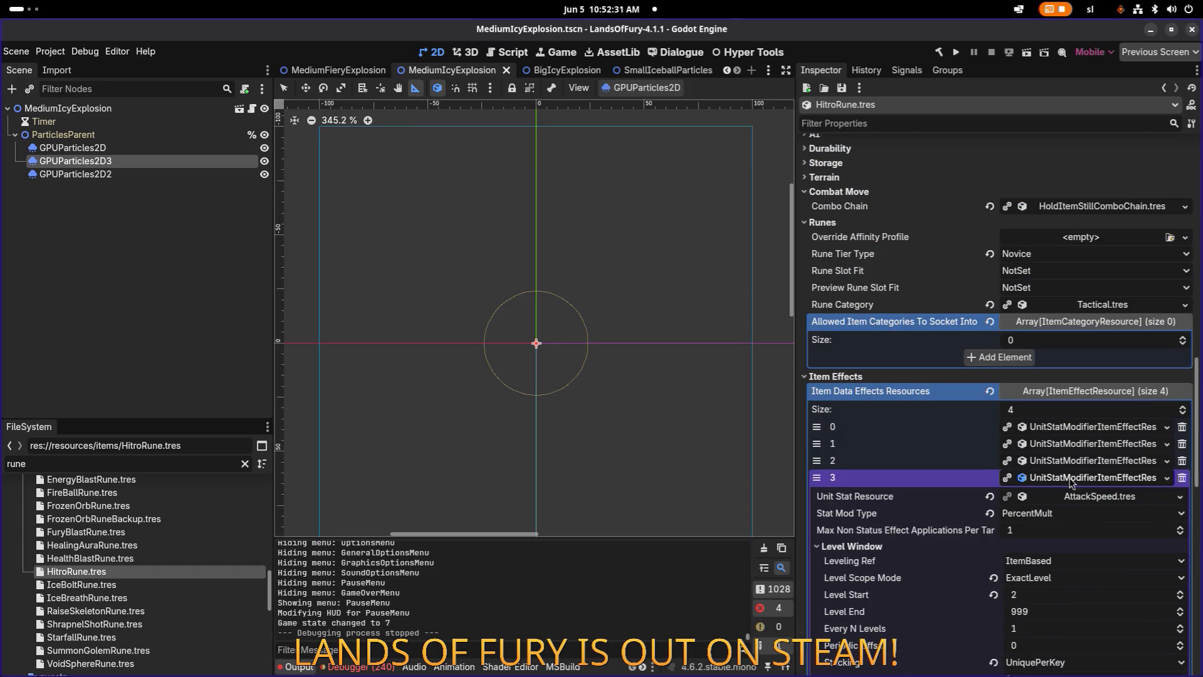
scroll(1072, 487, "down", 3)
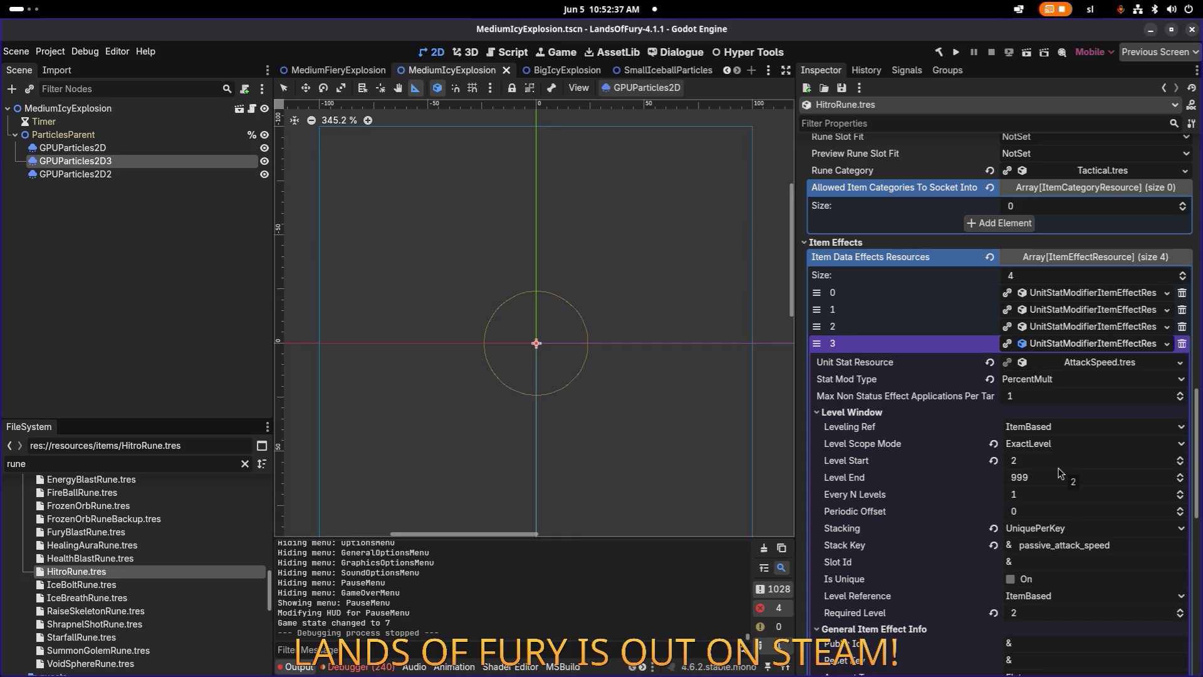
scroll(1059, 470, "down", 4)
scroll(1059, 472, "down", 4)
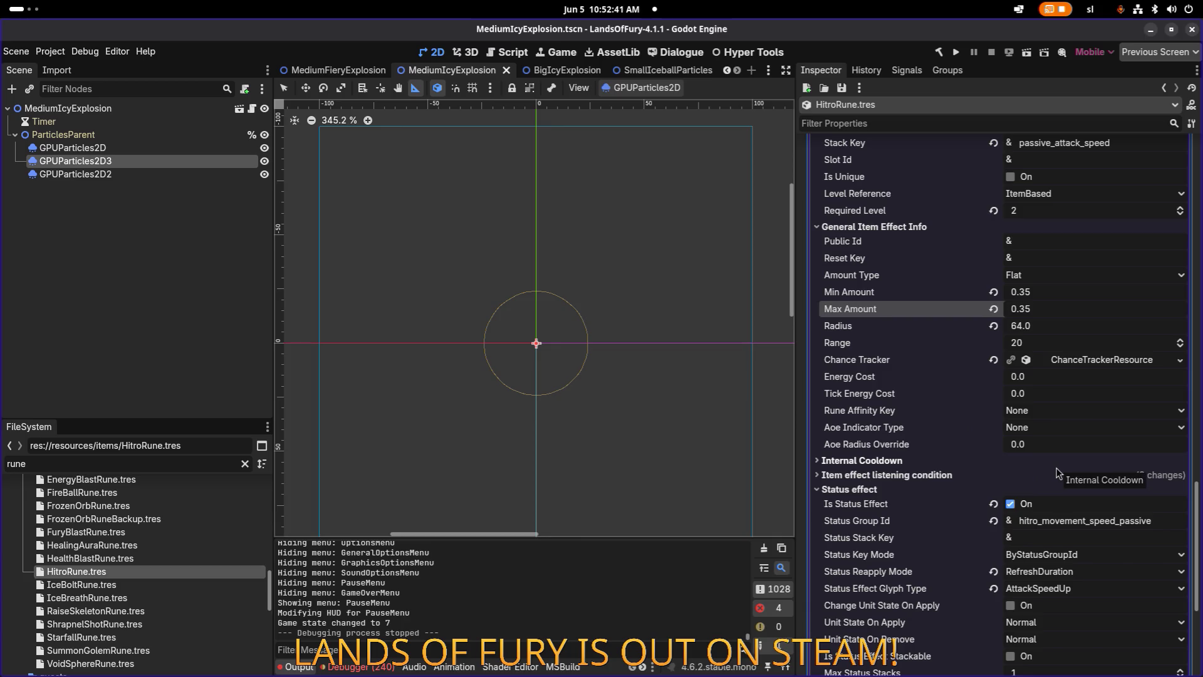
scroll(1058, 474, "down", 2)
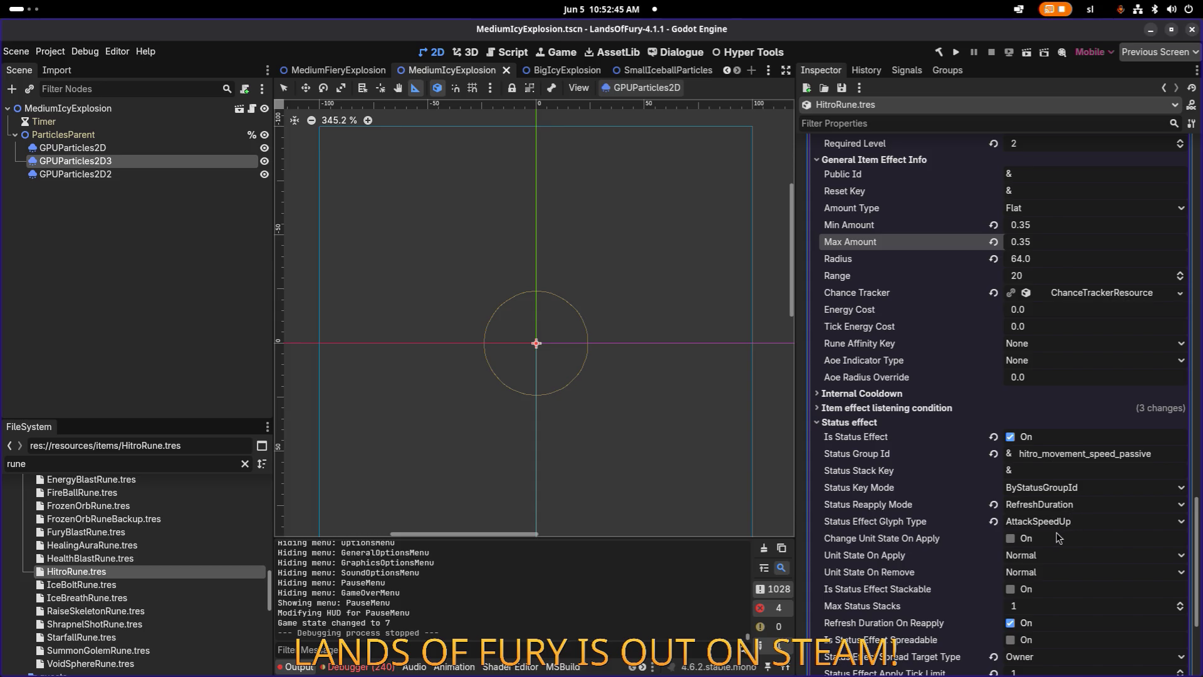
scroll(1038, 464, "up", 10)
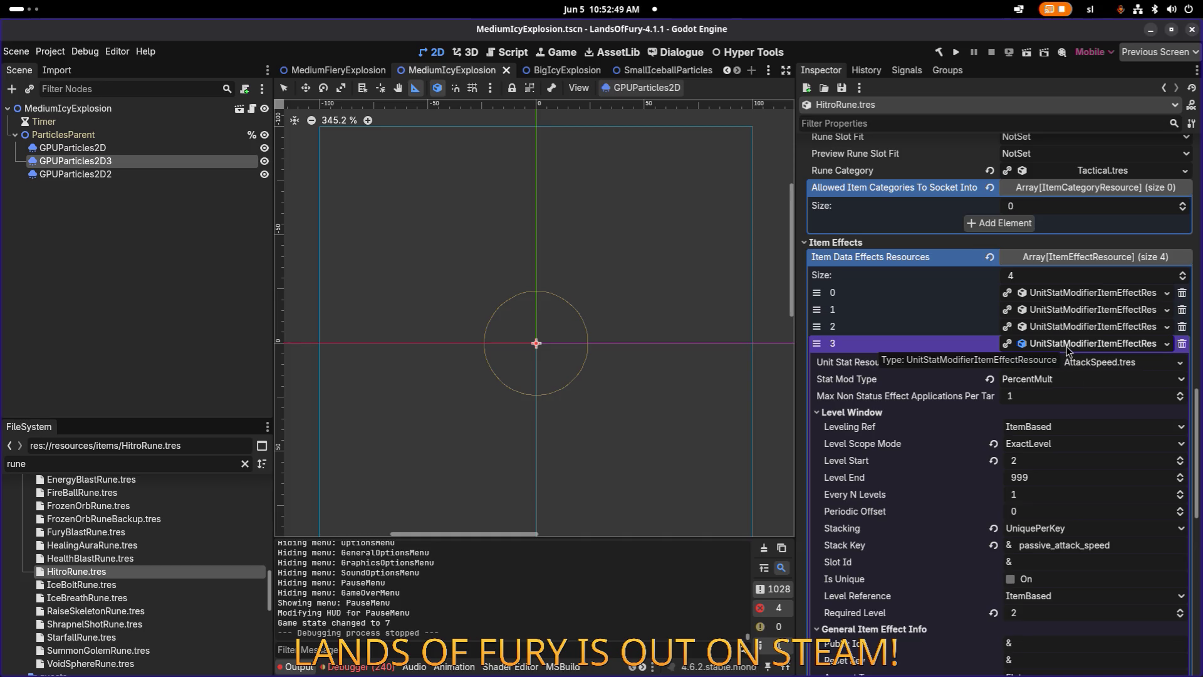
scroll(1068, 351, "up", 4)
left_click(1070, 540)
Change the Status Group Id from hitro_movement_speed_passive to hitro_attack_speed_passive and save.
scroll(1070, 544, "down", 5)
scroll(1057, 541, "down", 4)
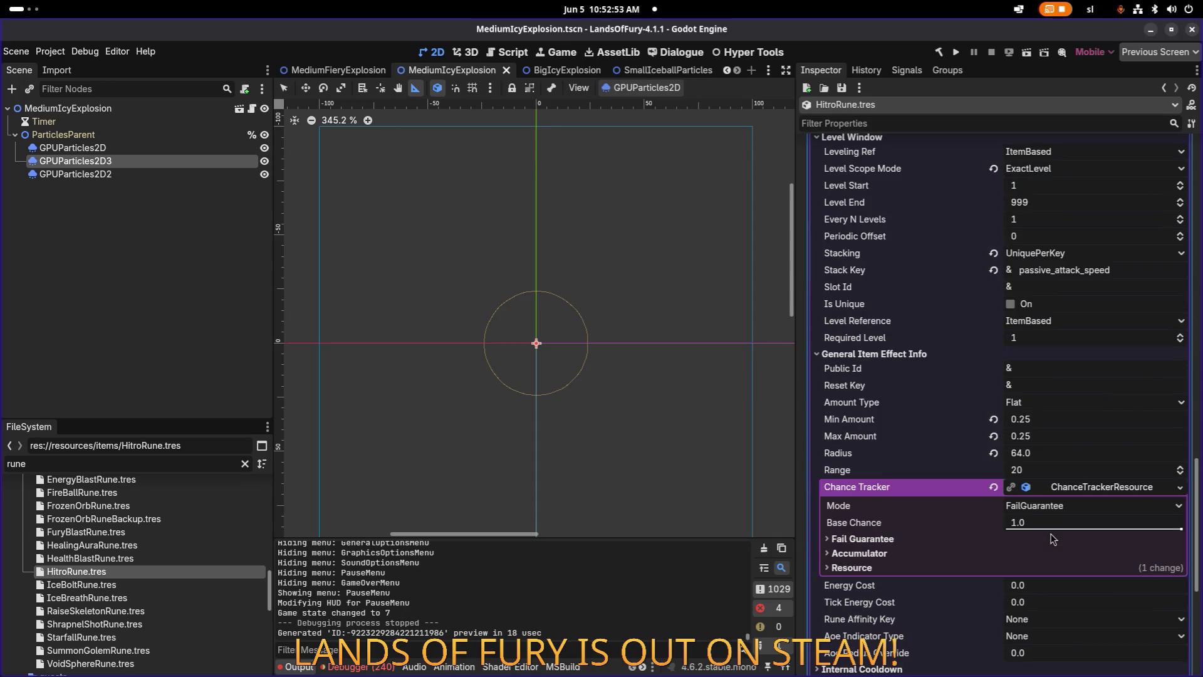
scroll(1053, 513, "up", 1)
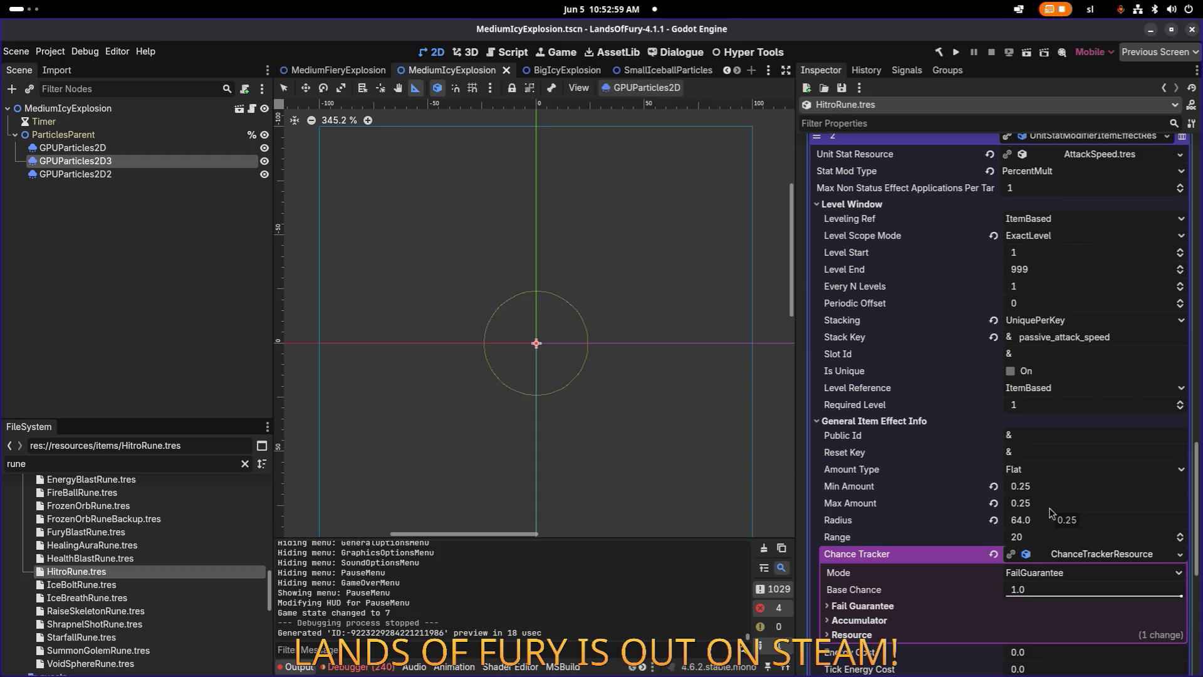
scroll(1052, 513, "down", 7)
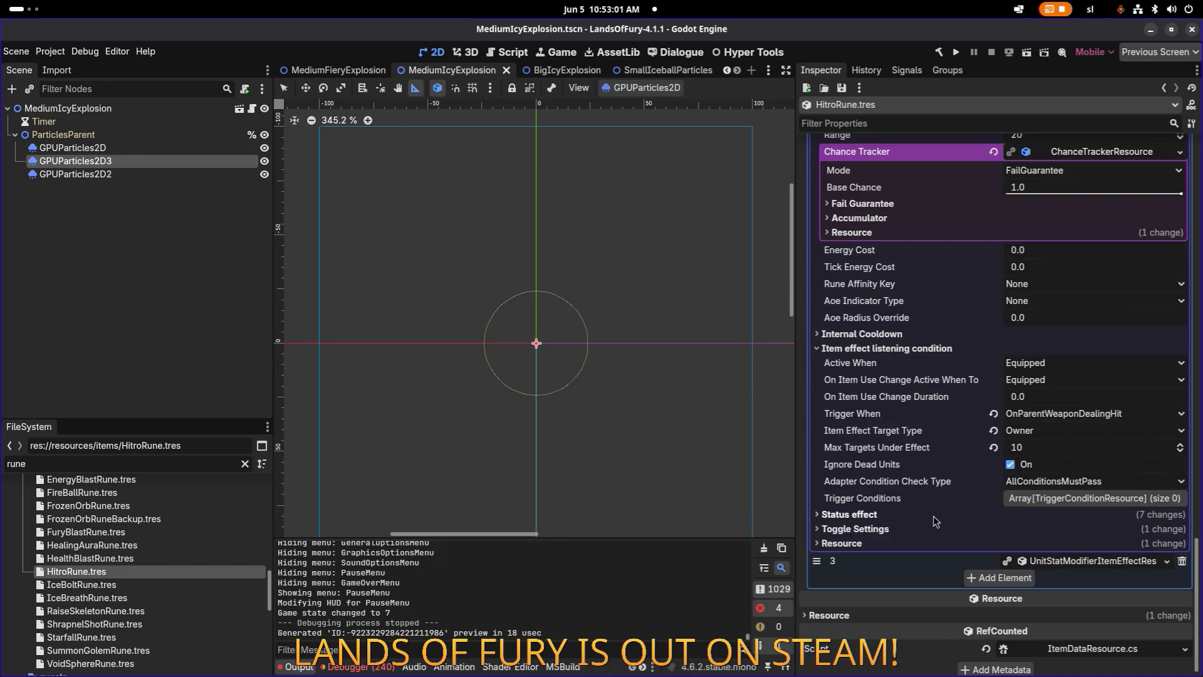
left_click(934, 517)
scroll(942, 514, "down", 2)
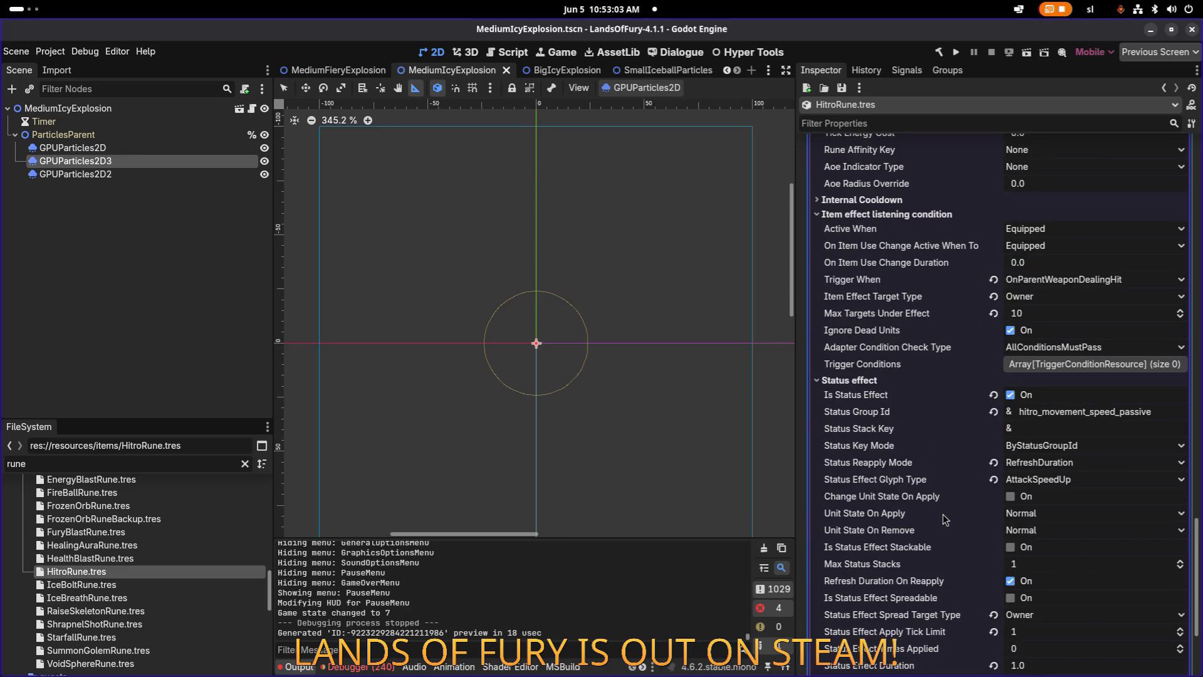
scroll(943, 514, "down", 1)
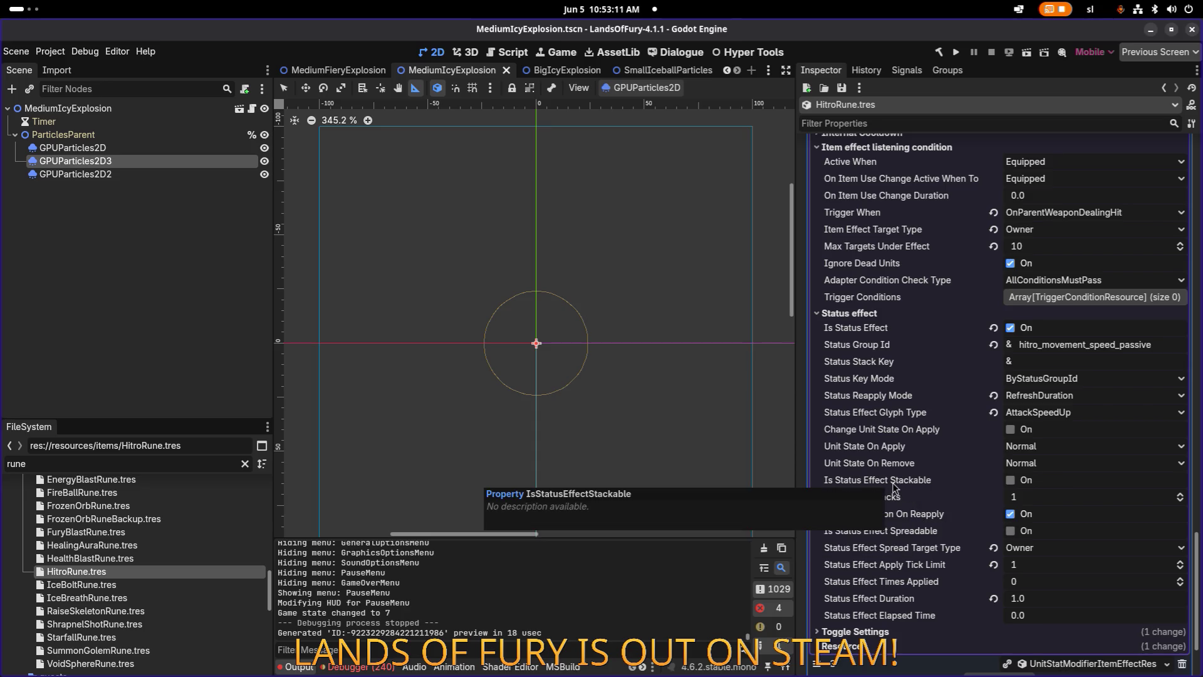
left_click(1151, 348)
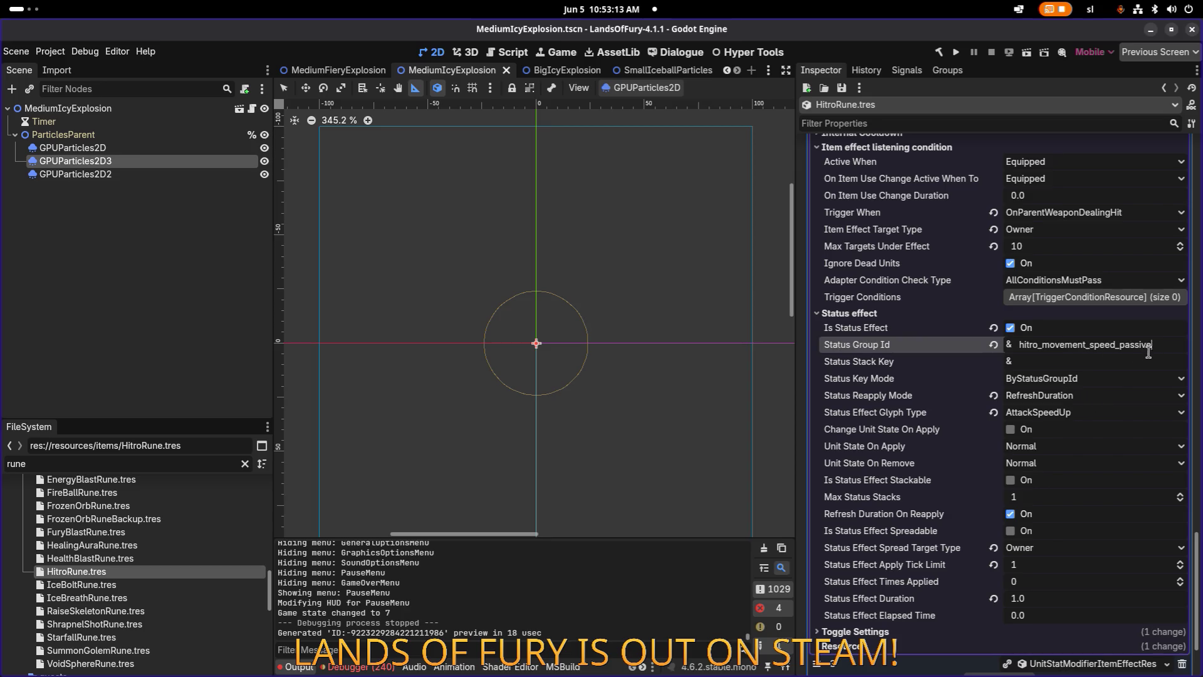
left_click_drag(1042, 345, 1087, 346)
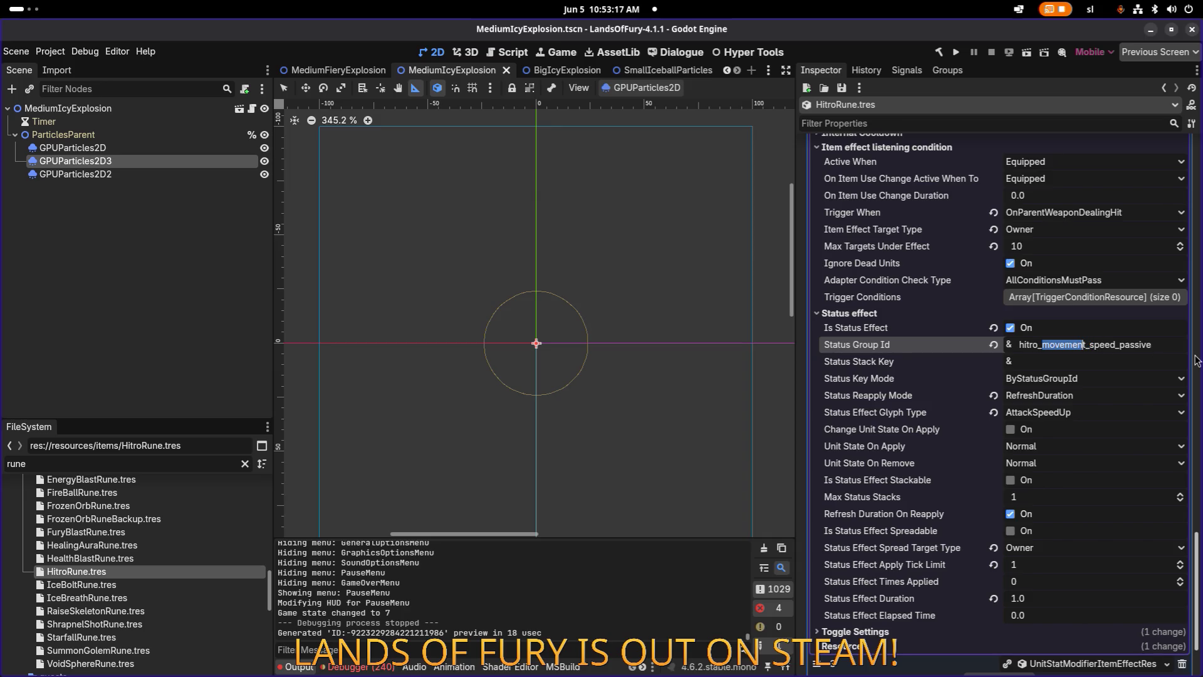
type("attack")
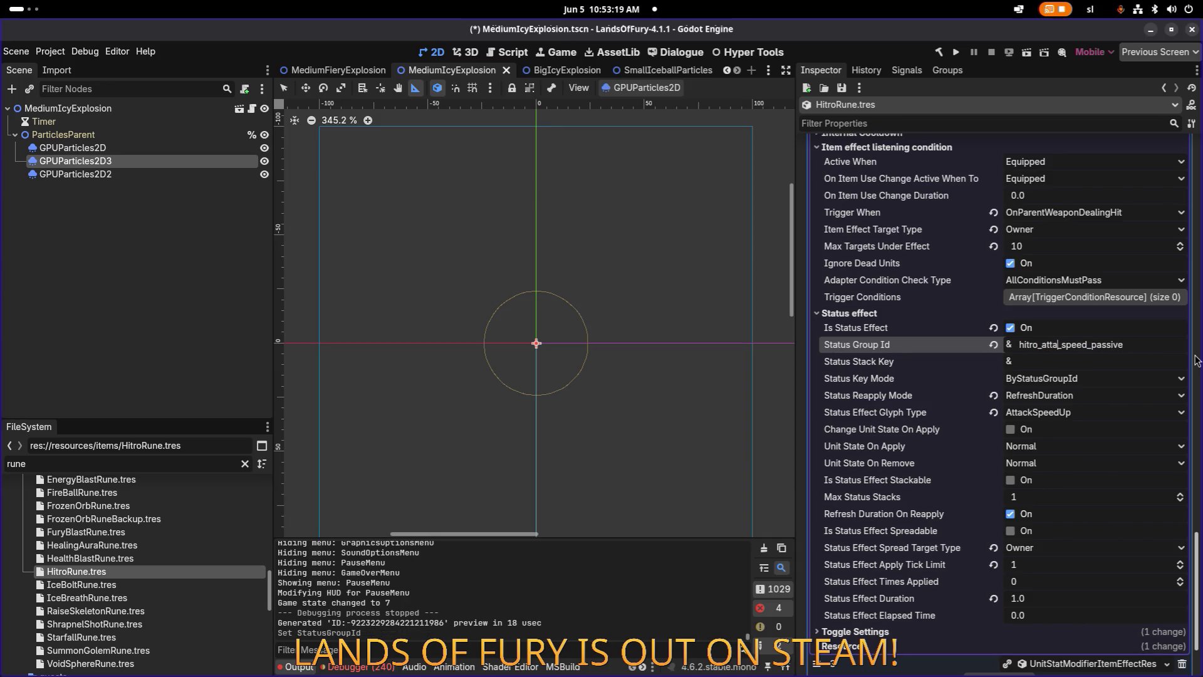
key("ctrl+a")
key("ctrl+c")
key("ctrl+s")
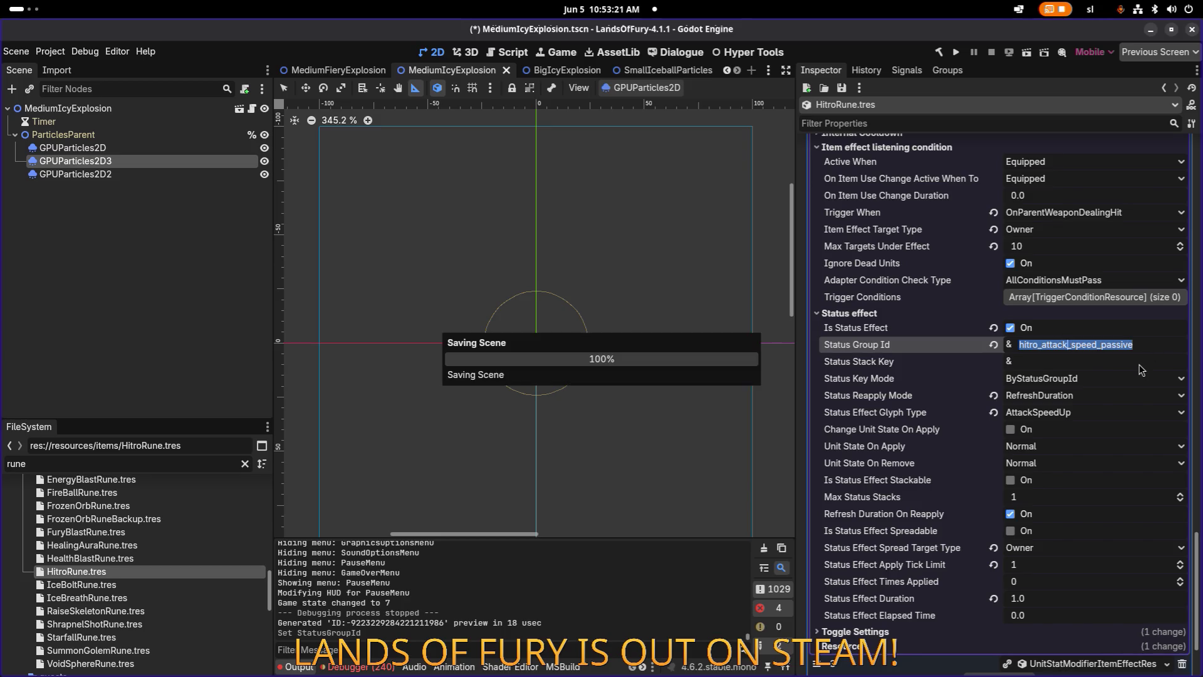
Expand effect entry 3 and its Toggle Settings, reapply the pasted group id, and save again.
scroll(1094, 420, "down", 3)
left_click(1081, 549)
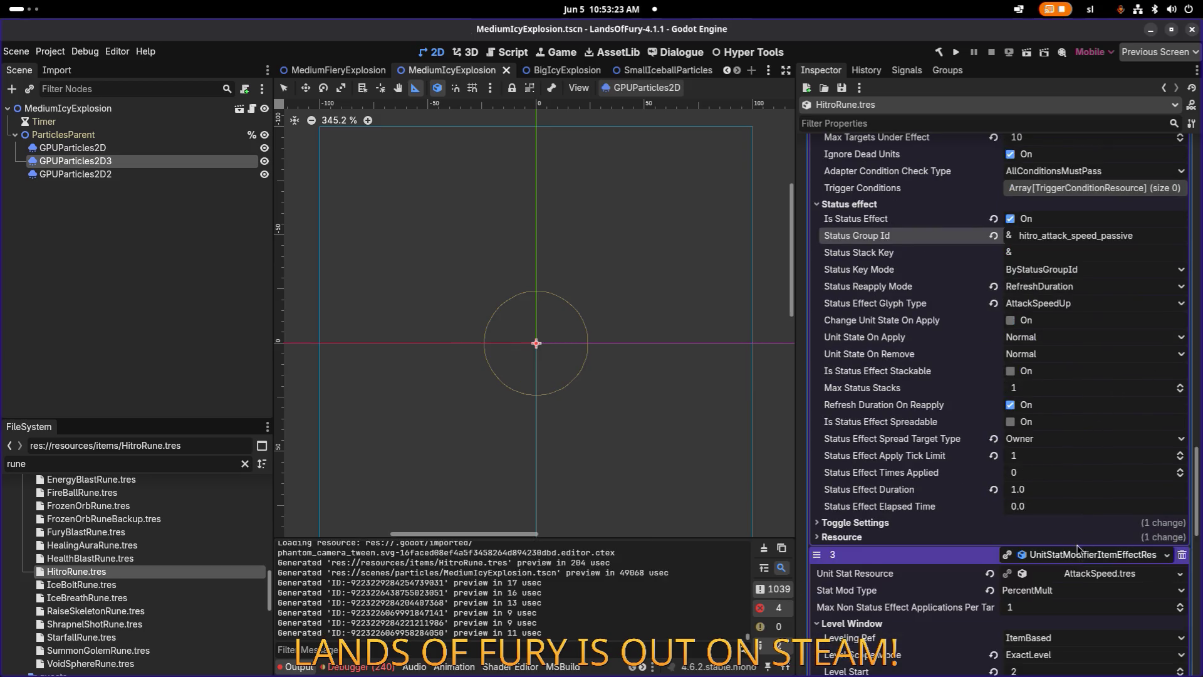
scroll(1079, 548, "down", 5)
left_click(1130, 554)
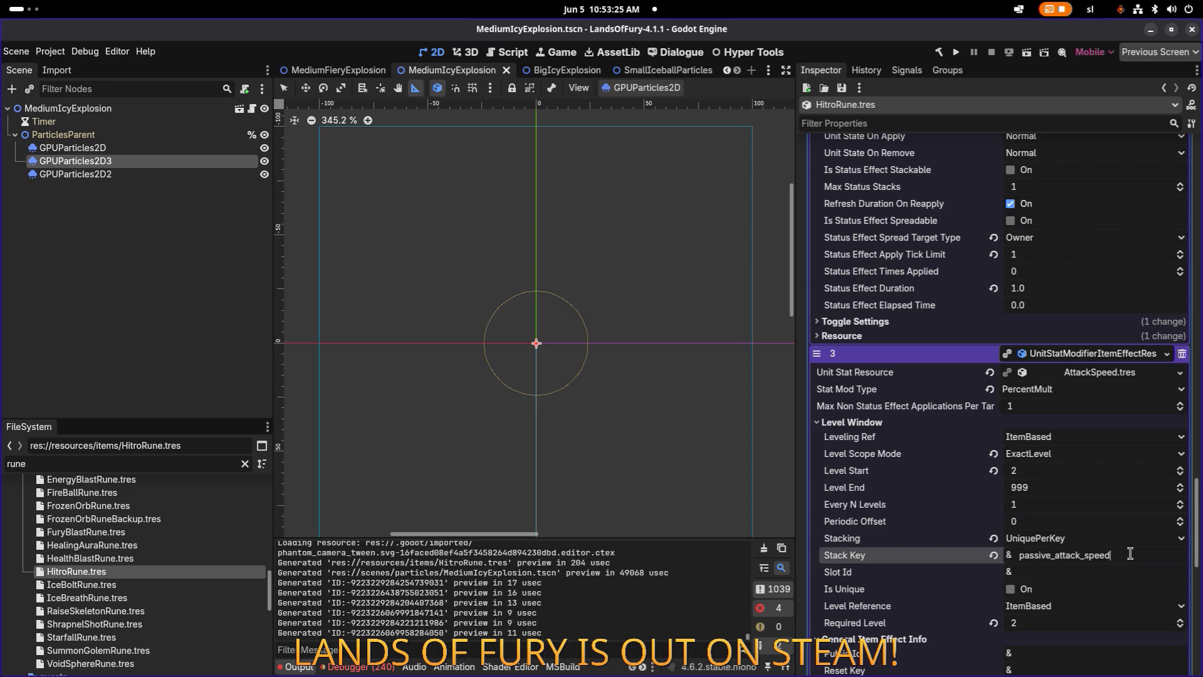
key("ctrl+a")
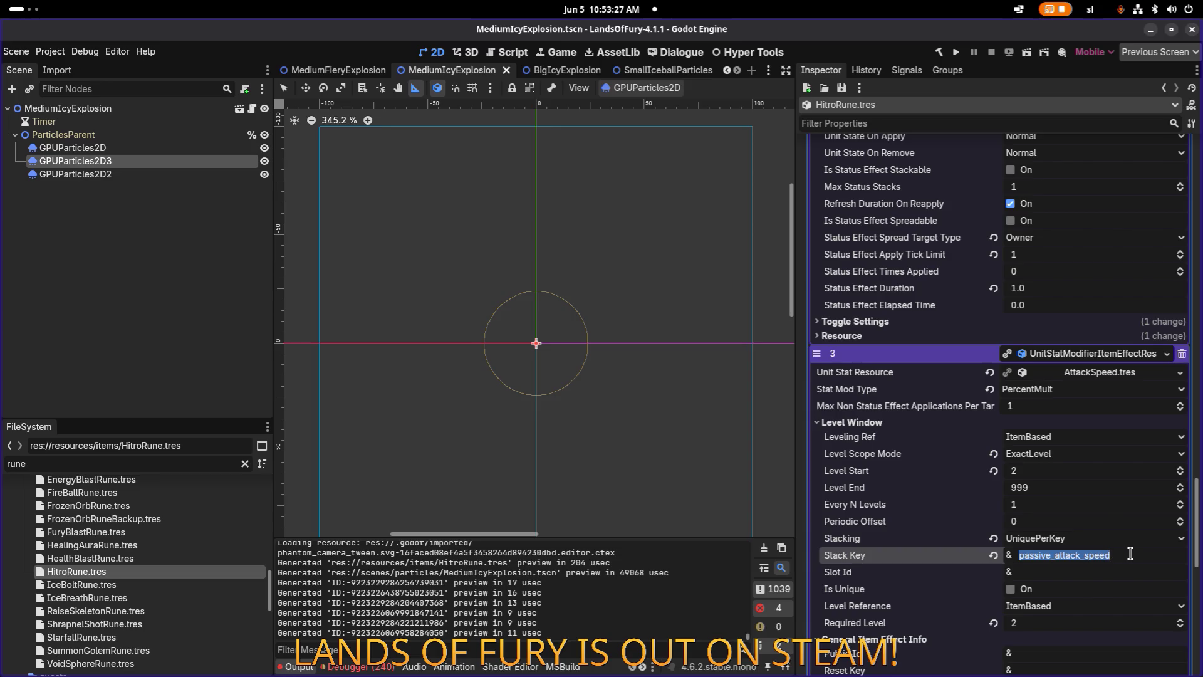
scroll(1089, 477, "up", 7)
scroll(1089, 478, "down", 5)
scroll(1089, 477, "down", 7)
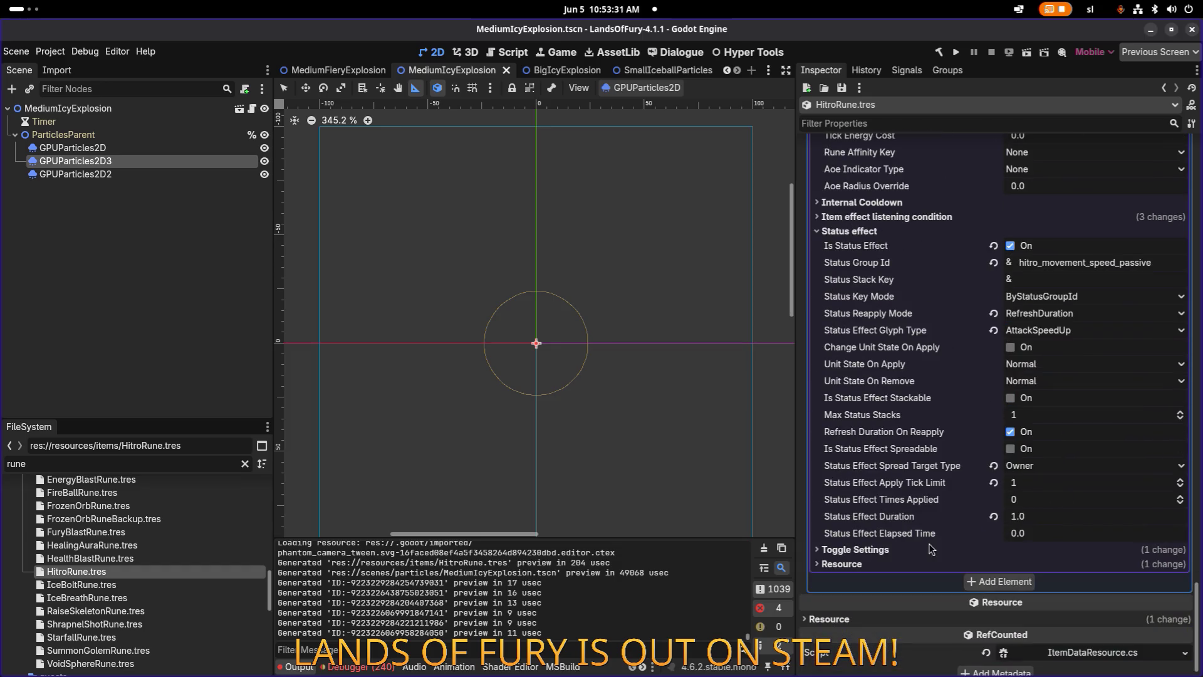
left_click(922, 549)
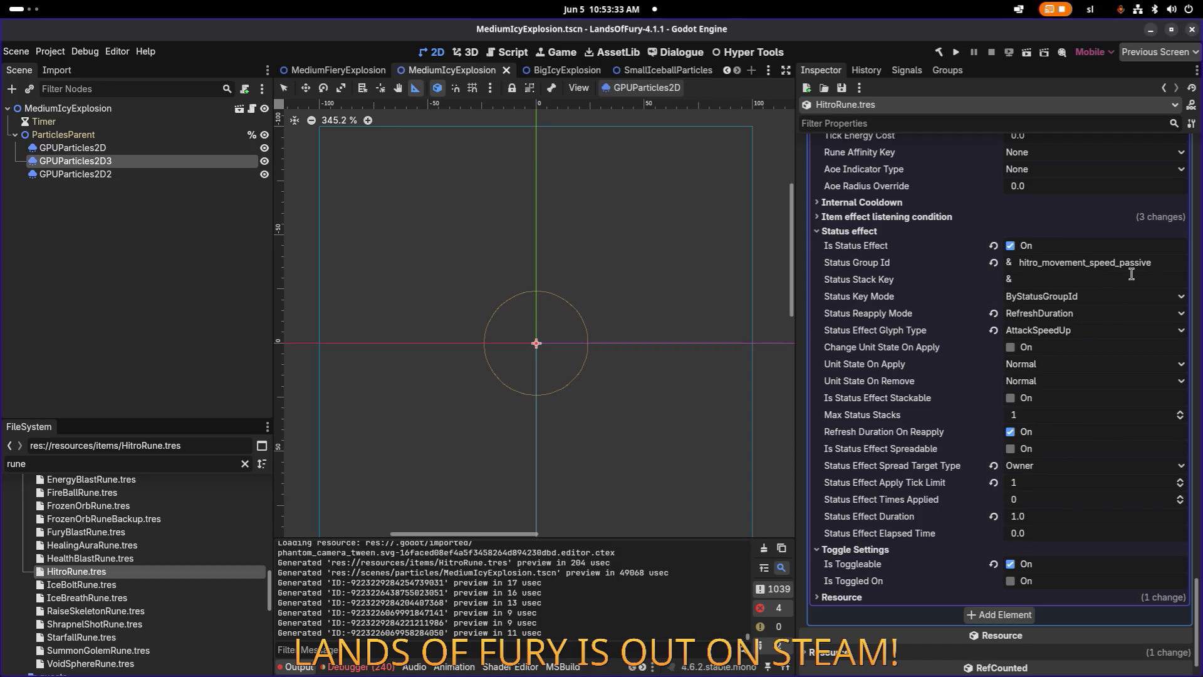
key("ctrl+a")
key("ctrl+v")
key("Return")
key("ctrl+s")
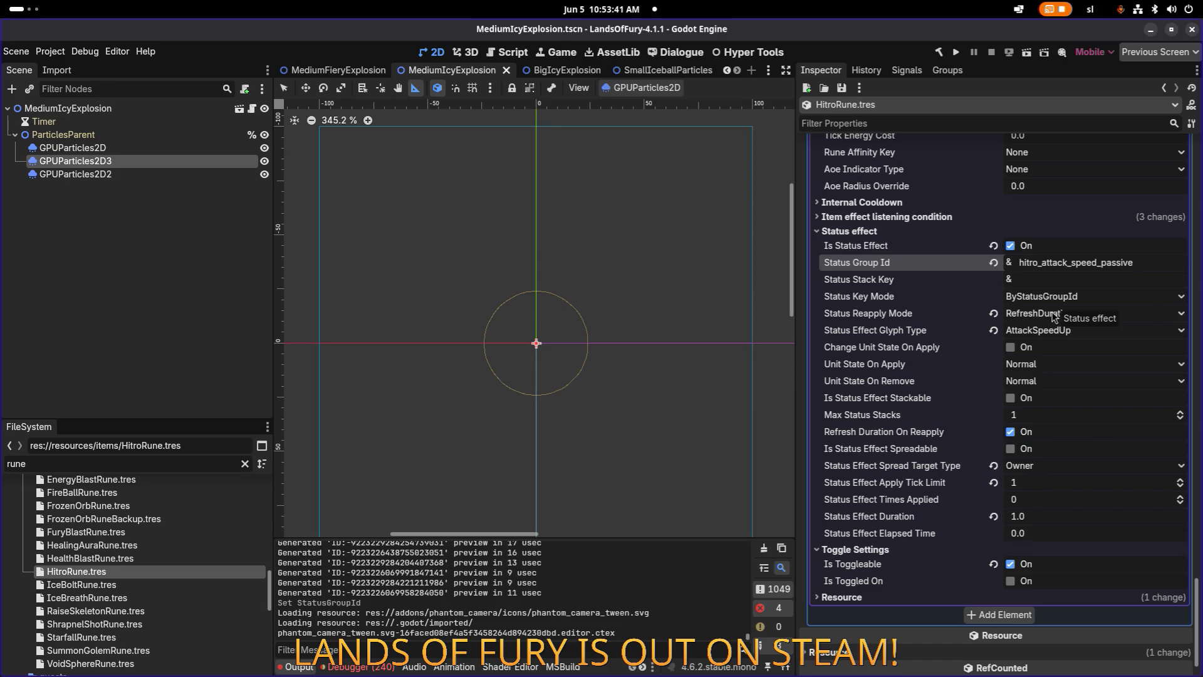
scroll(1056, 317, "down", 5)
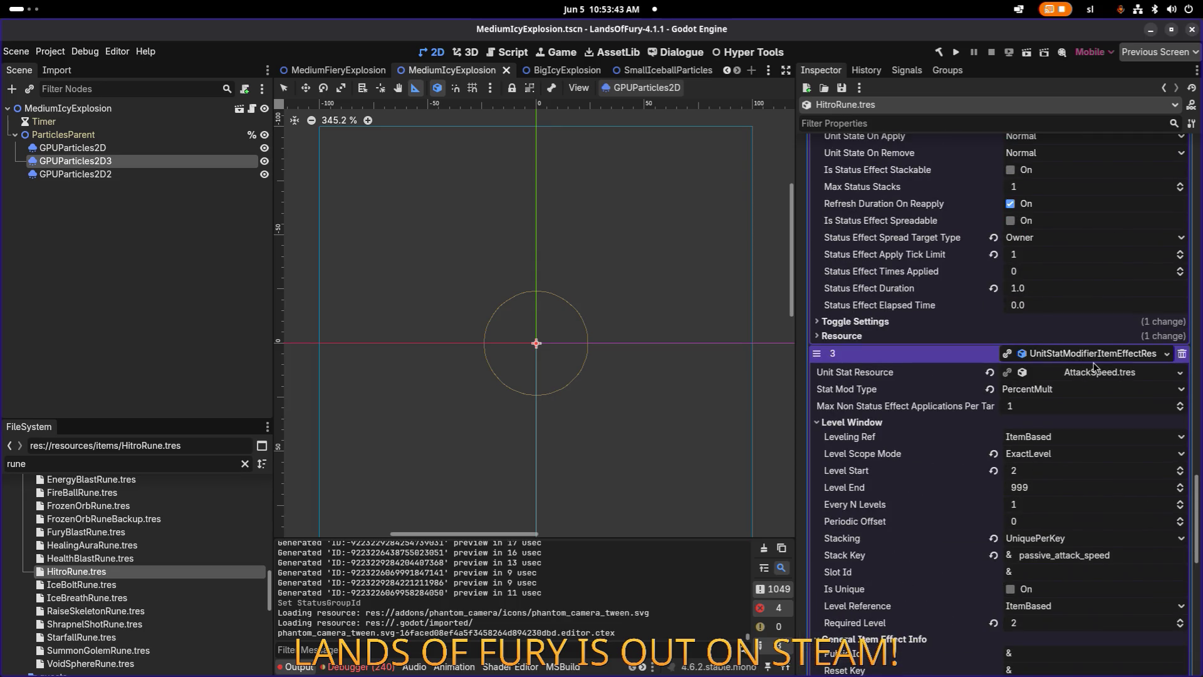
Collapse effect entry 3, then expand entries 2 and 1 to compare their AttackSpeedUp status settings.
scroll(1091, 363, "up", 4)
scroll(1063, 418, "up", 4)
scroll(1064, 417, "up", 8)
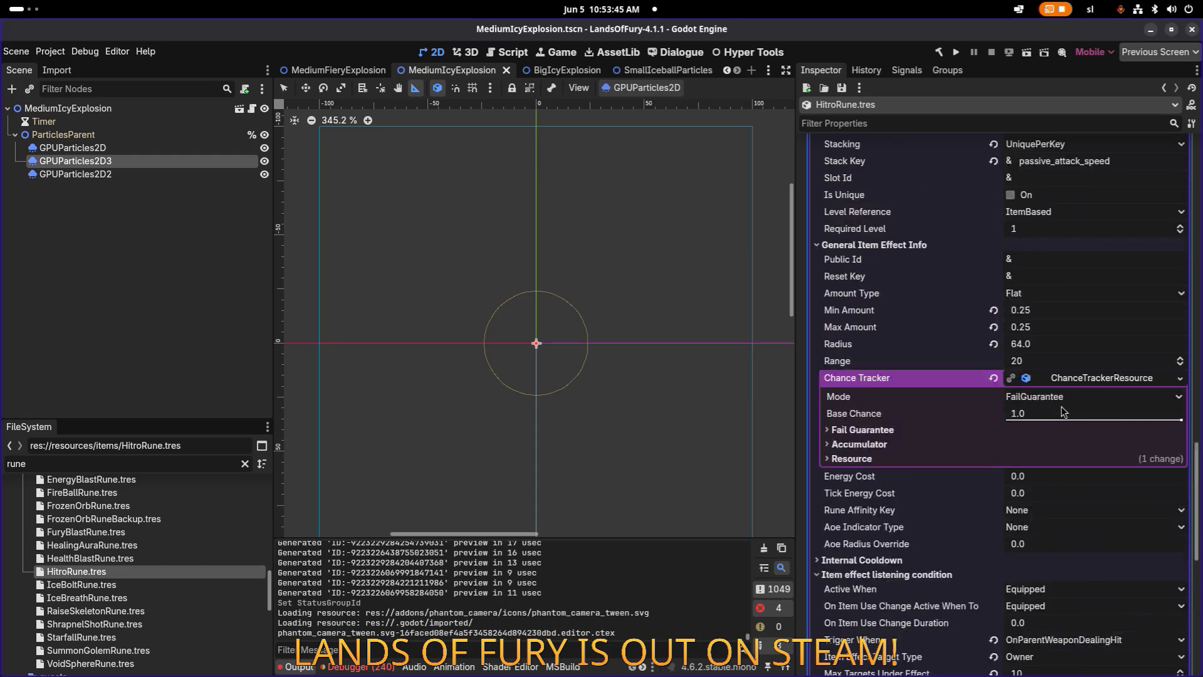
scroll(1077, 439, "down", 4)
scroll(1078, 437, "up", 8)
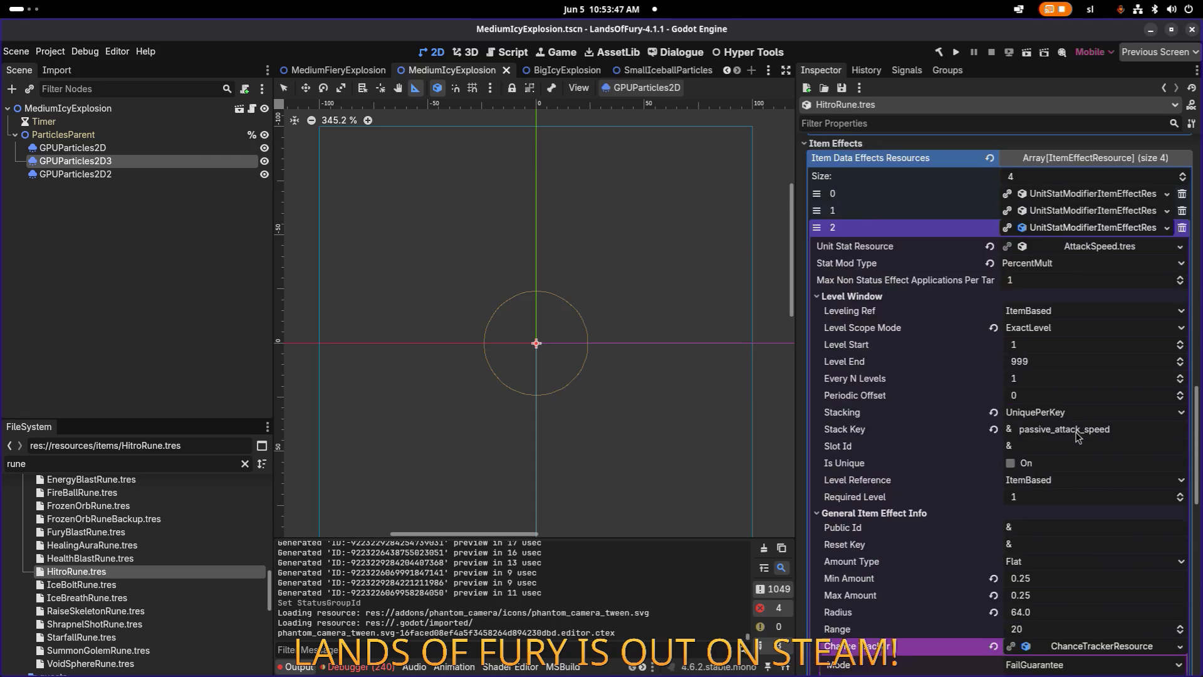
left_click(1087, 234)
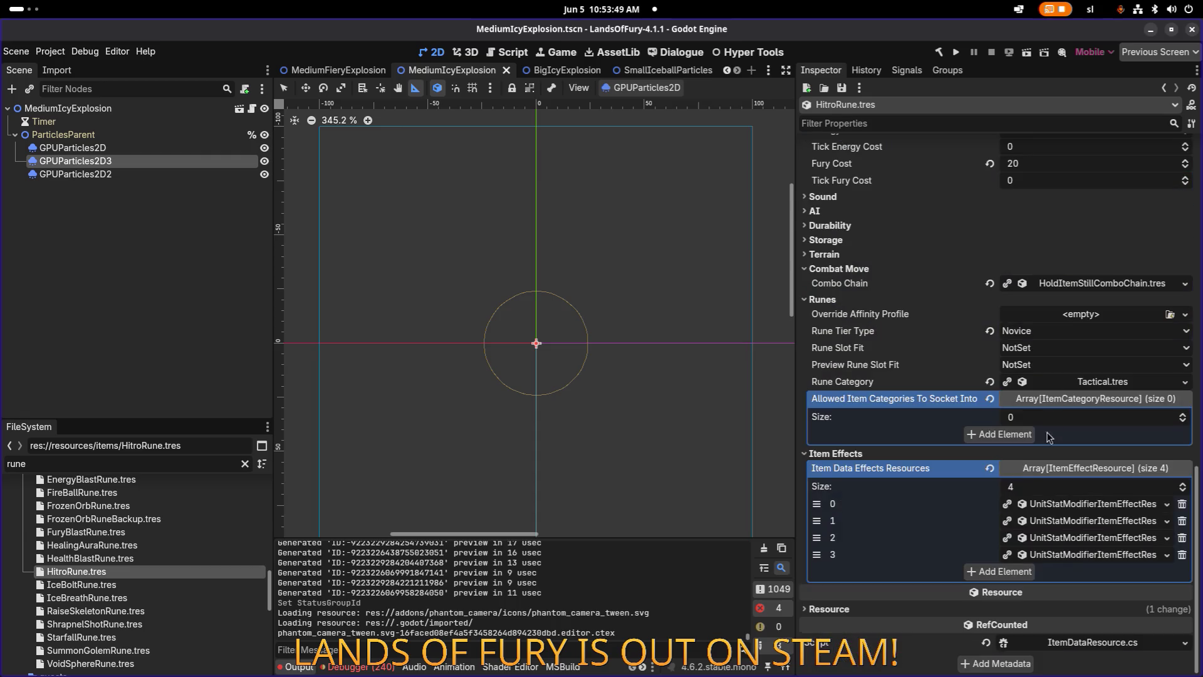
left_click(1065, 530)
scroll(1060, 517, "down", 4)
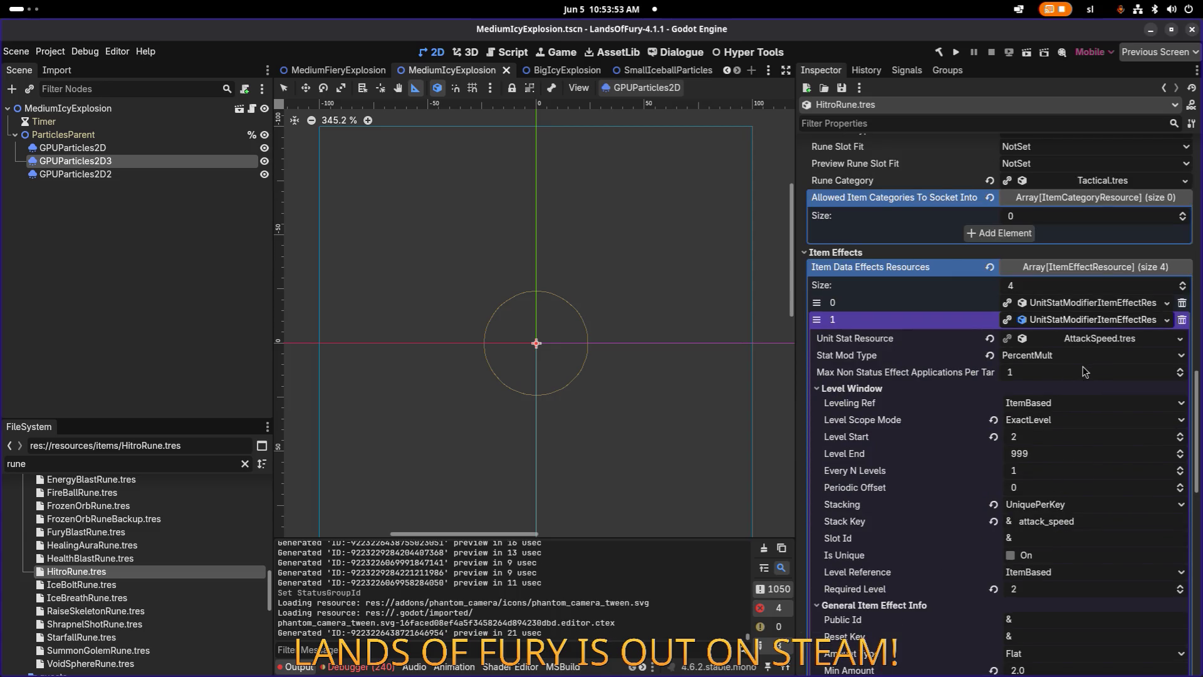
left_click(1060, 303)
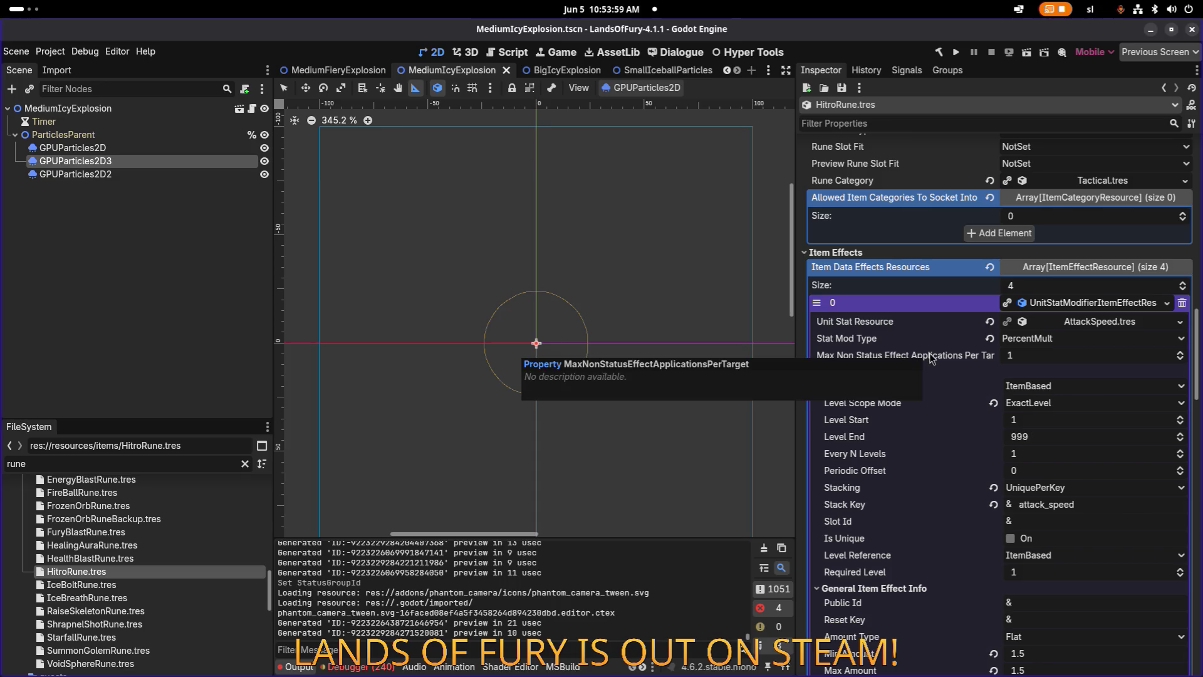
left_click(1058, 304)
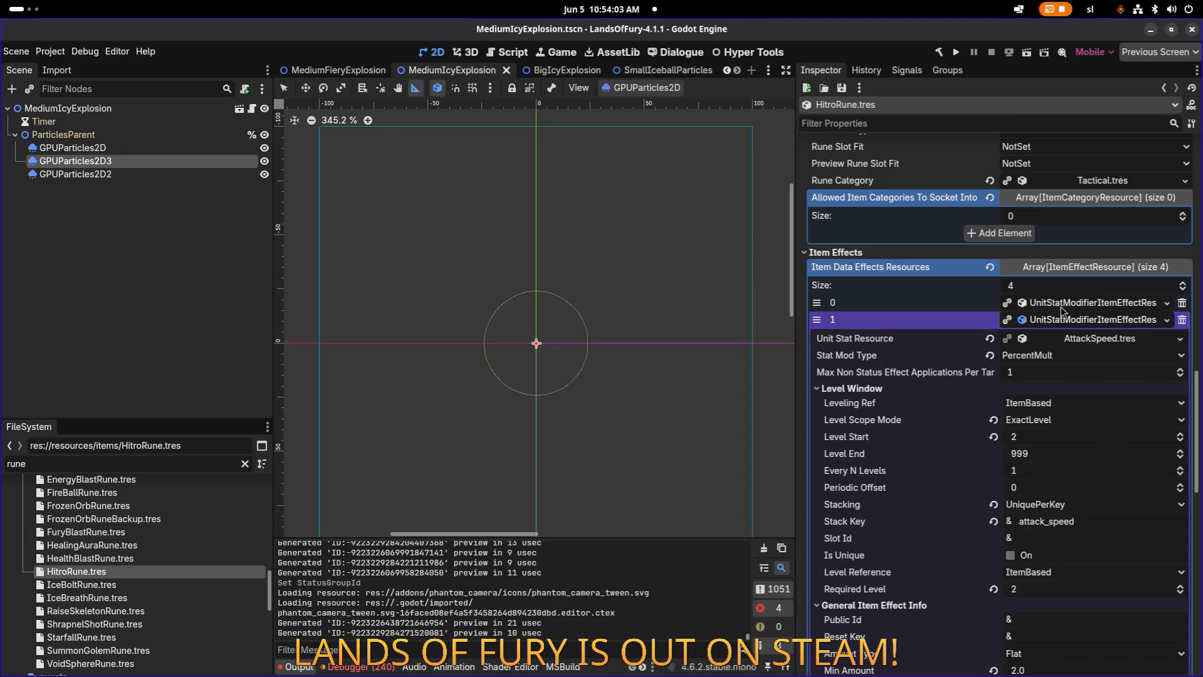
scroll(1066, 348, "down", 10)
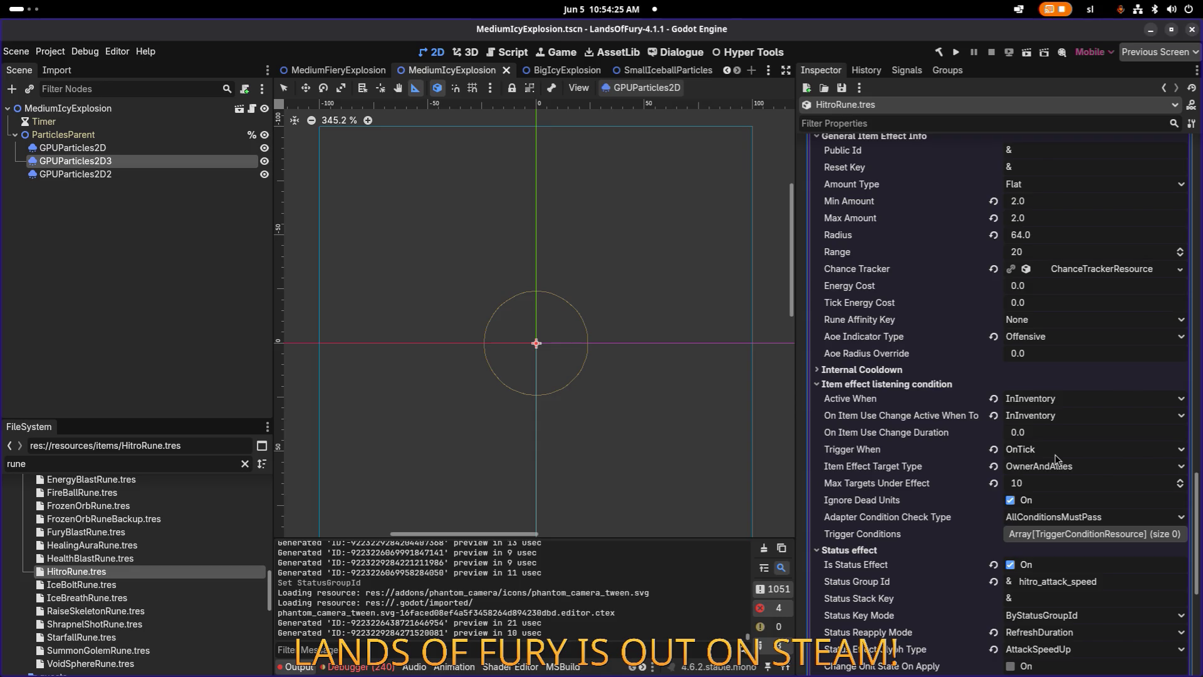
Inspect the Status Reapply Mode options, leaving RefreshDuration, then expand the first effect entry.
scroll(1056, 458, "down", 2)
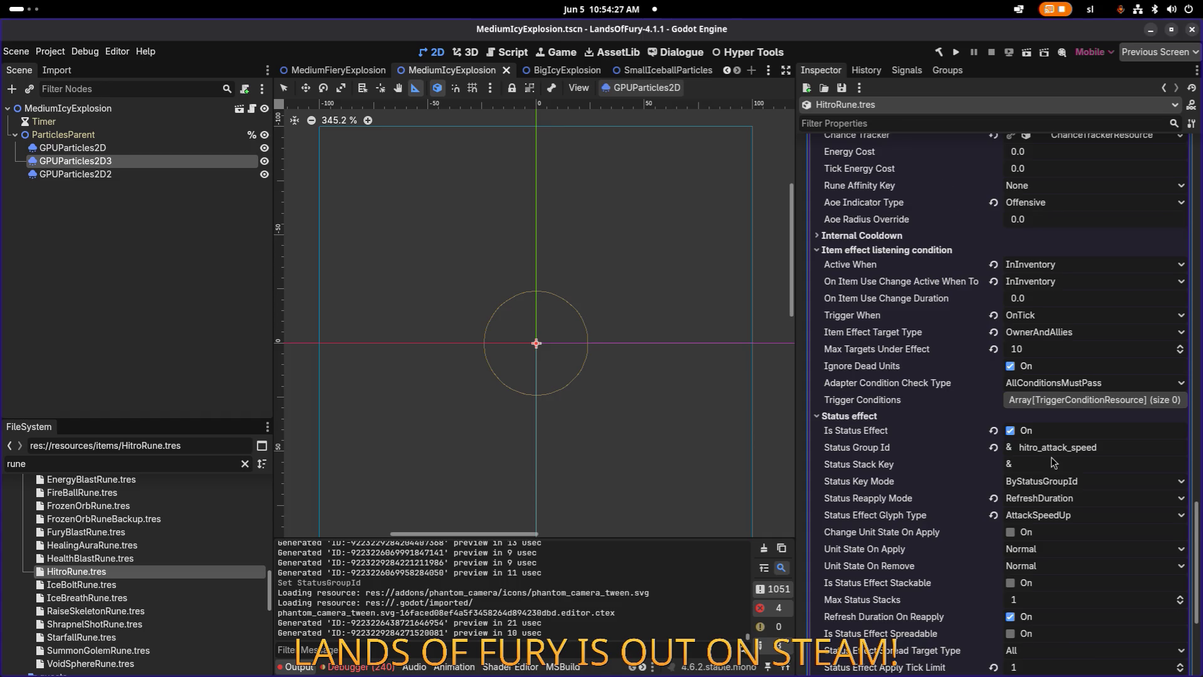
scroll(1054, 460, "down", 2)
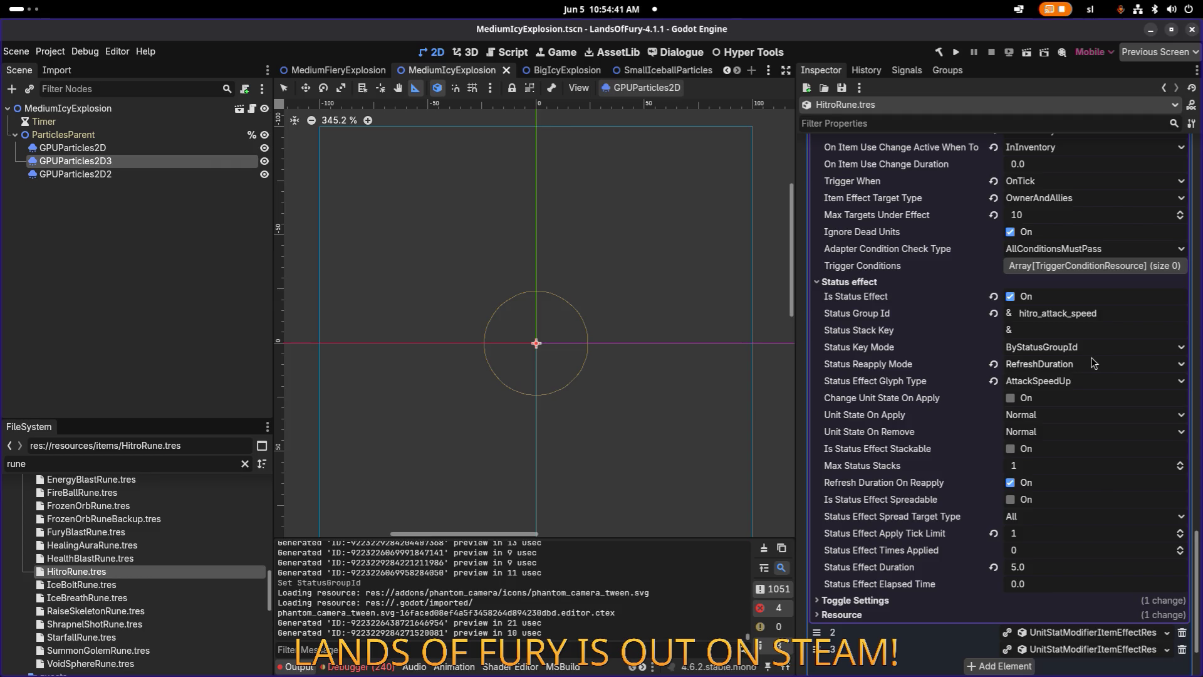
left_click(1079, 370)
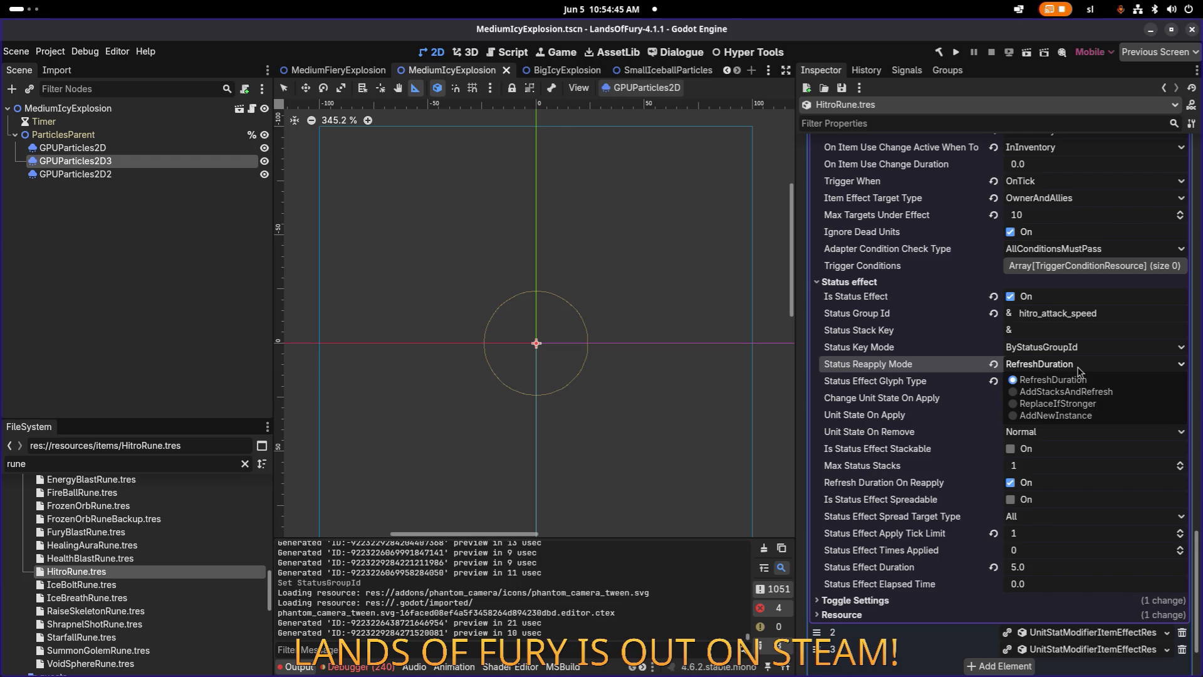
left_click(1079, 371)
scroll(1078, 368, "up", 10)
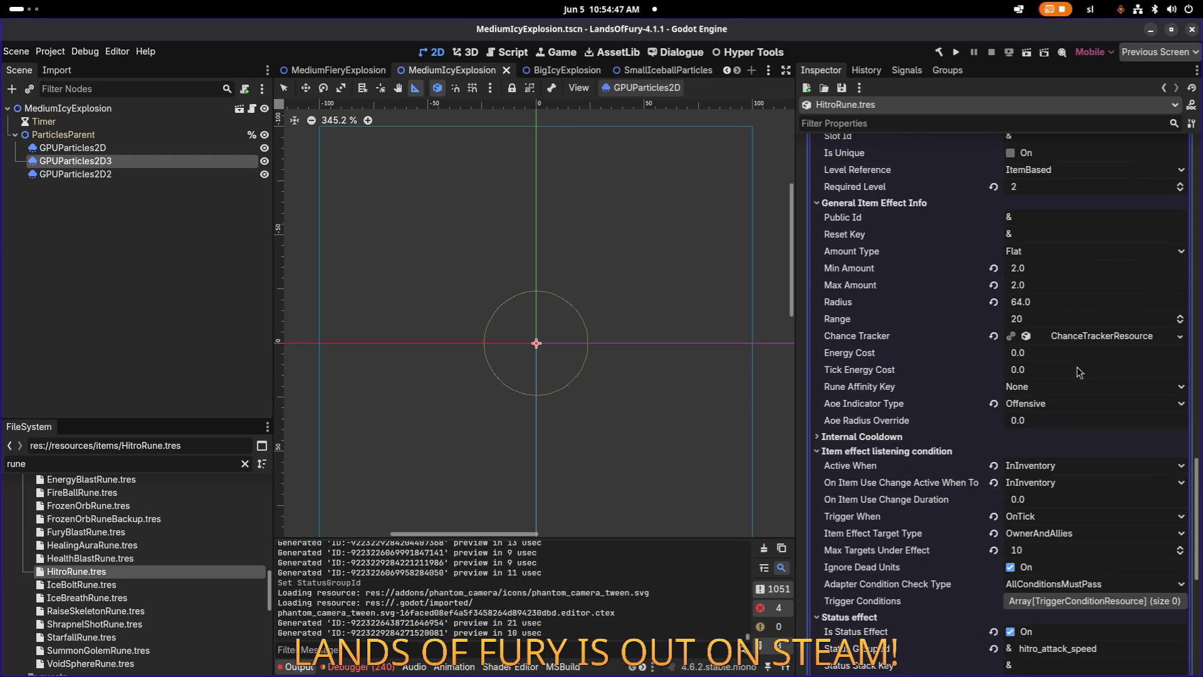
scroll(1077, 367, "up", 4)
left_click(1089, 298)
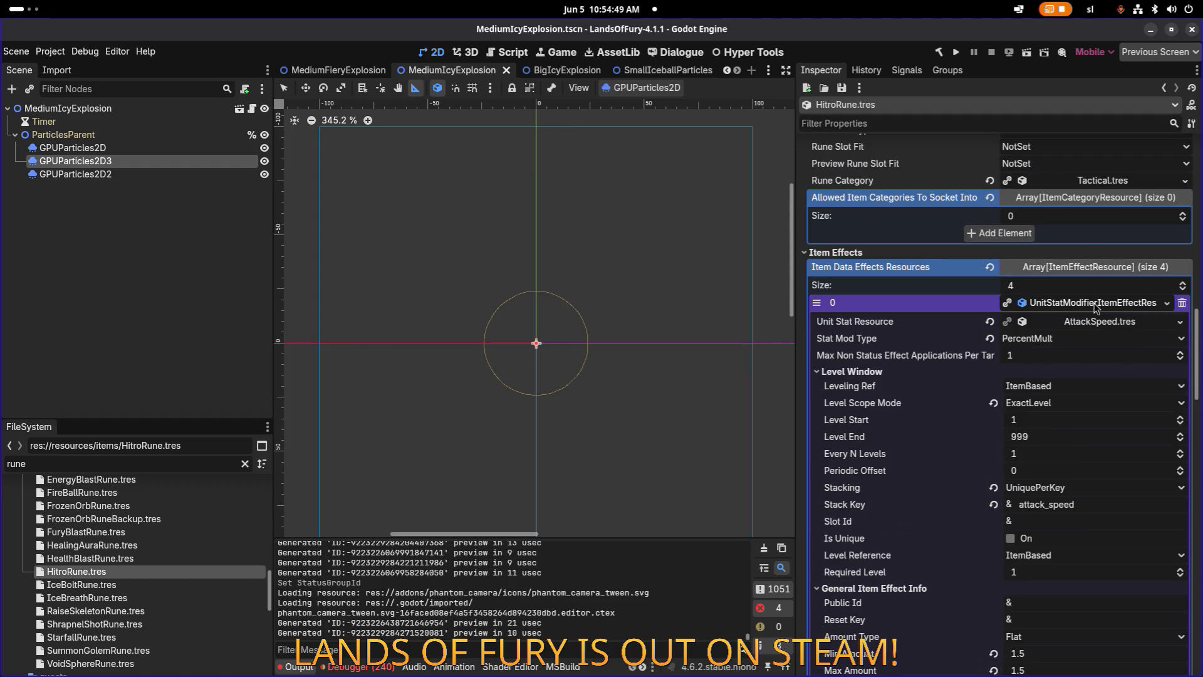
Review the Stat Mod Type options for the first effect, keeping PercentMult.
scroll(1089, 305, "down", 5)
scroll(1088, 305, "down", 4)
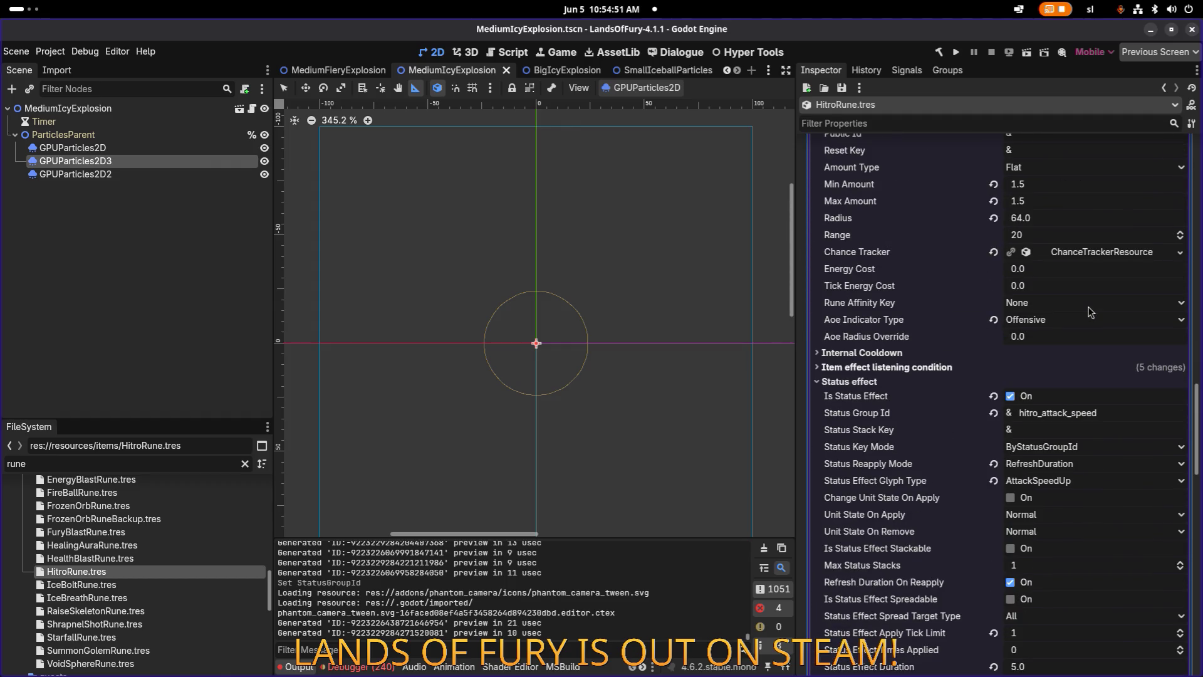
scroll(1089, 311, "down", 2)
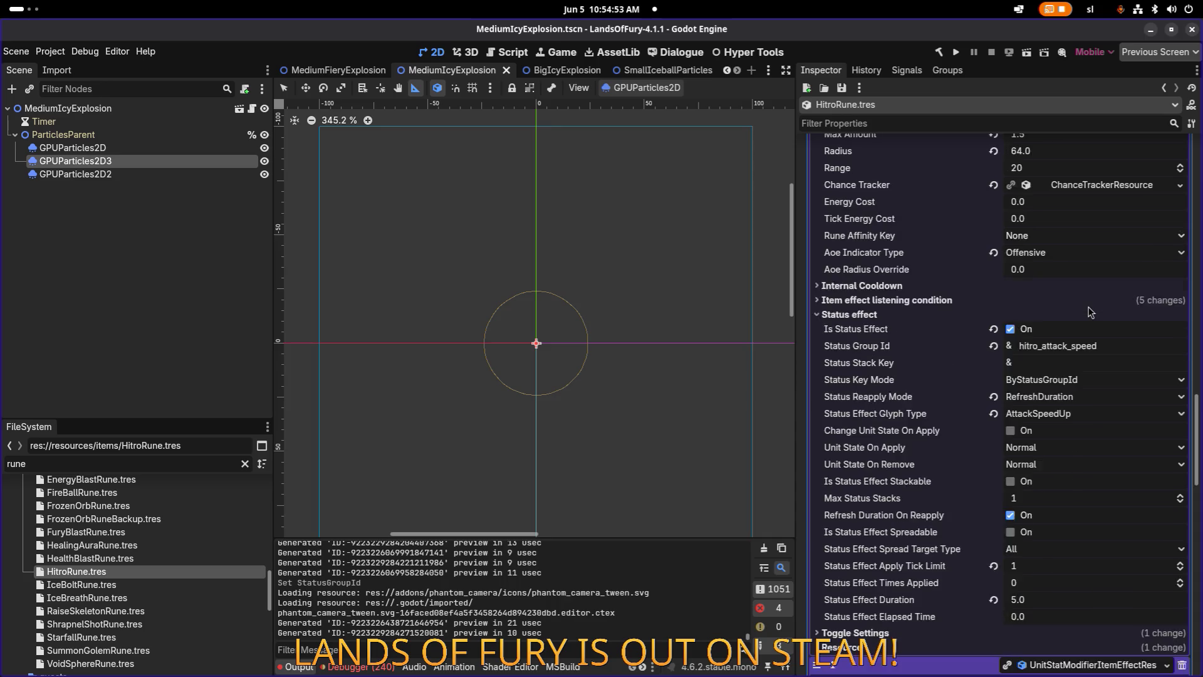
scroll(1089, 312, "up", 4)
scroll(1089, 311, "up", 3)
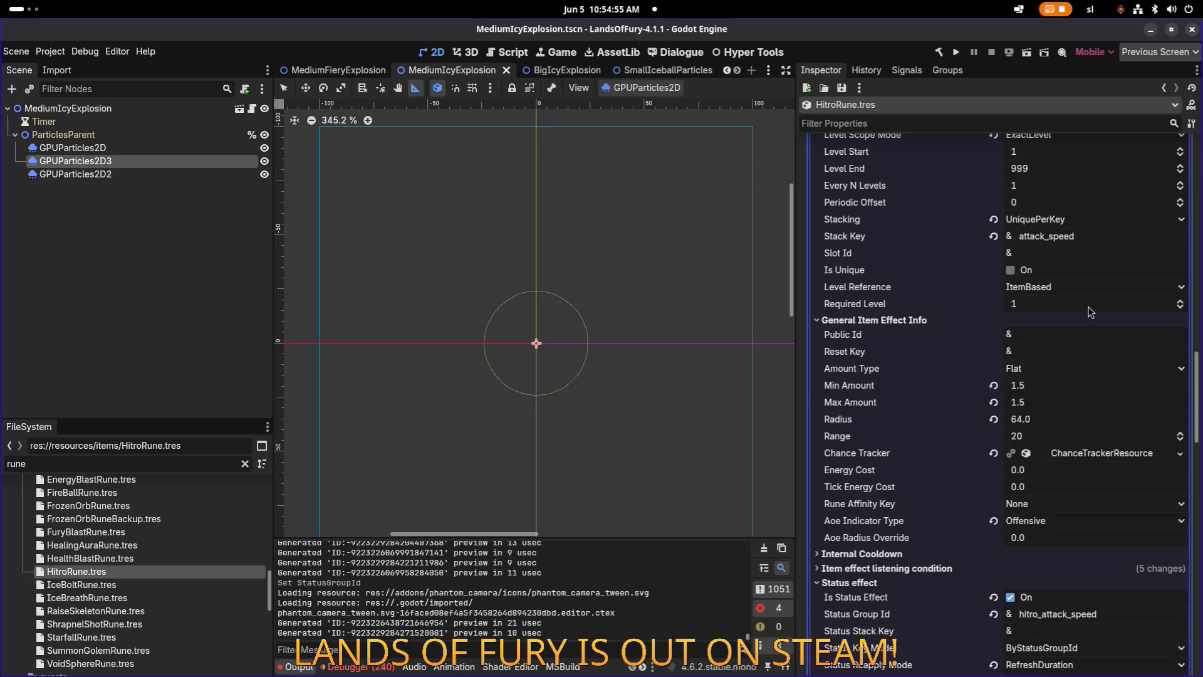
scroll(1090, 312, "up", 4)
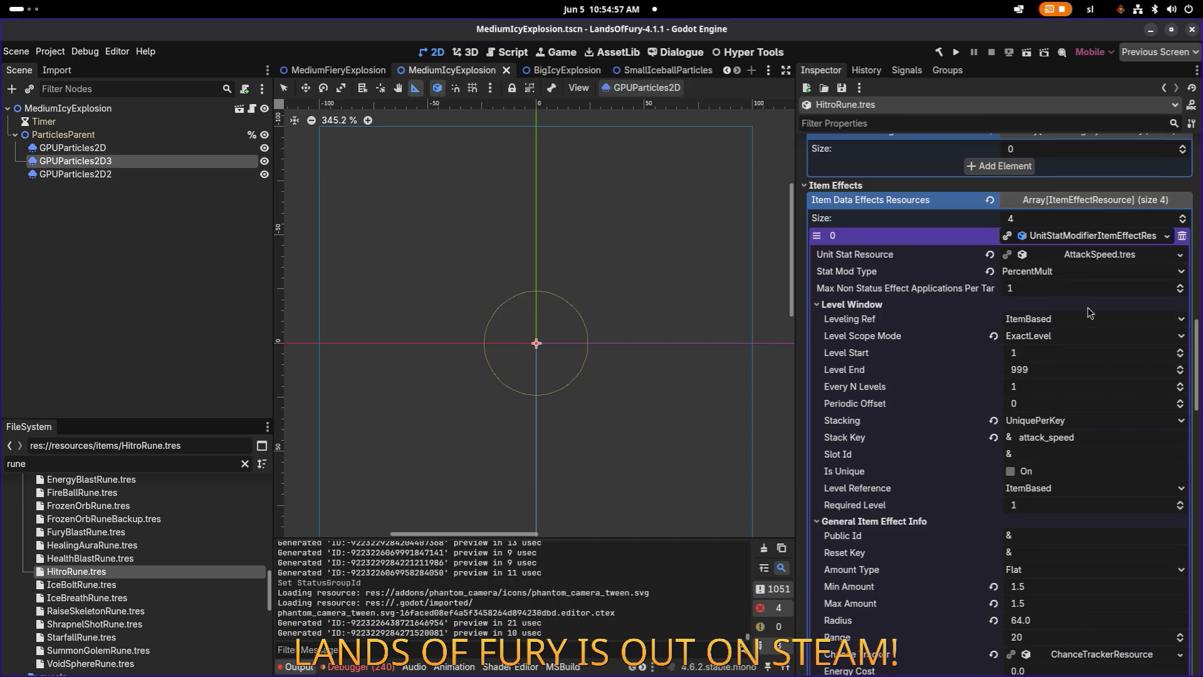
left_click(1076, 274)
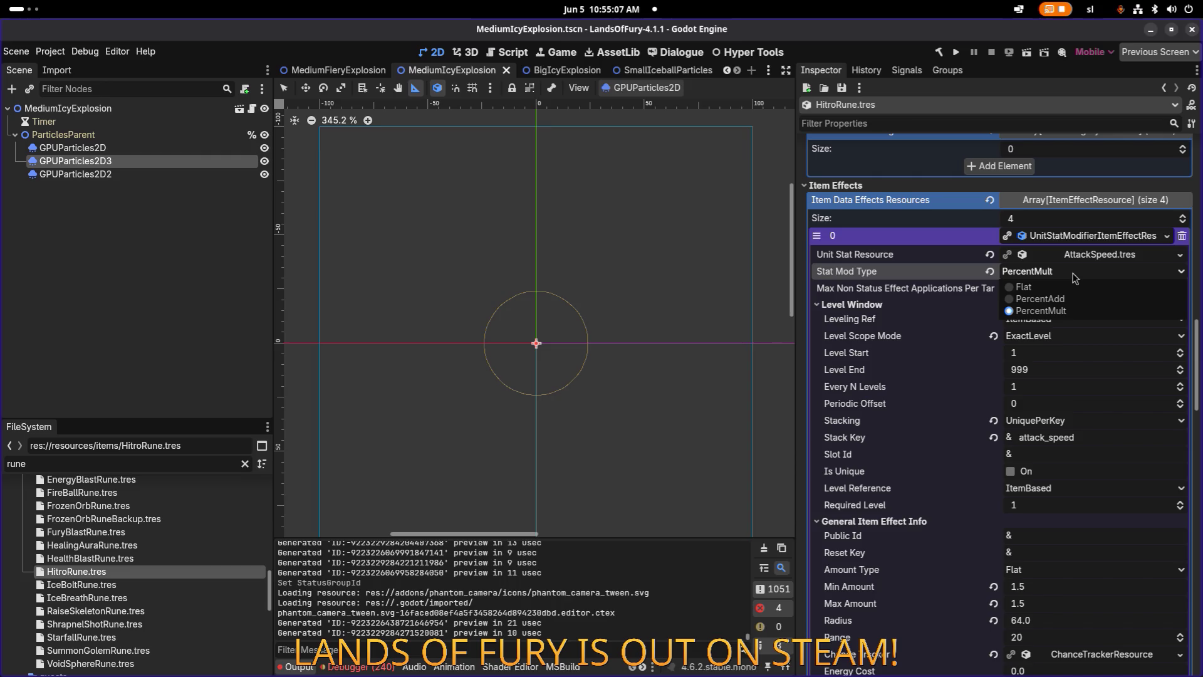
left_click(1076, 278)
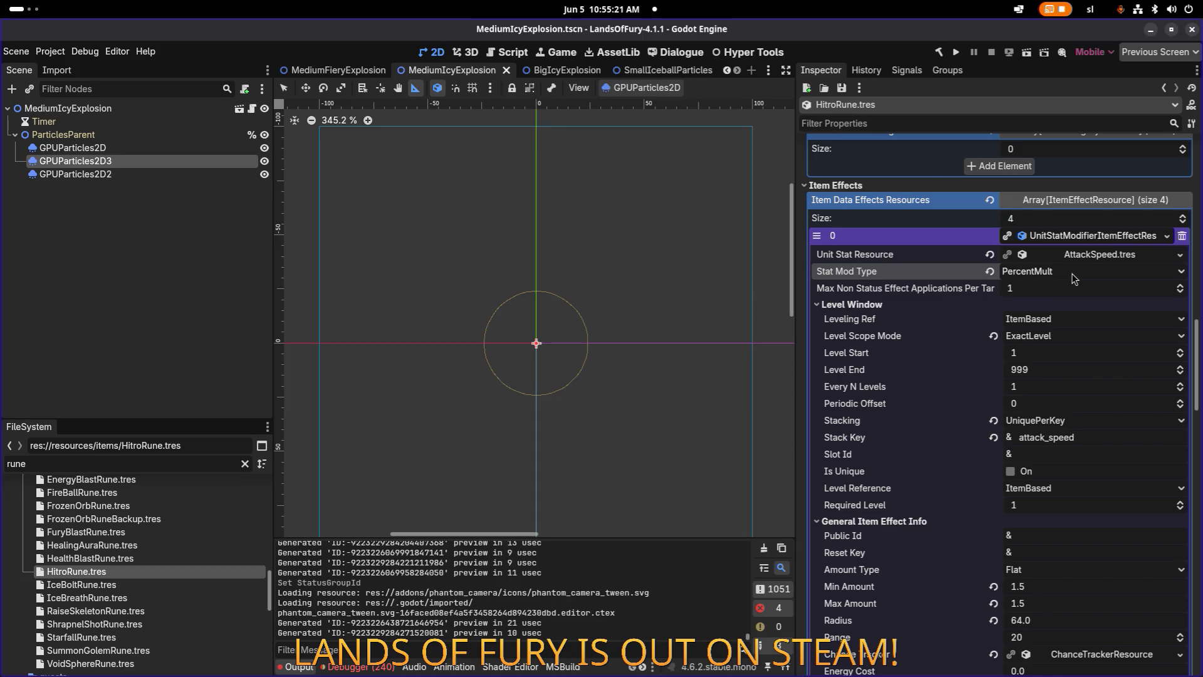
left_click(1073, 276)
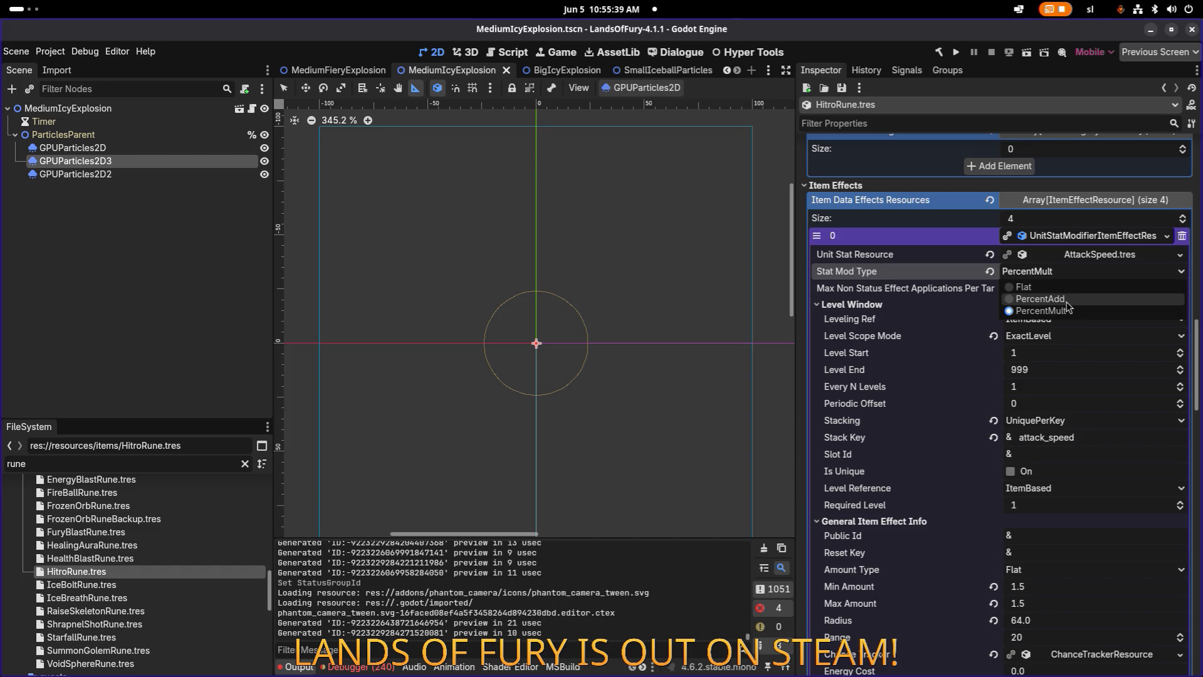
left_click(1058, 280)
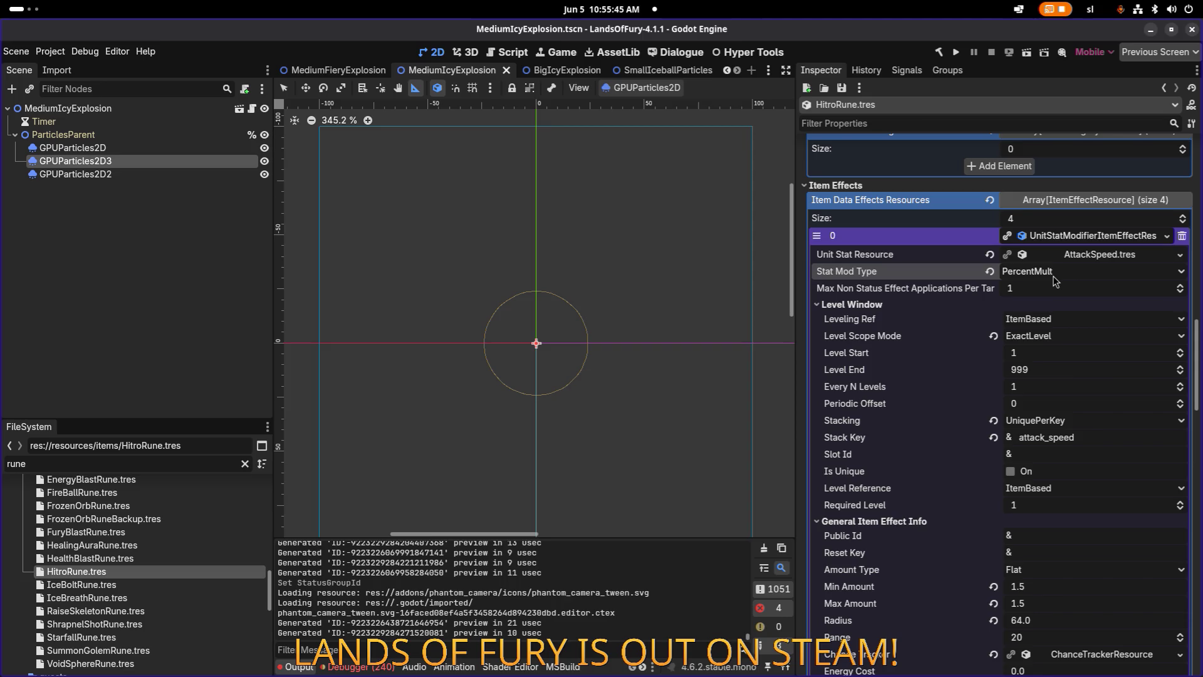
Save, collapse the first effect entry back into the list of four, and save again.
scroll(1057, 280, "down", 4)
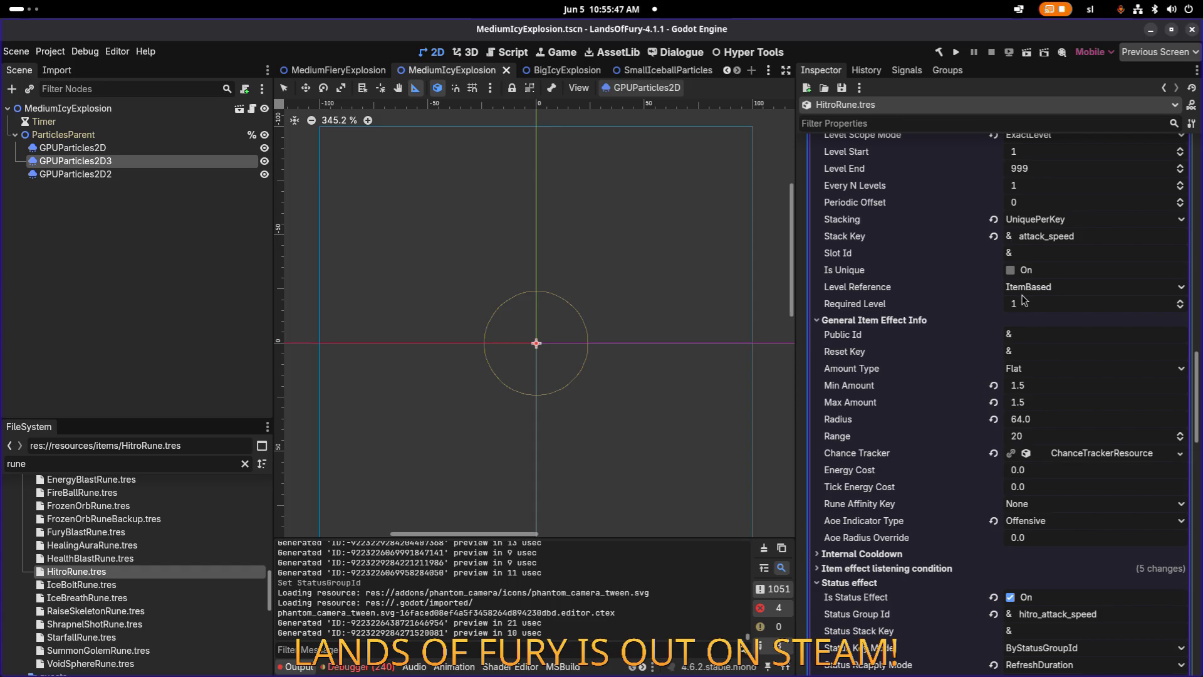
scroll(1024, 302, "down", 3)
scroll(1023, 302, "down", 6)
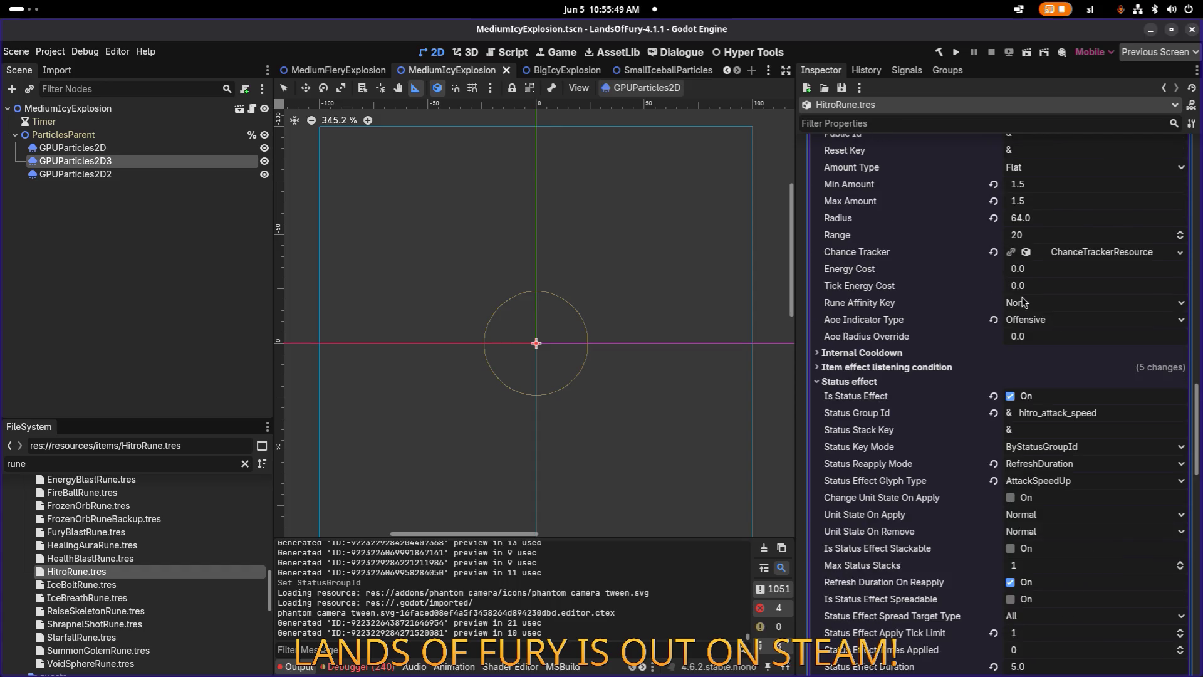
key("ctrl+s")
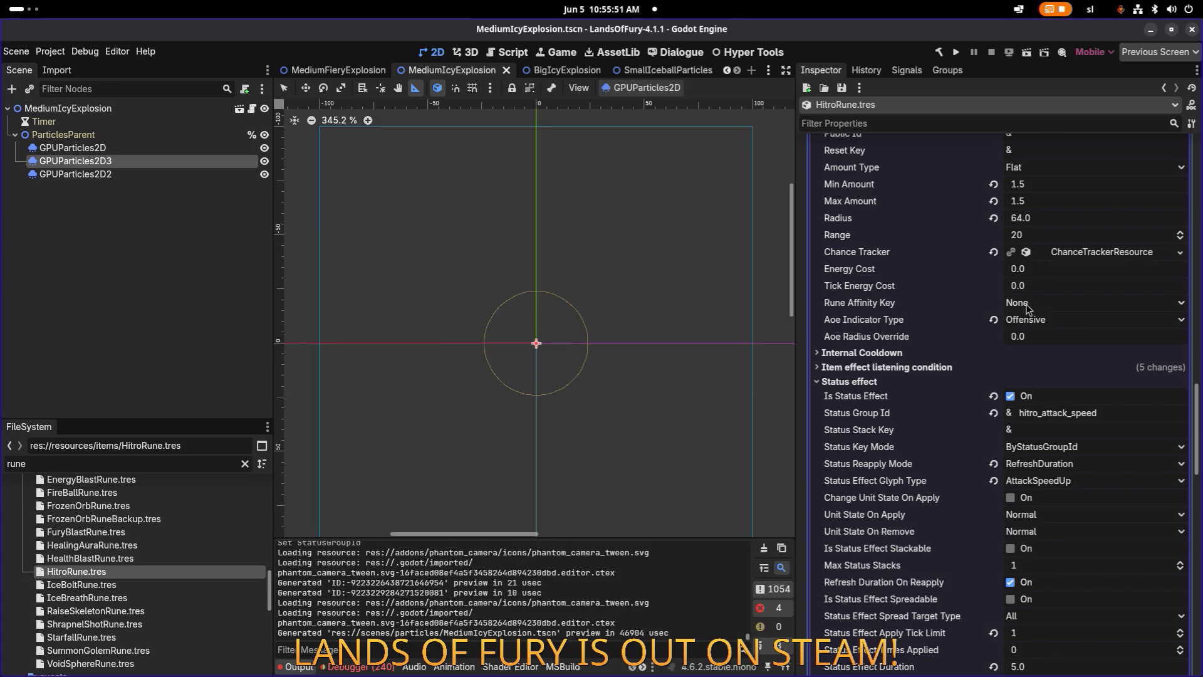
scroll(1028, 307, "down", 6)
scroll(1028, 307, "up", 15)
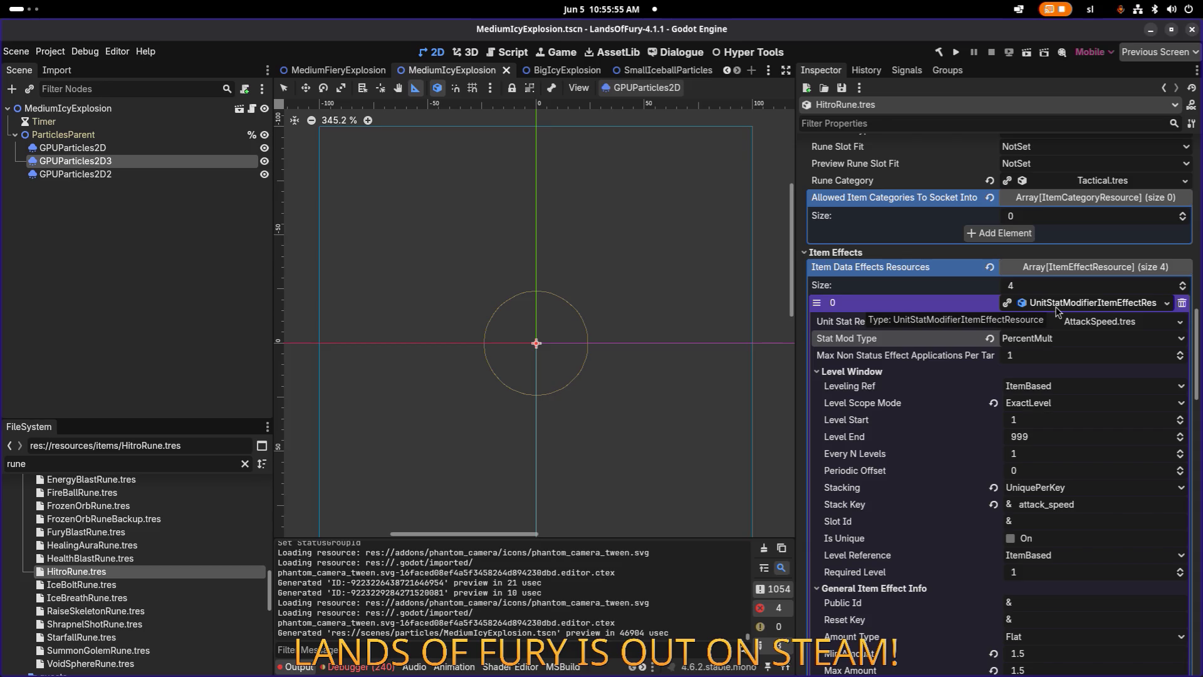
left_click(1057, 310)
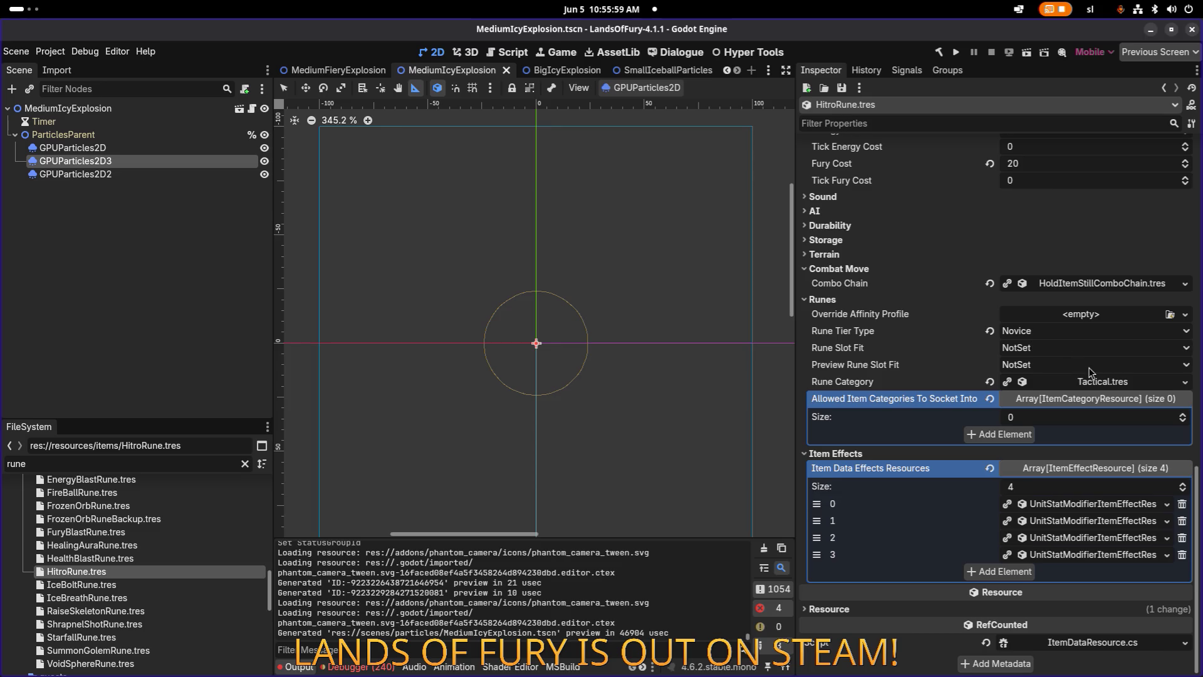
key("ctrl+s")
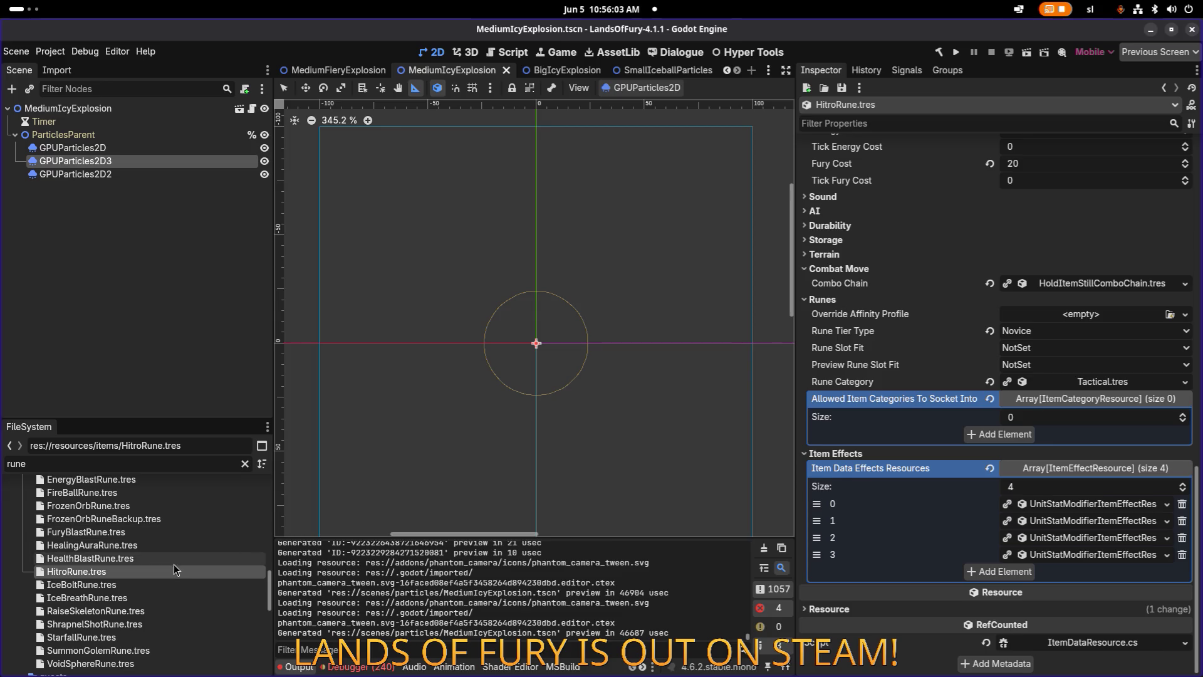
Open IceBoltRune.tres, widen the Inspector, and remove the cooldown effect from its effects array.
left_click(160, 589)
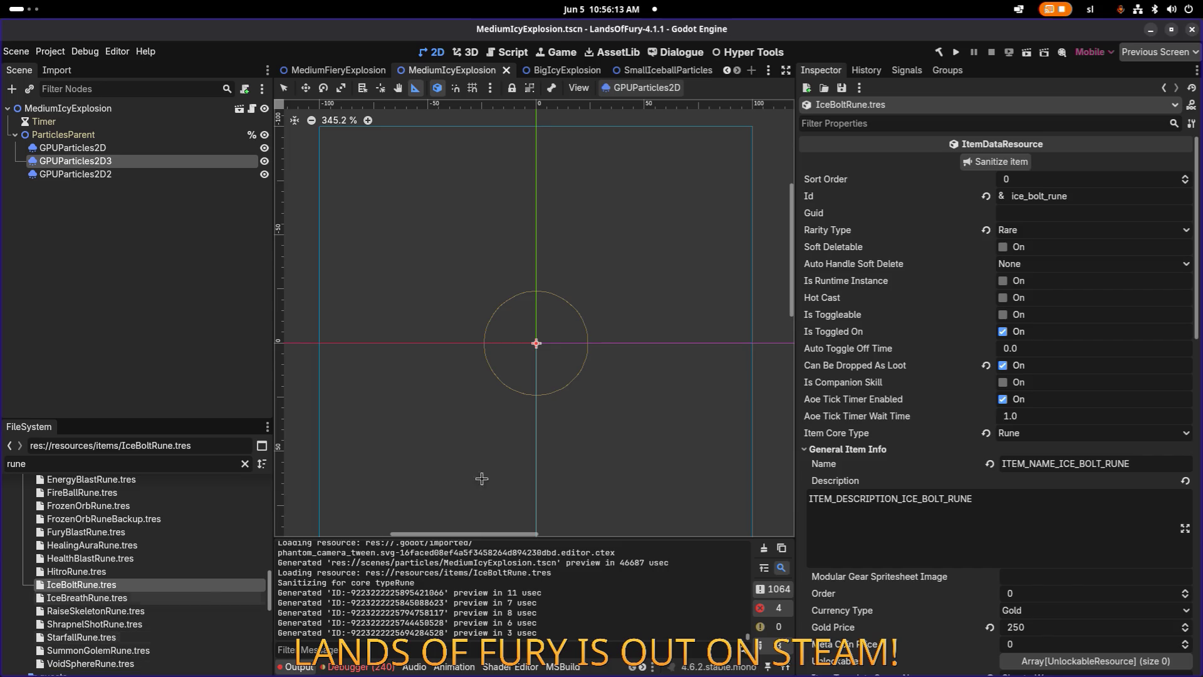
scroll(1036, 353, "down", 15)
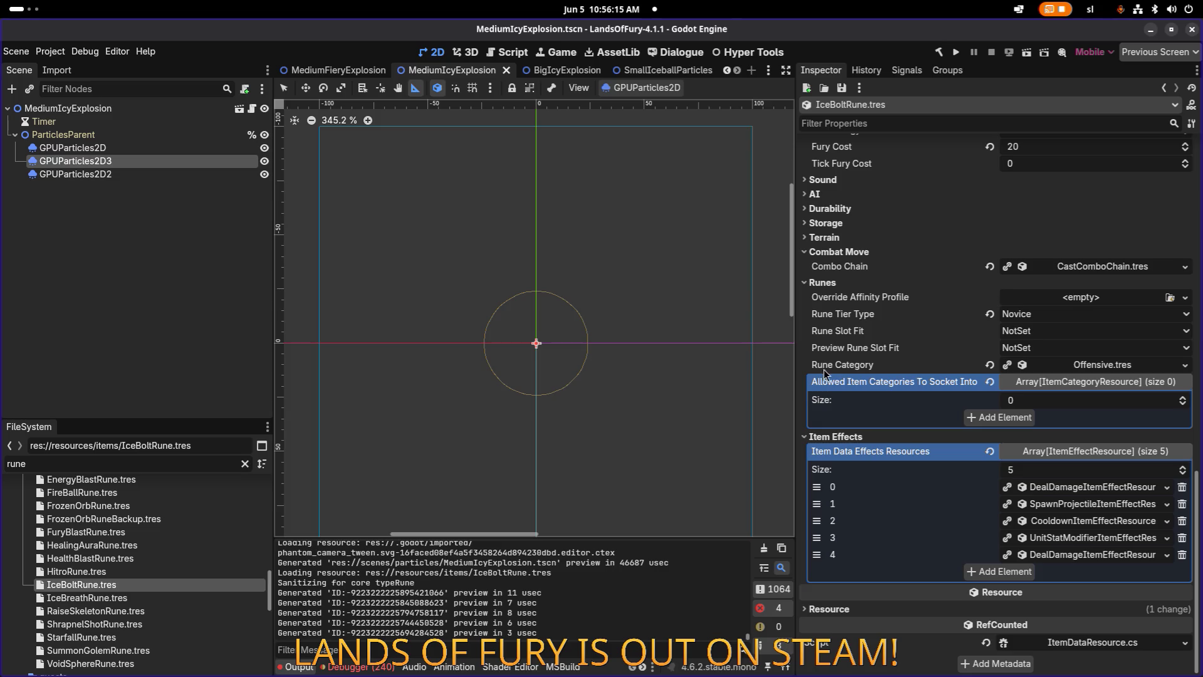
left_click_drag(795, 370, 725, 370)
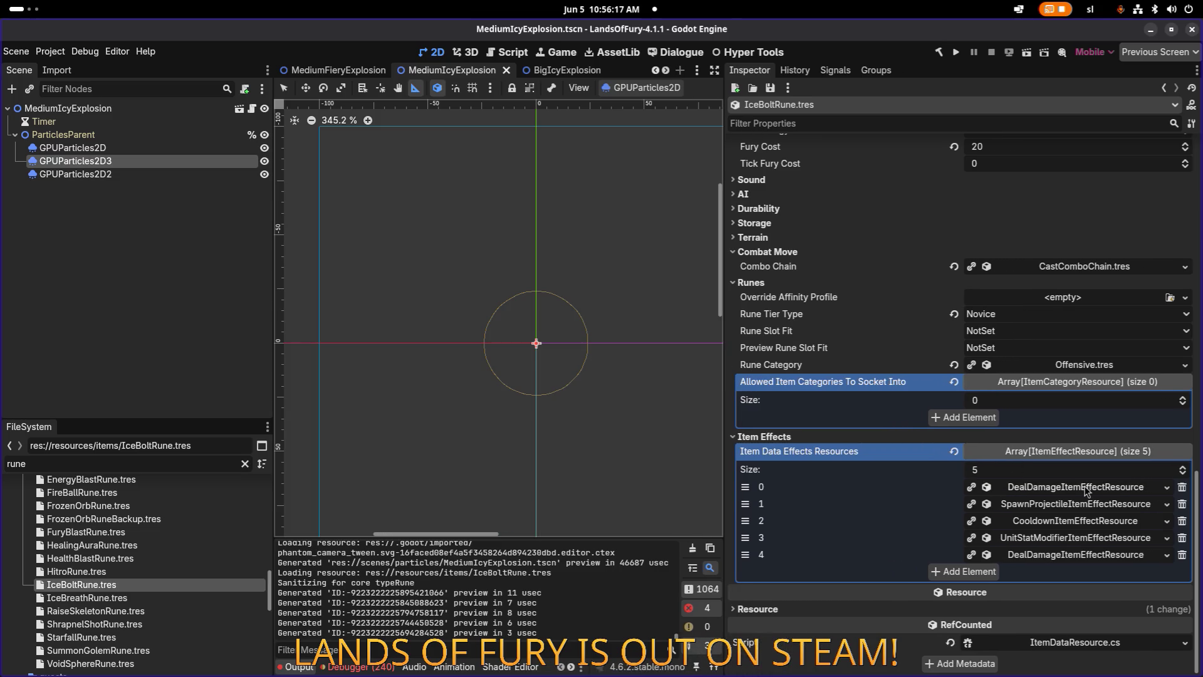
right_click(1088, 492)
left_click(937, 491)
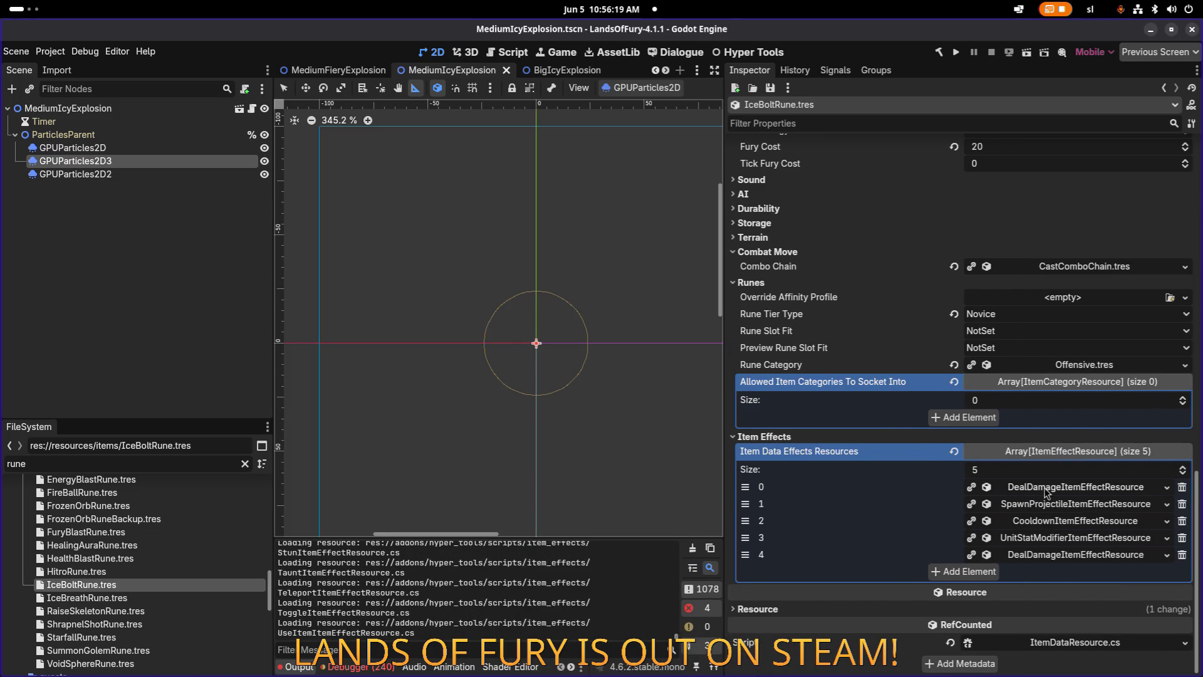
left_click(1050, 489)
left_click(1055, 488)
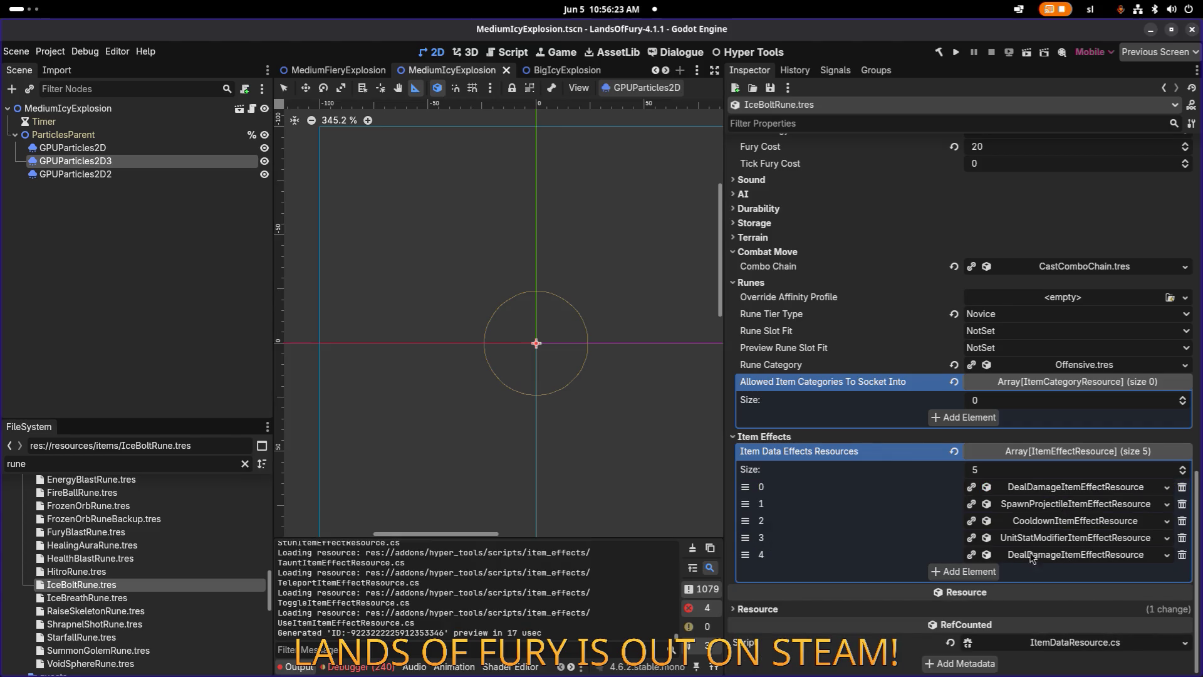
left_click(1182, 521)
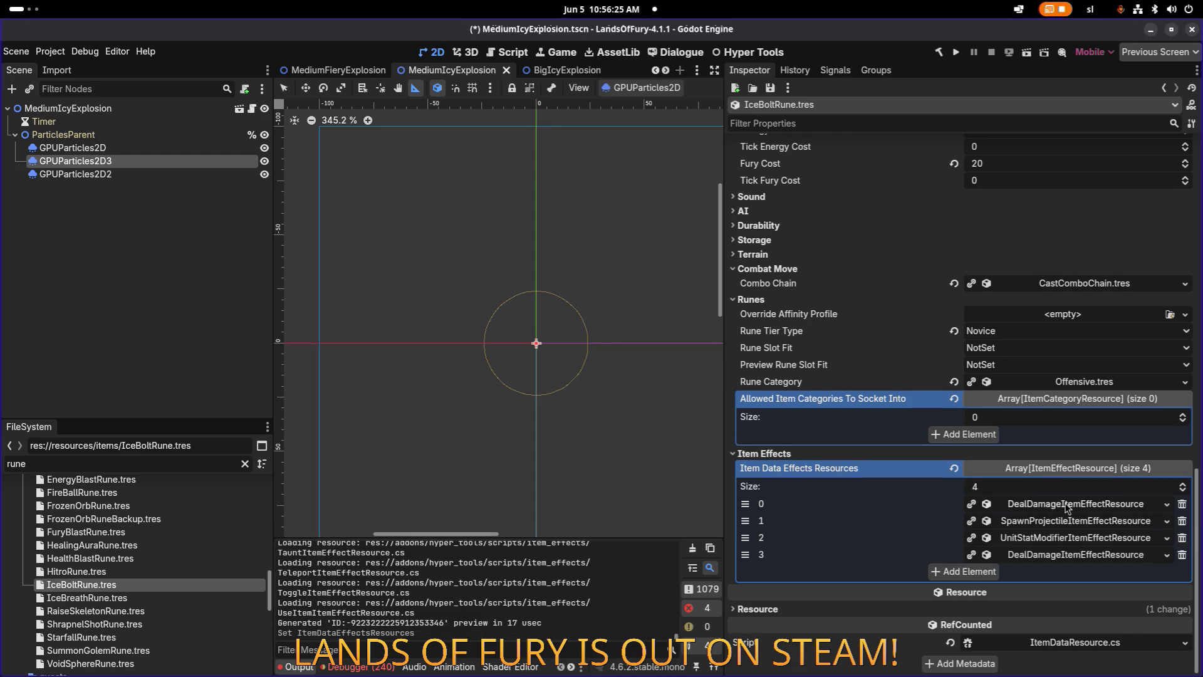
Extend the effects array to eight slots, leaving the new slots empty.
left_click(974, 574)
left_click(1058, 558)
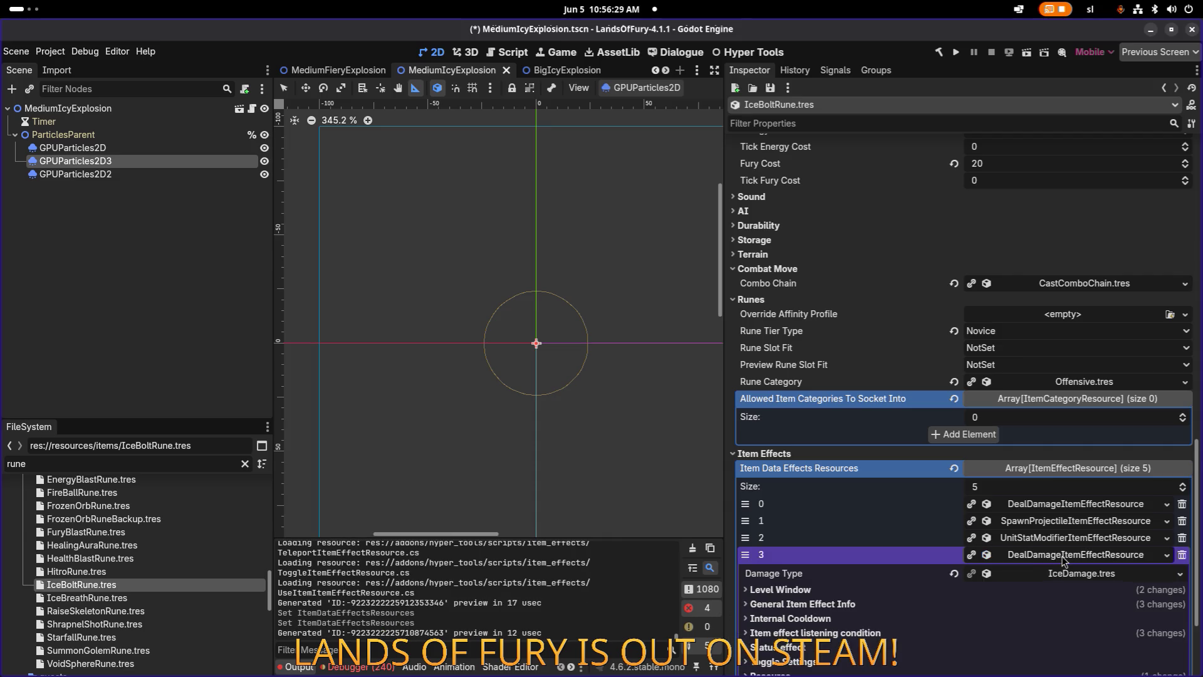
left_click(1064, 555)
left_click(974, 589)
left_click(974, 605)
left_click(974, 623)
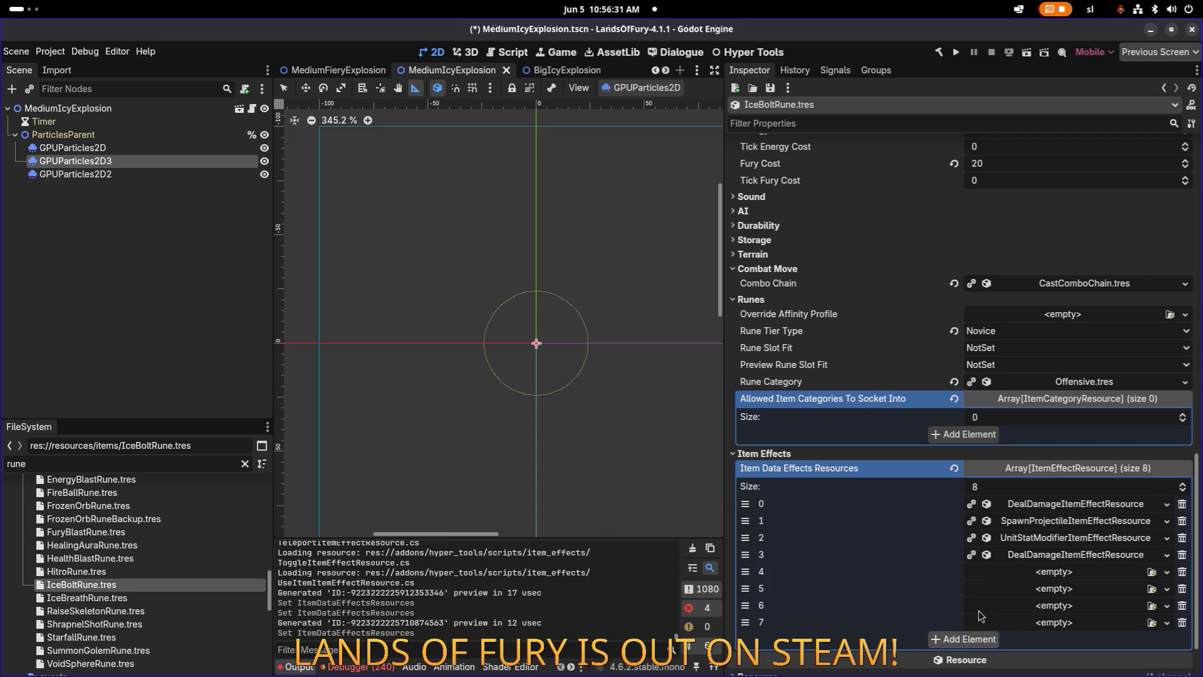
left_click(1056, 622)
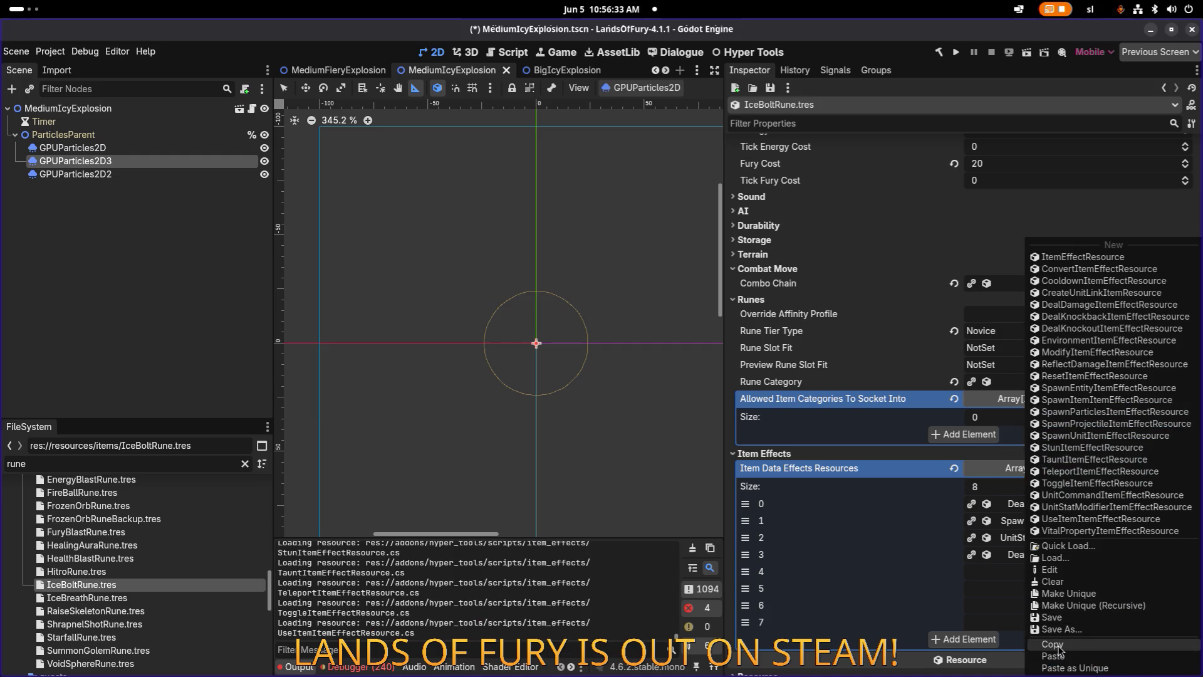
left_click(1019, 509)
Set the first damage effect's Level Scope Mode to ExactLevel and save.
left_click(1048, 506)
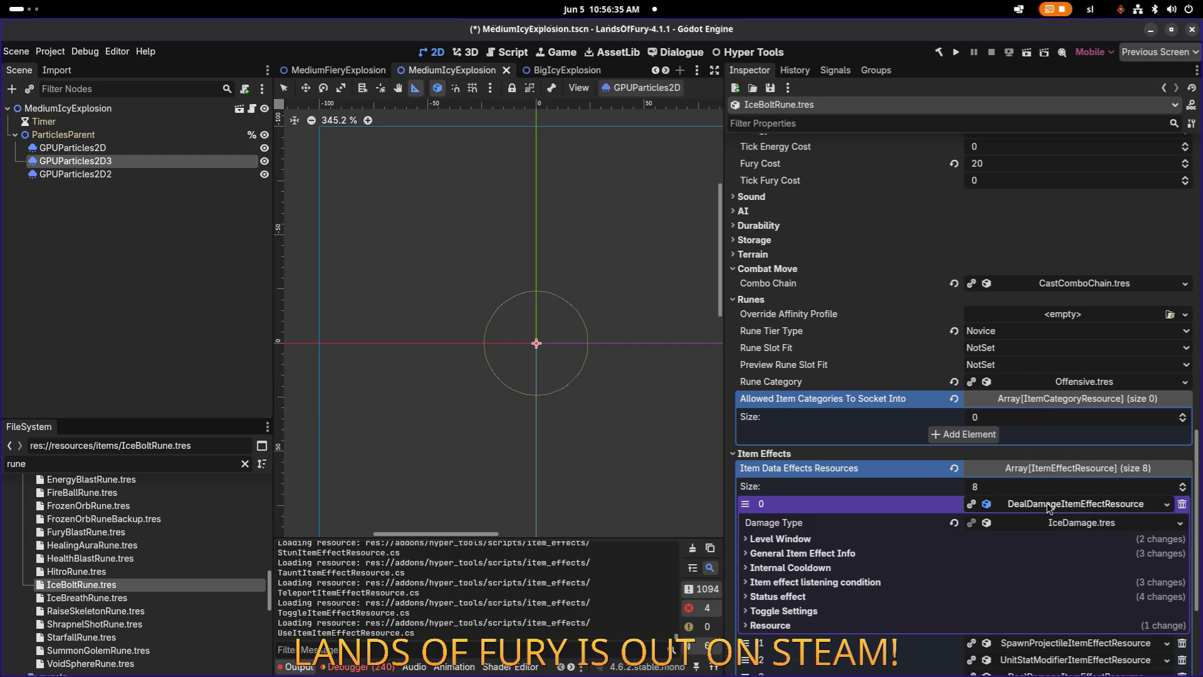
left_click(901, 539)
scroll(1053, 567, "down", 4)
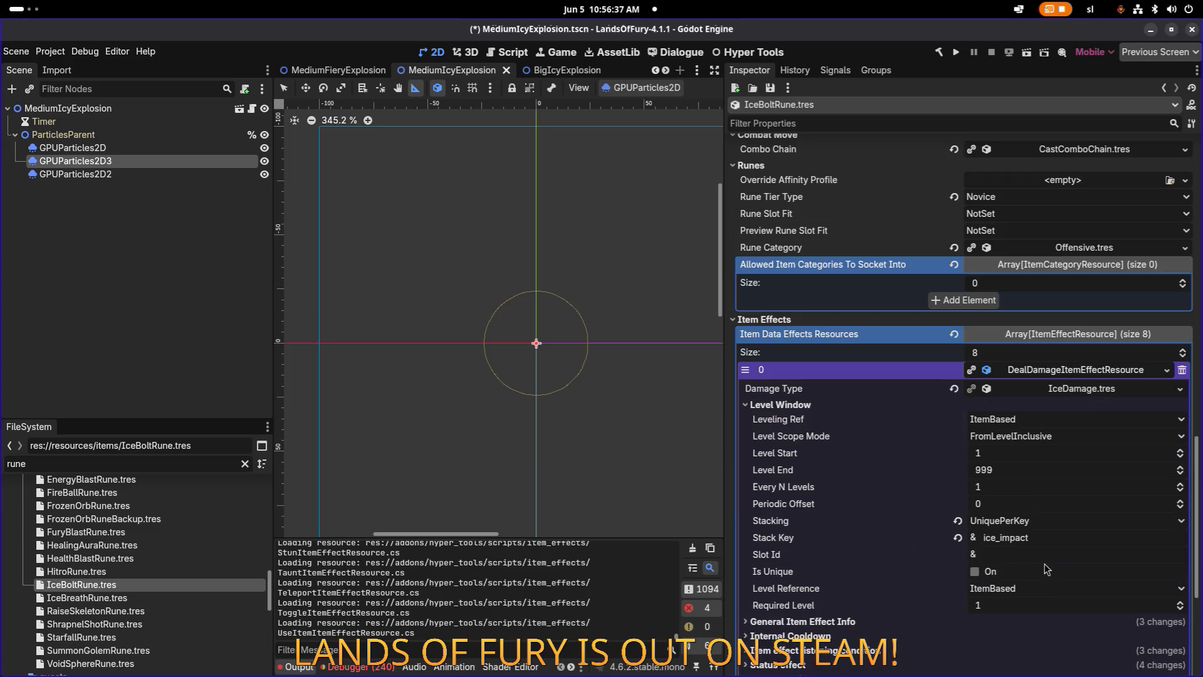
left_click(1073, 436)
left_click(1053, 461)
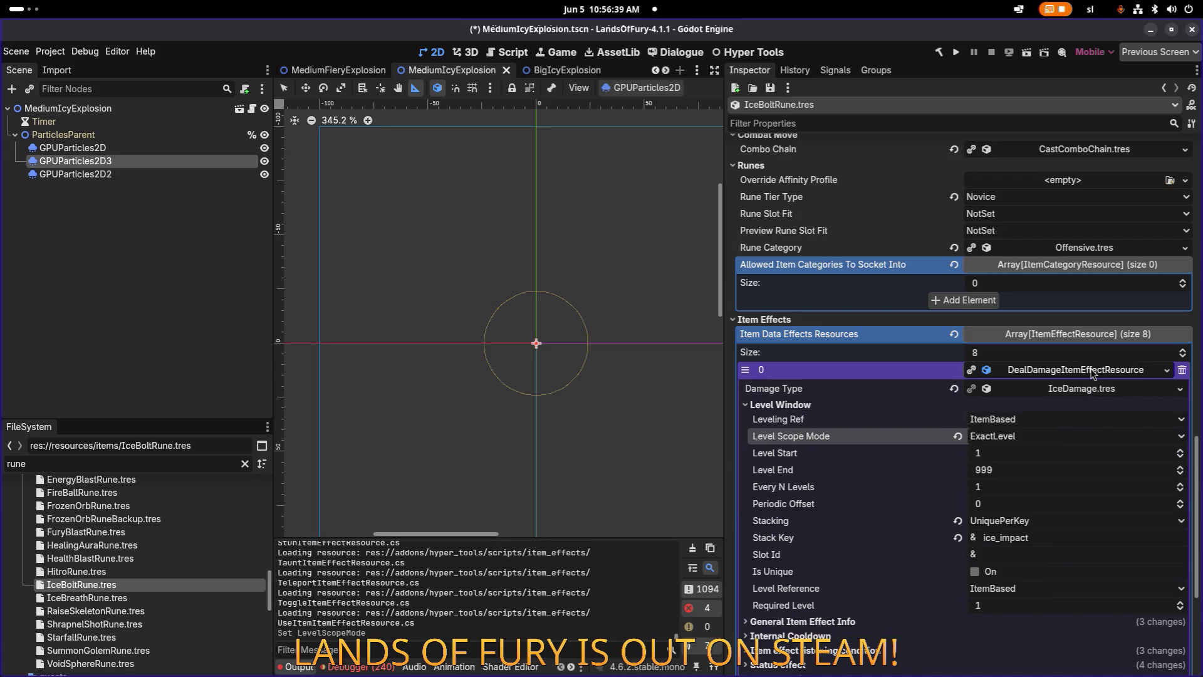
left_click(1094, 371)
key("ctrl+s")
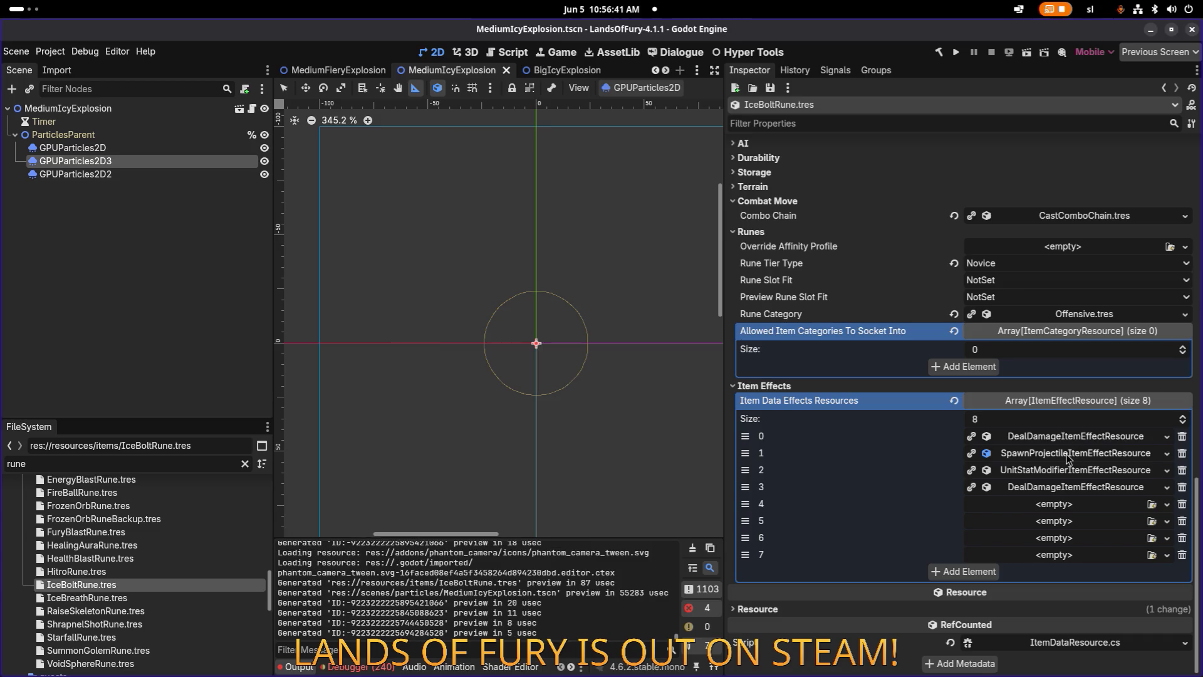
Set the projectile effect's Level Scope Mode to ExactLevel and save.
left_click(1075, 452)
scroll(1003, 496, "down", 10)
scroll(1022, 442, "up", 3)
scroll(1020, 476, "down", 14)
scroll(1020, 476, "down", 6)
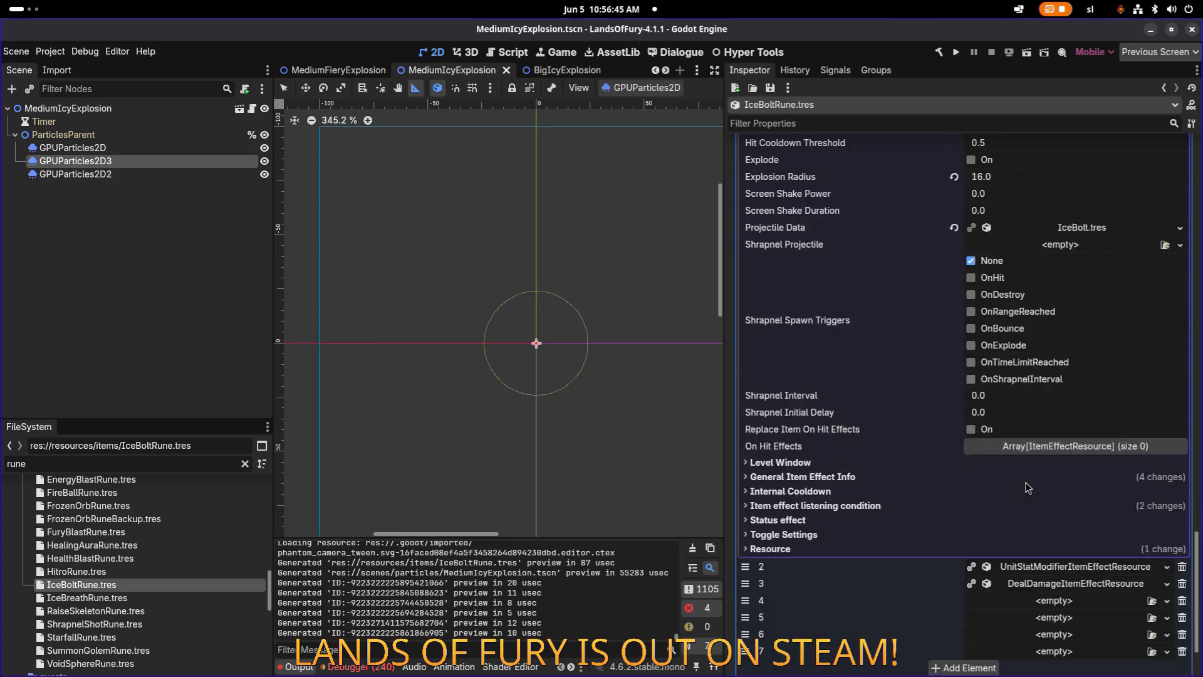
left_click(942, 397)
left_click(1030, 427)
left_click(1031, 442)
key("ctrl+s")
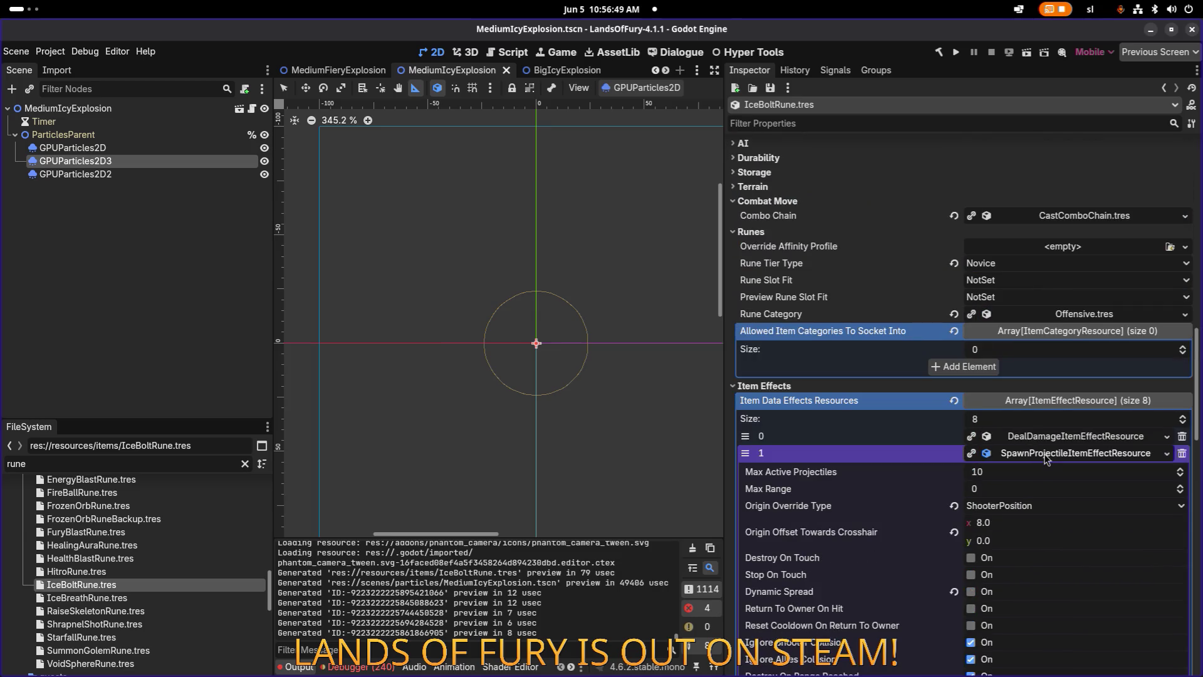
left_click(1045, 452)
Check the slow effect's level window, then set the second damage effect to ExactLevel and save.
left_click(1048, 471)
scroll(978, 439, "down", 3)
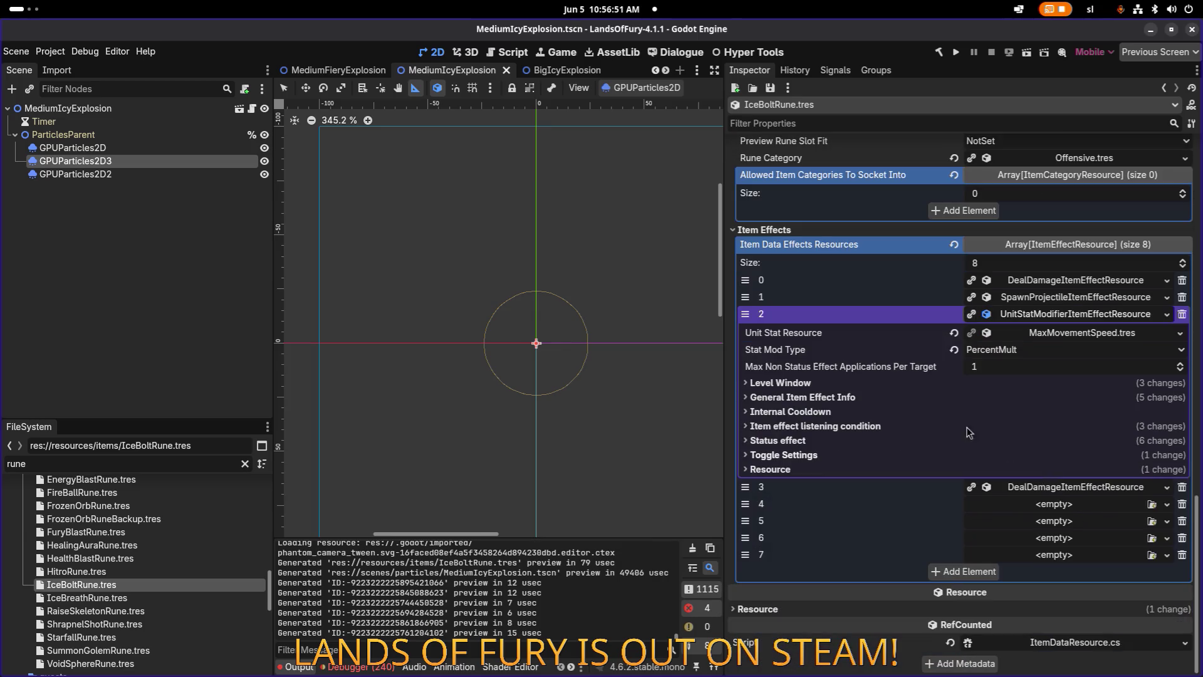
left_click(950, 384)
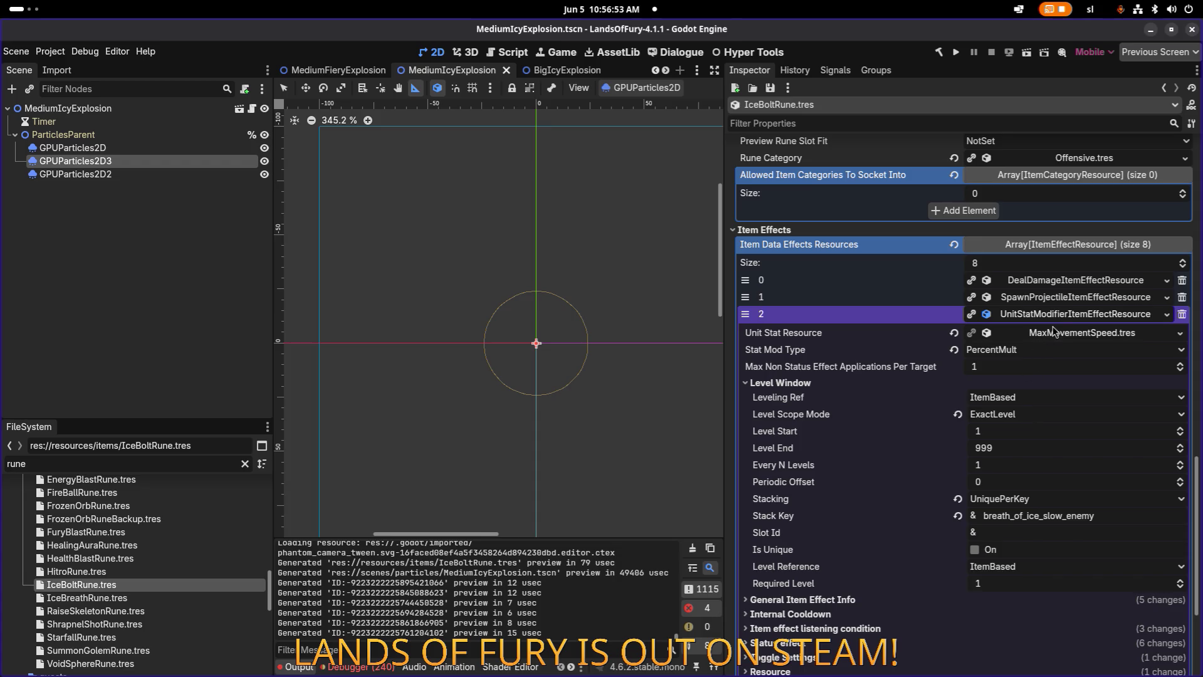
left_click(1059, 318)
left_click(1046, 487)
scroll(939, 446, "down", 2)
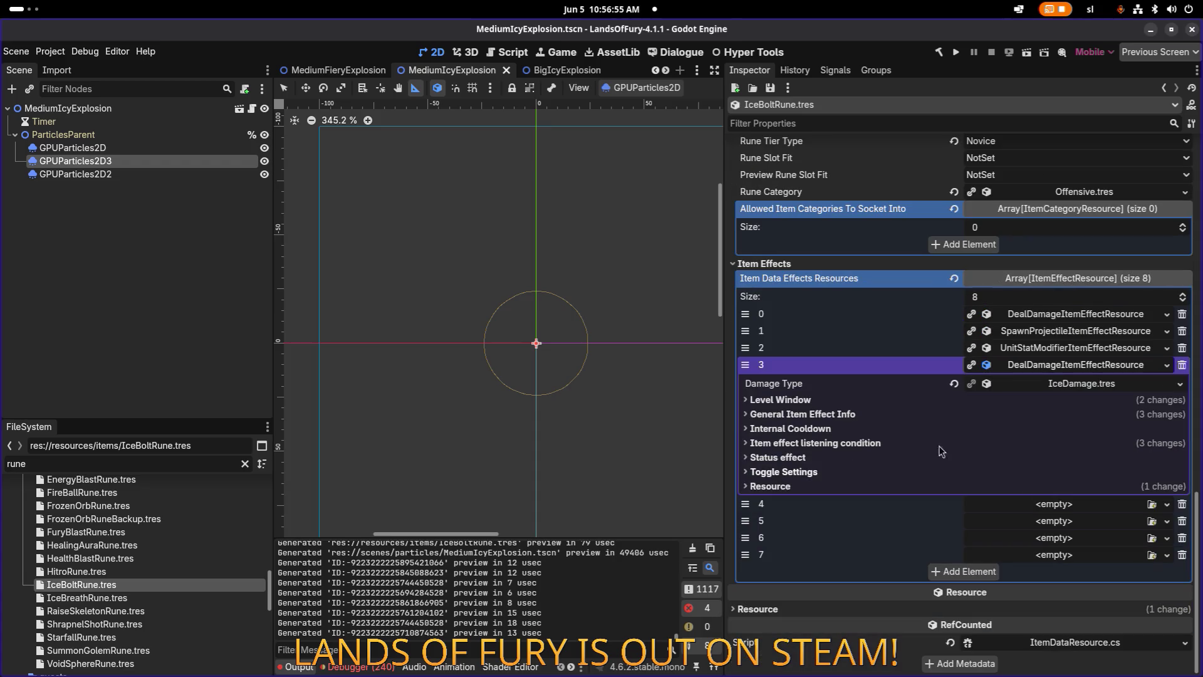
left_click(917, 401)
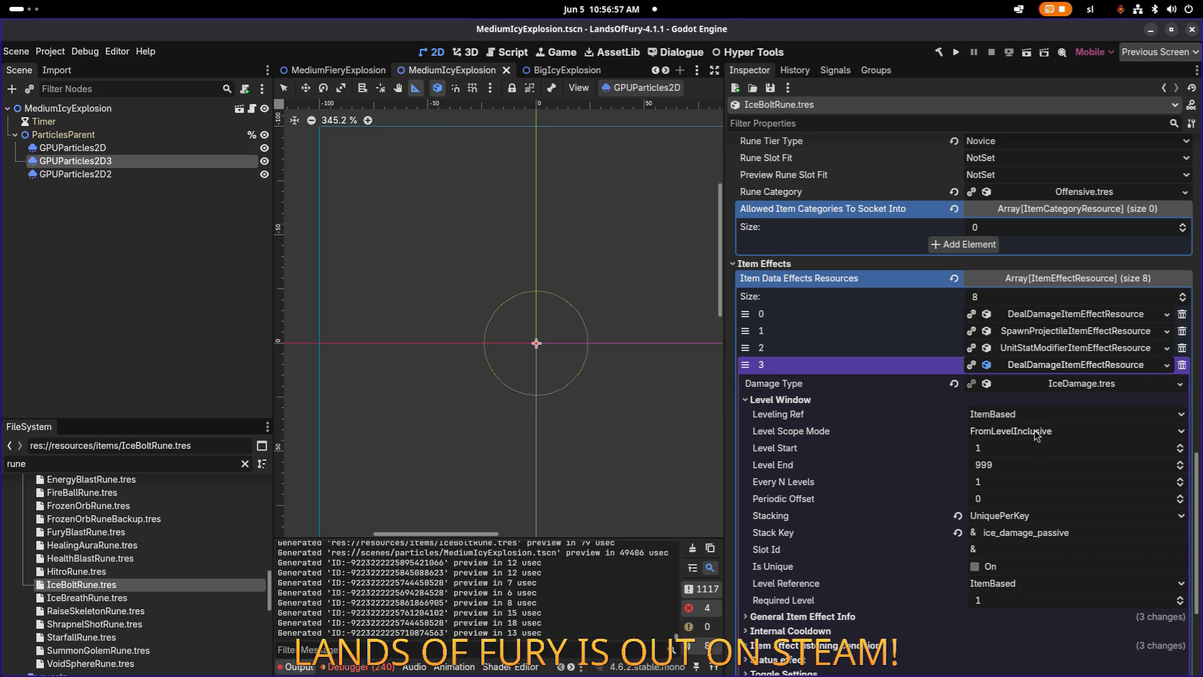
left_click(1038, 433)
left_click(1035, 447)
key("ctrl+s")
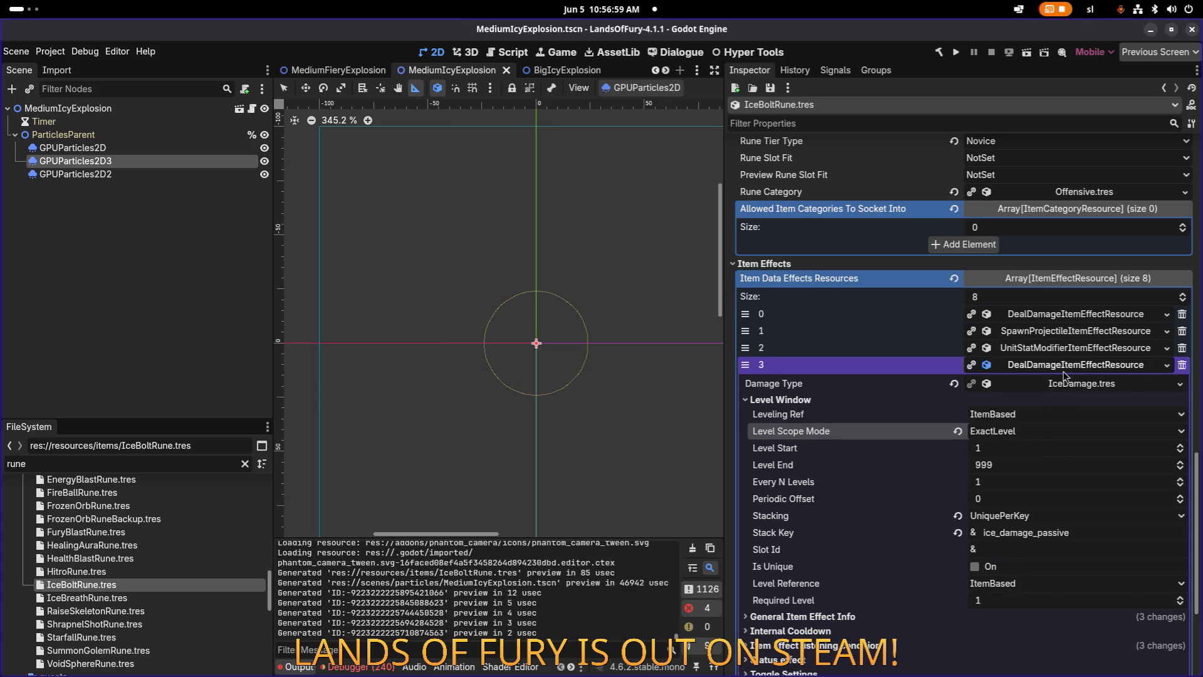
right_click(1062, 436)
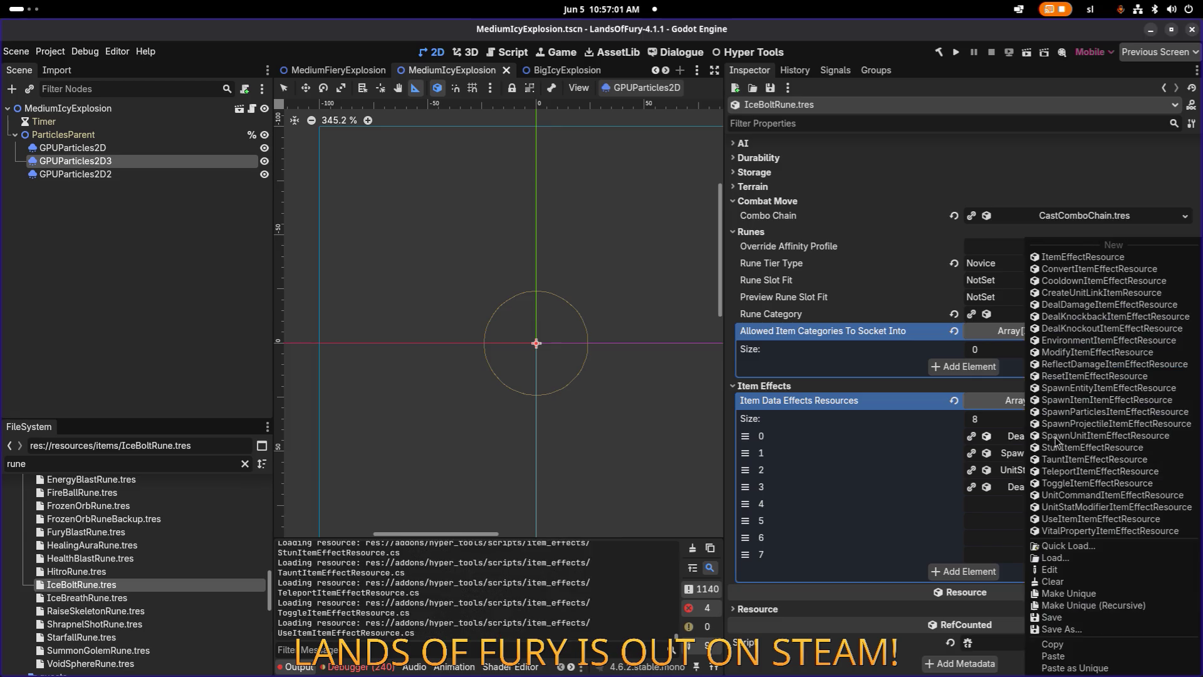
Paste unique copies of the DealDamage effect into slot 4 and the SpawnProjectile effect into slot 5.
left_click(1066, 645)
left_click(1057, 504)
left_click(1075, 668)
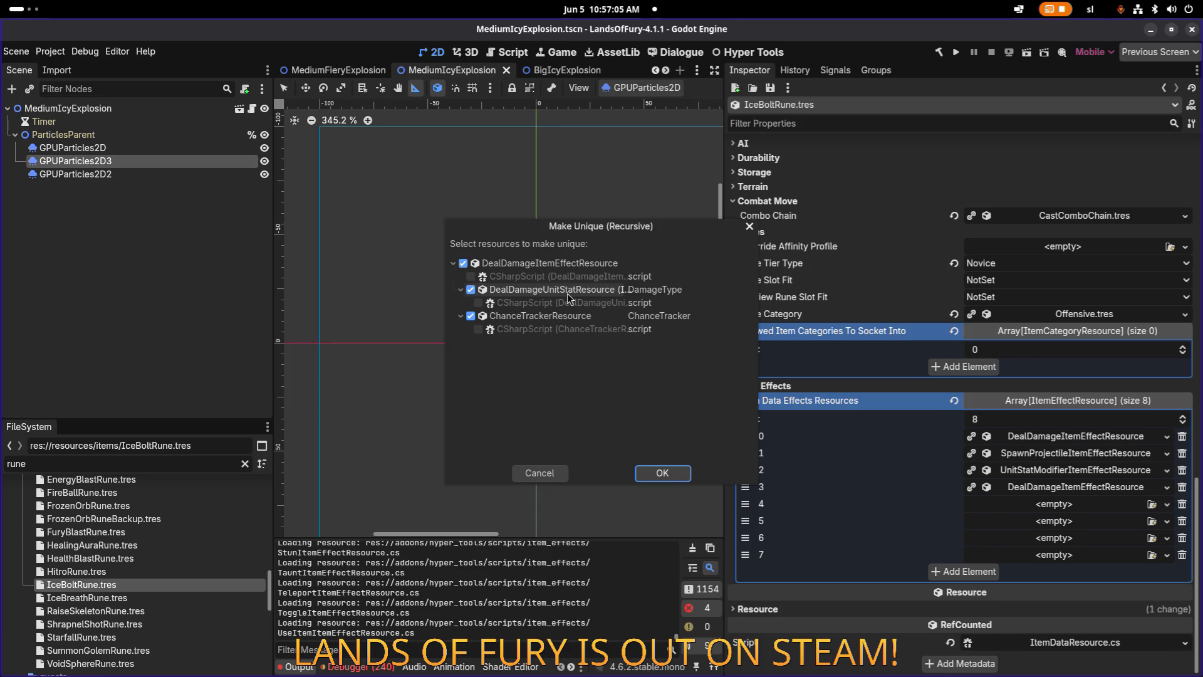
left_click(655, 473)
right_click(1018, 453)
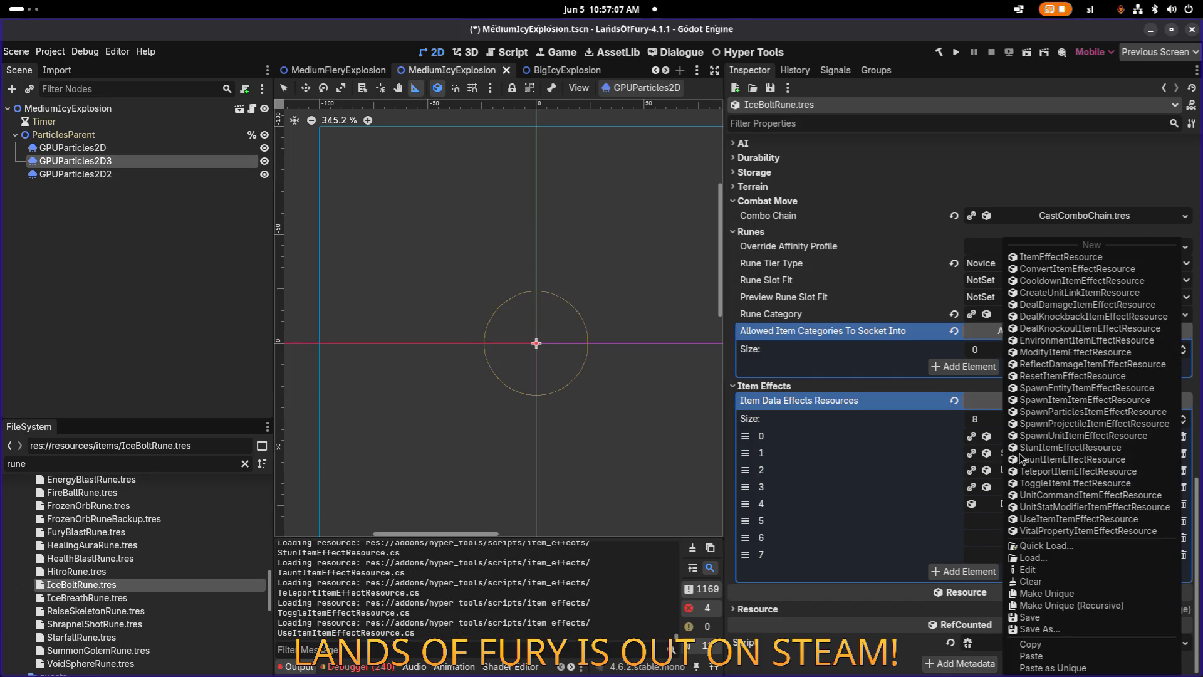
left_click(1065, 645)
left_click(1064, 521)
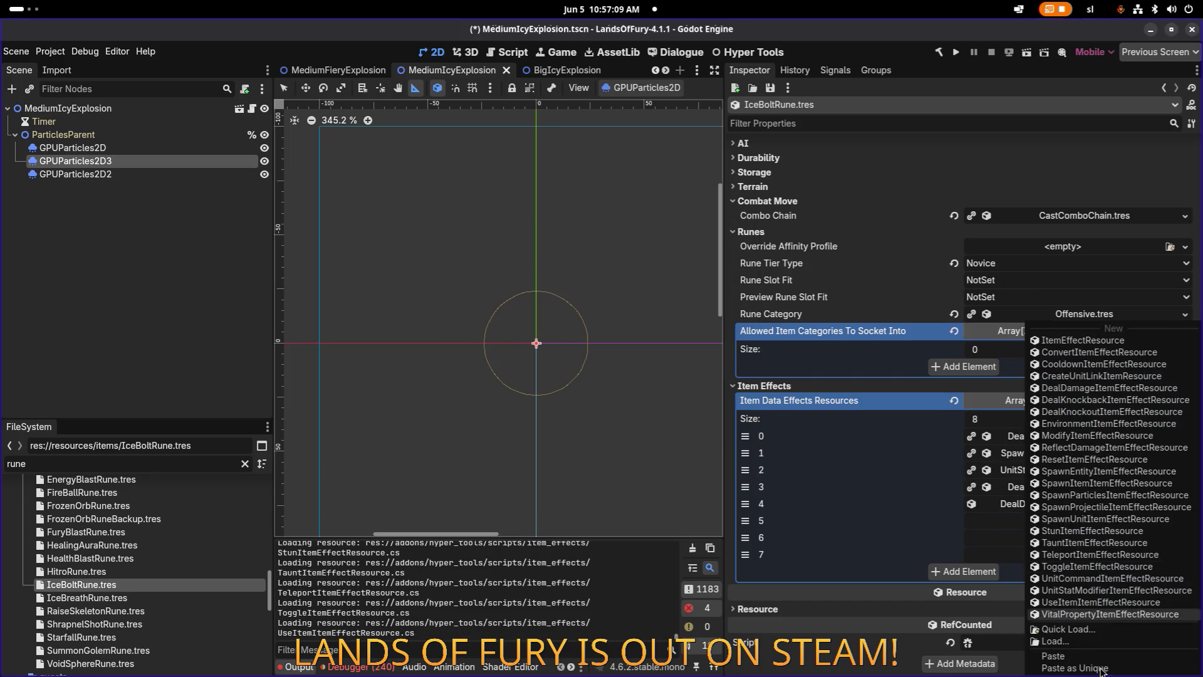
left_click(1075, 668)
left_click(538, 318)
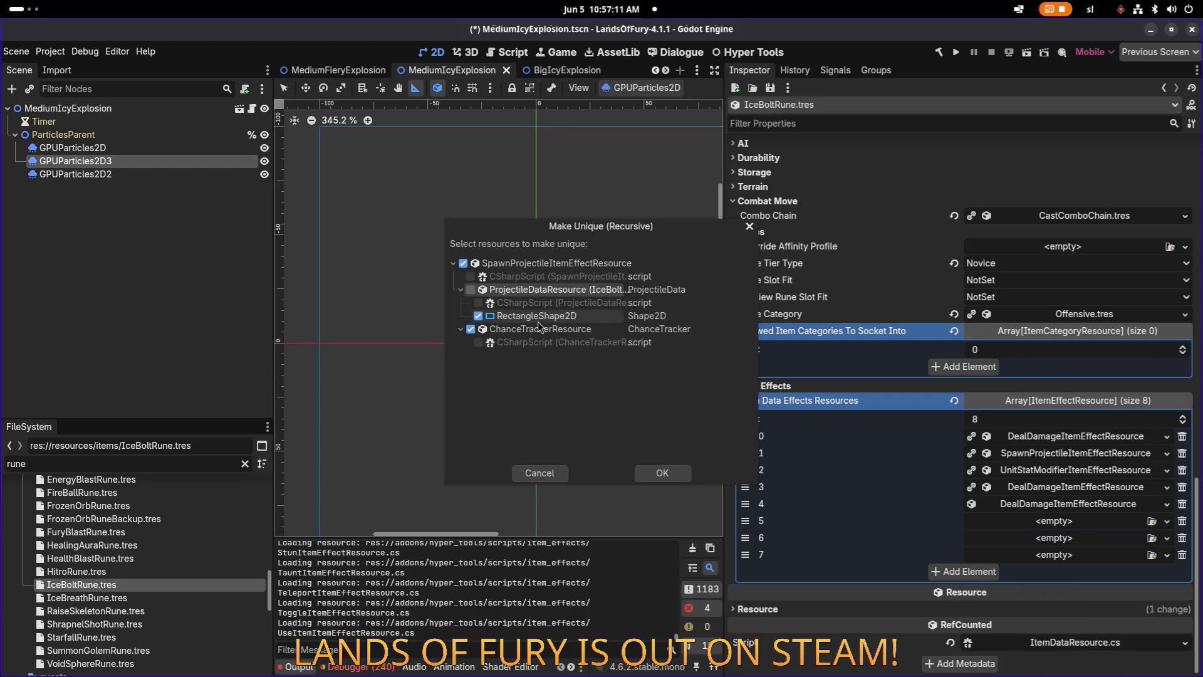
left_click(673, 472)
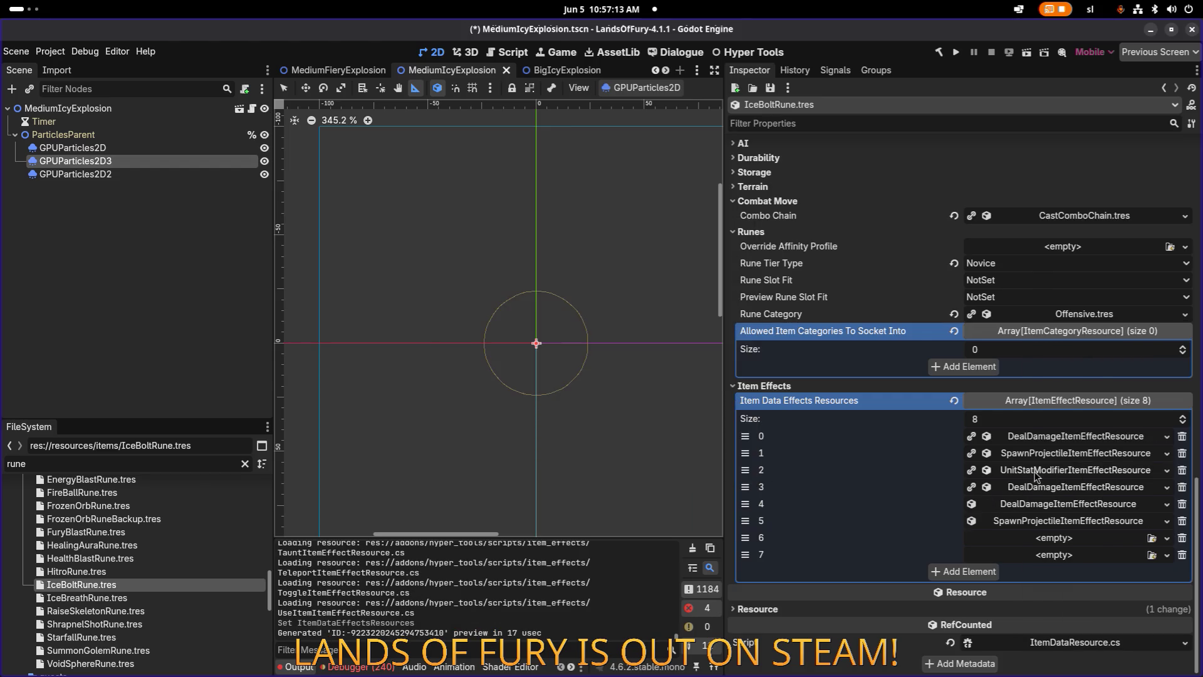
Paste unique copies of the slow (UnitStatModifier) effect into slot 6 and the second DealDamage effect into slot 7.
right_click(1035, 476)
left_click(1066, 649)
left_click(1073, 541)
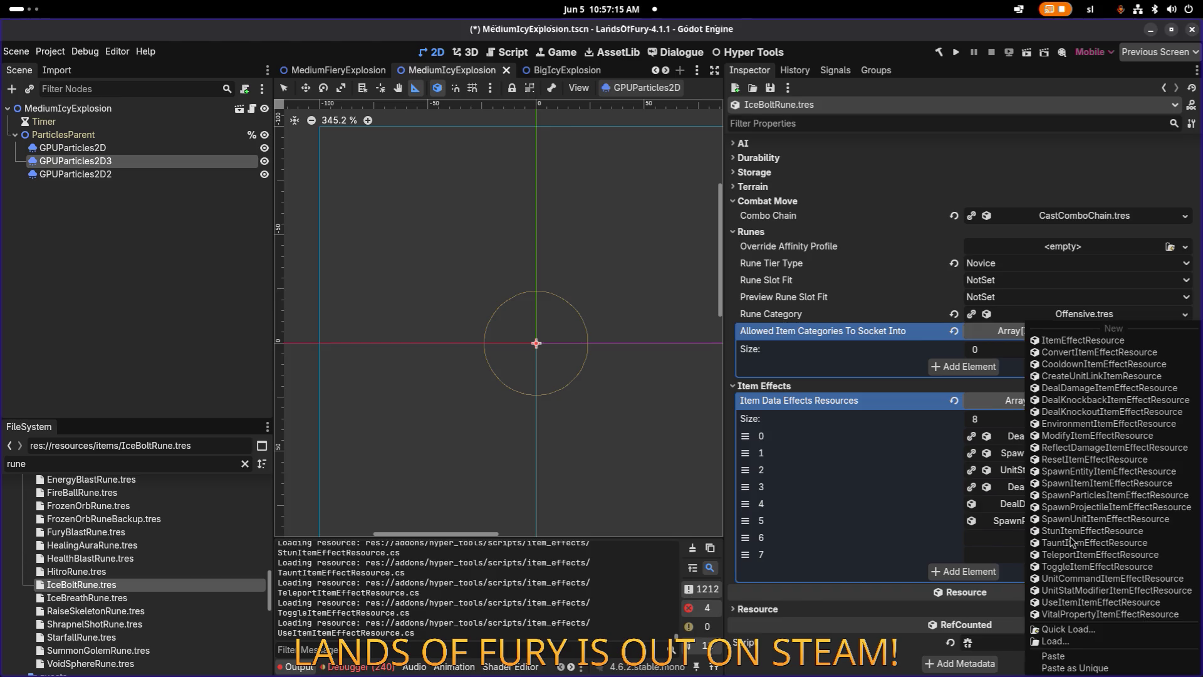
left_click(1074, 667)
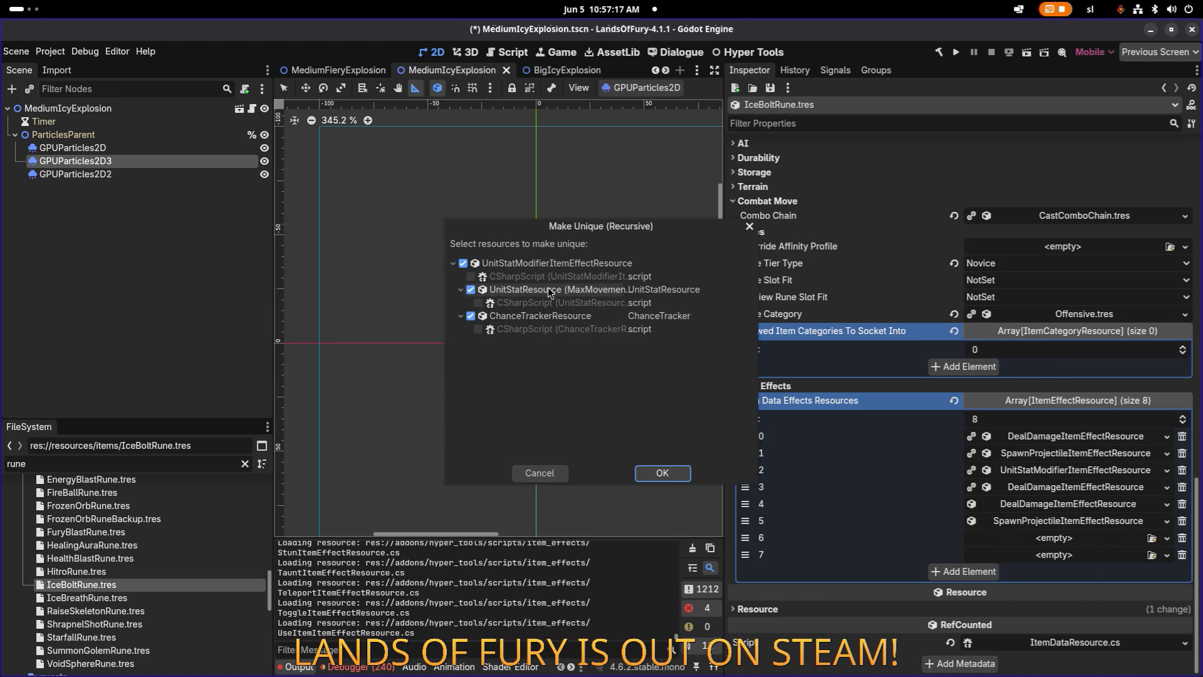
left_click(671, 478)
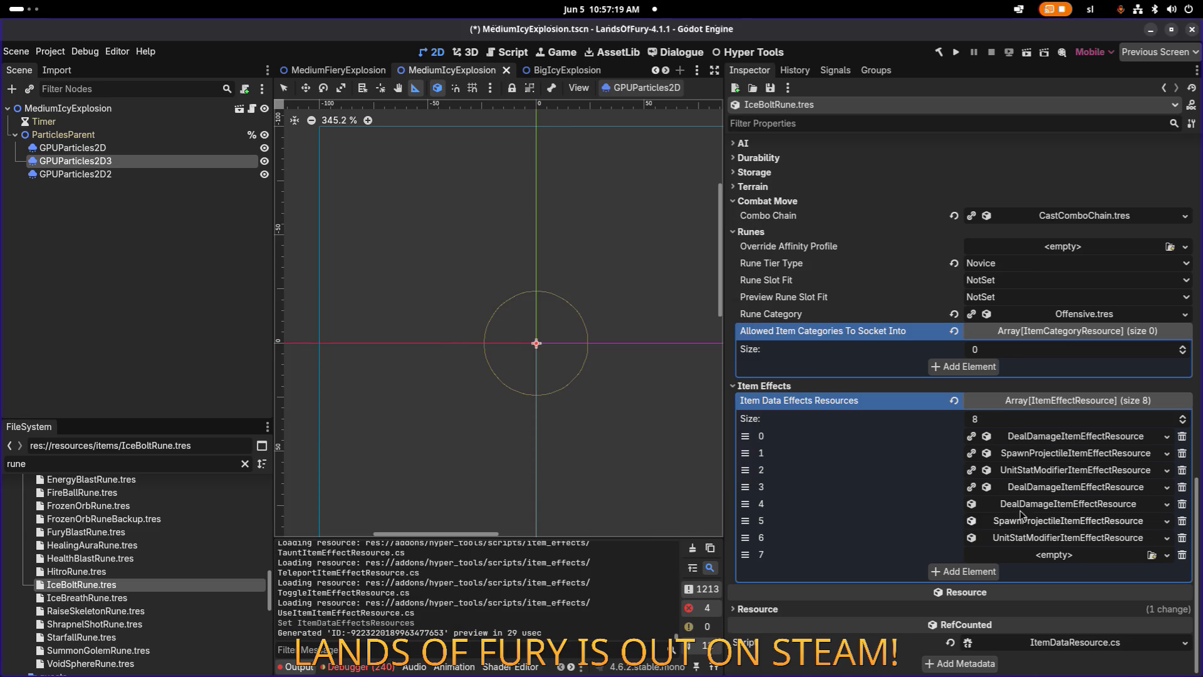
right_click(1051, 489)
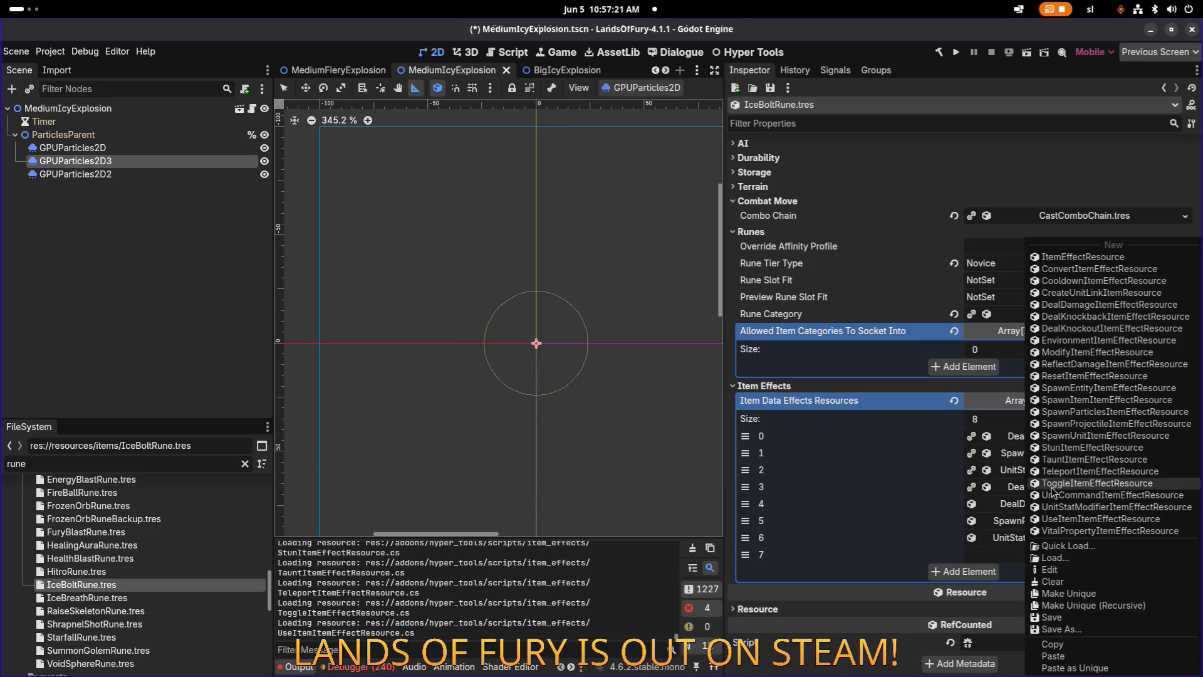
left_click(1072, 652)
left_click(1065, 555)
left_click(1077, 670)
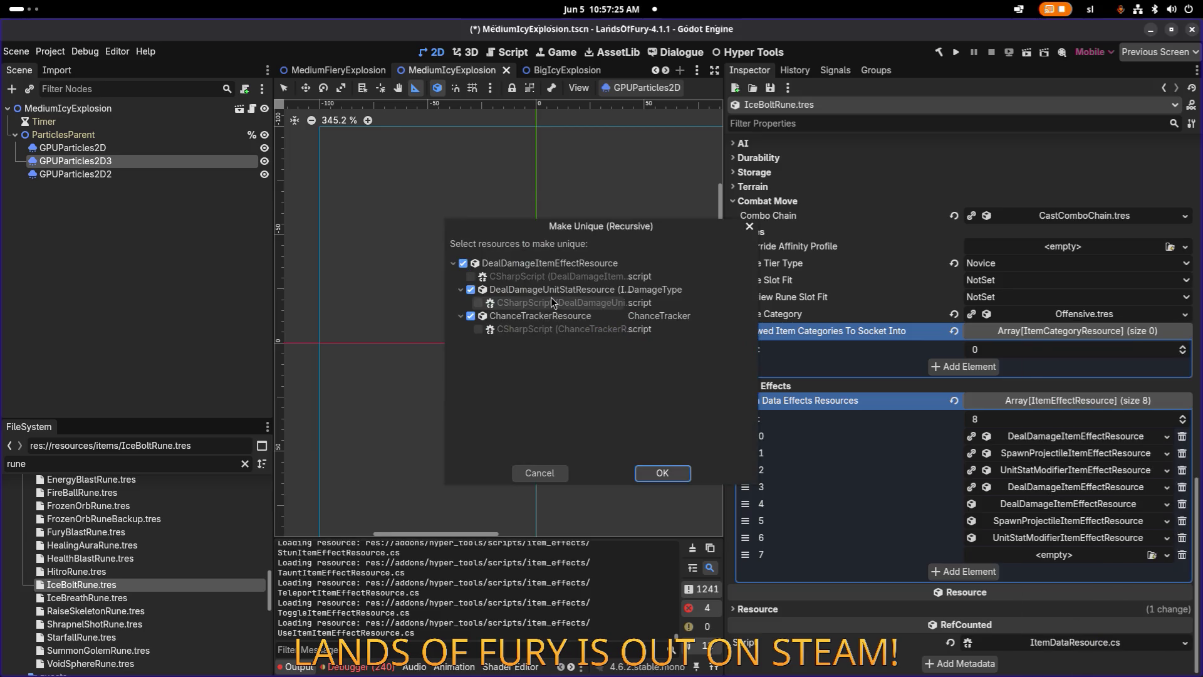
left_click(662, 472)
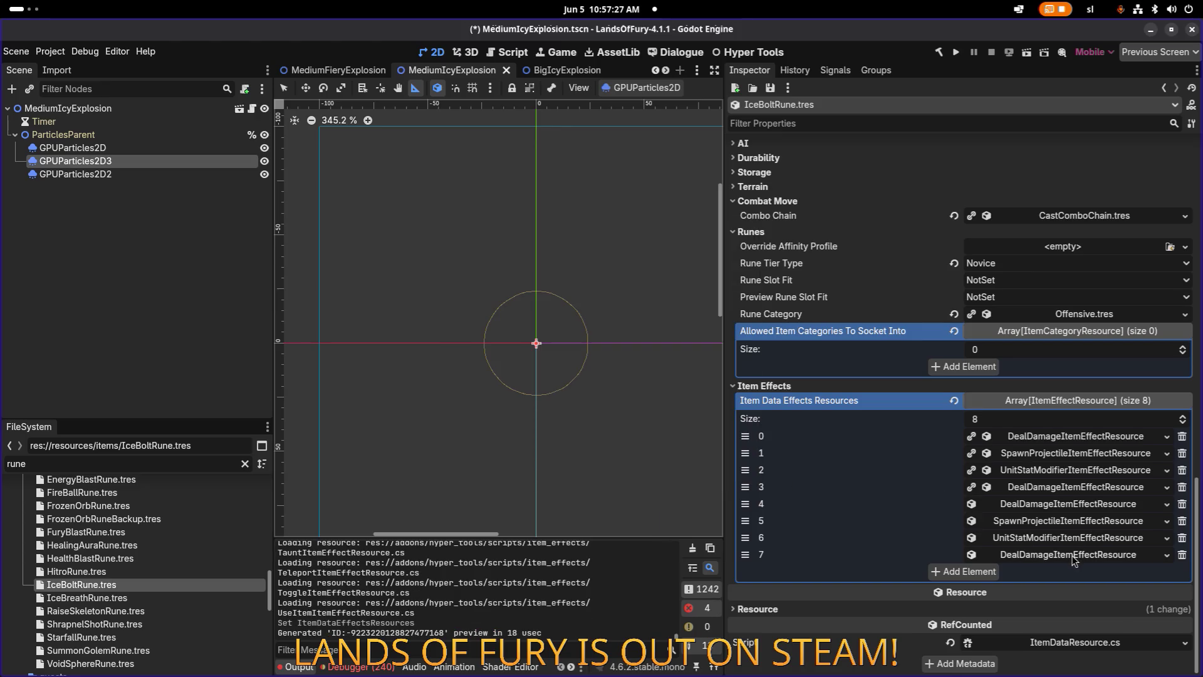
left_click(1068, 555)
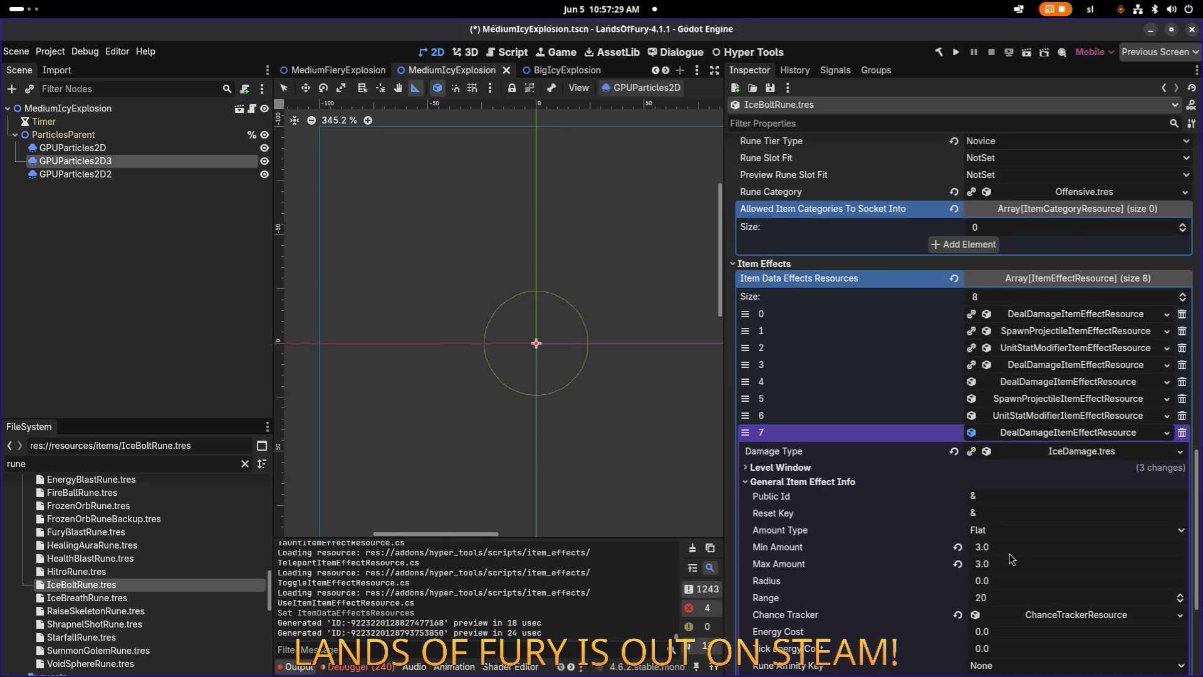
Set Level Start to 2 on the slot 7 damage effect.
left_click(906, 469)
left_click(1027, 517)
type("2")
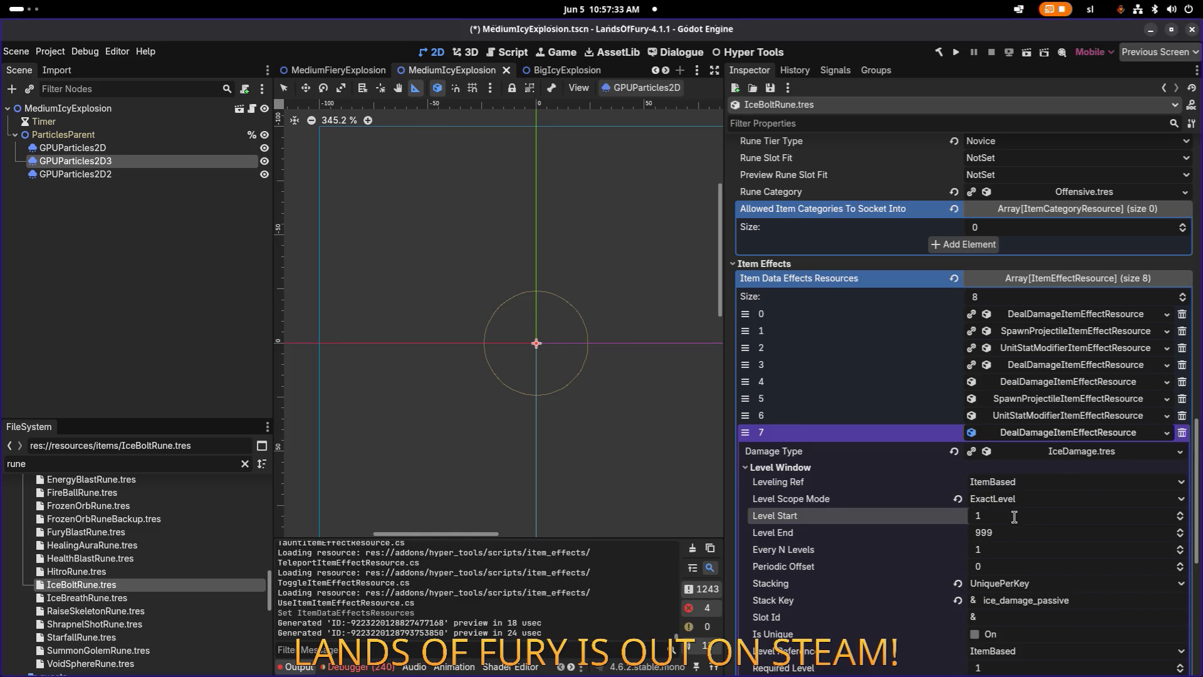
Give the slot 4 damage effect Min Amount 1 and Max Amount 17.
left_click(1048, 433)
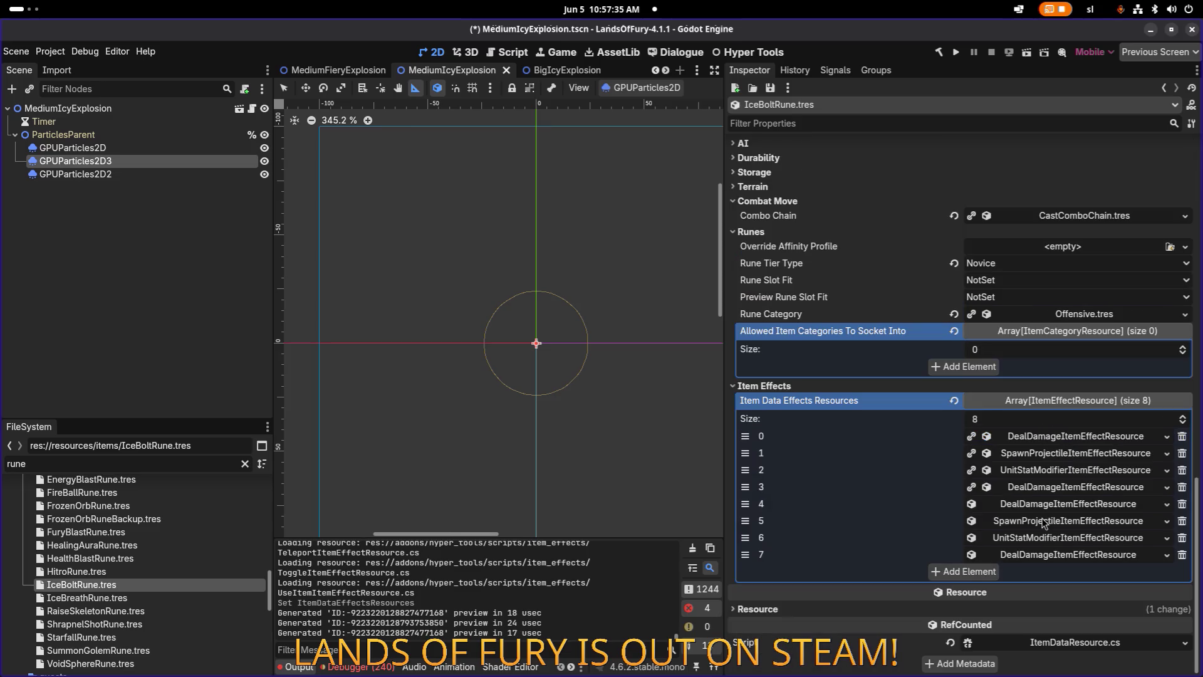
left_click(1045, 506)
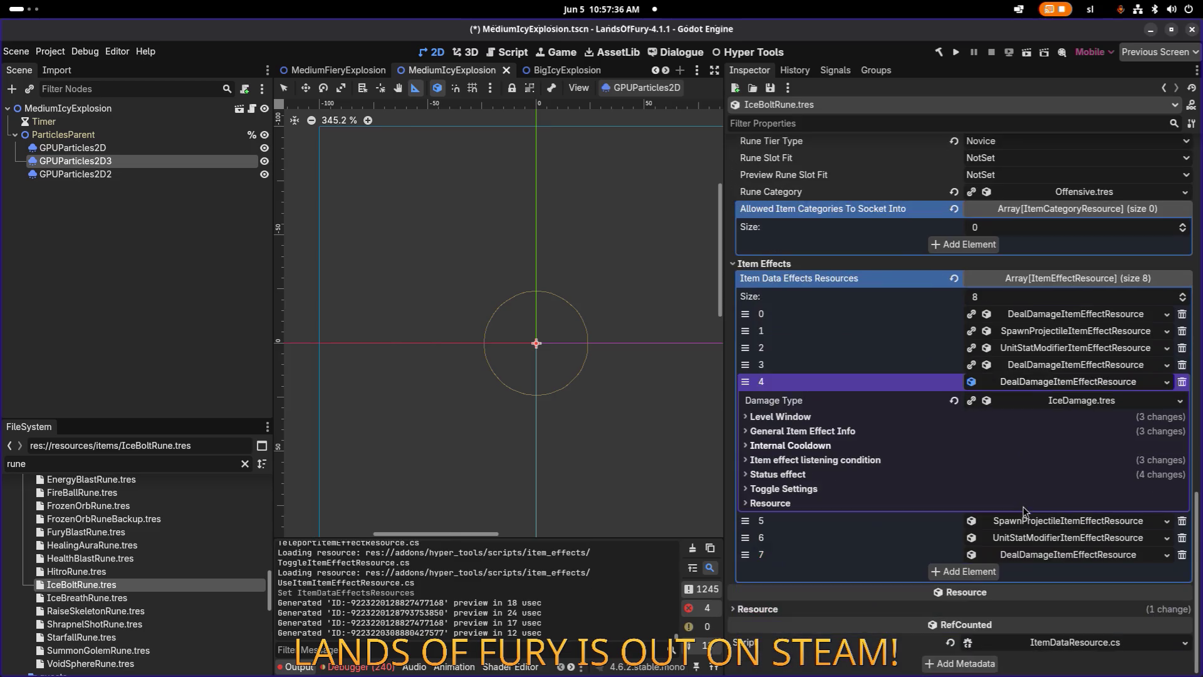
left_click(856, 430)
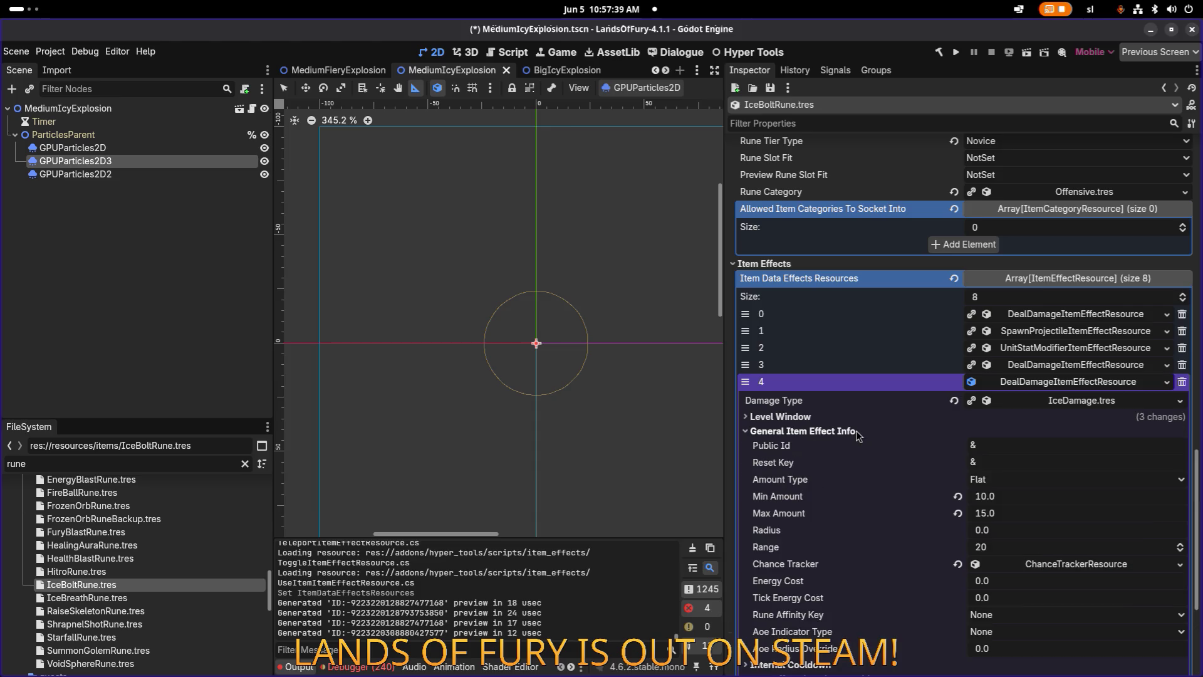
left_click(1035, 497)
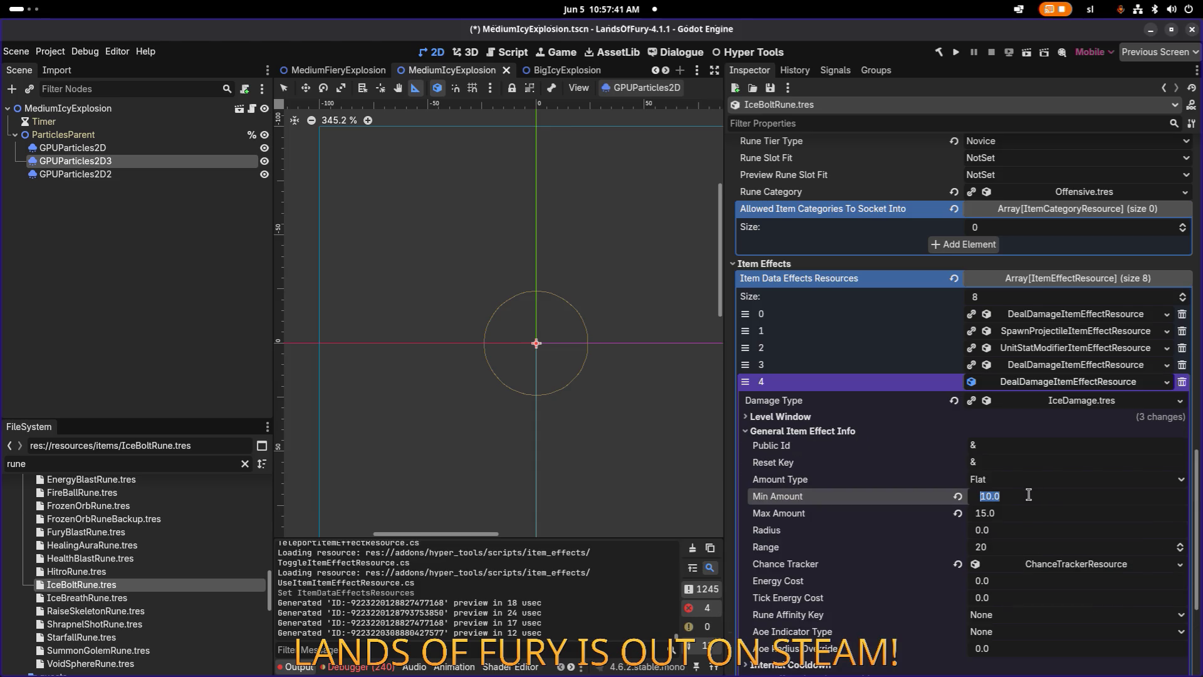
type("13")
left_click(1017, 513)
type("17")
key("Return")
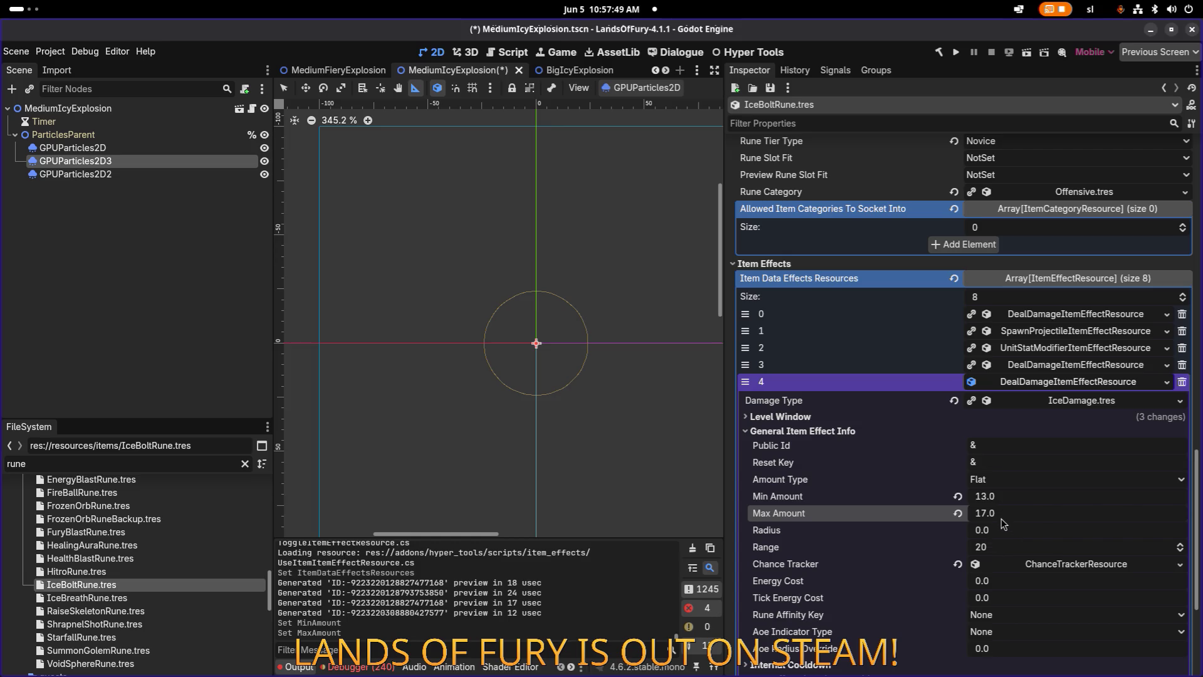
Set the slot 4 damage effect's Level Start and Required Level to 2 and save.
scroll(972, 502, "up", 5)
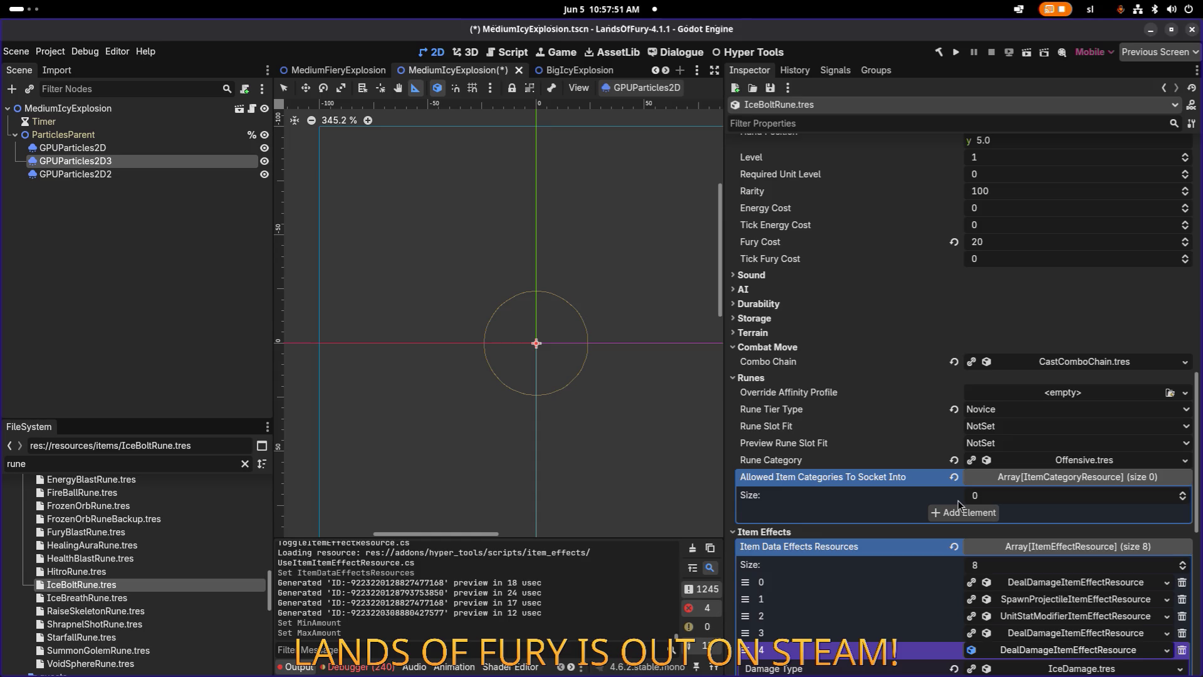
scroll(1010, 333, "down", 9)
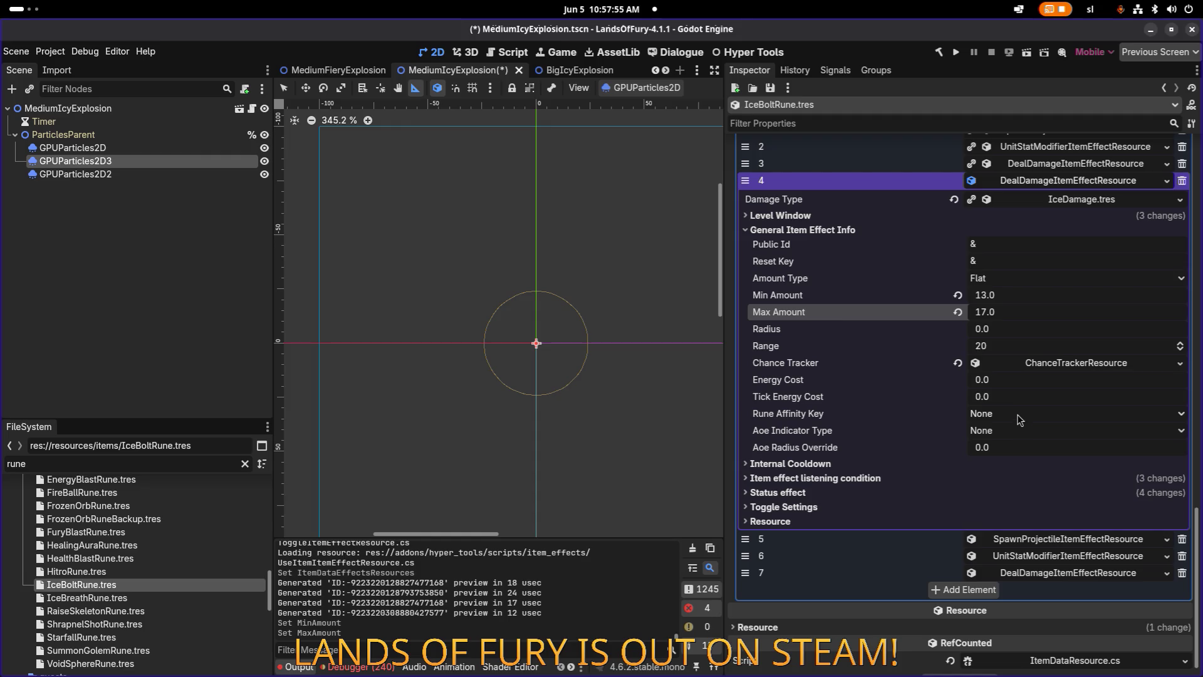
left_click(908, 478)
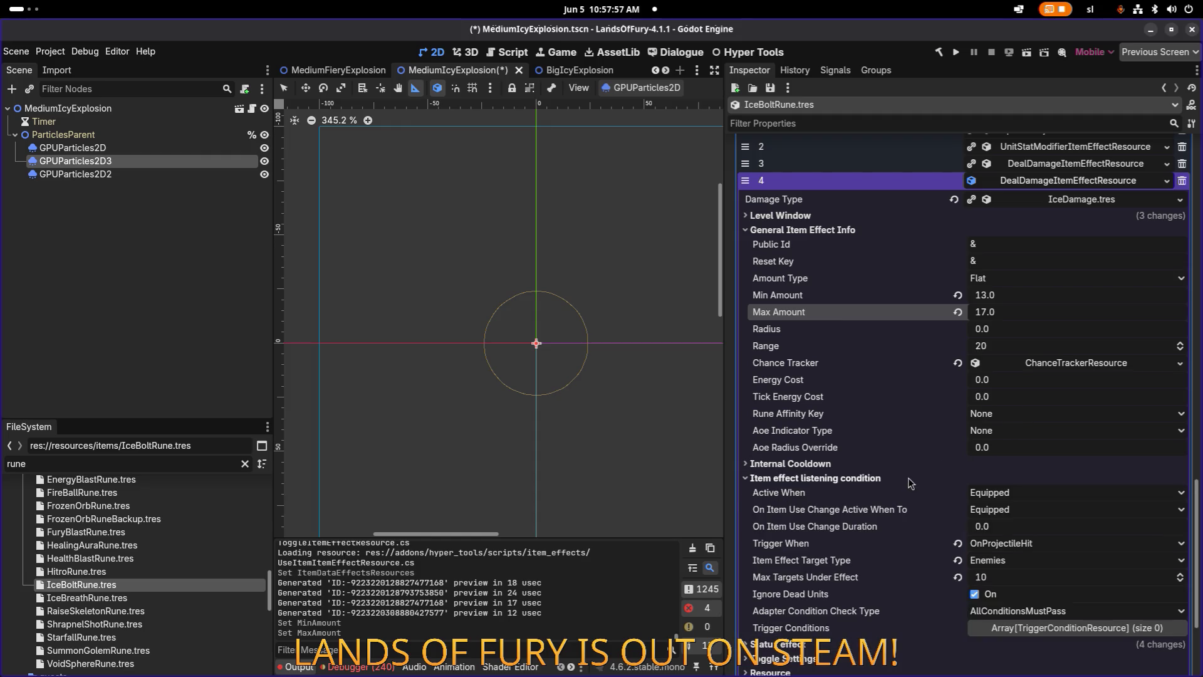
left_click(908, 477)
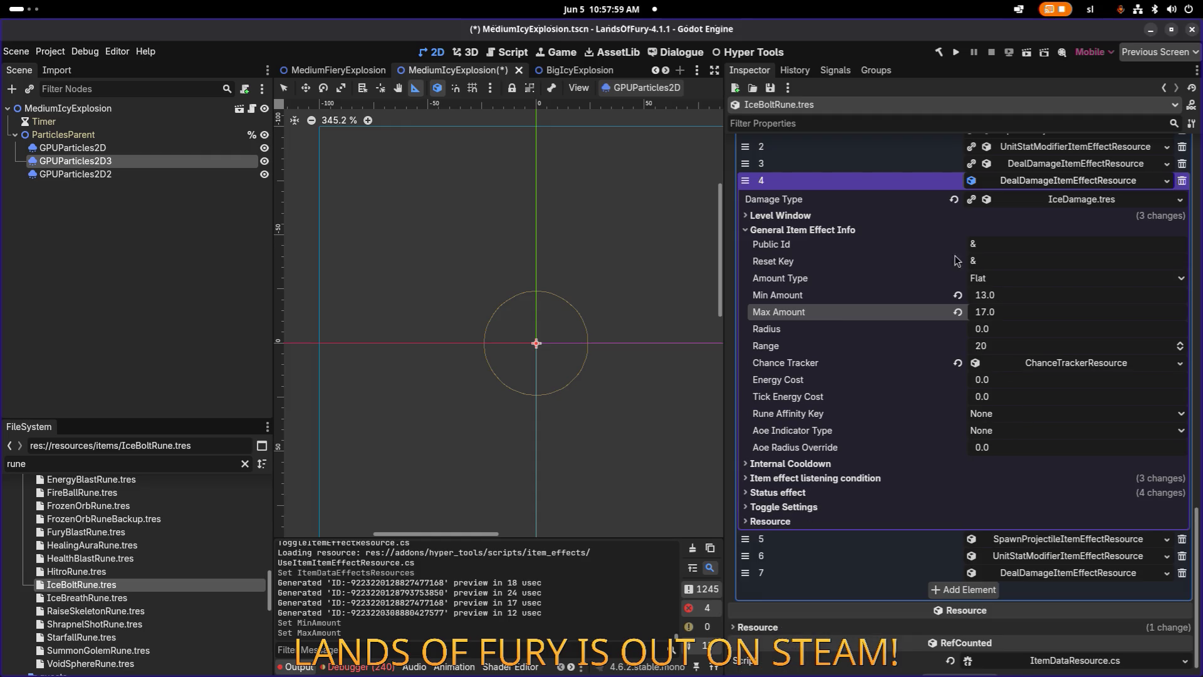
left_click(934, 218)
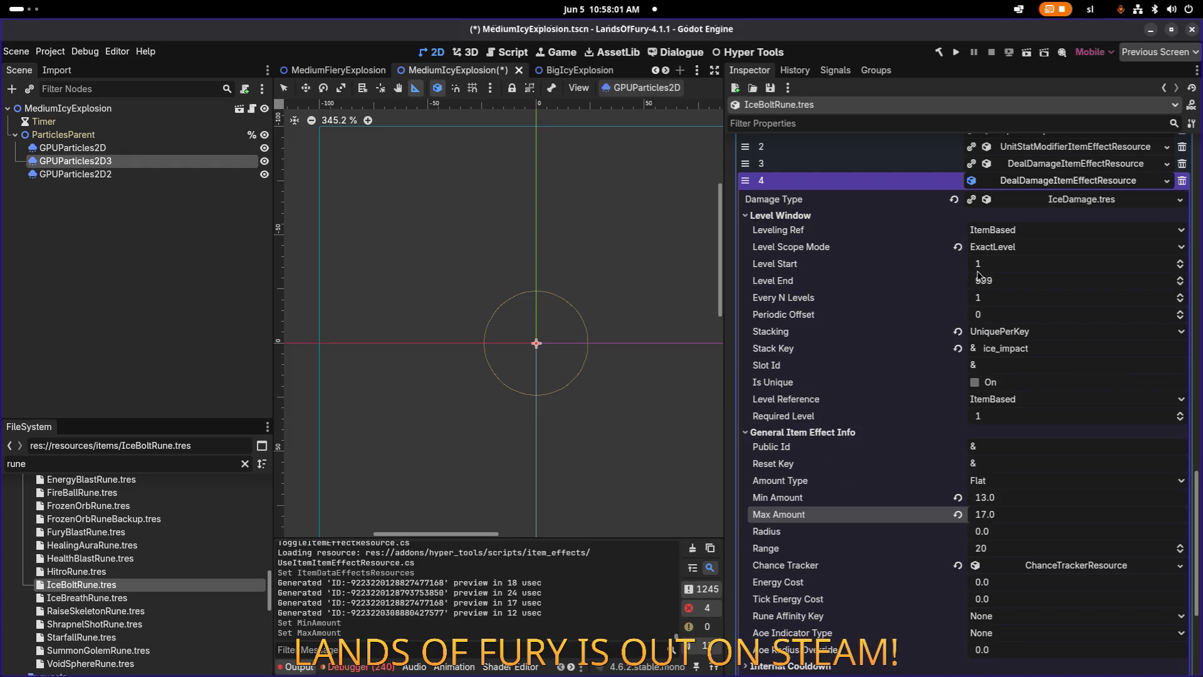
scroll(985, 284, "up", 3)
scroll(987, 283, "down", 2)
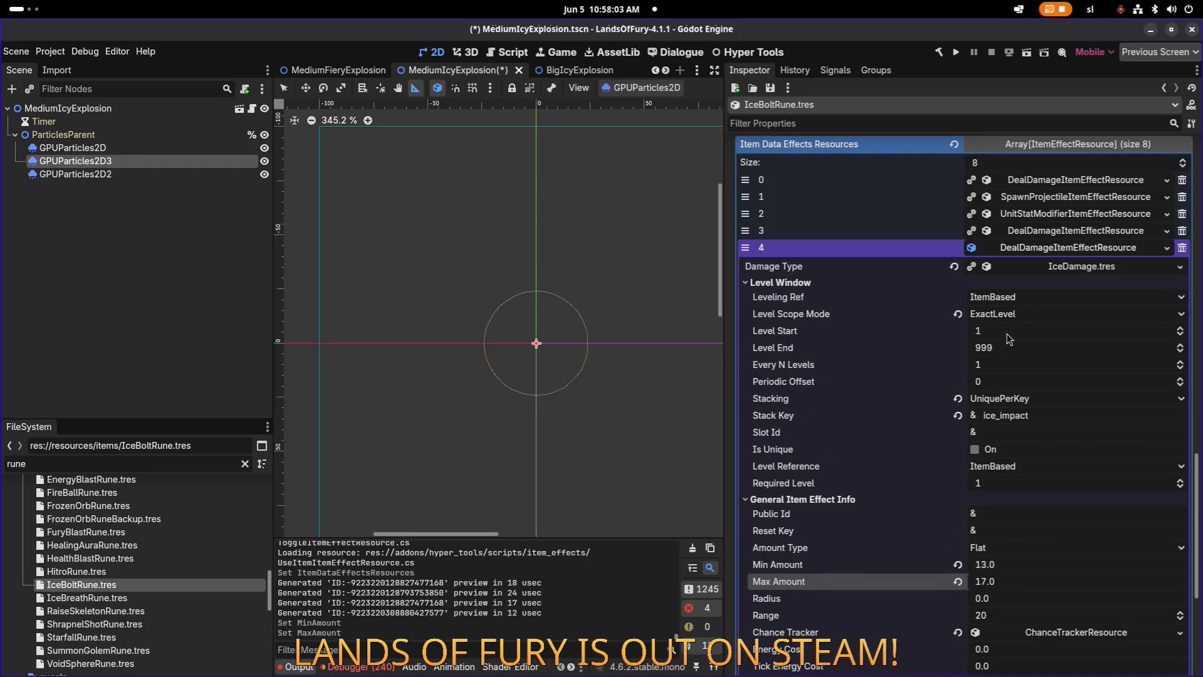
scroll(1006, 334, "up", 1)
left_click(1010, 486)
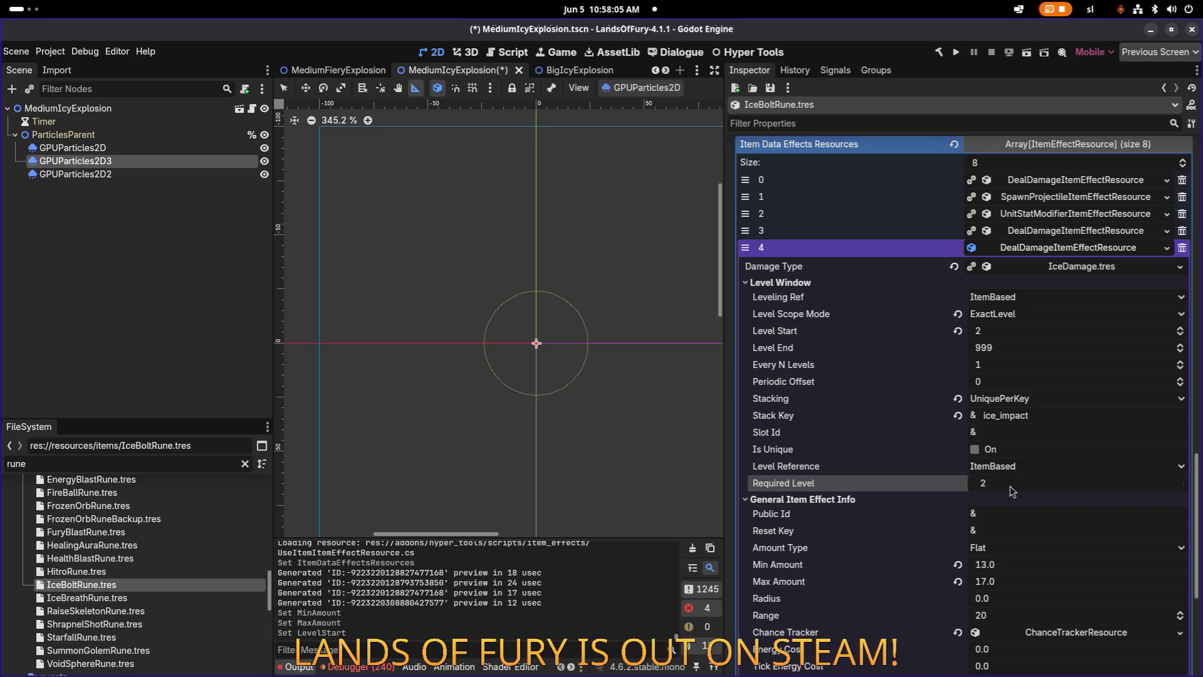
key("ctrl+s")
left_click(1083, 250)
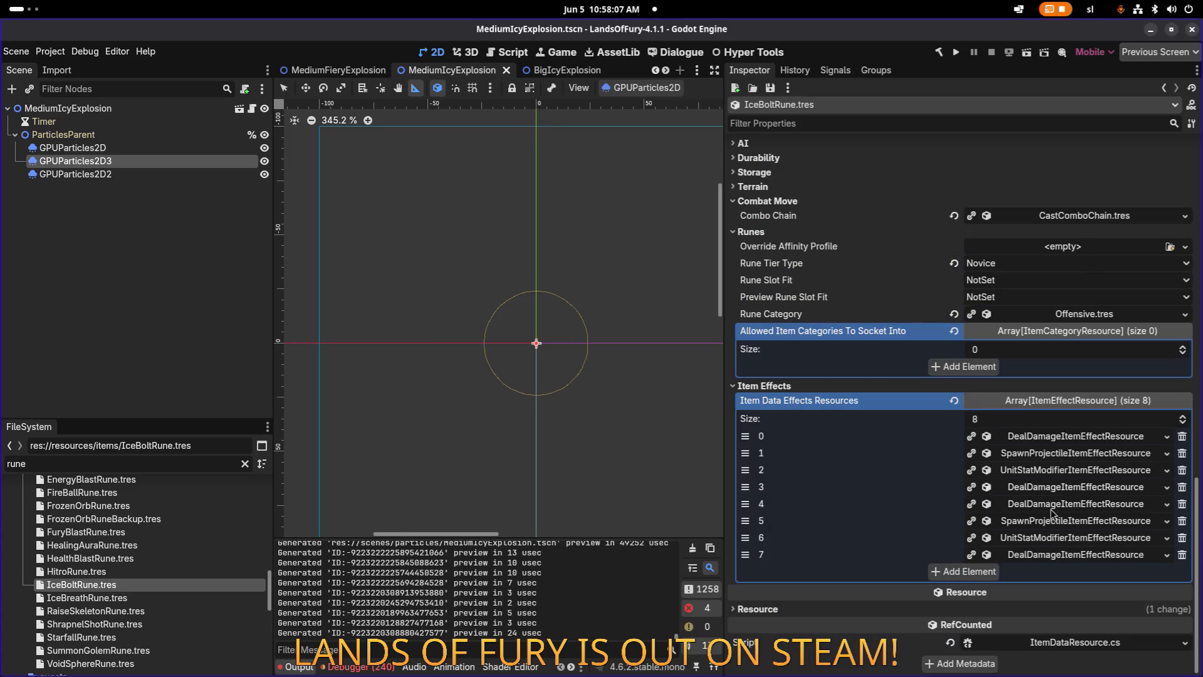
Change the slot 5 SpawnProjectile copy's Range from 100 to 160 and save.
left_click(1066, 522)
scroll(1010, 395, "down", 6)
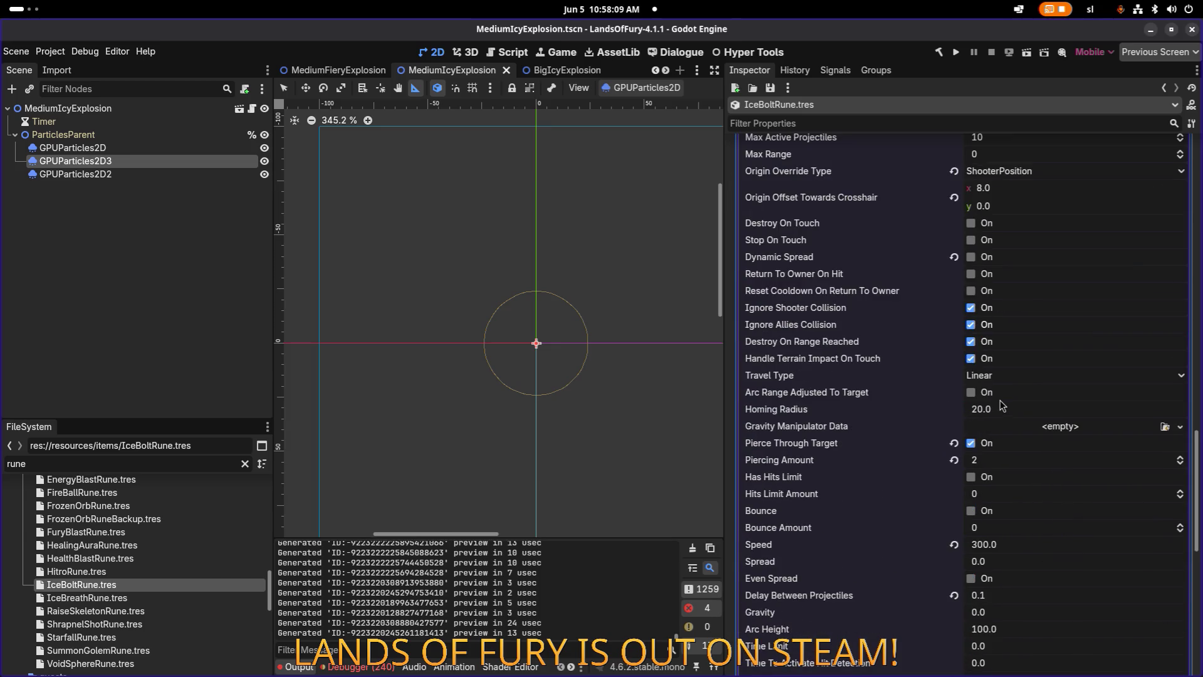
scroll(1003, 405, "down", 2)
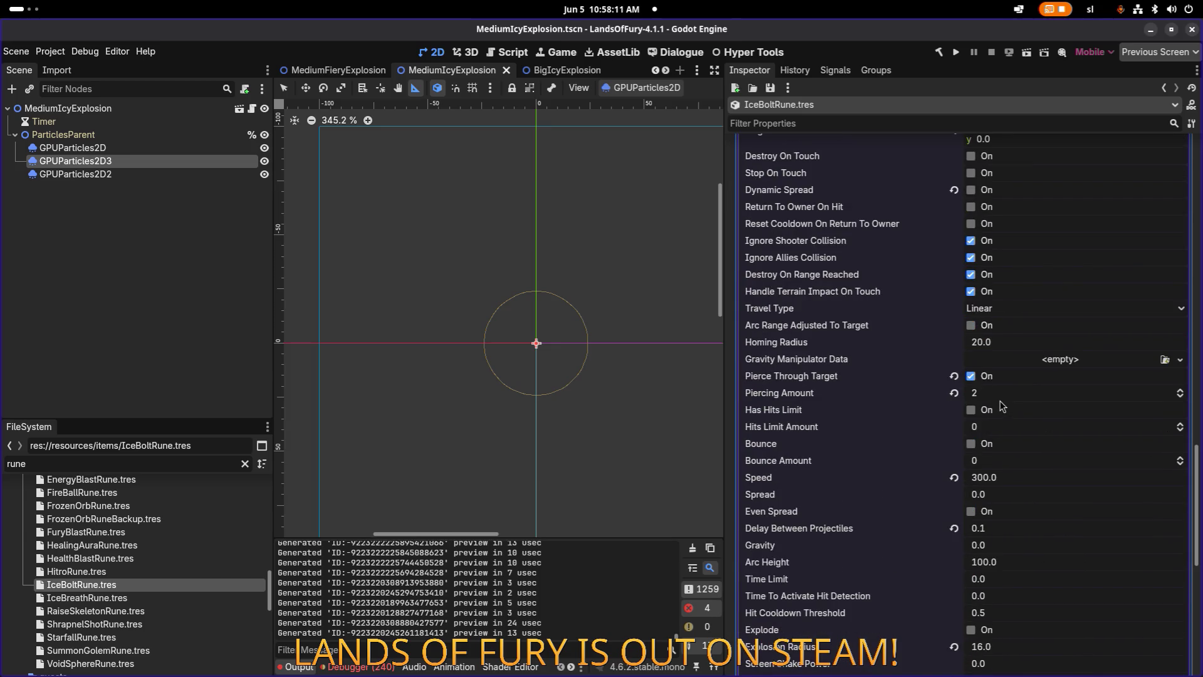
scroll(1001, 406, "down", 6)
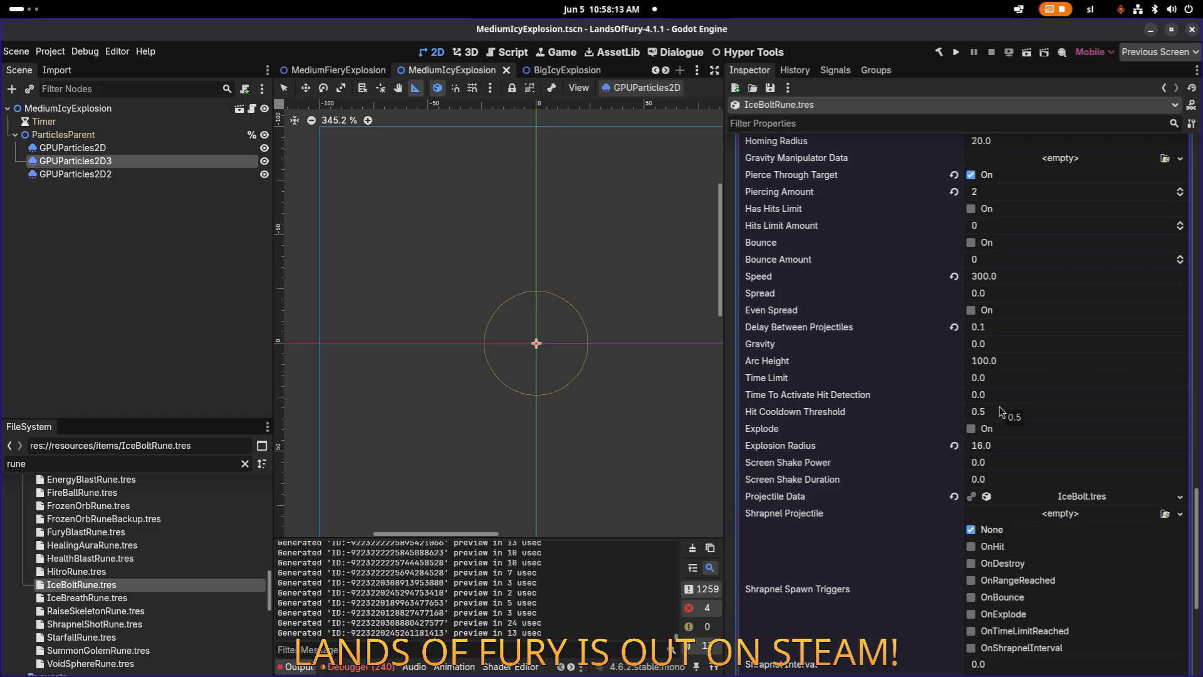
scroll(999, 411, "down", 8)
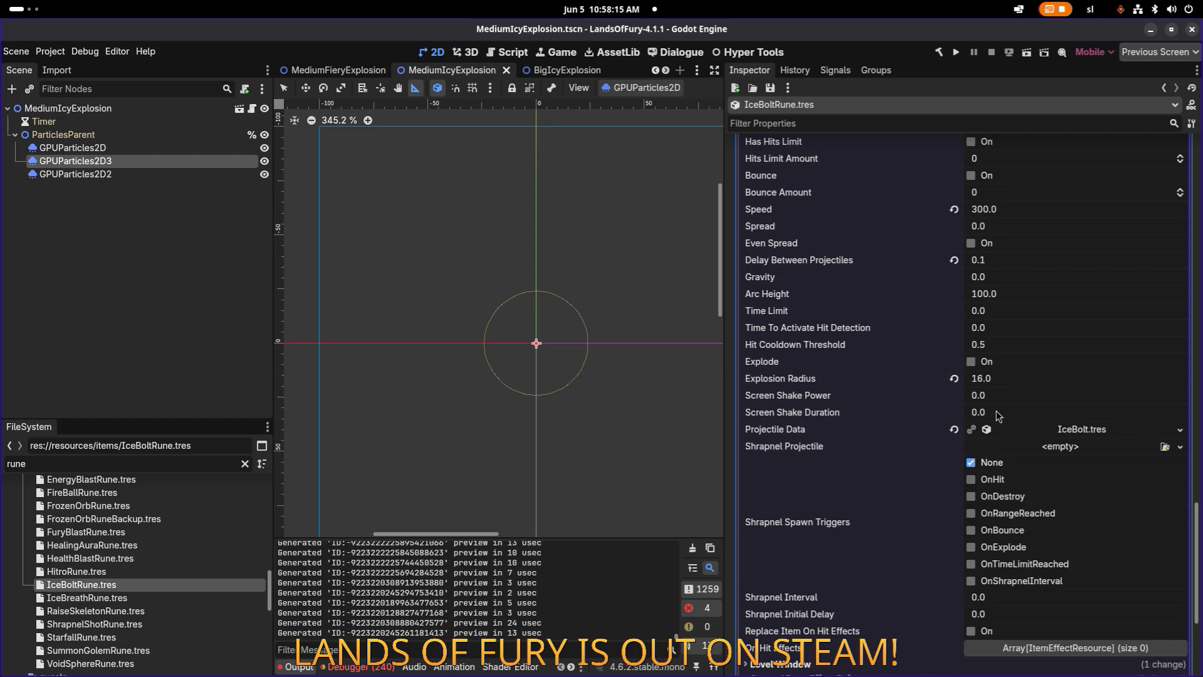
left_click(803, 479)
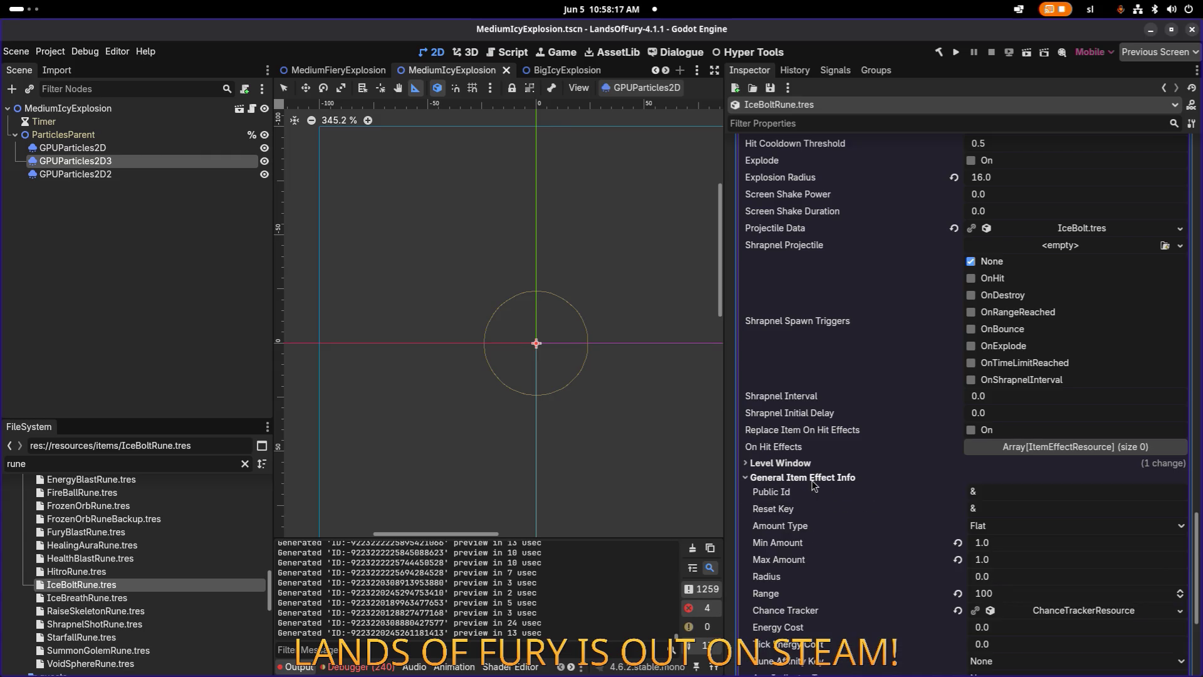
scroll(811, 480, "down", 4)
left_click(1005, 465)
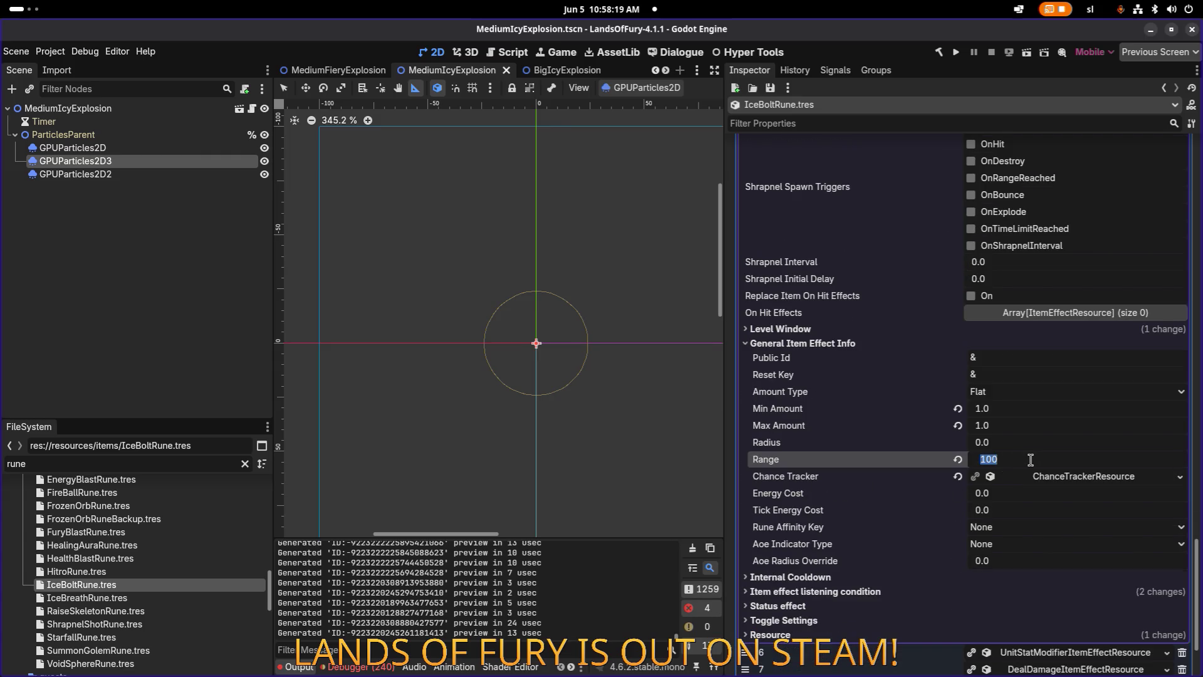
type("160")
key("Return")
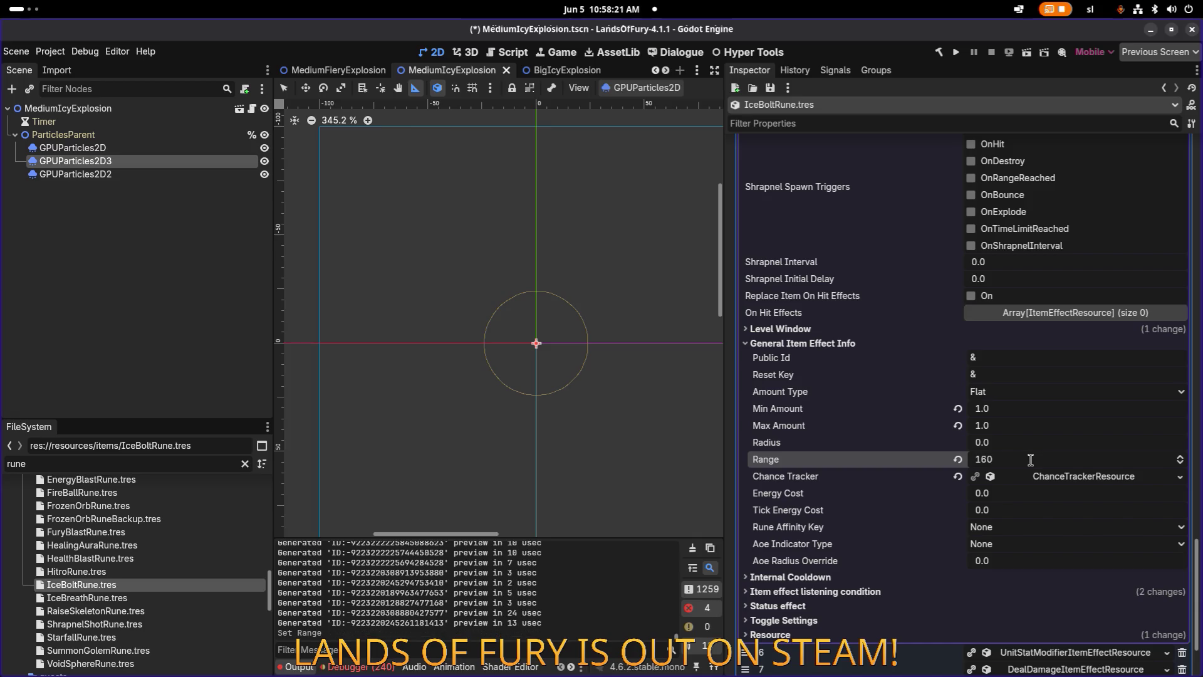
key("ctrl+s")
scroll(1045, 384, "up", 13)
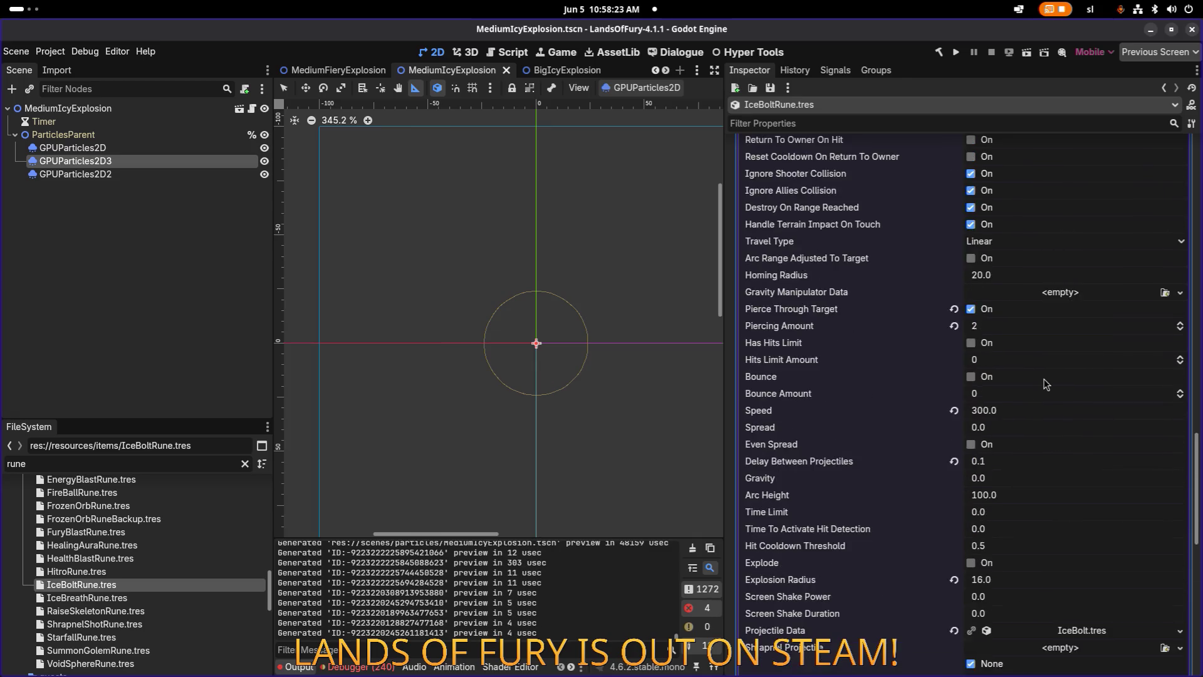
scroll(1045, 383, "up", 8)
Look over the slot 6 slow copy's general info, then reopen the slot 5 projectile copy.
left_click(1050, 322)
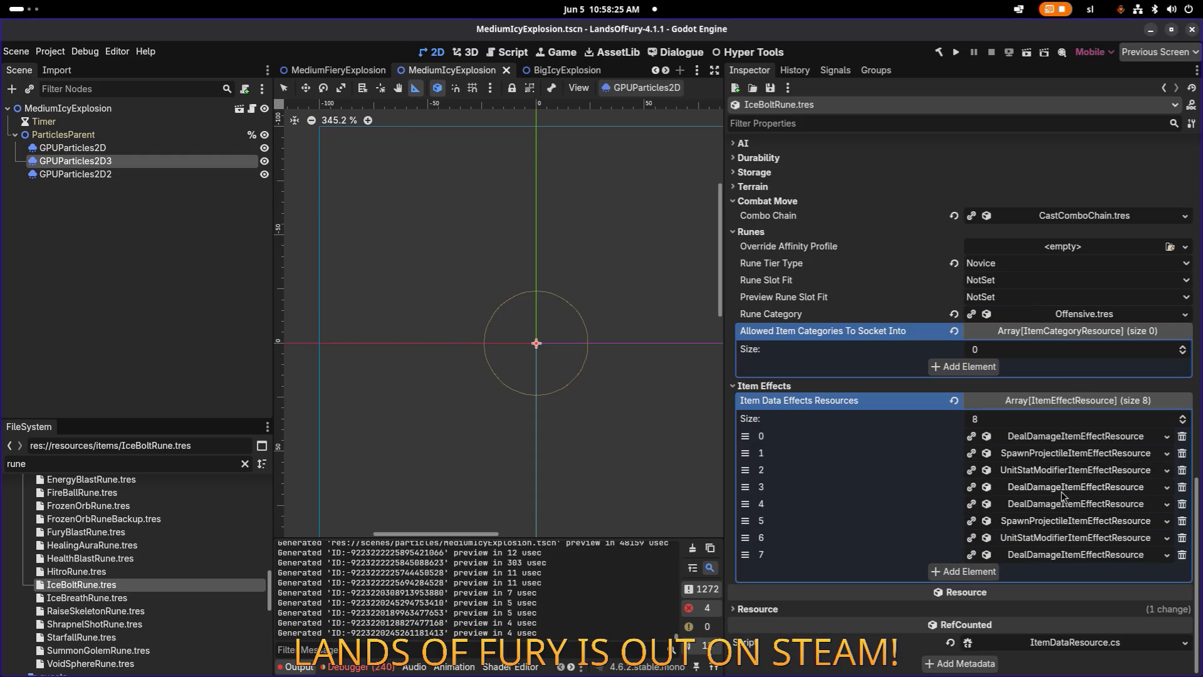
left_click(1049, 543)
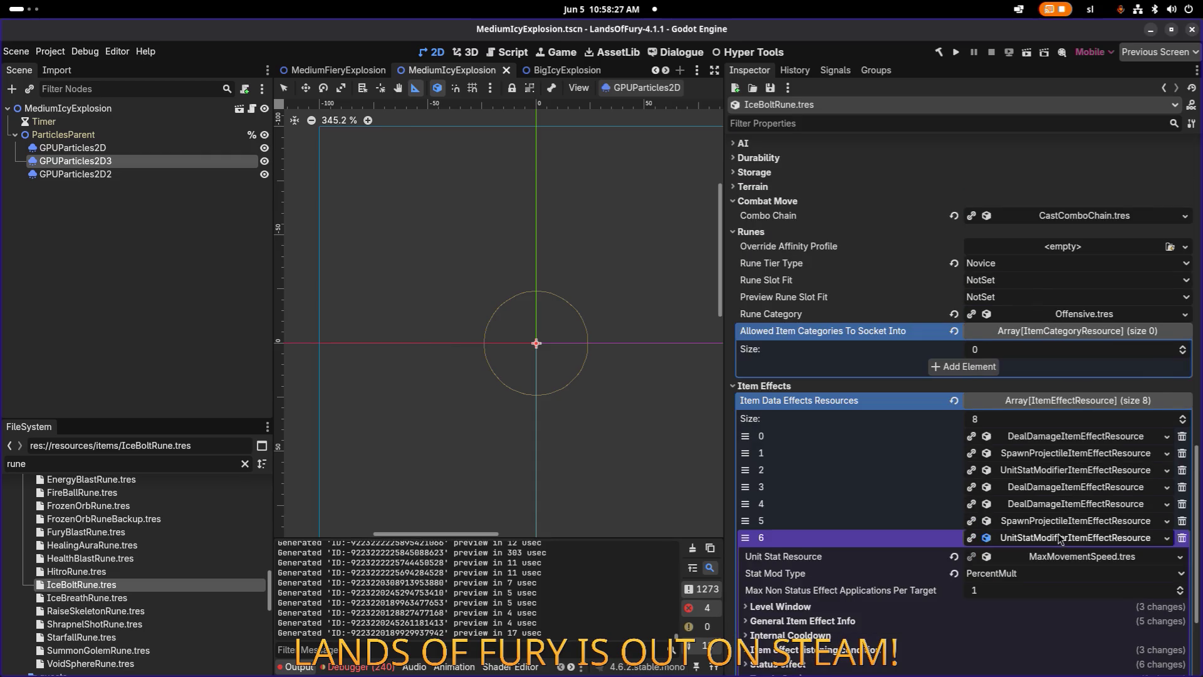
scroll(940, 501, "down", 4)
left_click(871, 484)
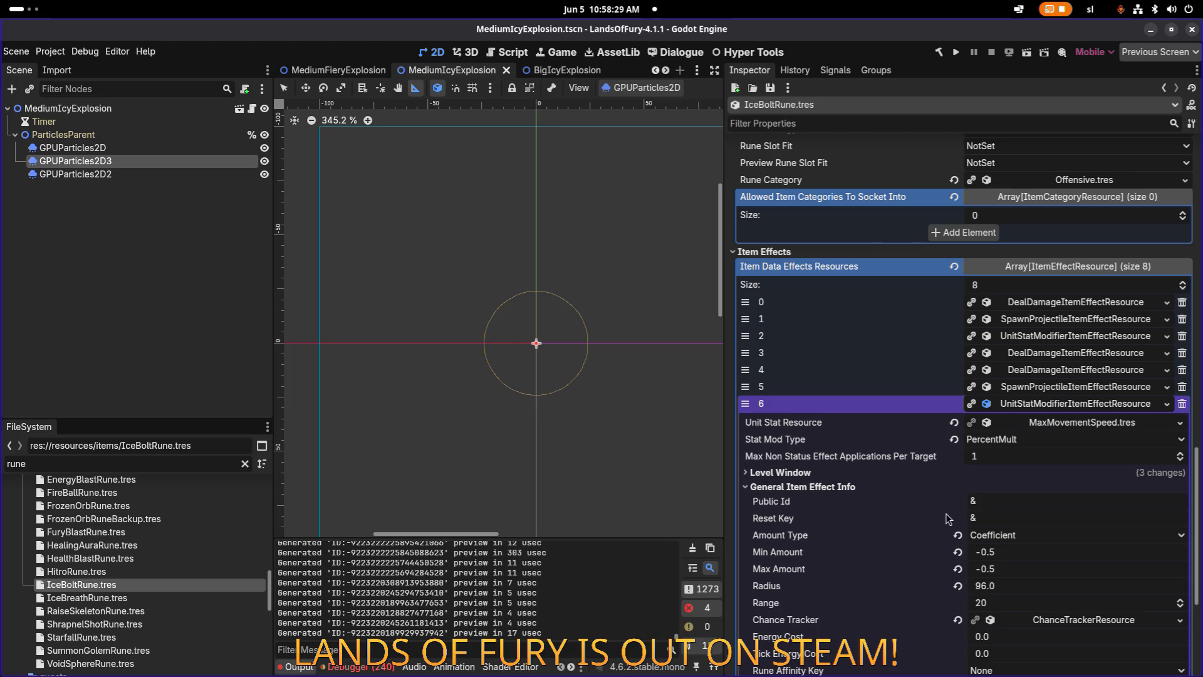
left_click(1046, 388)
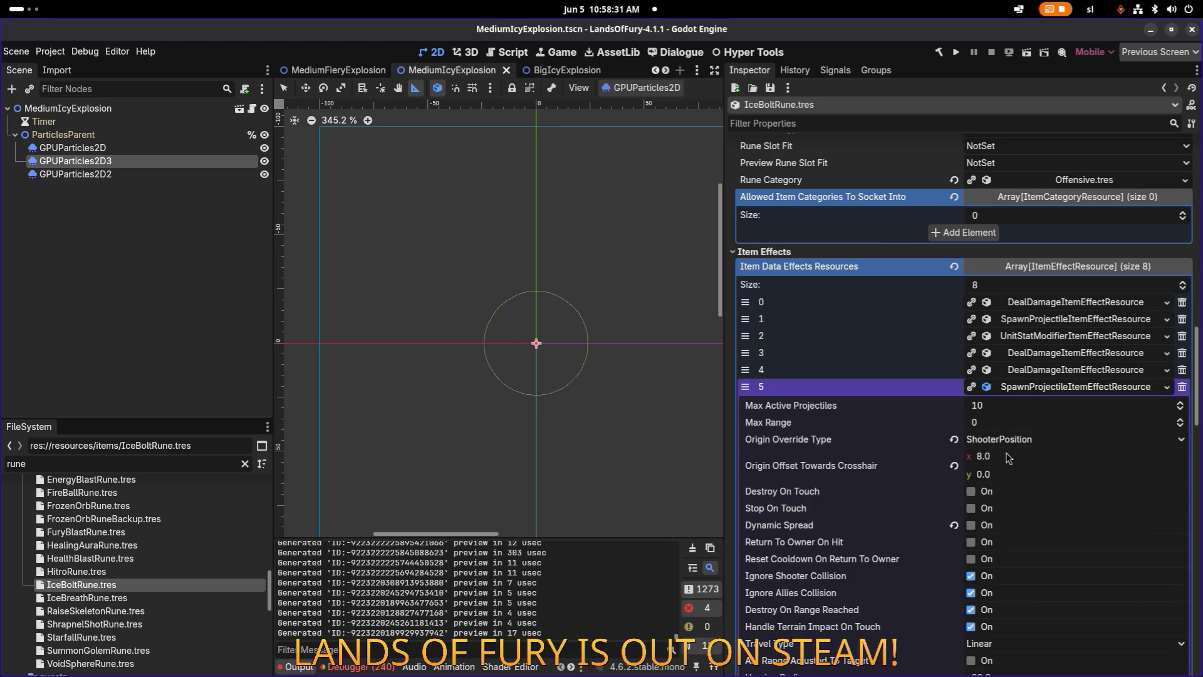
scroll(996, 476, "down", 5)
scroll(999, 522, "down", 5)
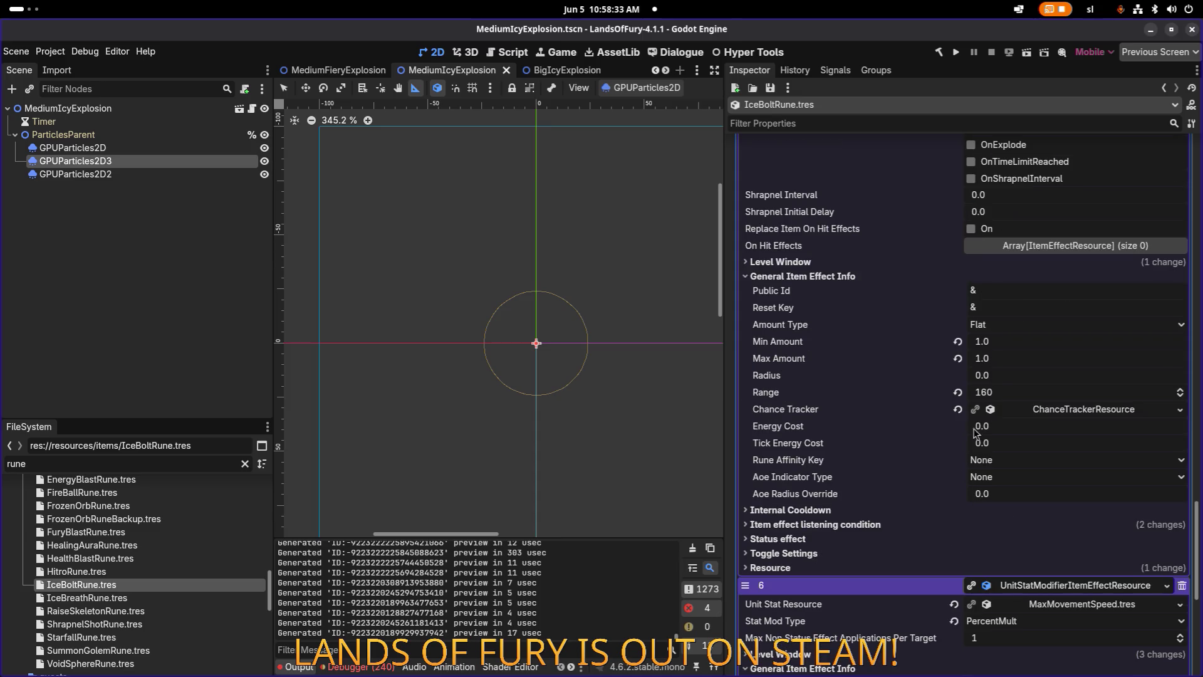
Set the projectile copy's Level Start to 2 and save.
left_click(881, 276)
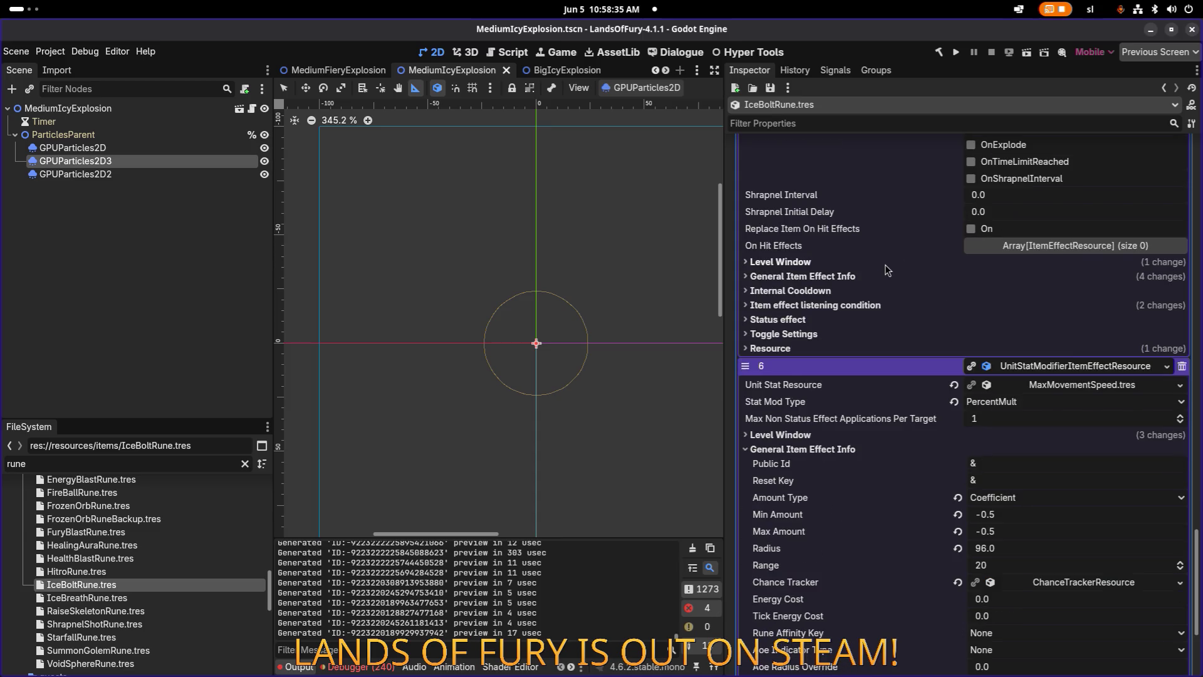
left_click(886, 262)
left_click(1001, 310)
type("2")
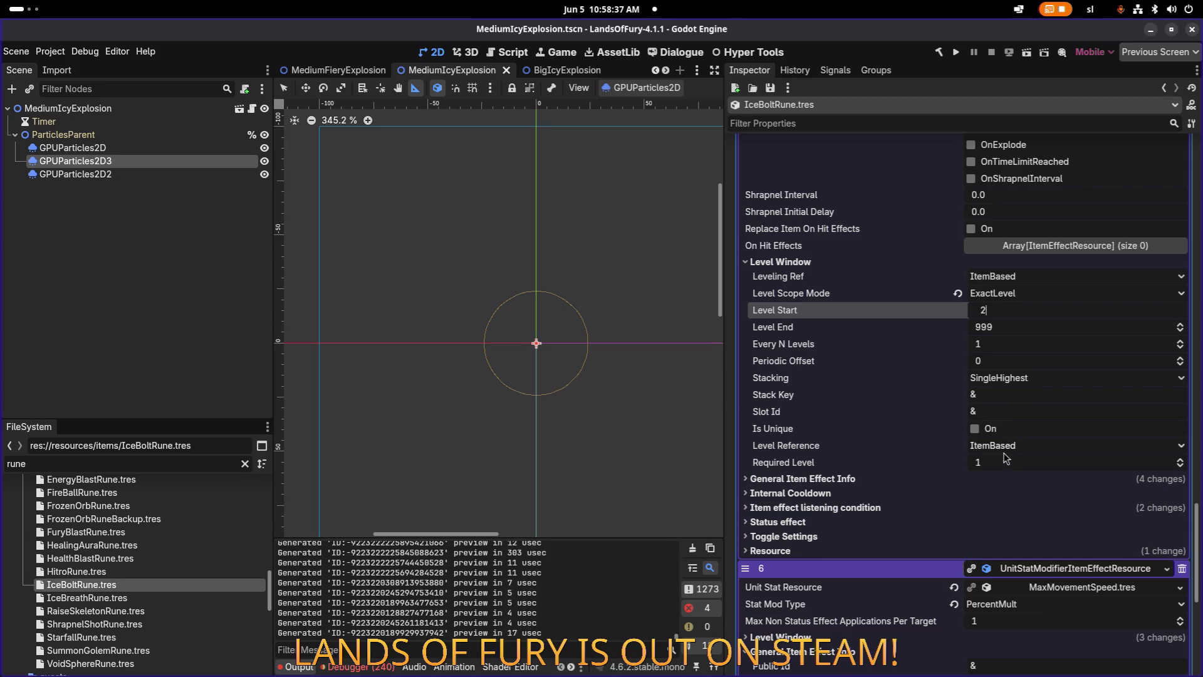
key("Return")
key("ctrl+s")
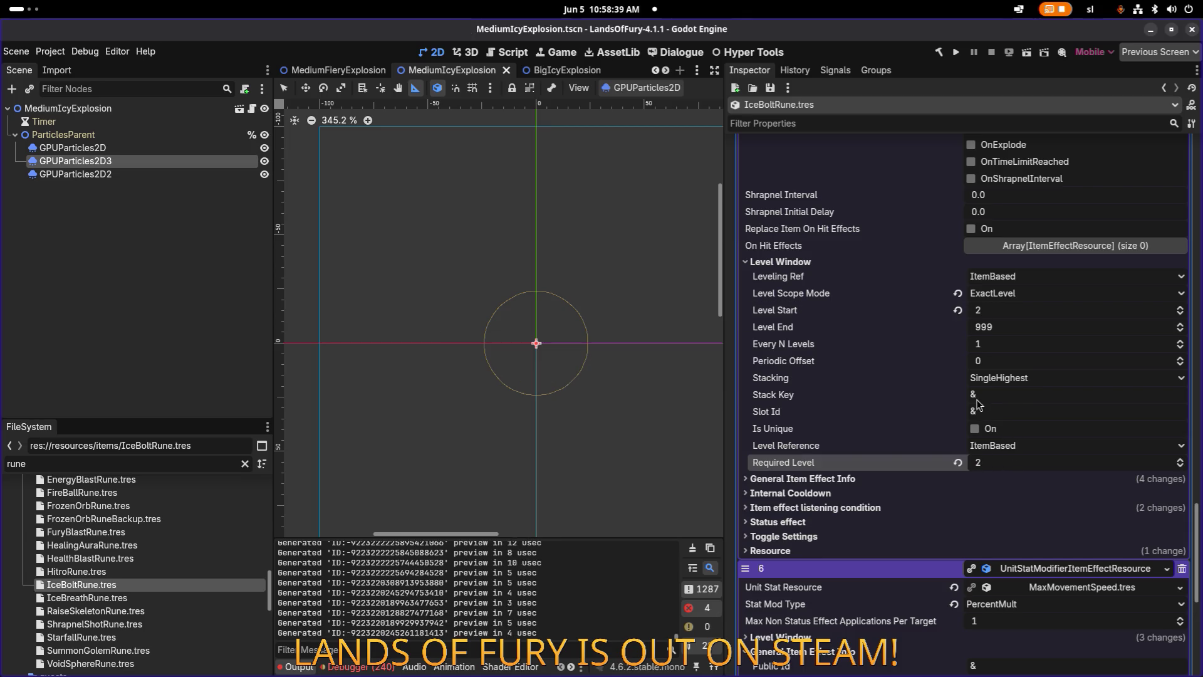
scroll(980, 404, "up", 8)
scroll(979, 405, "up", 10)
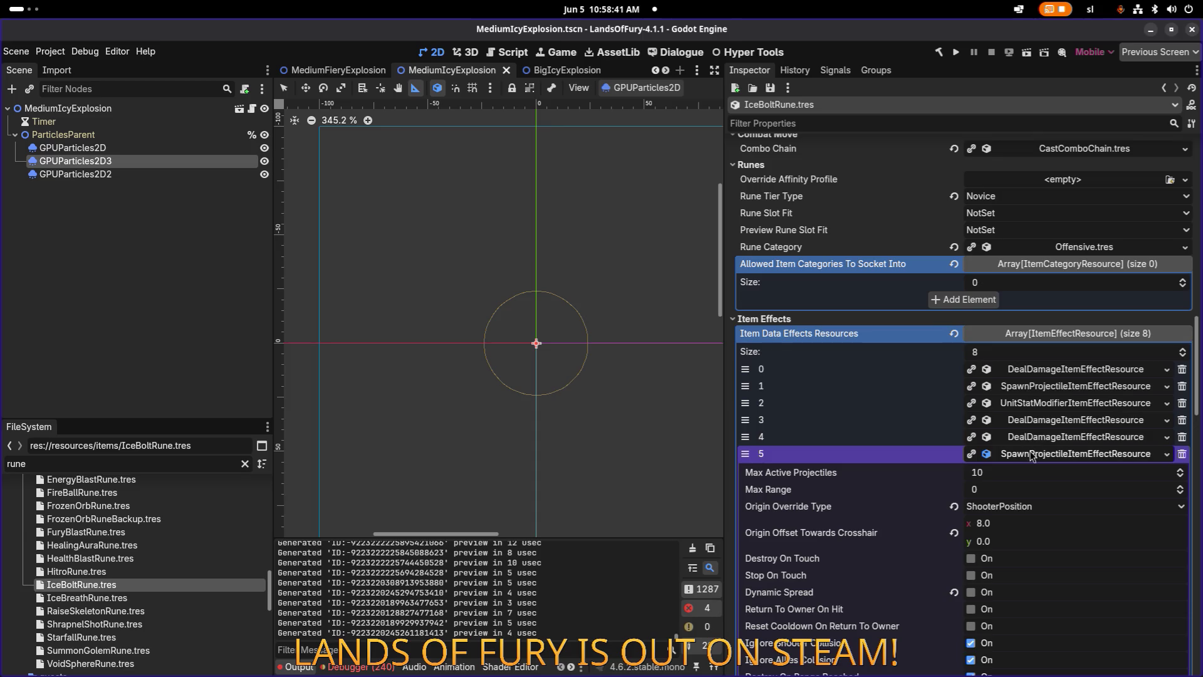
scroll(1033, 462, "down", 3)
Keep the slow copy's Min and Max Amount at -0.75 and set Level Start and Required Level to 2.
left_click(1011, 486)
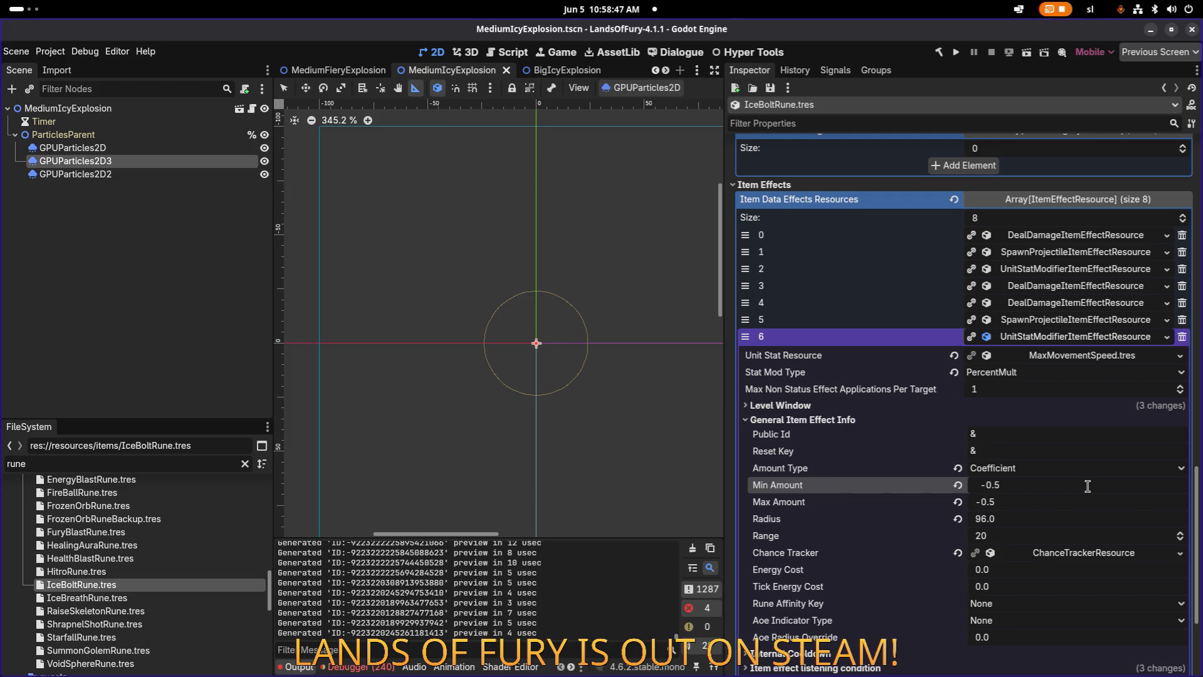
key("Tab")
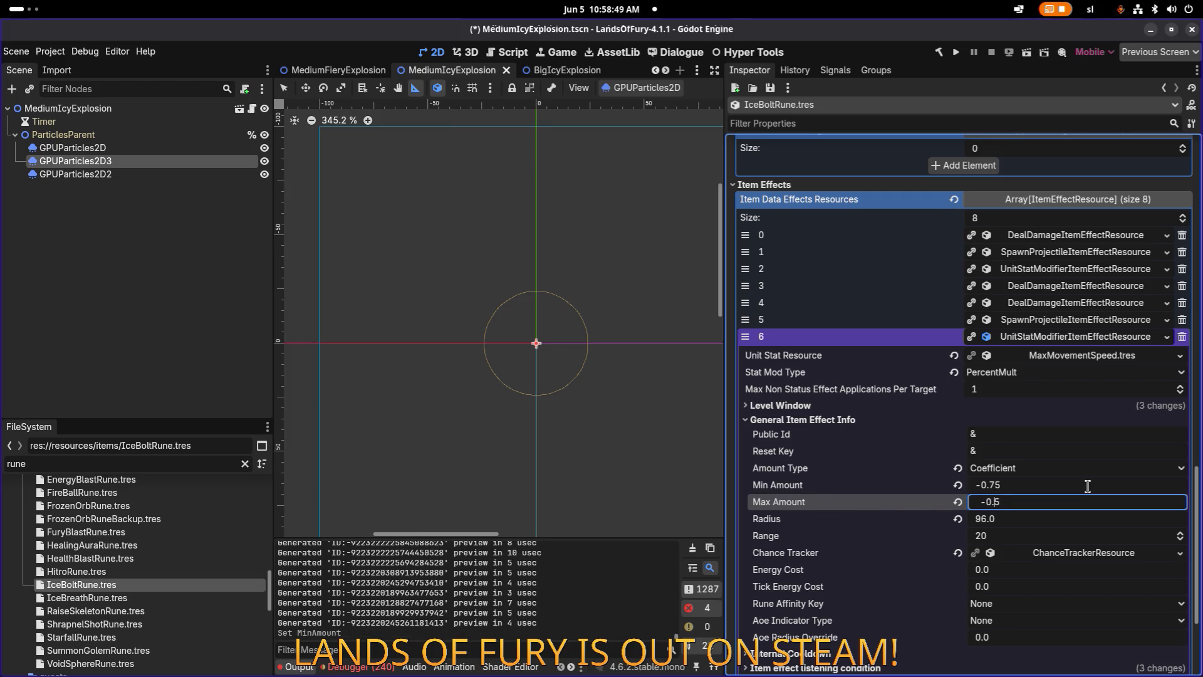
type("-0.75")
key("Return")
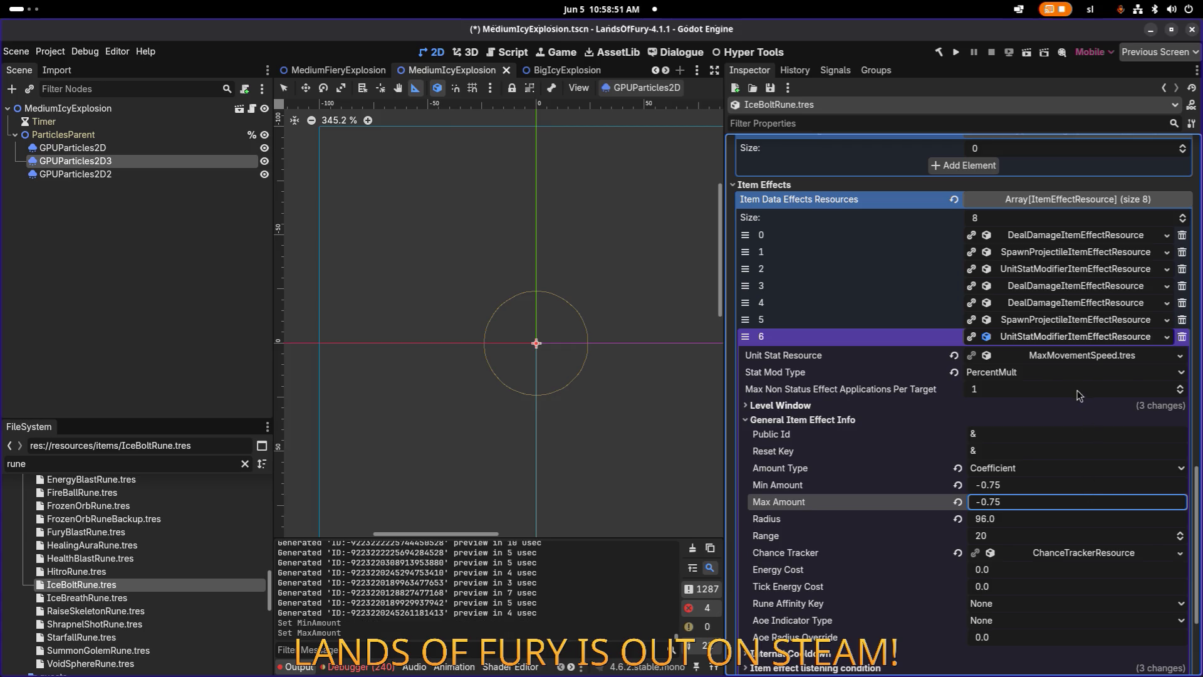
left_click(896, 408)
left_click(1009, 458)
type("2")
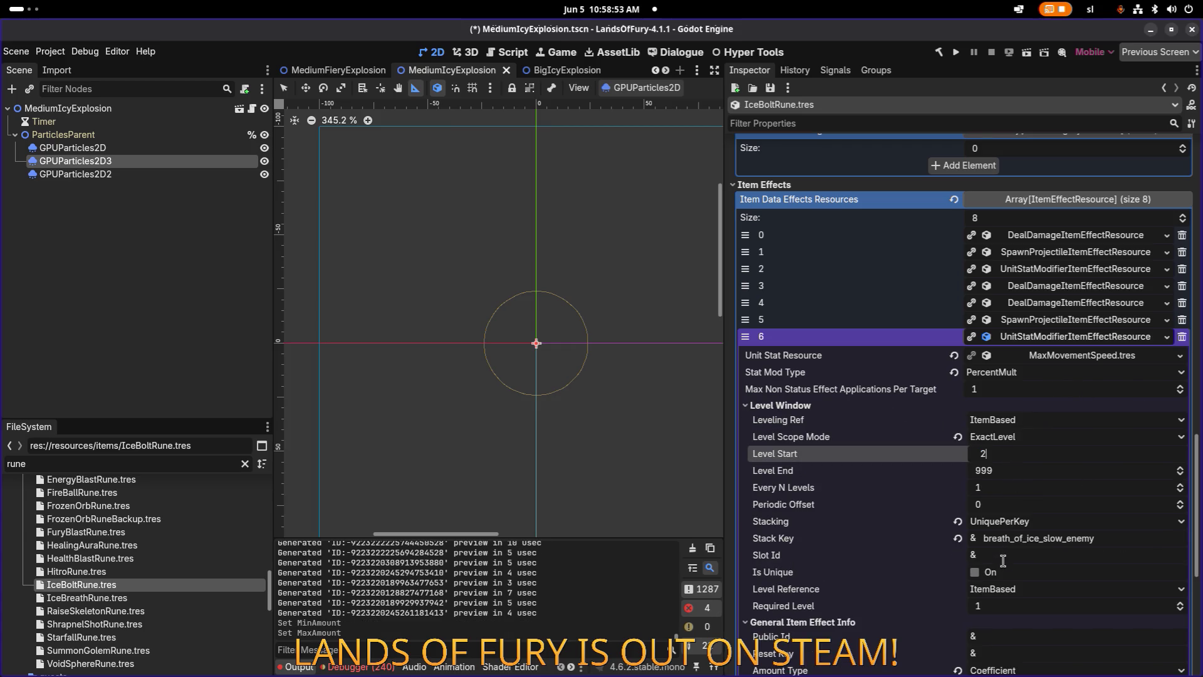
left_click(1005, 606)
type("2")
key("Return")
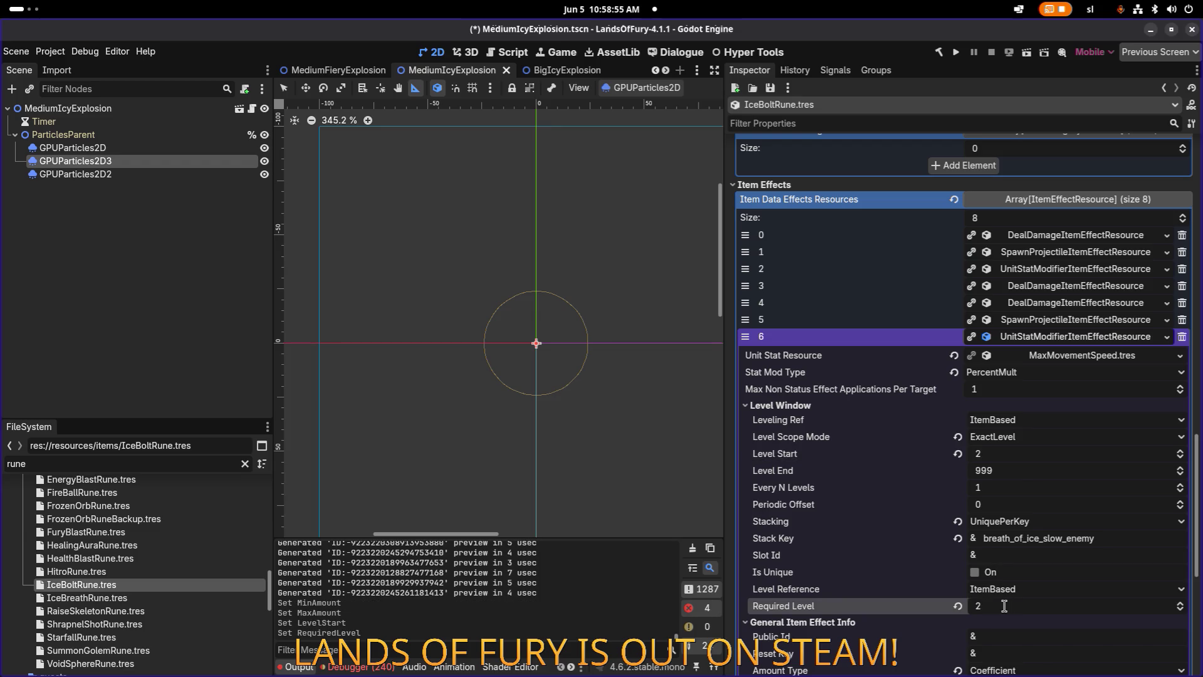
Change the slow copy's Status Effect Duration to 2.0 and save.
scroll(1000, 501, "down", 6)
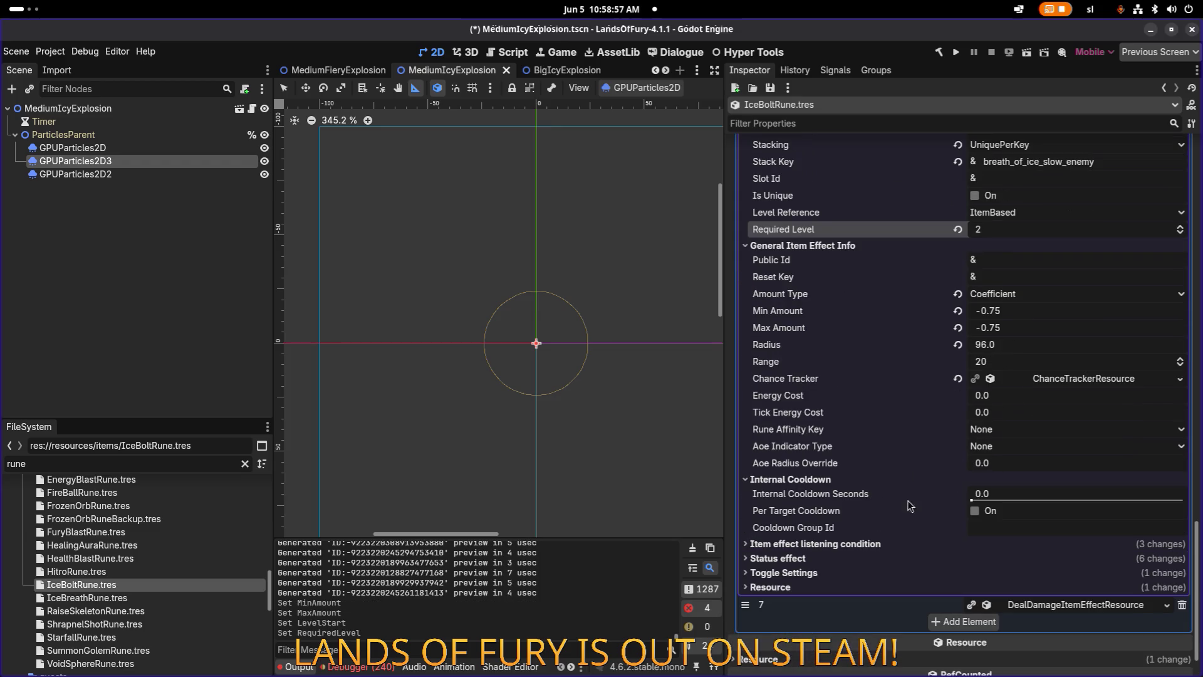
left_click(807, 543)
scroll(1052, 449, "down", 3)
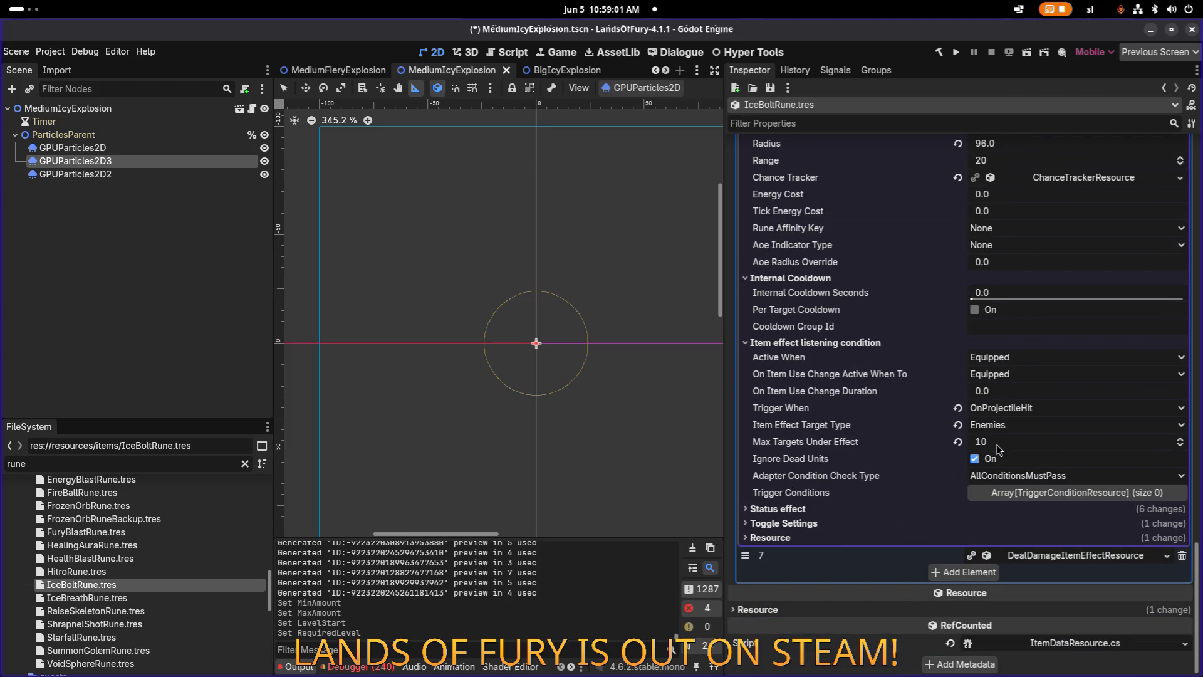
left_click(855, 506)
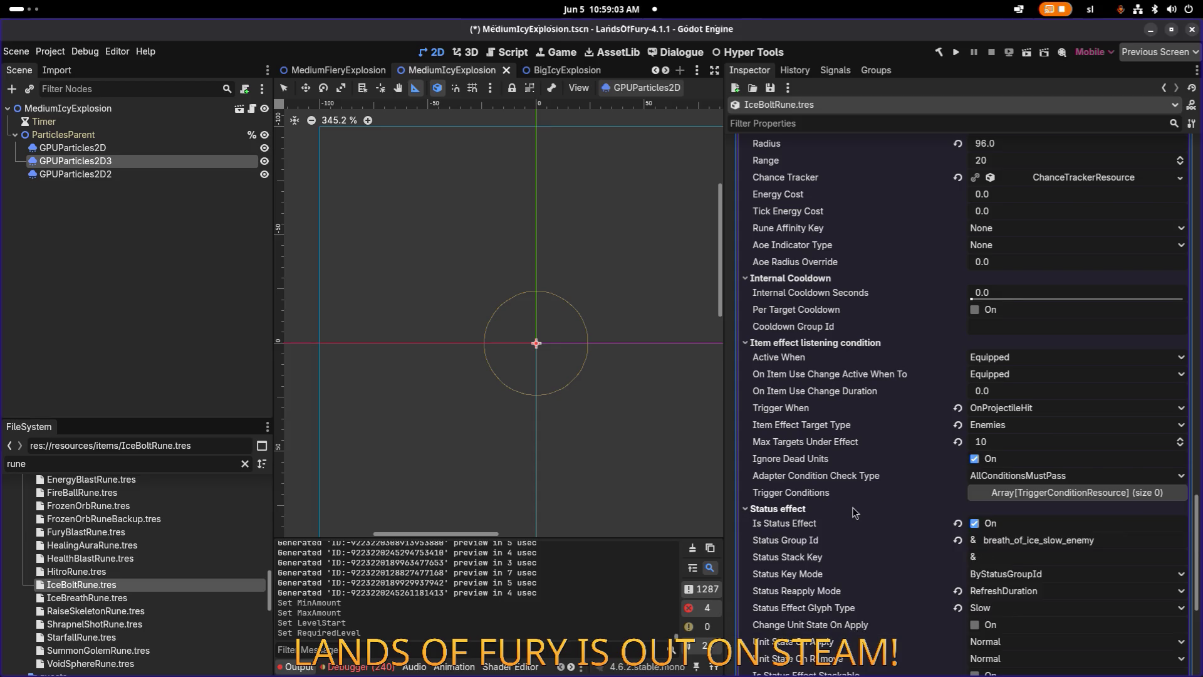
scroll(893, 499, "down", 4)
left_click(1008, 525)
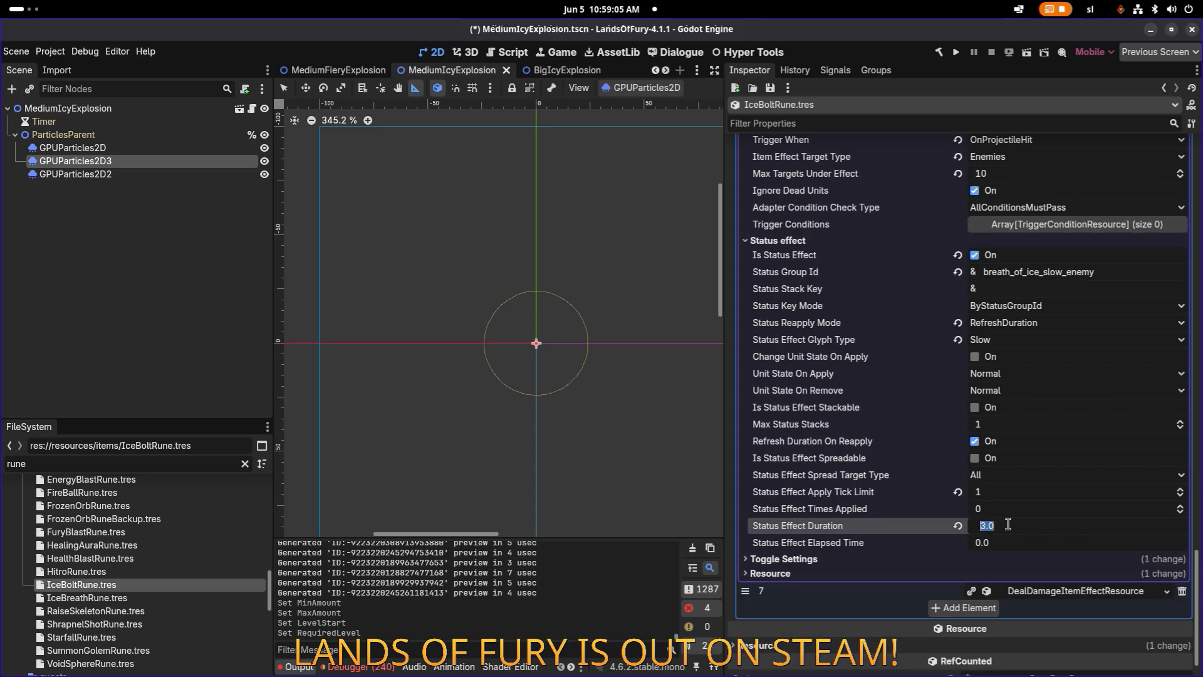
type("2")
key("Return")
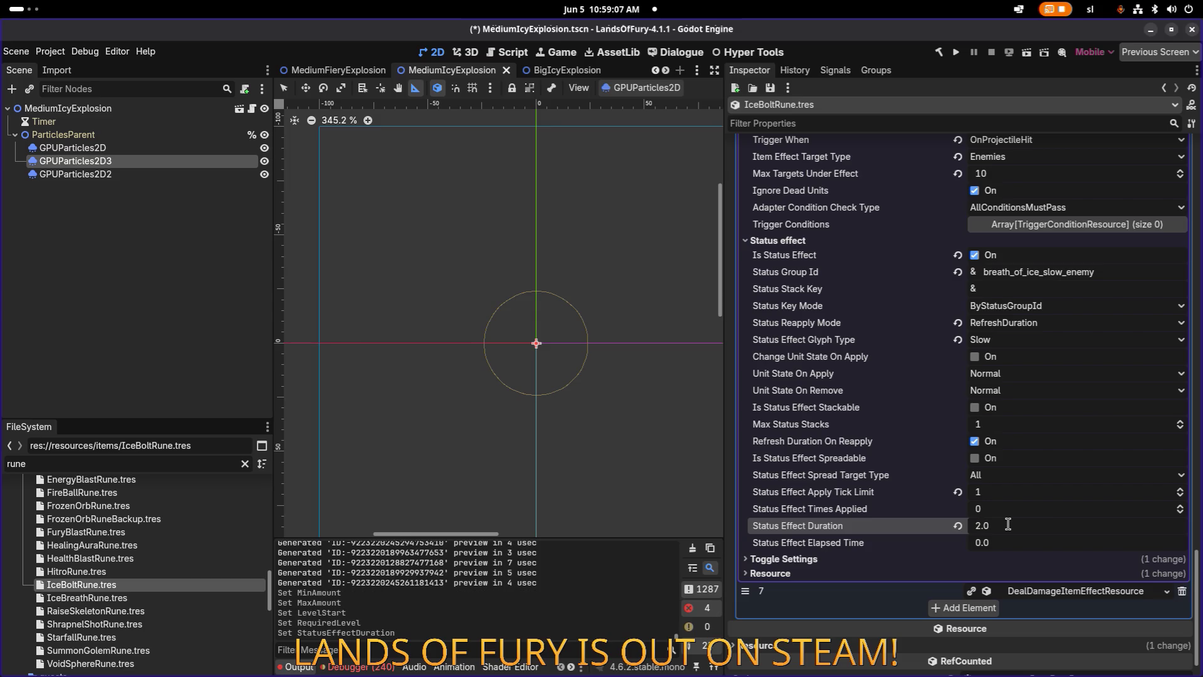
key("ctrl+s")
scroll(1015, 501, "up", 10)
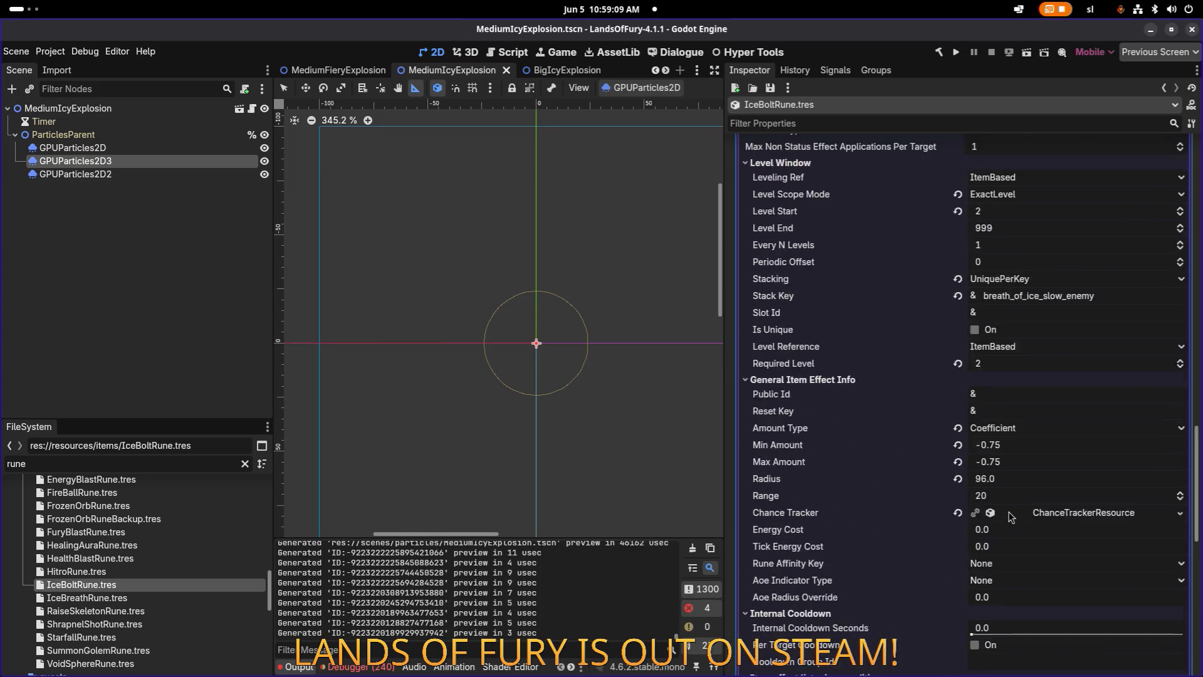
scroll(1056, 464, "up", 5)
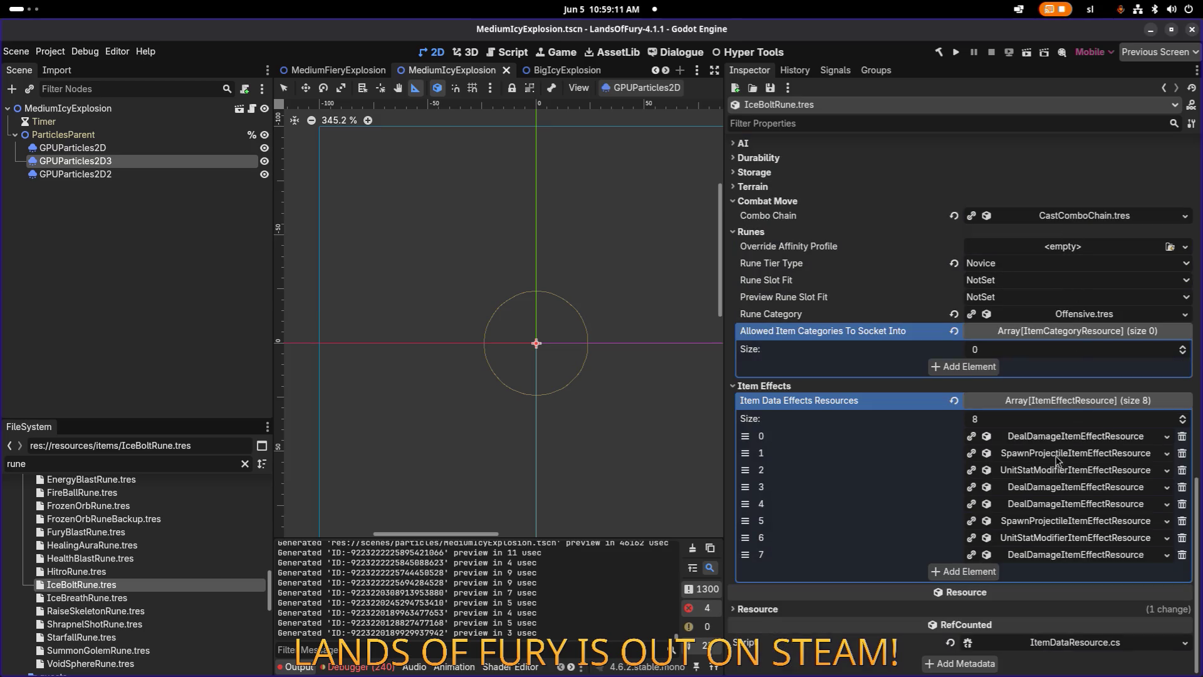
Set array item 2's slow Status Effect Duration to 2.0 and save.
left_click(1053, 477)
scroll(1046, 482, "down", 6)
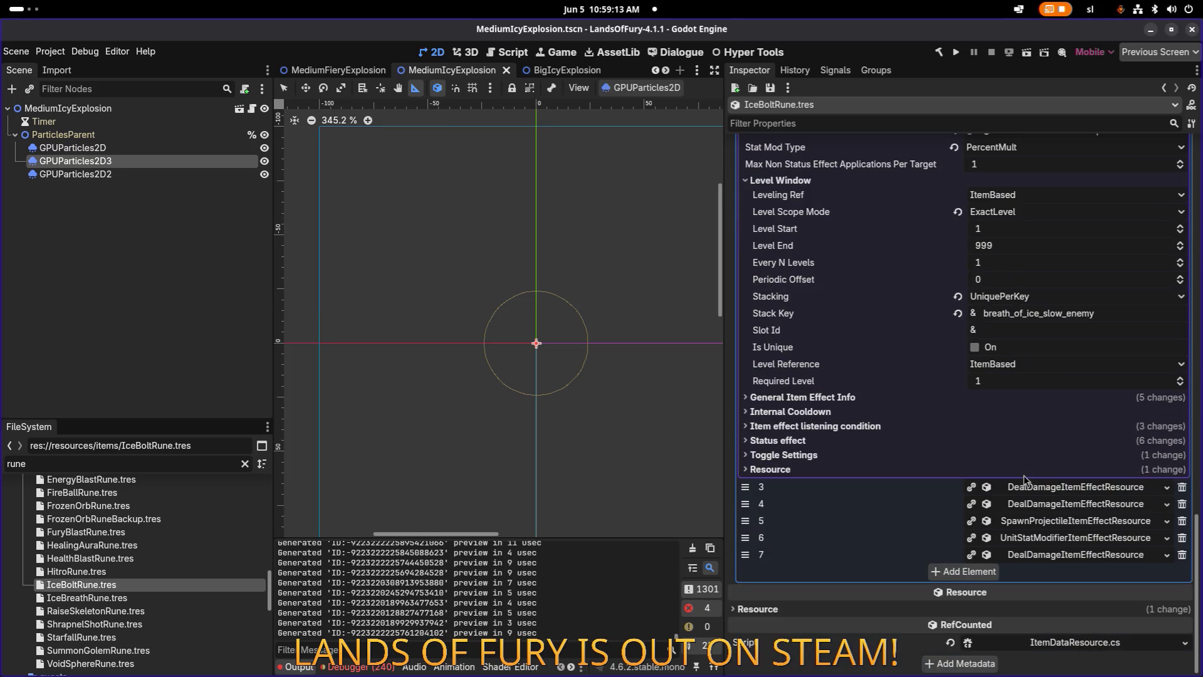
left_click(845, 440)
scroll(1019, 461, "down", 3)
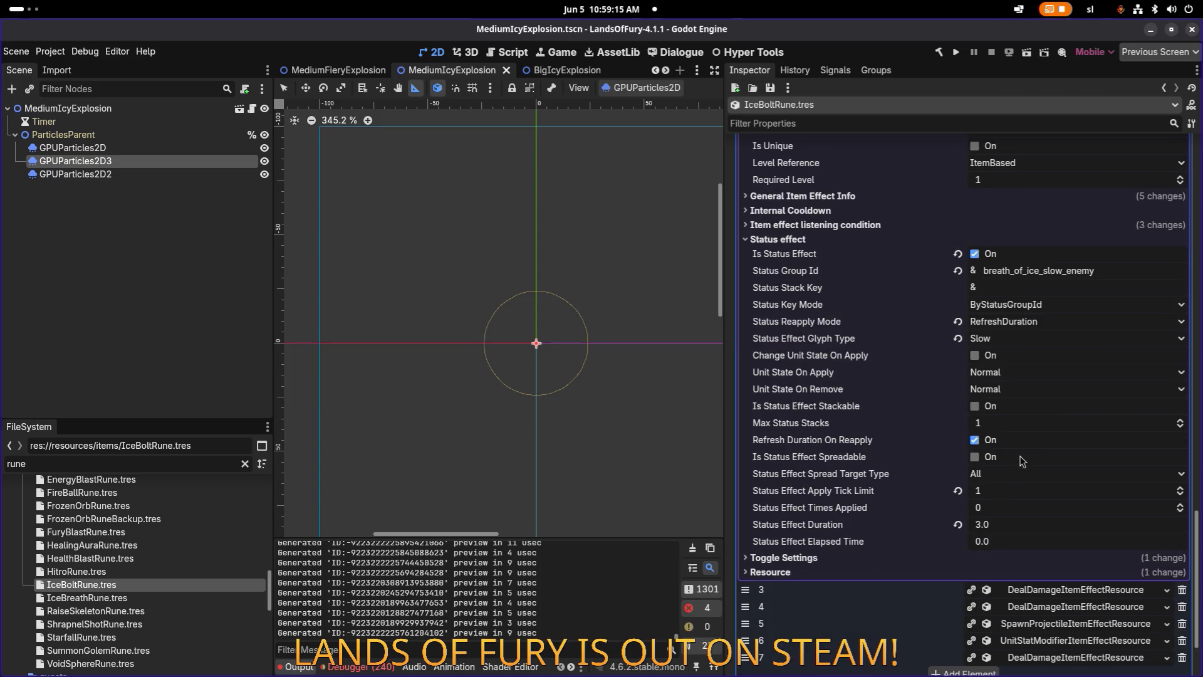
left_click(1011, 528)
type("2")
key("Return")
key("ctrl+s")
scroll(1059, 305, "up", 6)
Check items 5 and 6, then expand the damage effect at index 7.
left_click(1065, 246)
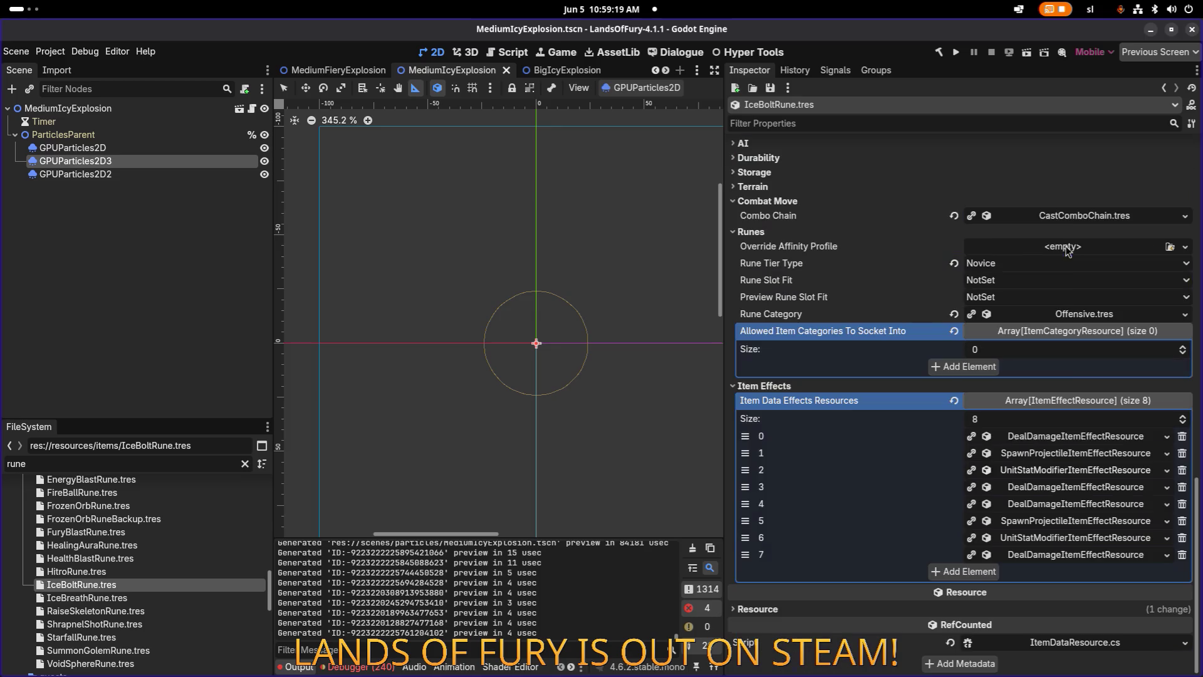
left_click(1068, 524)
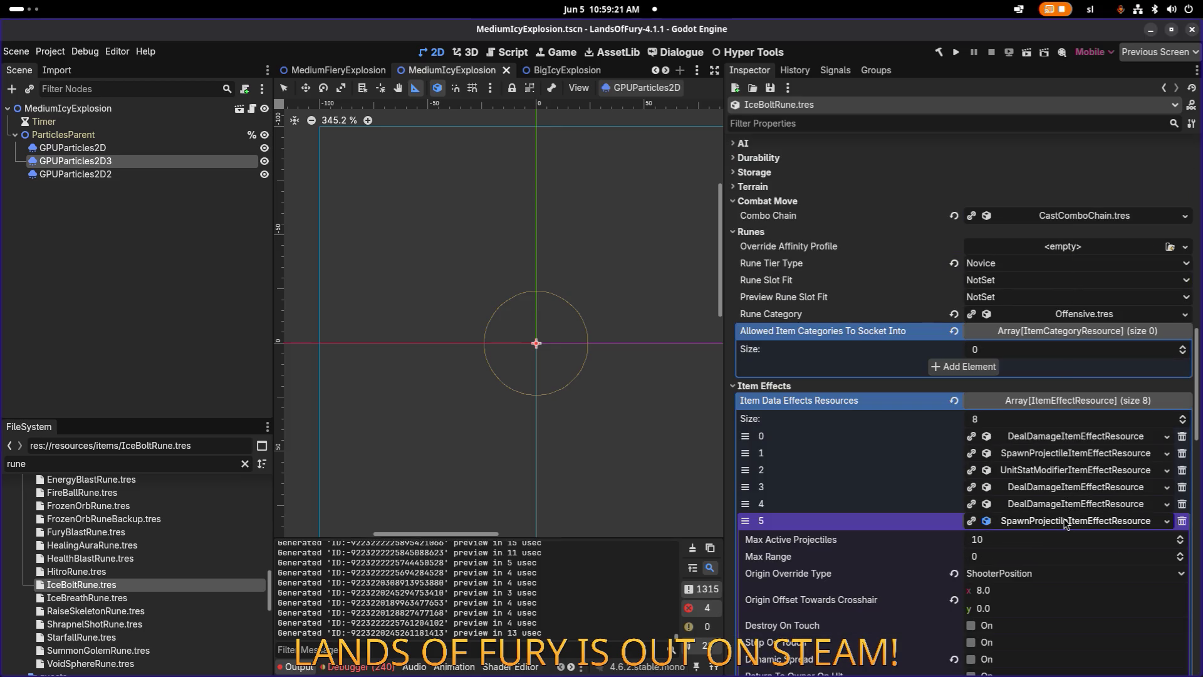
left_click(1066, 526)
left_click(1061, 538)
left_click(1060, 537)
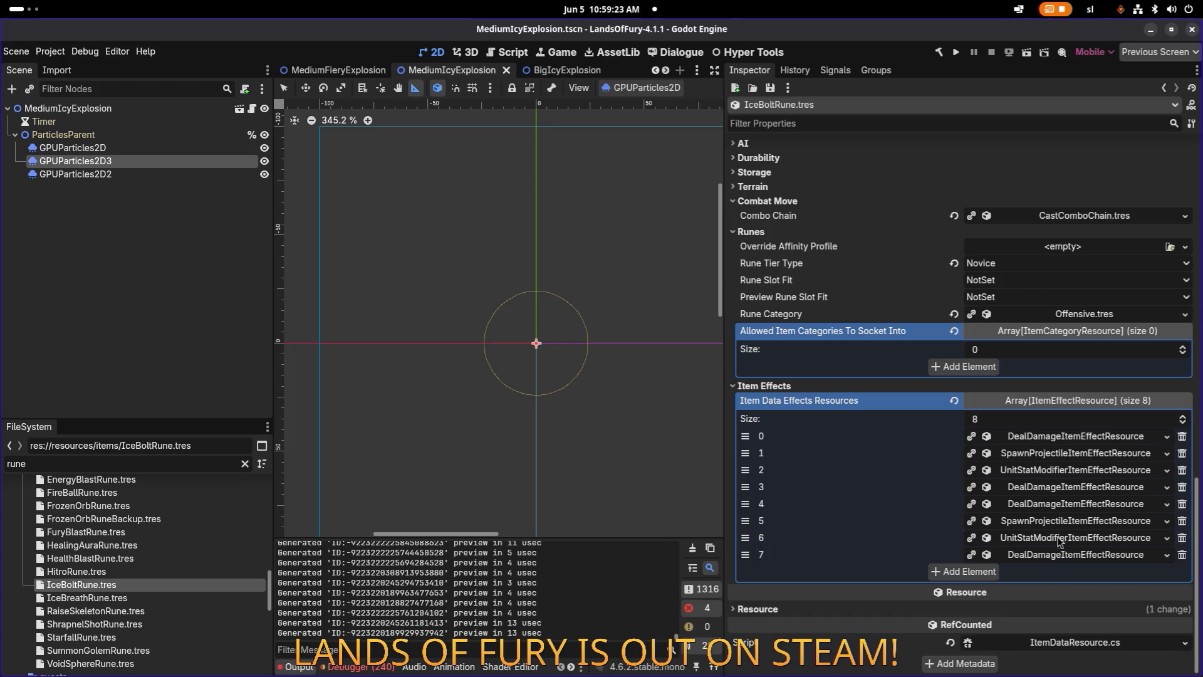
left_click(1052, 555)
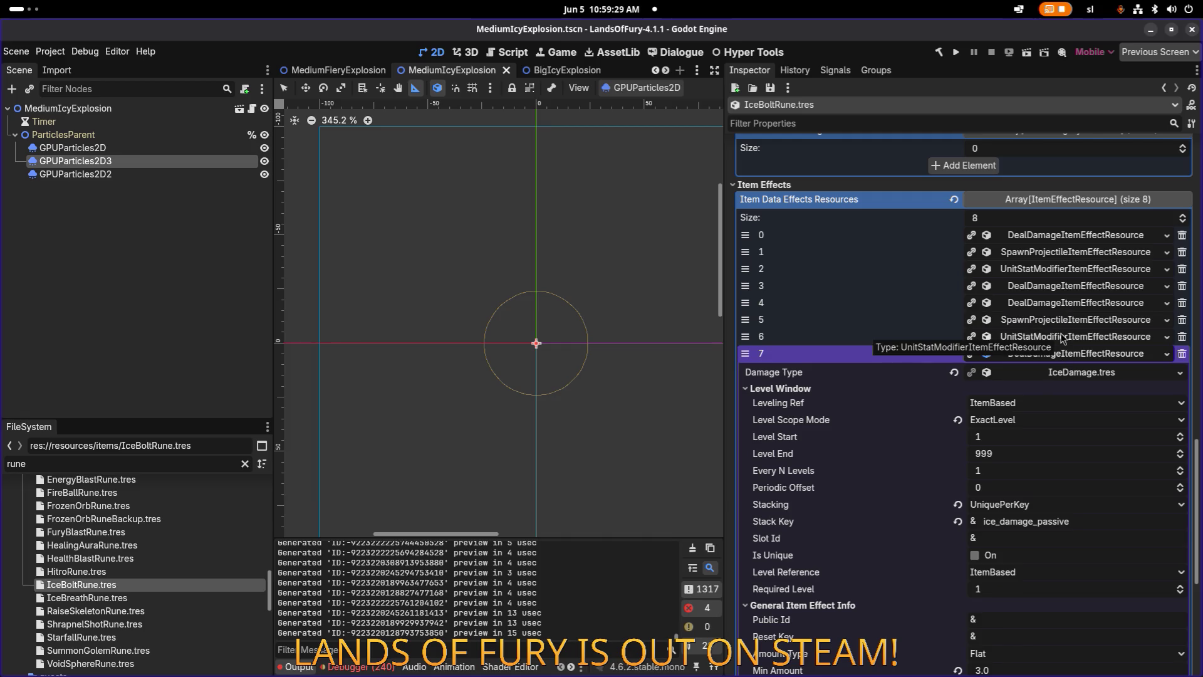
Raise the slot 7 damage effect's Max Amount to 5.0.
scroll(1028, 442, "down", 3)
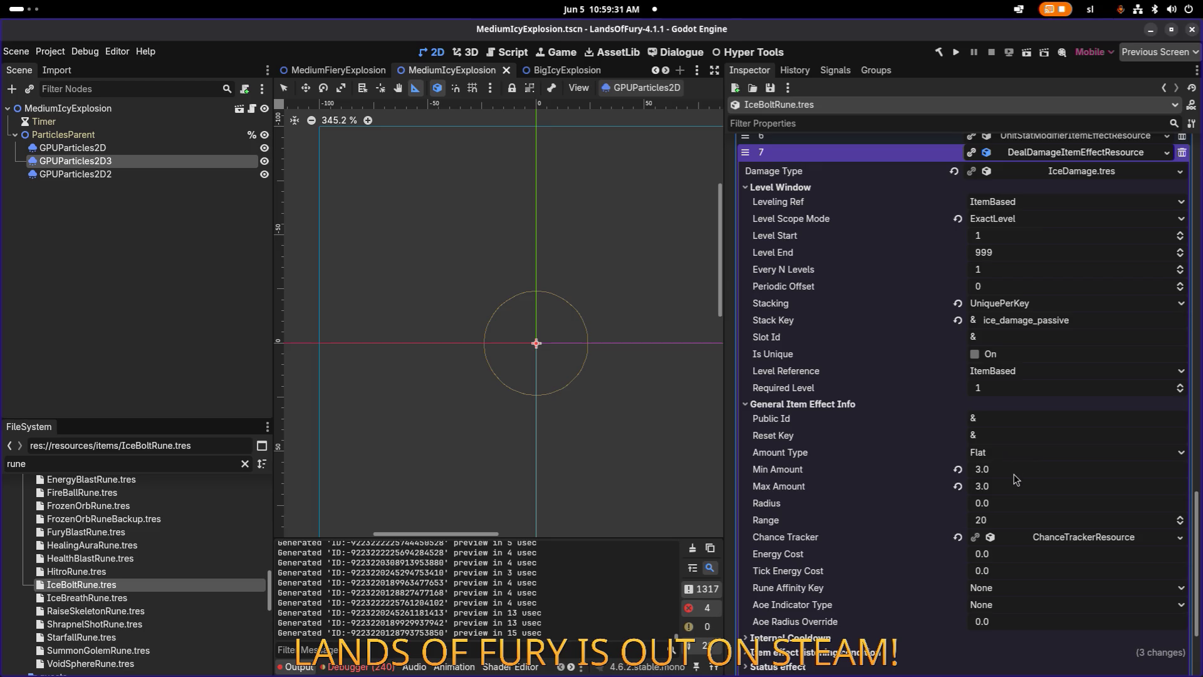
left_click(1015, 488)
type("5")
key("Return")
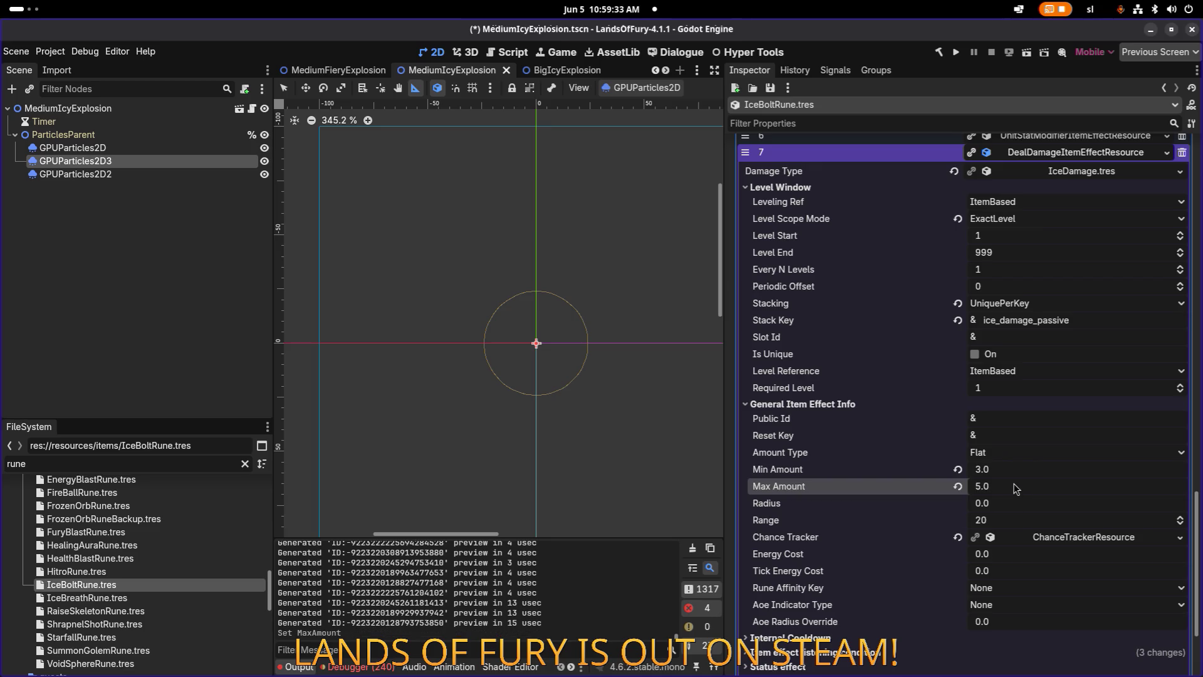
scroll(1016, 467, "up", 2)
scroll(1038, 369, "down", 4)
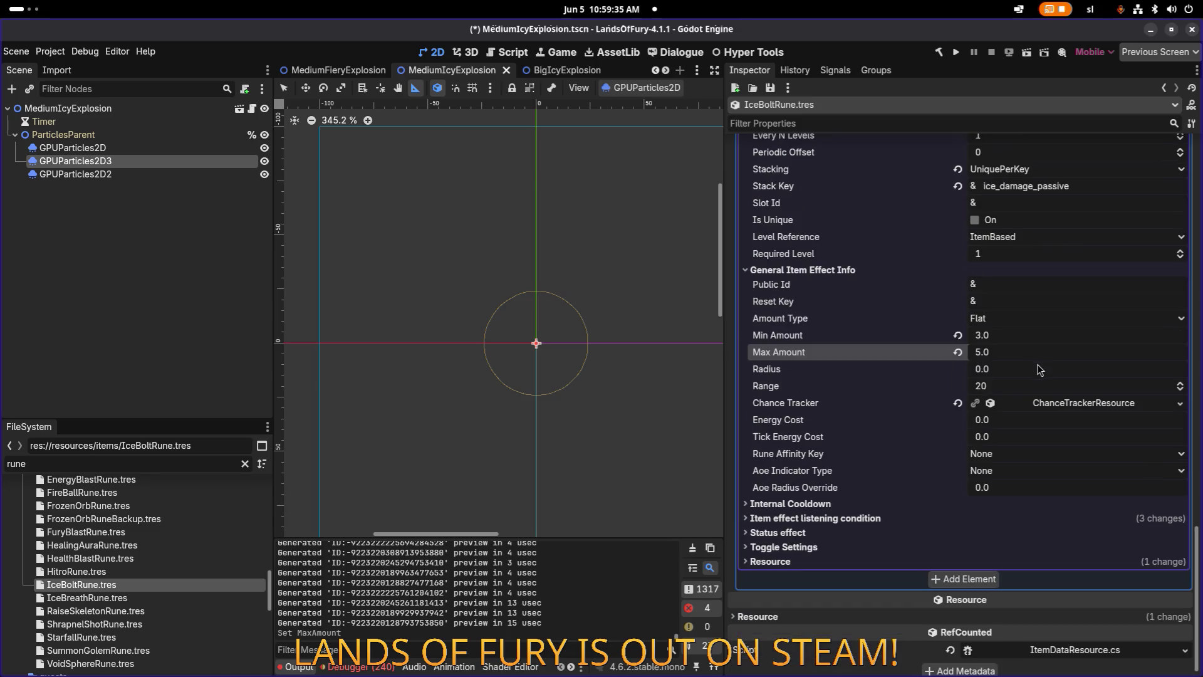
Set the slot 7 damage effect's Level Start and Required Level to 2 and save.
left_click(974, 518)
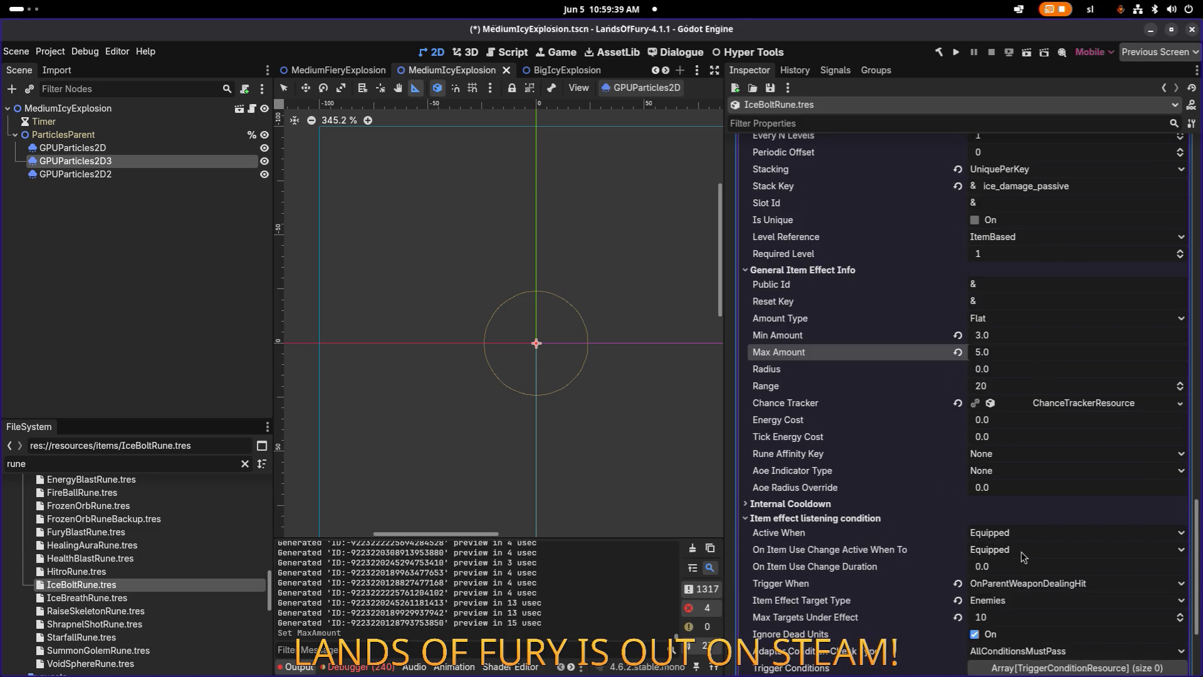
scroll(1022, 556, "down", 3)
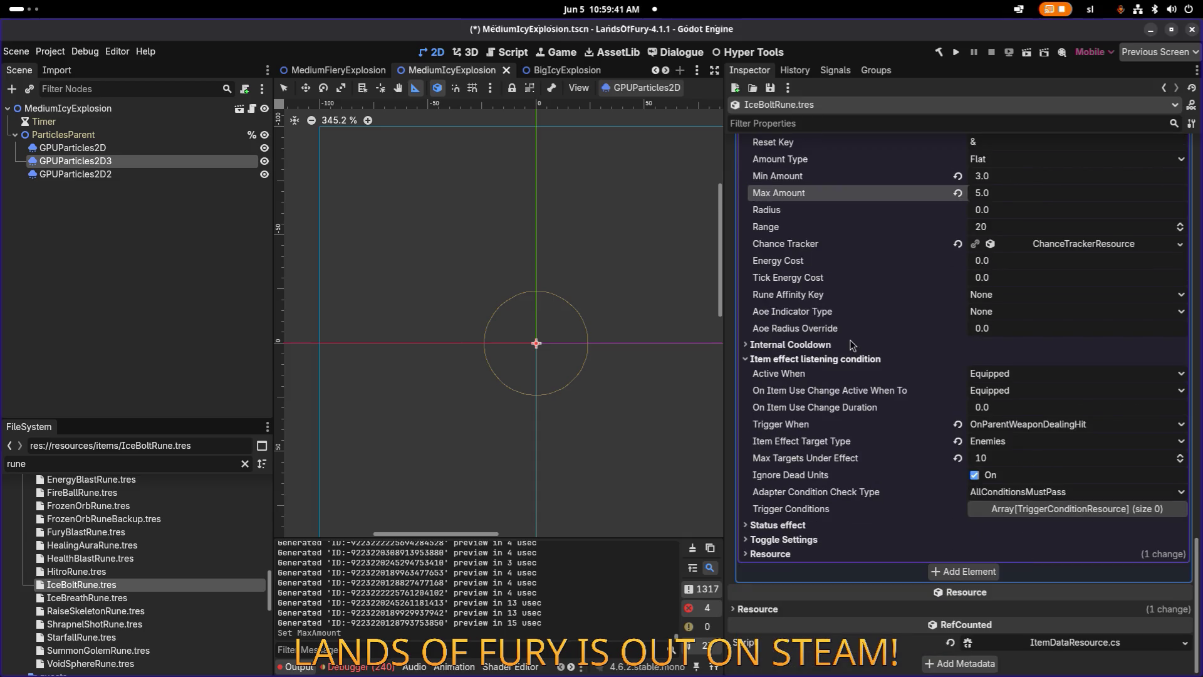
scroll(833, 338, "up", 7)
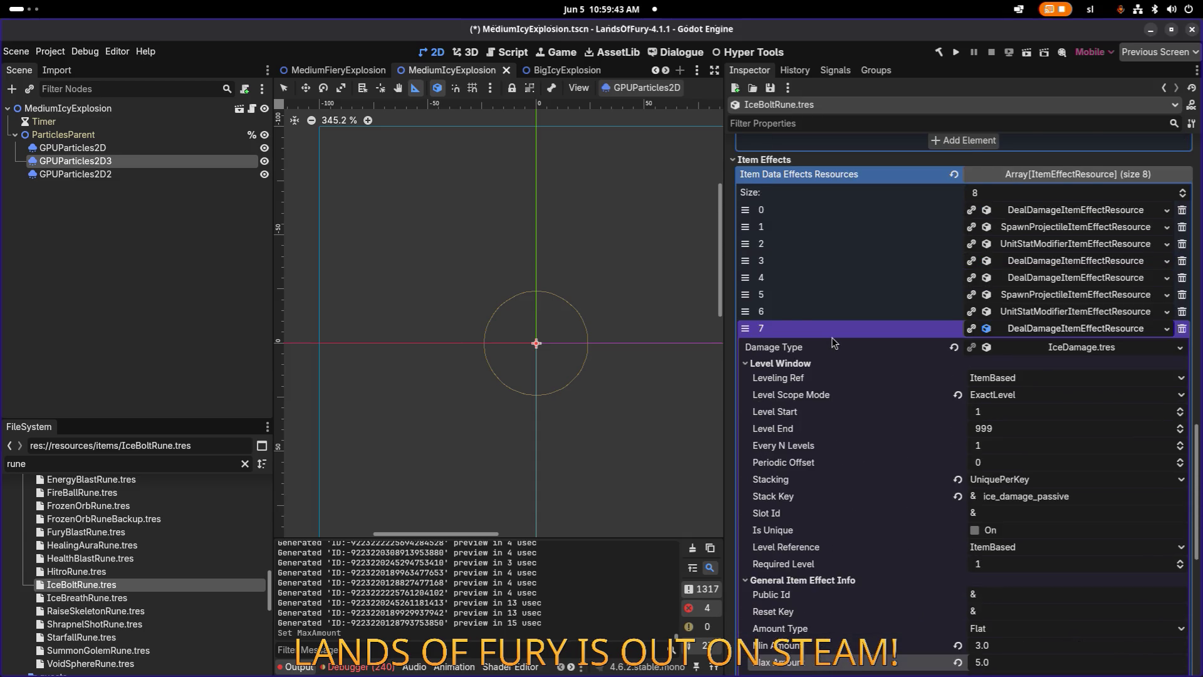
scroll(833, 337, "down", 1)
left_click(1026, 348)
type("2")
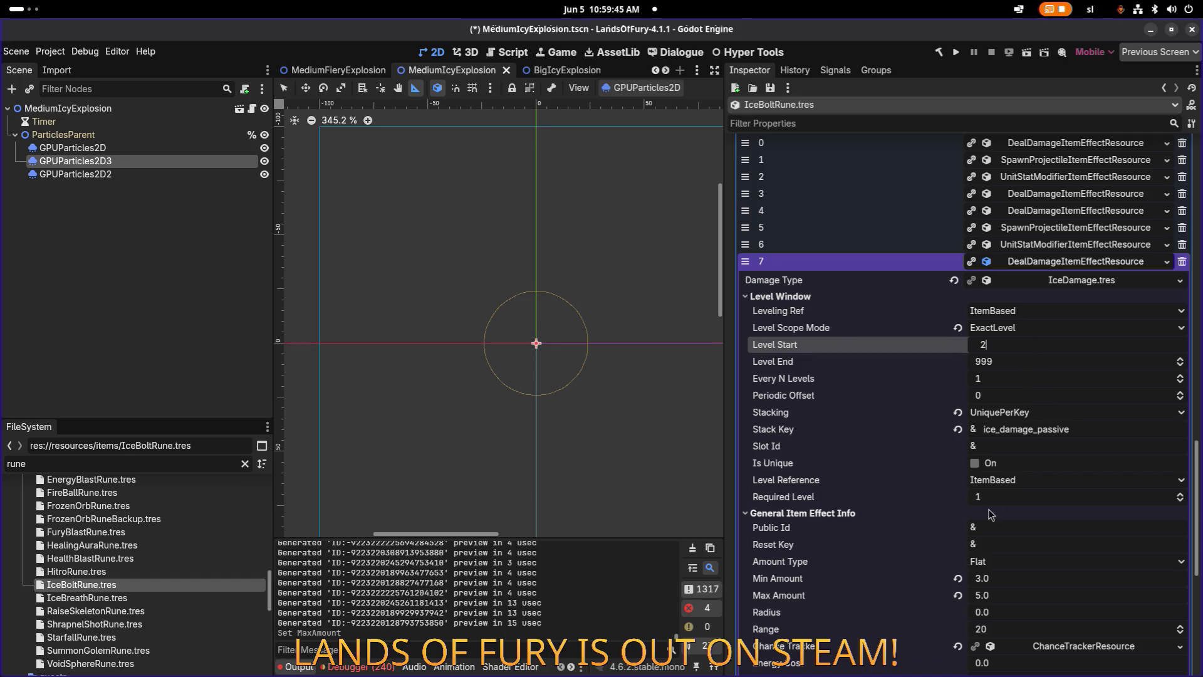
key("Return")
key("Return")
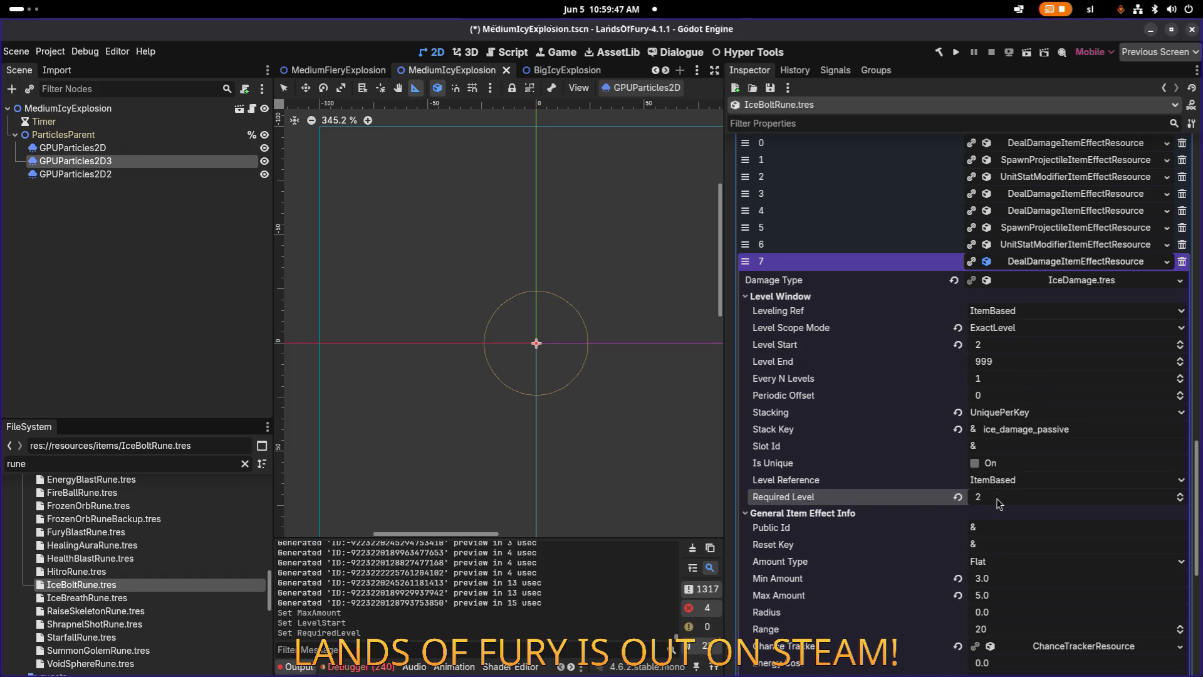
key("ctrl+s")
left_click(1082, 261)
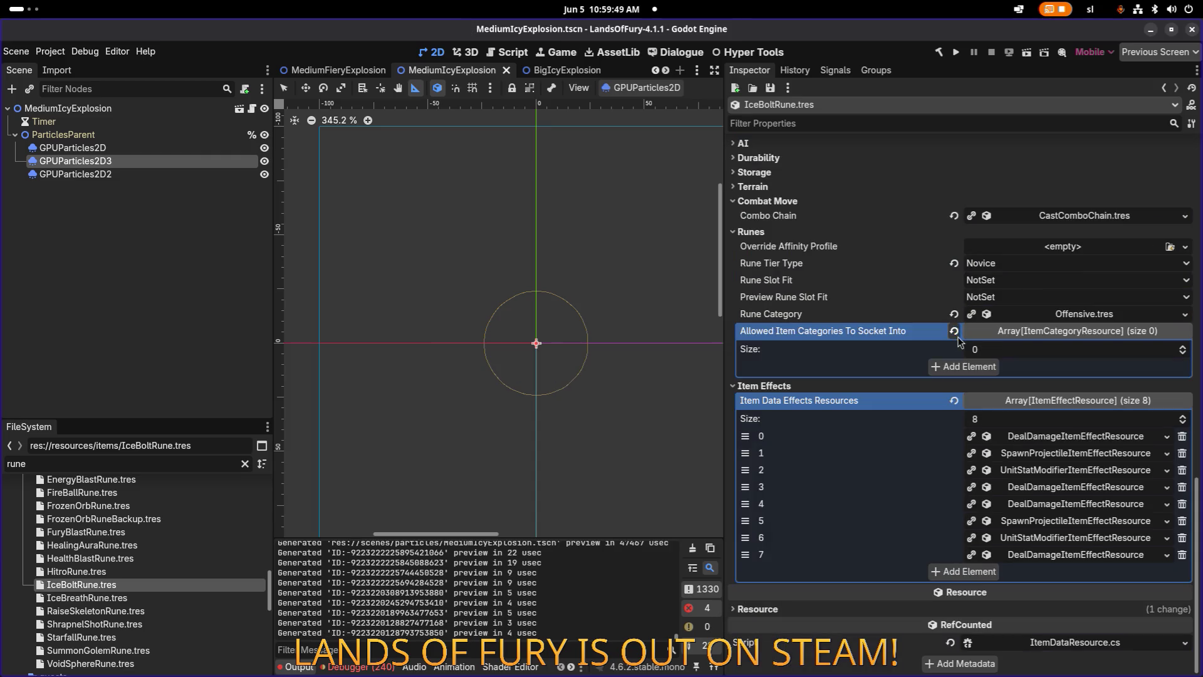
Open IceBreathRune.tres and add three empty Item Effects slots, giving eight in total.
left_click(148, 596)
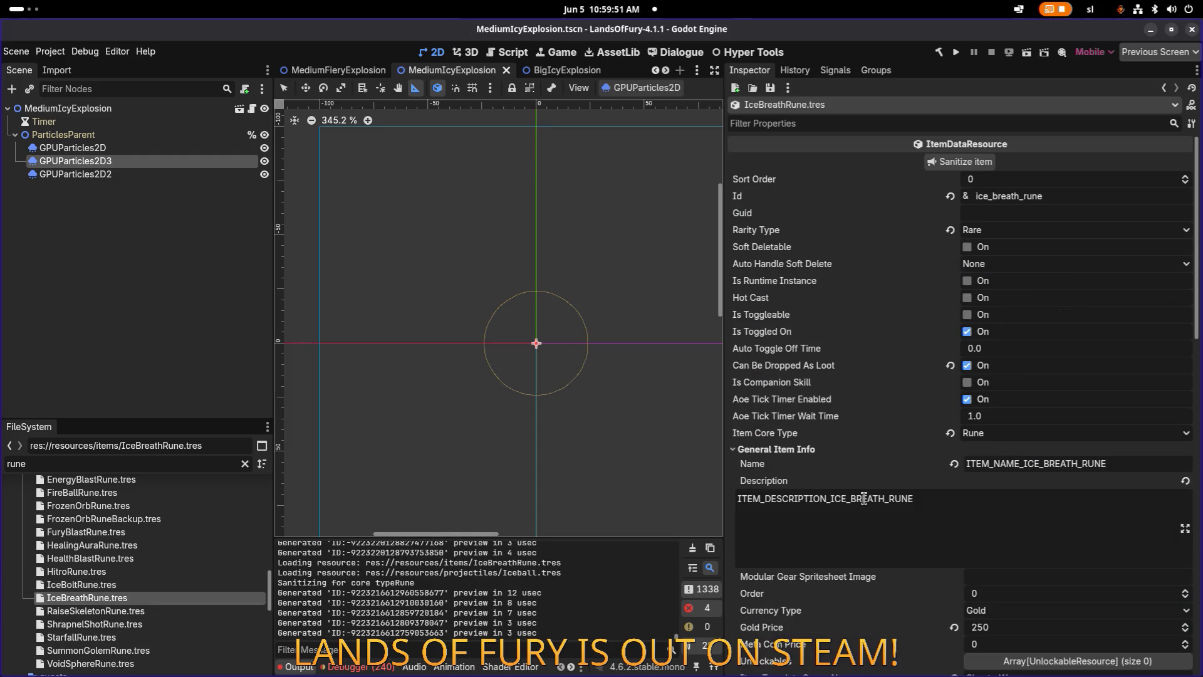
scroll(1017, 348, "down", 15)
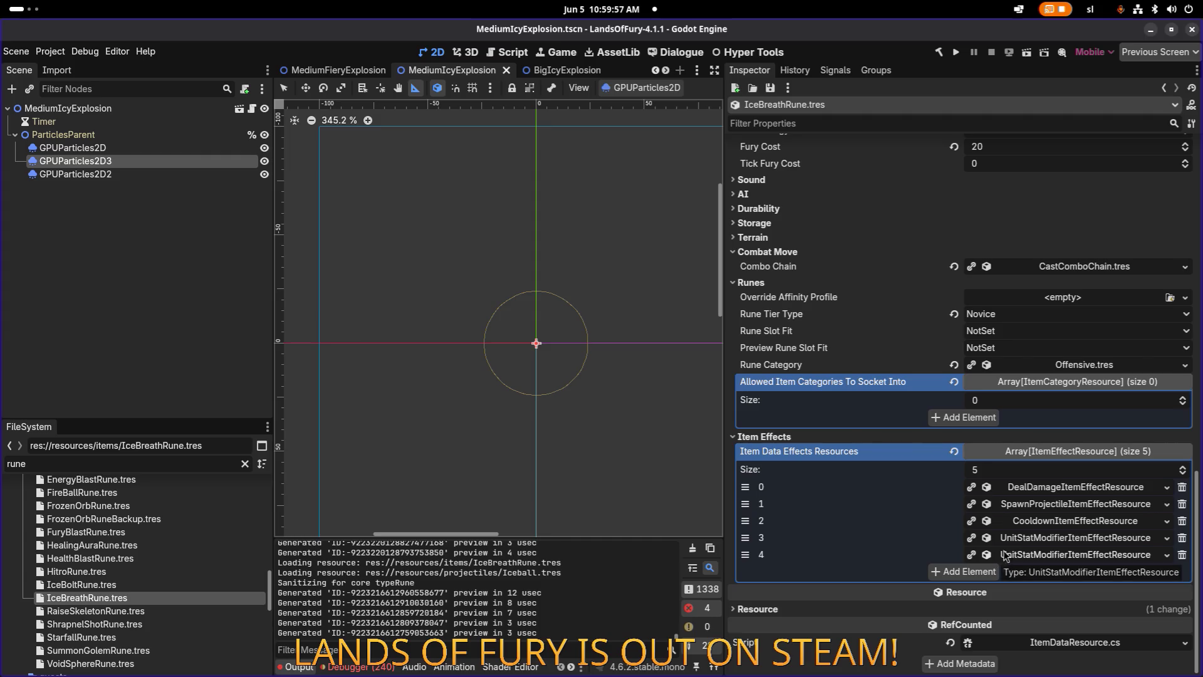
left_click(970, 571)
left_click(967, 588)
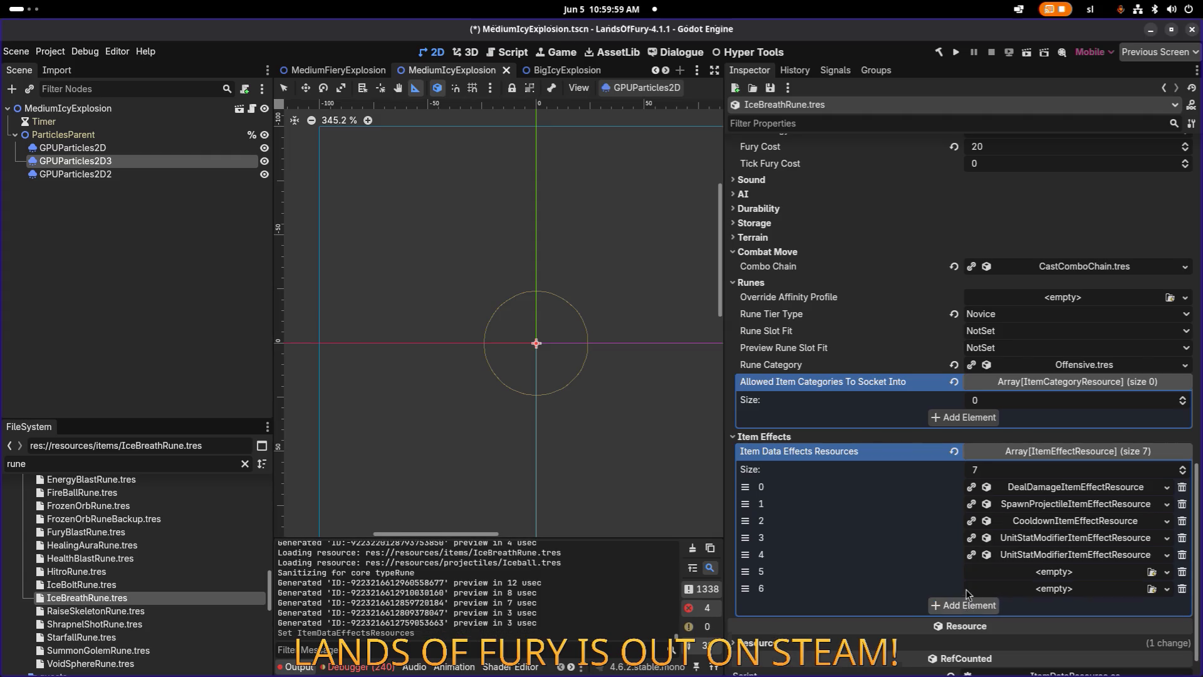
left_click(967, 606)
scroll(890, 398, "up", 3)
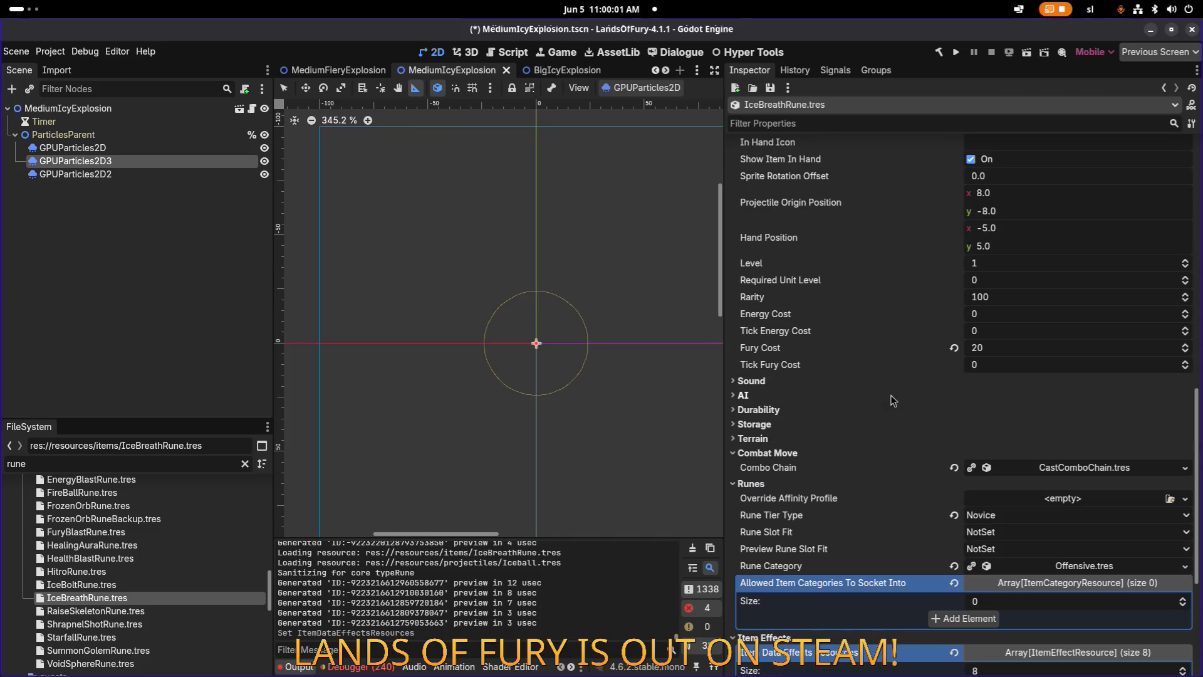
Set IceBreathRune's Fury Cost to 35 and save the resource.
left_click(1018, 350)
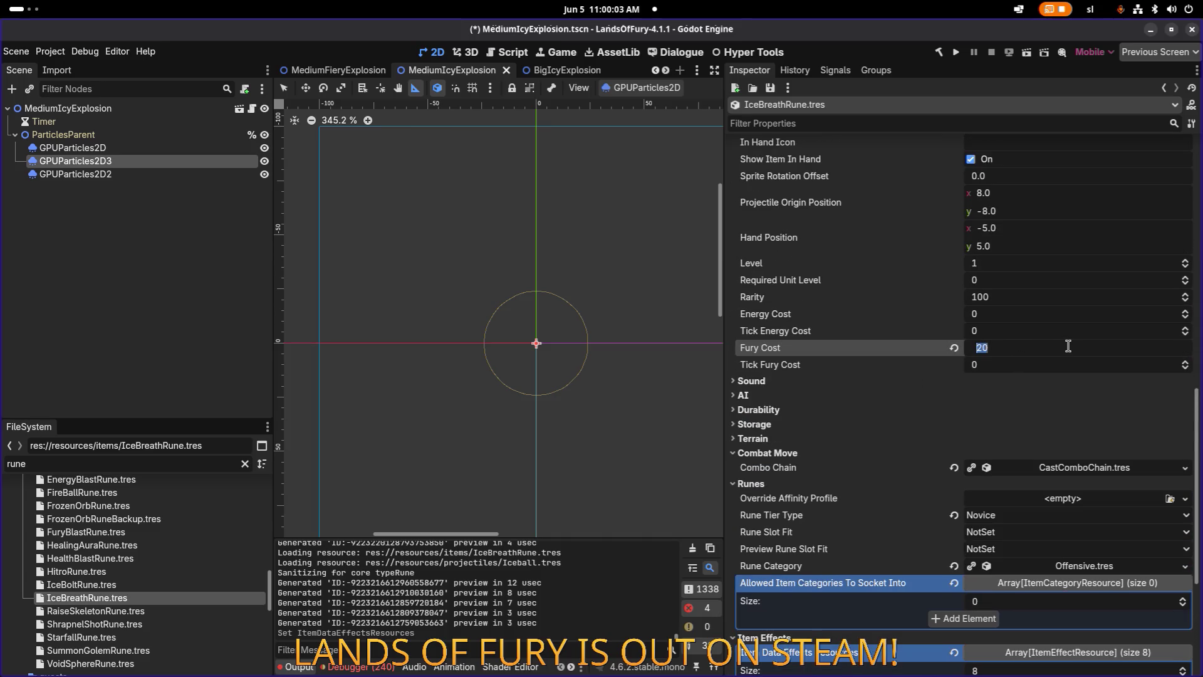
type("30")
key("Return")
key("ctrl+s")
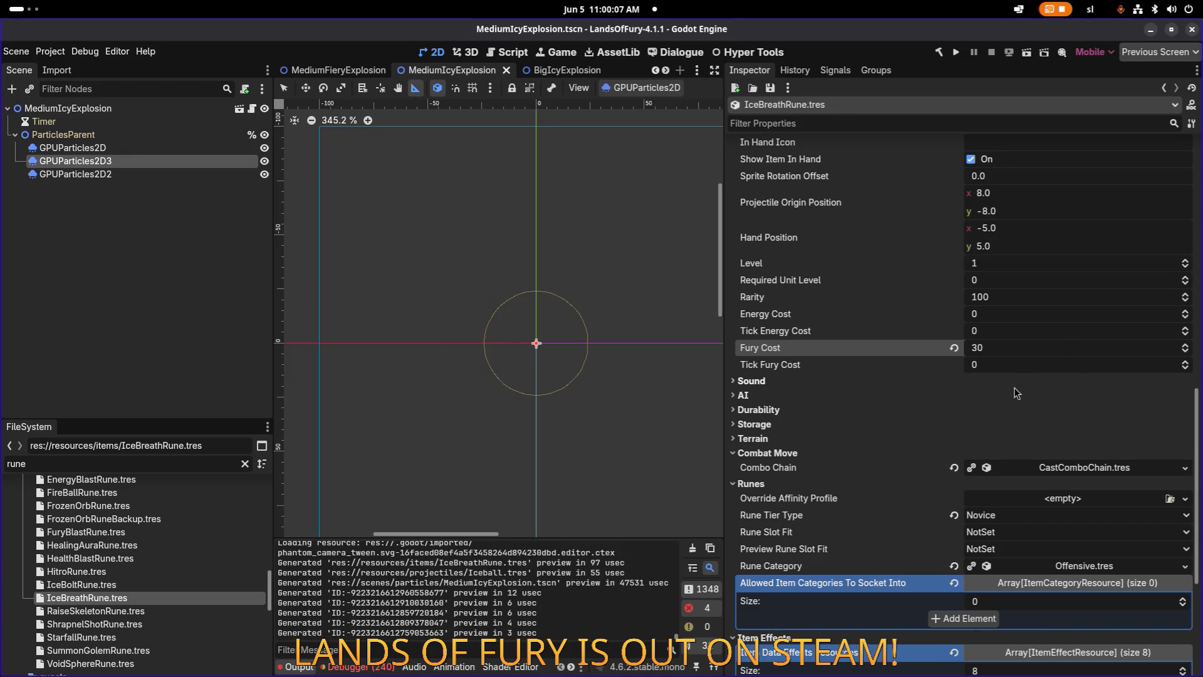
left_click(1010, 347)
type("35")
key("Return")
key("ctrl+s")
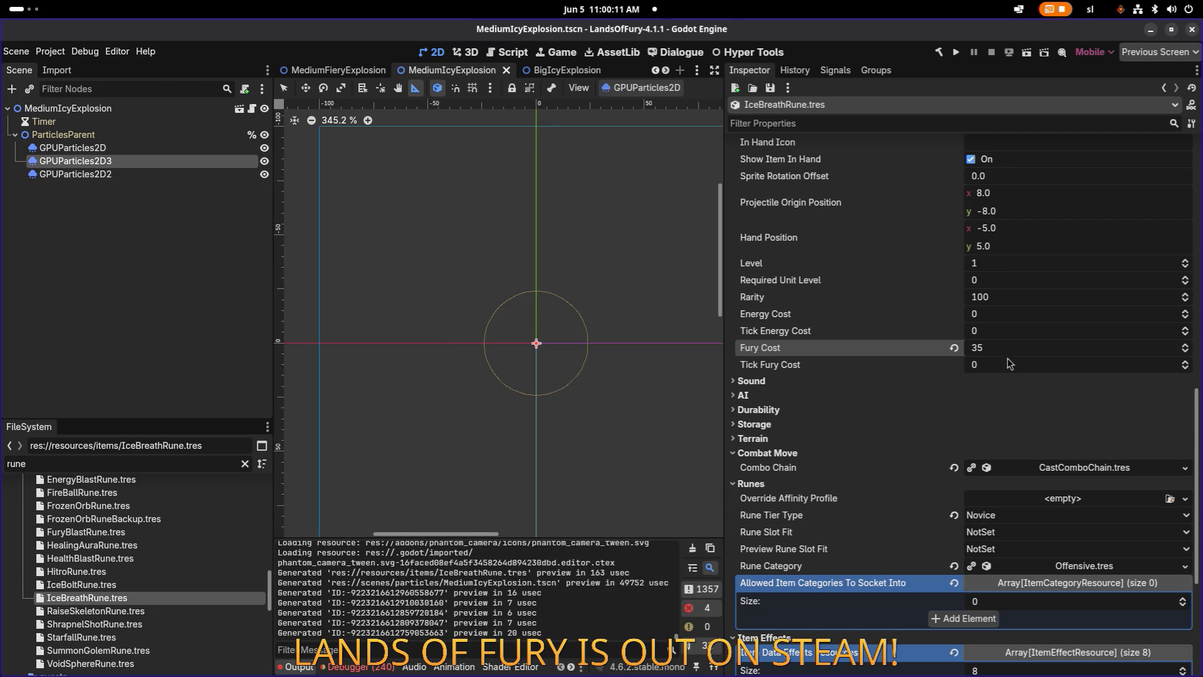
Move two empty slots up after the projectile effect, delete the Cooldown effect and a surplus empty, then add a slot.
scroll(1008, 367, "down", 5)
left_click_drag(746, 521, 746, 469)
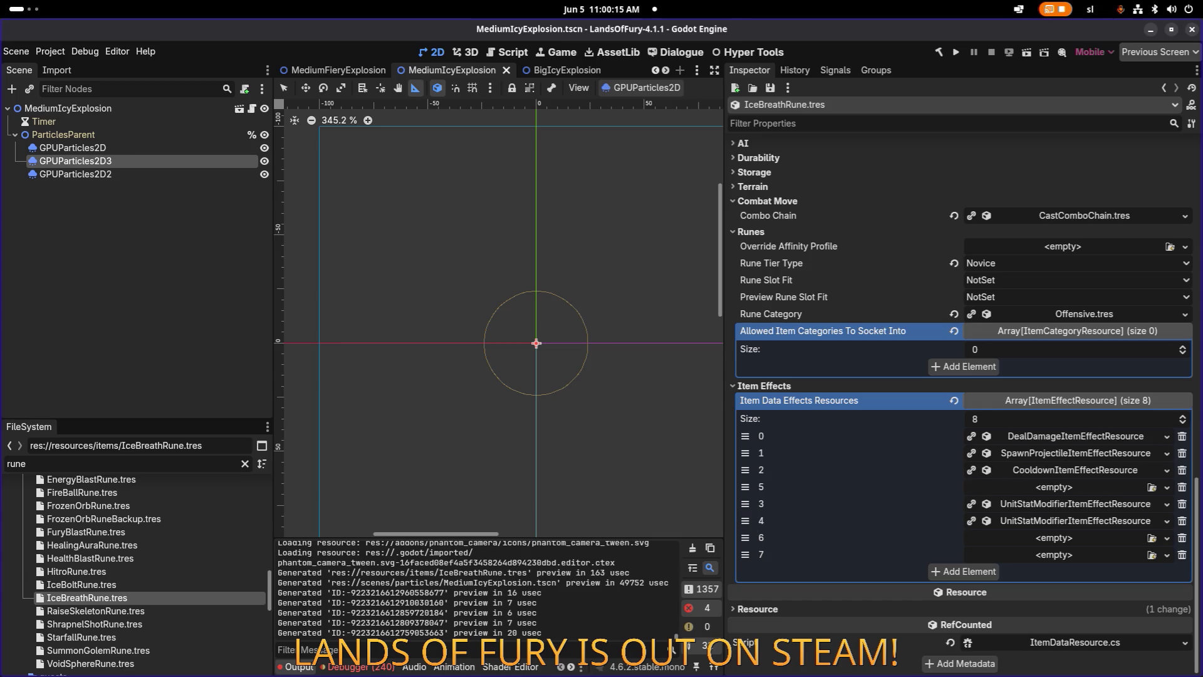
left_click(1182, 487)
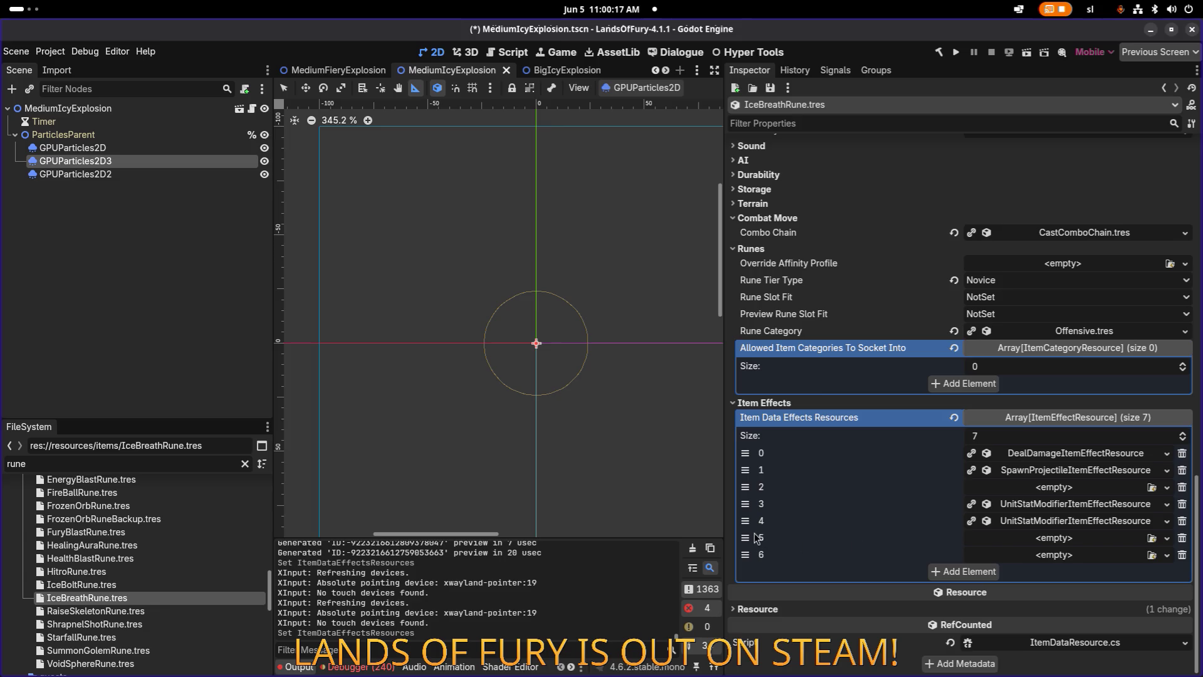
mouse_move(745, 538)
left_mouse_down()
mouse_move(746, 504)
mouse_move(746, 538)
mouse_move(746, 521)
left_mouse_up()
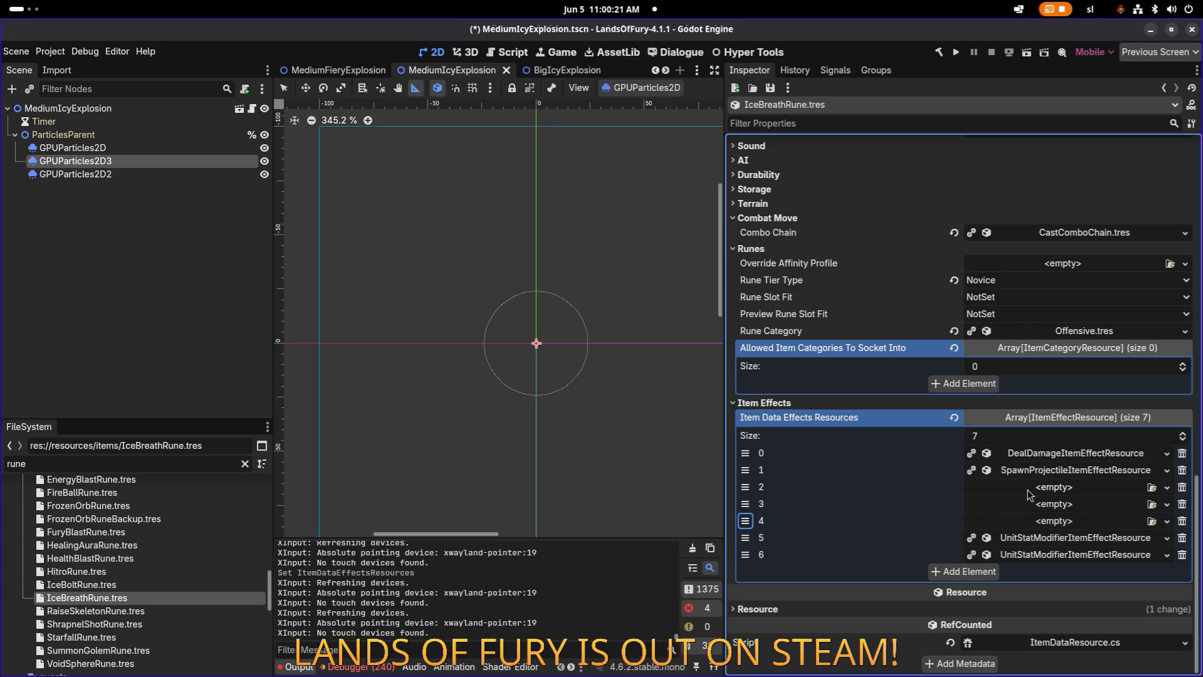
left_click(1182, 521)
left_click(956, 574)
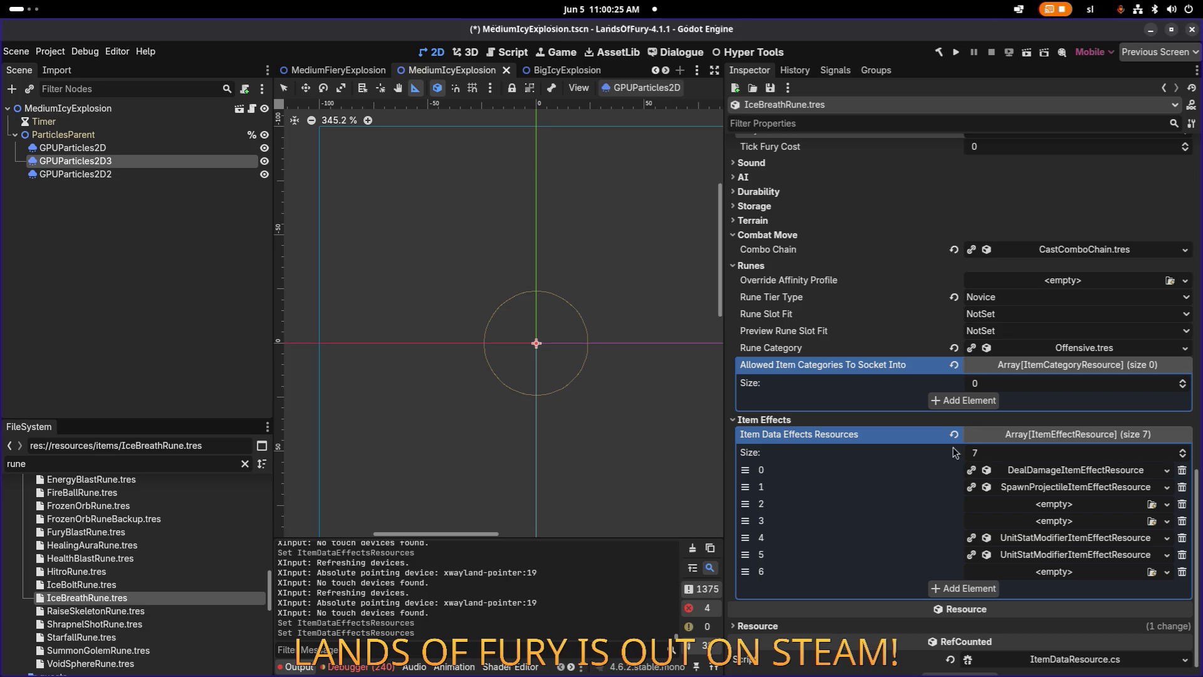
right_click(1056, 476)
Change the damage effect's Level Scope Mode in its Level Window settings.
left_click(1069, 654)
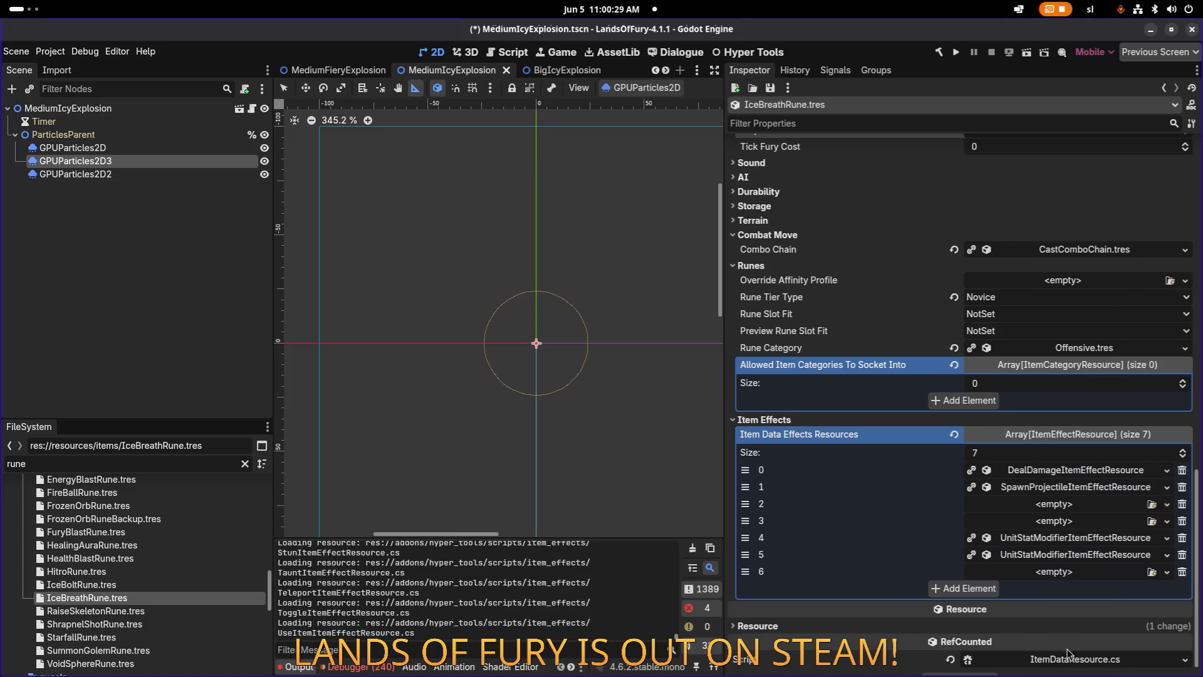
left_click(1058, 505)
left_click(1015, 478)
left_click(1015, 479)
left_click(865, 505)
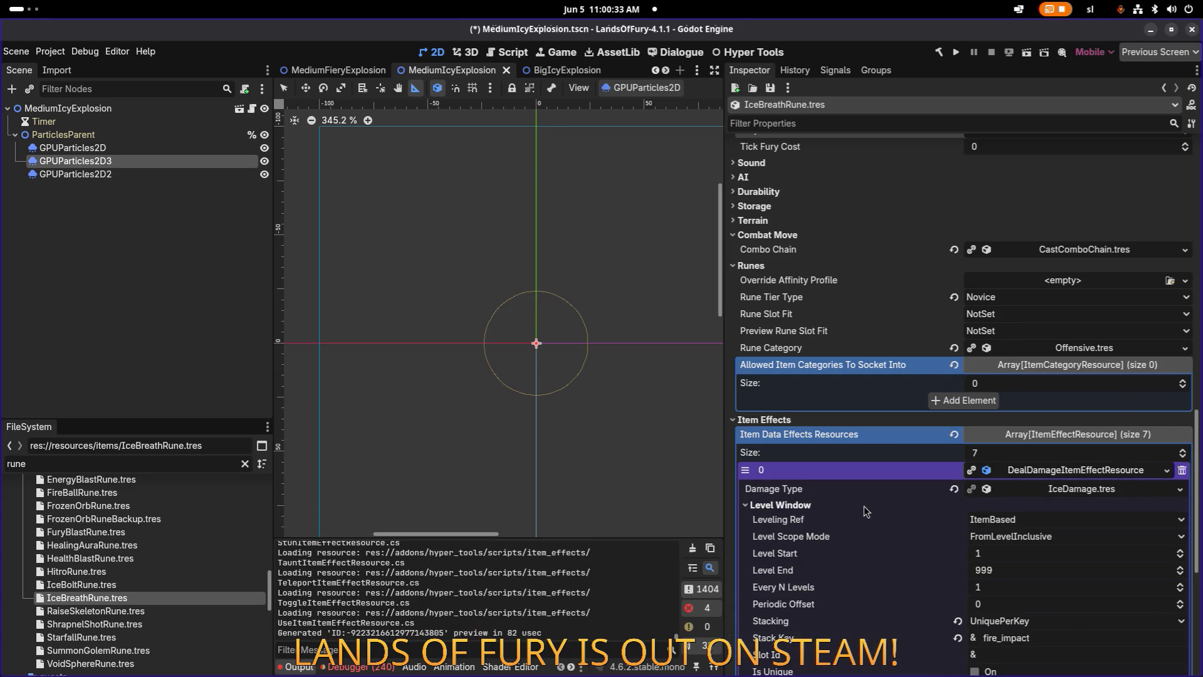
left_click(1022, 539)
left_click(1034, 564)
left_click(1064, 475)
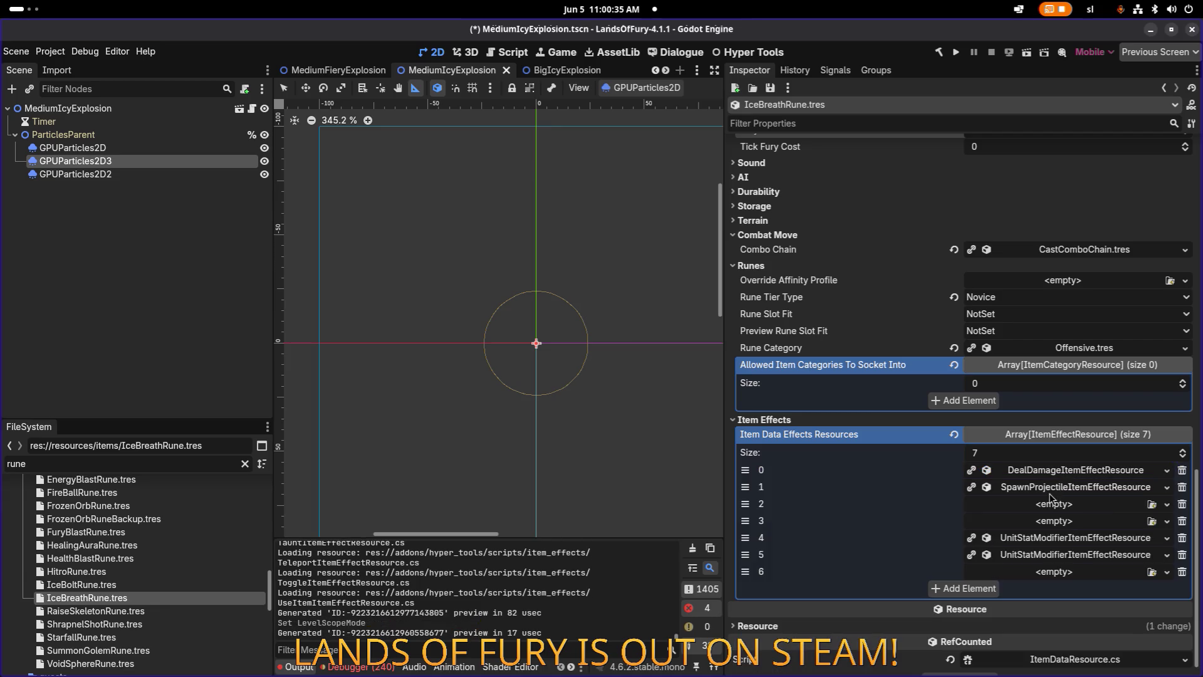
Change the projectile effect's Level Scope Mode in its Level Window settings.
left_click(1053, 487)
scroll(891, 507, "down", 10)
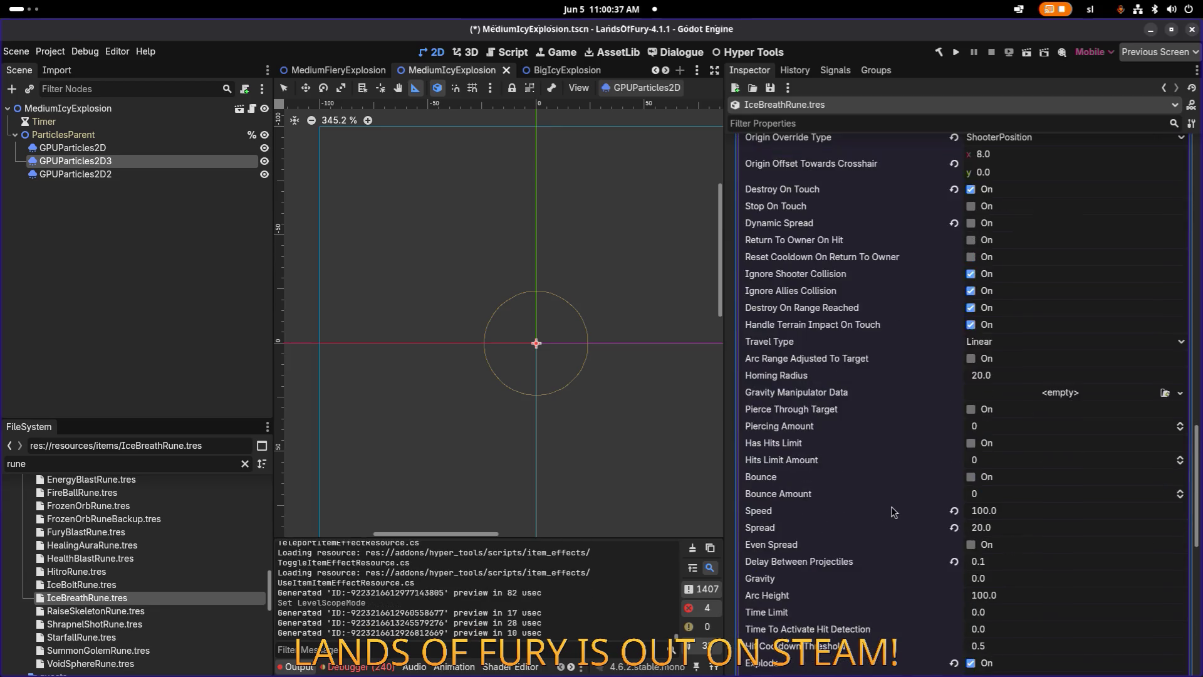
scroll(886, 446, "down", 4)
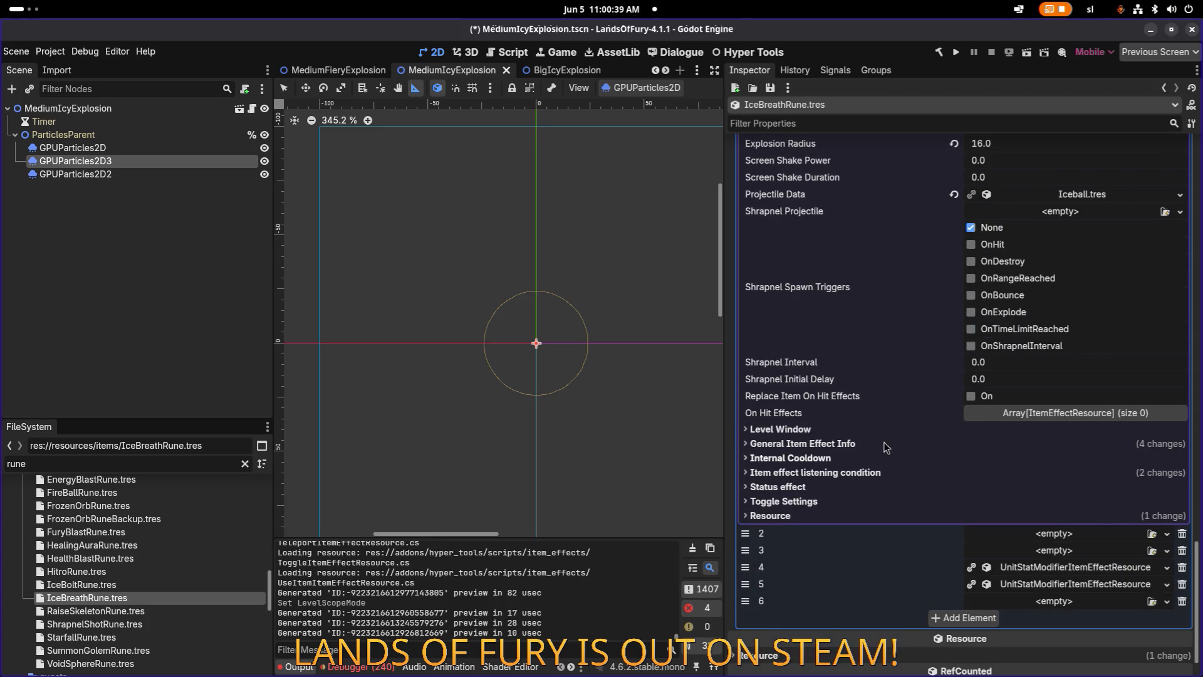
left_click(832, 431)
left_click(1011, 461)
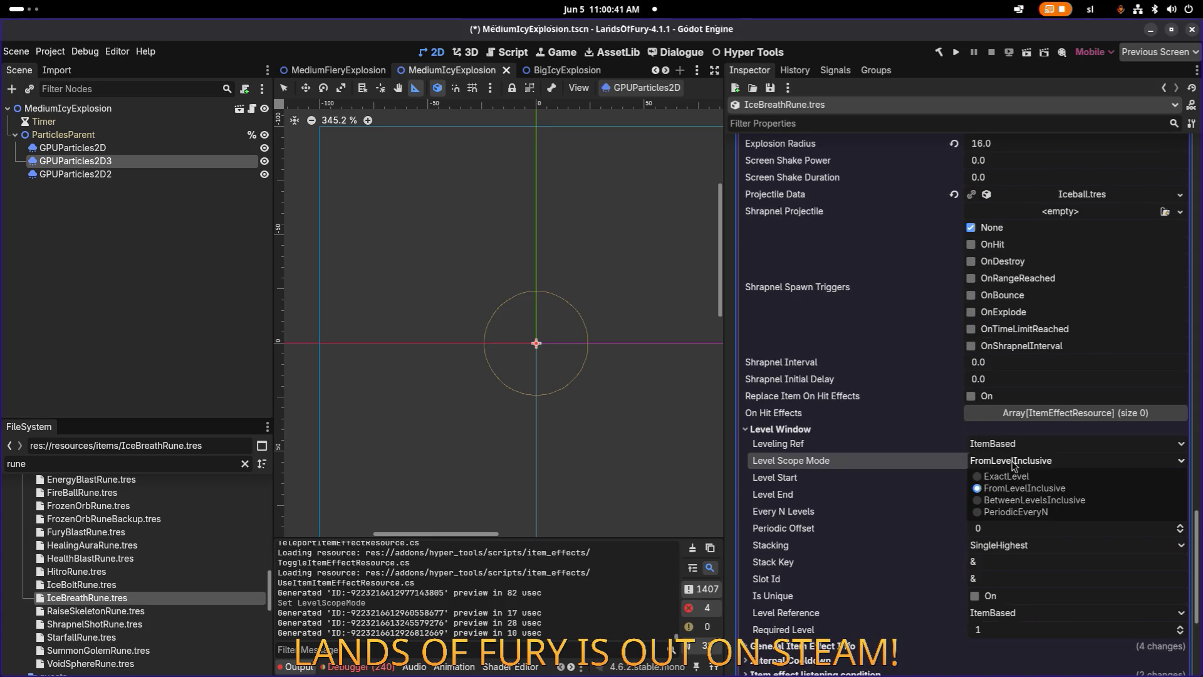
left_click(1015, 481)
scroll(1034, 376, "up", 3)
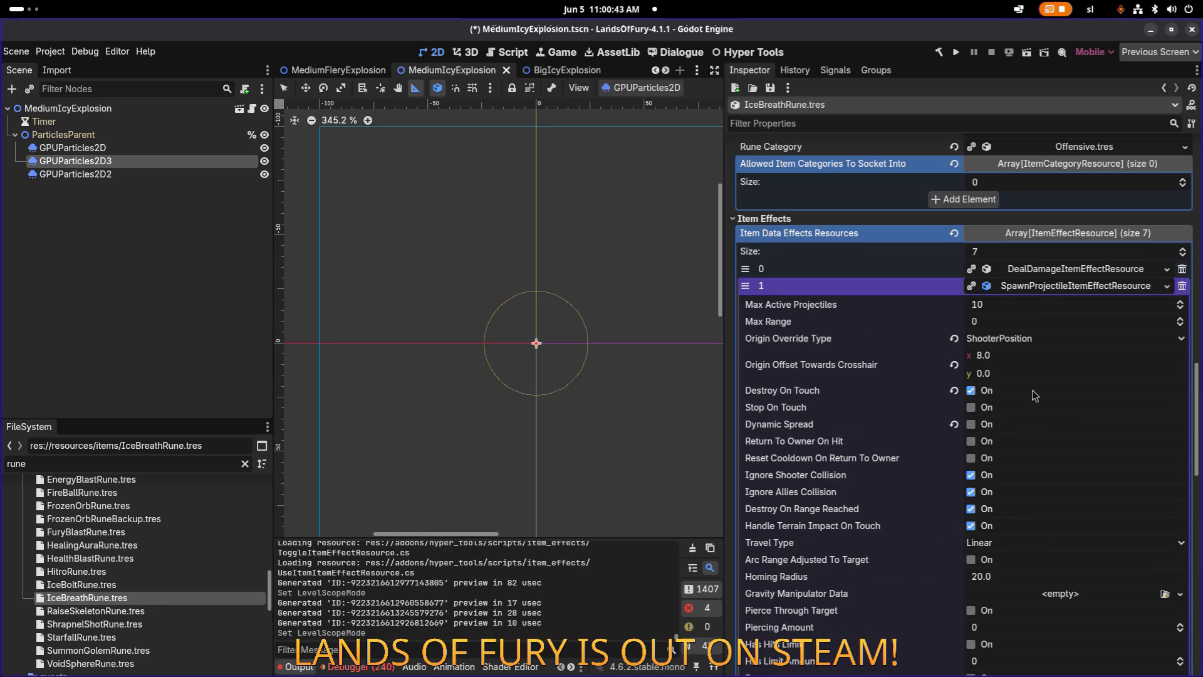
scroll(1047, 307, "up", 5)
right_click(1042, 448)
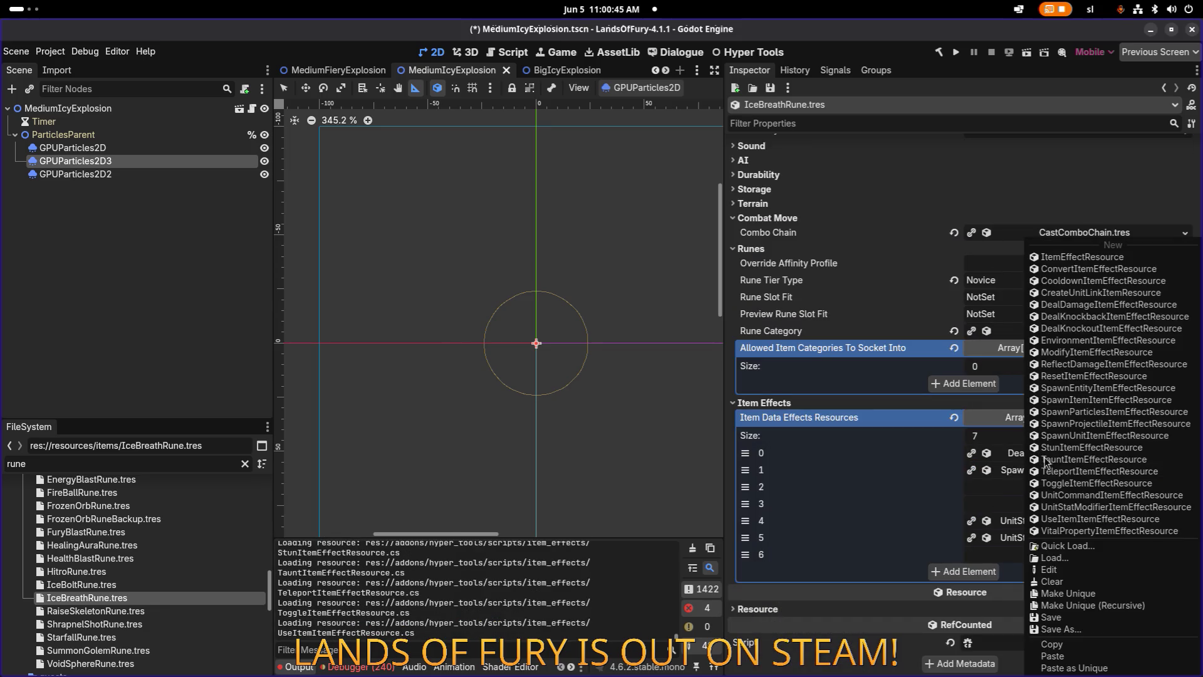
Paste a unique copy of the damage effect into empty slot 2.
left_click(1063, 652)
left_click(1027, 489)
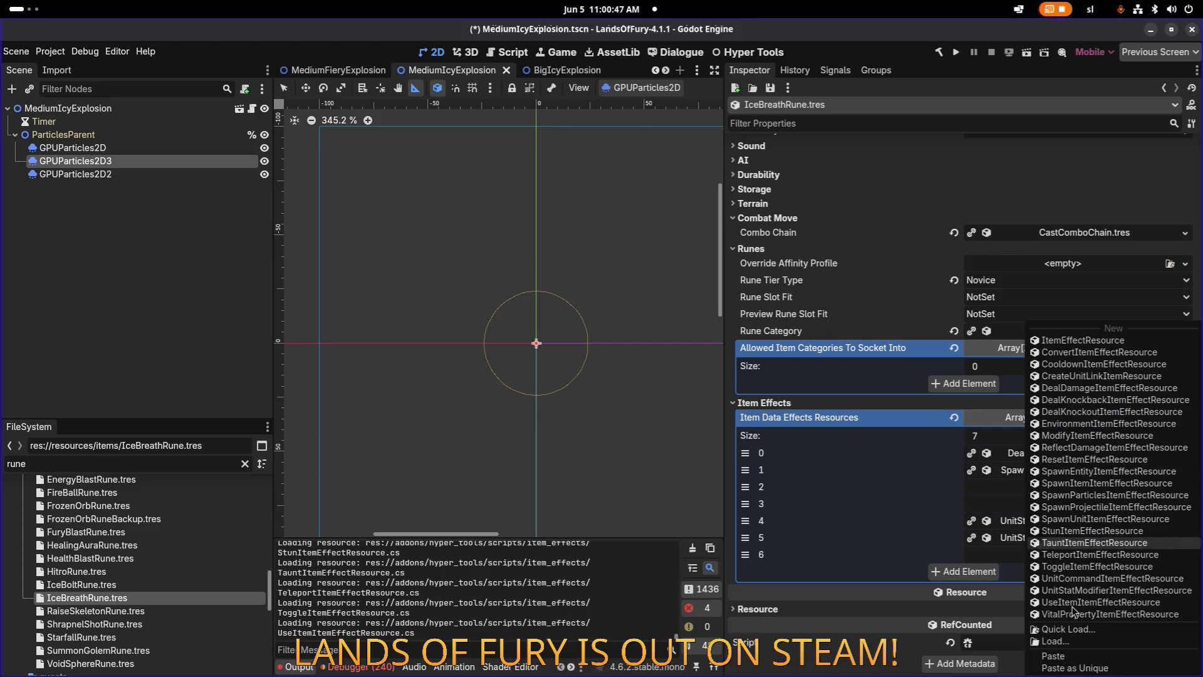
left_click(1078, 668)
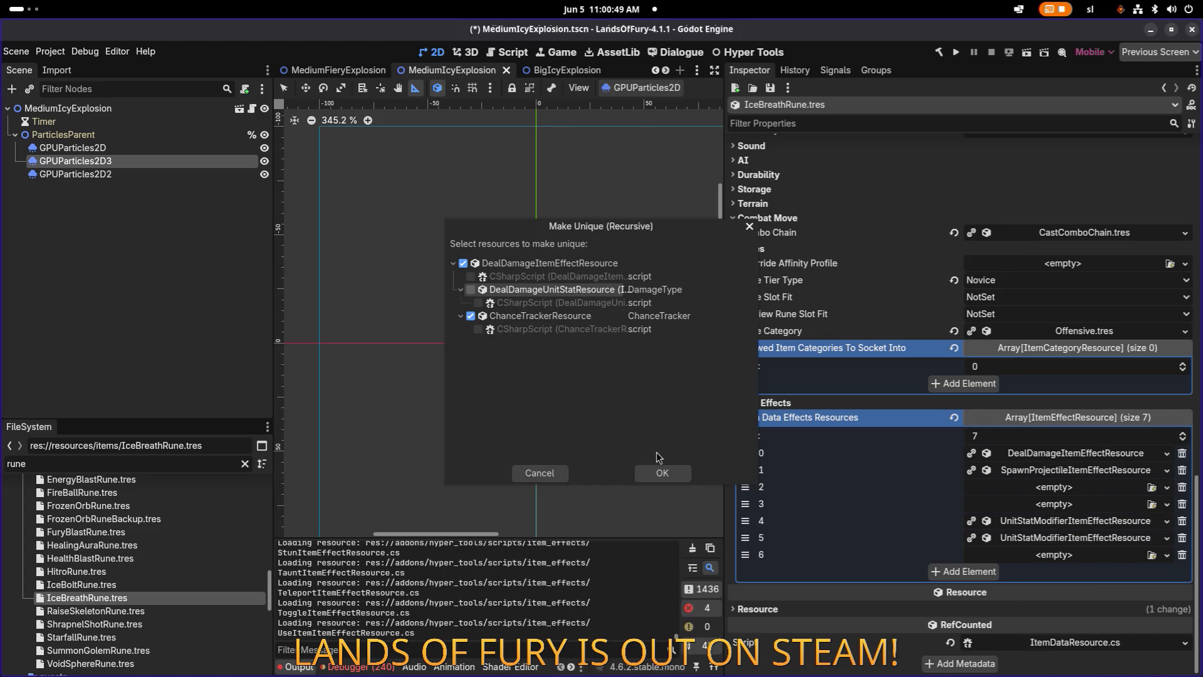
left_click(662, 472)
Paste a unique copy of the projectile effect into slot 3, keeping RectangleShape2D shared.
left_click(1059, 505)
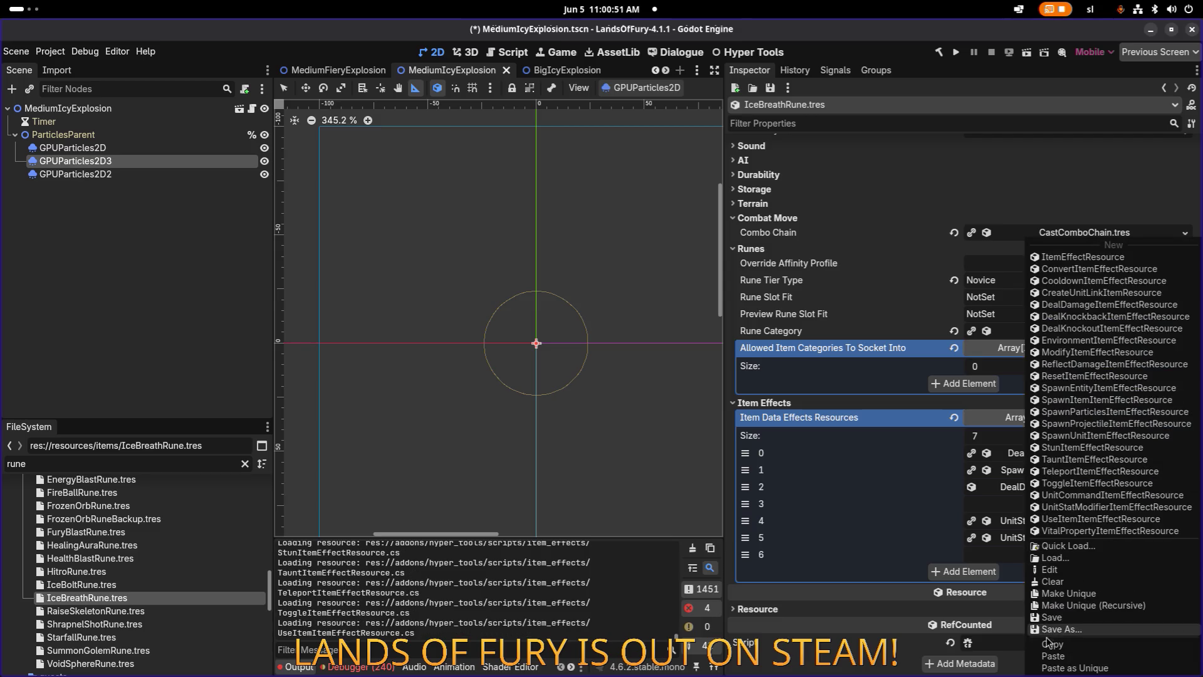
left_click(1055, 656)
left_click(997, 554)
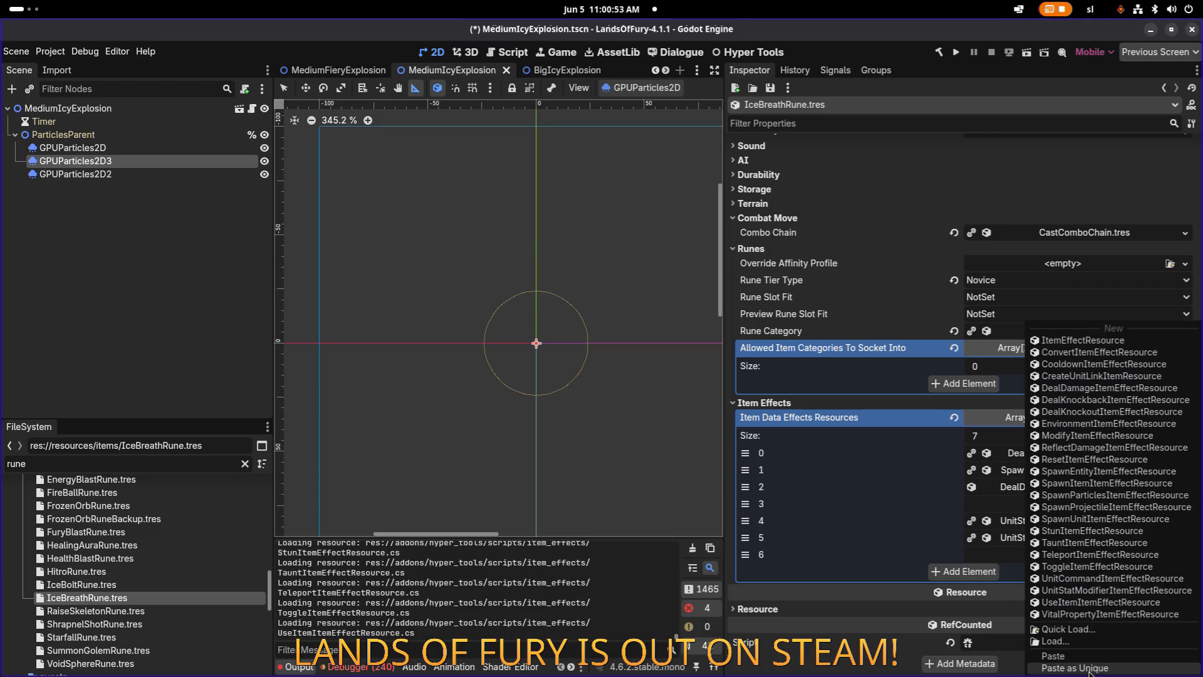
left_click(1076, 667)
left_click(555, 315)
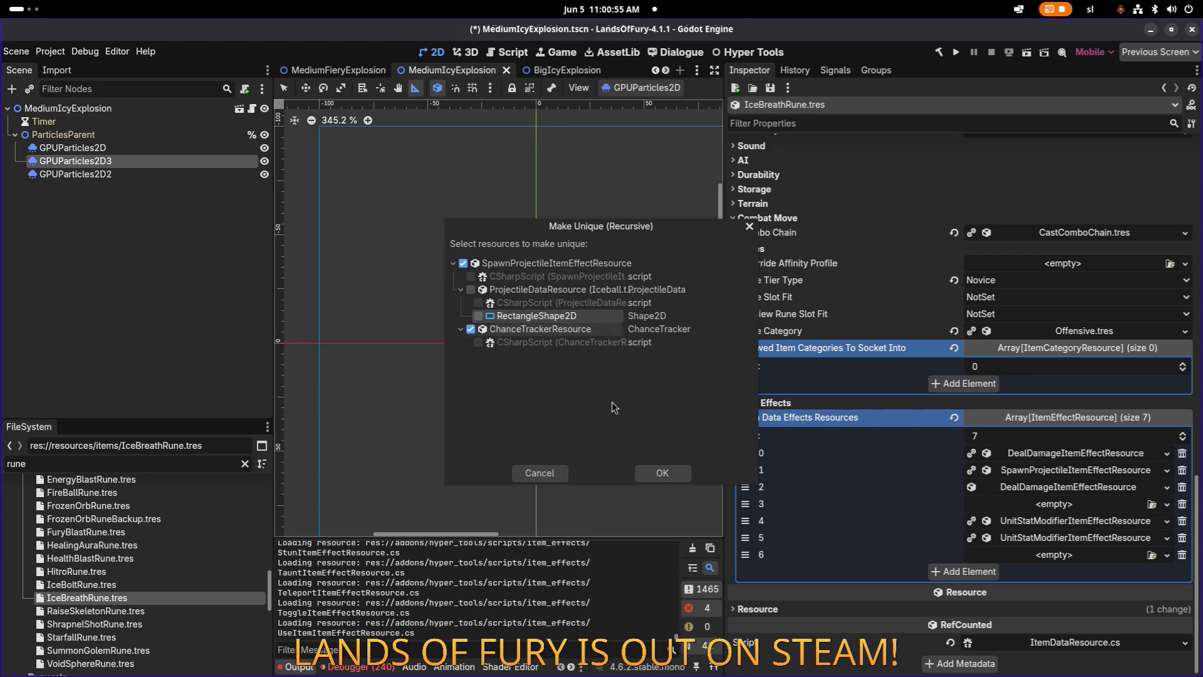
left_click(660, 475)
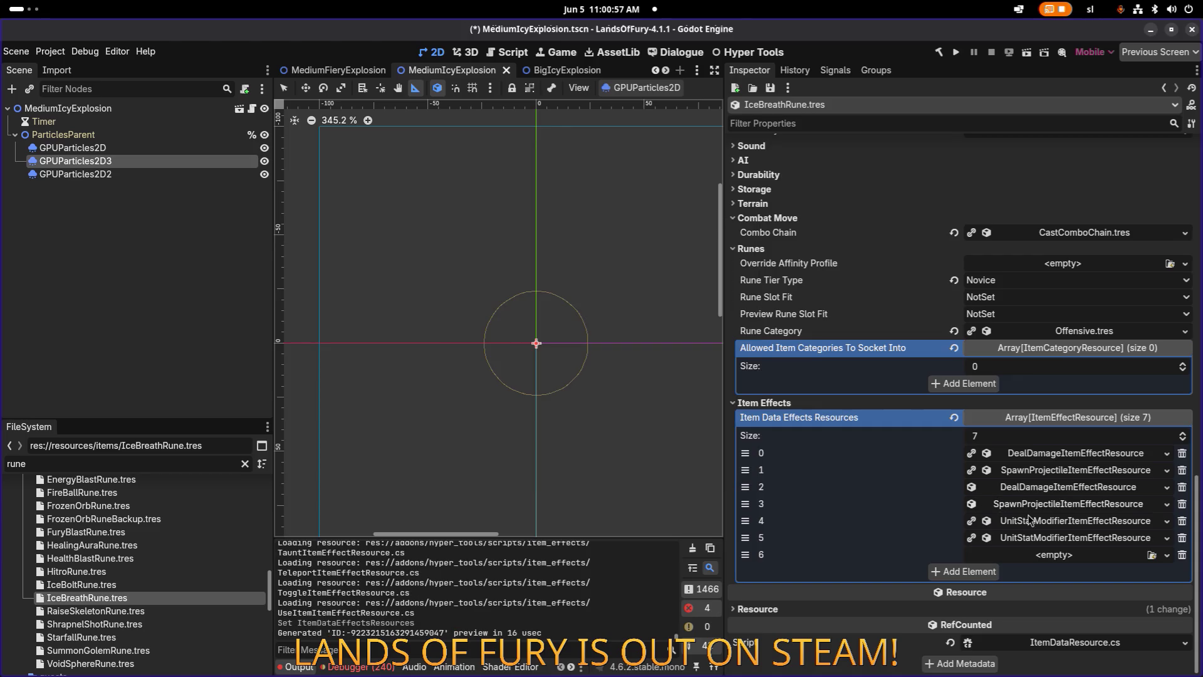
Move the stat-modifier effect from slot 4 up to slot 2.
right_click(1053, 539)
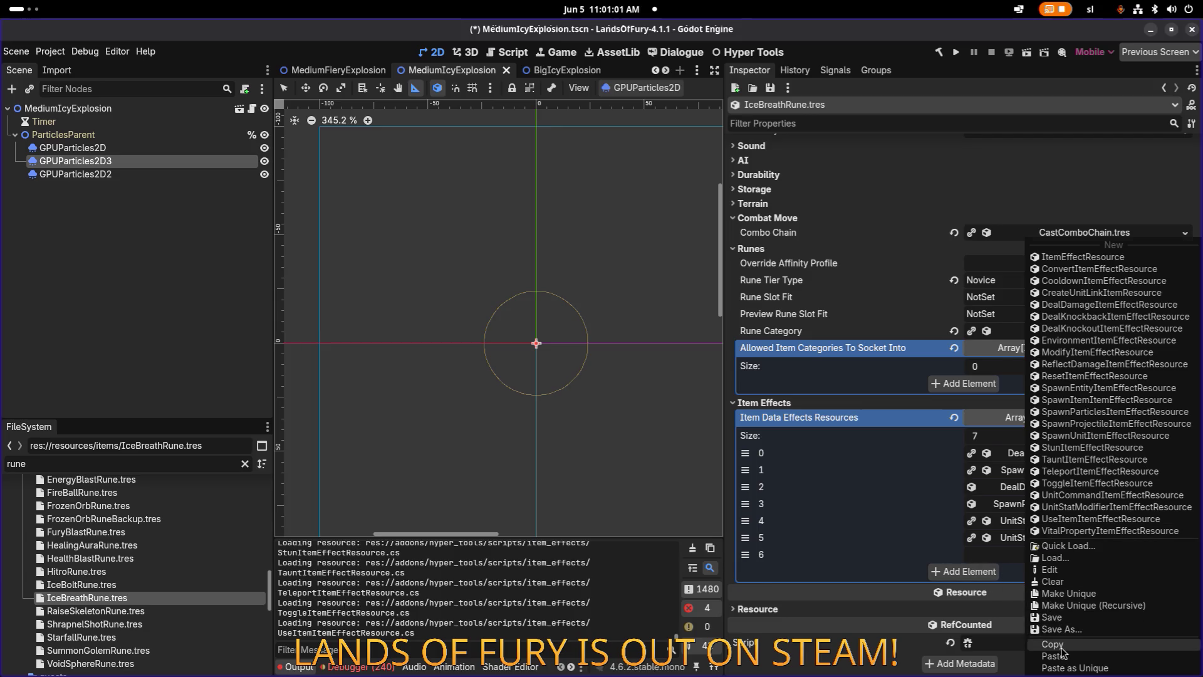
left_click(1062, 647)
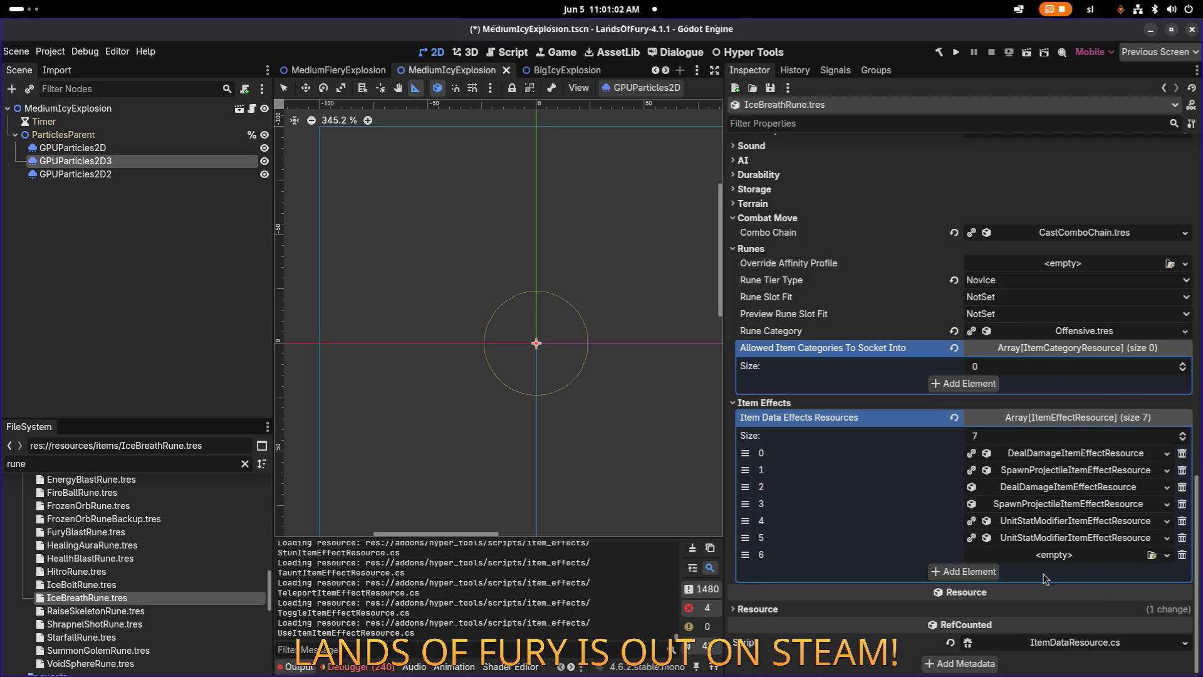
left_click(1054, 522)
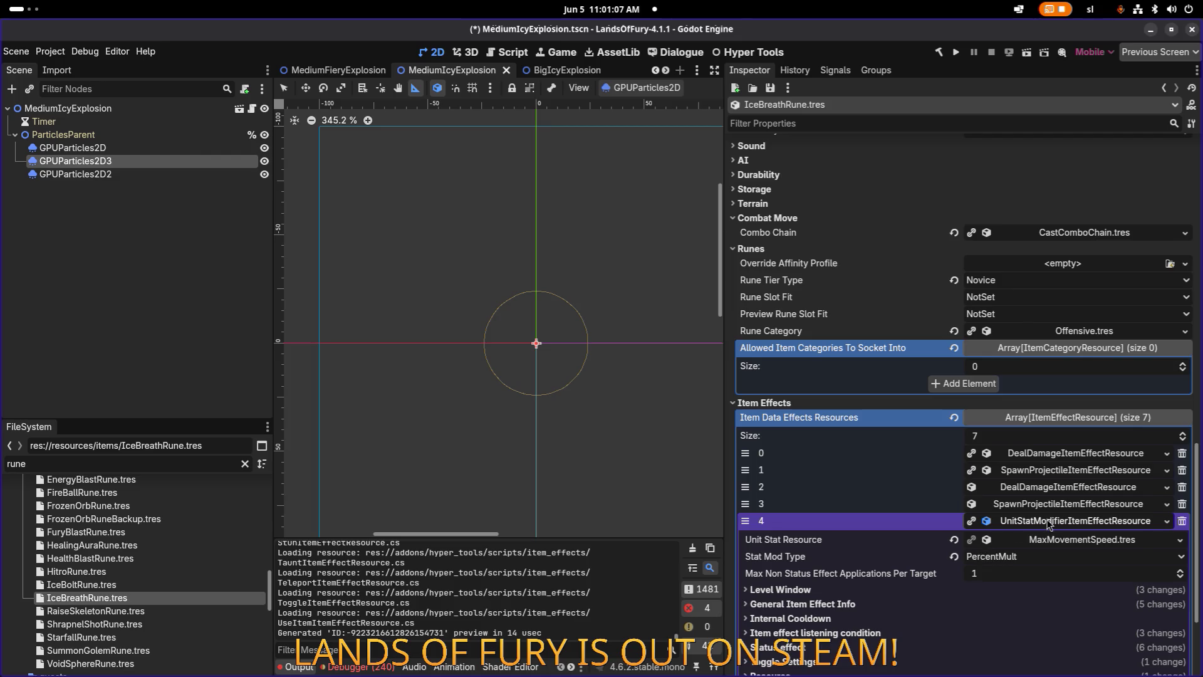
left_click(1034, 521)
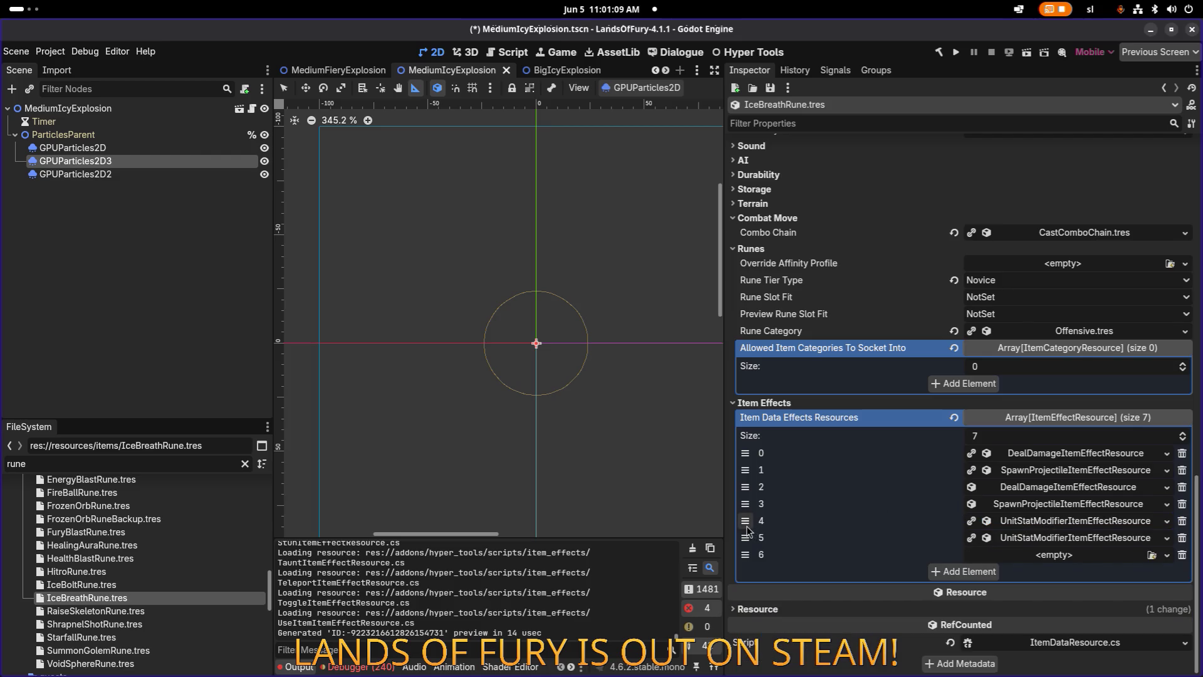
left_click_drag(745, 521, 746, 487)
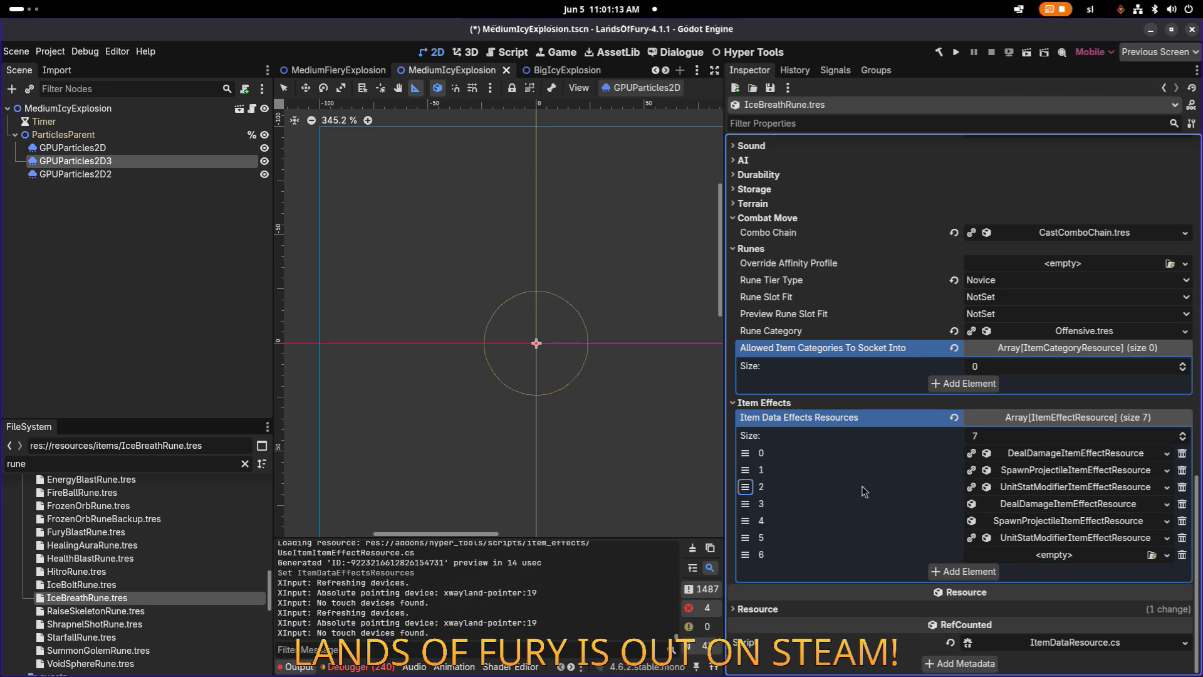
right_click(1060, 492)
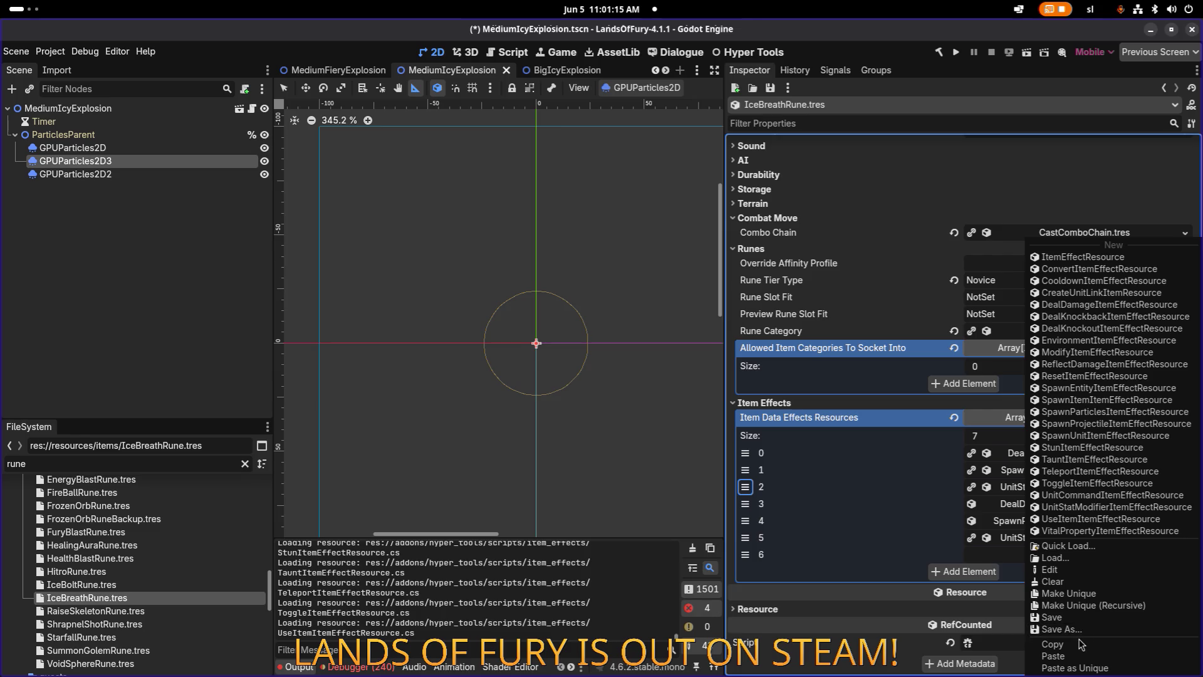
Open the slot 2 stat-modifier and expand its Level Window, listening condition and status effect sections.
left_click(1013, 486)
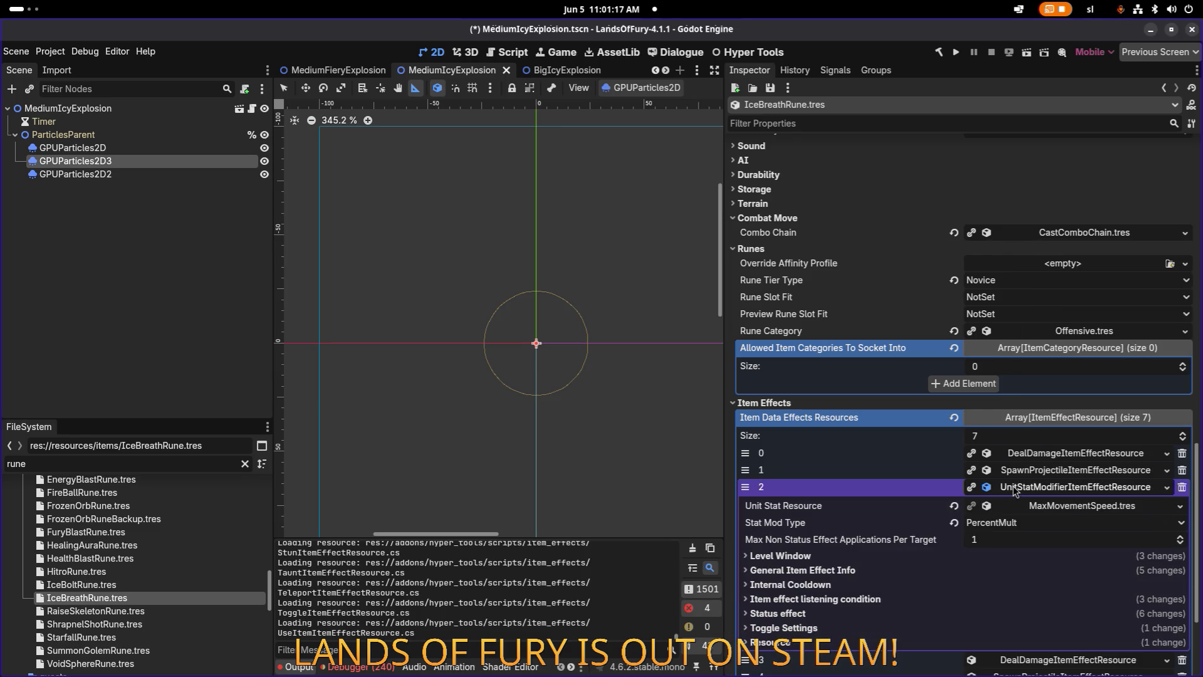
left_click(827, 559)
scroll(837, 560, "down", 2)
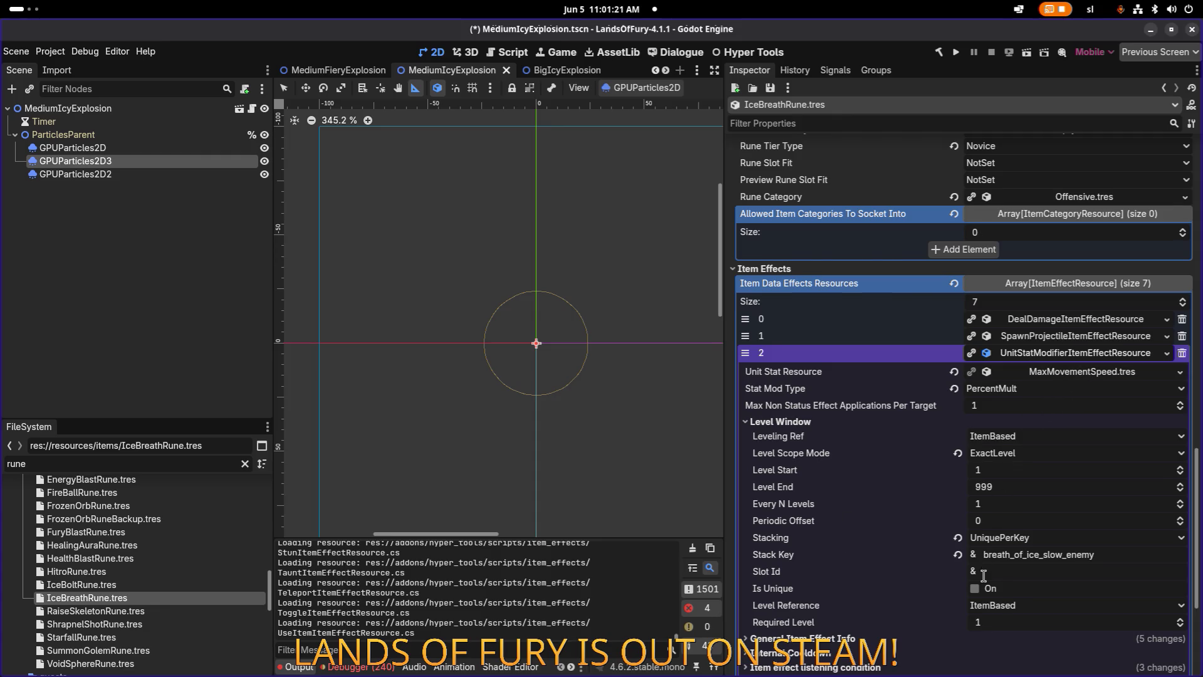
scroll(922, 555, "down", 2)
left_click(919, 538)
scroll(919, 539, "down", 3)
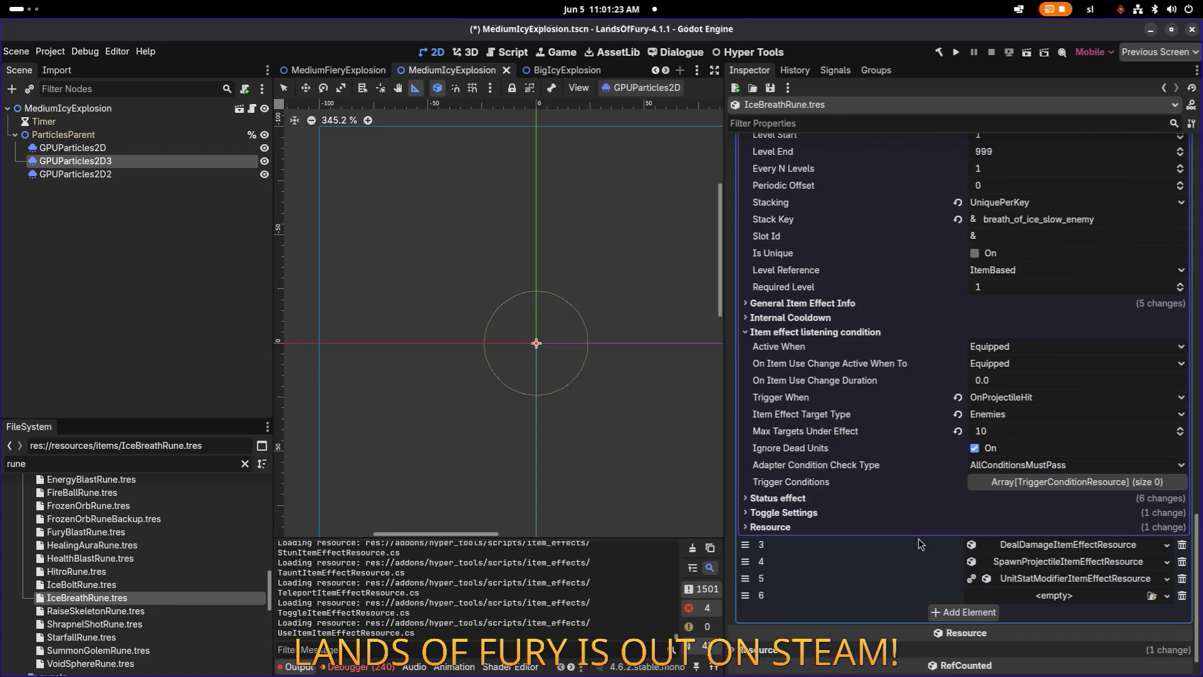
left_click(845, 499)
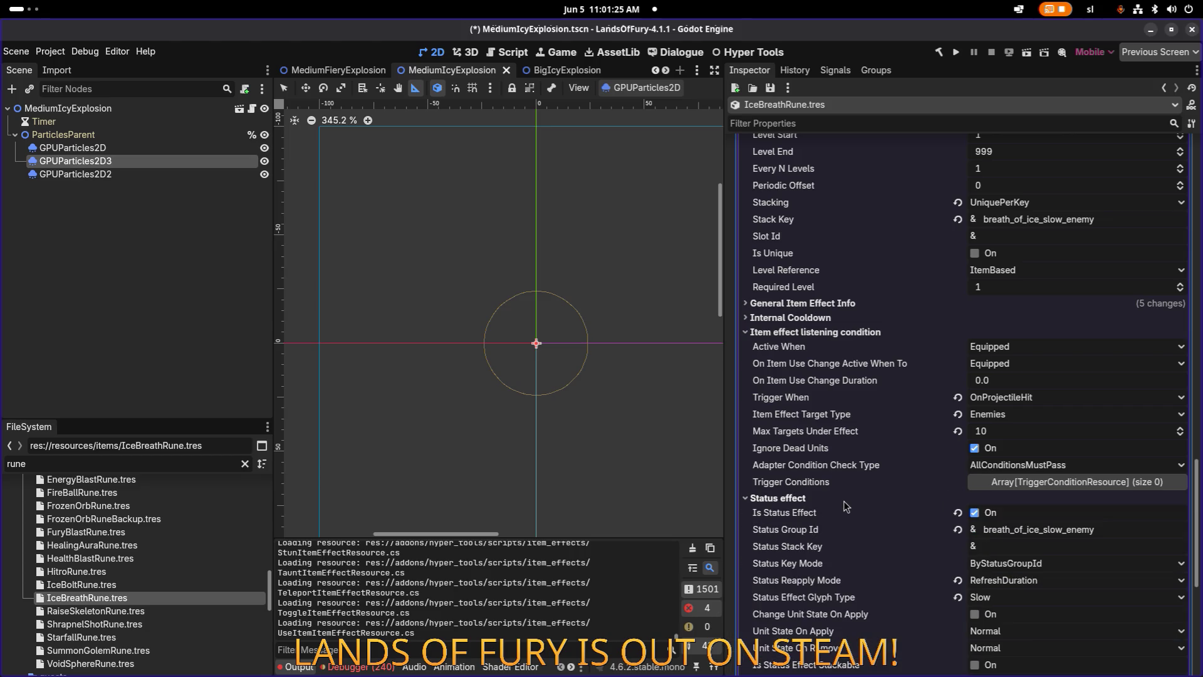
scroll(888, 499, "down", 4)
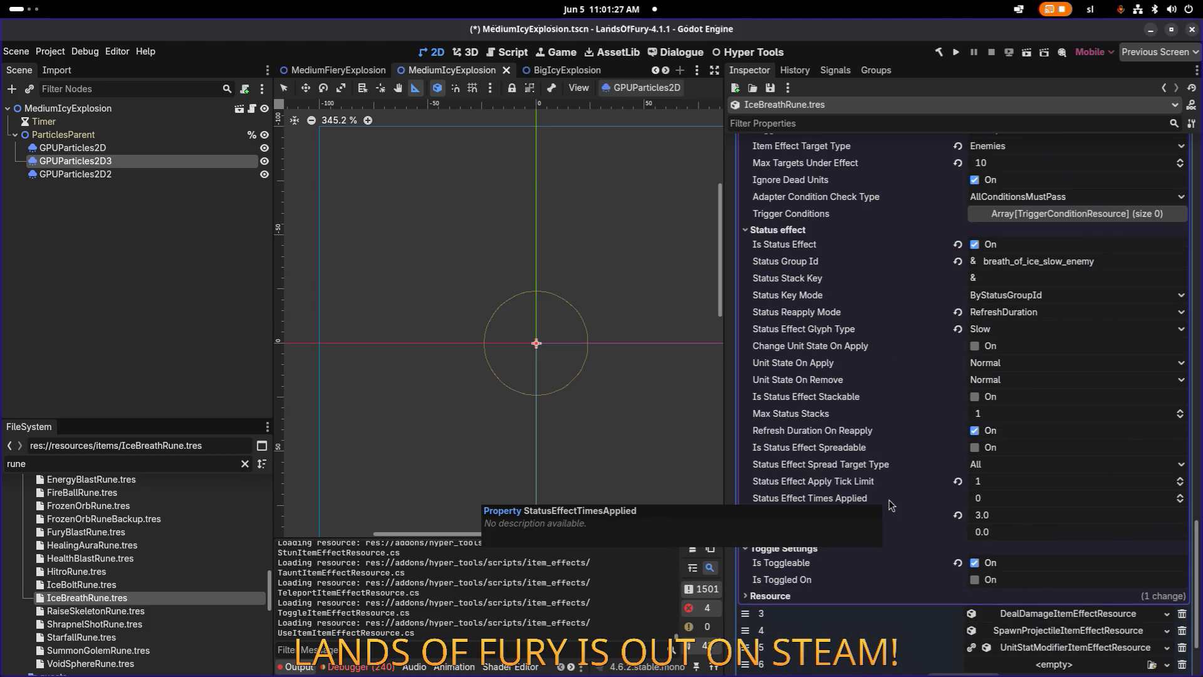
scroll(1018, 532, "up", 3)
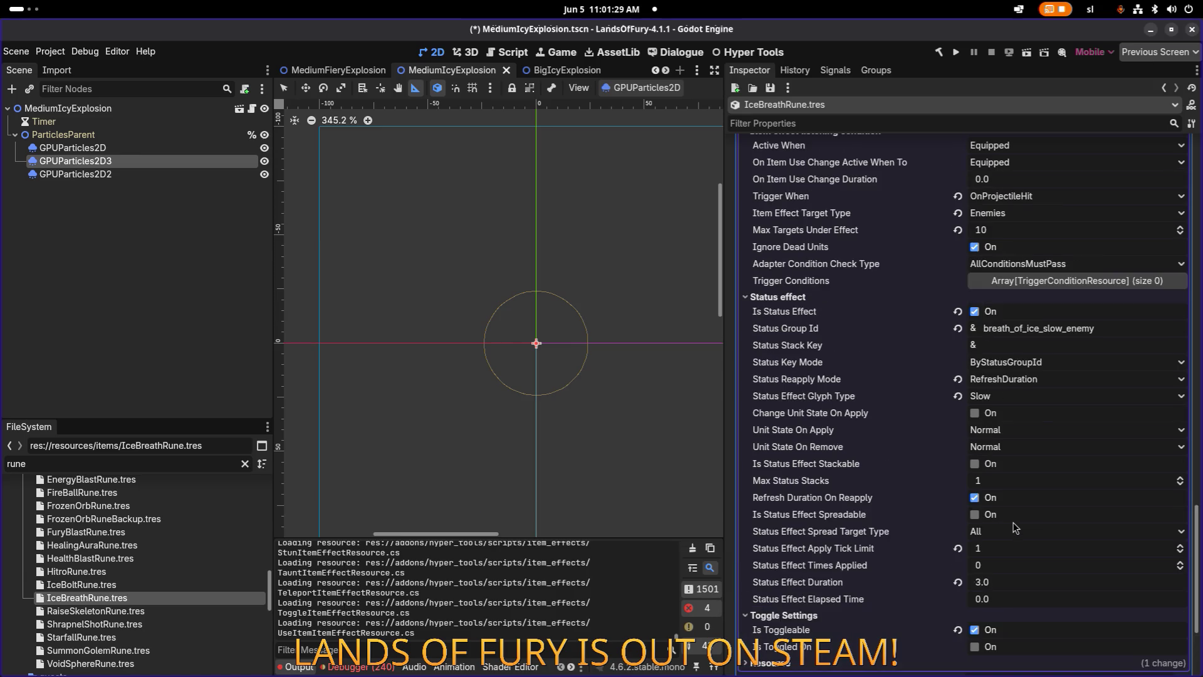
scroll(1013, 529, "down", 1)
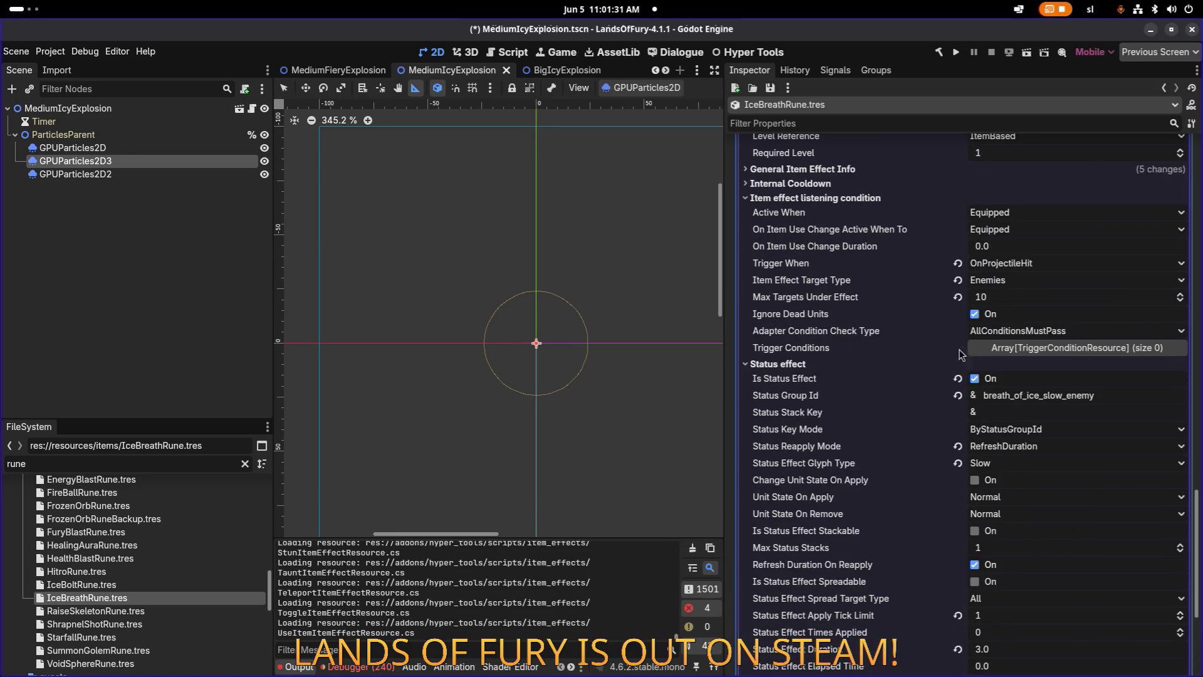
scroll(941, 329, "up", 3)
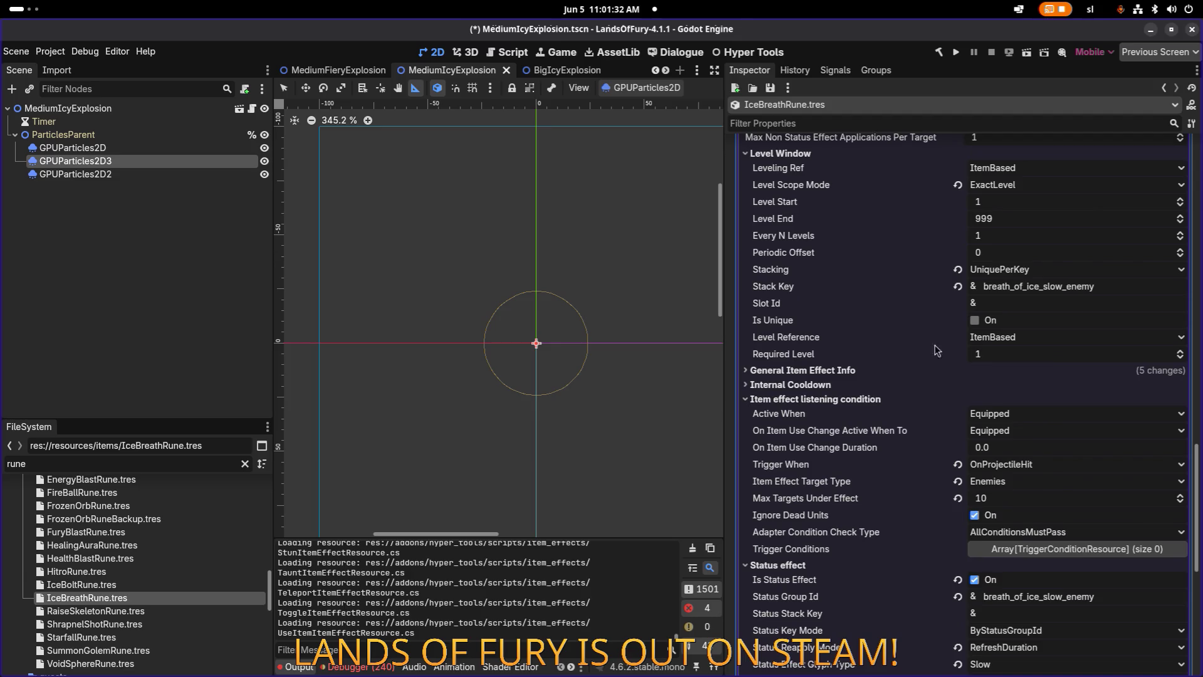
Expand General Item Effect Info and start editing the Min Amount of -0.5.
left_click(837, 400)
left_click(848, 384)
left_click(847, 384)
left_click(855, 370)
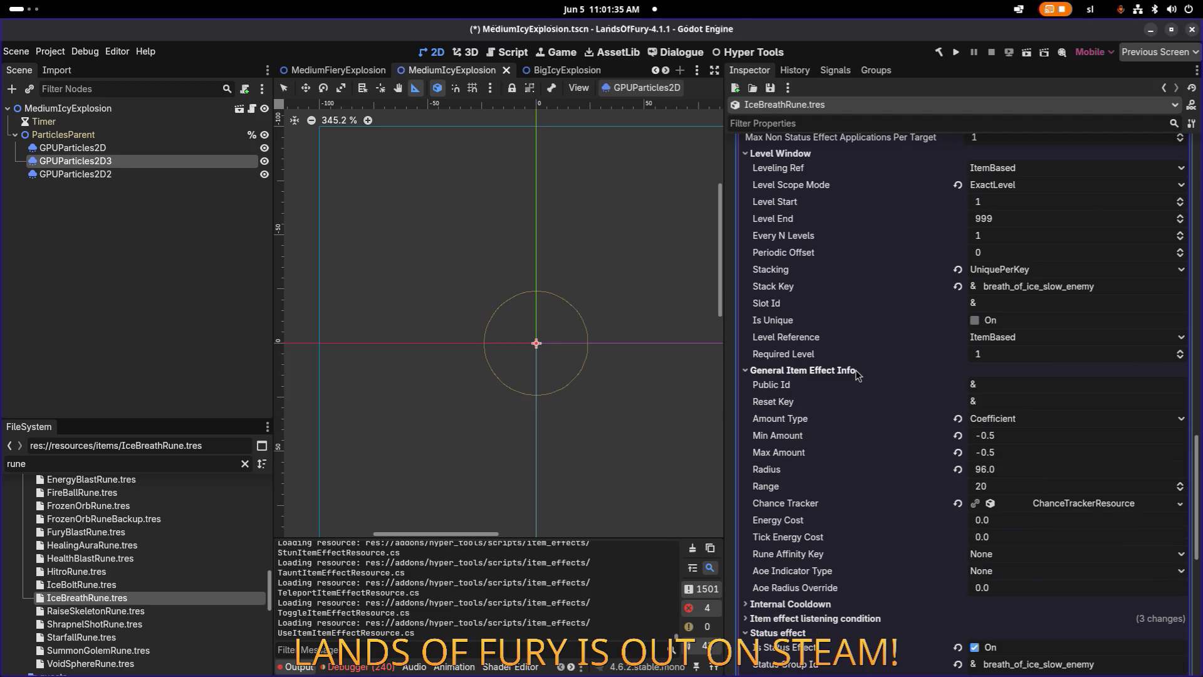
left_click(993, 435)
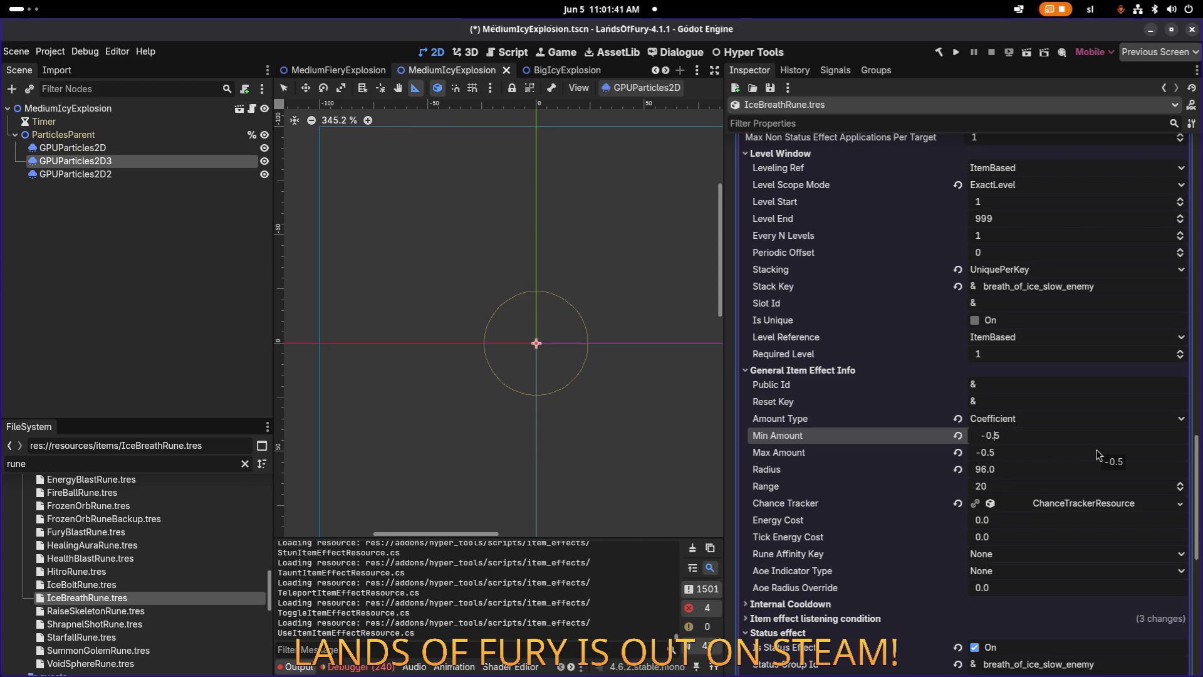
Commit the slow effect's Min and Max Amount of -0.3 and save the resource.
key("Tab")
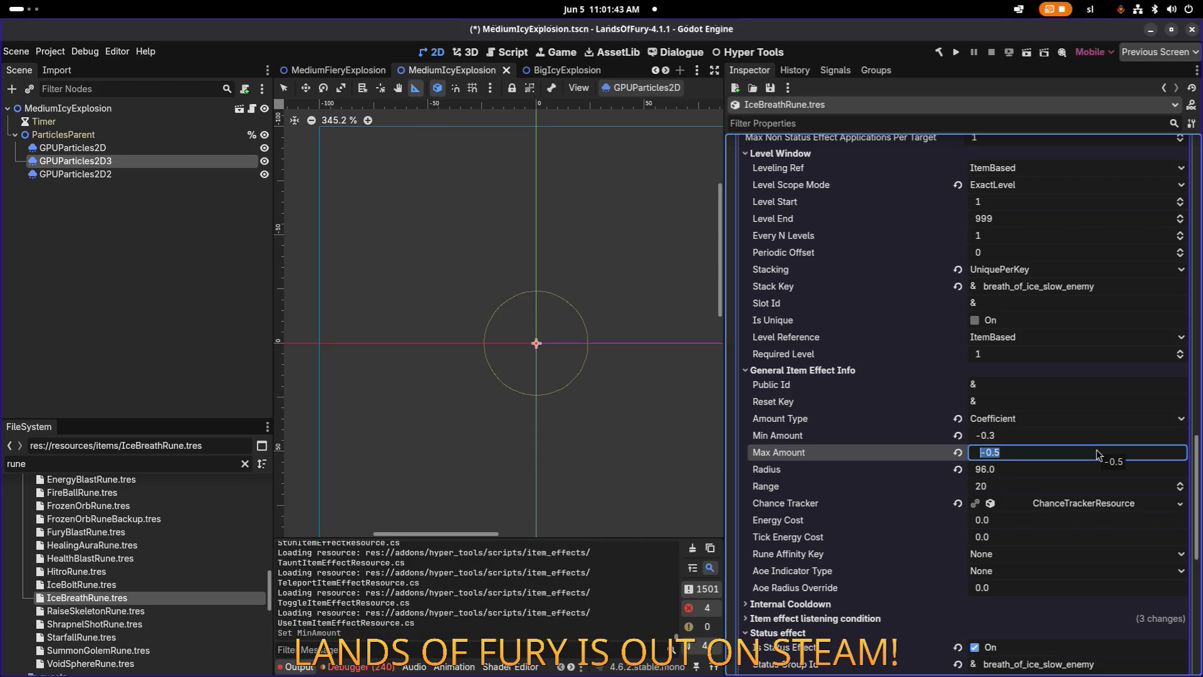
type("3")
key("Return")
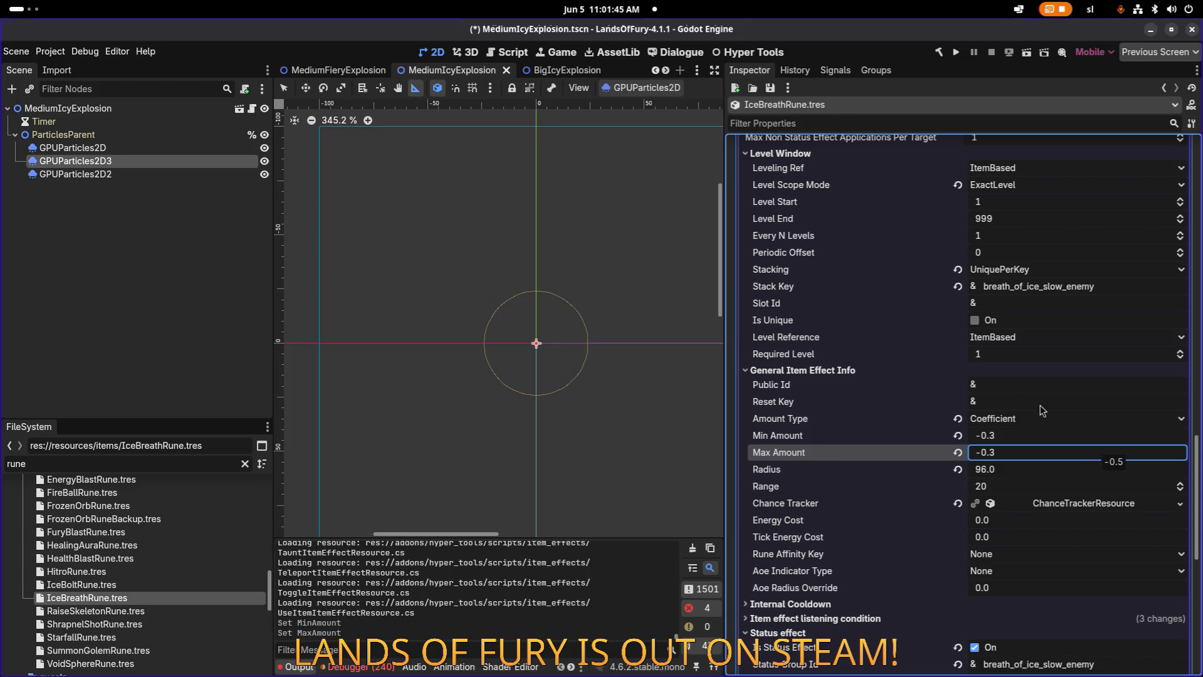
scroll(1043, 411, "up", 3)
scroll(1096, 453, "up", 3)
key("ctrl+s")
scroll(1039, 425, "up", 2)
scroll(1059, 452, "down", 2)
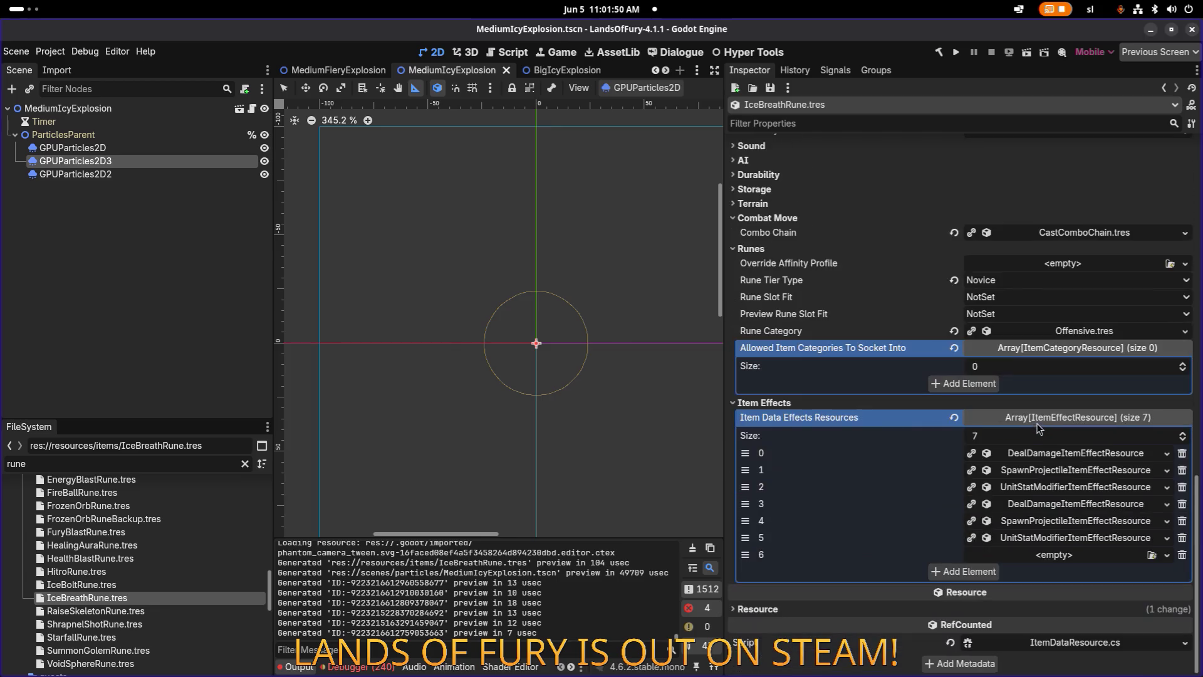
Lower the projectile-spawning effect's General Item Effect Info Min Amount to 3 and save.
left_click(1075, 470)
left_click(1076, 470)
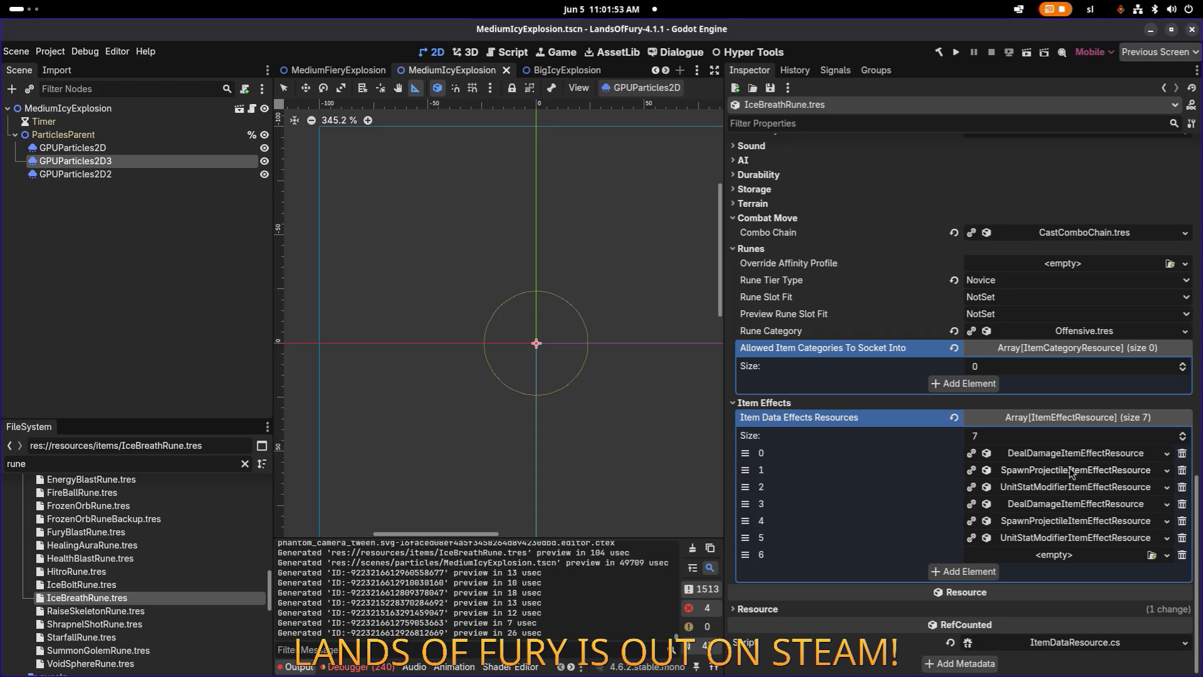
left_click(1075, 470)
scroll(977, 491, "down", 15)
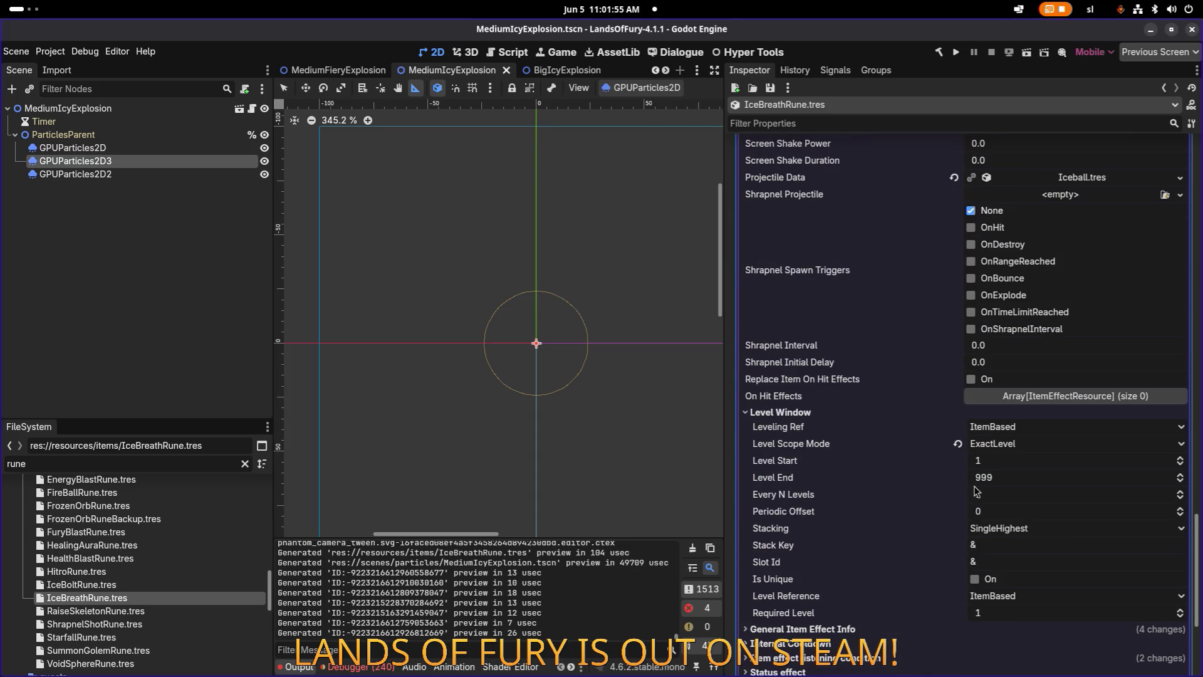
scroll(976, 491, "down", 1)
left_click(852, 563)
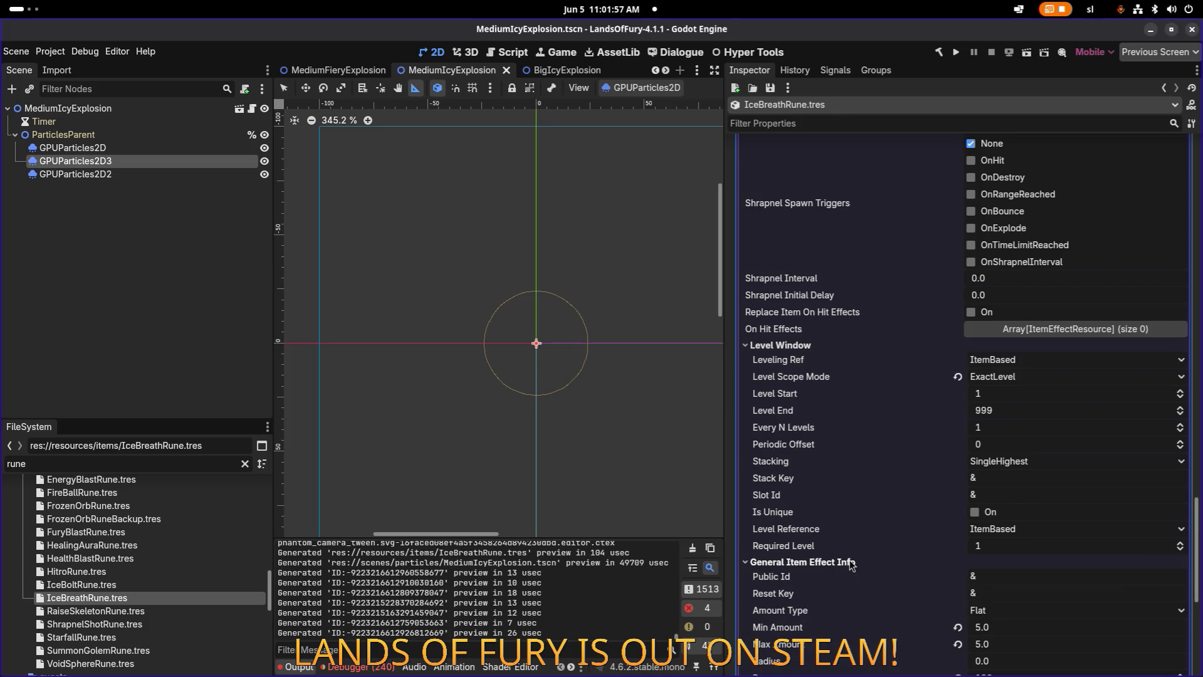
scroll(934, 399, "up", 6)
scroll(968, 370, "down", 8)
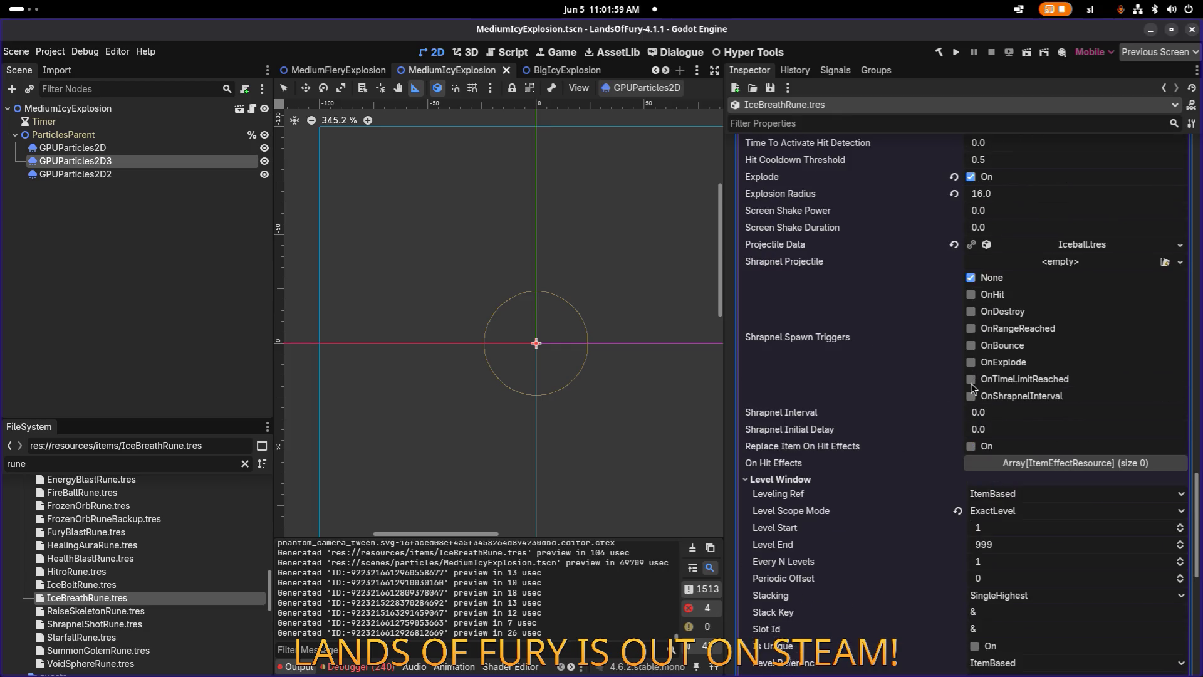
left_click(1006, 497)
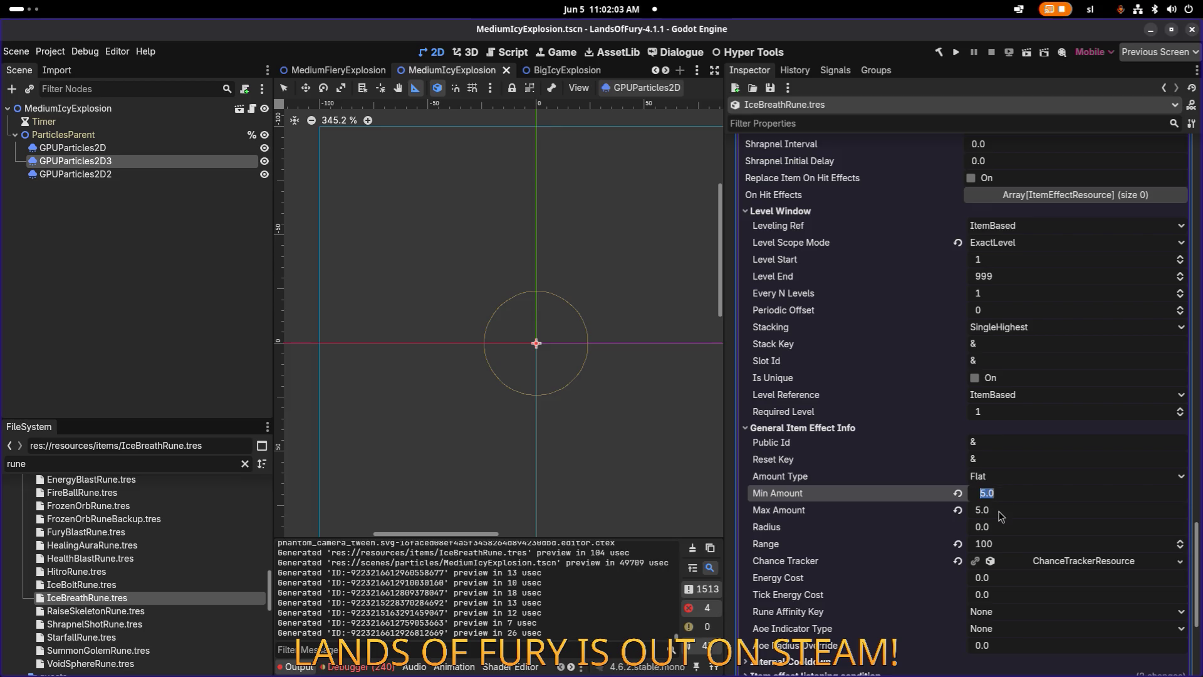
key("Return")
key("ctrl+s")
scroll(1021, 426, "up", 15)
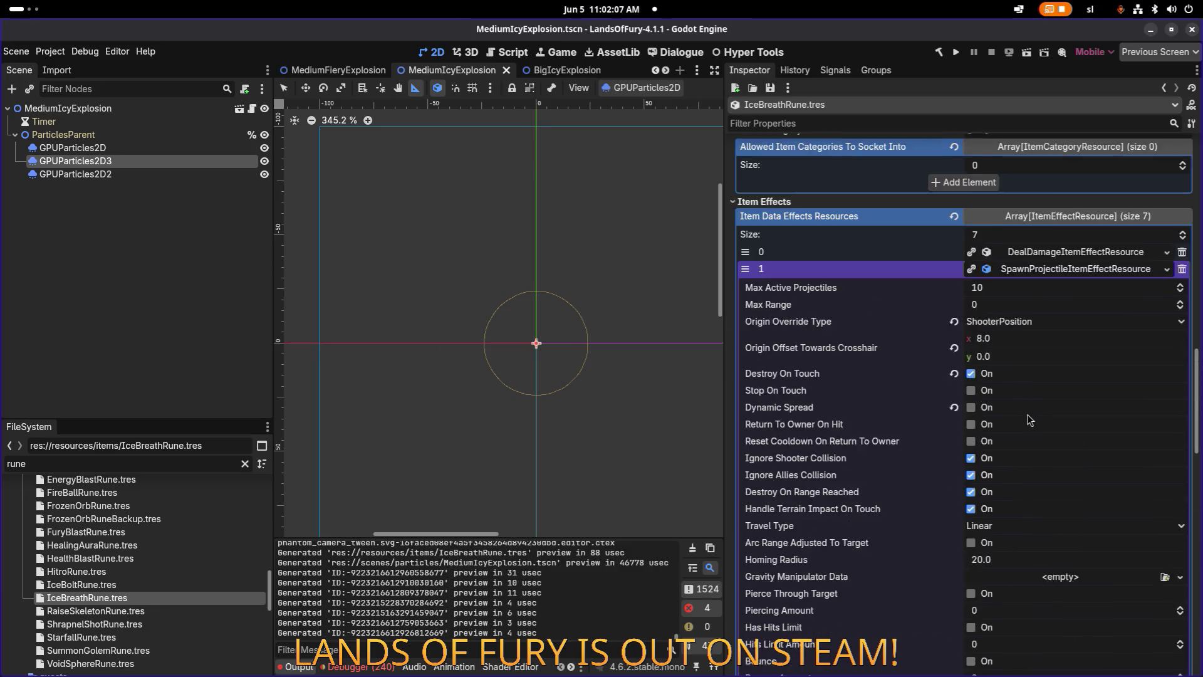
left_click(1039, 339)
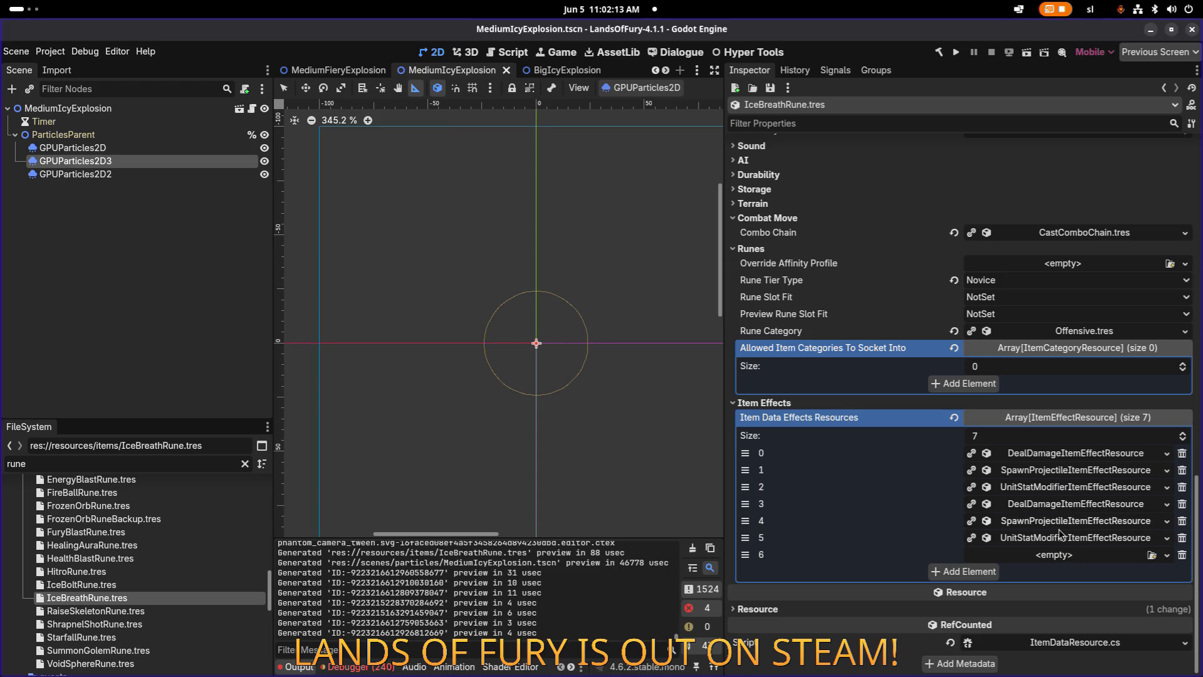
Move the second movement-speed modifier effect to the last slot, slot 6.
left_click(1056, 488)
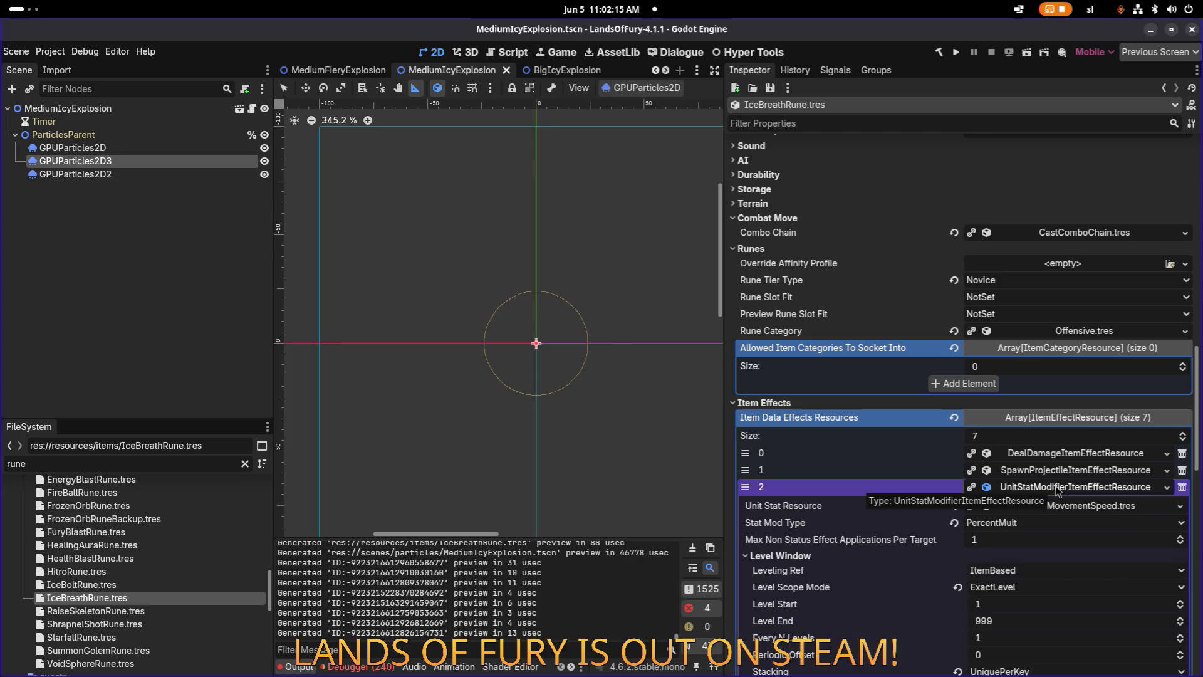
left_click(1057, 488)
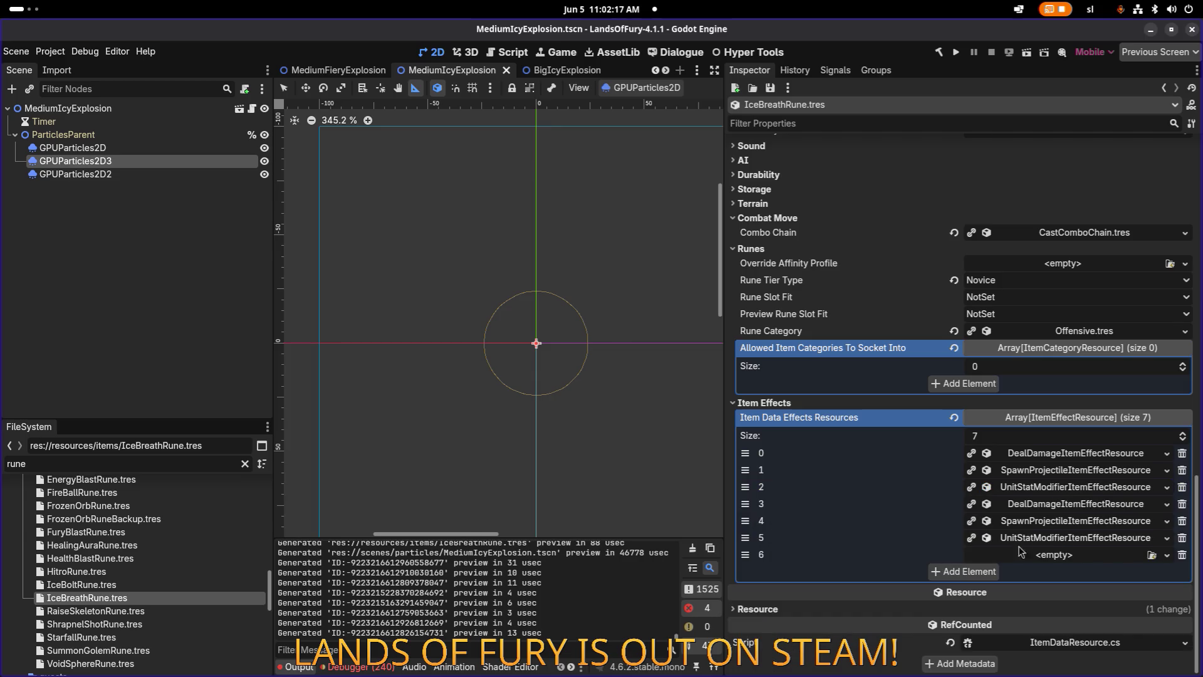
left_click_drag(752, 541, 755, 561)
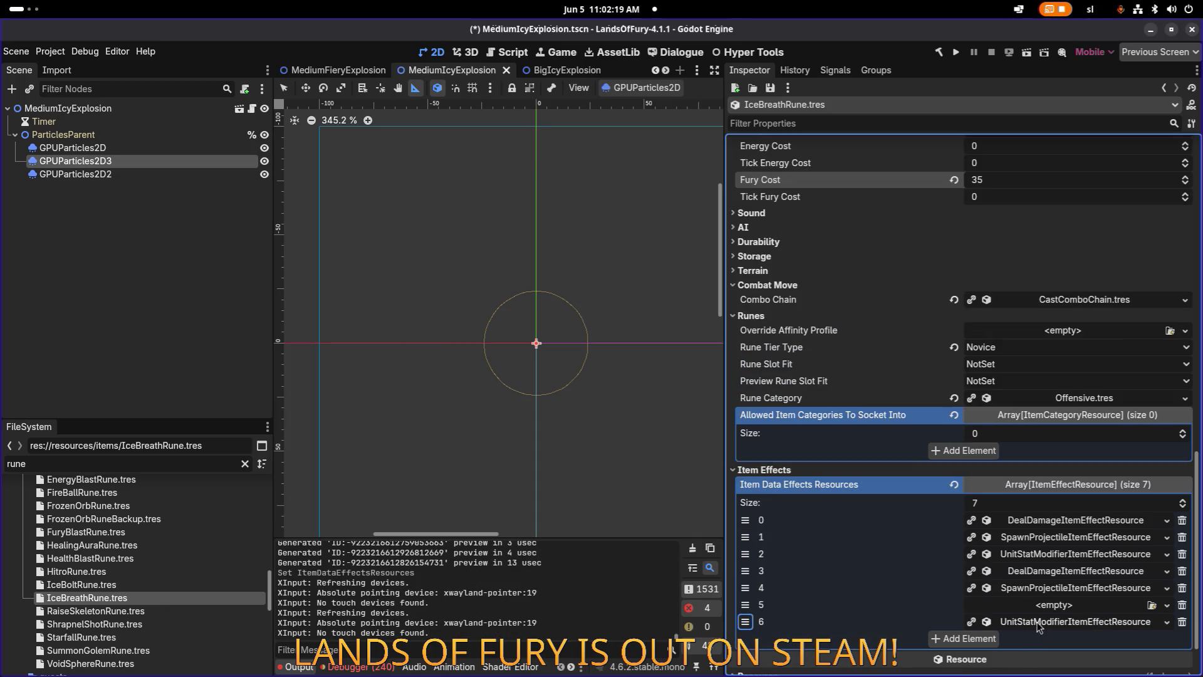
Set that modifier's Min Amount to -0.2, comparing with slot 2, and move it to slot 3.
left_click(1044, 622)
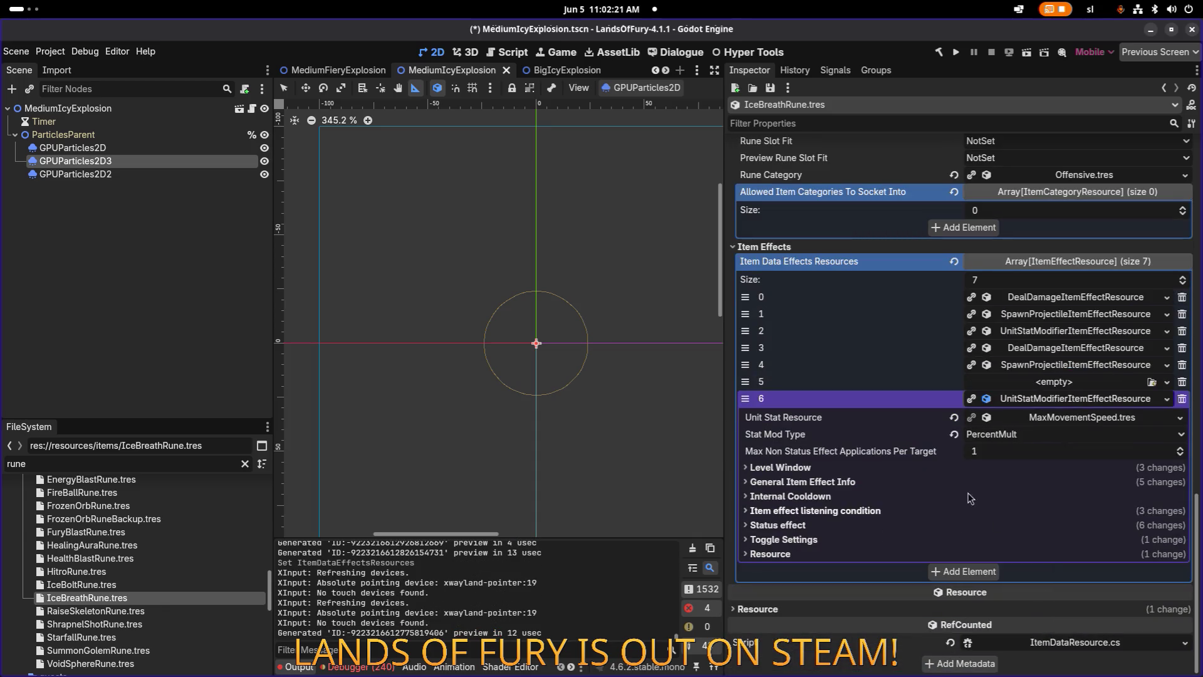
left_click(914, 481)
left_click(1060, 332)
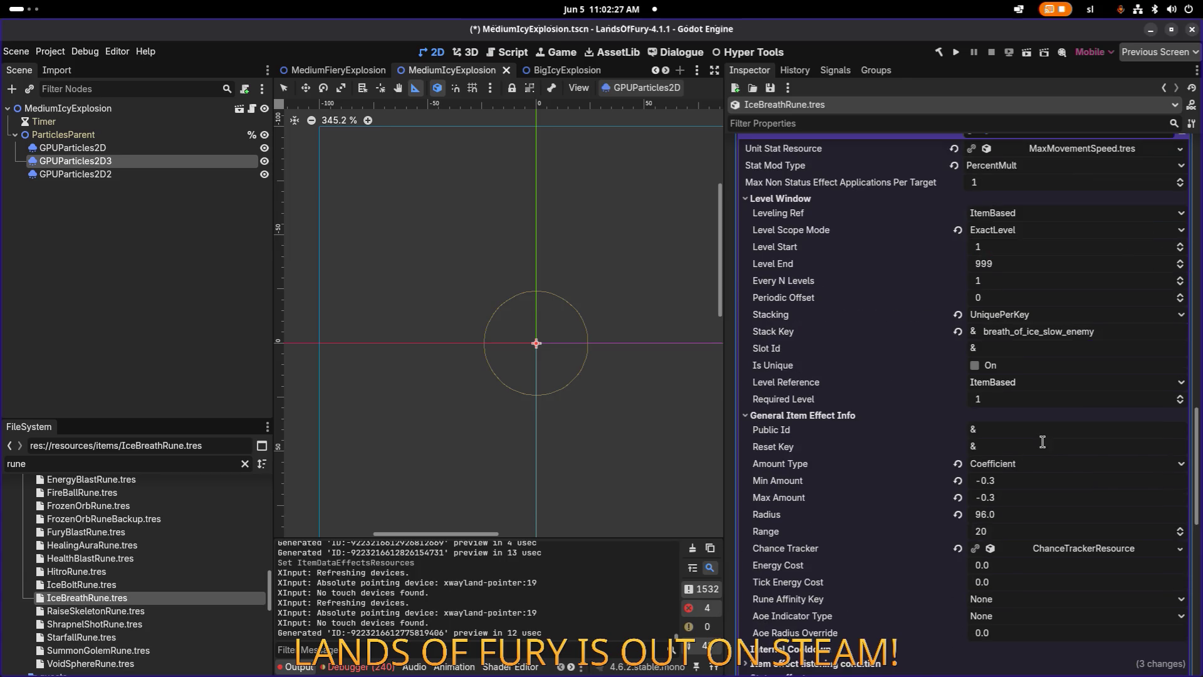
scroll(1043, 443, "up", 5)
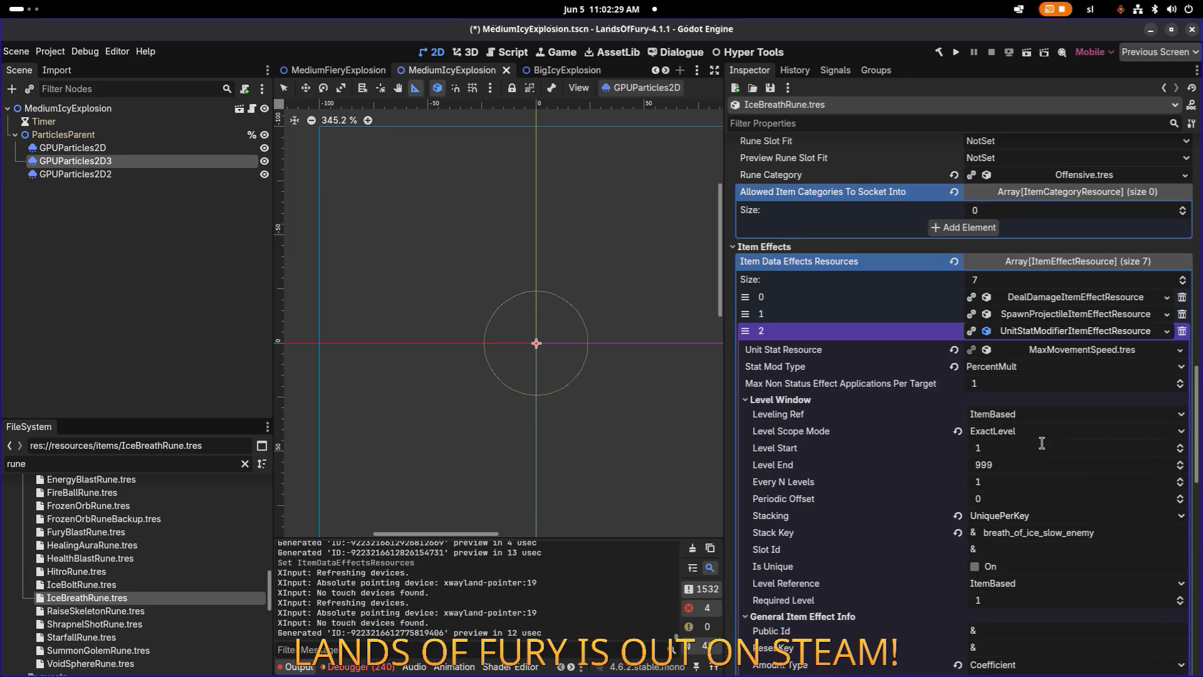
scroll(1042, 443, "down", 2)
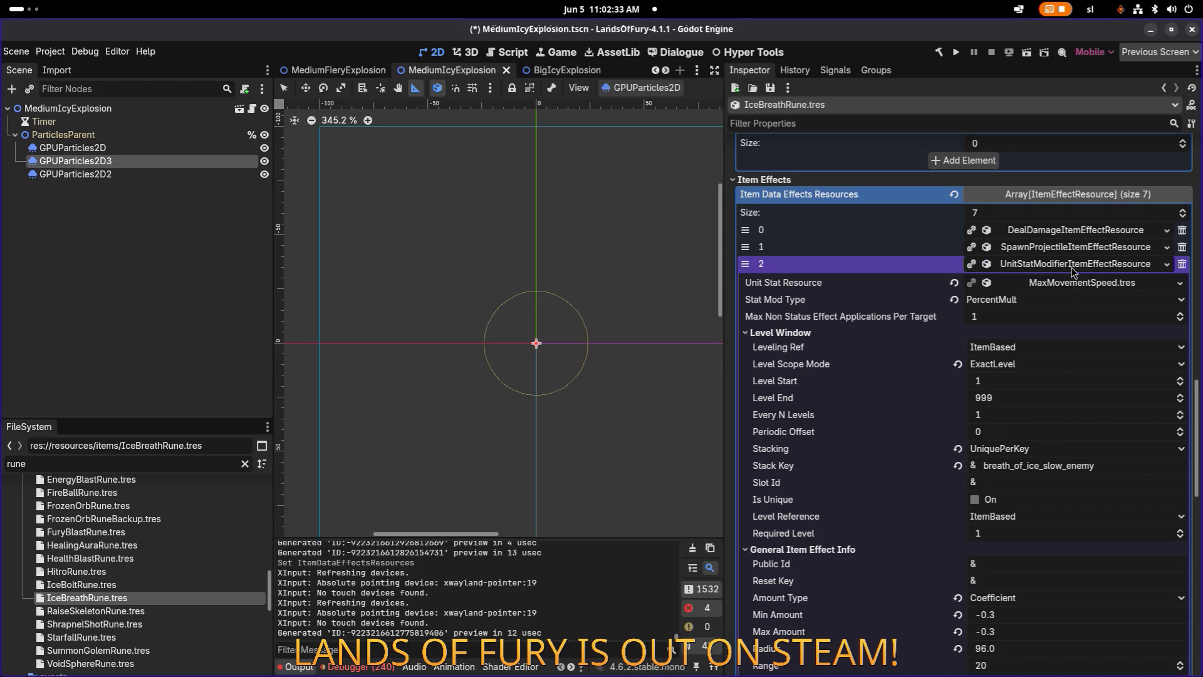
left_click(1073, 264)
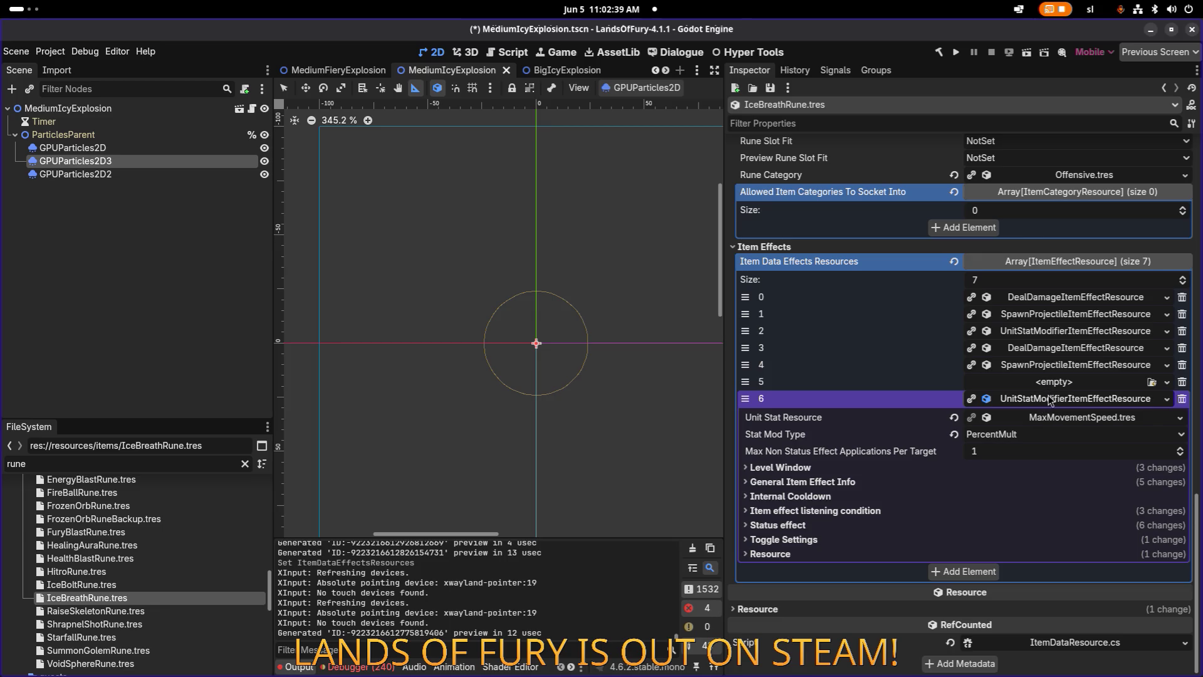
left_click(833, 483)
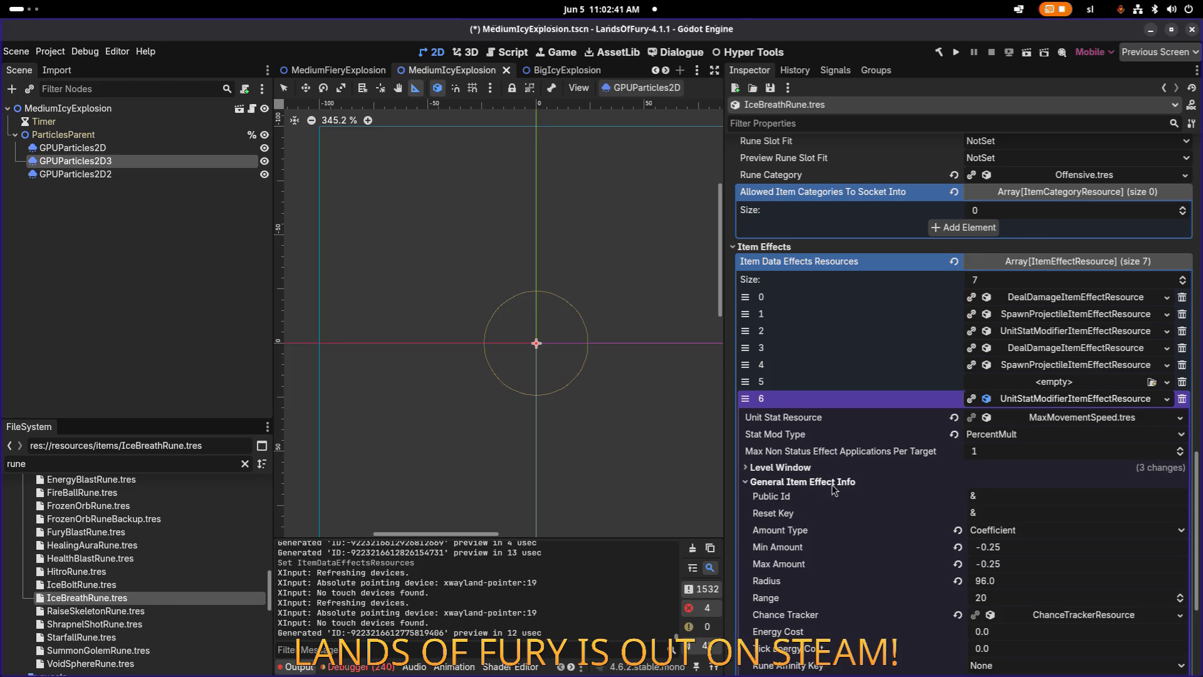
left_click(1028, 547)
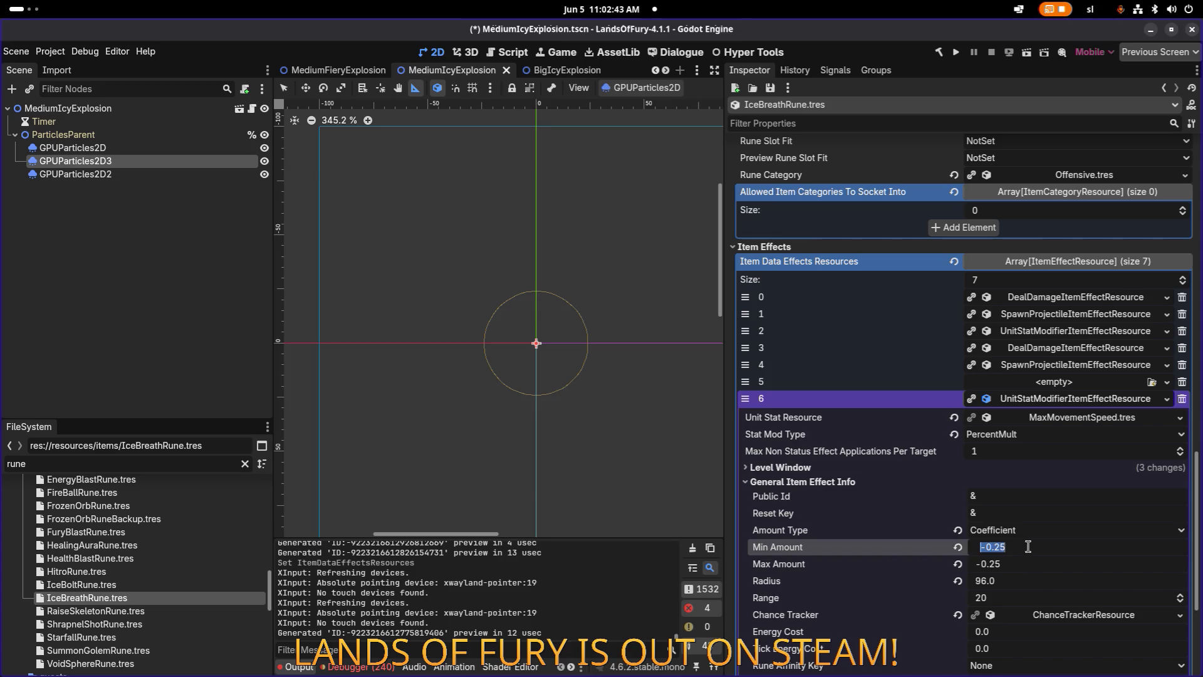
key("BackSpace")
key("Tab")
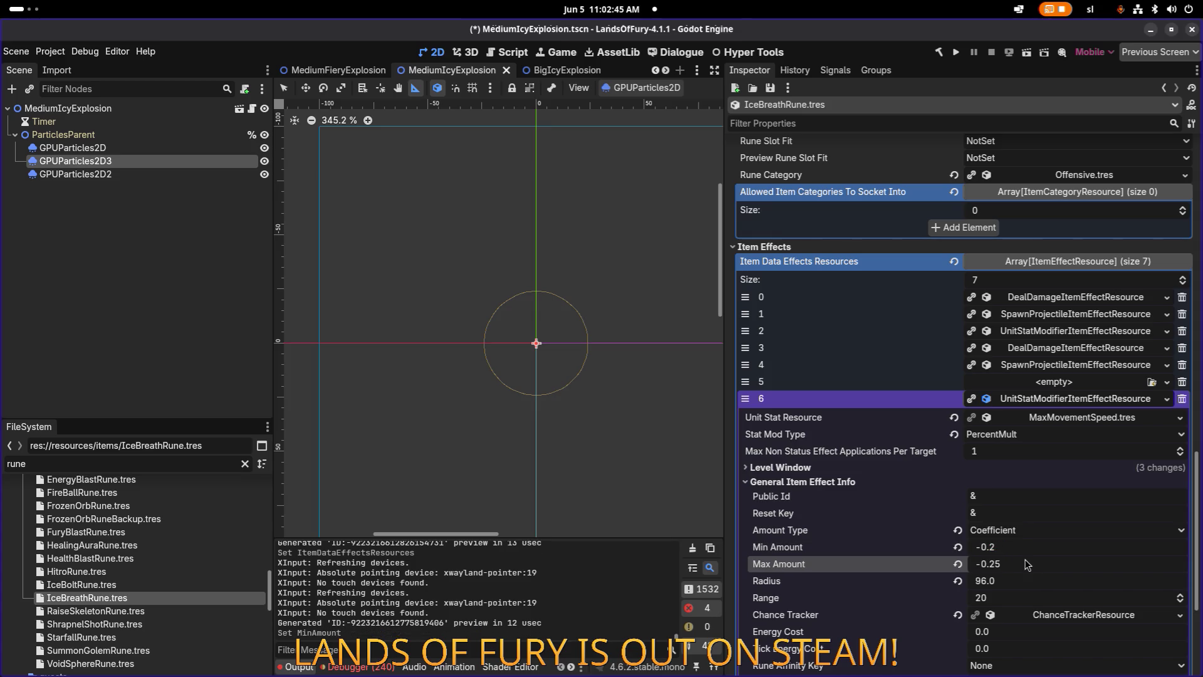
left_click(1026, 407)
left_click_drag(764, 557, 760, 509)
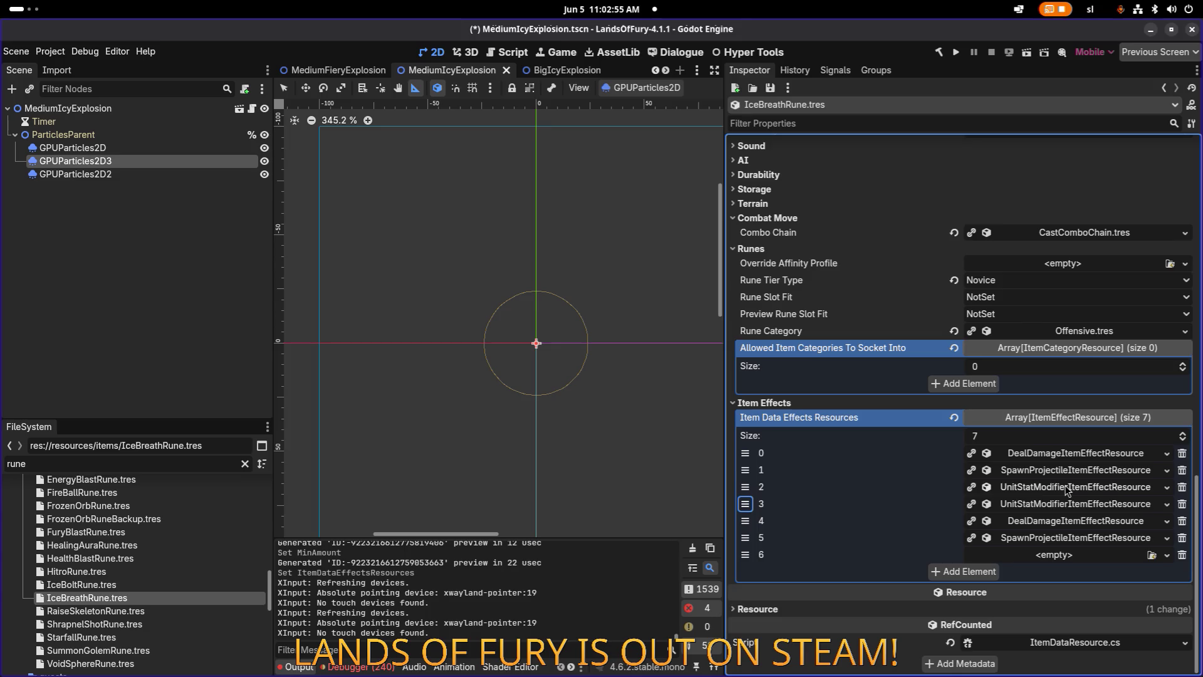
Review the slot 3 modifier's Level Window and the slot 5 projectile effect.
left_click(1059, 505)
scroll(815, 533, "down", 2)
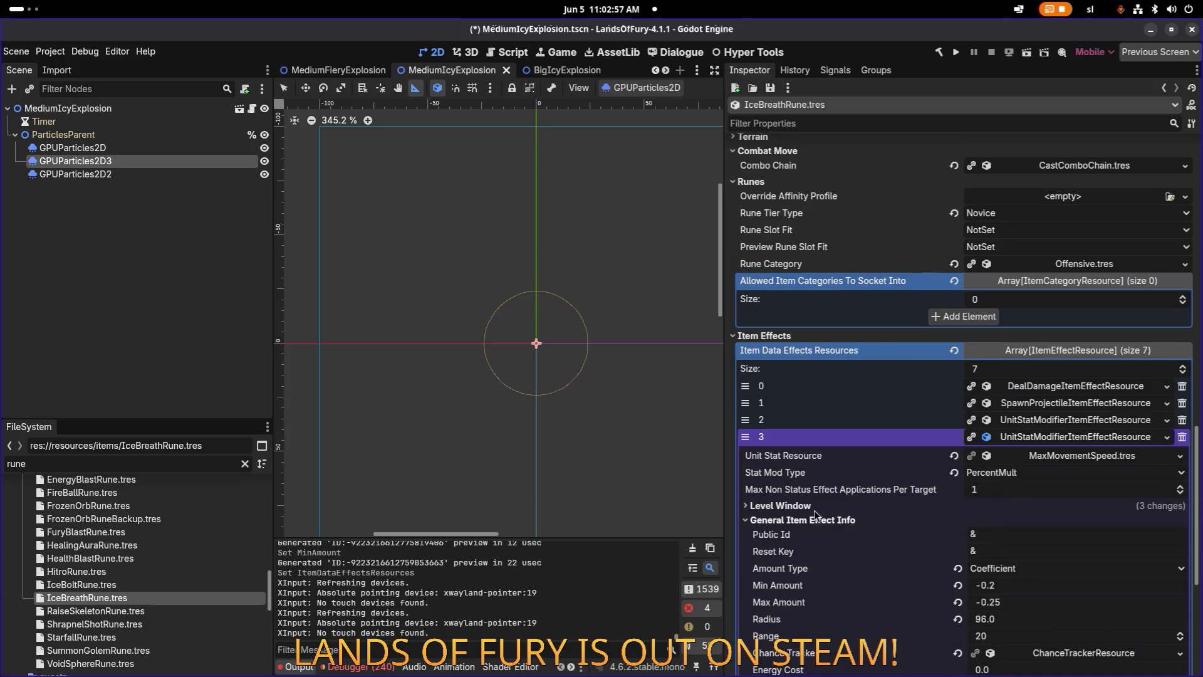
left_click(781, 506)
scroll(903, 518, "down", 6)
scroll(905, 517, "up", 5)
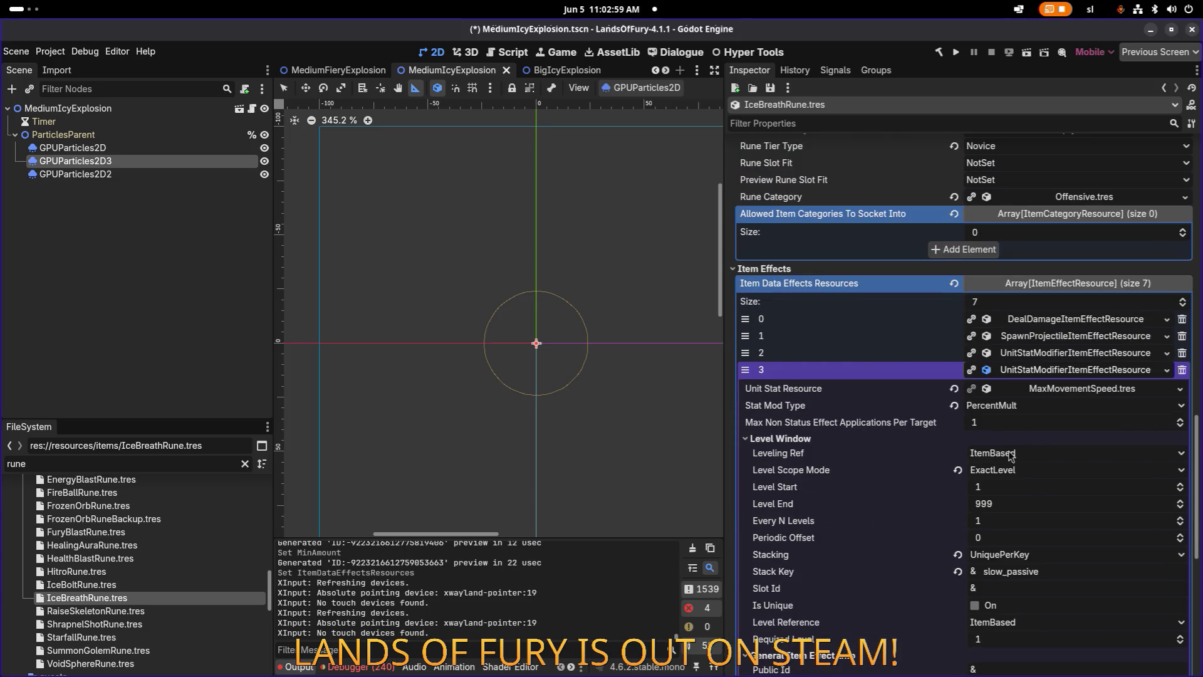
left_click(1057, 377)
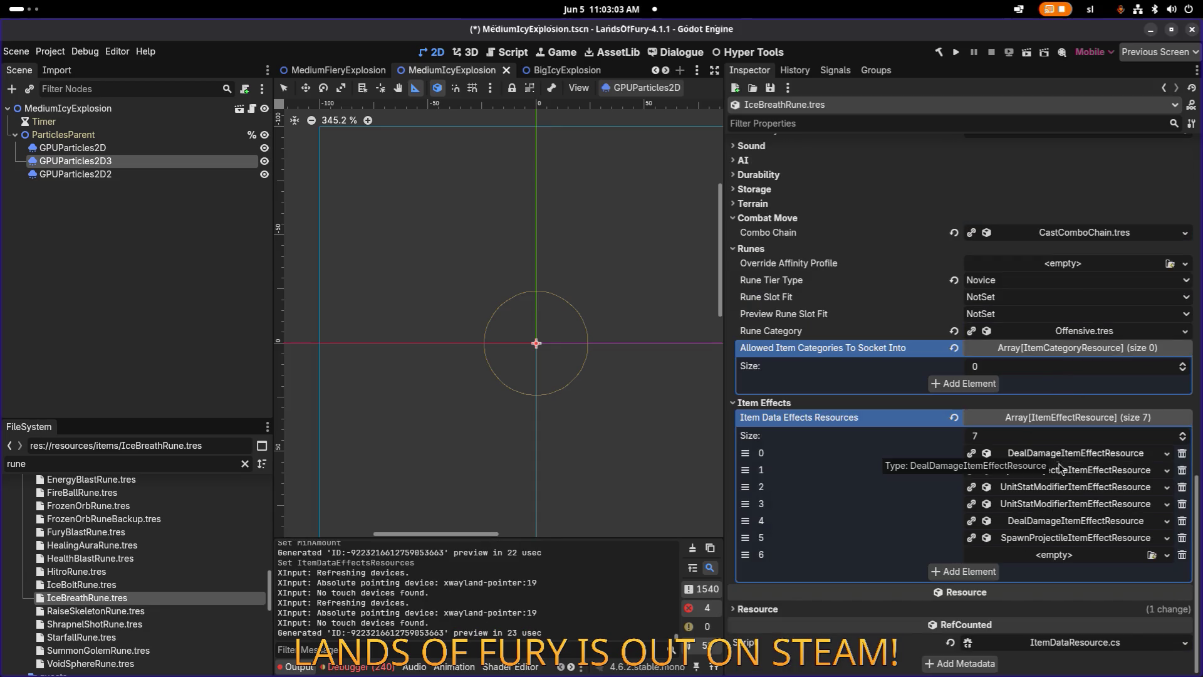
left_click(1072, 539)
scroll(1071, 547, "down", 3)
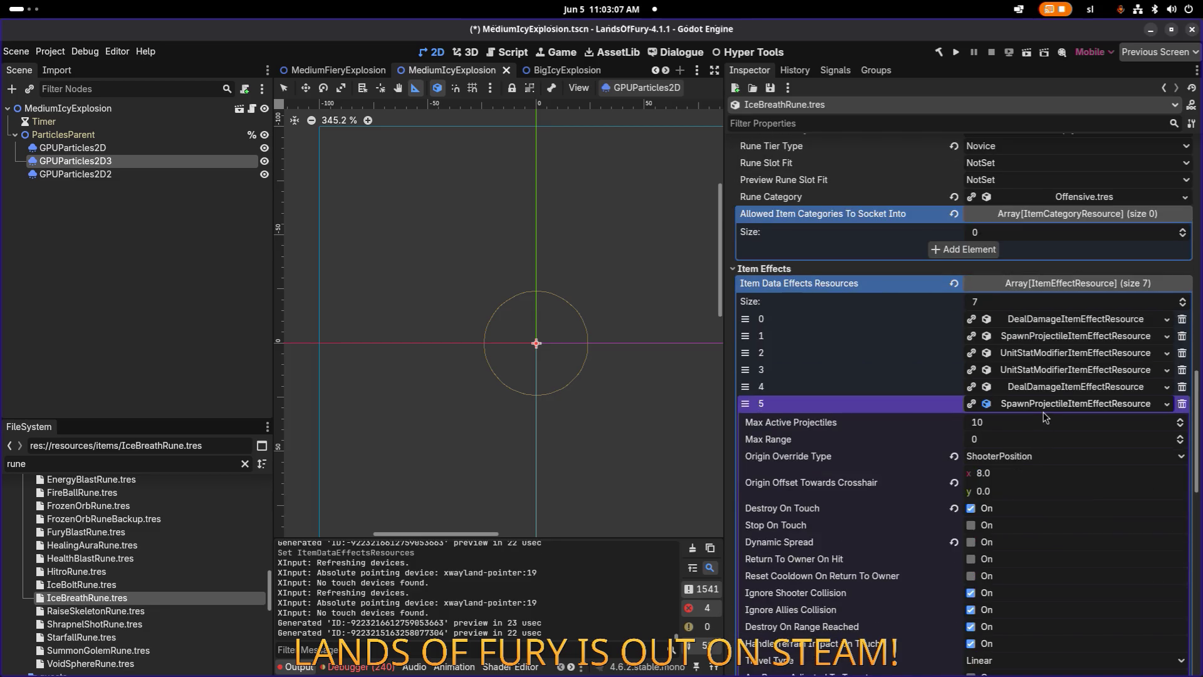
left_click(1043, 409)
Paste the copied stat-modifier effect into empty slot 6 as a unique resource.
left_click(1053, 555)
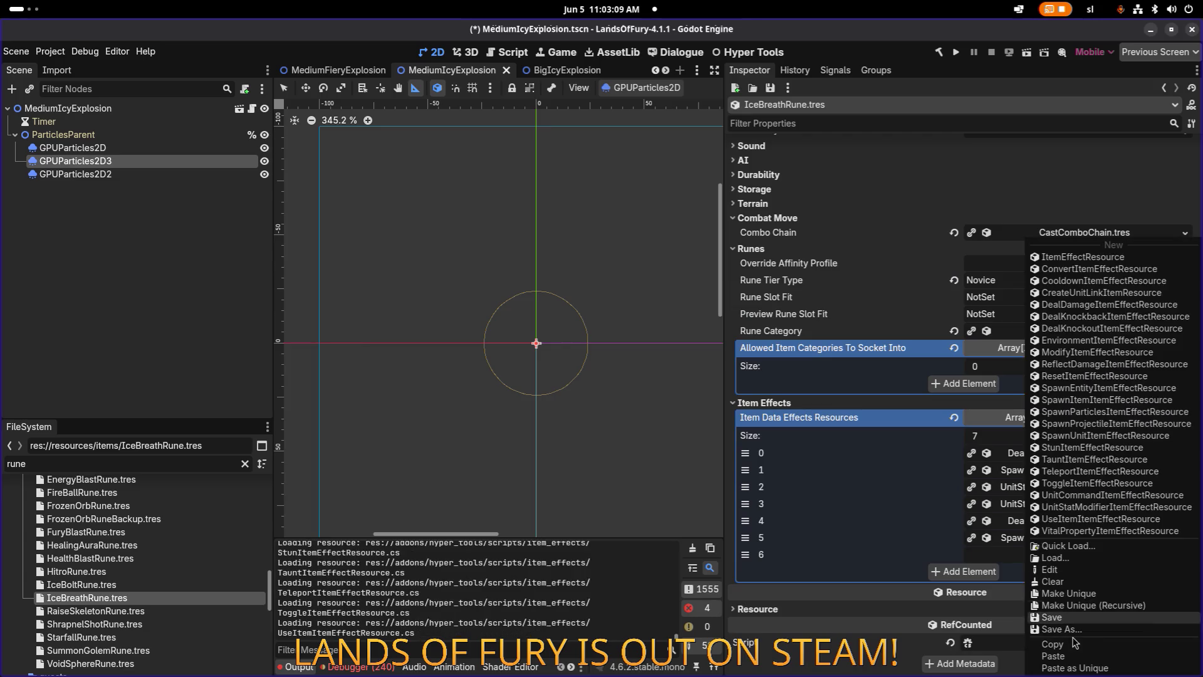
key("Escape")
left_click(1053, 556)
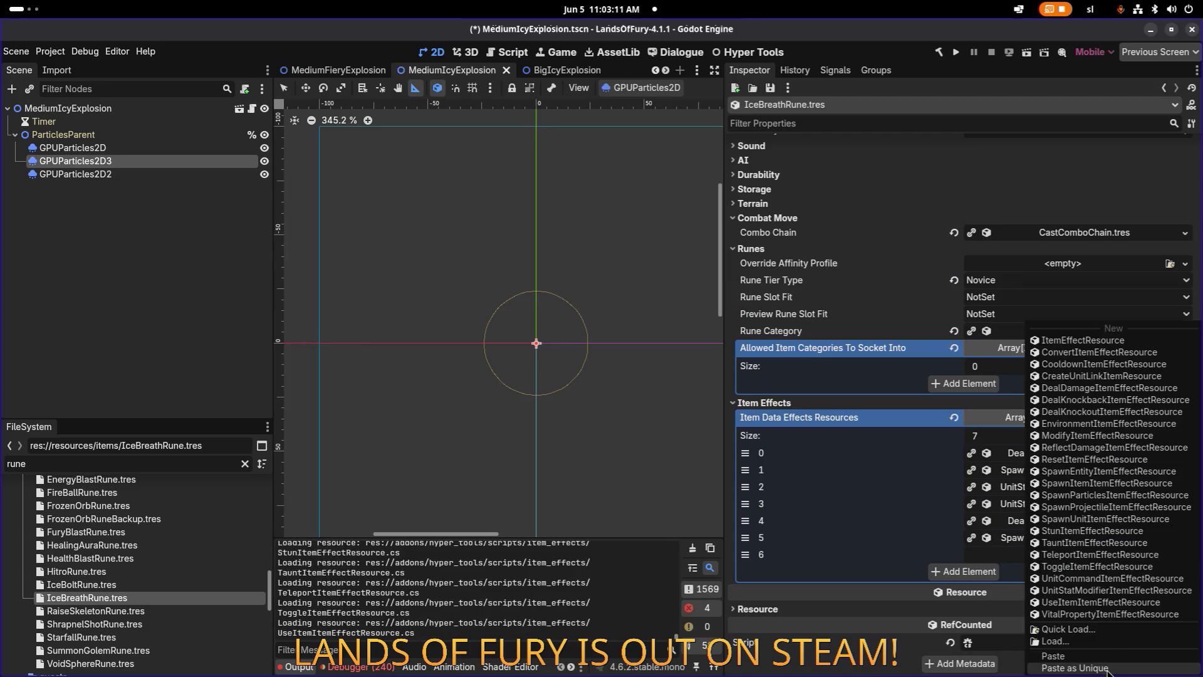
left_click(1112, 669)
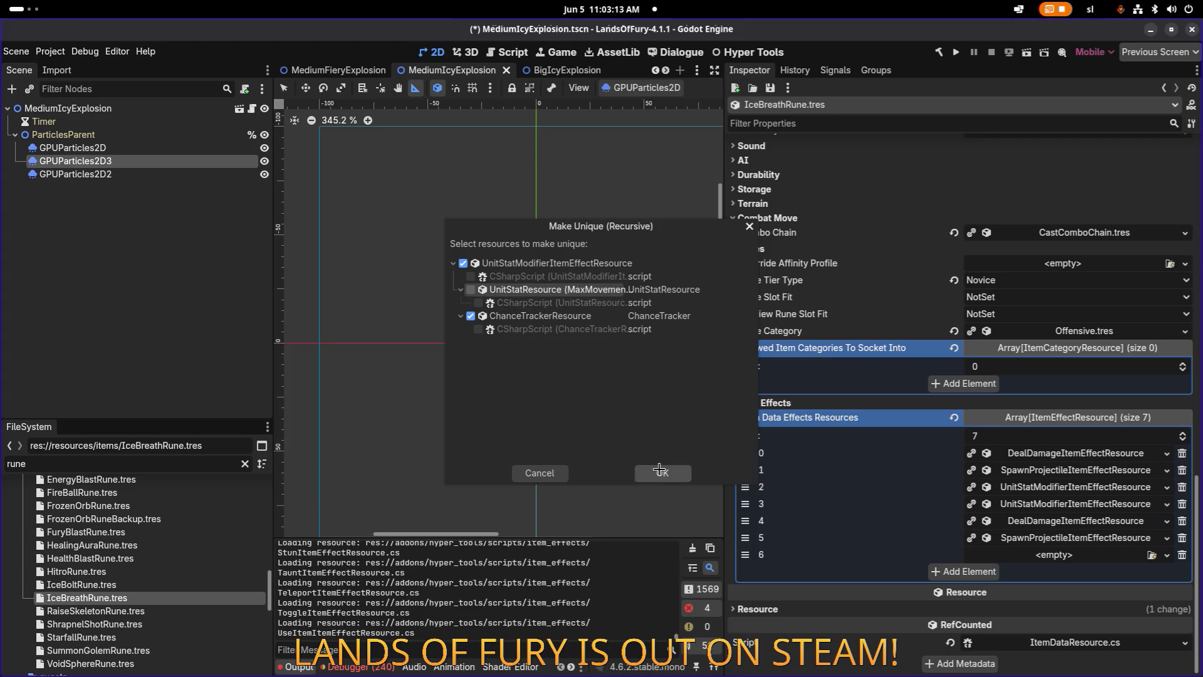
left_click(662, 474)
Copy the slot 3 modifier and paste it as a unique copy into new element 7.
right_click(1022, 509)
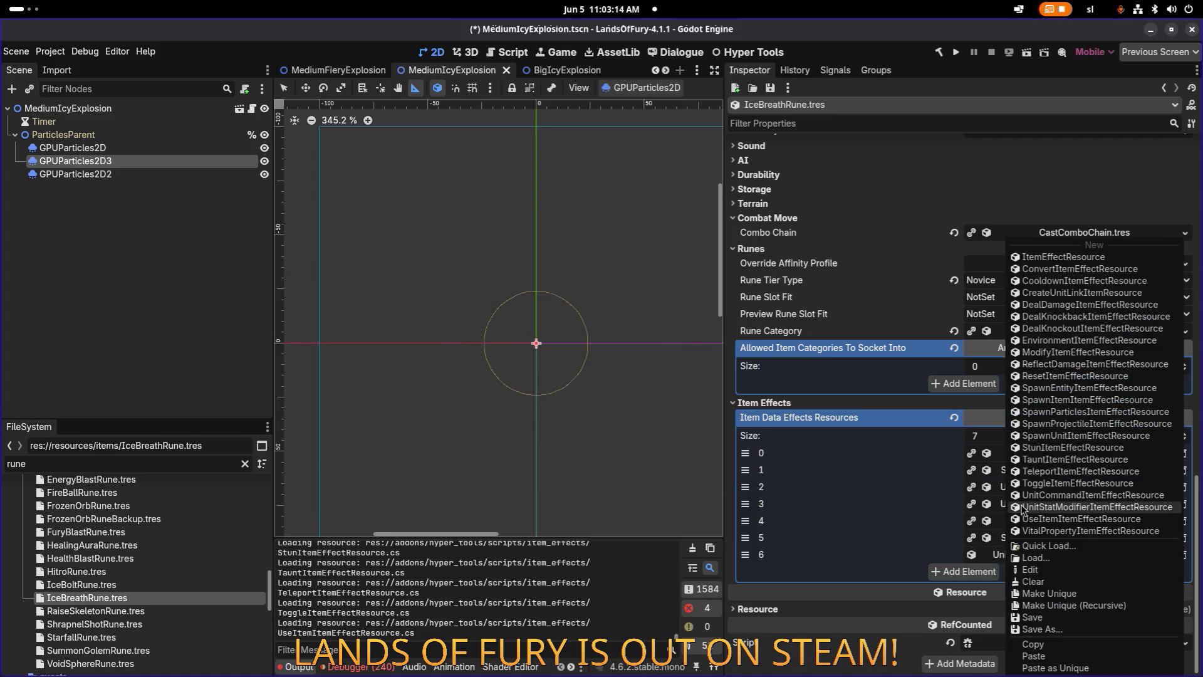
left_click(1070, 646)
left_click(992, 573)
left_click(1031, 573)
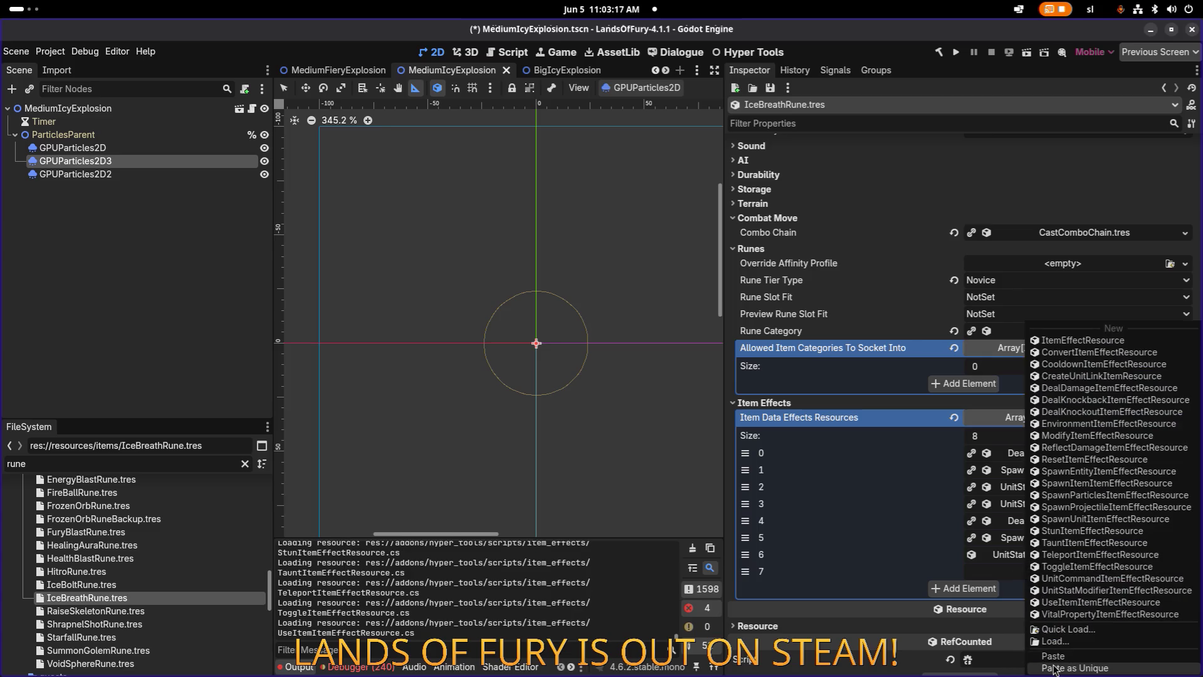
left_click(1058, 670)
left_click(675, 473)
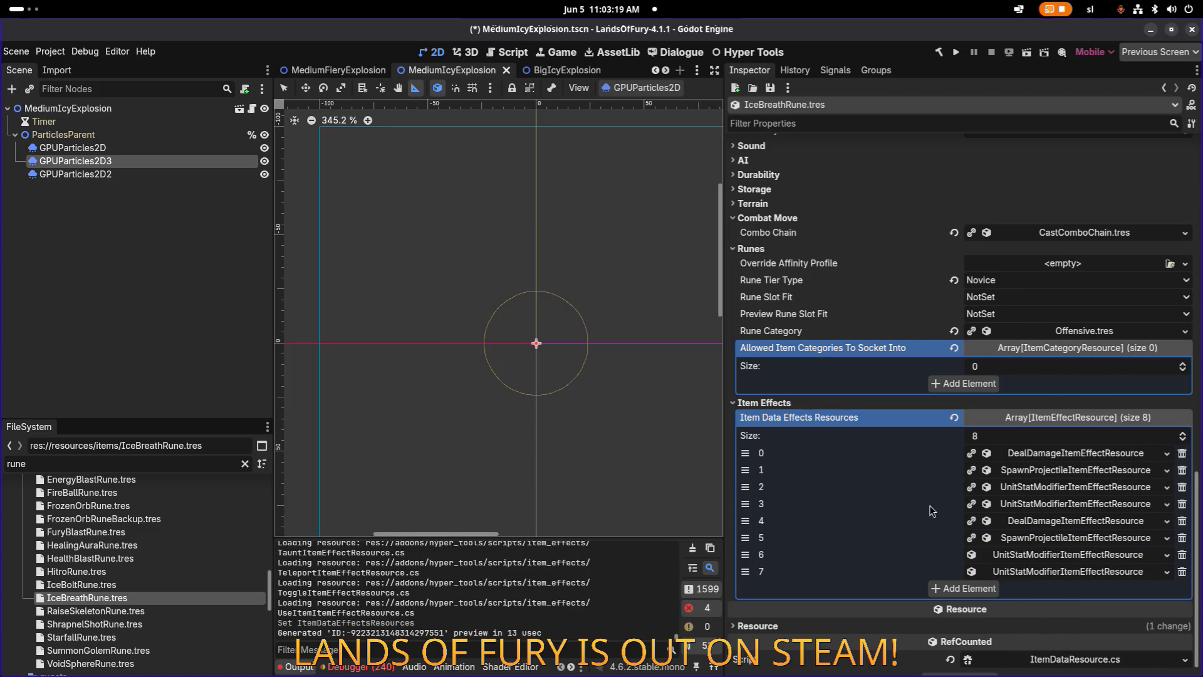
left_click(1052, 529)
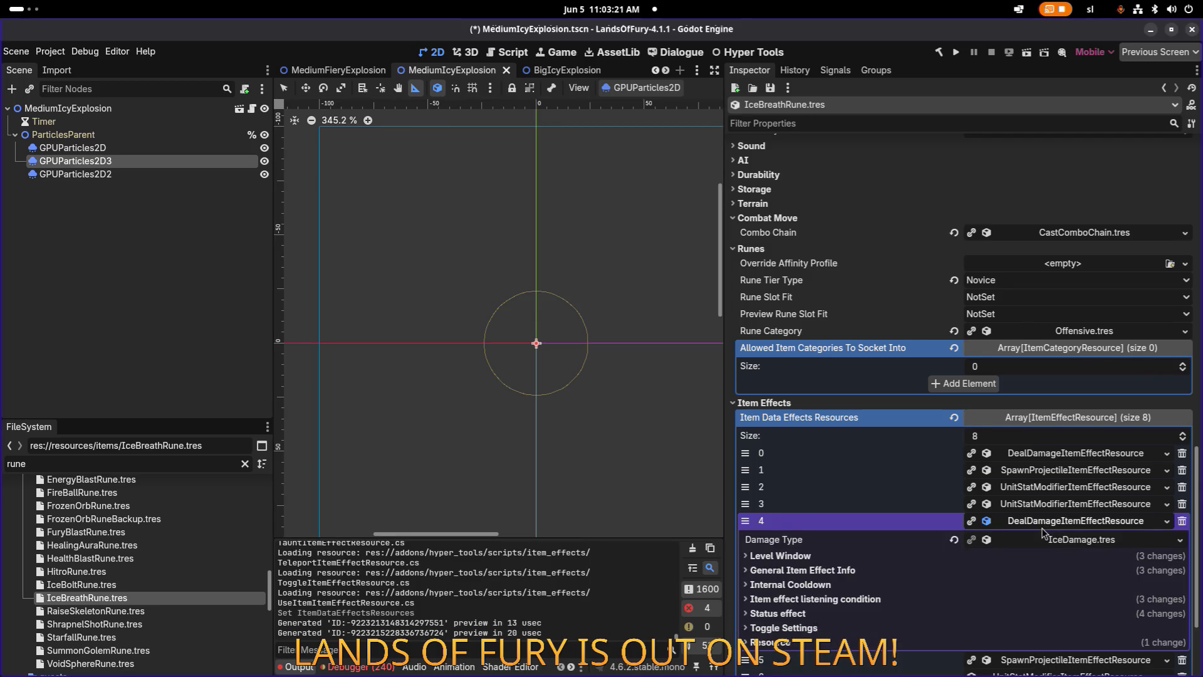
Set item effect 4's Level Start and Required Level to 2.
scroll(1003, 501, "down", 4)
left_click(826, 424)
left_click(990, 472)
type("2")
left_click(1031, 621)
type("2")
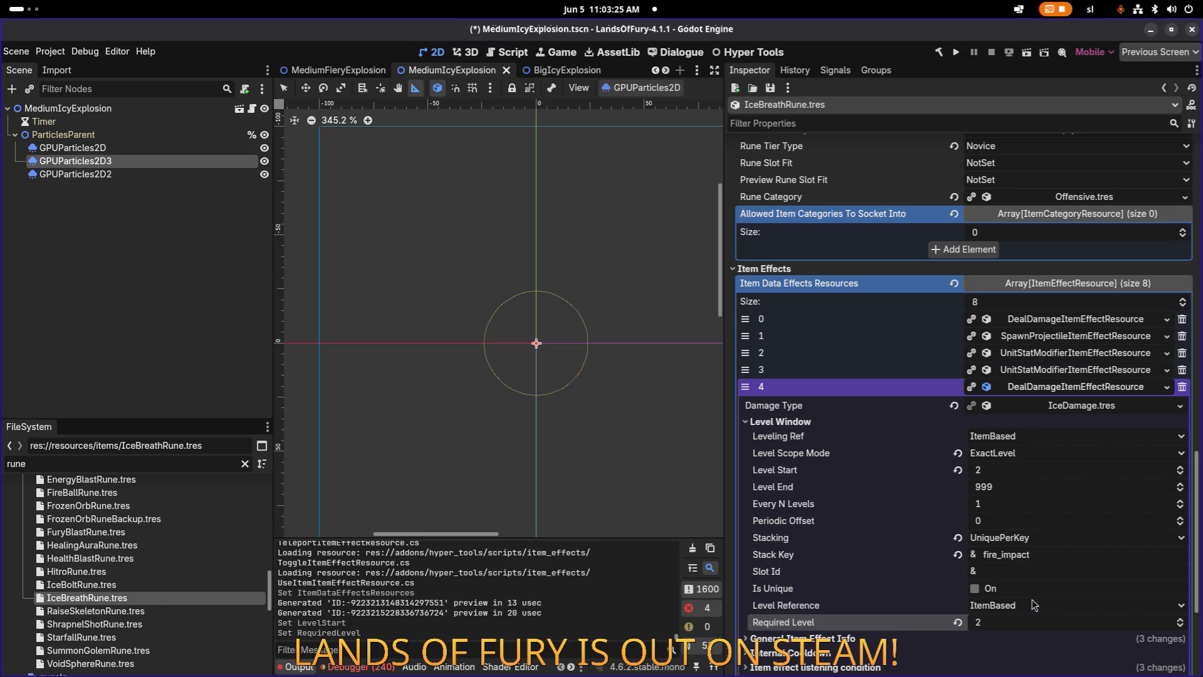
left_click(1065, 386)
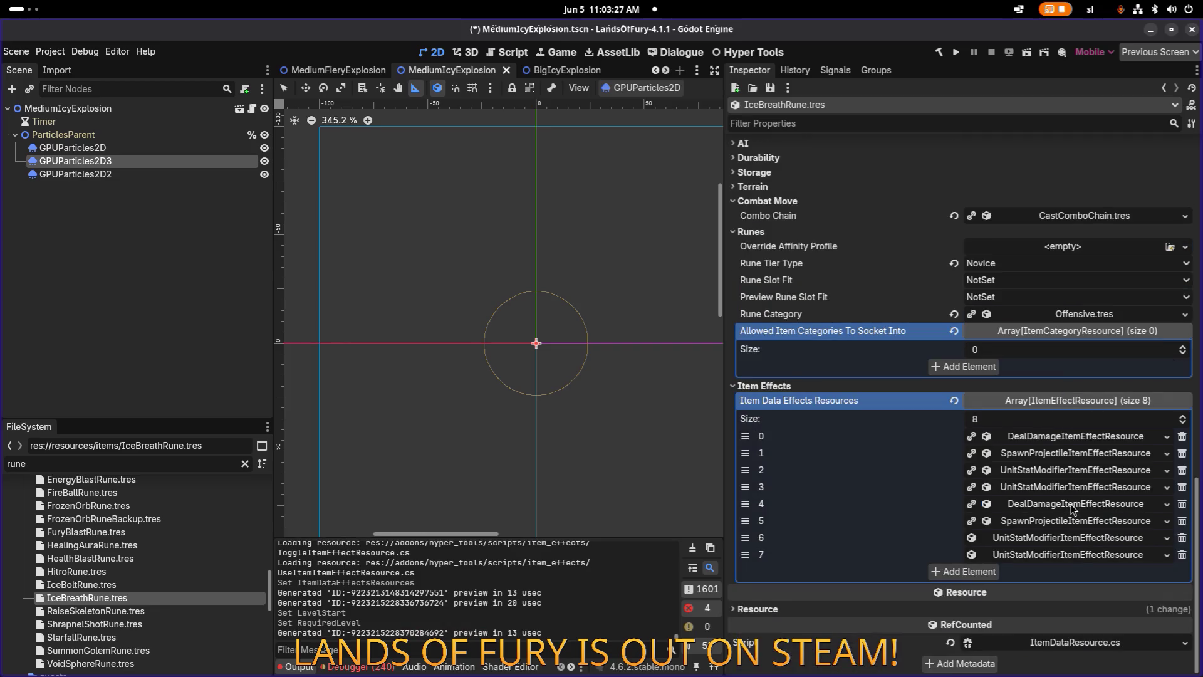
Set effect 4's damage Min Amount to 5.0 and Max Amount to 7.0.
left_click(1074, 504)
scroll(1053, 501, "down", 5)
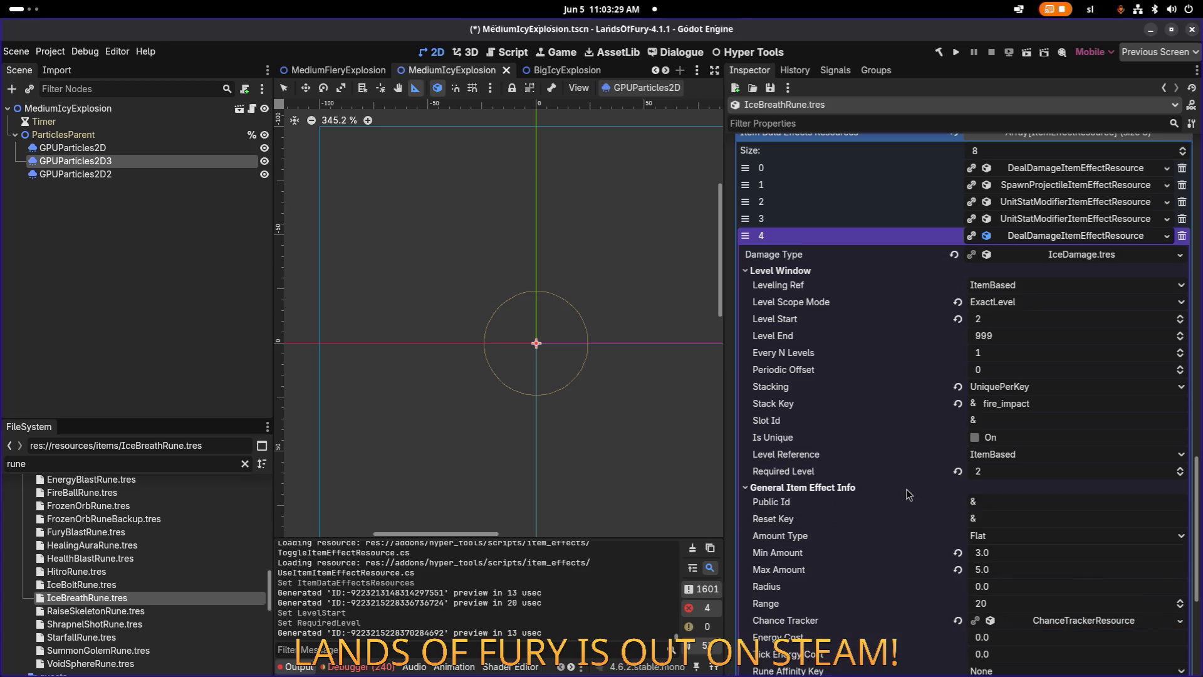
left_click(1005, 552)
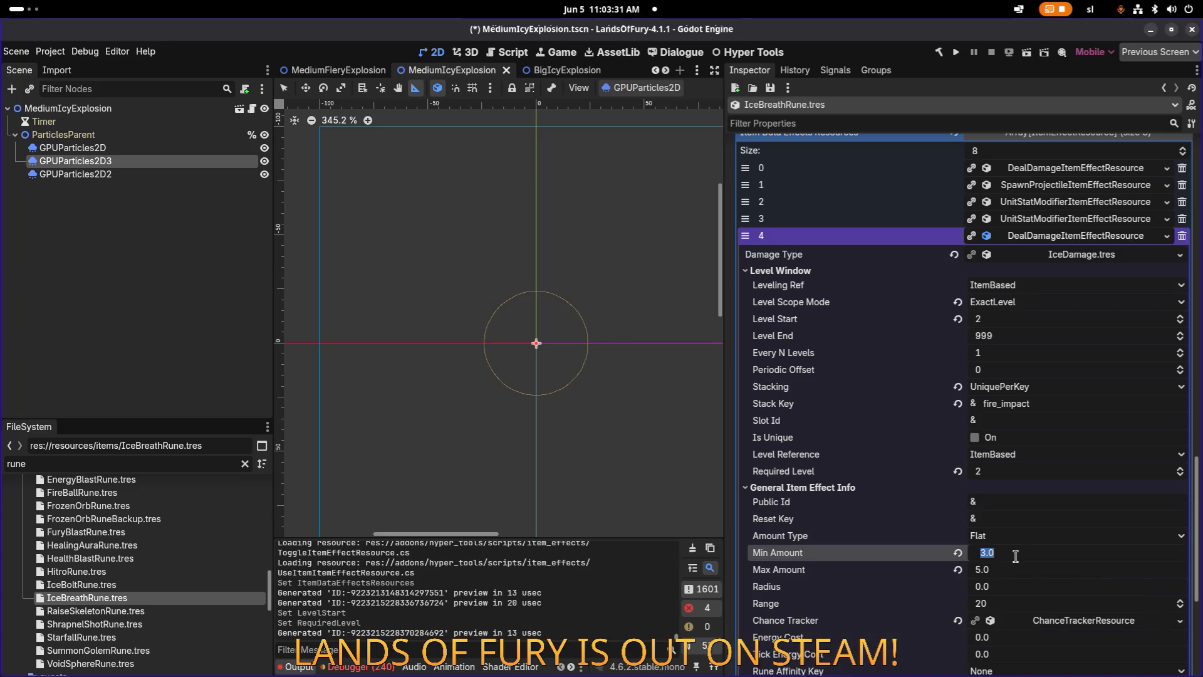
type("5")
left_click(1013, 573)
type("7")
key("Return")
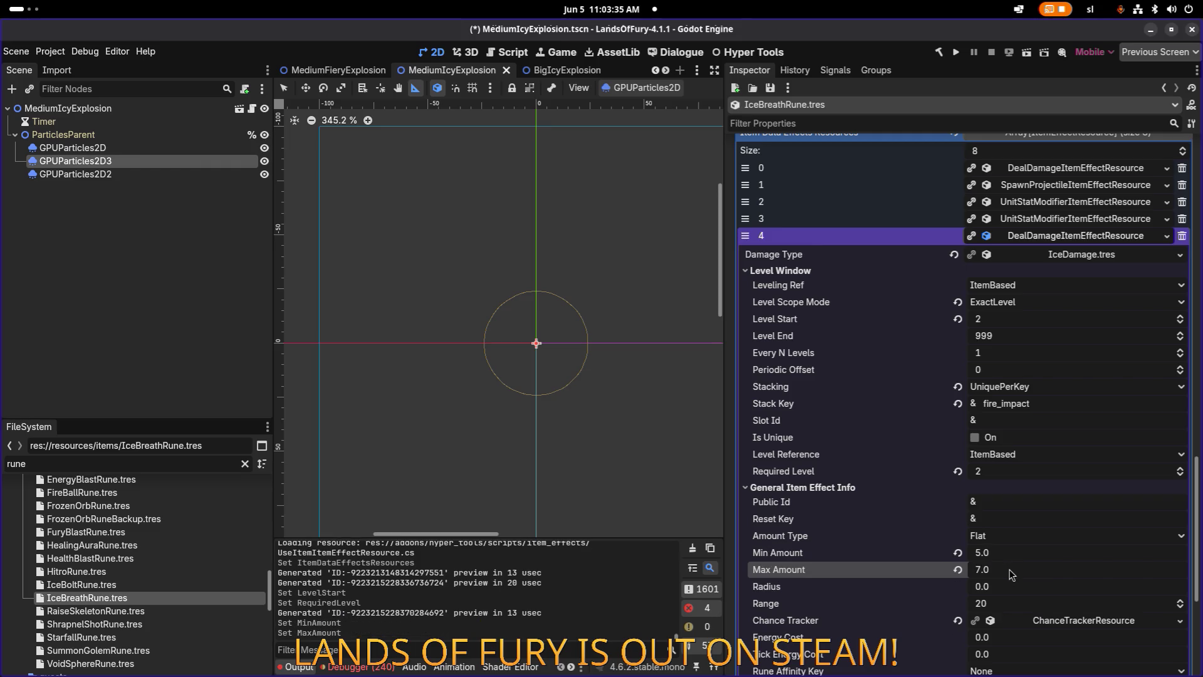
left_click(1101, 241)
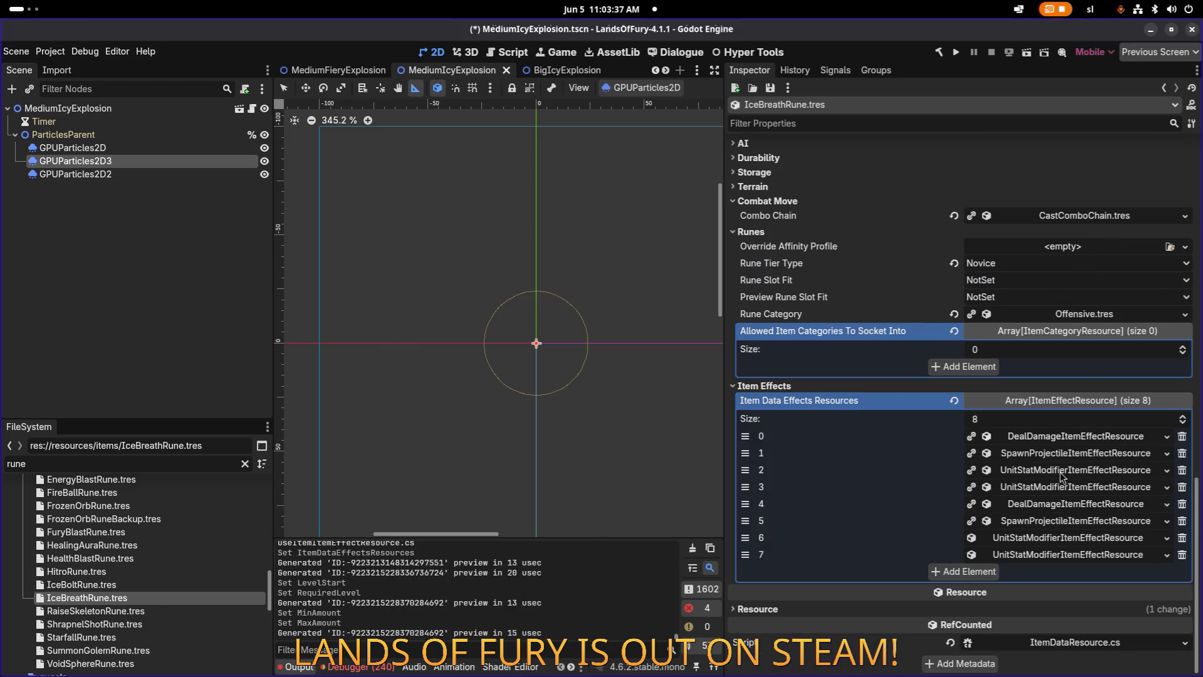
Set projectile effect 5's Level Start and Required Level to 2.
left_click(1064, 519)
scroll(1035, 518, "down", 10)
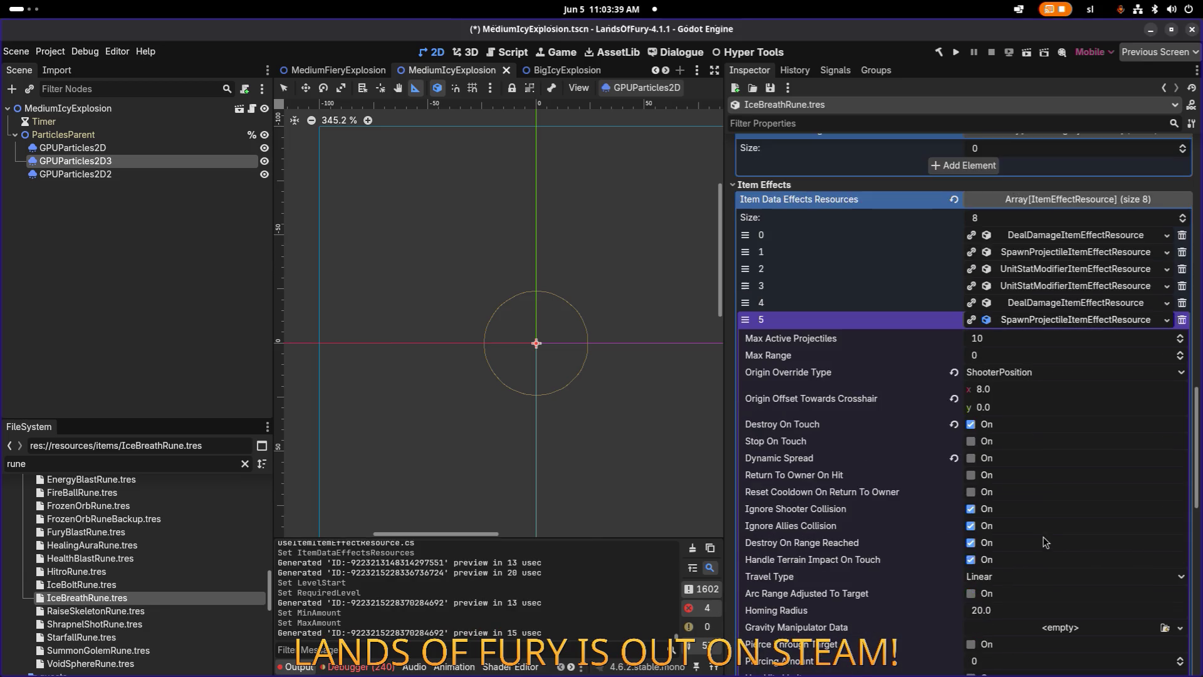
scroll(1023, 517, "down", 10)
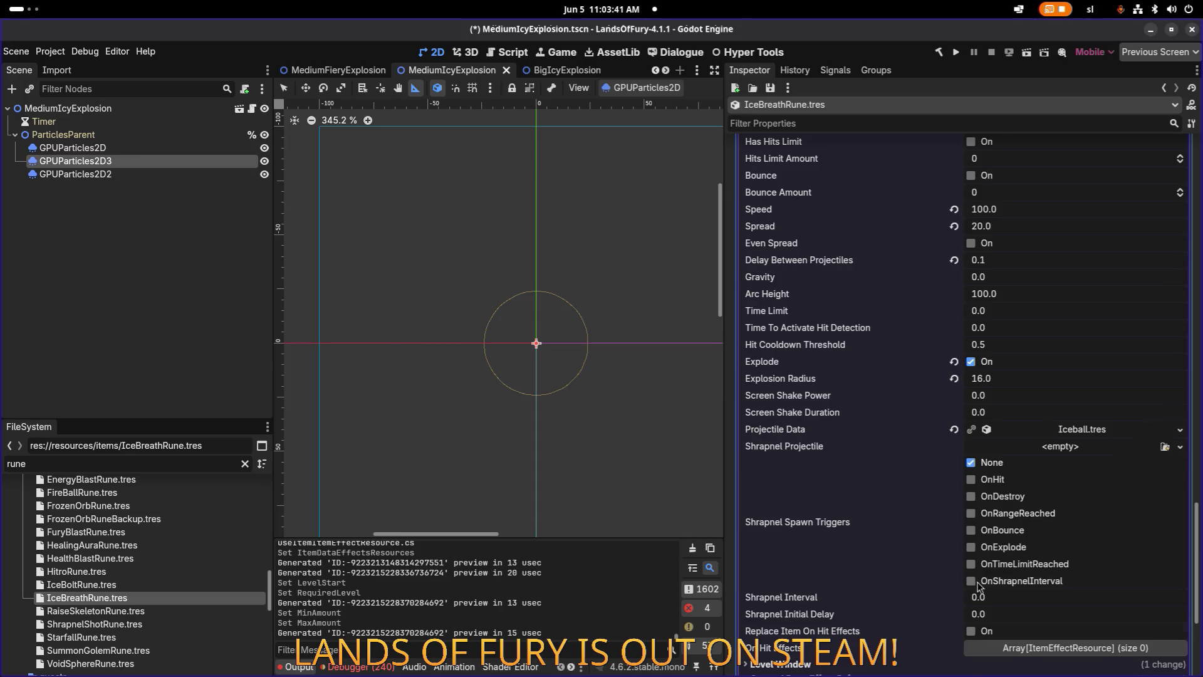
left_click(894, 434)
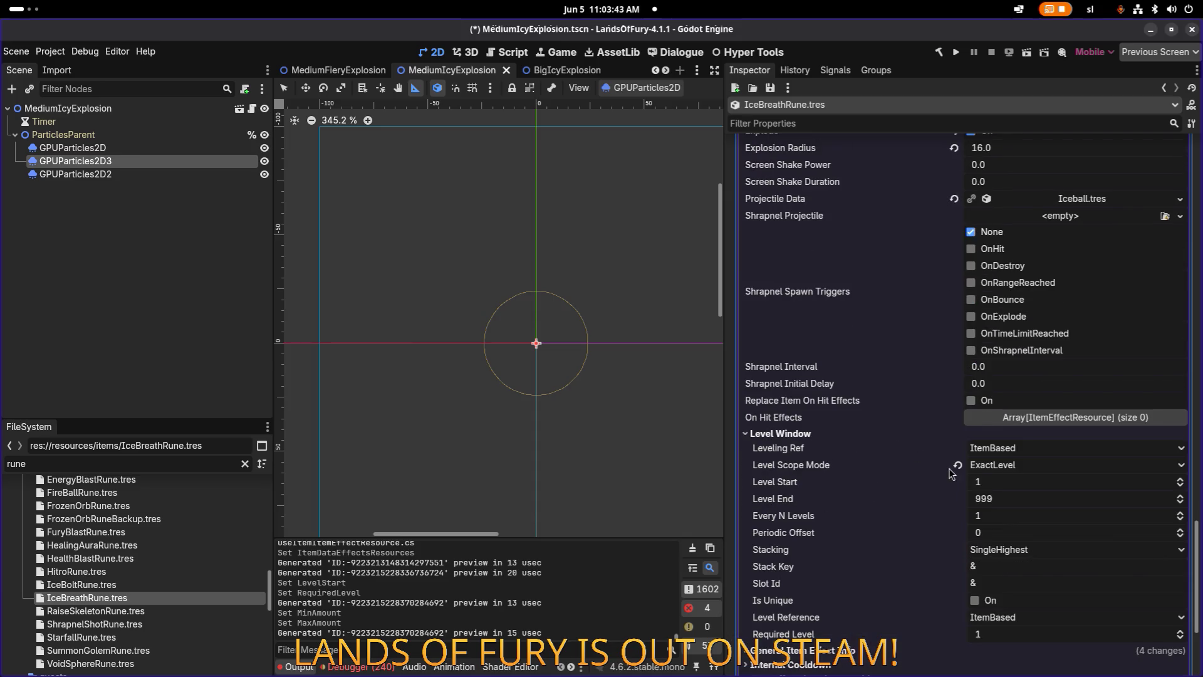
left_click(991, 481)
type("2")
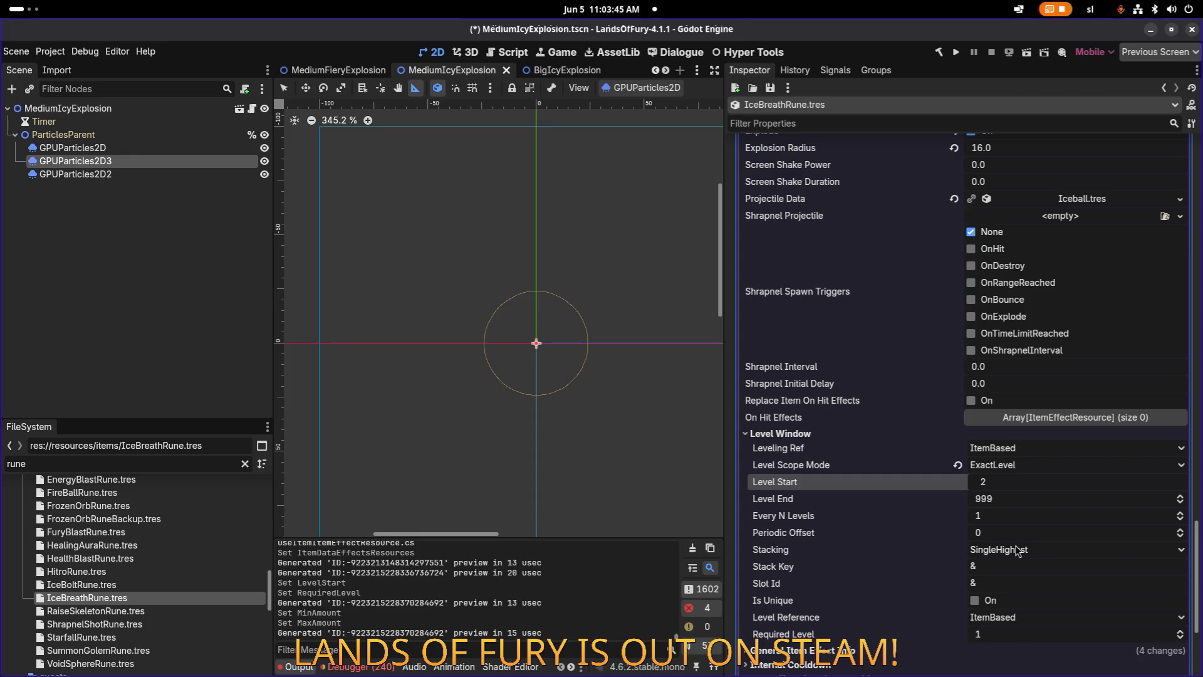
left_click(997, 634)
type("2")
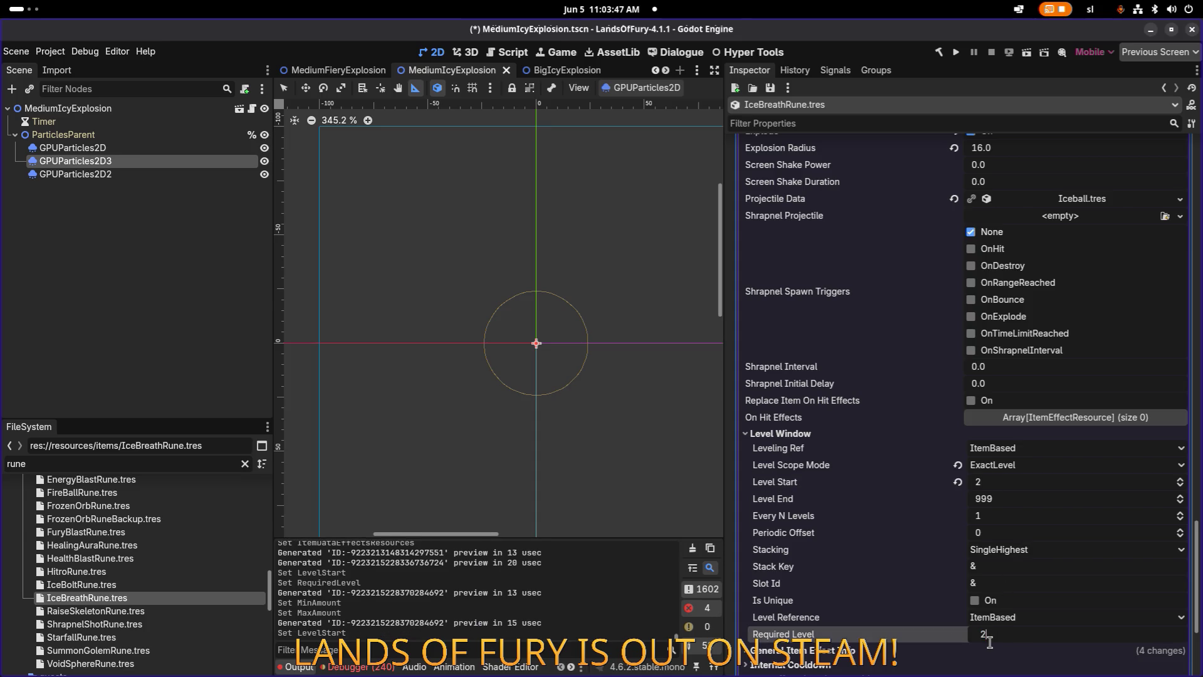
key("Return")
Check effect 5's listening condition settings and expand its General Item Effect Info.
scroll(951, 559, "down", 3)
left_click(957, 477)
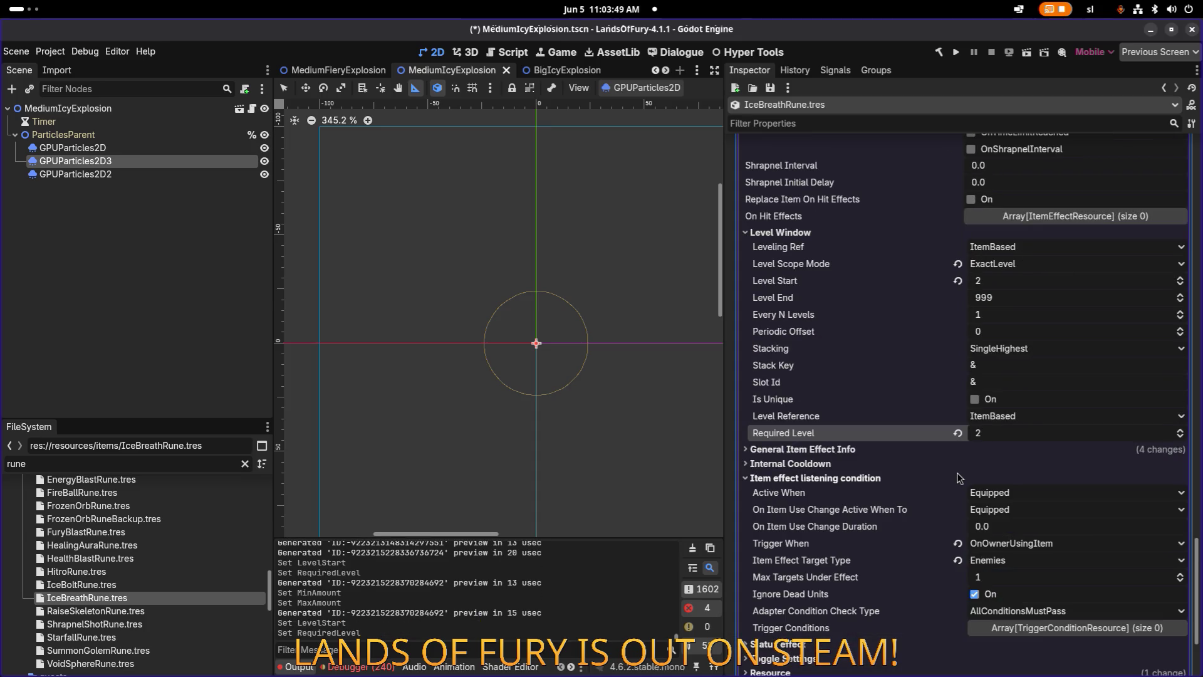
left_click(820, 479)
left_click(818, 476)
left_click(818, 475)
left_click(821, 451)
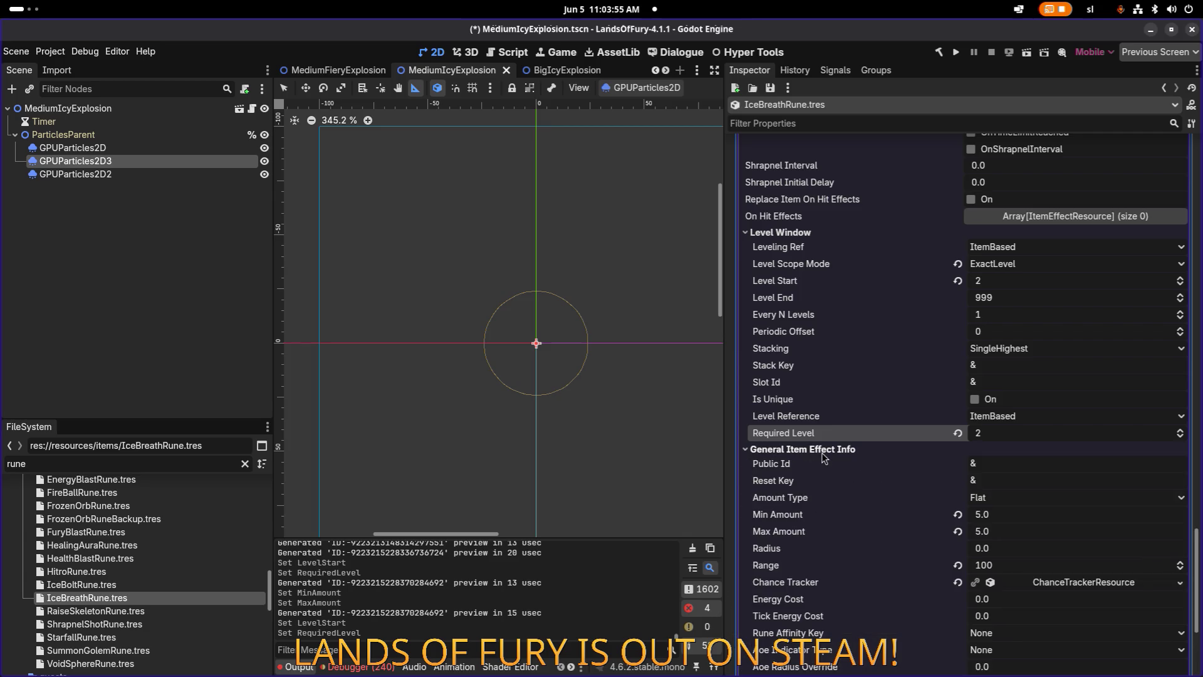
scroll(1021, 521, "up", 10)
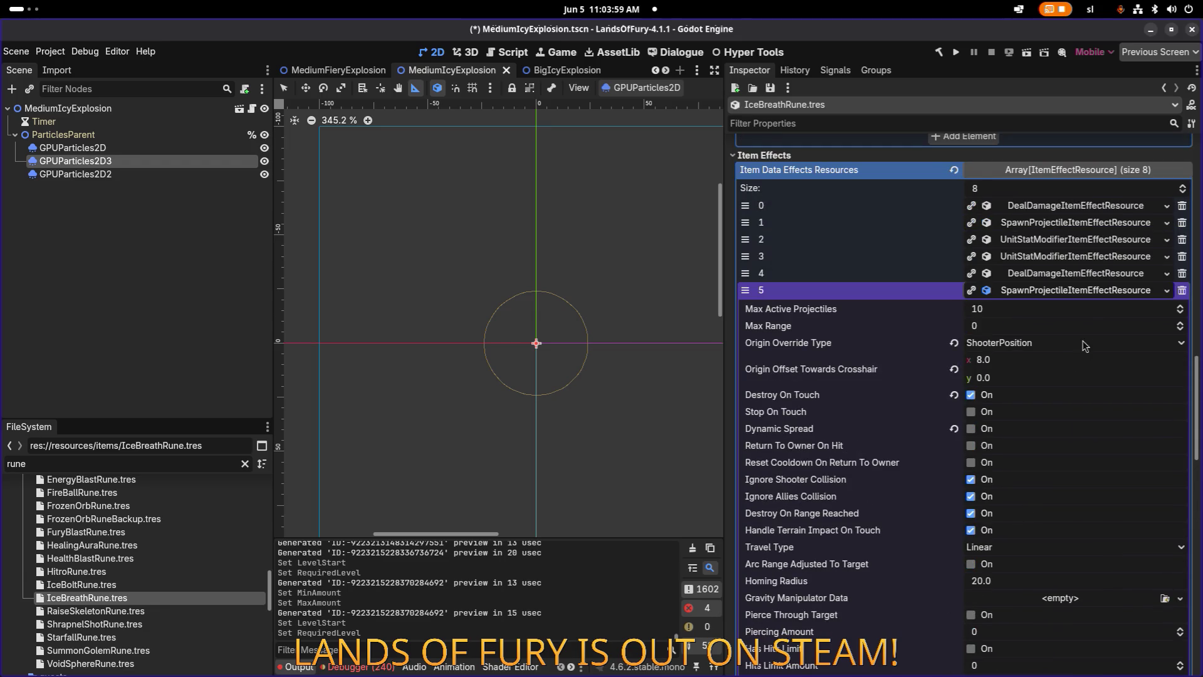
Save, then set the slot 6 slow's Level Start and Required Level to 2.
key("ctrl+s")
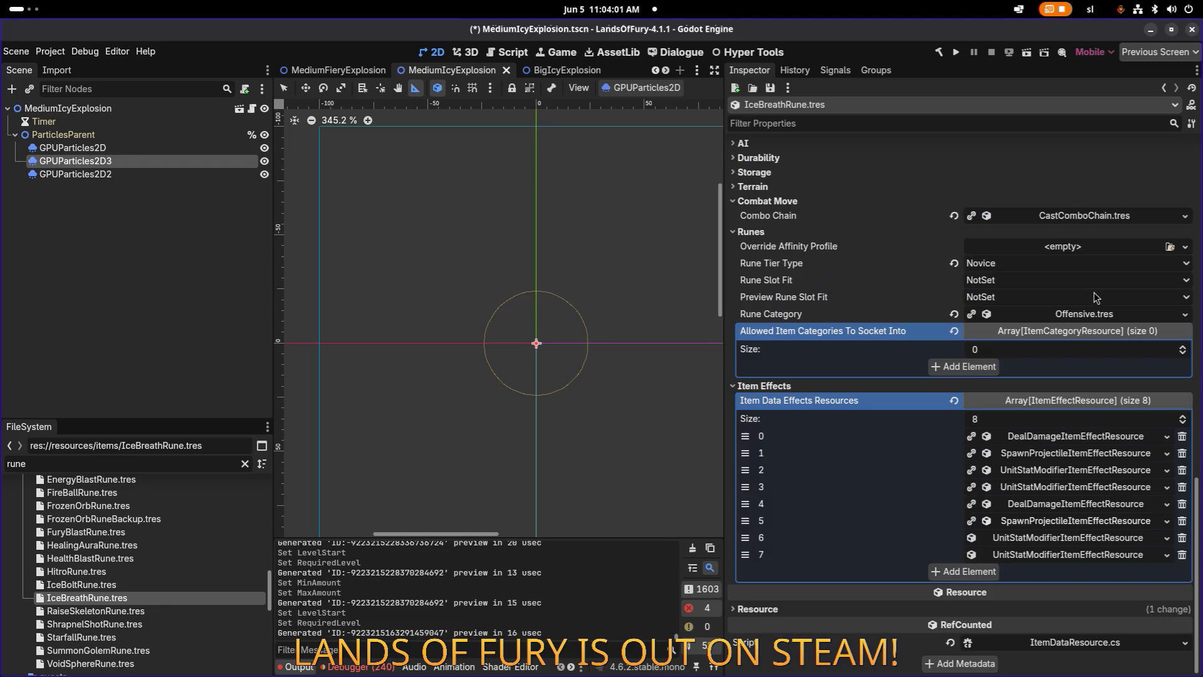
left_click(1063, 539)
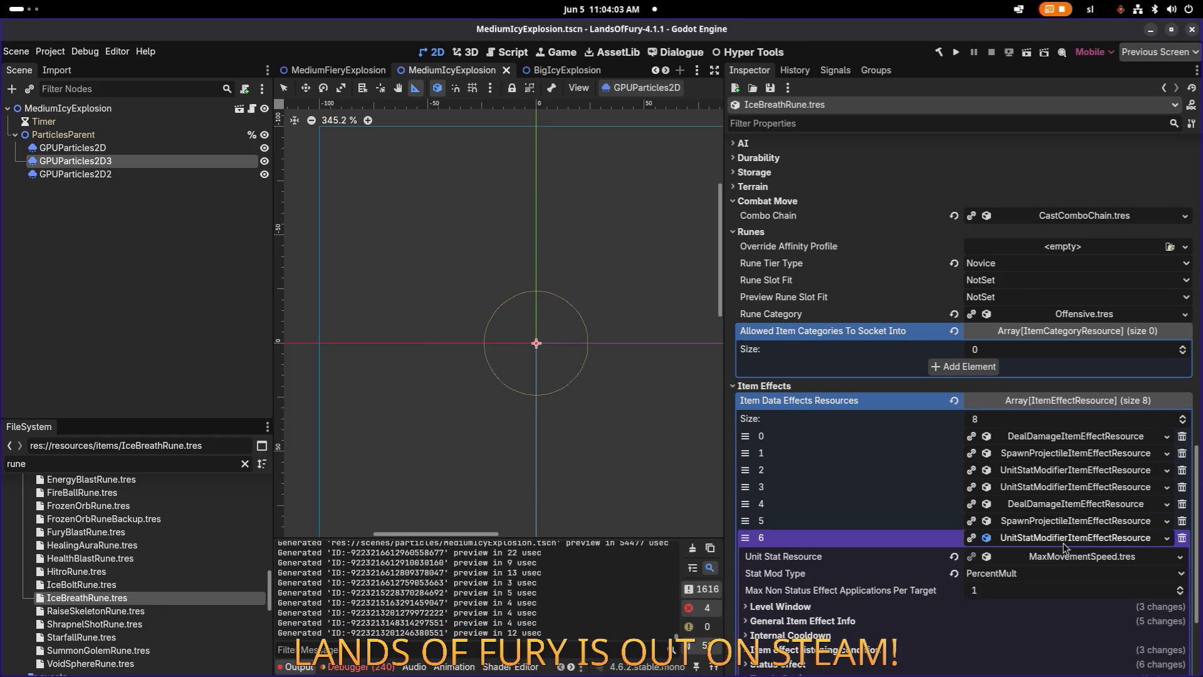
scroll(1050, 527, "down", 5)
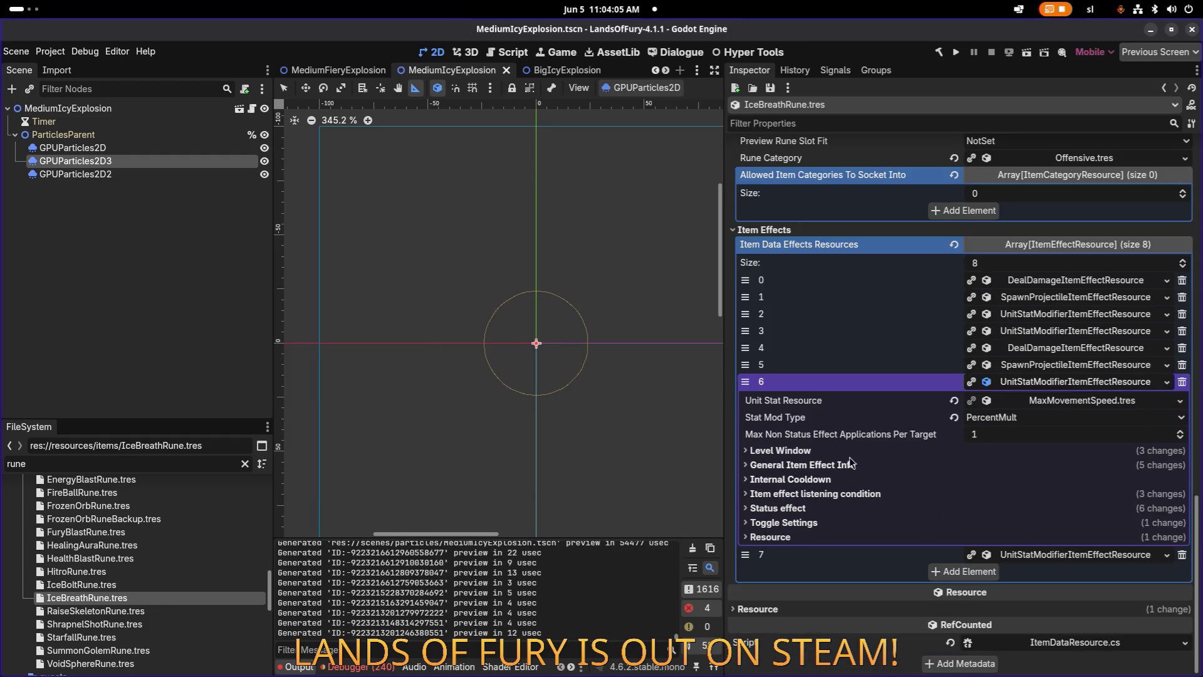
left_click(847, 470)
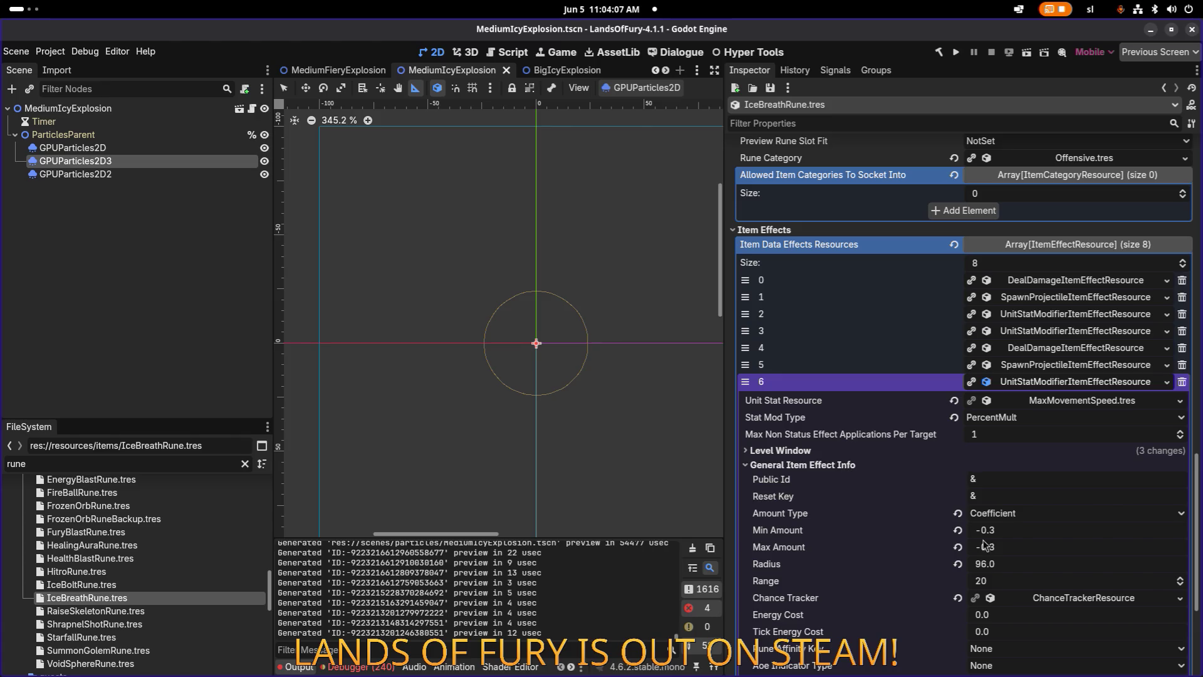
left_click(1012, 532)
left_click(851, 451)
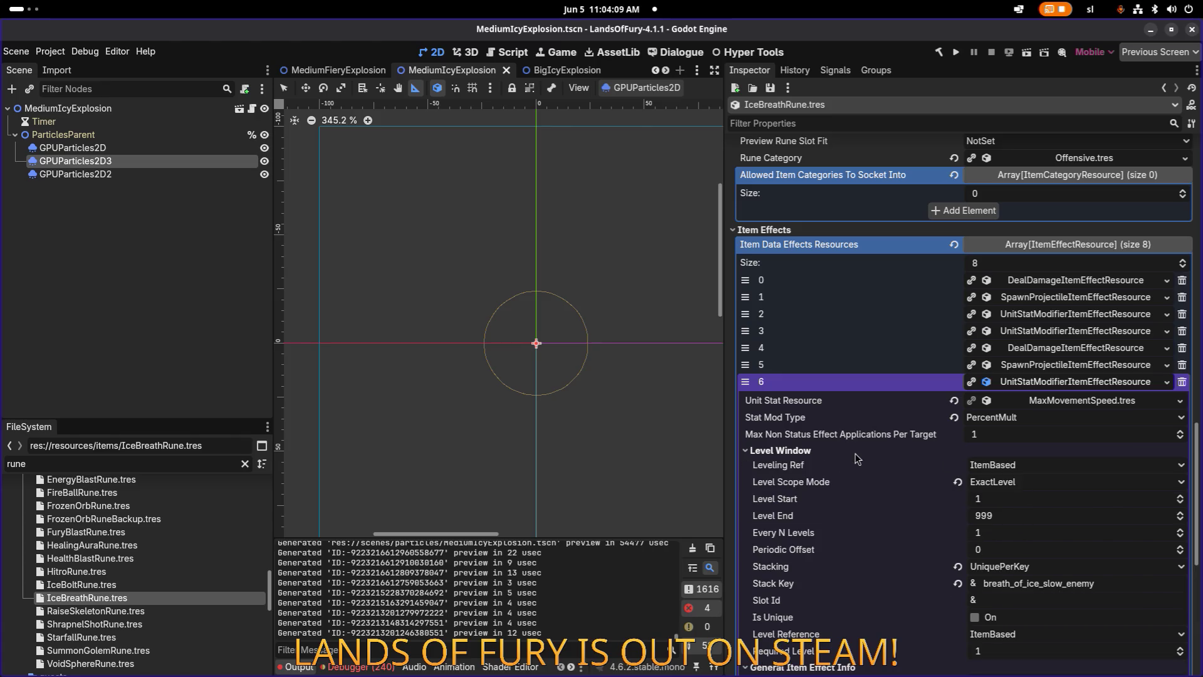
left_click(991, 498)
type("2")
left_click(1007, 650)
type("2")
Set the slot 6 slow's Min and Max Amount to -0.5.
scroll(1059, 424, "down", 3)
scroll(1059, 423, "down", 1)
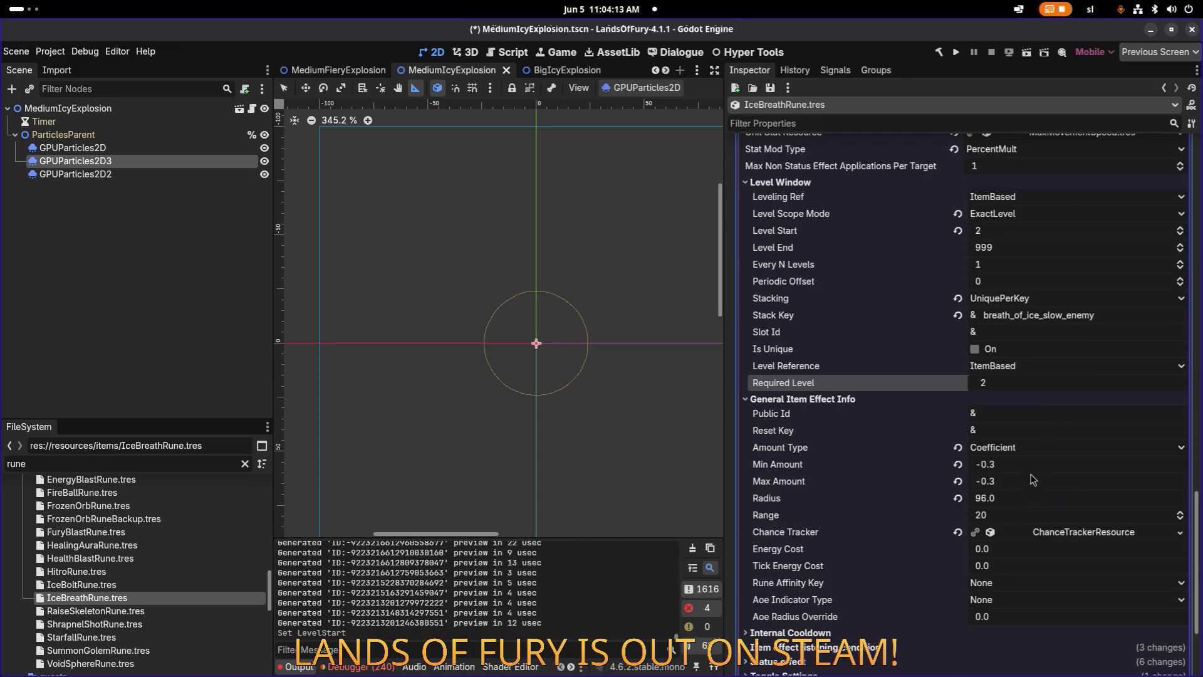
left_click(1033, 466)
type("-0.5")
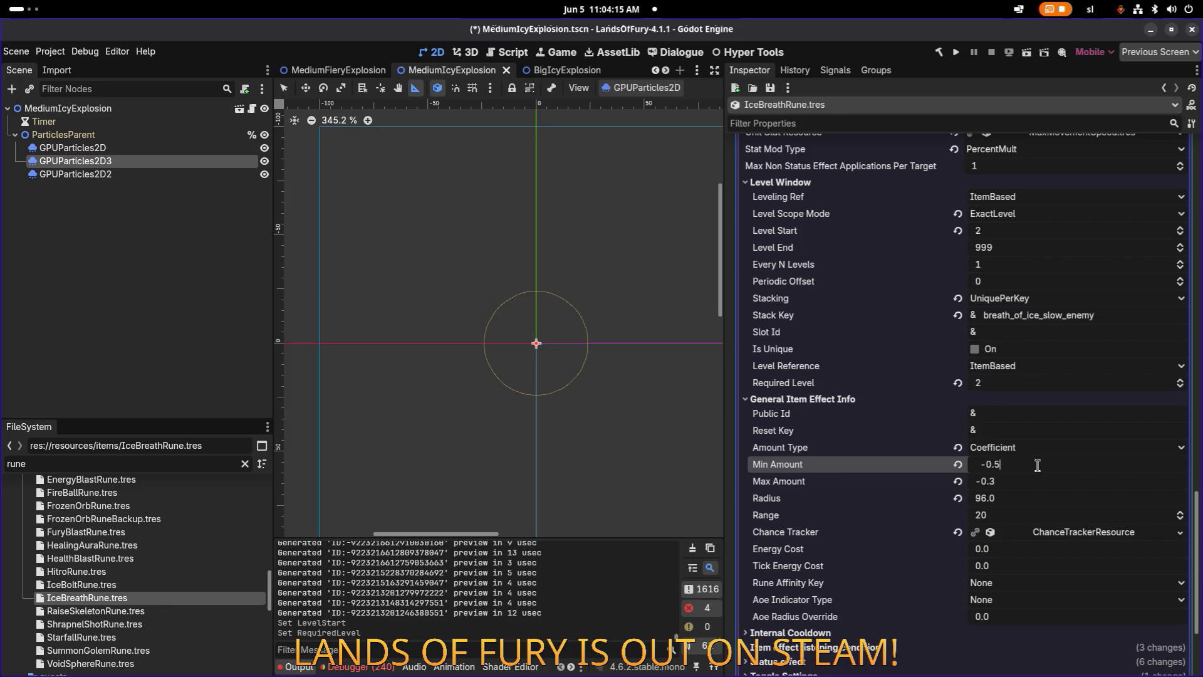
left_click(1029, 480)
type("-0.5")
key("Return")
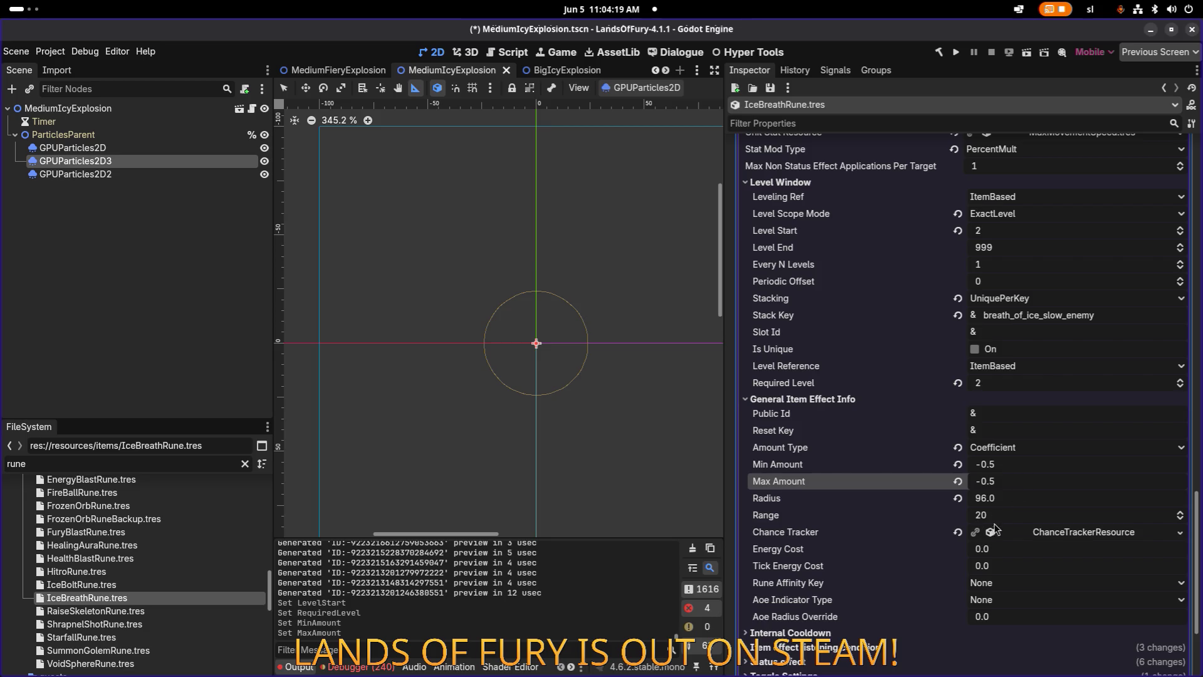
Review slot 6's listening condition and Status effect settings.
scroll(909, 527, "down", 3)
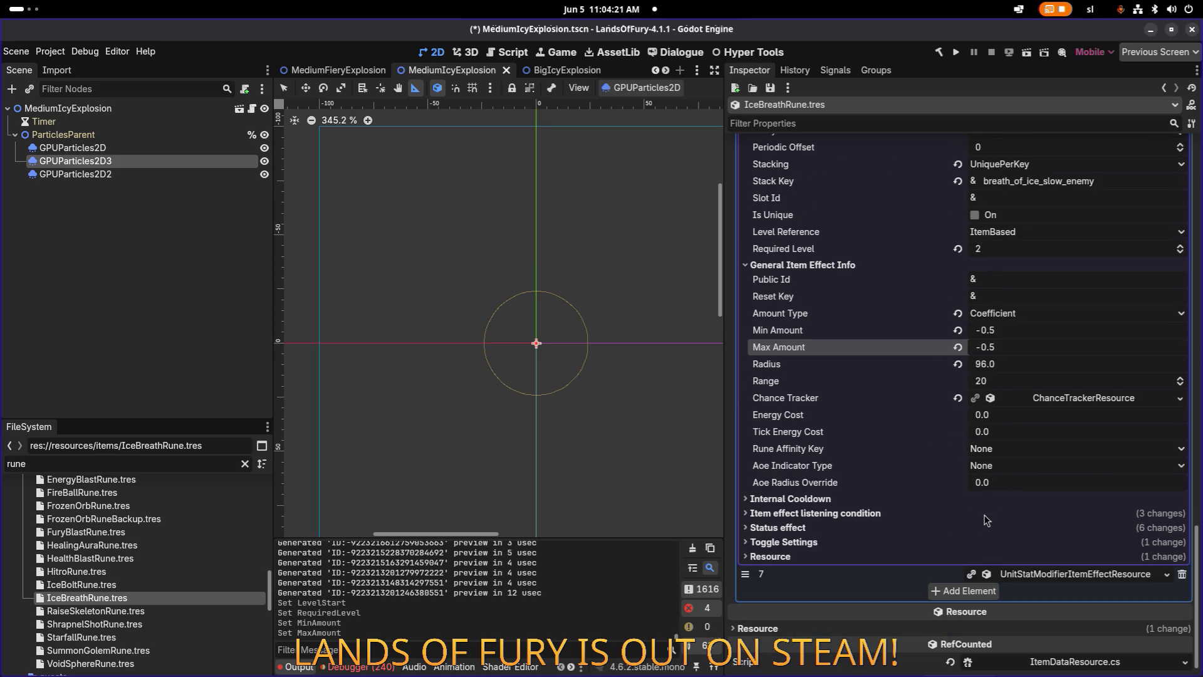
left_click(861, 514)
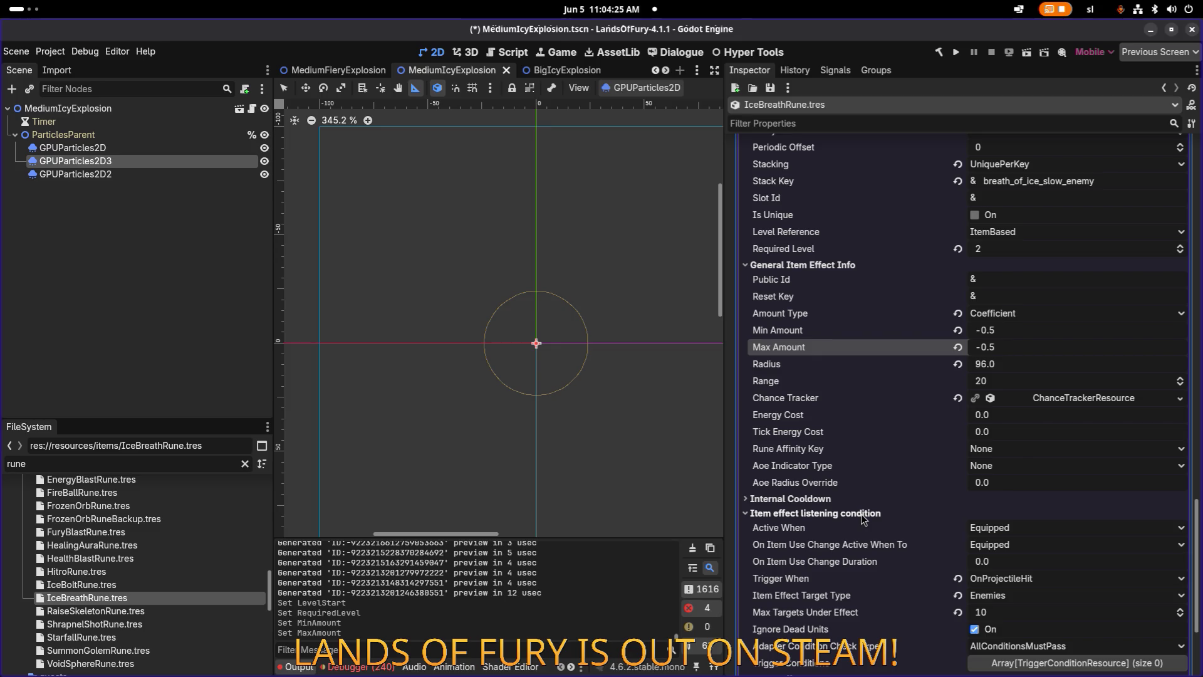
left_click(861, 514)
left_click(830, 527)
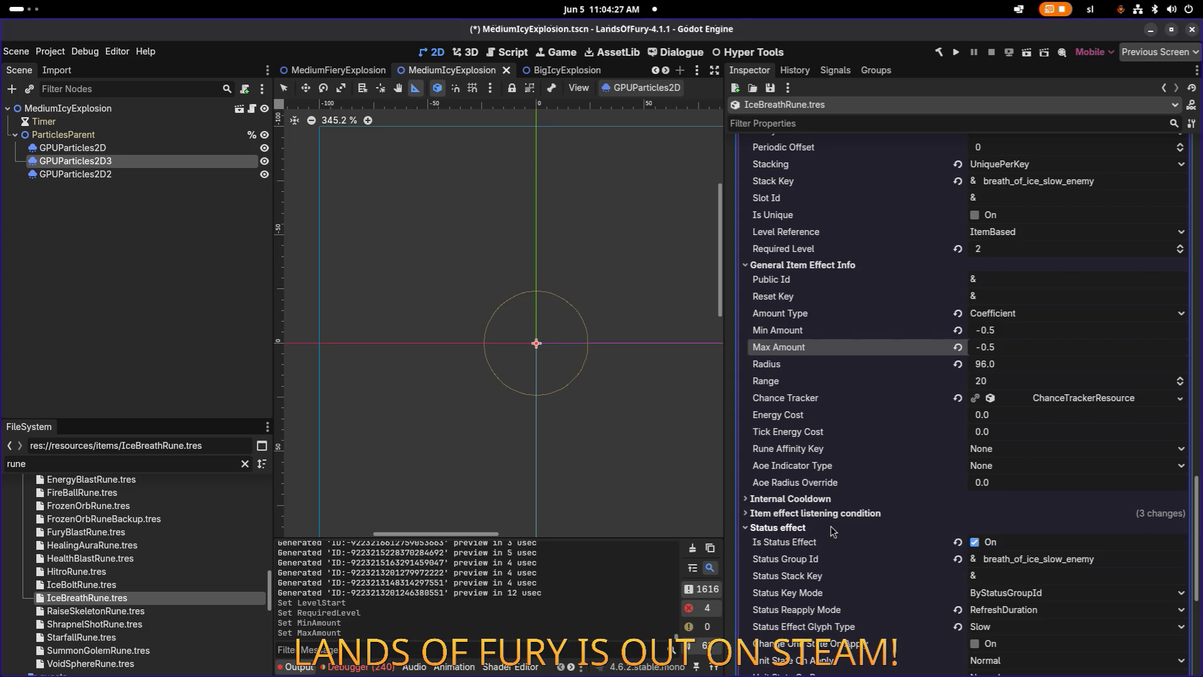
scroll(832, 525, "down", 3)
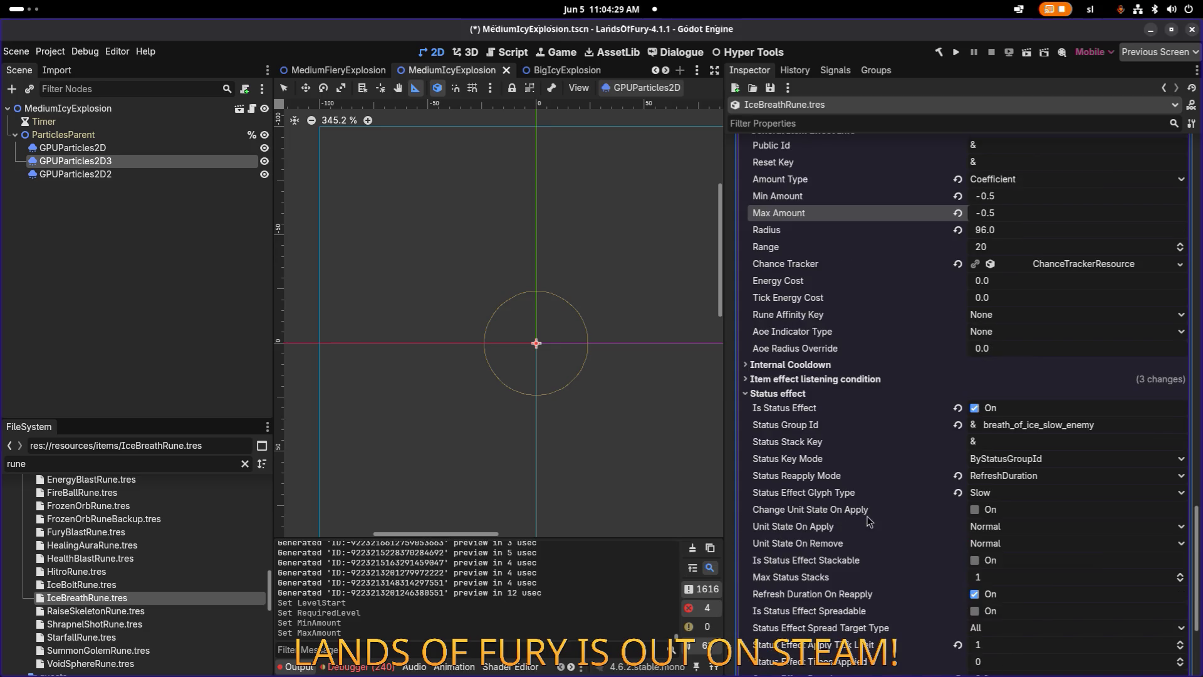
scroll(867, 517, "up", 12)
scroll(867, 517, "down", 6)
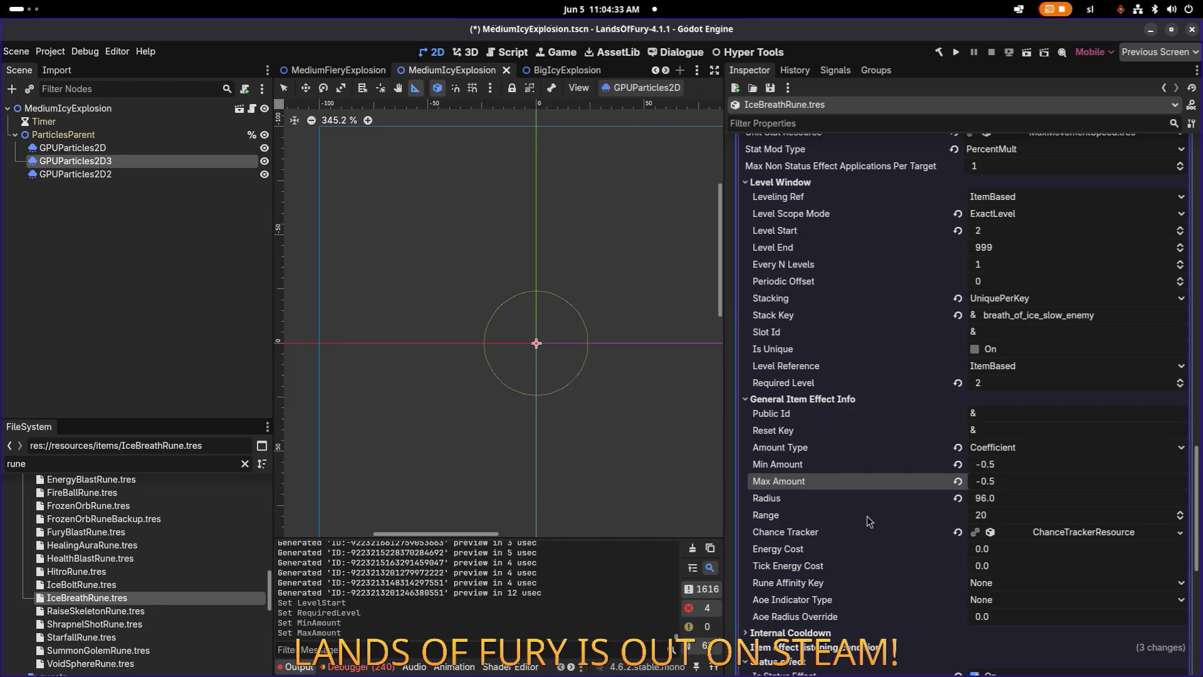
scroll(867, 517, "down", 9)
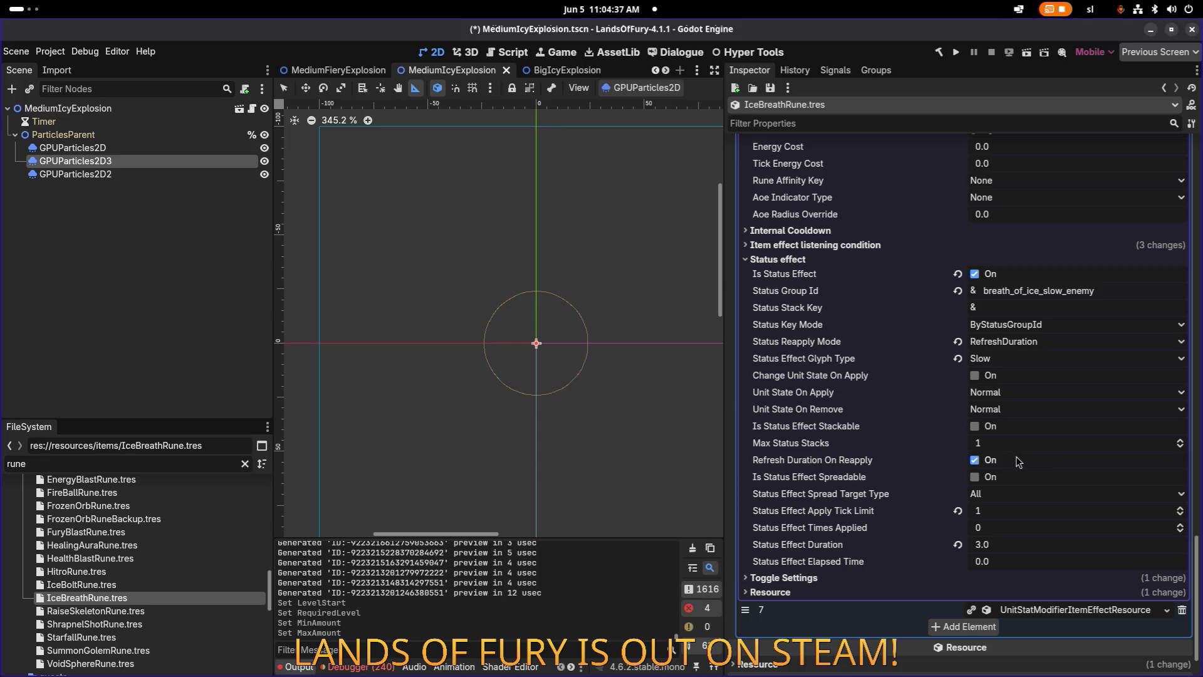
scroll(1017, 460, "up", 2)
scroll(1017, 461, "up", 10)
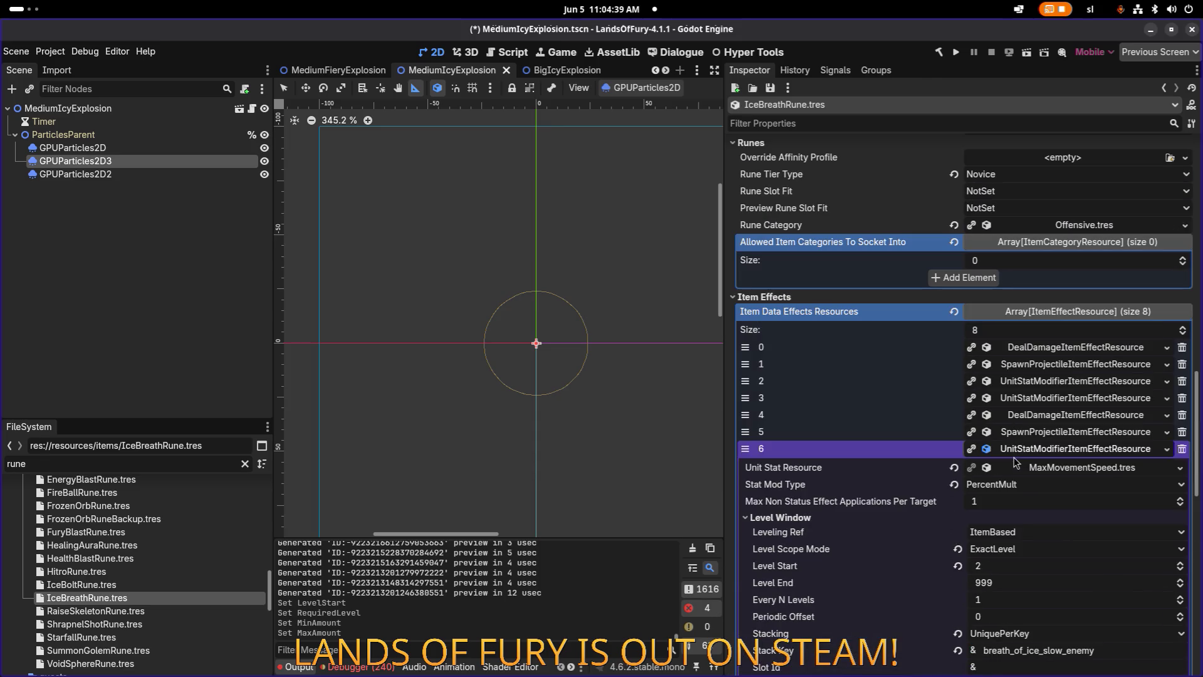
scroll(1034, 457, "up", 3)
left_click(1047, 555)
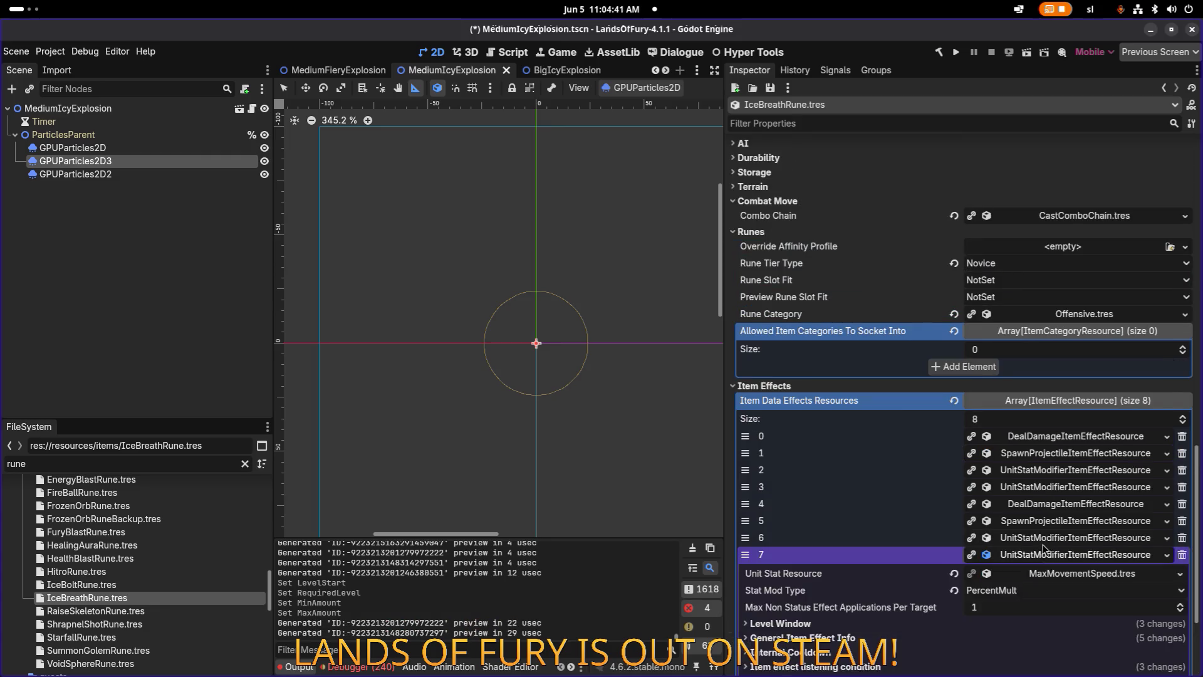
Set the slot 7 passive slow's Level Start and Required Level to 2.
scroll(904, 484, "down", 4)
left_click(882, 469)
left_click(1005, 518)
type("2")
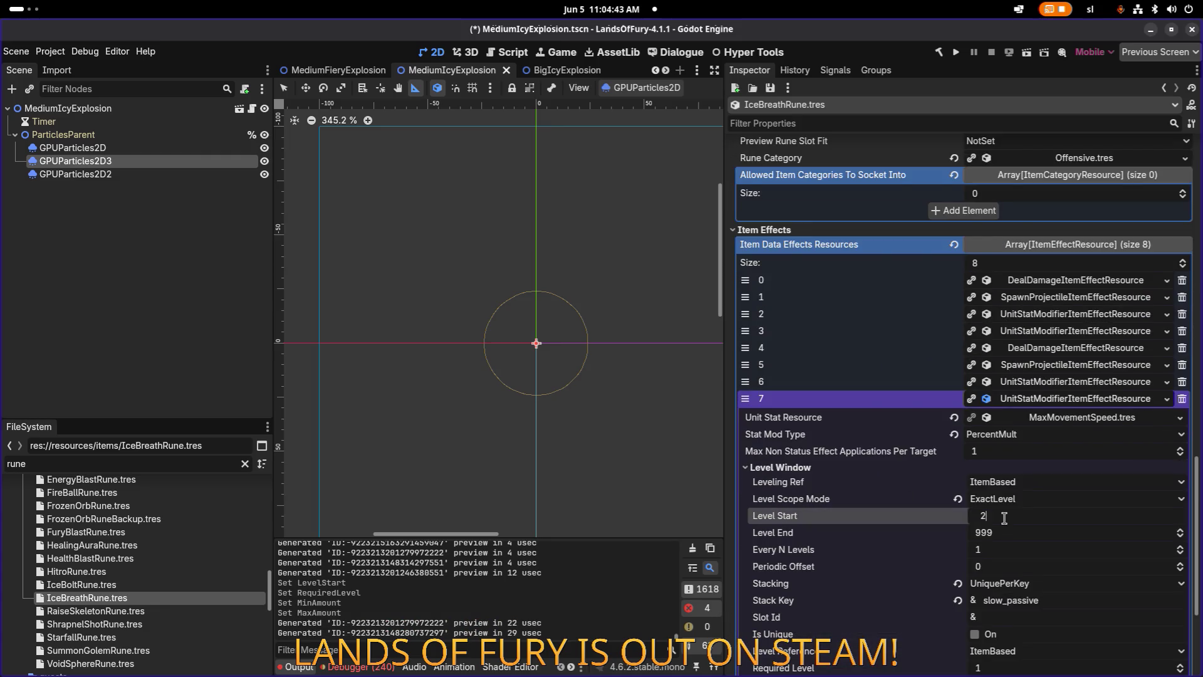
scroll(1004, 517, "down", 4)
left_click(1001, 534)
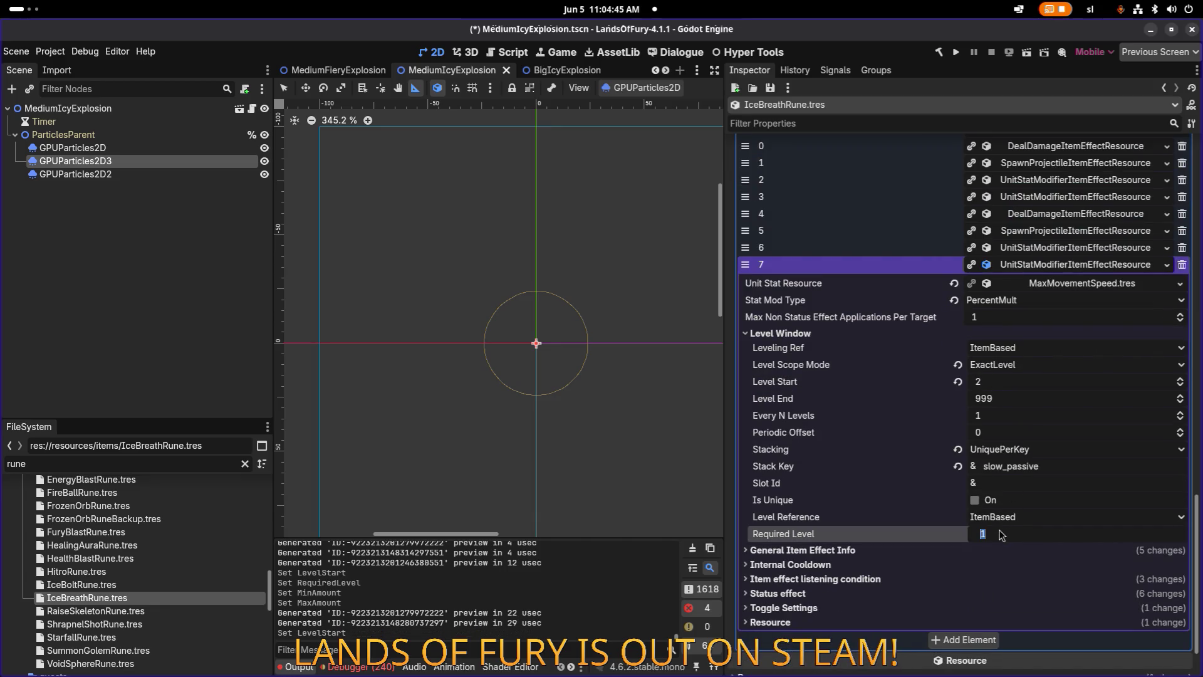
type("2")
key("Return")
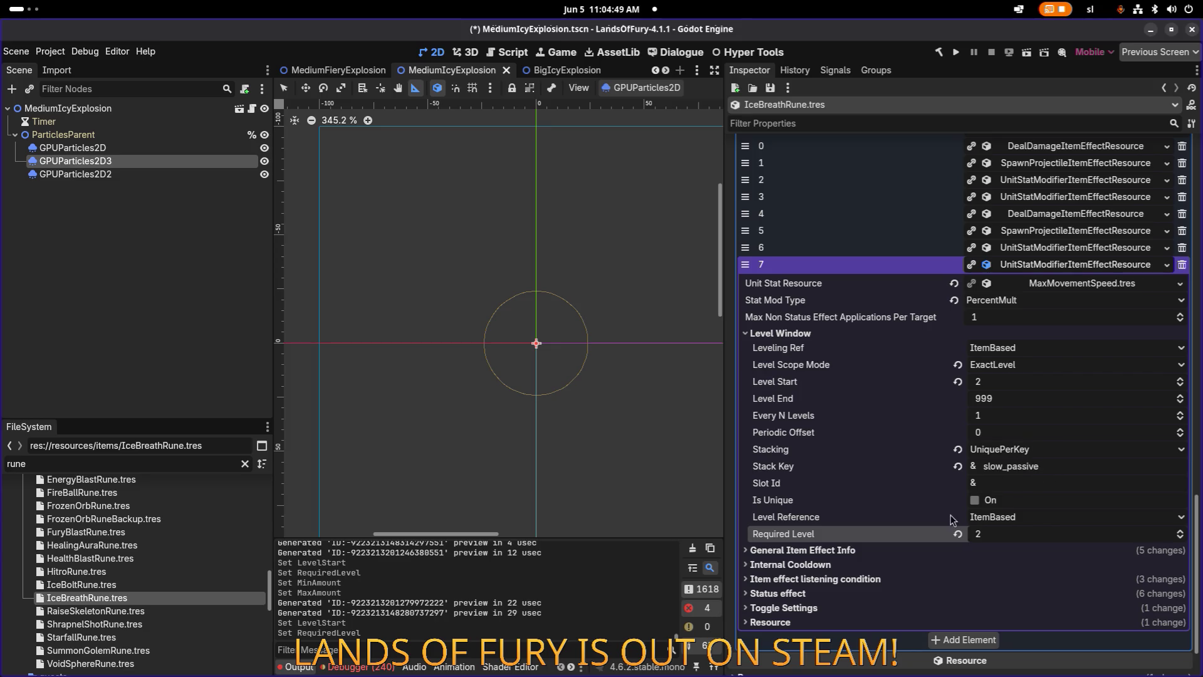
Check the passive slow's General Item Effect Info amounts, kept at -0.2 to -0.25.
left_click(893, 555)
scroll(901, 554, "down", 2)
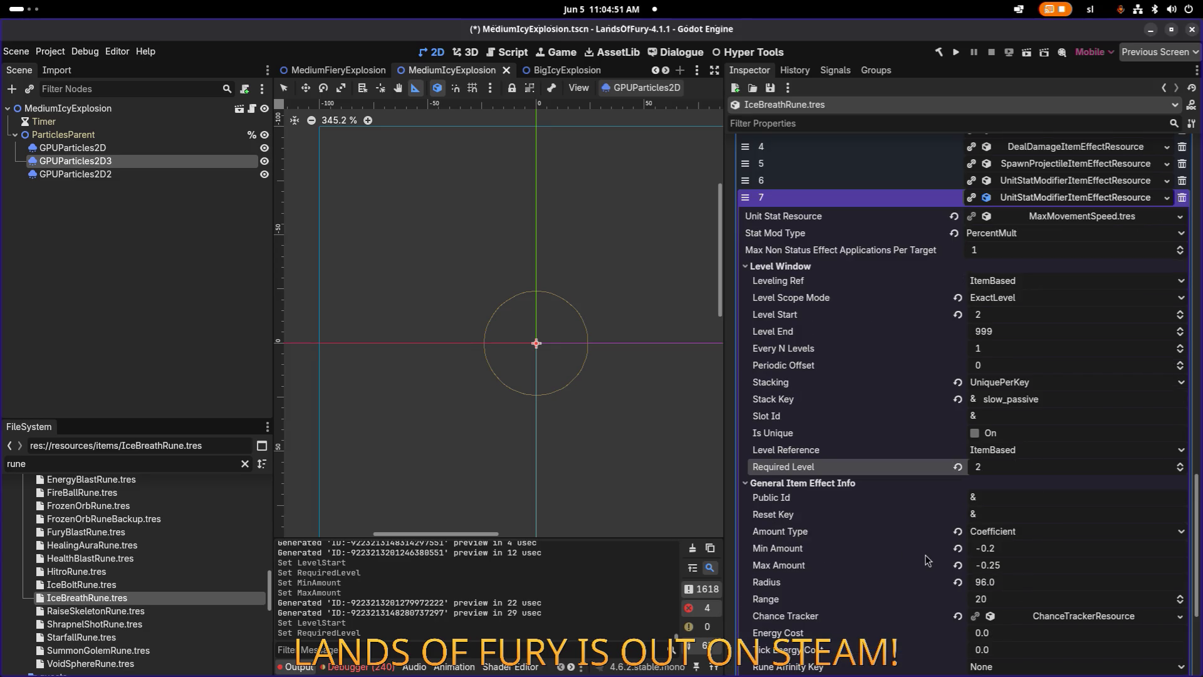
left_click(1015, 549)
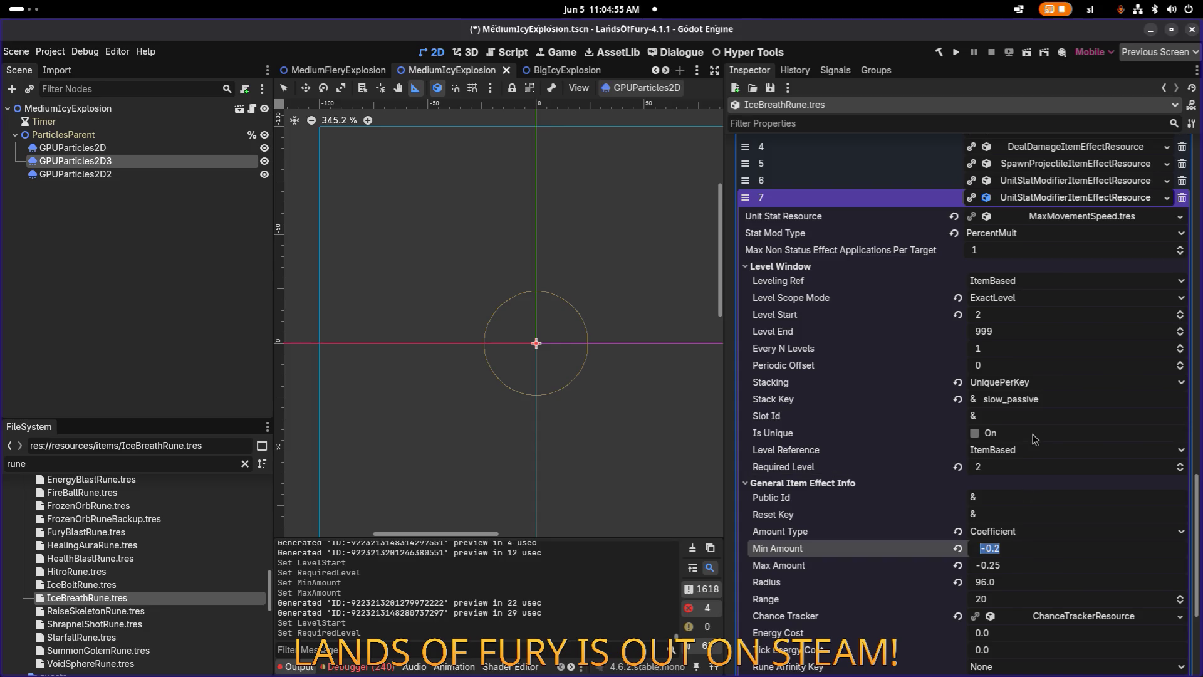
scroll(1031, 426, "up", 4)
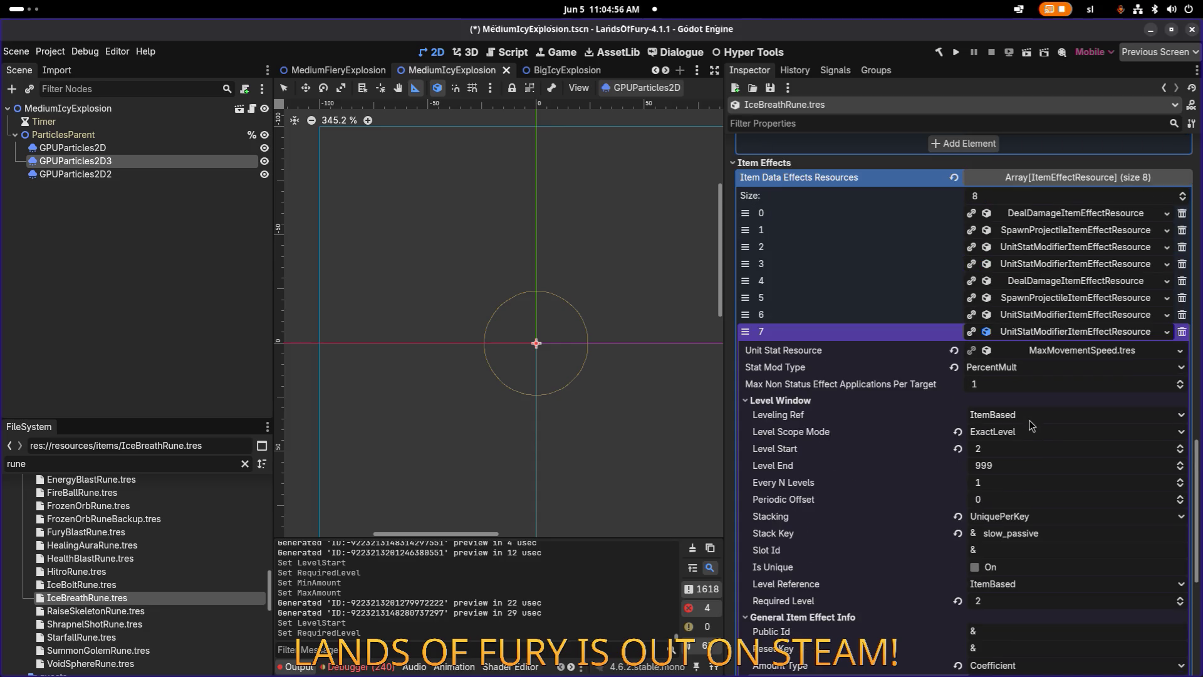
left_click(1051, 271)
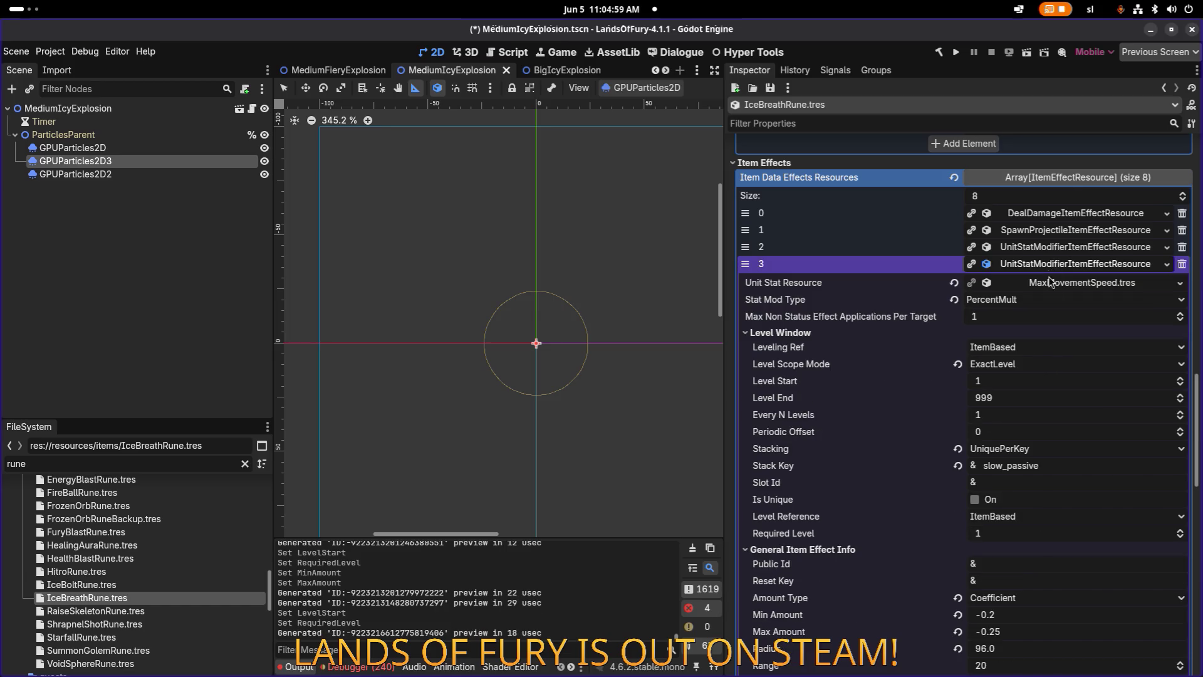
Set the level-1 passive slow's Min and Max Amount to -0.15.
scroll(1012, 476, "down", 4)
left_click(1023, 564)
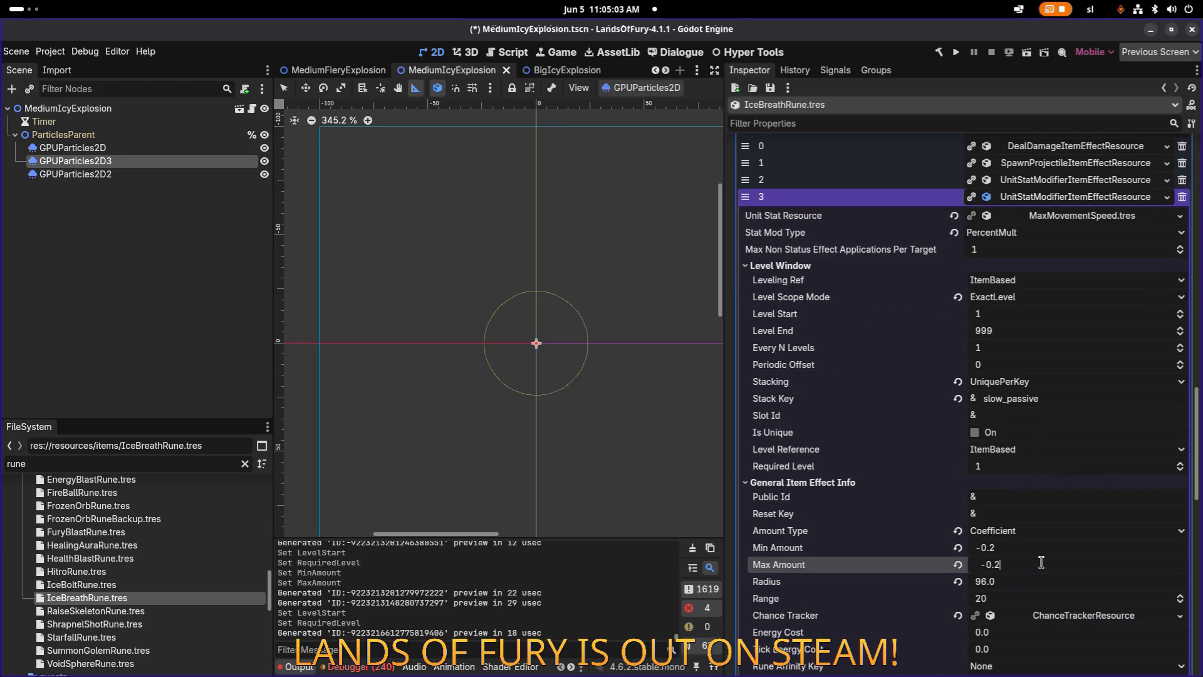
key("Return")
left_click(1074, 617)
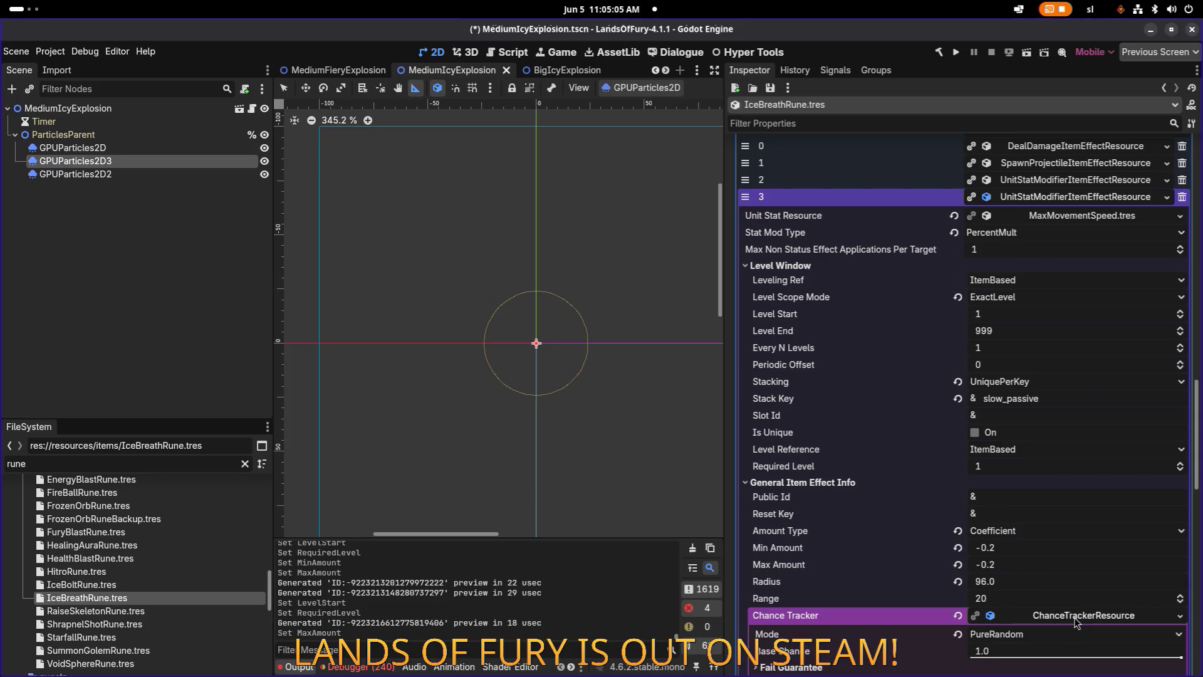
left_click(1075, 618)
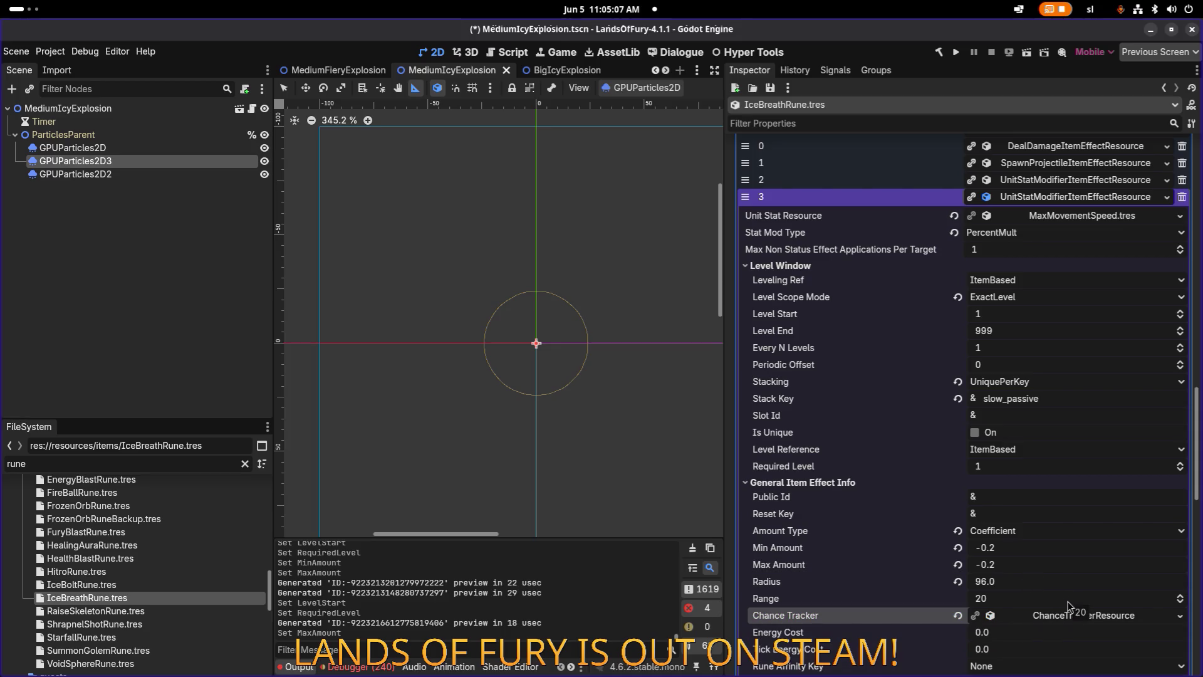
left_click(1023, 552)
left_click(1024, 552)
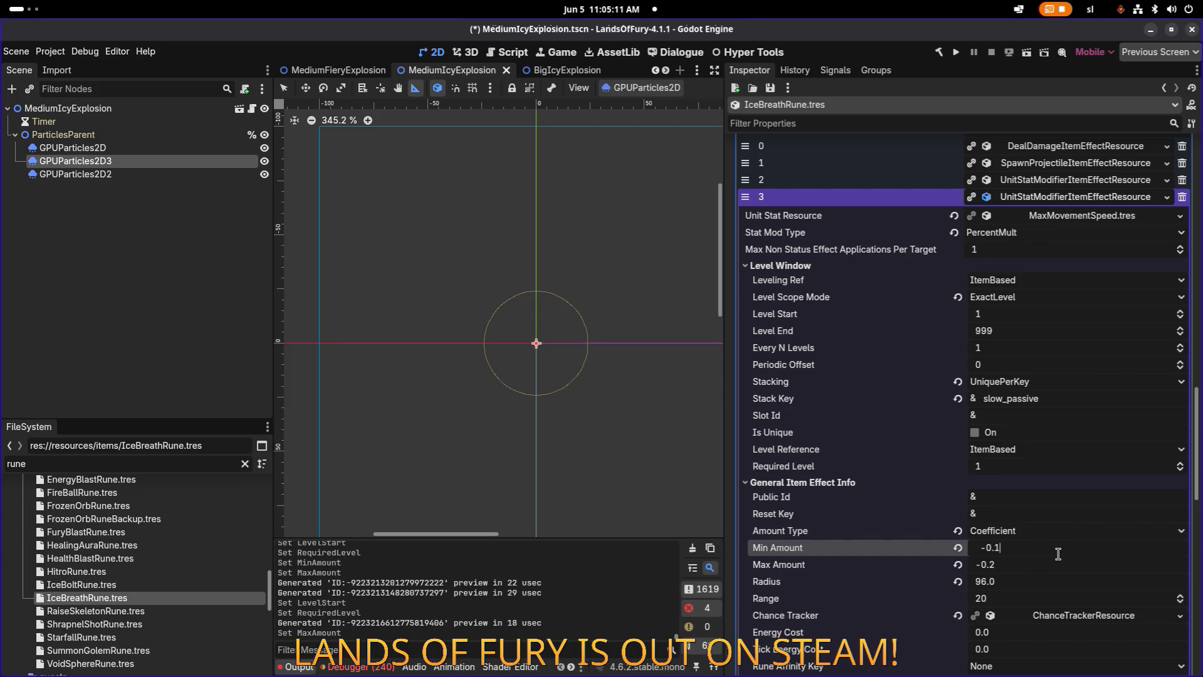
type("5")
key("Tab")
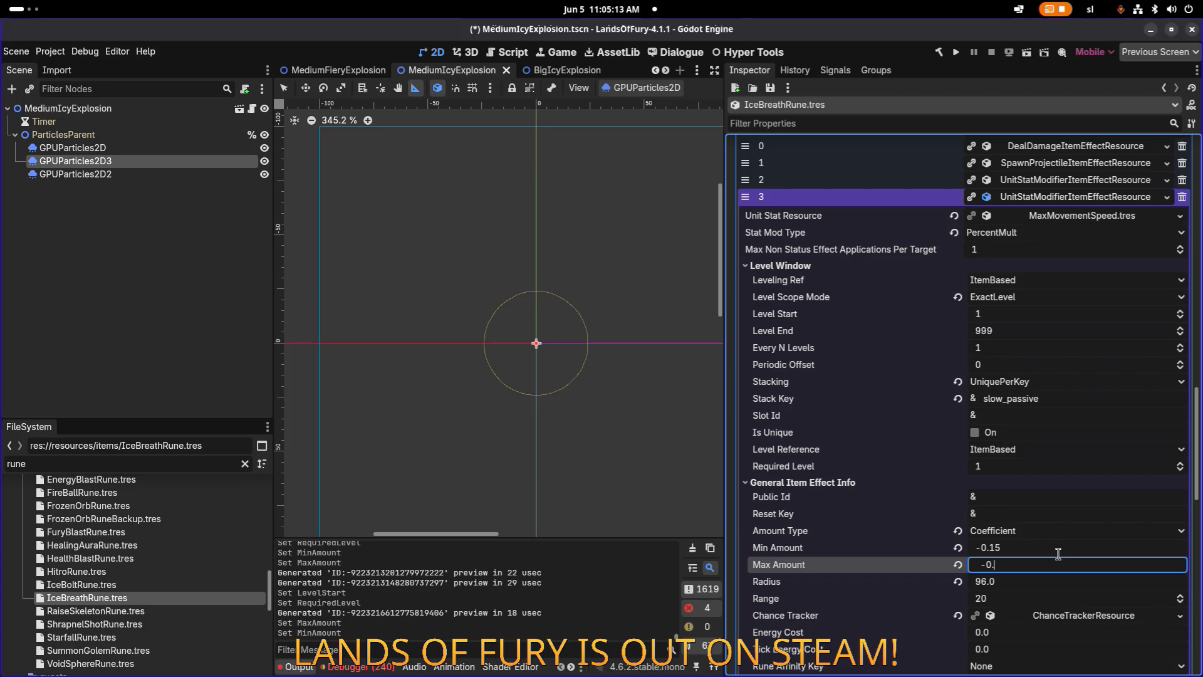
type("15")
key("Return")
Set the level-2 passive slow's Min Amount to -0.25 and save IceBreathRune.
scroll(1059, 554, "down", 6)
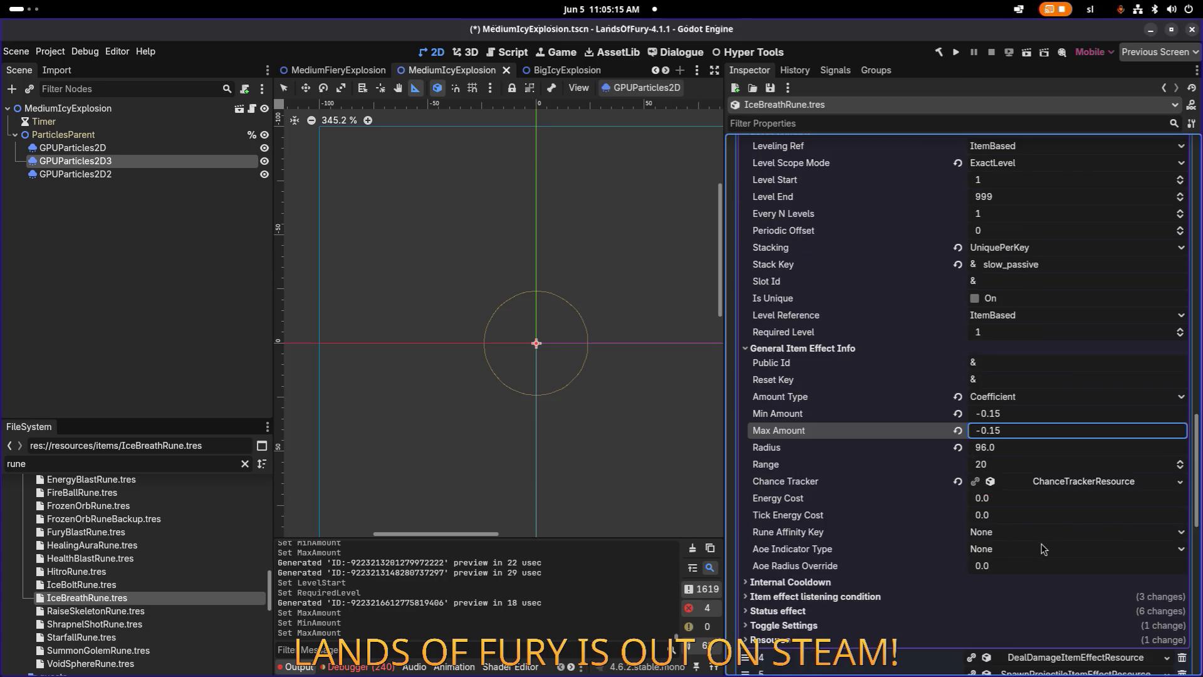
scroll(1043, 507, "down", 6)
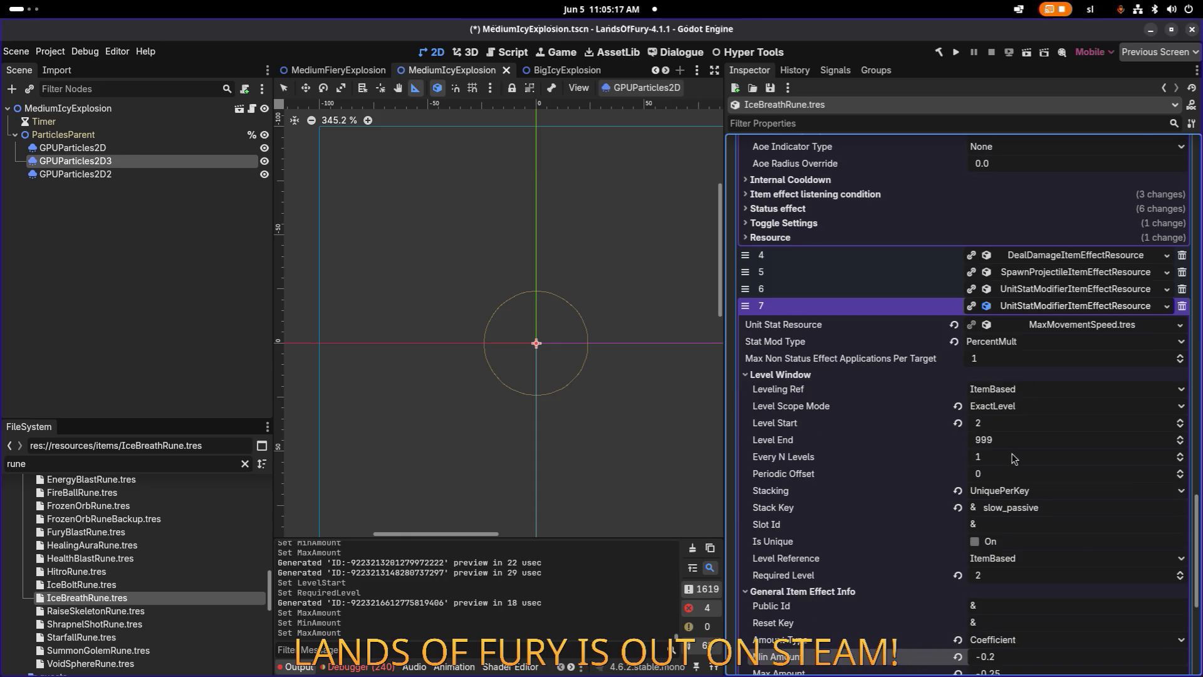
left_click(1035, 388)
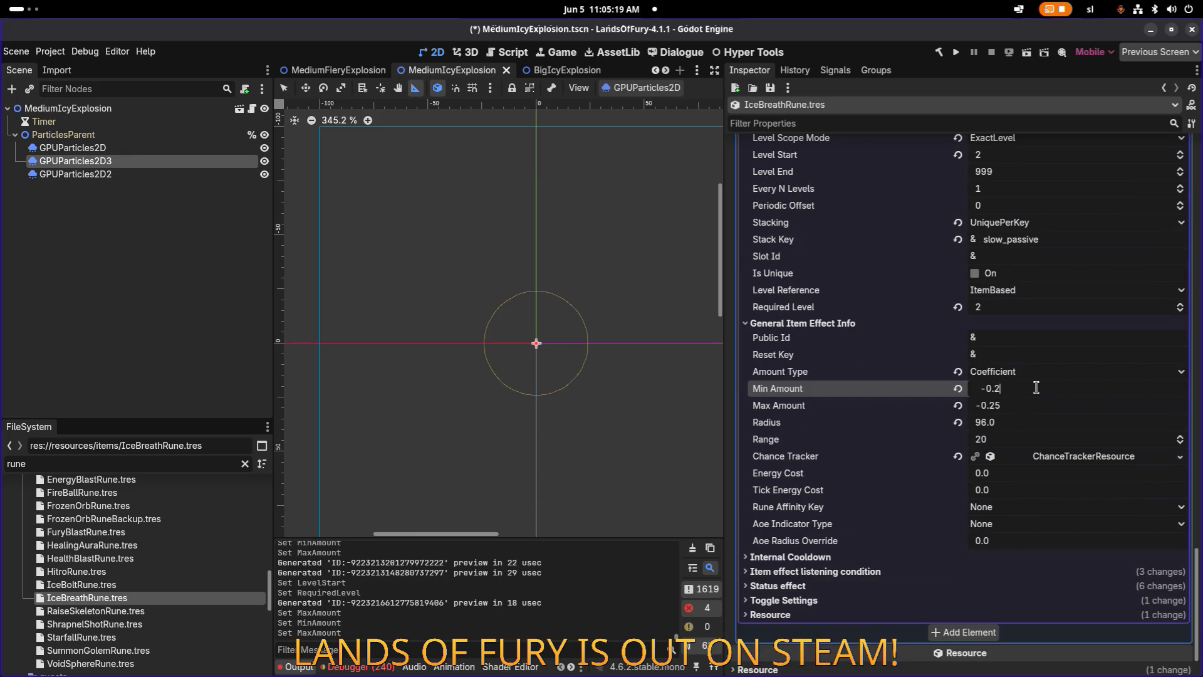
type("5")
key("Return")
key("ctrl+s")
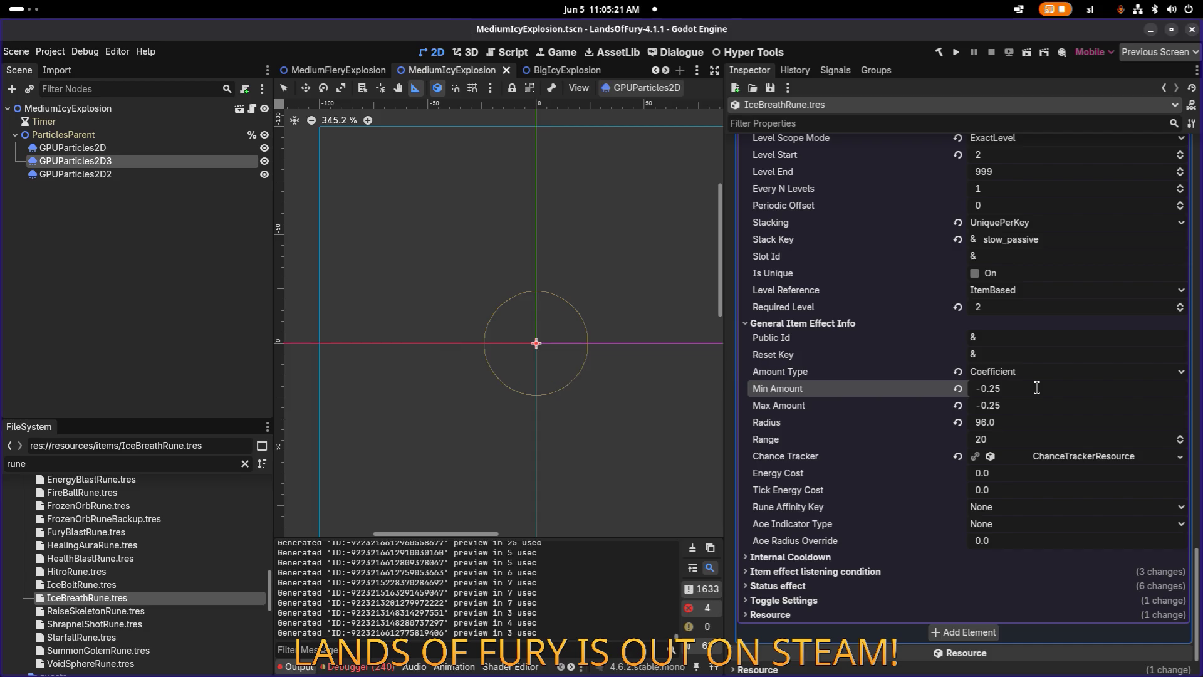
left_click(171, 608)
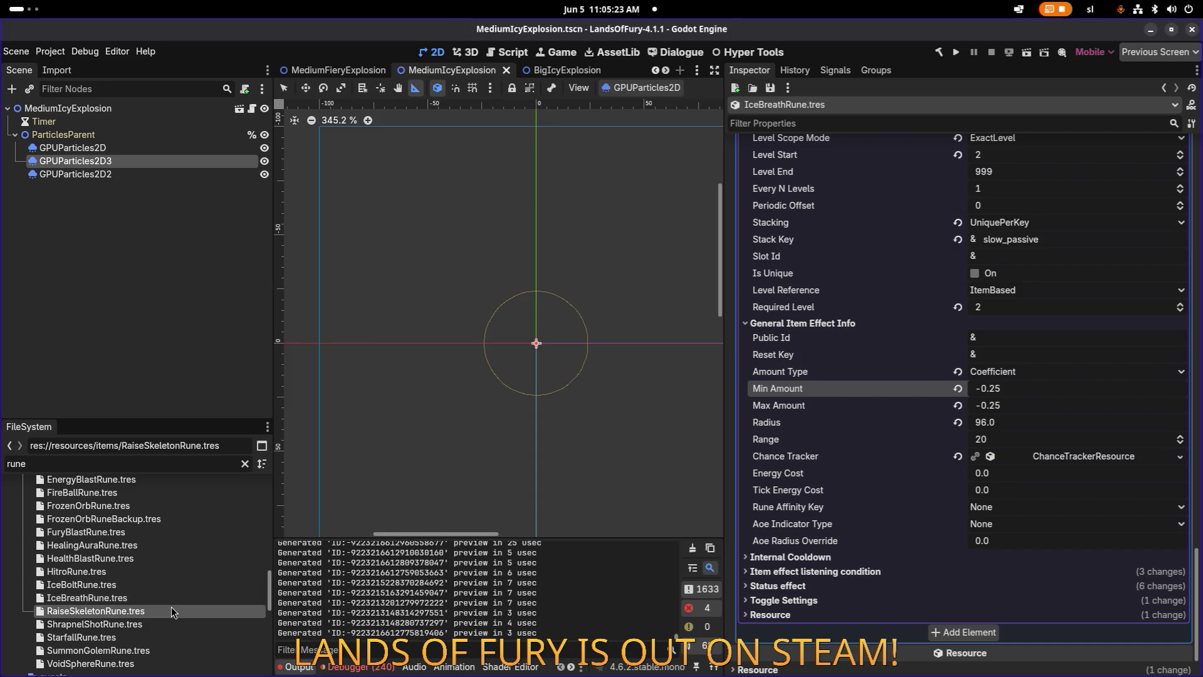
Inspect RaiseSkeletonRune's three item effects, briefly expanding the third one.
scroll(630, 431, "up", 1)
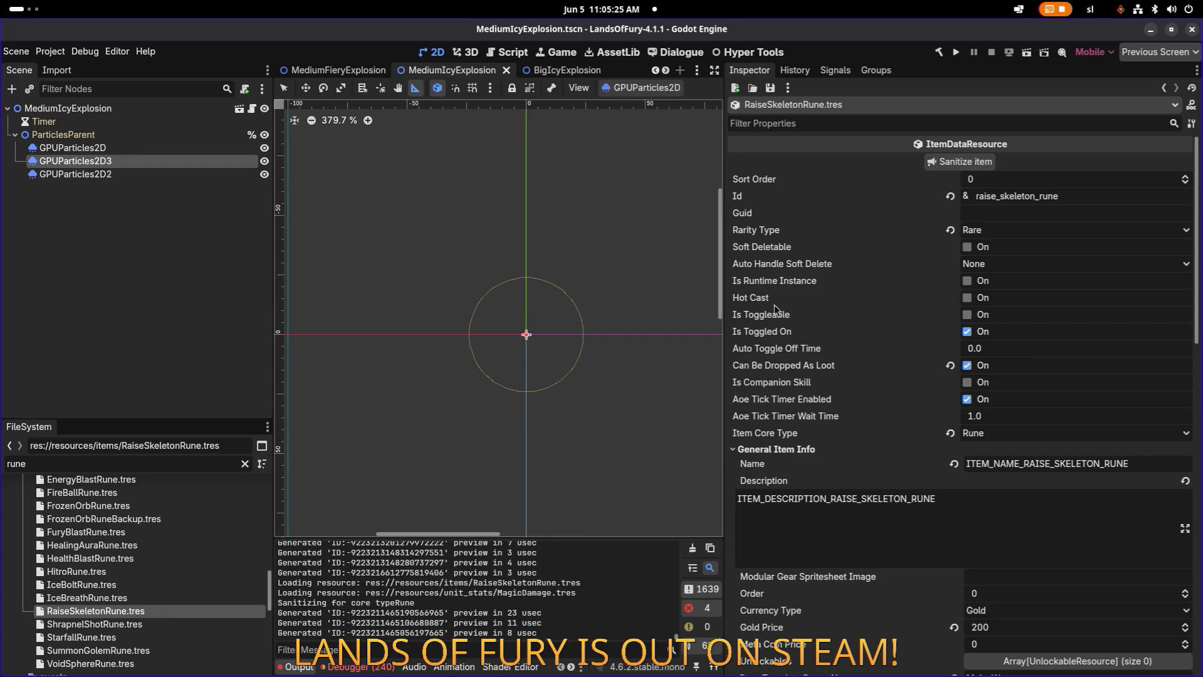
scroll(992, 304, "down", 10)
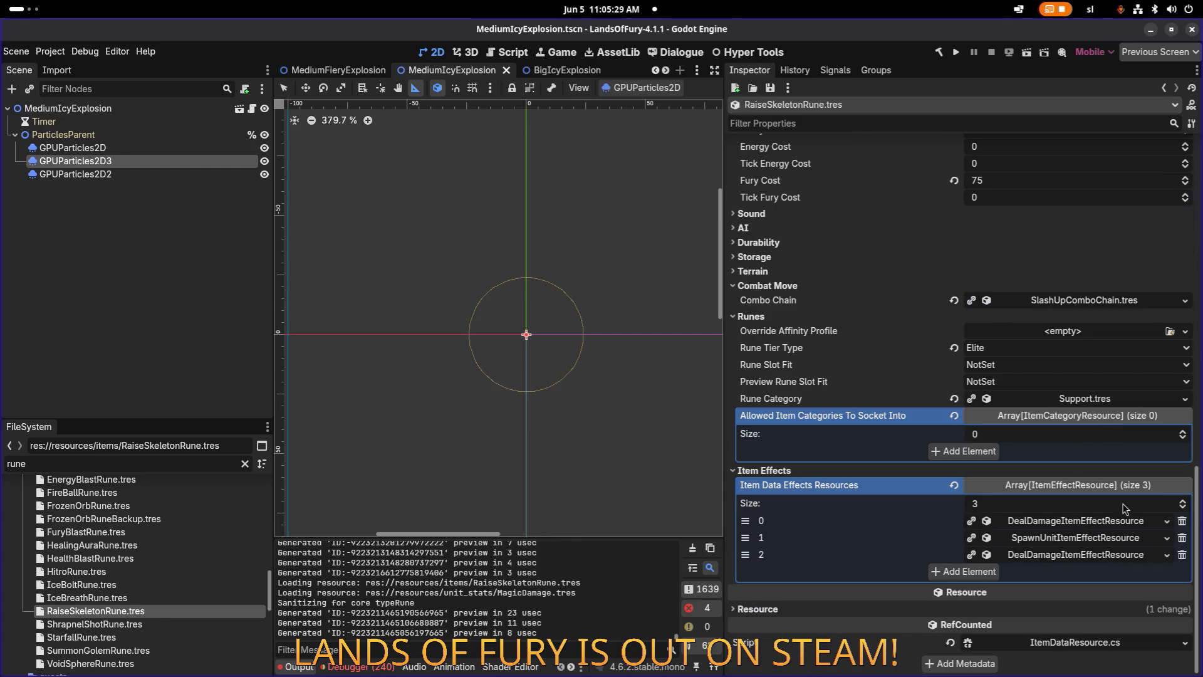
left_click(1099, 559)
left_click(1098, 560)
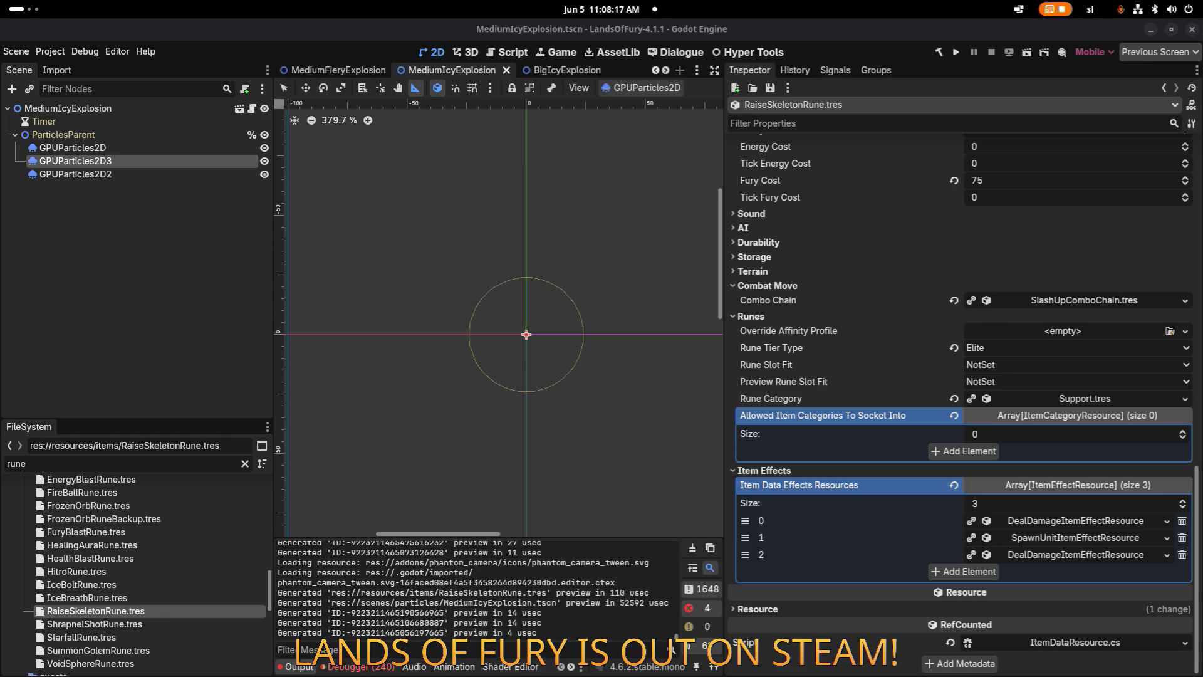
Switch to the browser window showing the YouTube video.
key("alt+Tab")
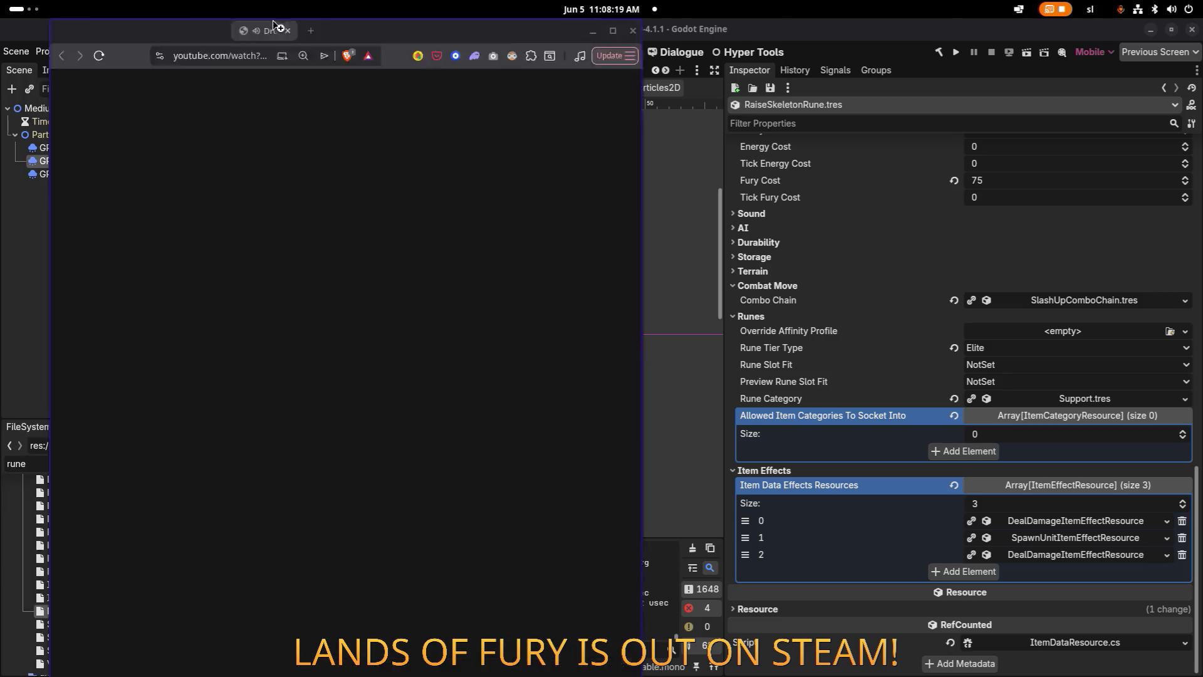
Pause the Drunken Hog demo trailer at 0:38 and scroll to its Steam wishlist link.
key("alt+Tab")
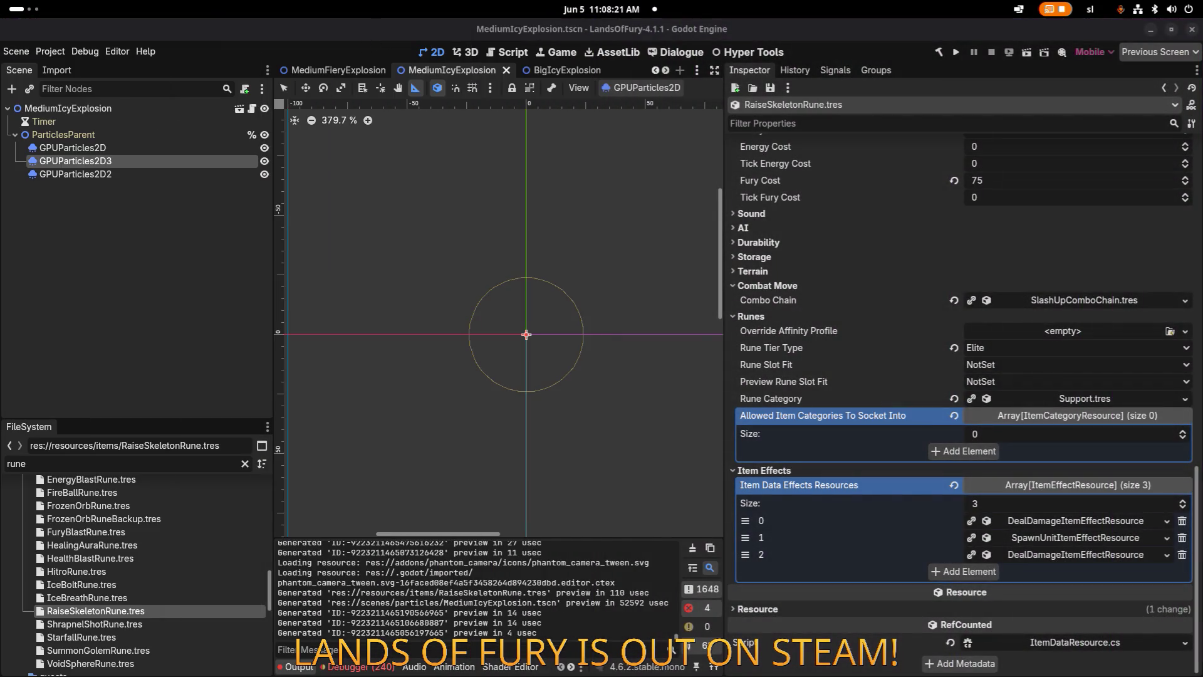
key("alt+Tab")
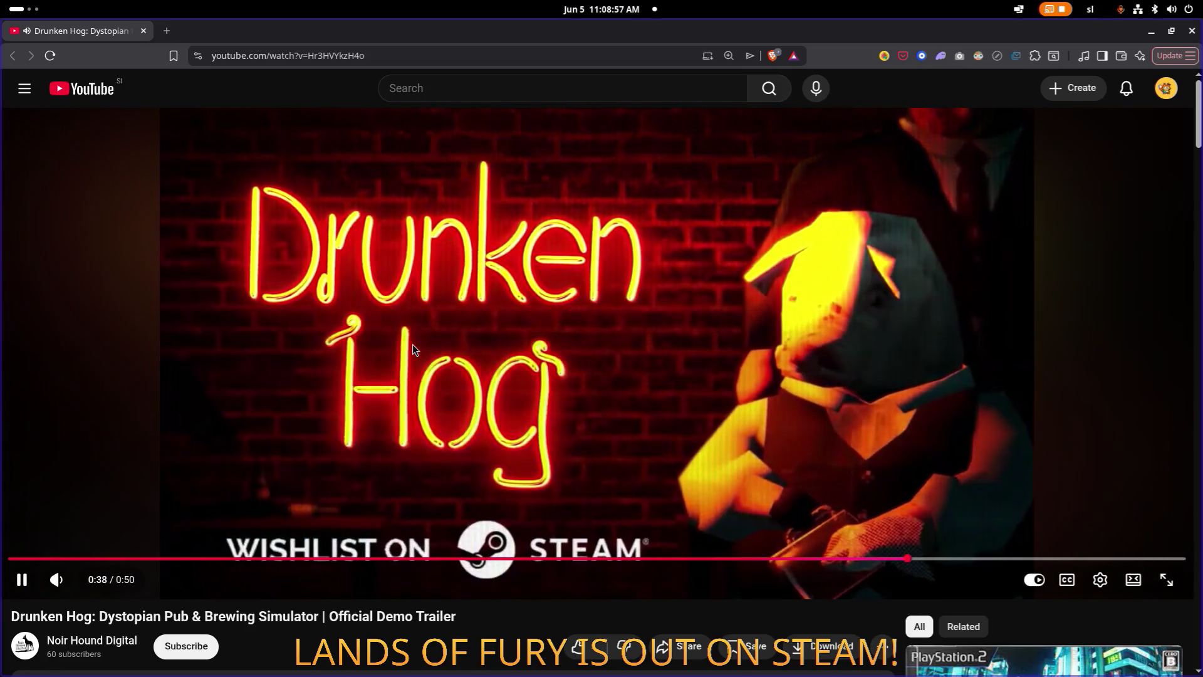
left_click(411, 349)
scroll(411, 349, "down", 4)
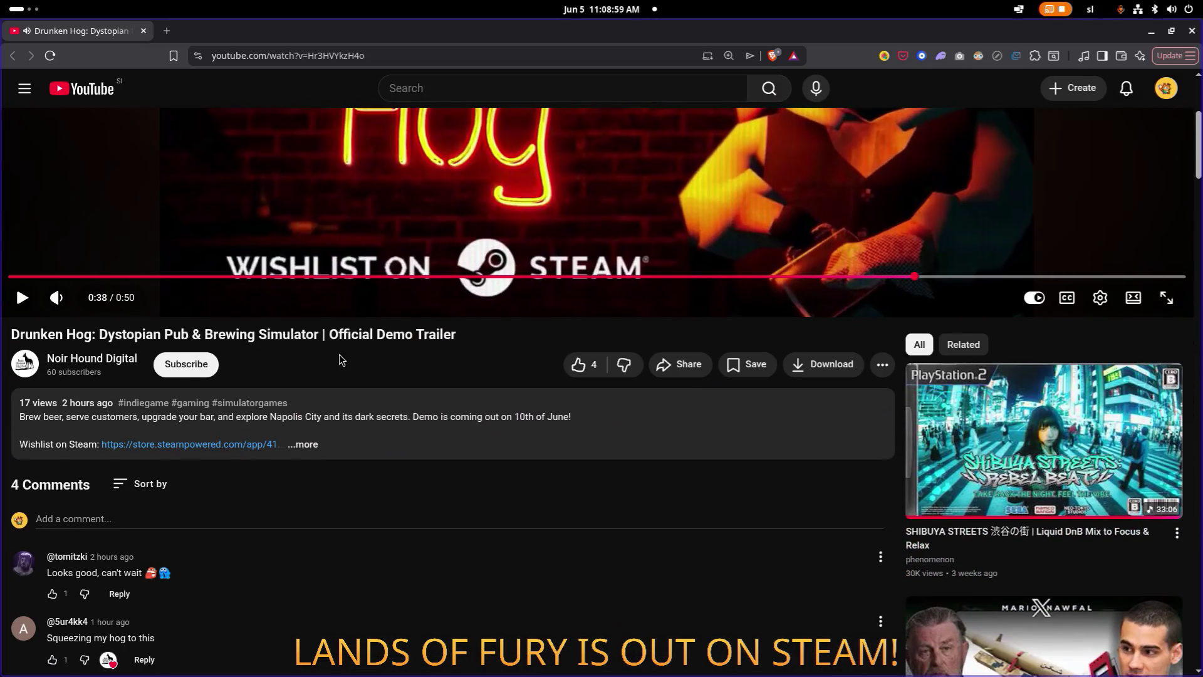
scroll(295, 351, "up", 4)
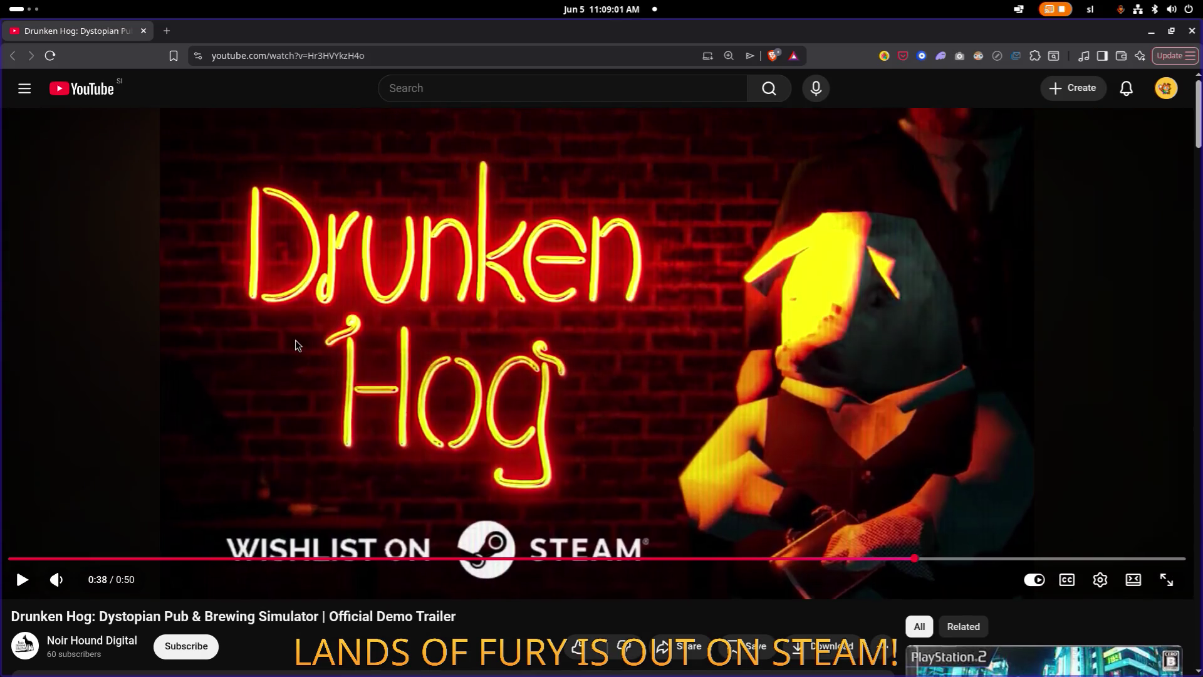
scroll(295, 340, "down", 4)
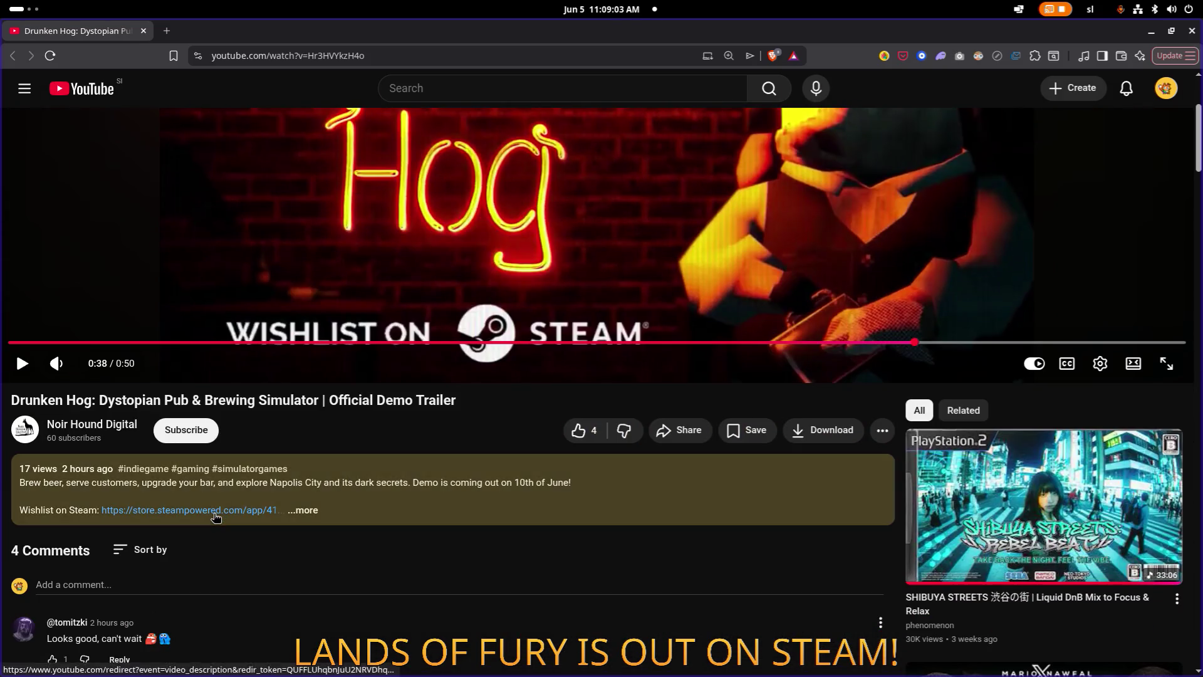
Add Drunken Hog to the Steam wishlist, close the browser, and return to Godot.
left_click(207, 469)
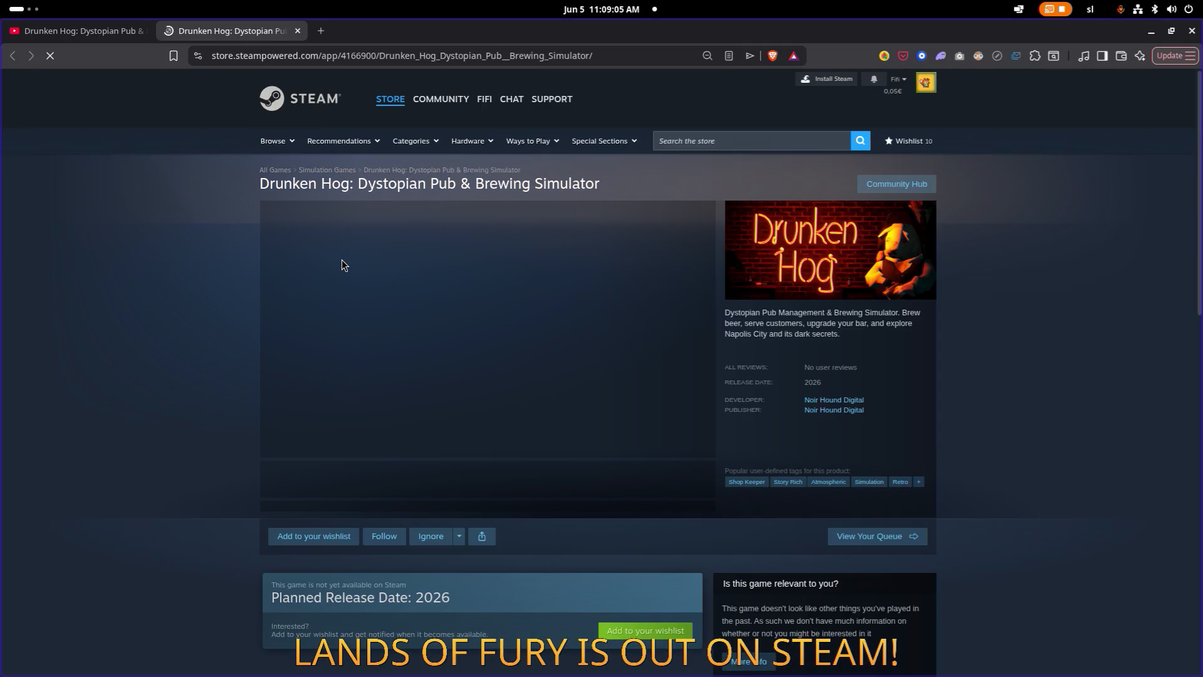
left_click(327, 537)
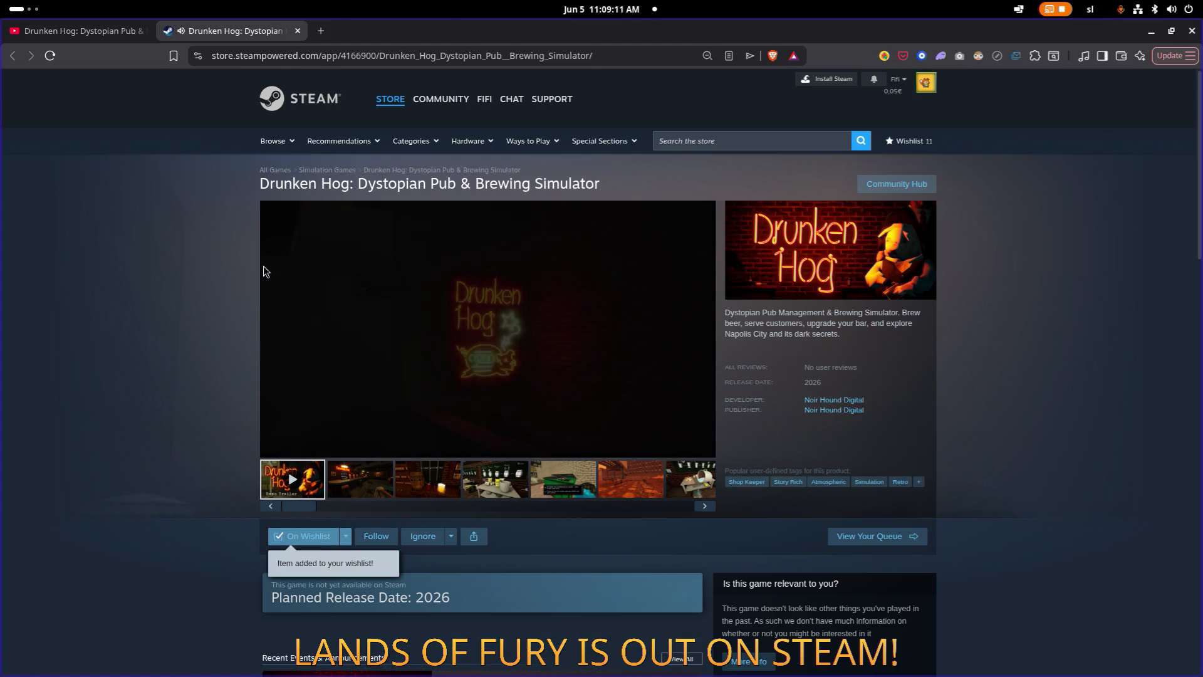
left_click(298, 31)
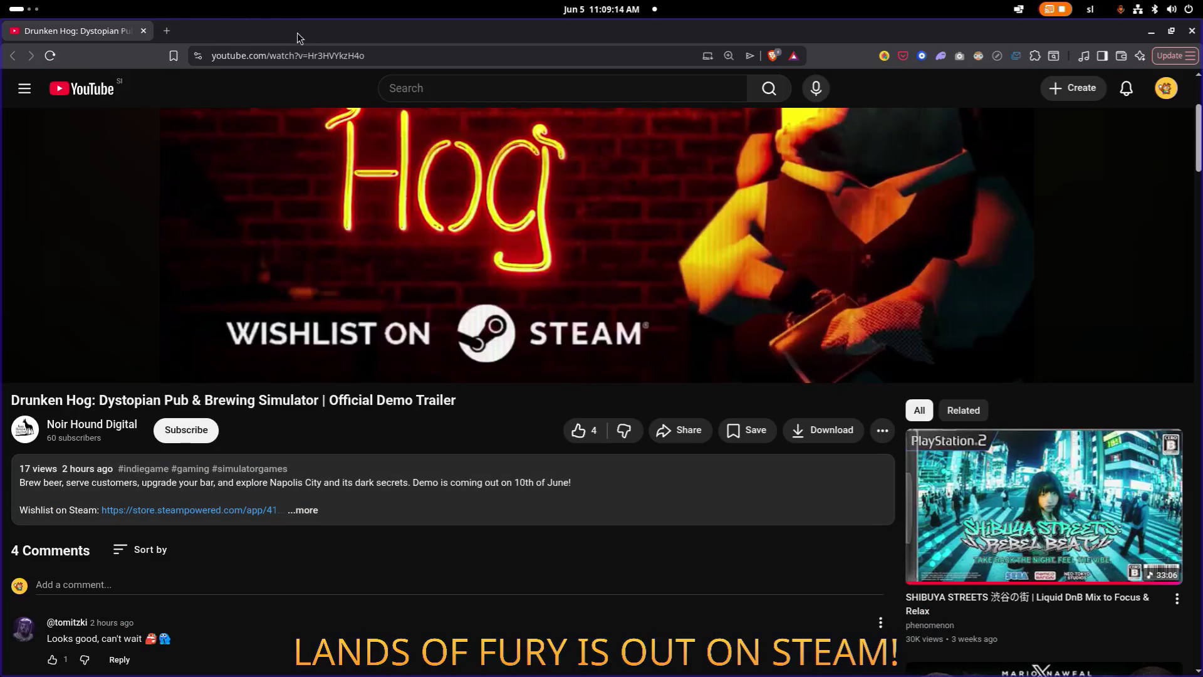
left_click(1192, 30)
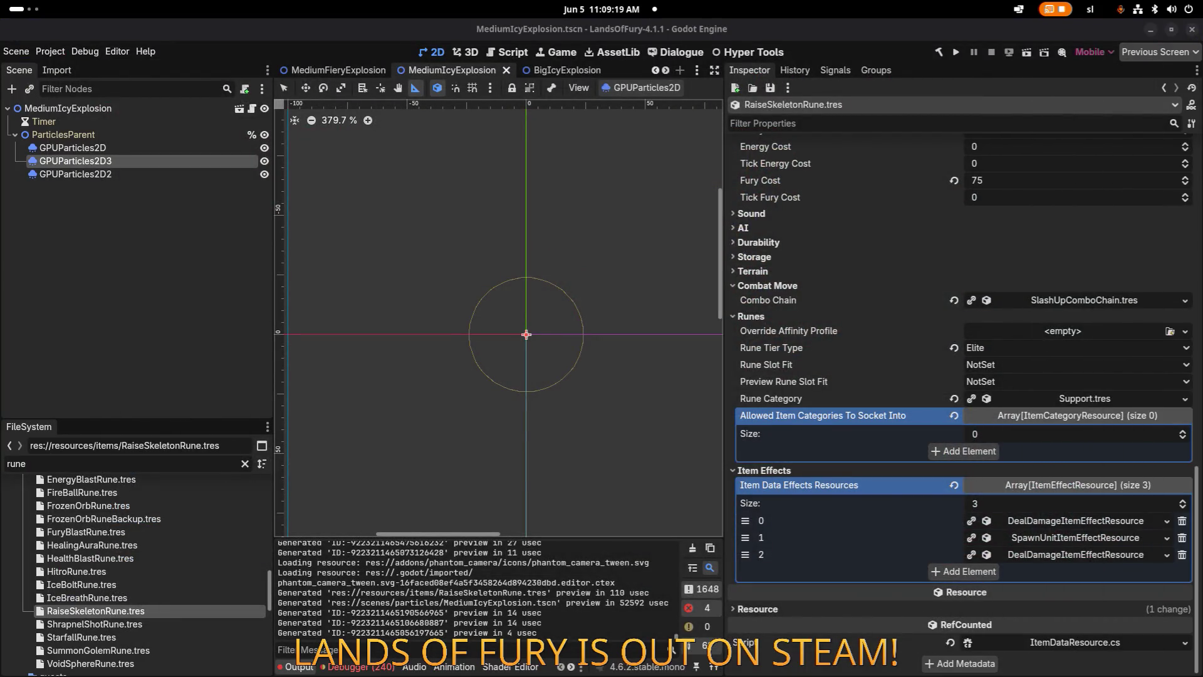
left_click(145, 211)
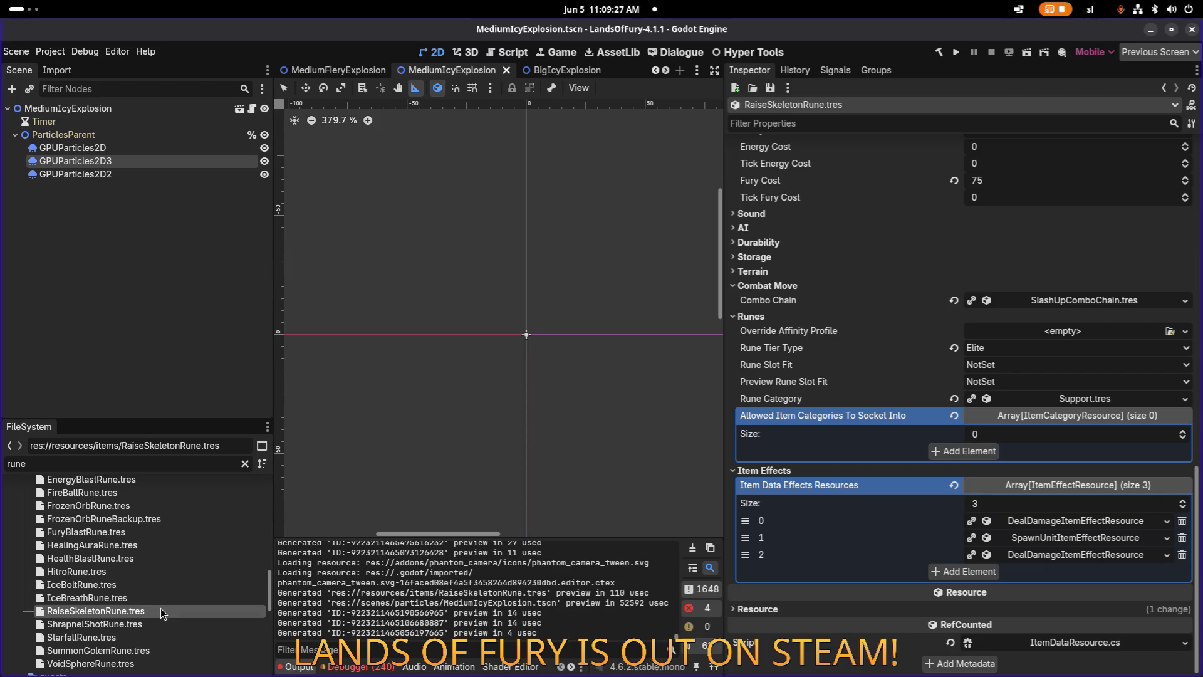
Add three item effect slots and paste a unique DealDamage copy into slot 3, keeping nested resources shared.
left_click(987, 573)
left_click(988, 590)
left_click(990, 604)
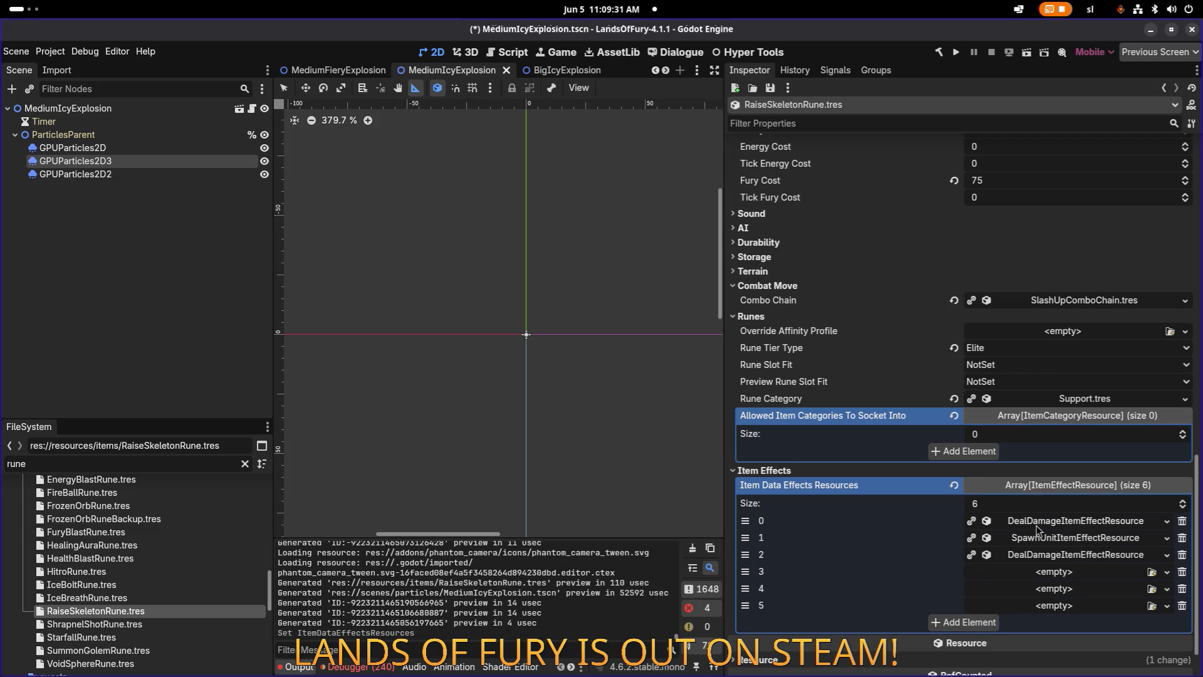
left_click(1055, 572)
key("Escape")
left_click(1167, 555)
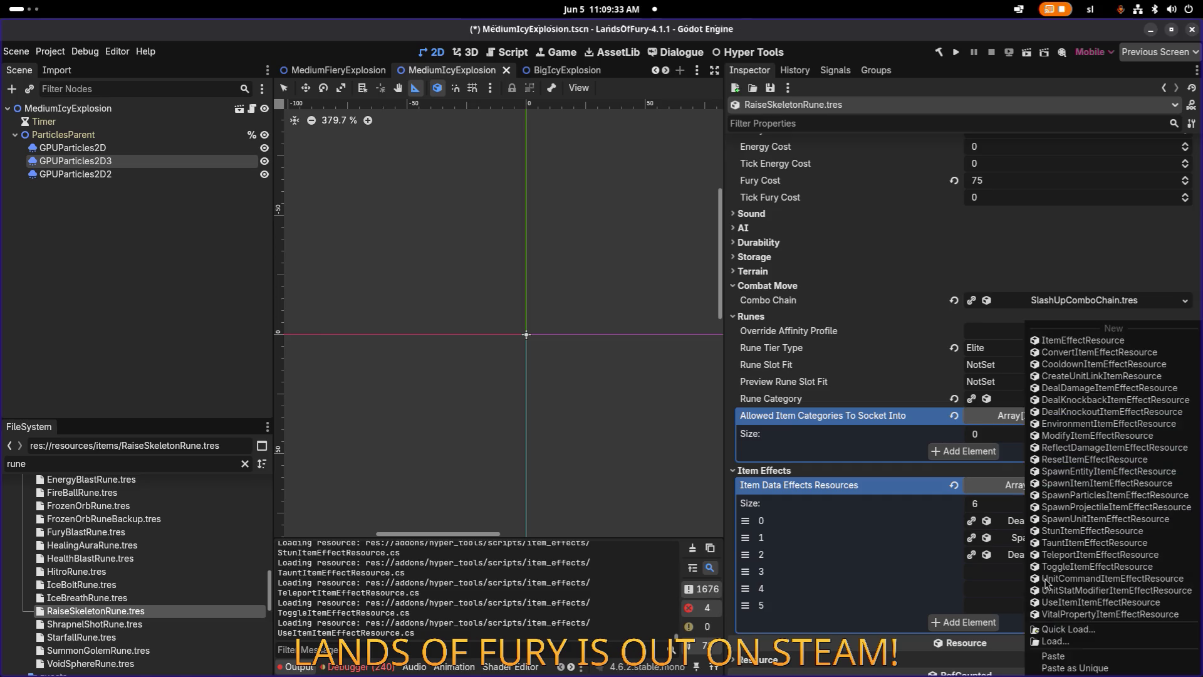
left_click(1089, 668)
left_click(471, 290)
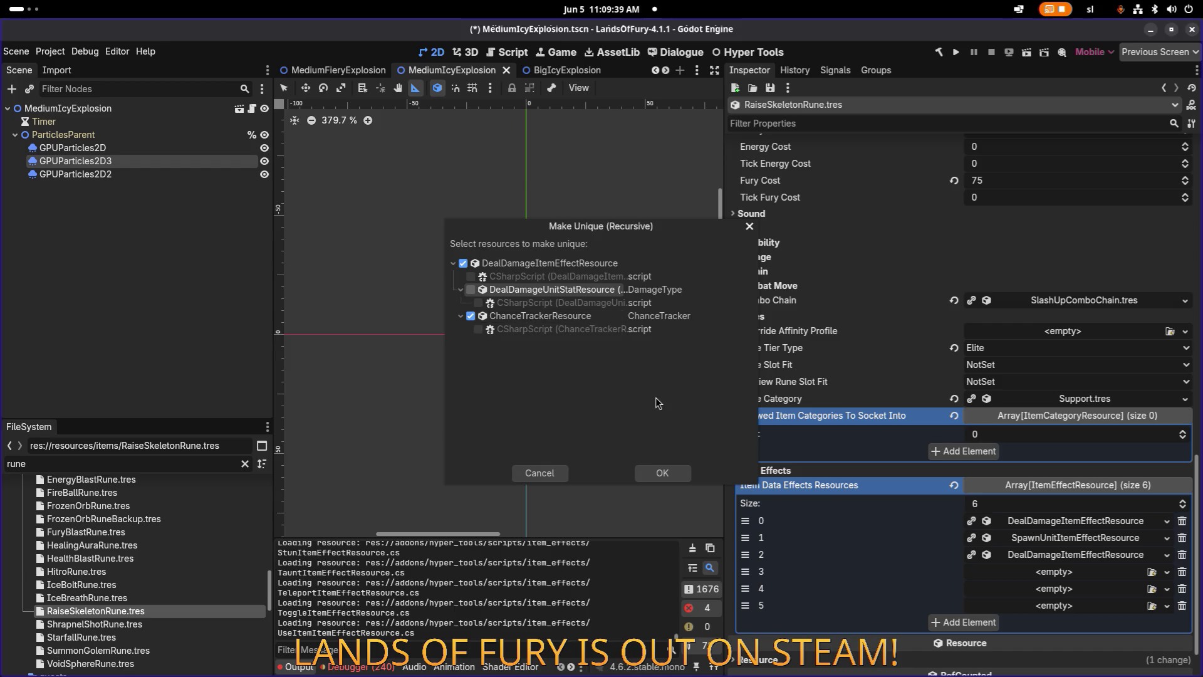
left_click(671, 474)
Paste a unique copy of the SpawnUnit effect into slot 4, keeping the weighted unit list shared.
right_click(1046, 548)
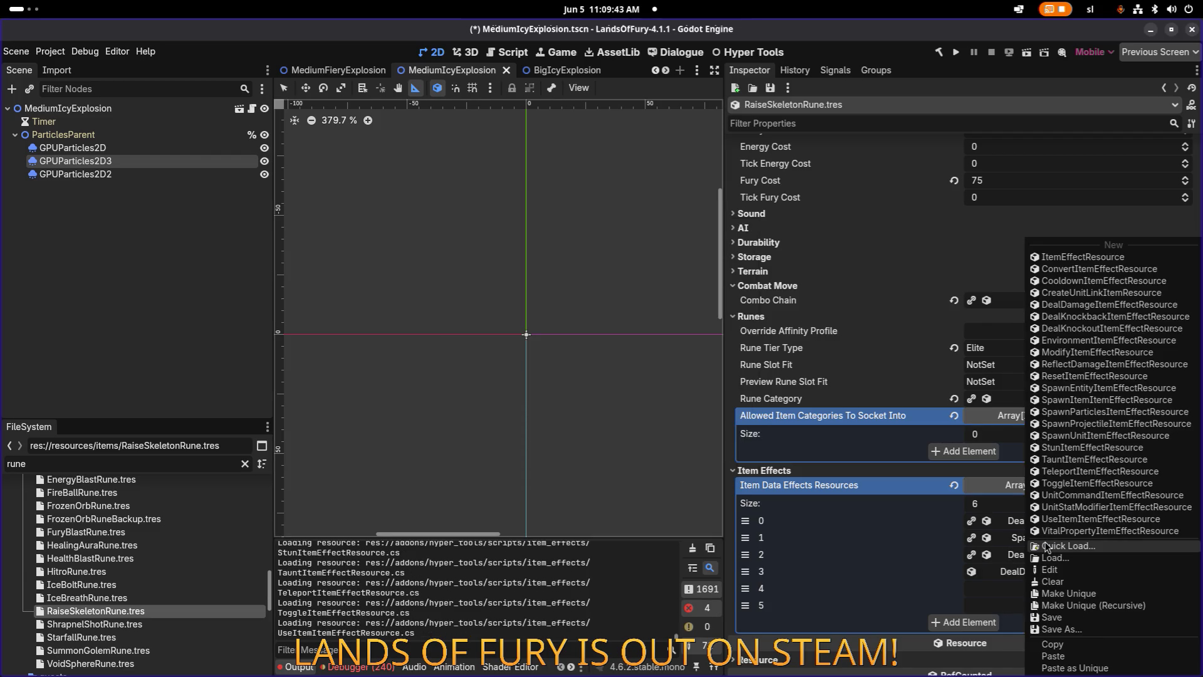
left_click(1094, 644)
left_click(1060, 591)
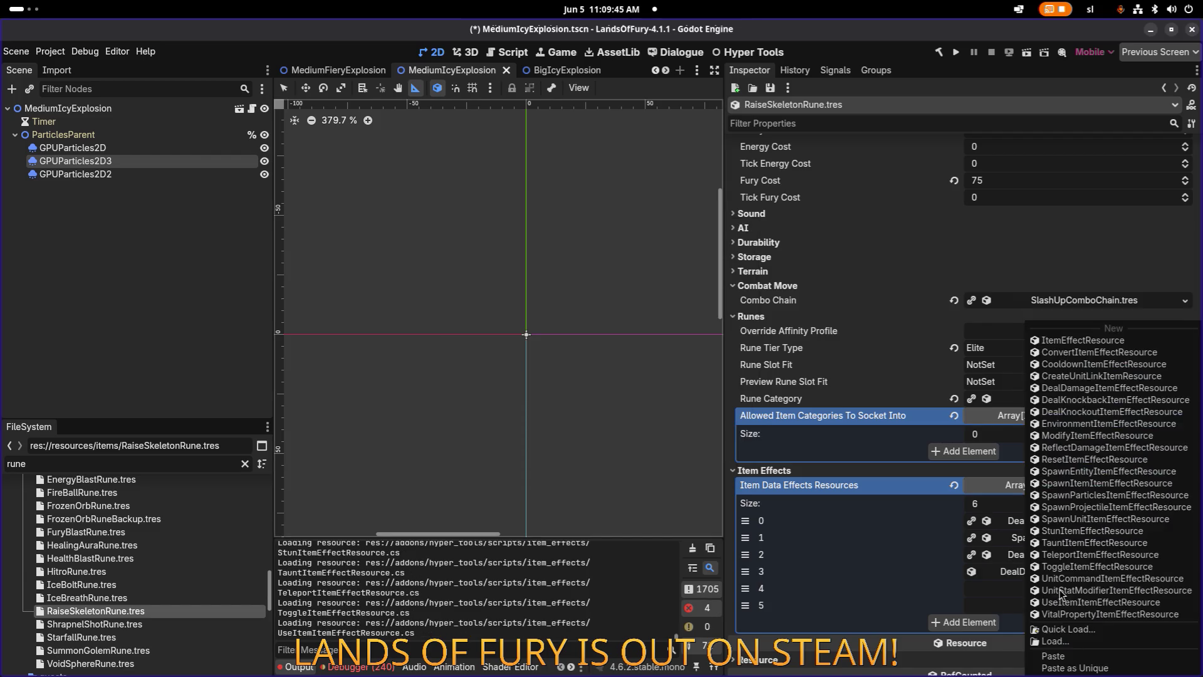
left_click(1087, 669)
left_click(471, 289)
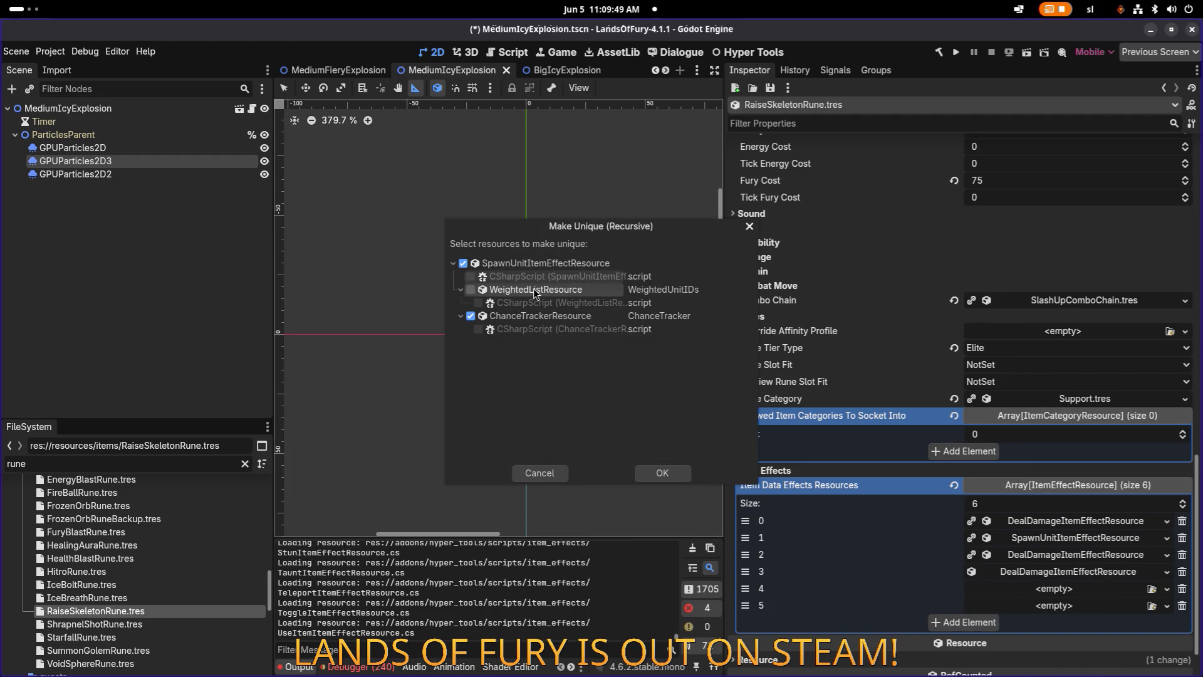
left_click(664, 474)
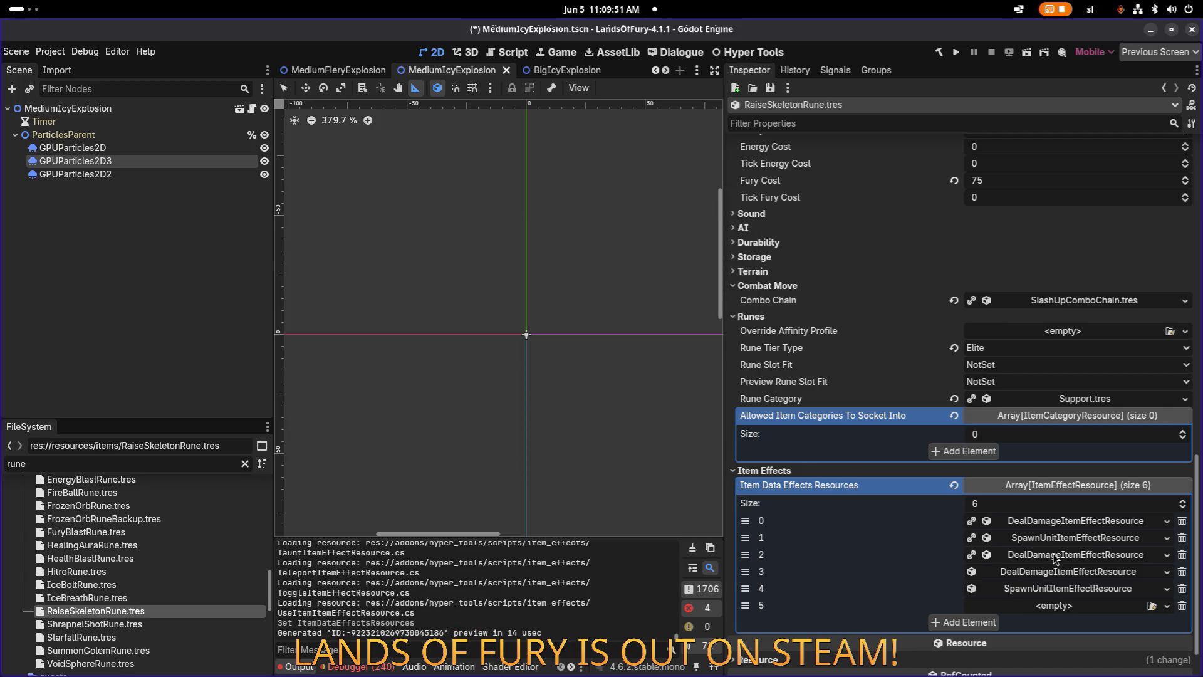
Paste a unique copy of the second DealDamage effect into slot 5.
right_click(1058, 558)
left_click(1069, 646)
right_click(1059, 606)
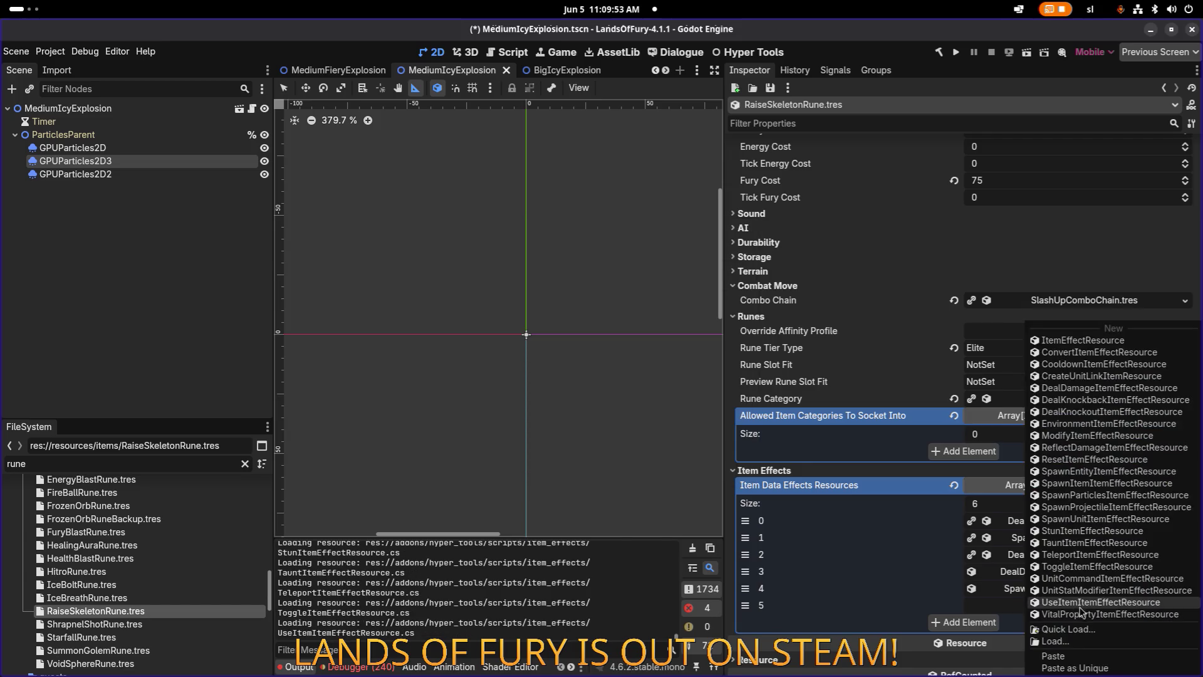
left_click(1083, 668)
left_click(470, 290)
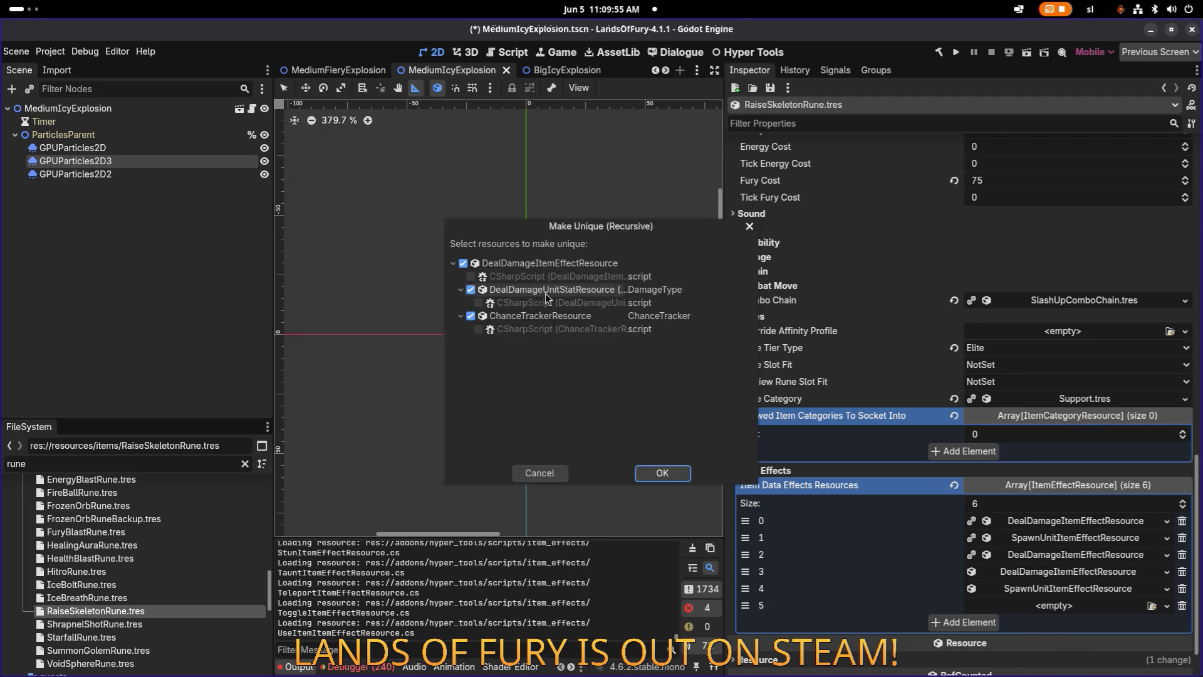
left_click(653, 476)
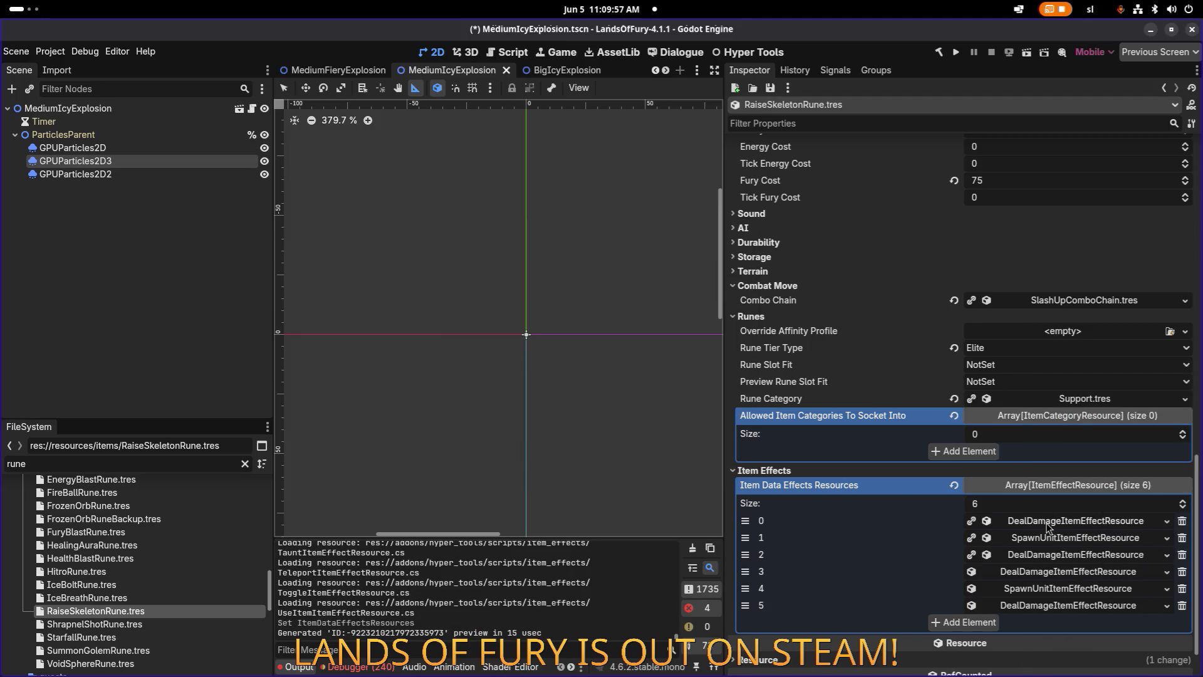
left_click(1047, 521)
scroll(826, 438, "down", 3)
left_click(827, 399)
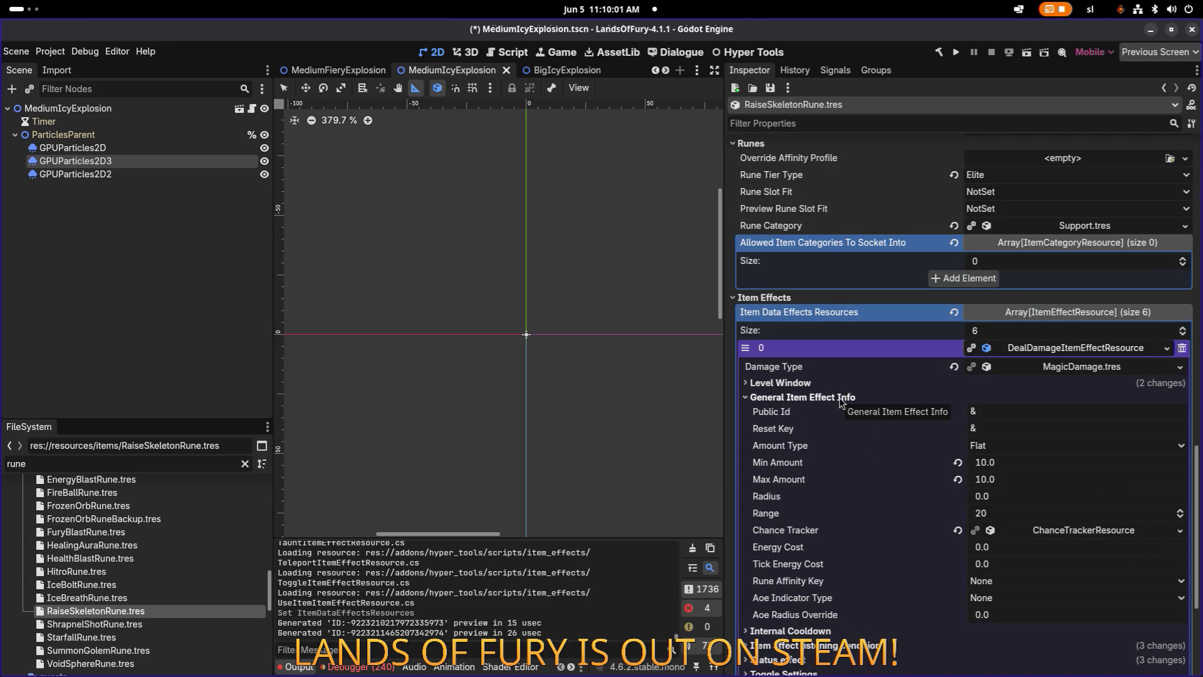
Review the SpawnUnit effect's settings and expand the copied damage effect in slot 3.
left_click(839, 397)
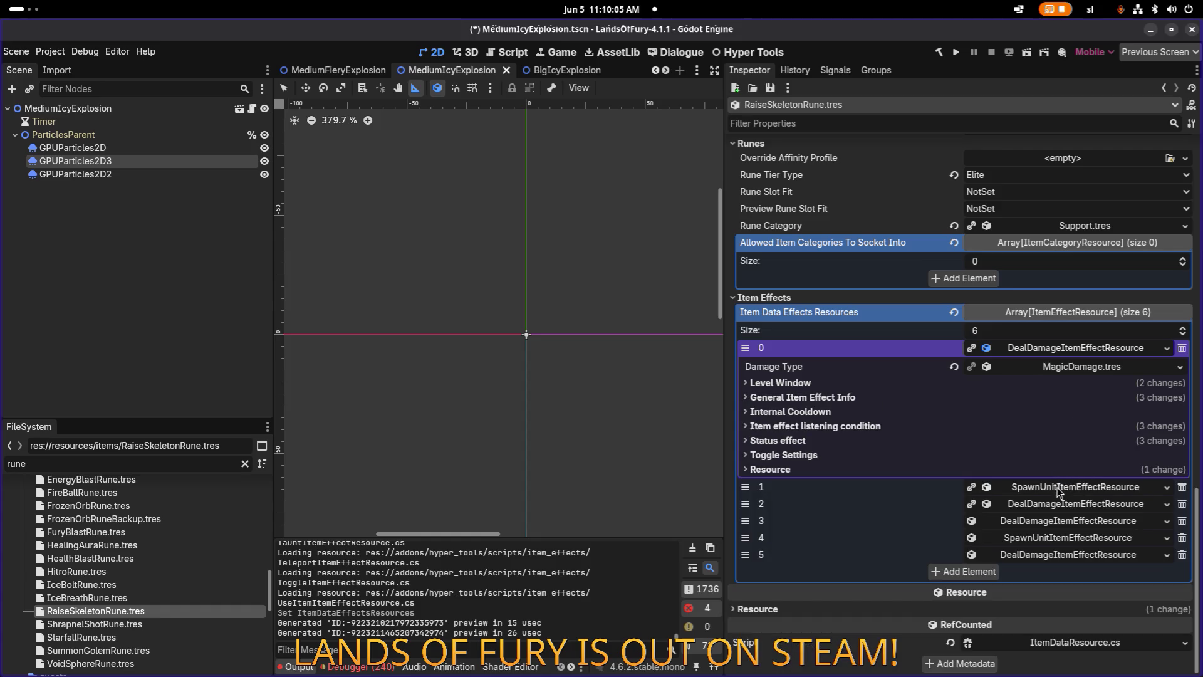
left_click(1071, 349)
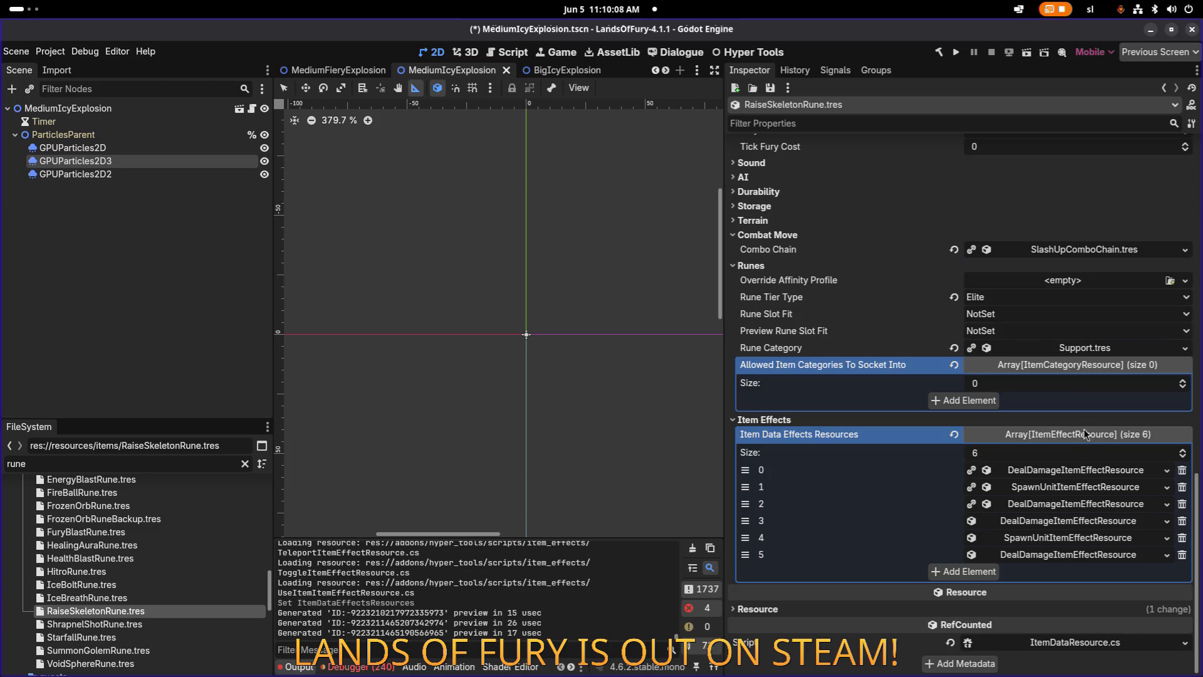
left_click(1083, 495)
scroll(1072, 471, "down", 3)
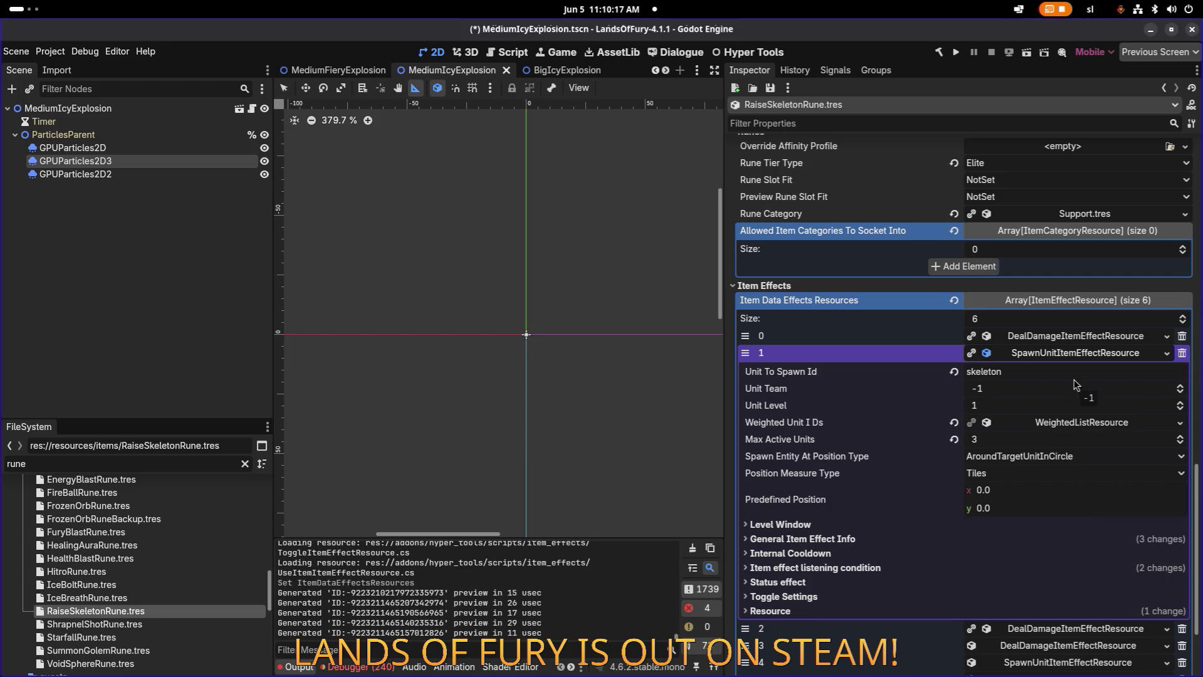
left_click(1076, 354)
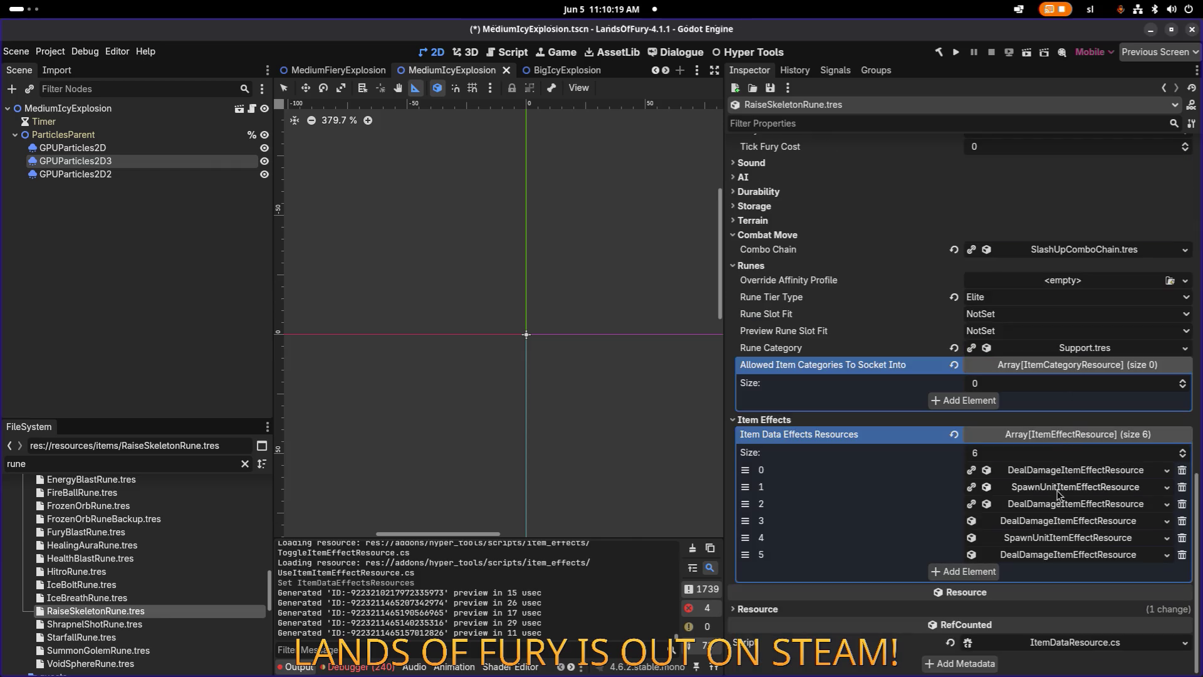
left_click(1061, 522)
Check the Level Window of the first damage effect and the skeleton SpawnUnit effect (levels 1–999).
left_click(1055, 470)
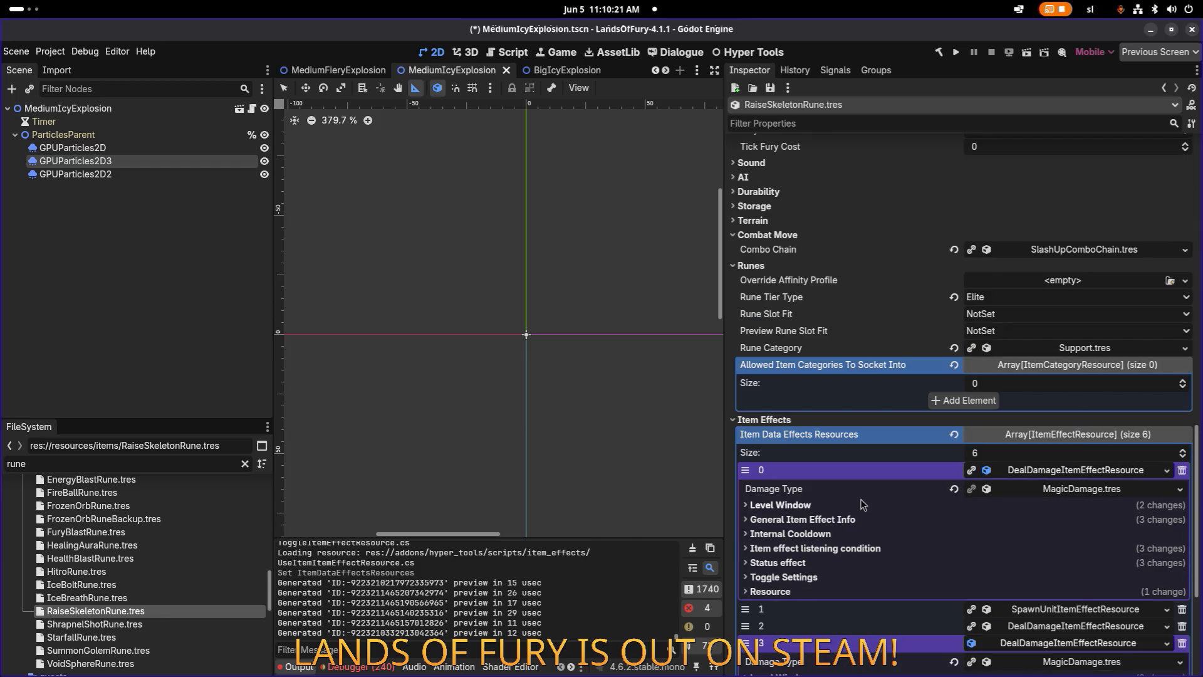
left_click(859, 502)
left_click(1065, 470)
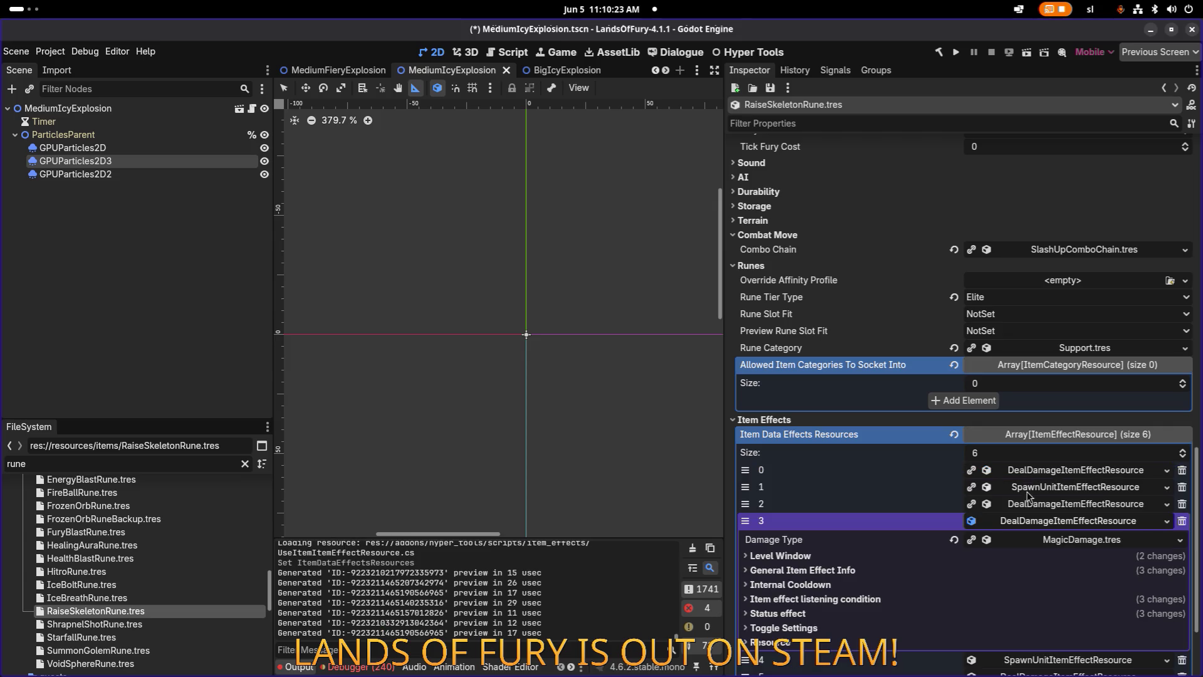
left_click(1035, 487)
scroll(890, 501, "down", 4)
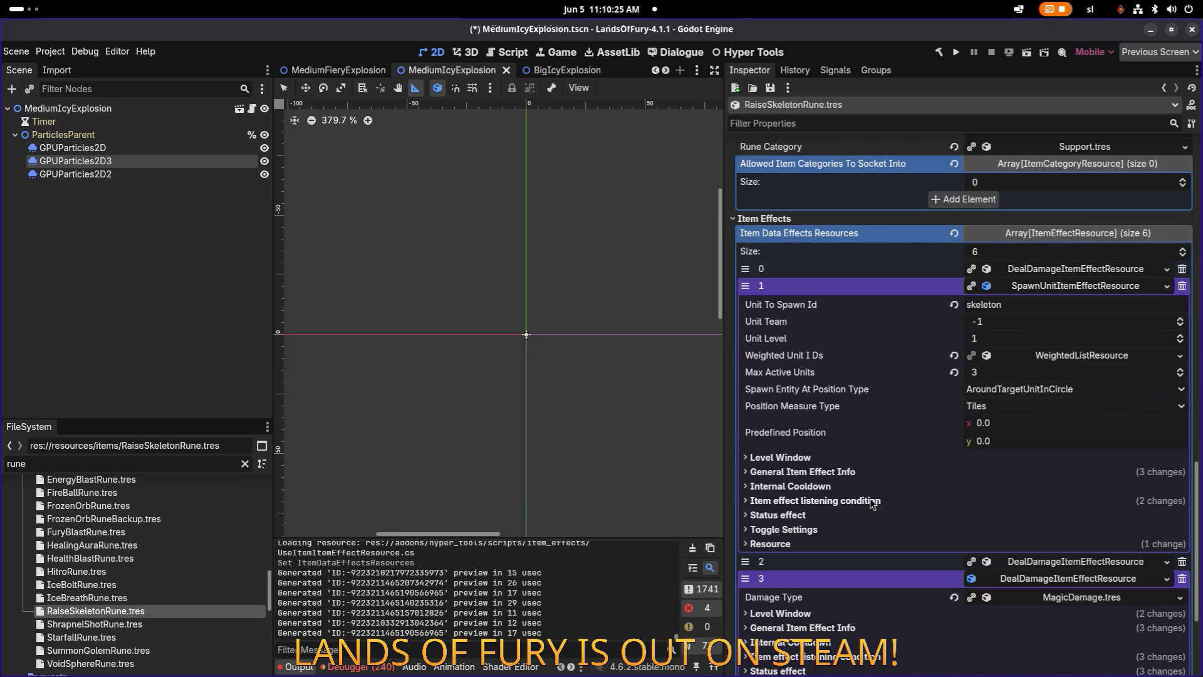
left_click(797, 457)
scroll(796, 461, "down", 3)
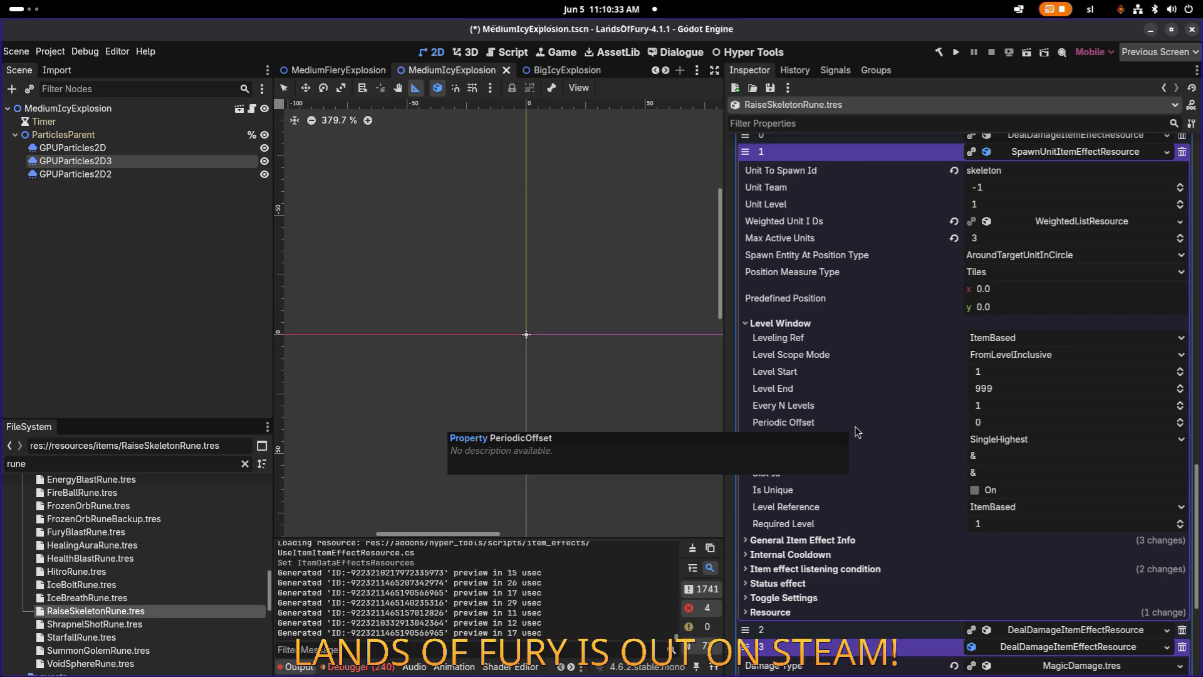
scroll(855, 426, "up", 3)
scroll(852, 430, "down", 3)
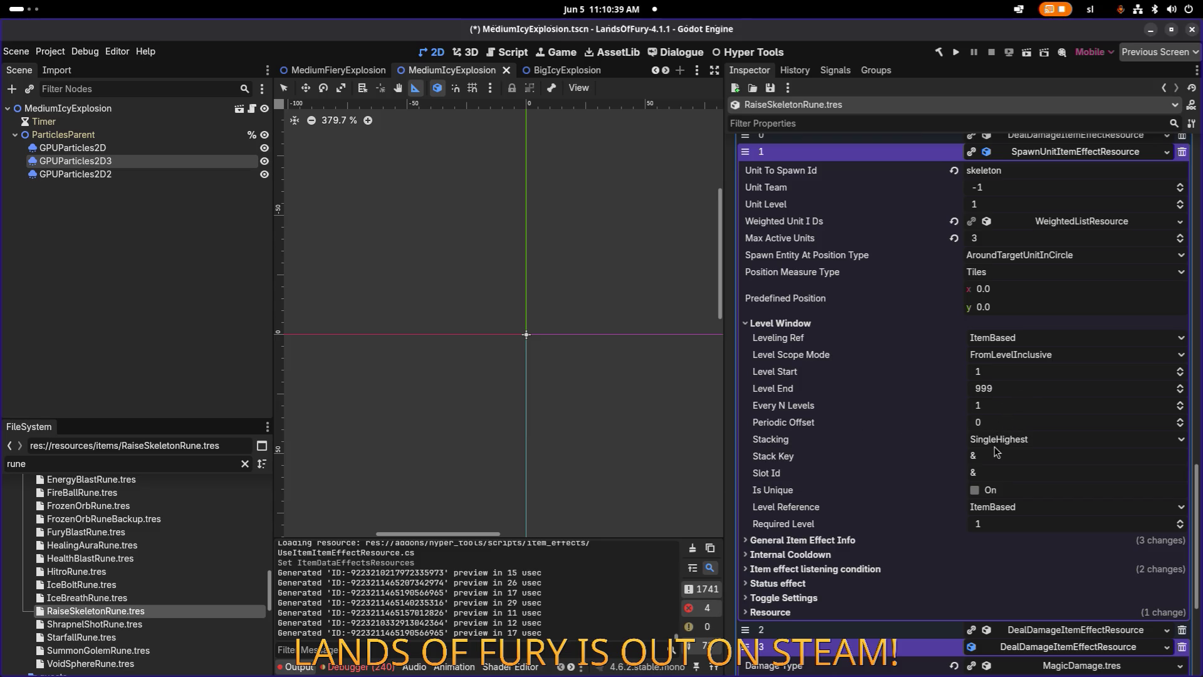
scroll(1066, 227, "up", 3)
left_click(1050, 287)
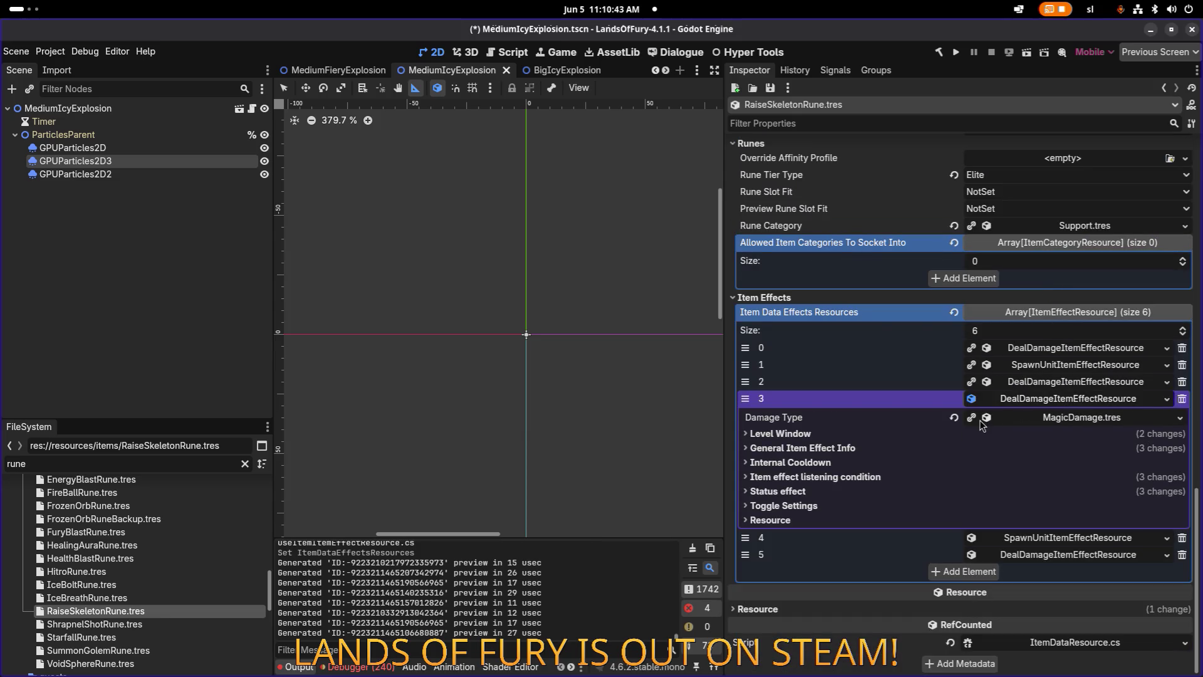
Set the slot 3 damage effect's minimum amount to 15.
left_click(978, 447)
left_click(1015, 517)
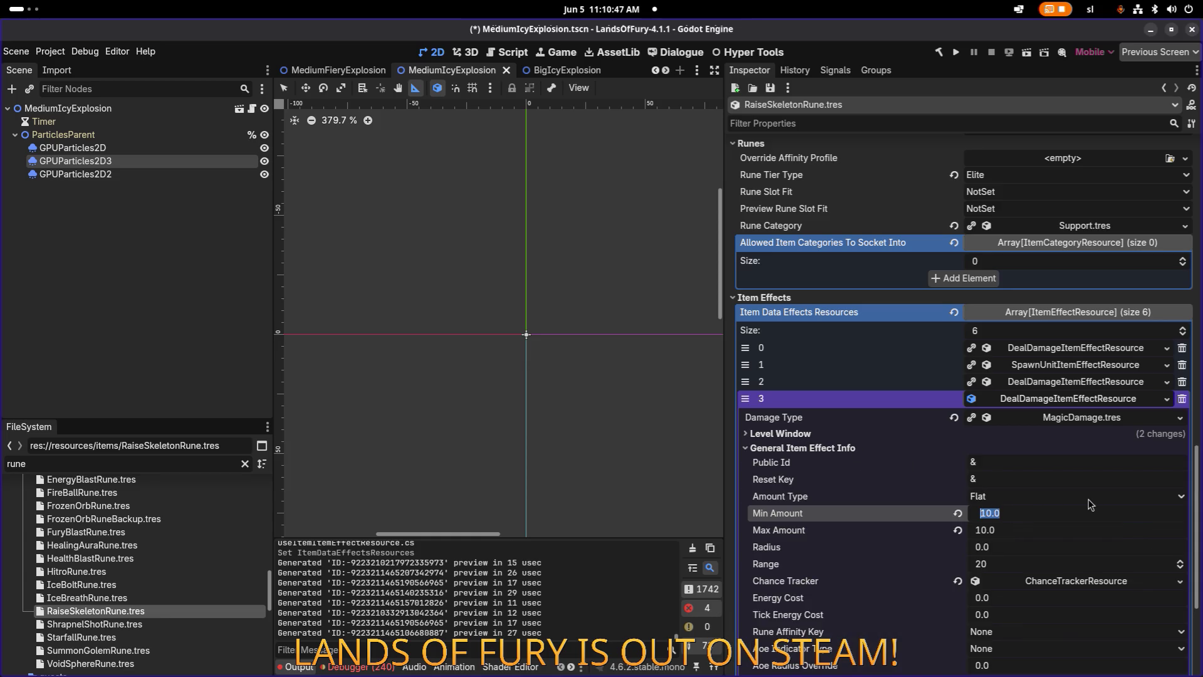
type("12")
key("Tab")
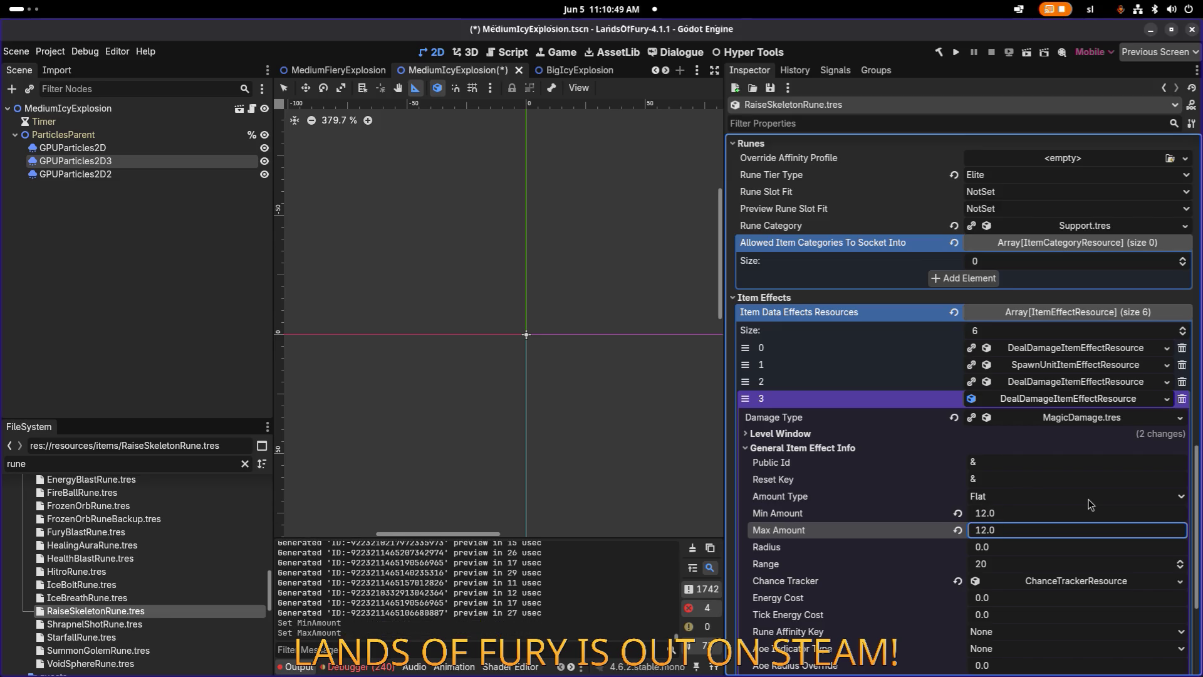
left_click(1017, 514)
type("15")
key("Tab")
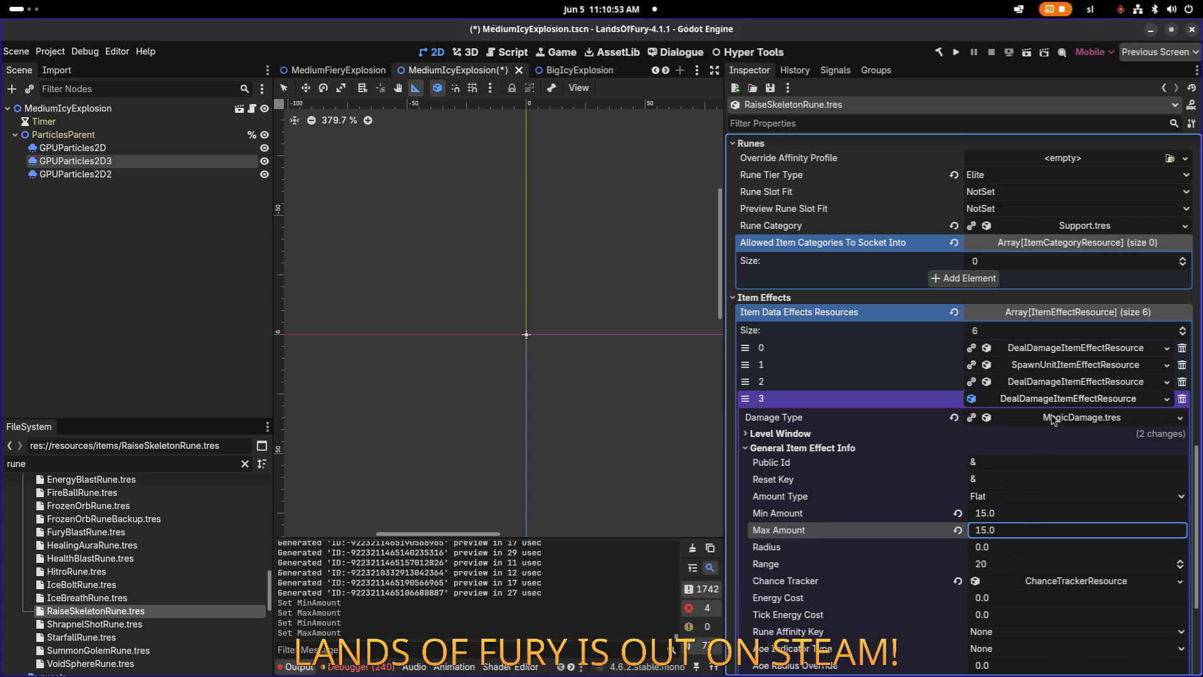
Set the slot 3 damage effect's Level Start to 2.
left_click(829, 435)
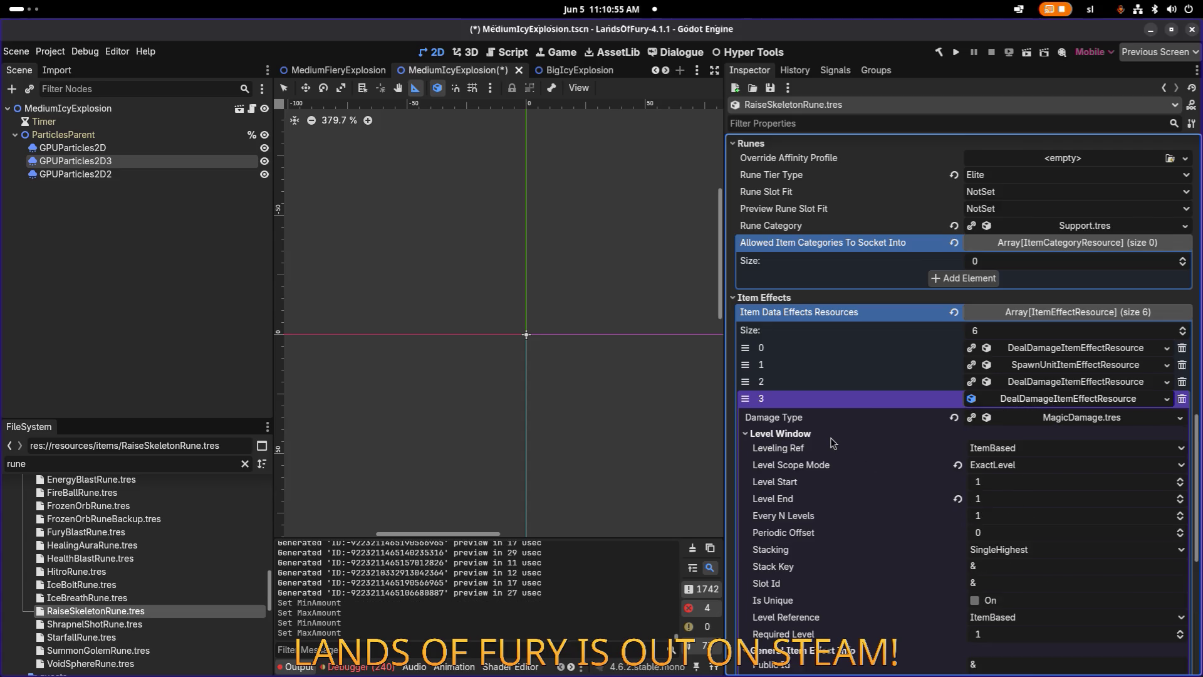
left_click(990, 483)
type("2")
left_click(996, 634)
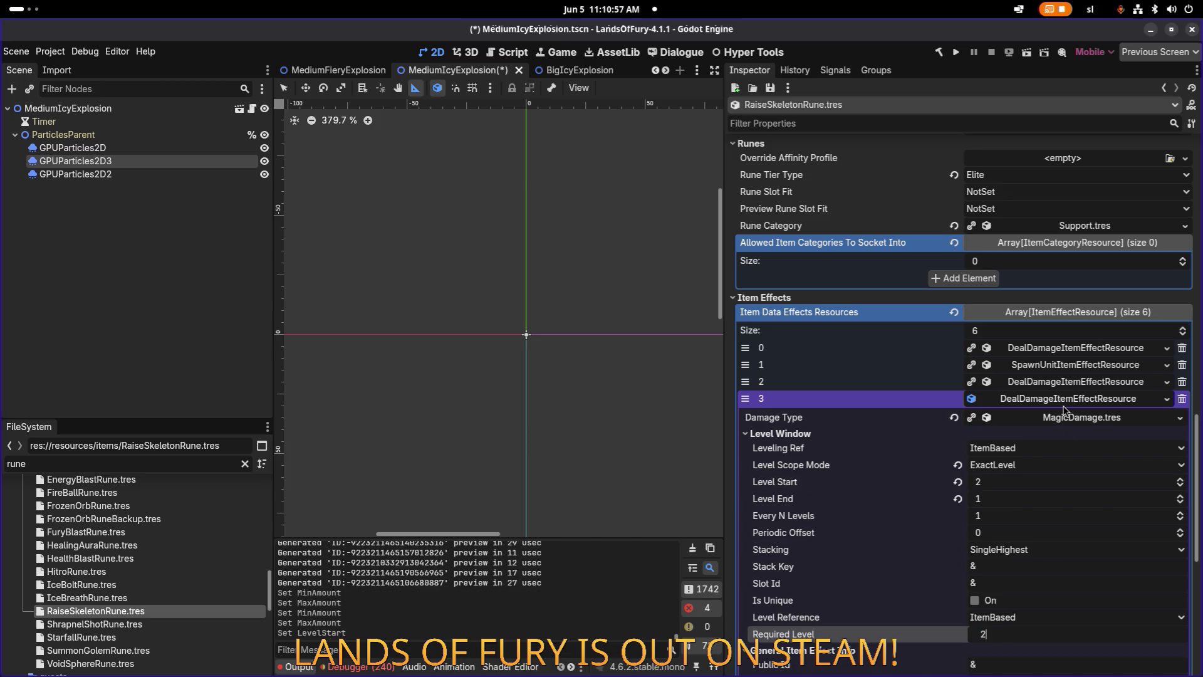
left_click(1066, 401)
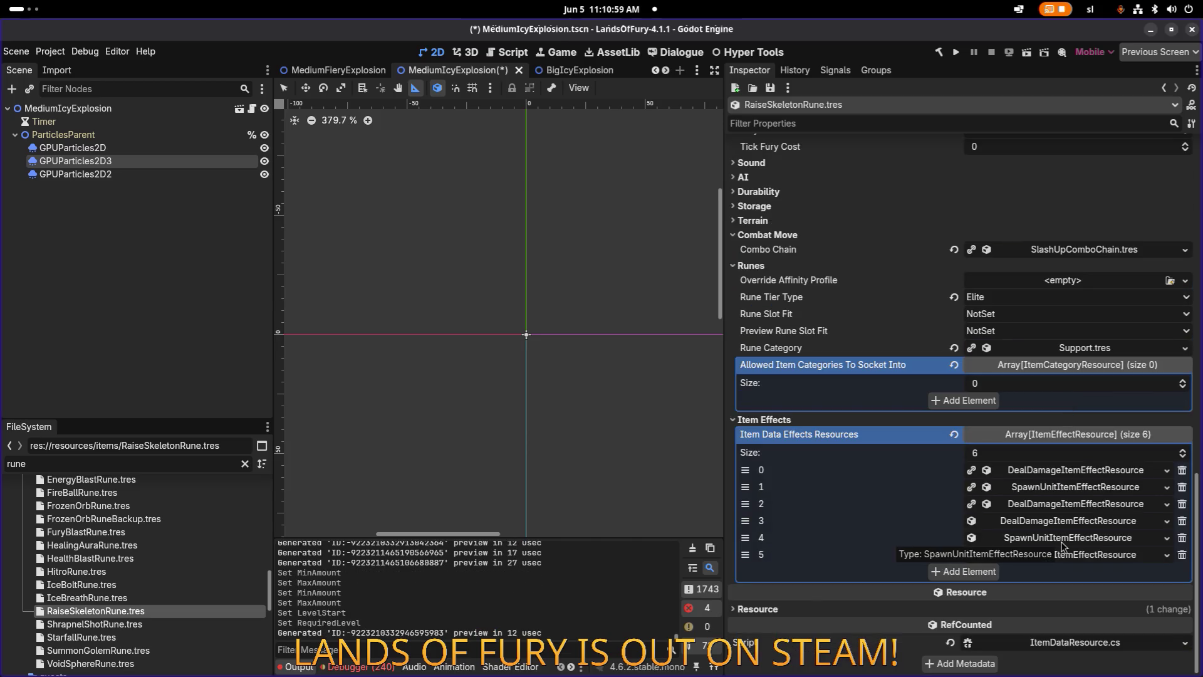
Give the slot 4 skeleton spawn effect Level Start 2, Required Level 2 and ExactLevel scope.
left_click(1065, 538)
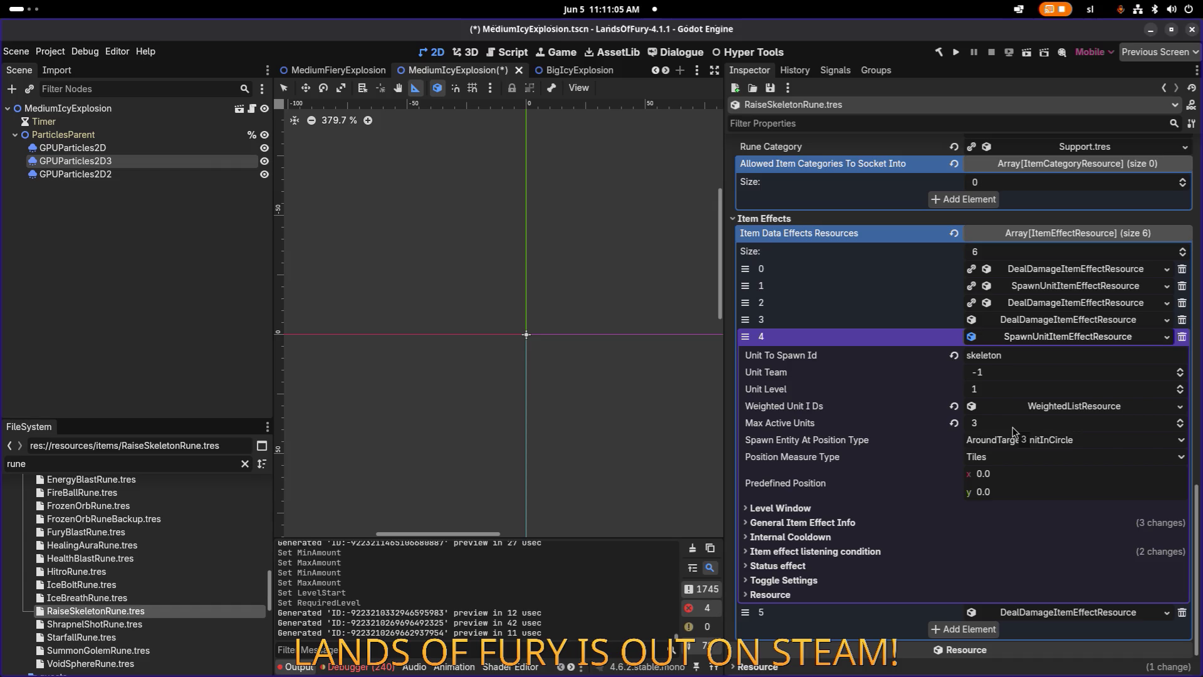
left_click(886, 509)
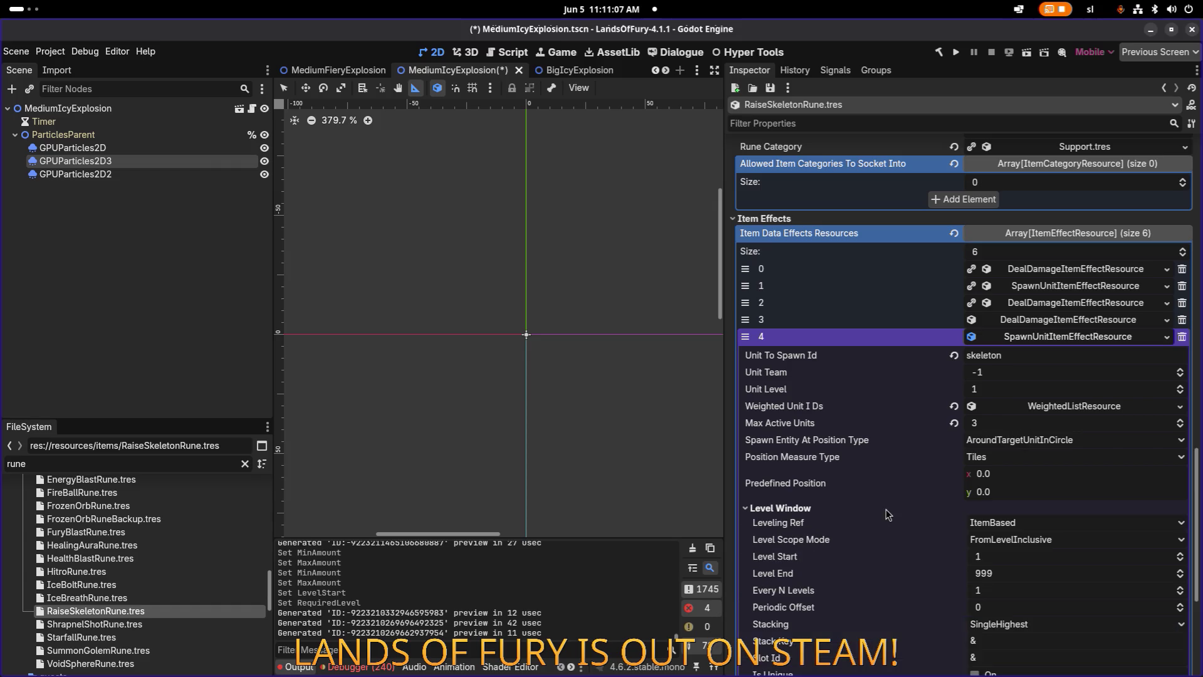
scroll(947, 490, "down", 4)
left_click(1025, 427)
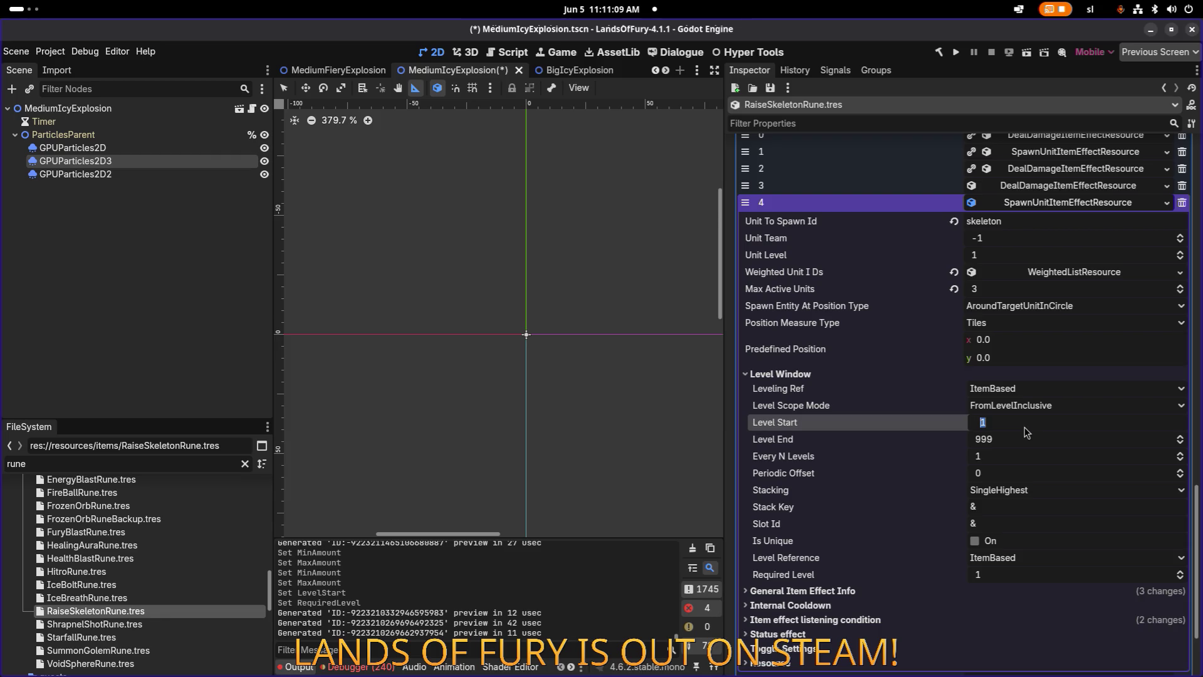
type("2")
left_click(1007, 580)
type("2")
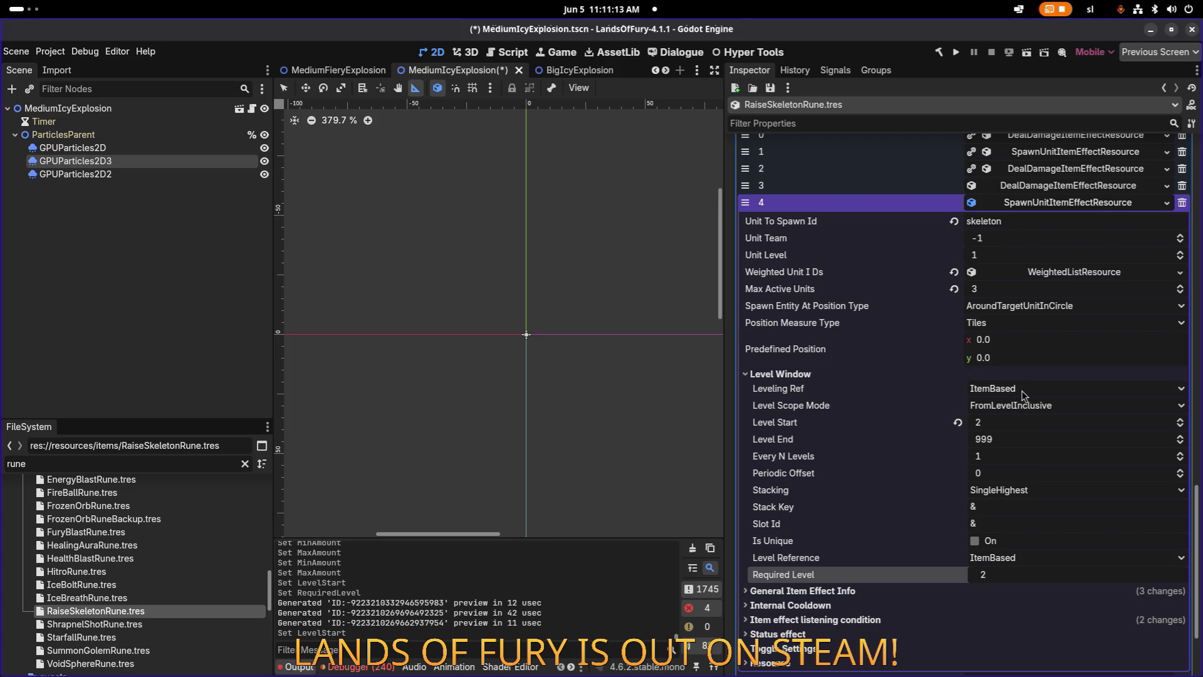
left_click(1014, 407)
left_click(1016, 427)
scroll(1011, 426, "down", 4)
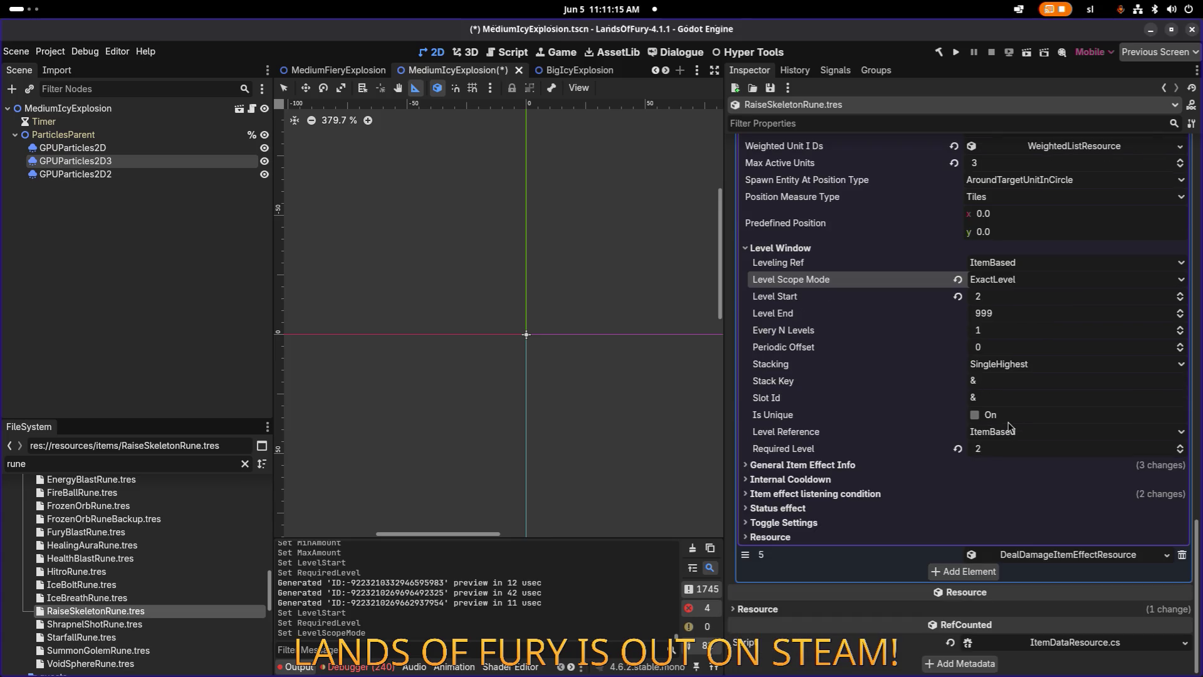
scroll(1009, 426, "up", 8)
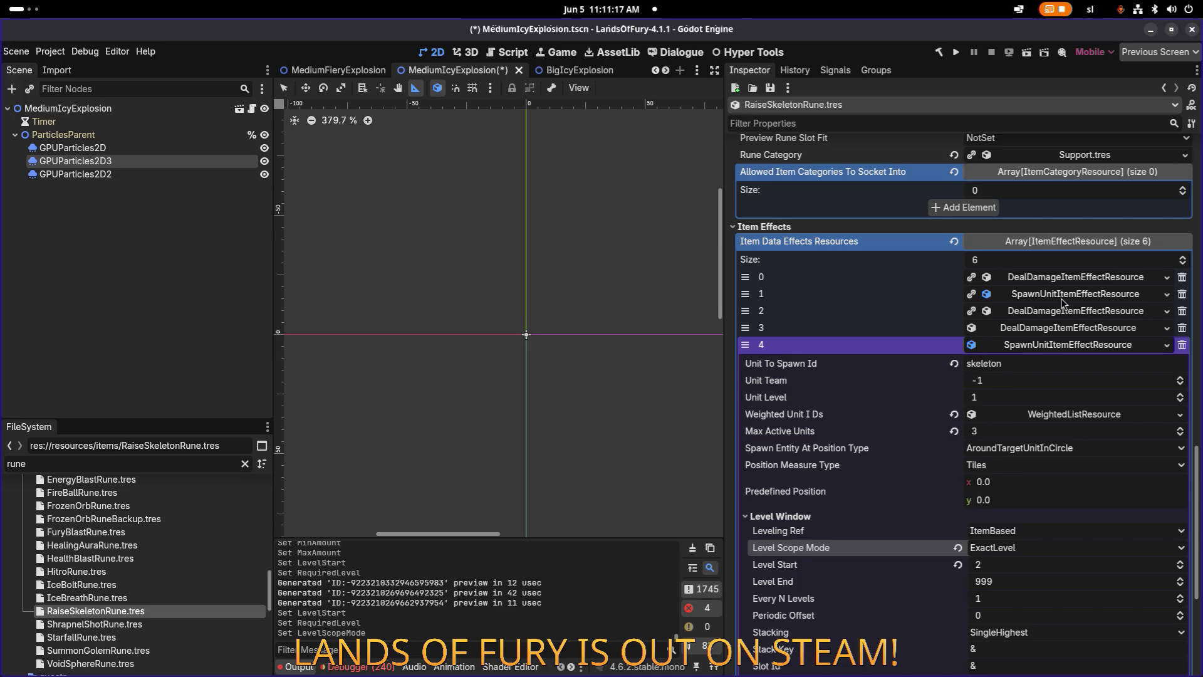
Set effect 1's Level Scope Mode to ExactLevel.
left_click(1061, 298)
left_click(1022, 501)
left_click(1028, 513)
left_click(1088, 294)
Set effect 2's Level Scope Mode to ExactLevel.
left_click(1079, 311)
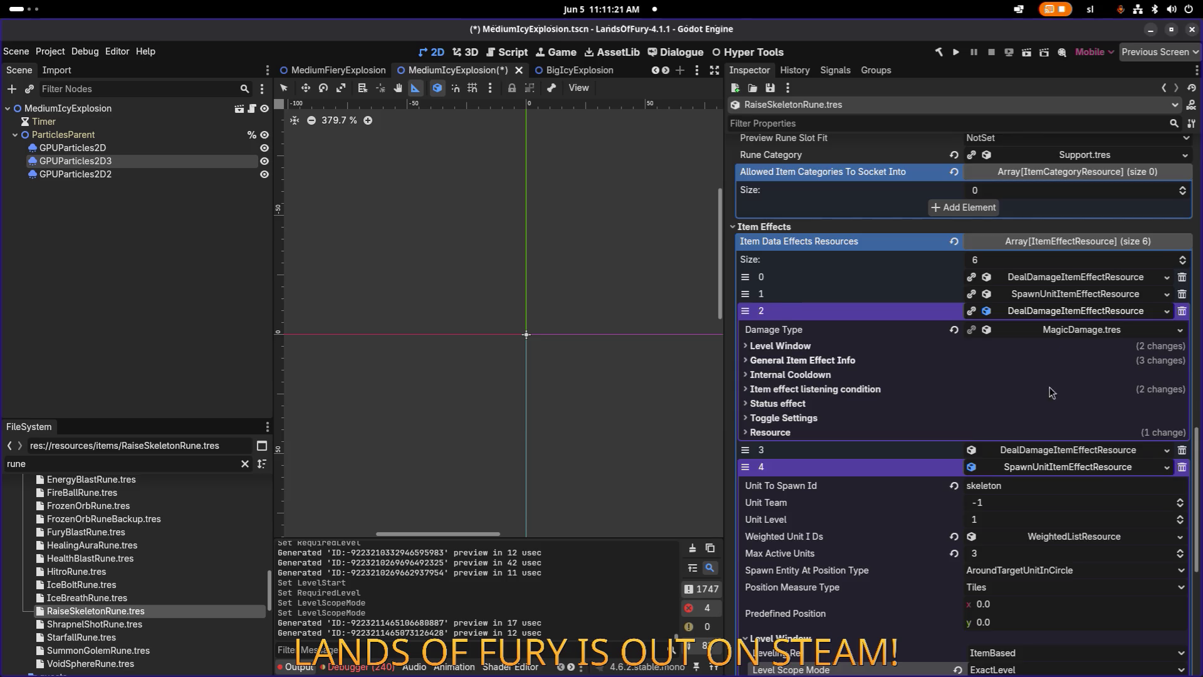
scroll(1052, 393, "down", 4)
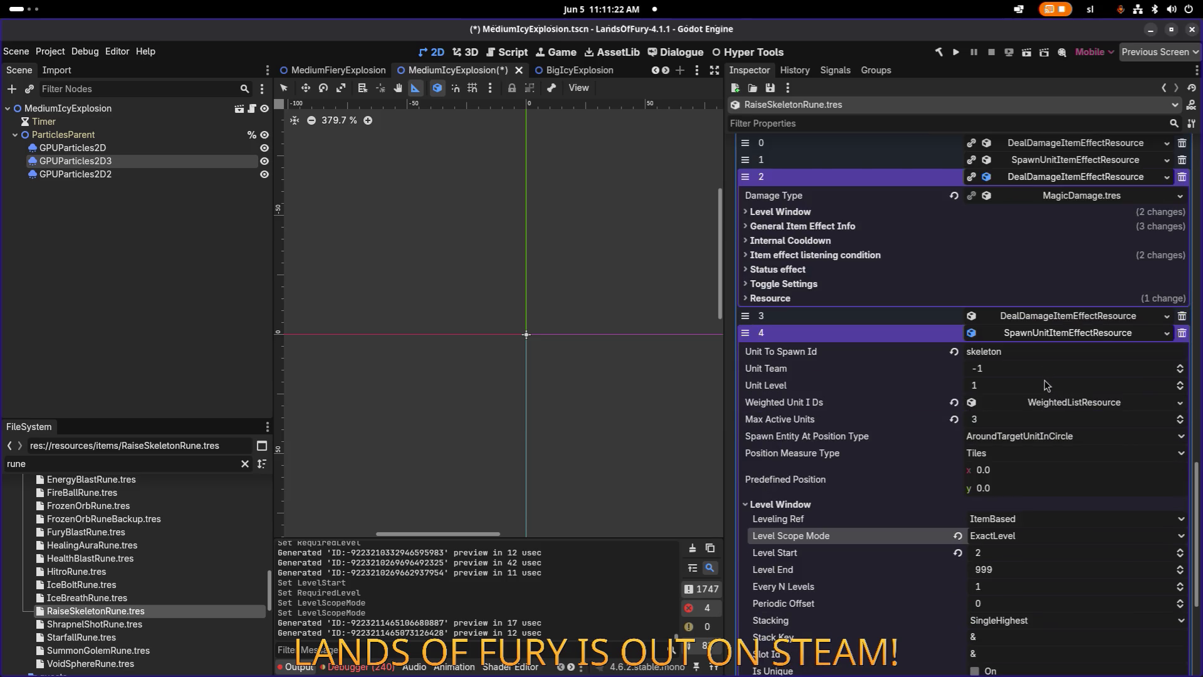
left_click(912, 213)
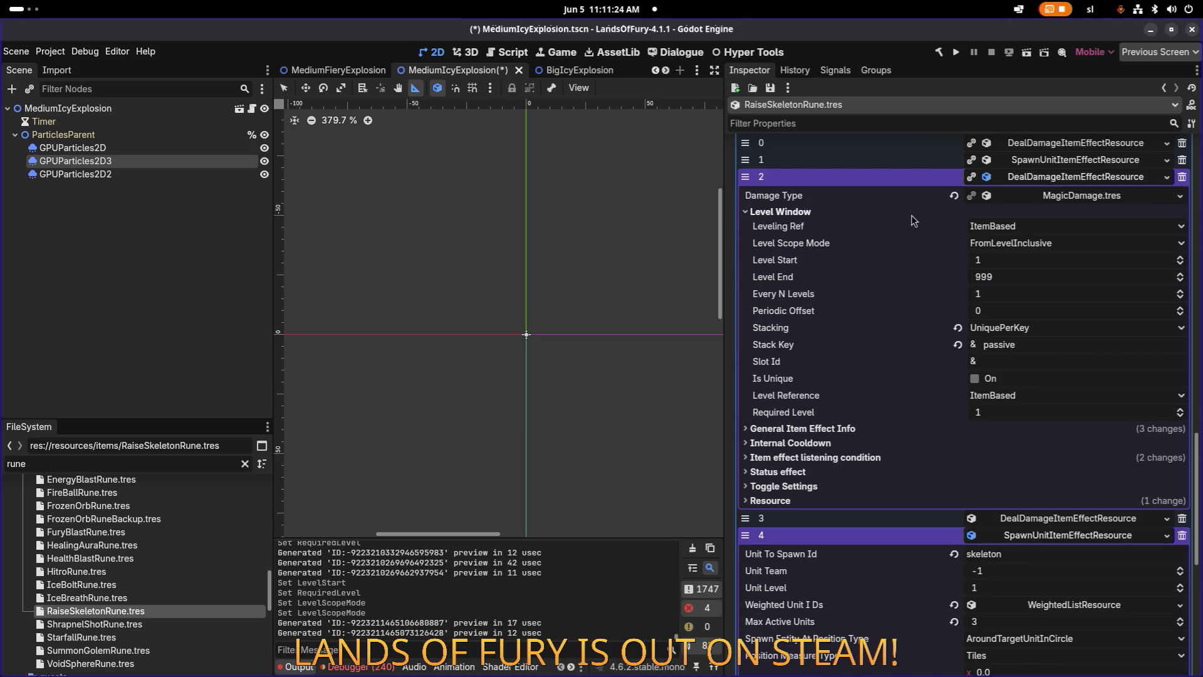
left_click(1035, 243)
left_click(1040, 263)
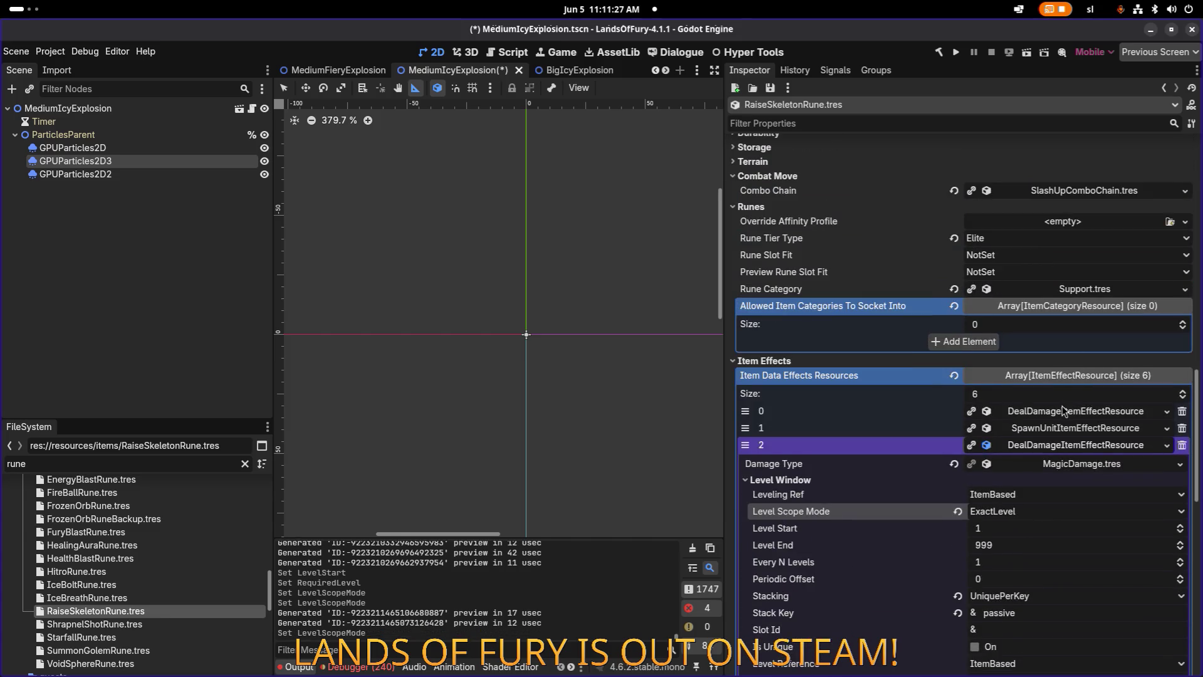
left_click(1065, 411)
left_click(1064, 411)
left_click(1058, 445)
scroll(1068, 470, "down", 3)
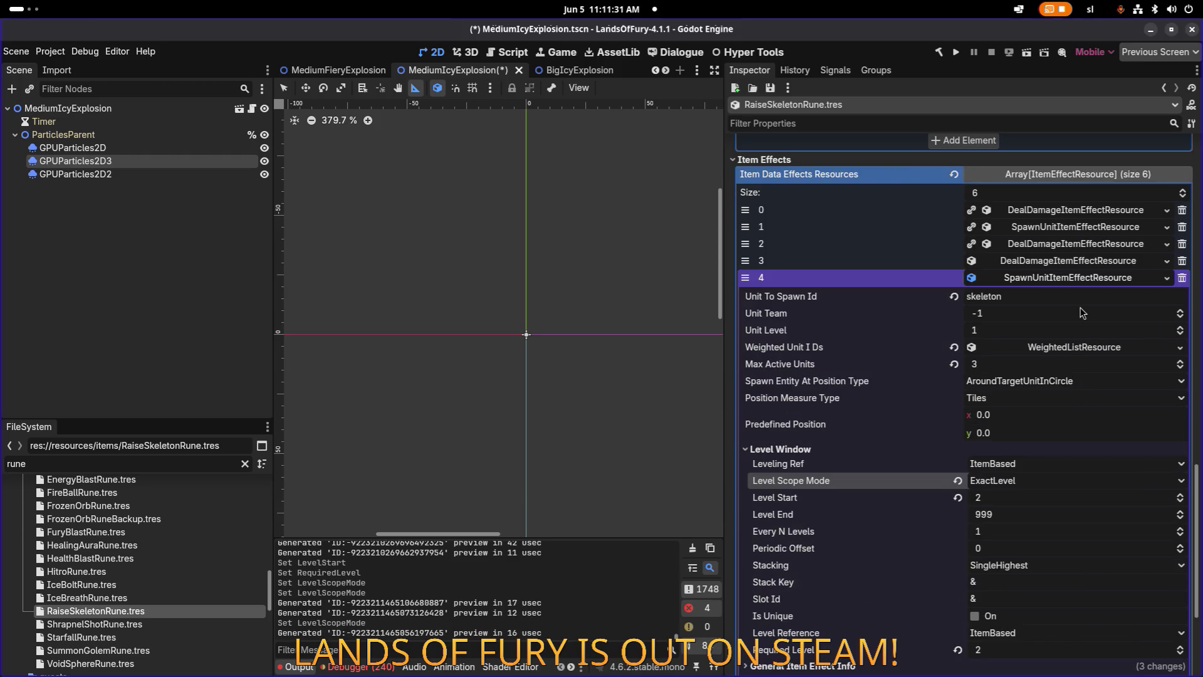
scroll(1020, 496, "down", 1)
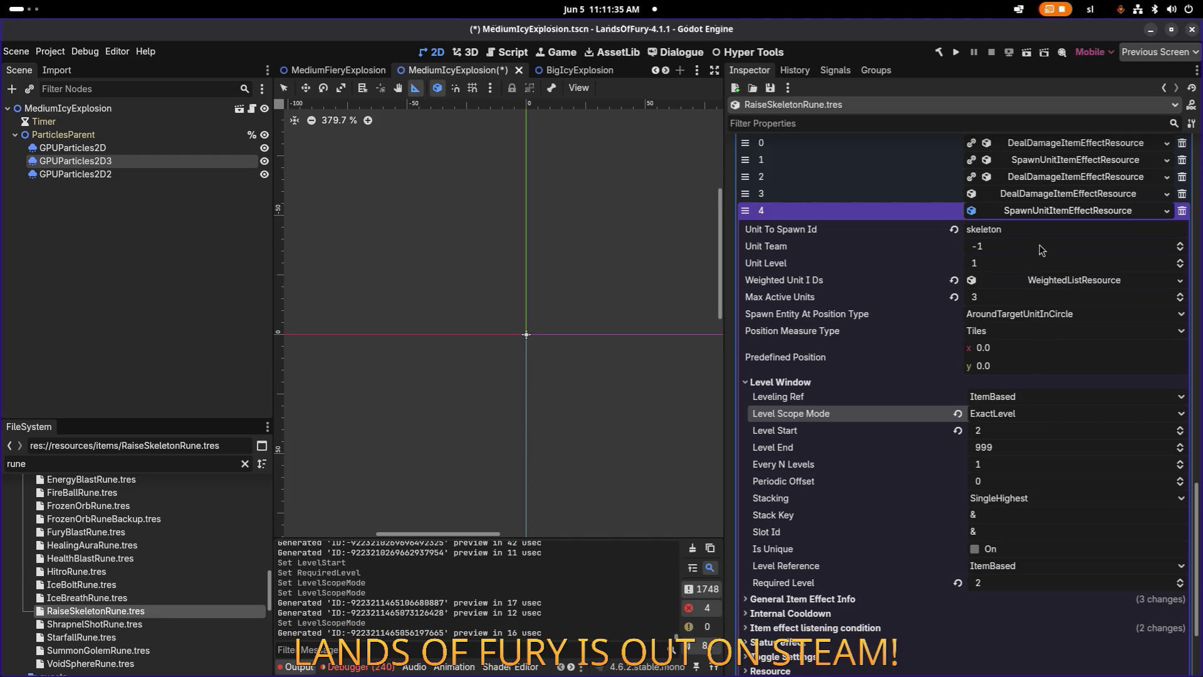
left_click(1063, 281)
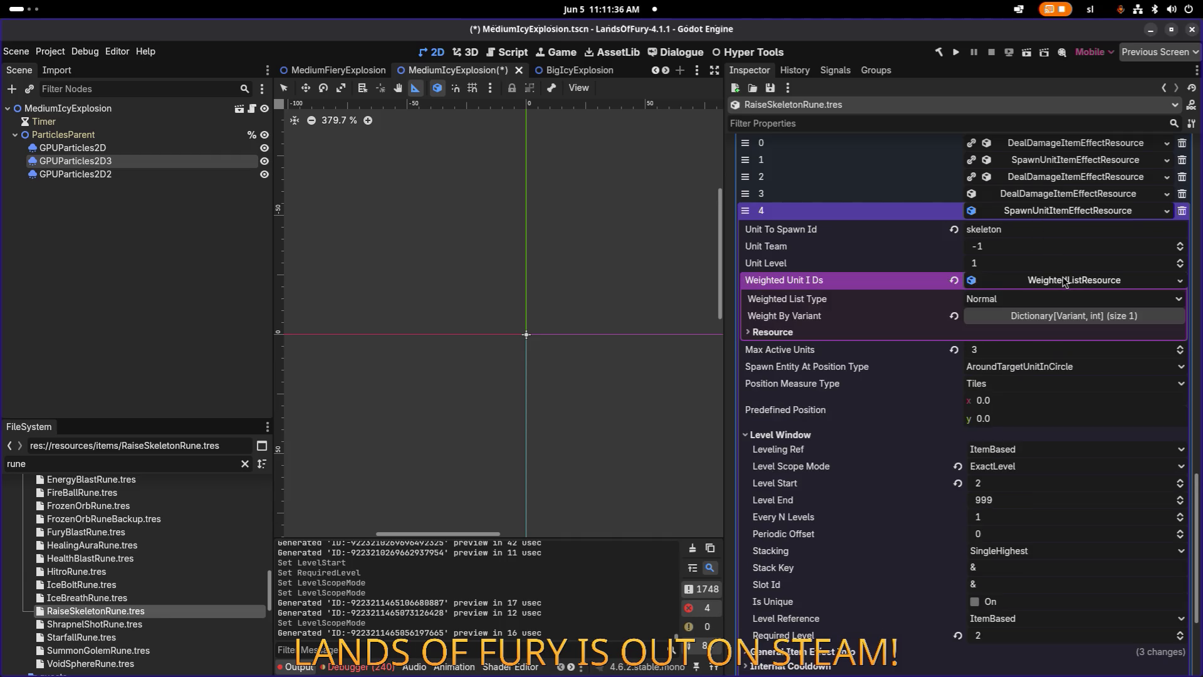
Add a String key skeleton_archer with weight 1 to the spawn effect's Weight By Variant list.
left_click(1081, 320)
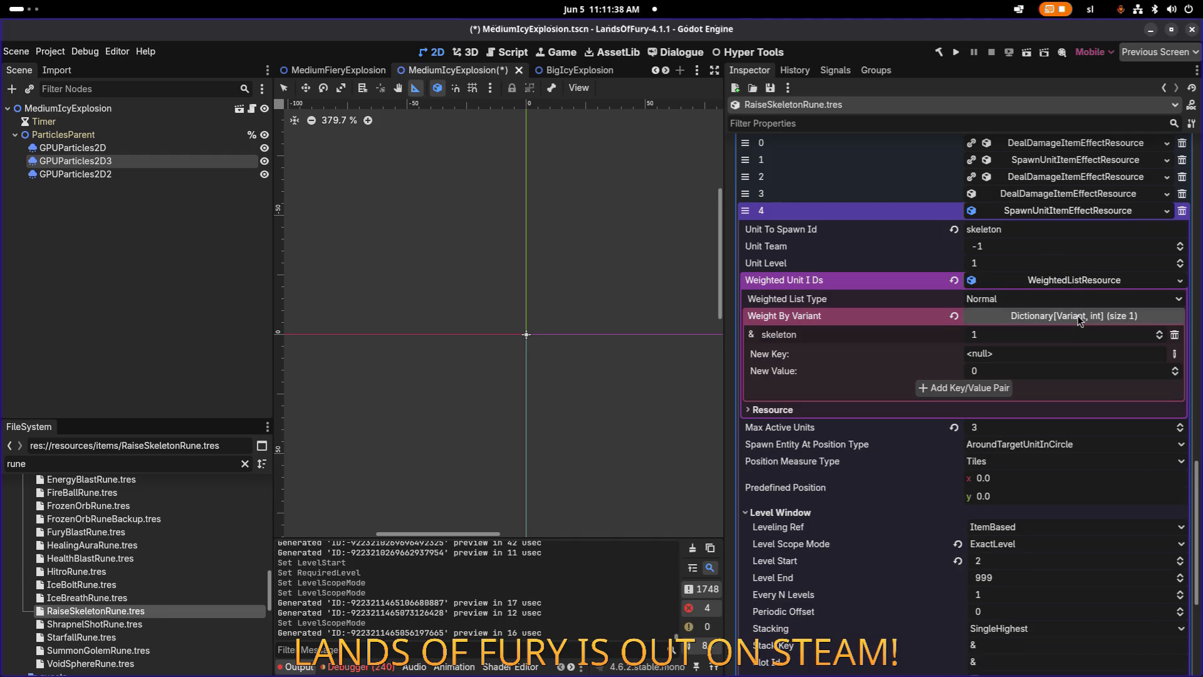
left_click(1175, 355)
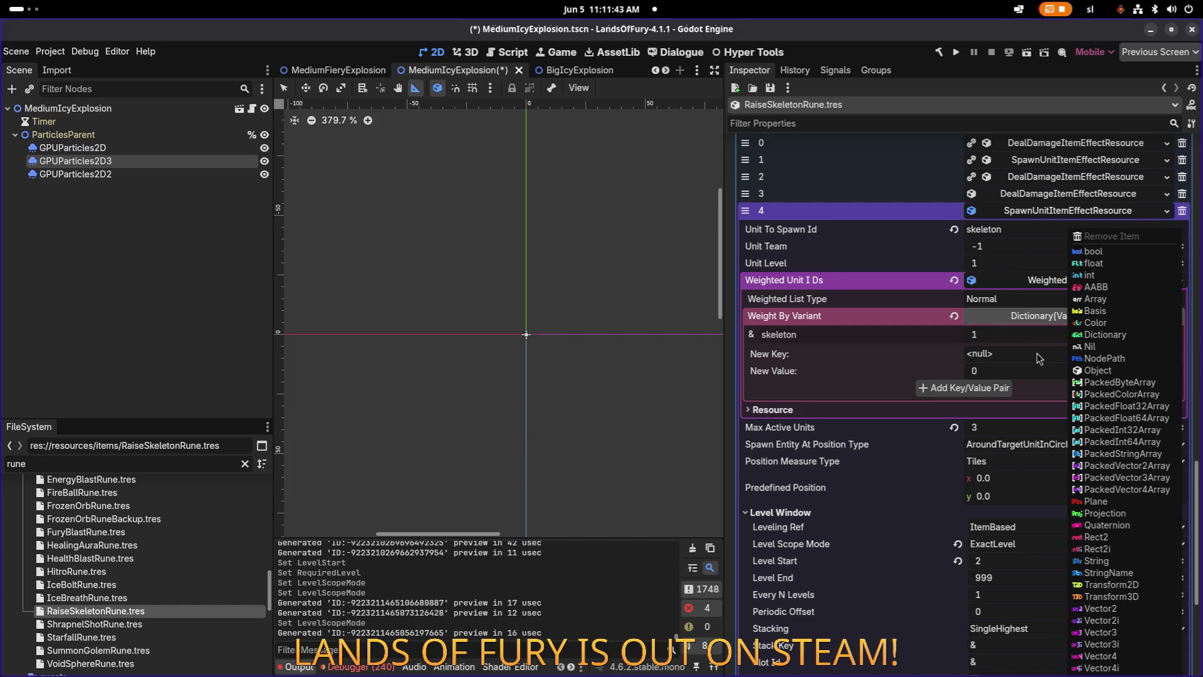
left_click(1142, 561)
type("skeleton_arch")
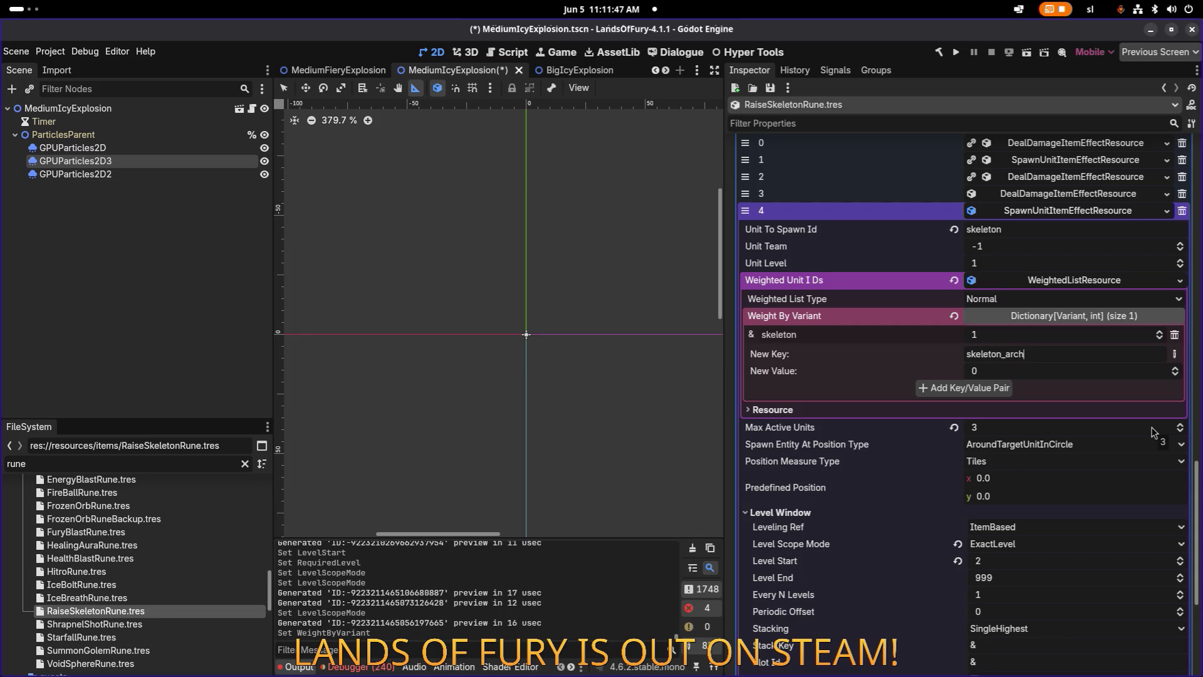
left_click_drag(1046, 374, 1066, 374)
left_click(992, 387)
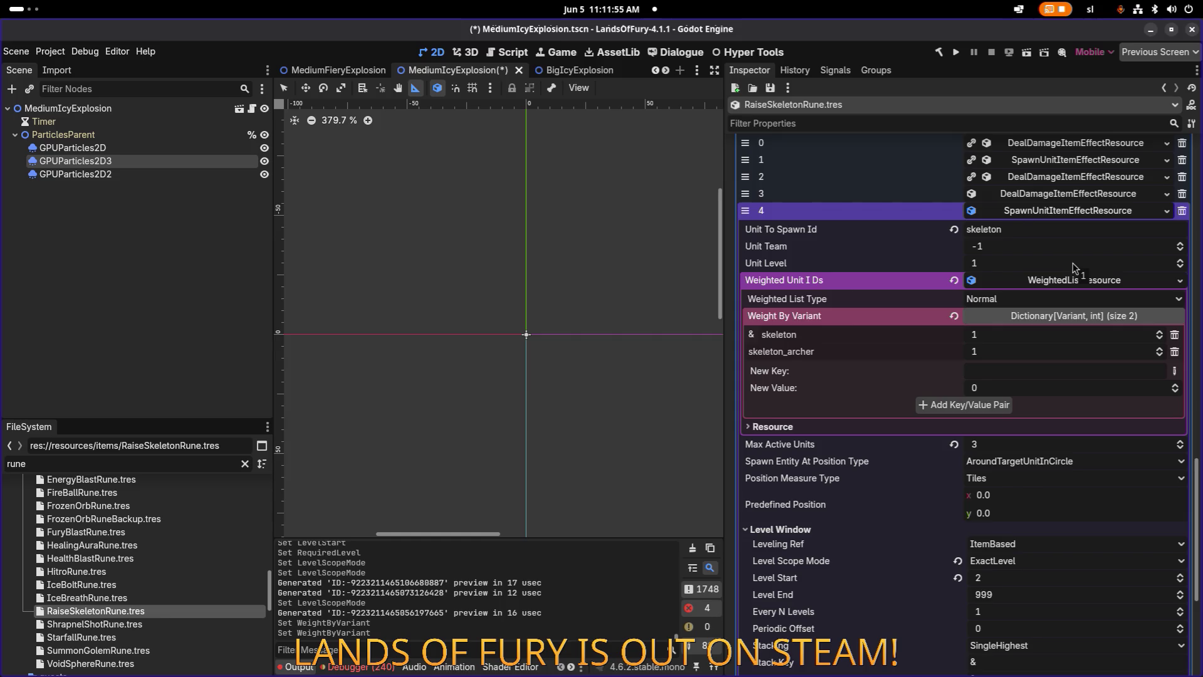
left_click(1092, 212)
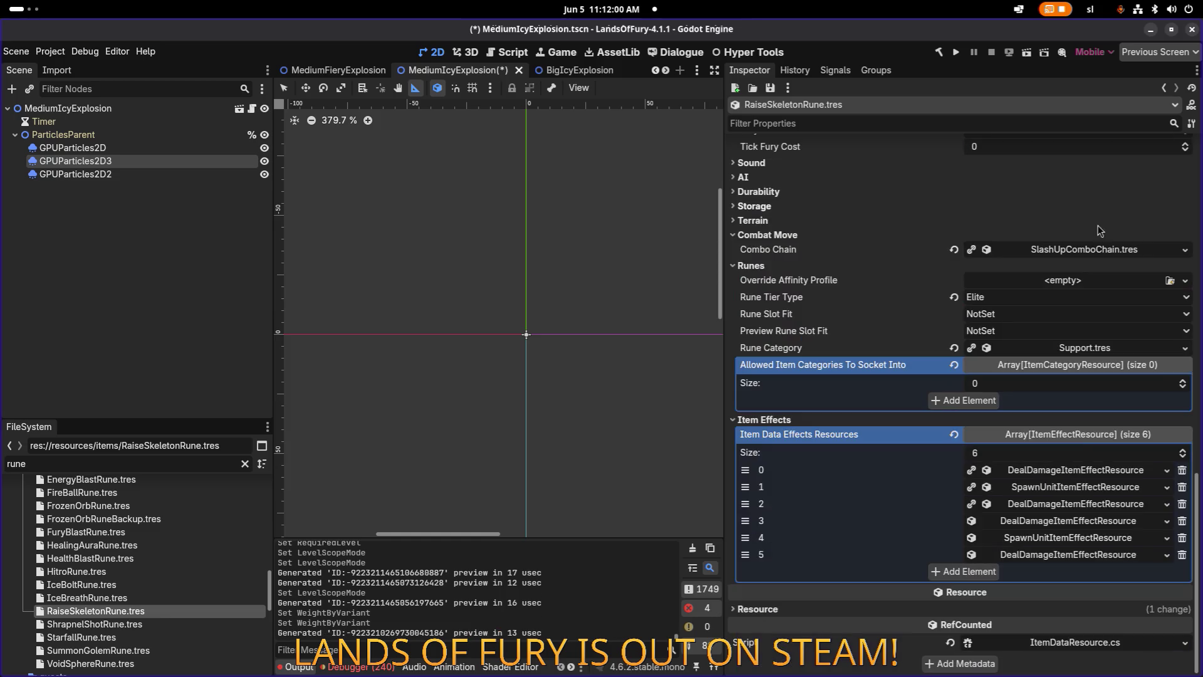
left_click(1077, 555)
scroll(1078, 529, "down", 2)
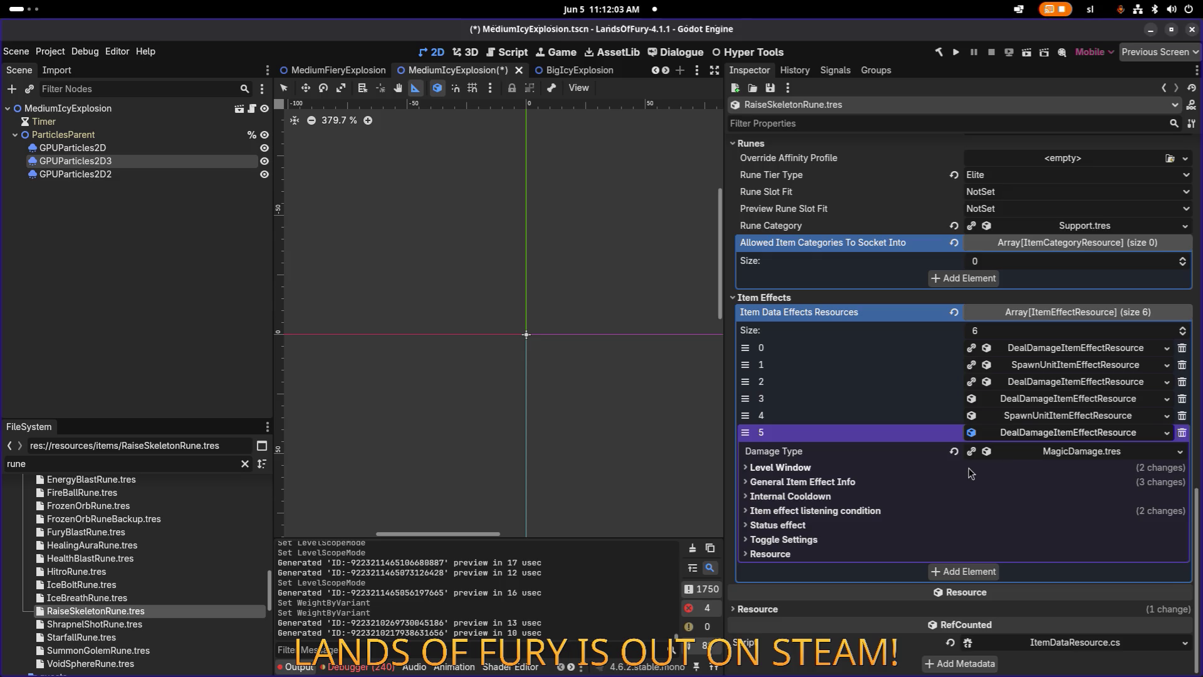
Set effect 5's damage Max Amount to 4.0.
left_click(935, 482)
scroll(977, 487, "down", 2)
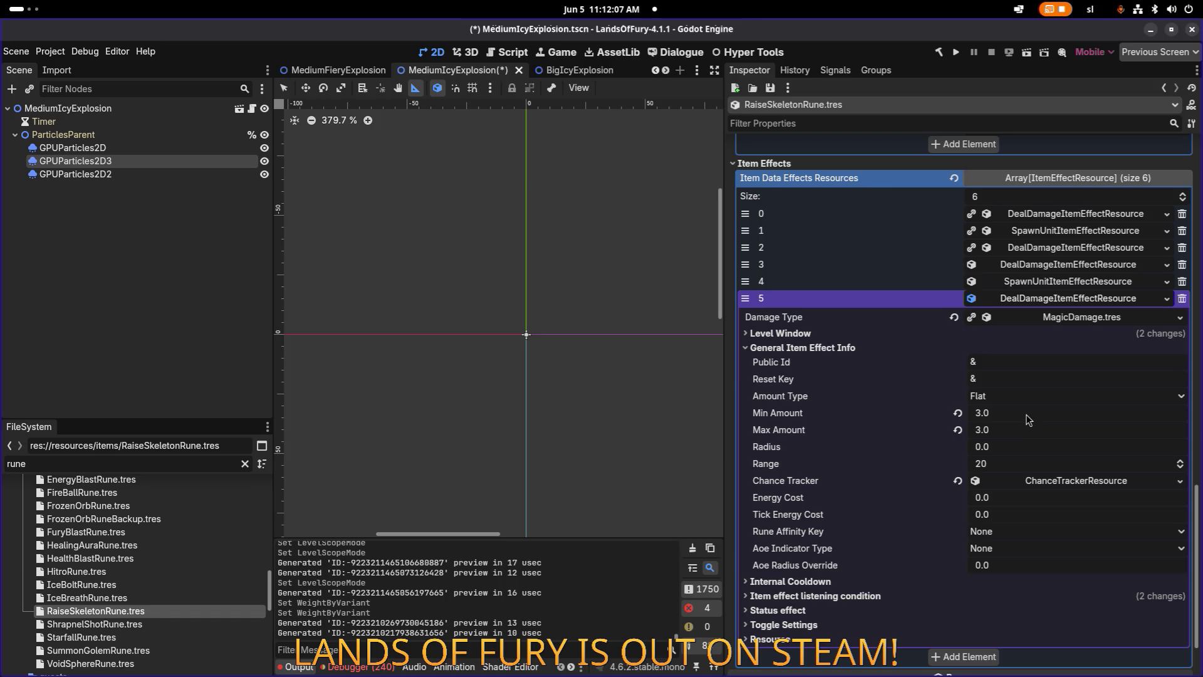
left_click(1019, 434)
type("4")
key("Return")
Set effect 5's Level Scope Mode to ExactLevel and save RaiseSkeletonRune.
left_click(916, 337)
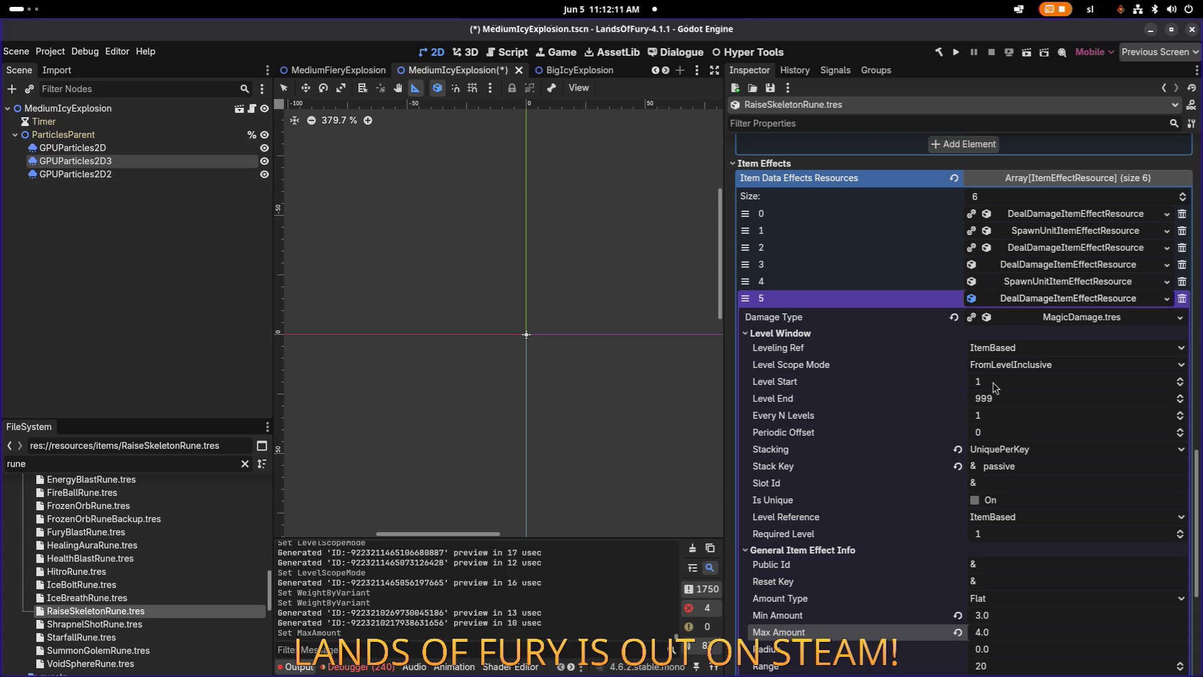
scroll(996, 388, "up", 1)
scroll(1016, 538, "up", 1)
left_click(1059, 366)
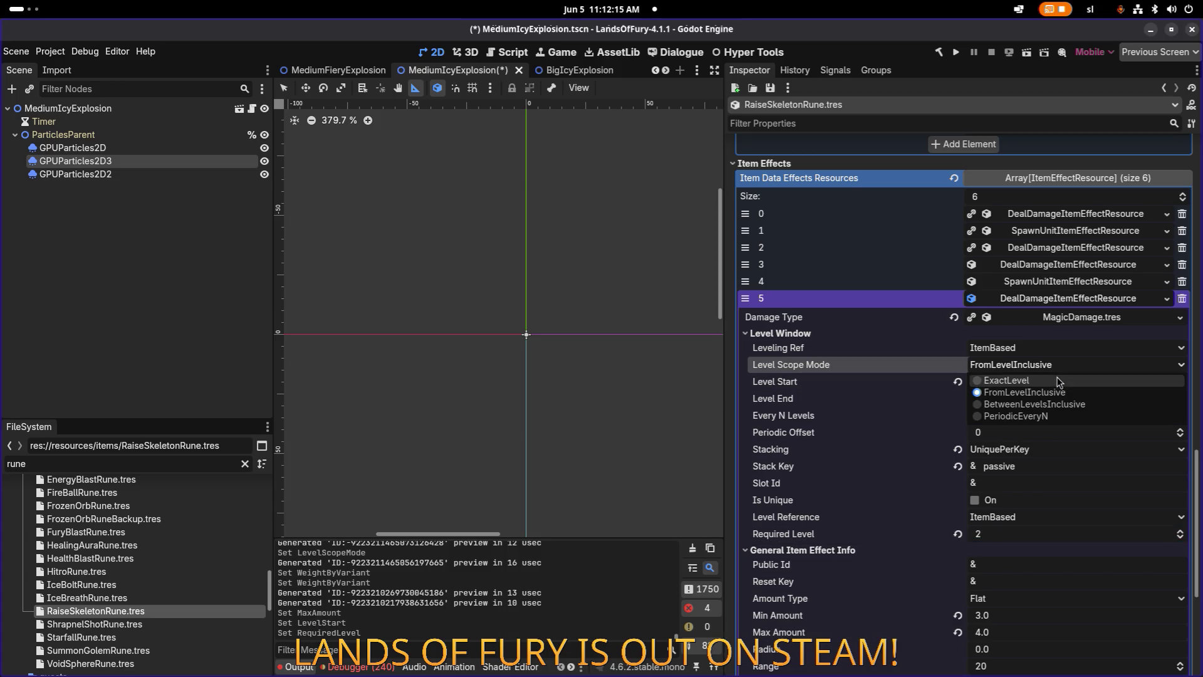
left_click(1058, 380)
left_click(1077, 286)
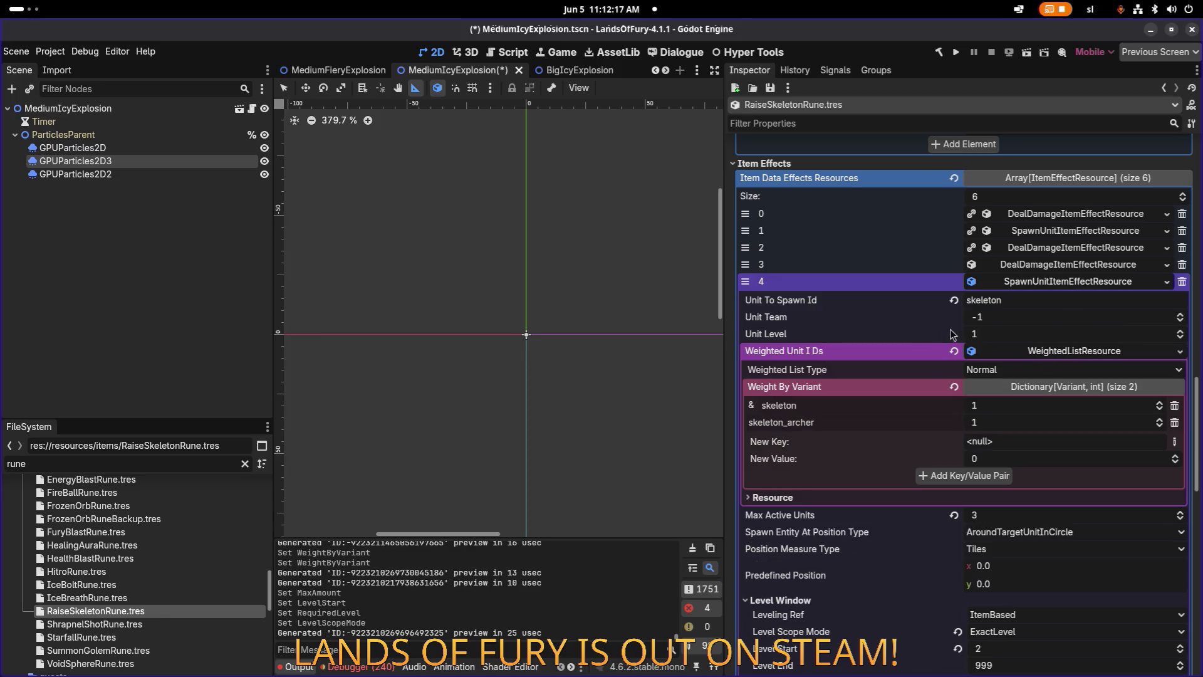
scroll(978, 419, "down", 1)
scroll(984, 400, "down", 1)
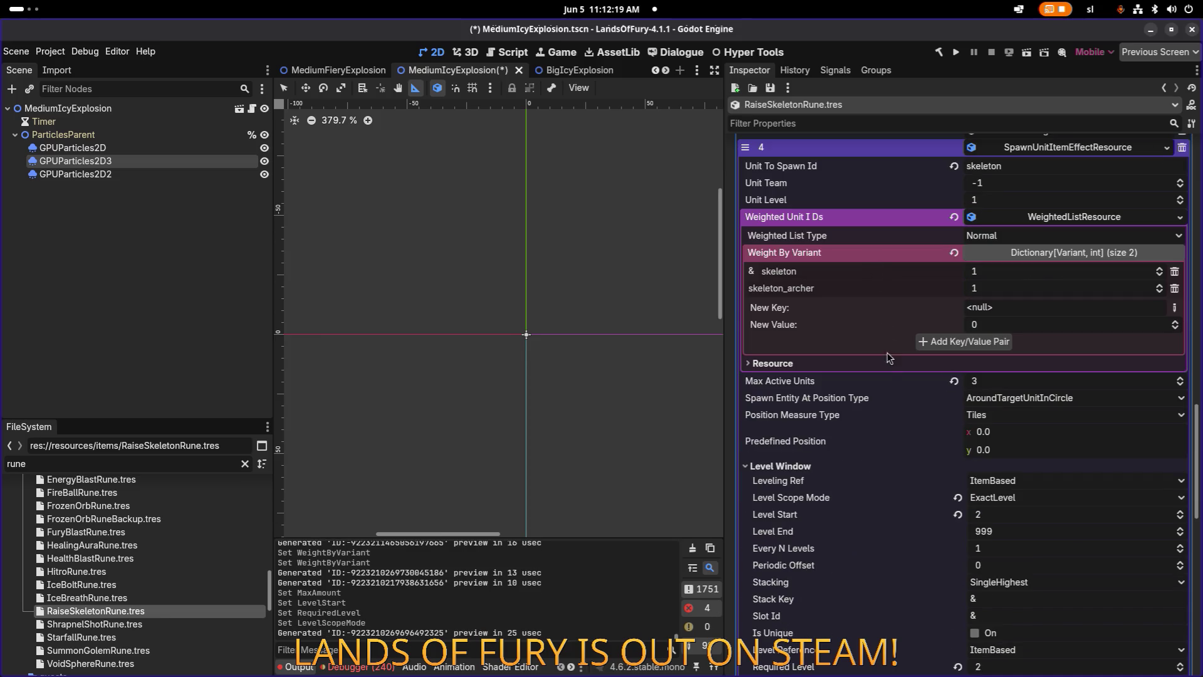
key("ctrl+s")
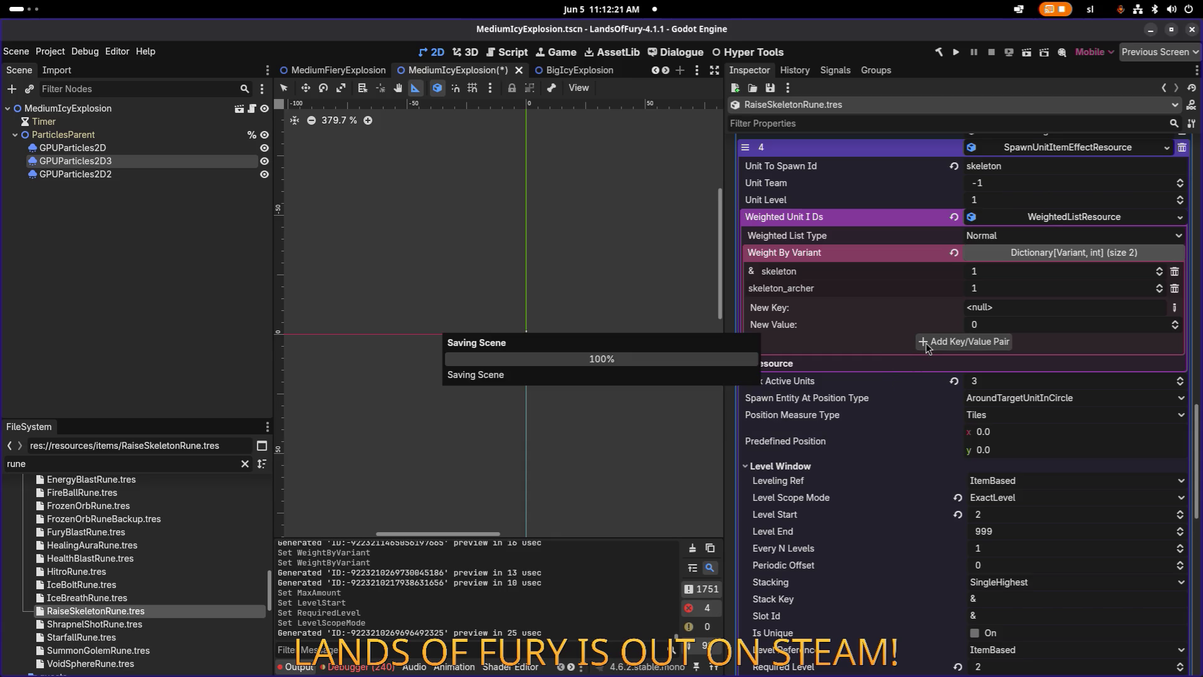
left_click(165, 625)
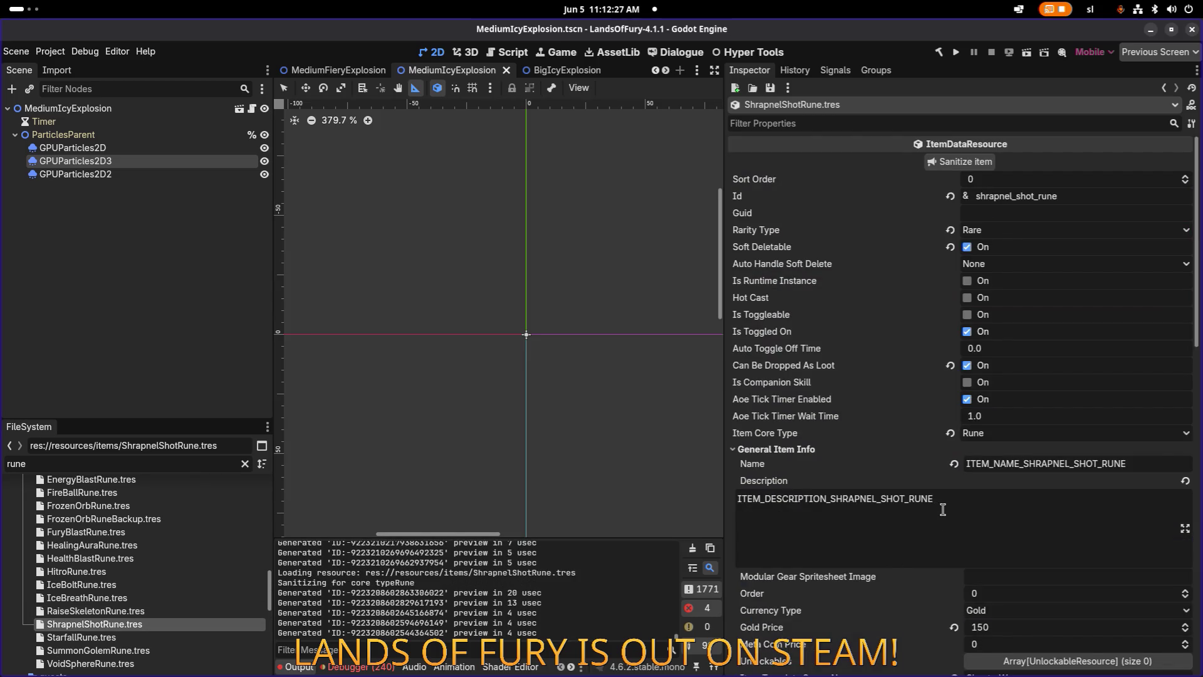
Add three more empty item effect slots to ShrapnelShotRune.
scroll(943, 509, "down", 10)
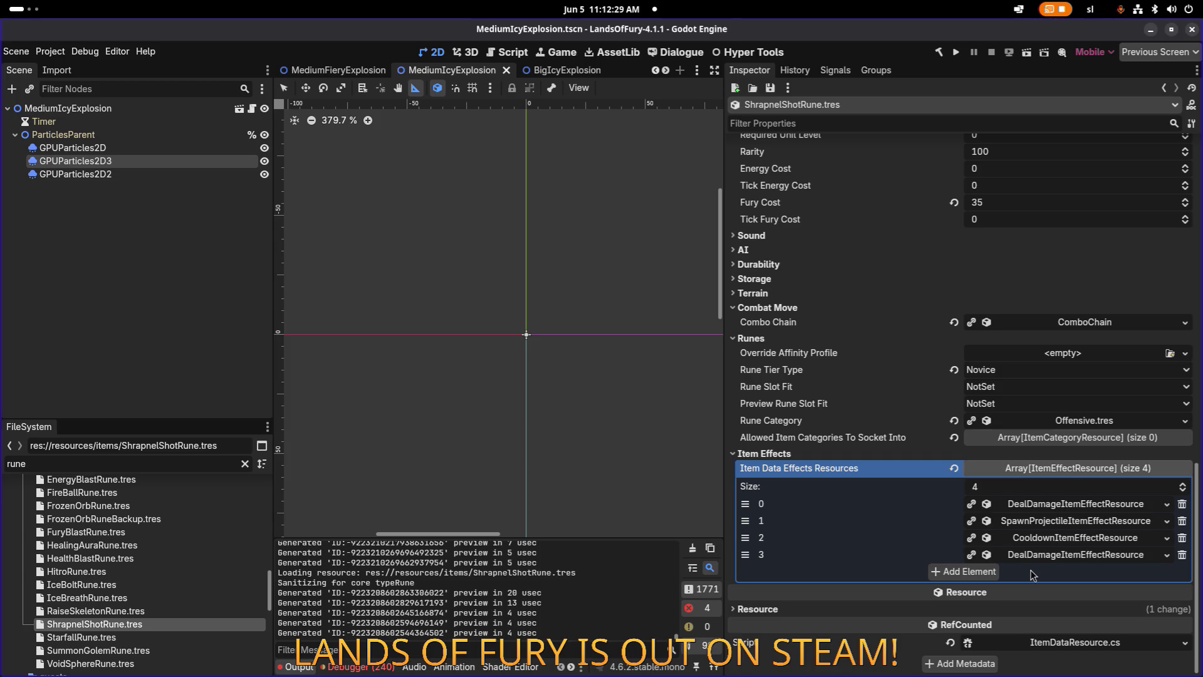
left_click(976, 573)
left_click(981, 590)
left_click(985, 606)
Set the first damage effect's Level Scope Mode to ExactLevel.
left_click(1061, 503)
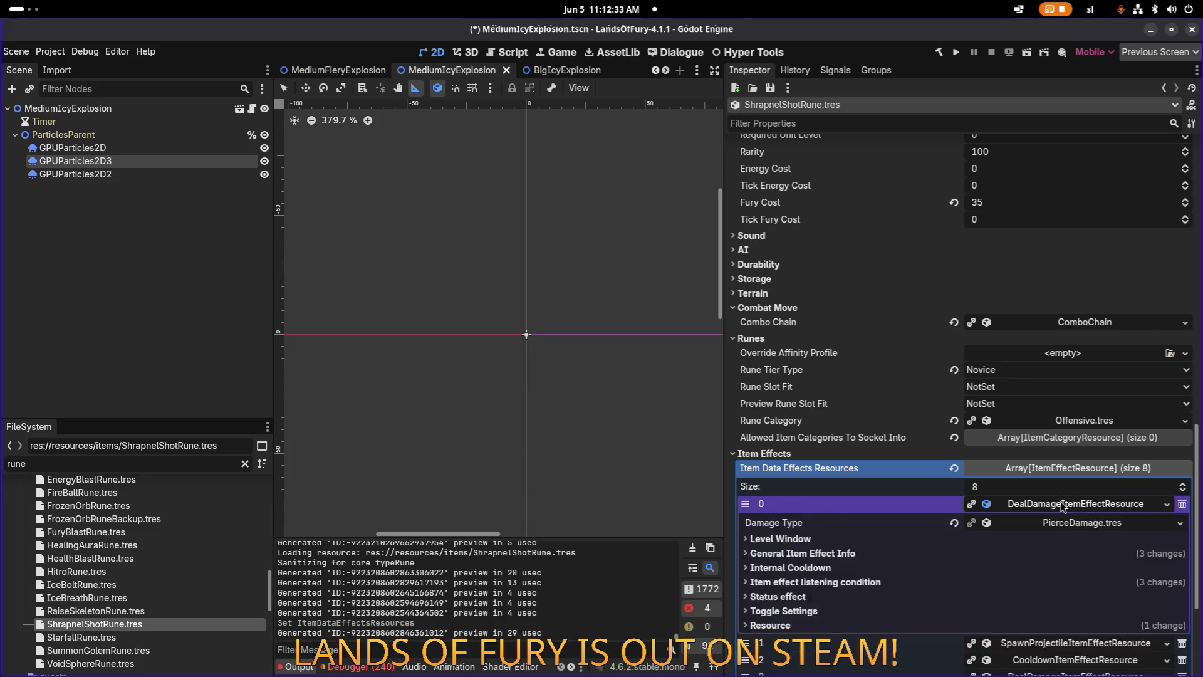
scroll(861, 370, "down", 3)
left_click(863, 349)
left_click(1032, 386)
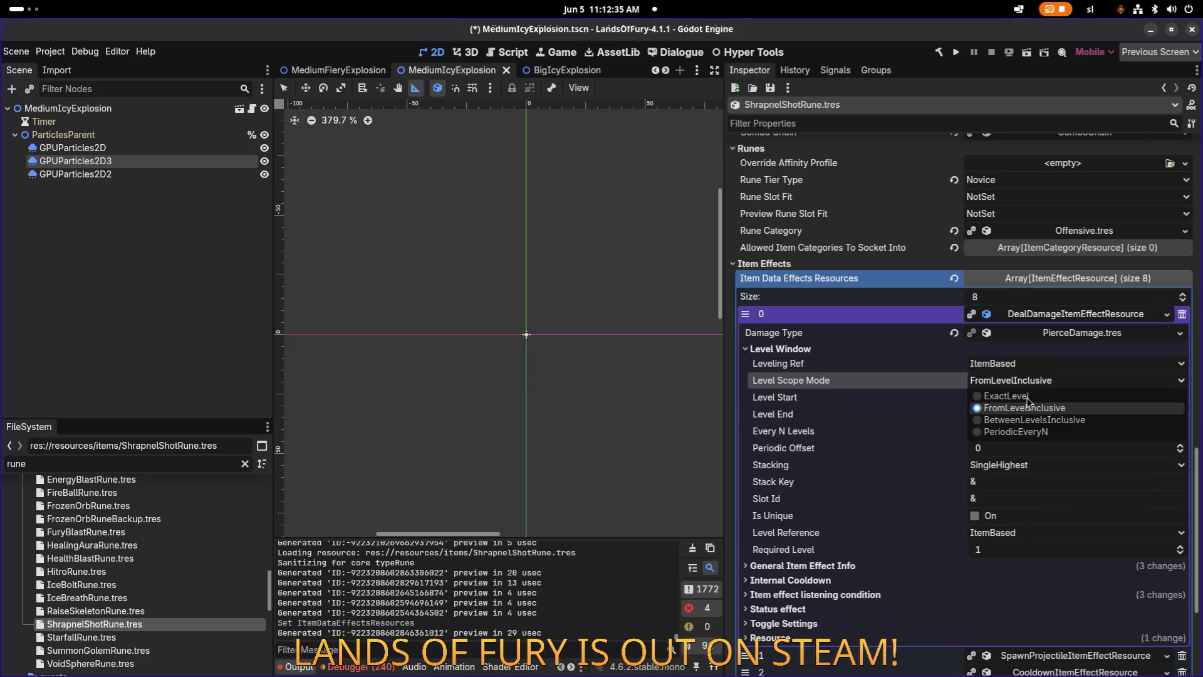
left_click(1035, 407)
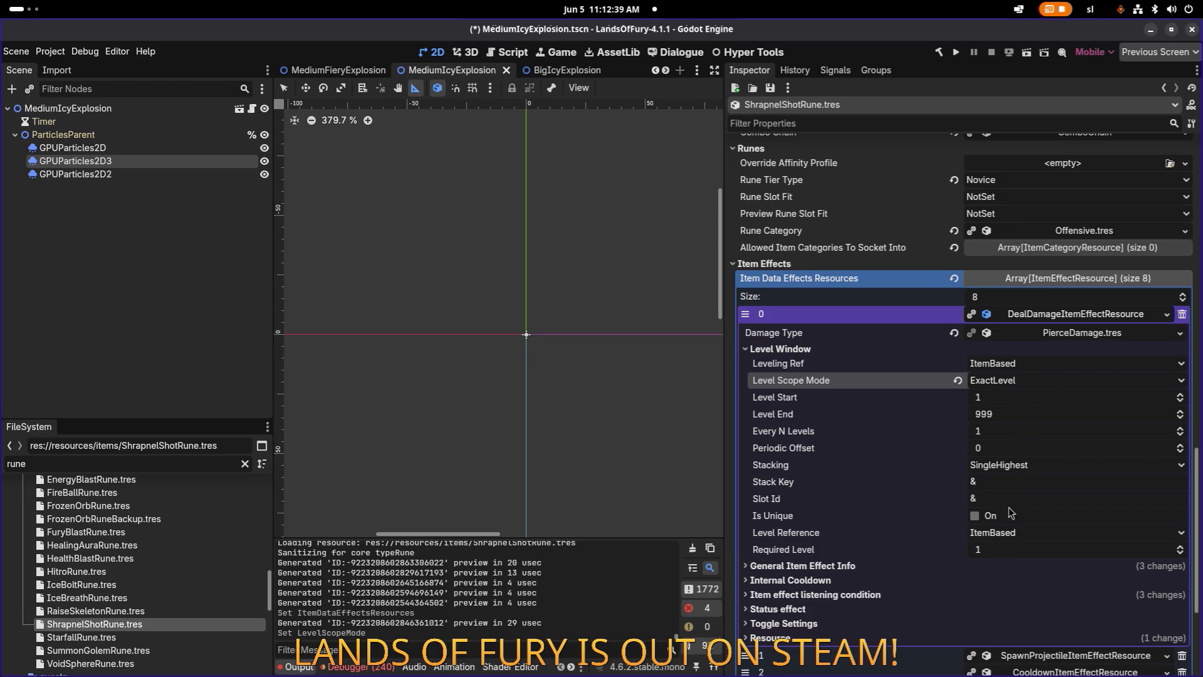
Set the spawn projectile effect's Level Scope Mode to ExactLevel, then view the cooldown effect.
scroll(1012, 533, "down", 2)
left_click(1026, 521)
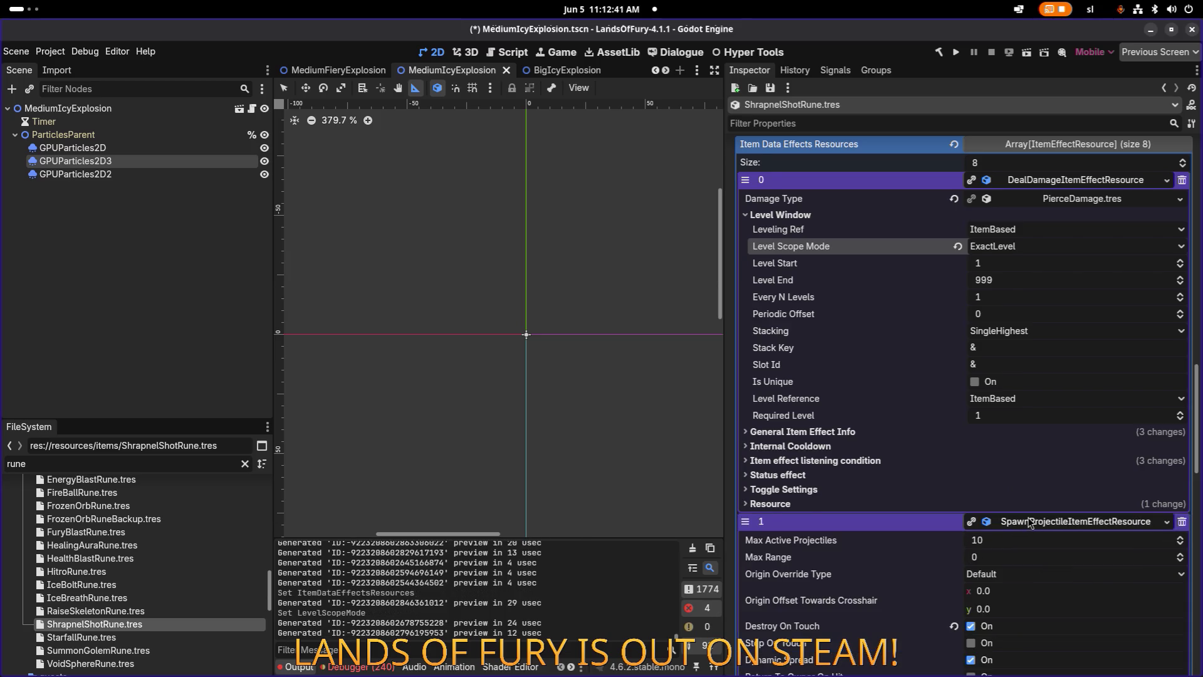
scroll(1015, 501, "down", 4)
scroll(1010, 480, "down", 12)
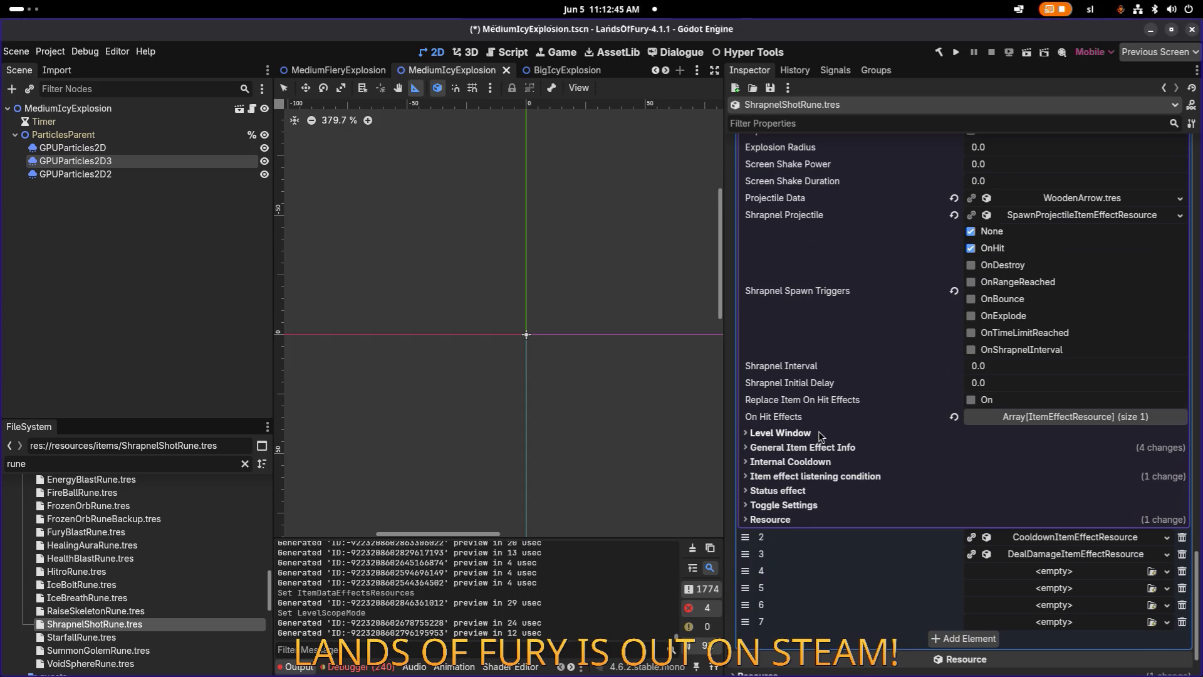
left_click(819, 432)
left_click(1046, 465)
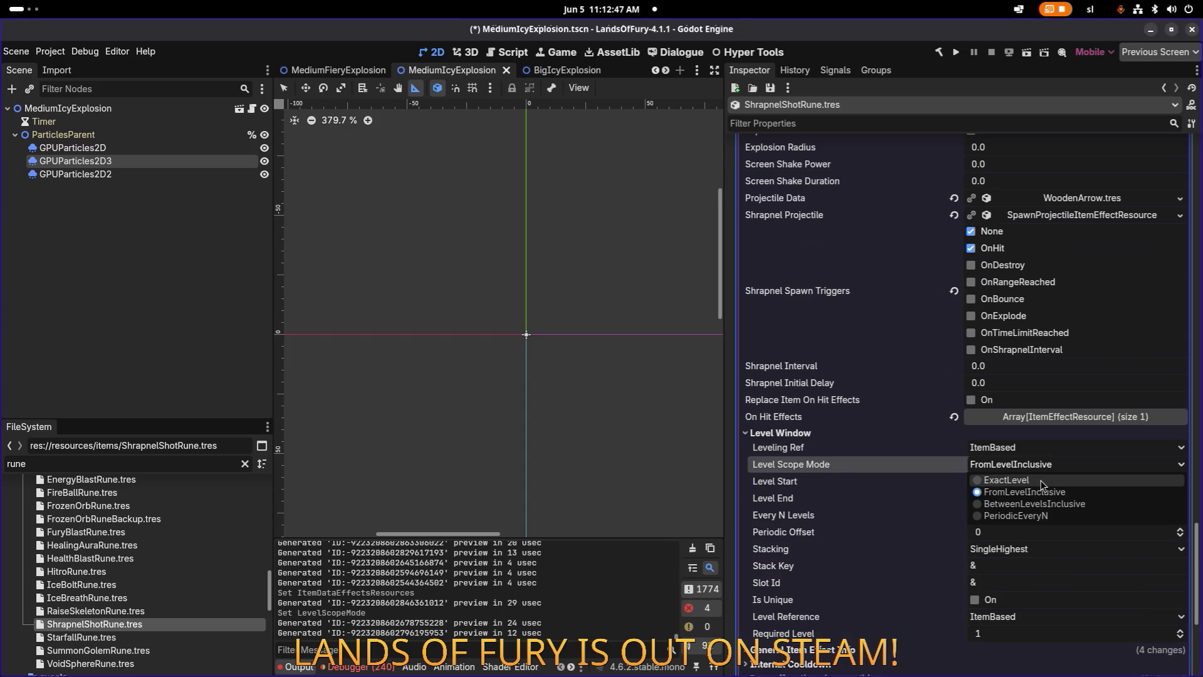
left_click(1043, 483)
scroll(1051, 471, "down", 2)
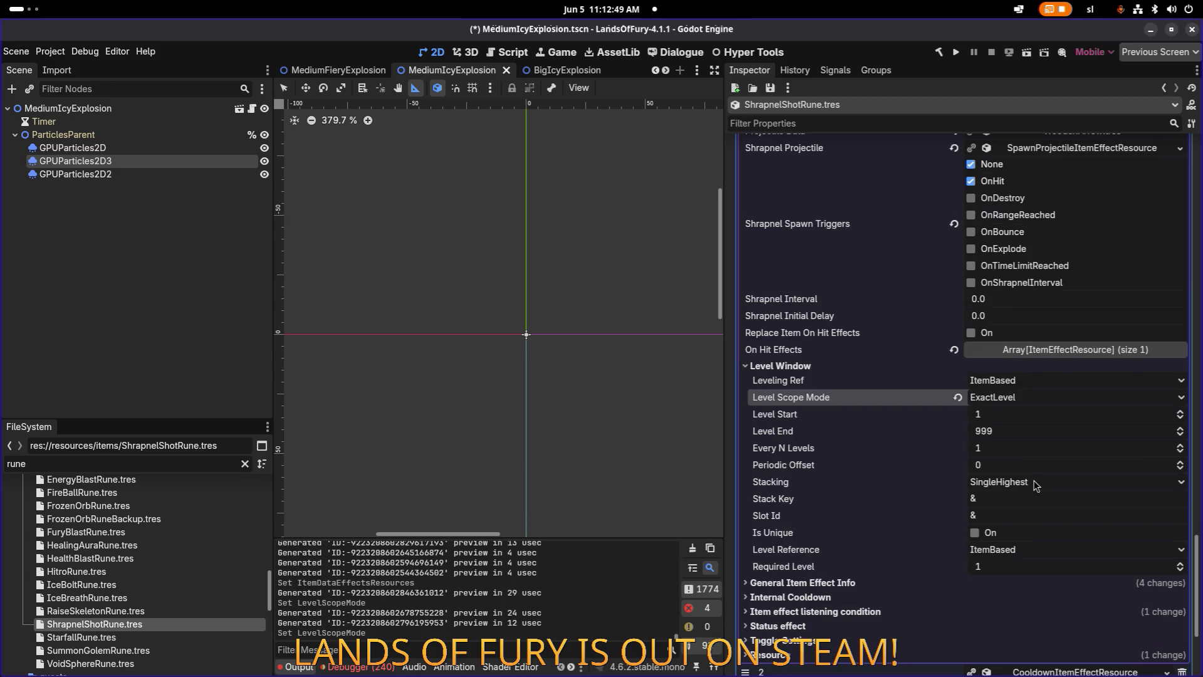
scroll(1036, 486, "down", 4)
left_click(1048, 543)
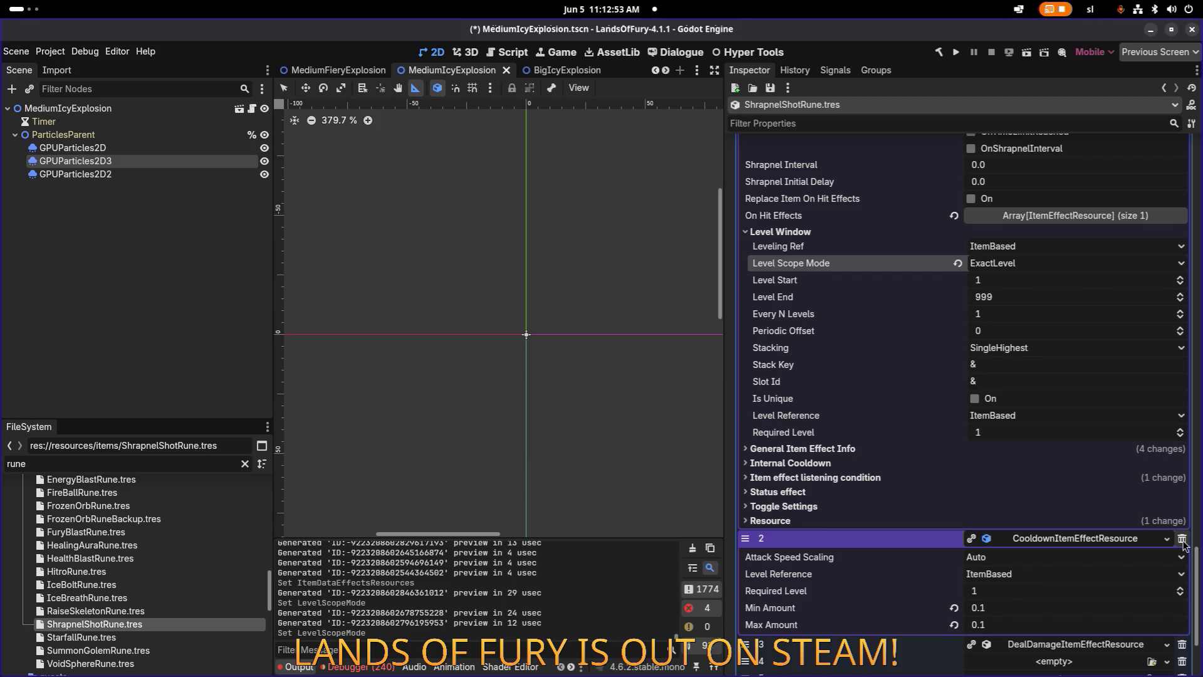
Swap effect slots 2 and 3, collapse the first damage effect, and save the scene.
left_click(1090, 543)
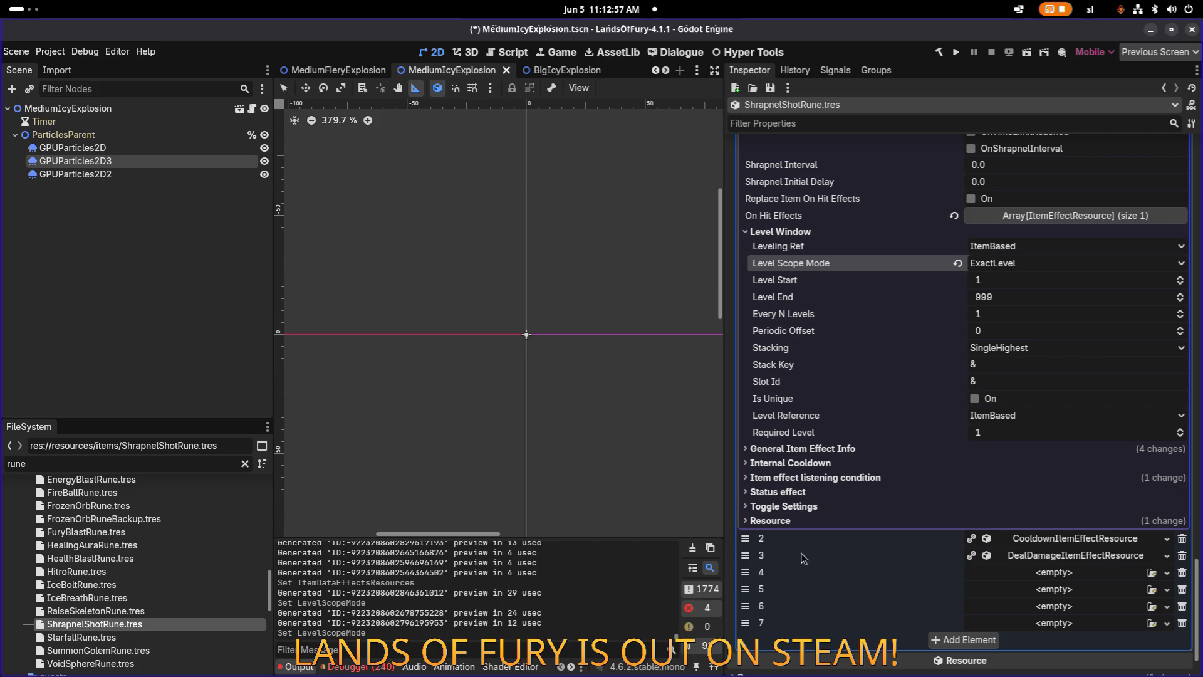
left_click_drag(745, 543, 745, 561)
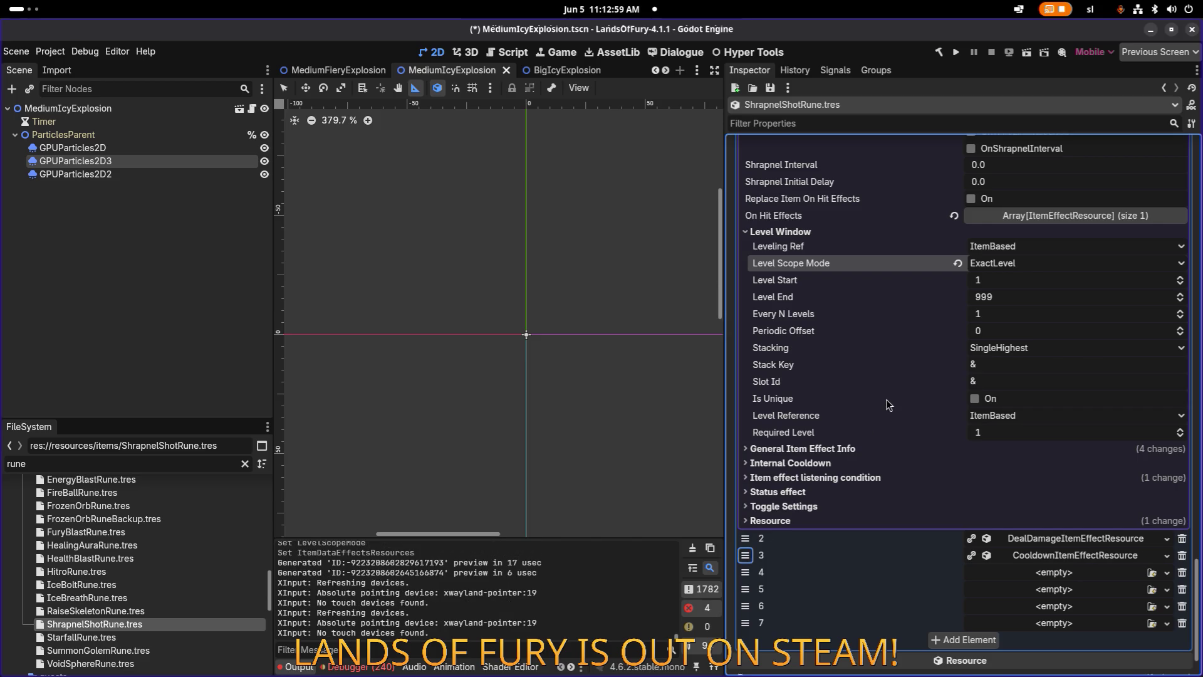
scroll(887, 401, "up", 3)
scroll(888, 400, "up", 20)
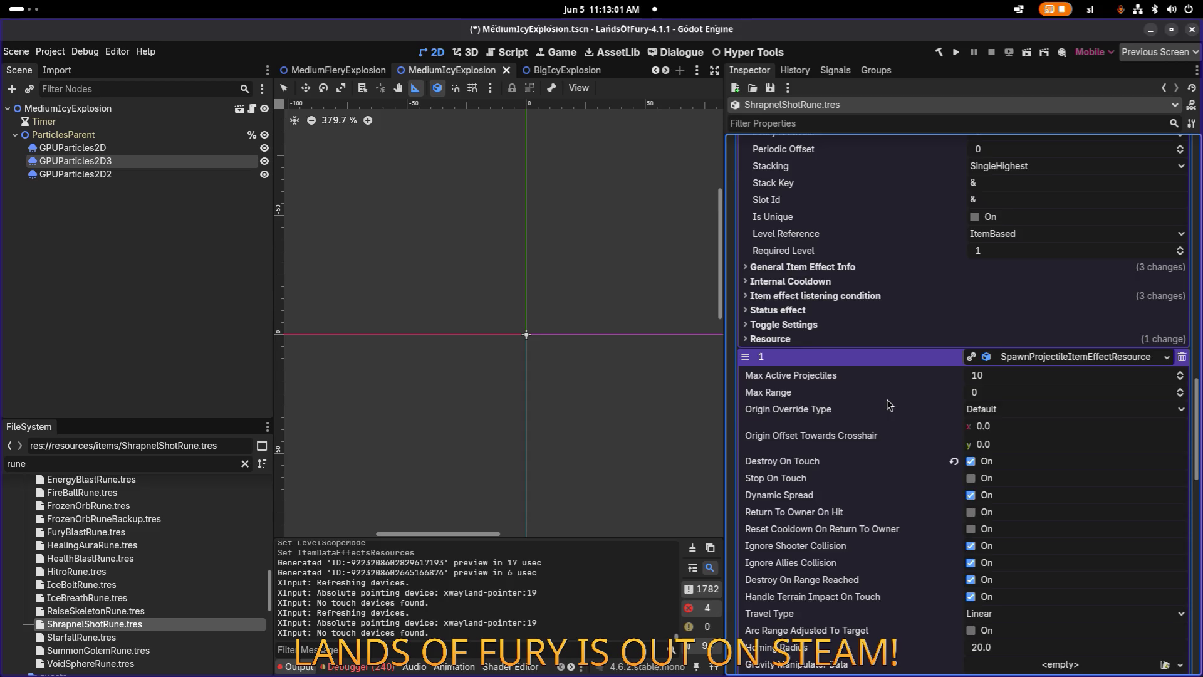
scroll(1031, 407, "up", 7)
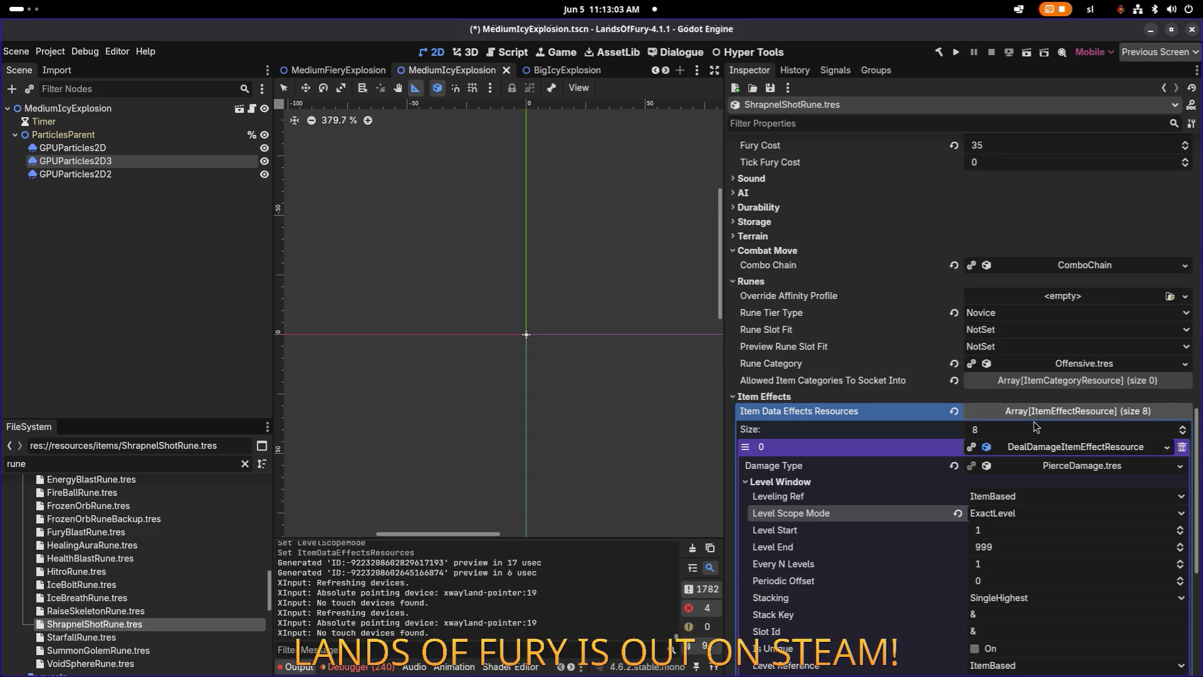
left_click(1063, 447)
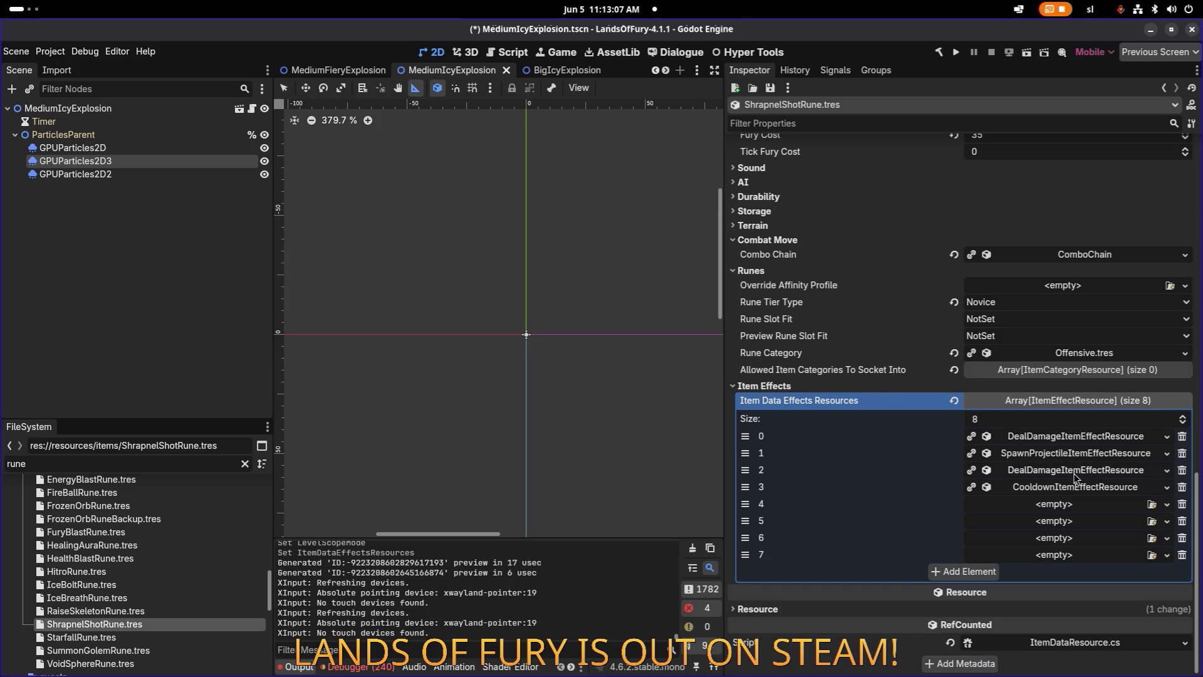
key("ctrl+s")
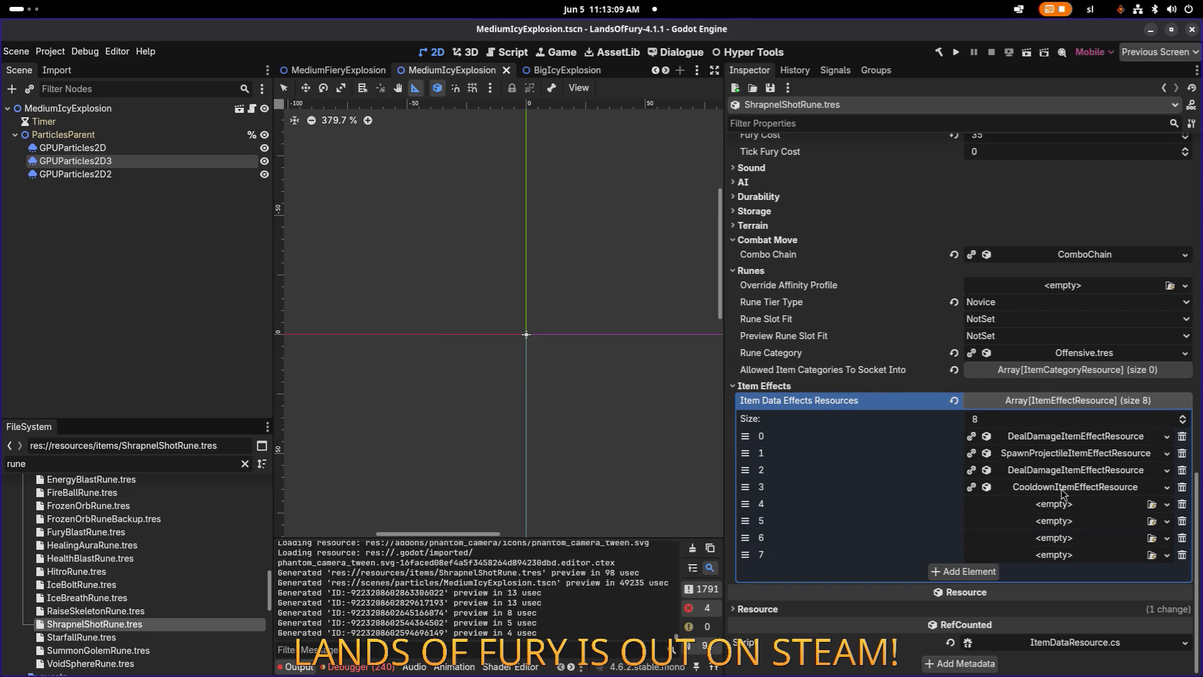
Move the Cooldown effect back to slot 2, leaving the damage copy in slot 3 collapsed.
left_click(1060, 475)
left_click(1060, 474)
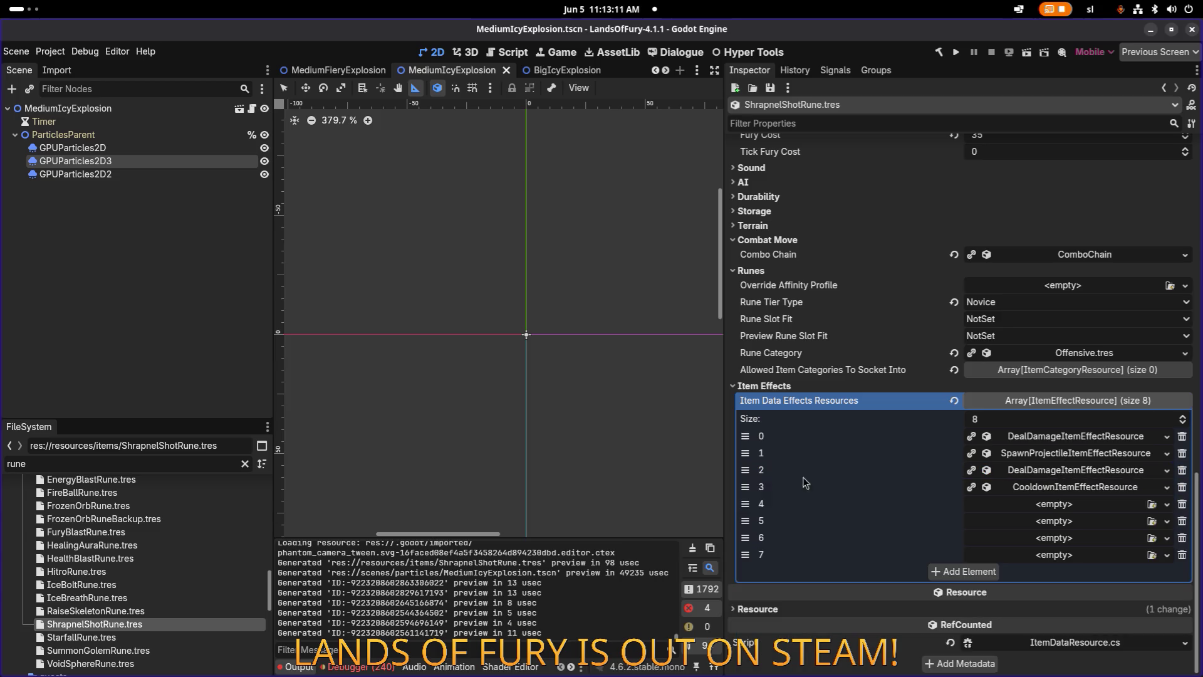
left_click_drag(742, 474, 745, 488)
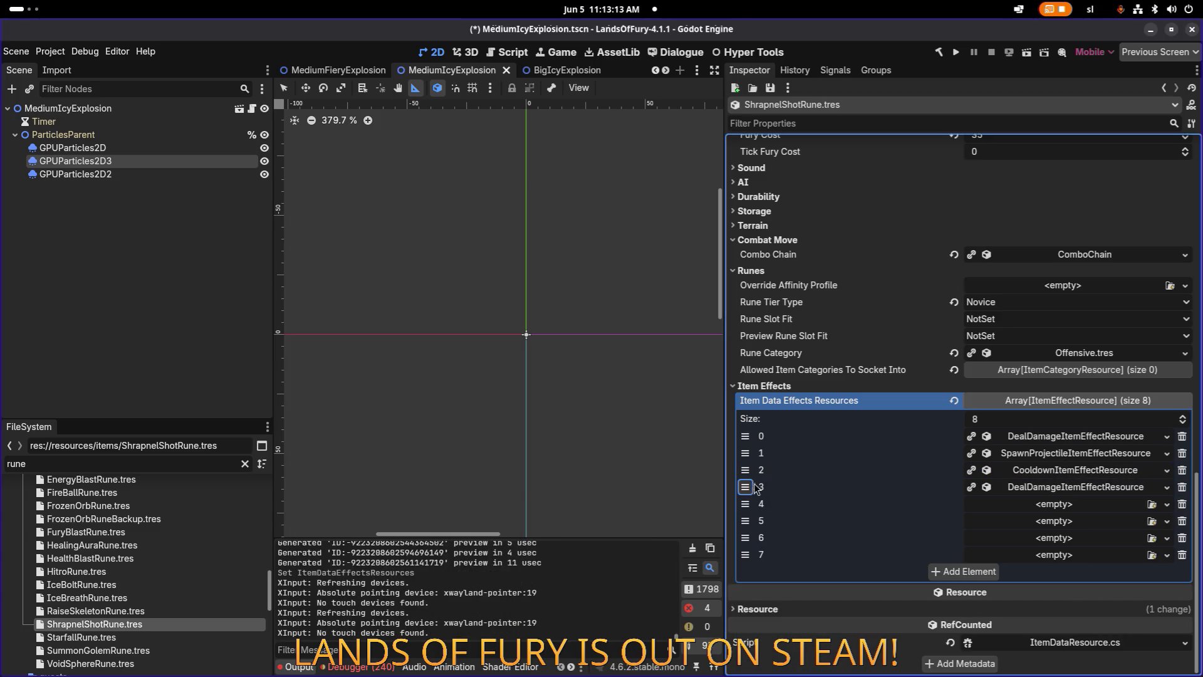
left_click(1038, 487)
left_click(805, 536)
left_click(806, 537)
scroll(971, 501, "down", 3)
left_click(1053, 374)
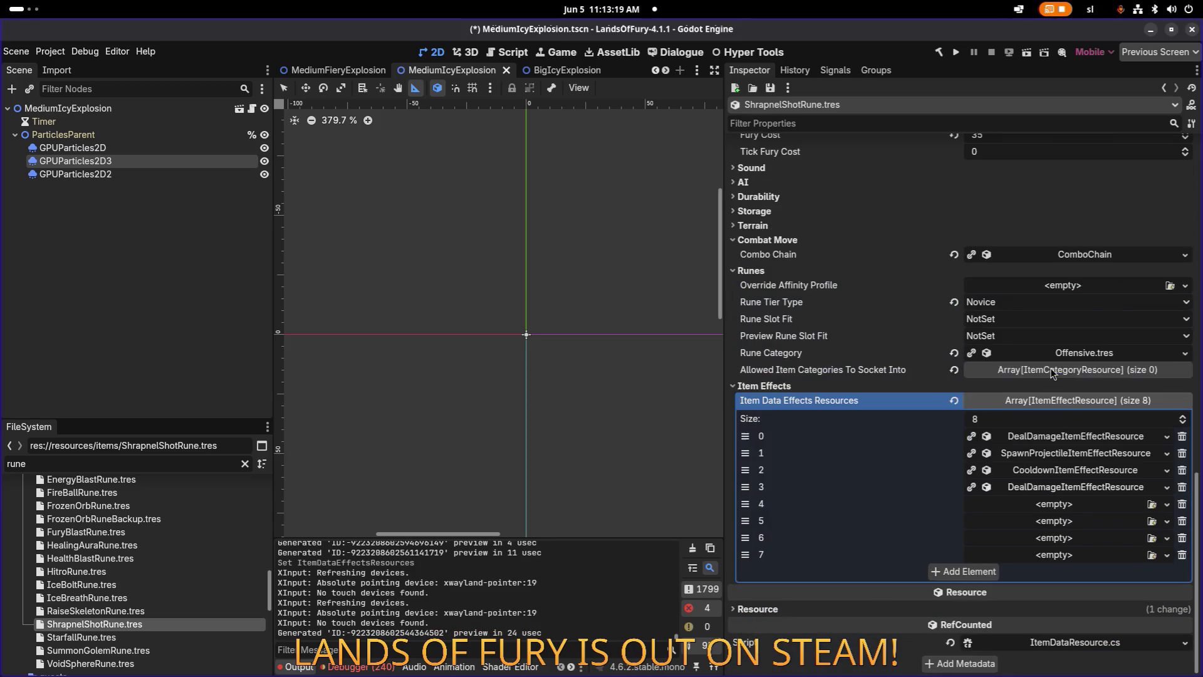
Paste a unique copy of the first damage effect into empty slot 4.
right_click(1038, 487)
left_click(838, 437)
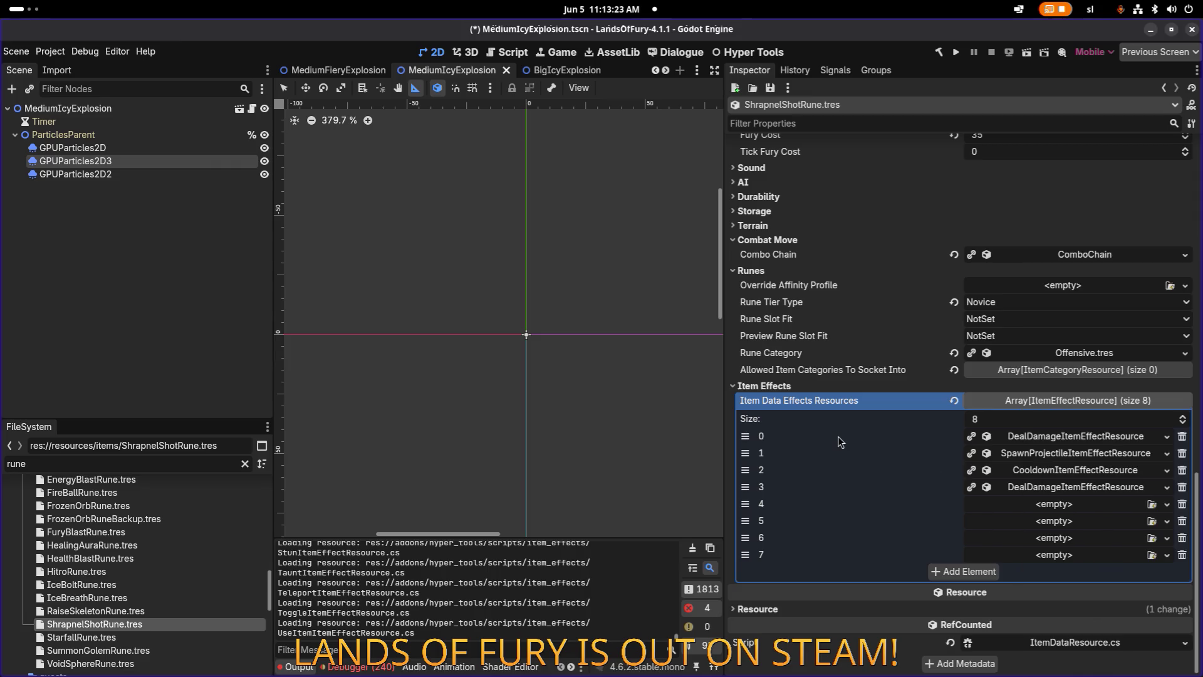
right_click(1012, 436)
left_click(1053, 649)
left_click(1065, 509)
left_click(1089, 668)
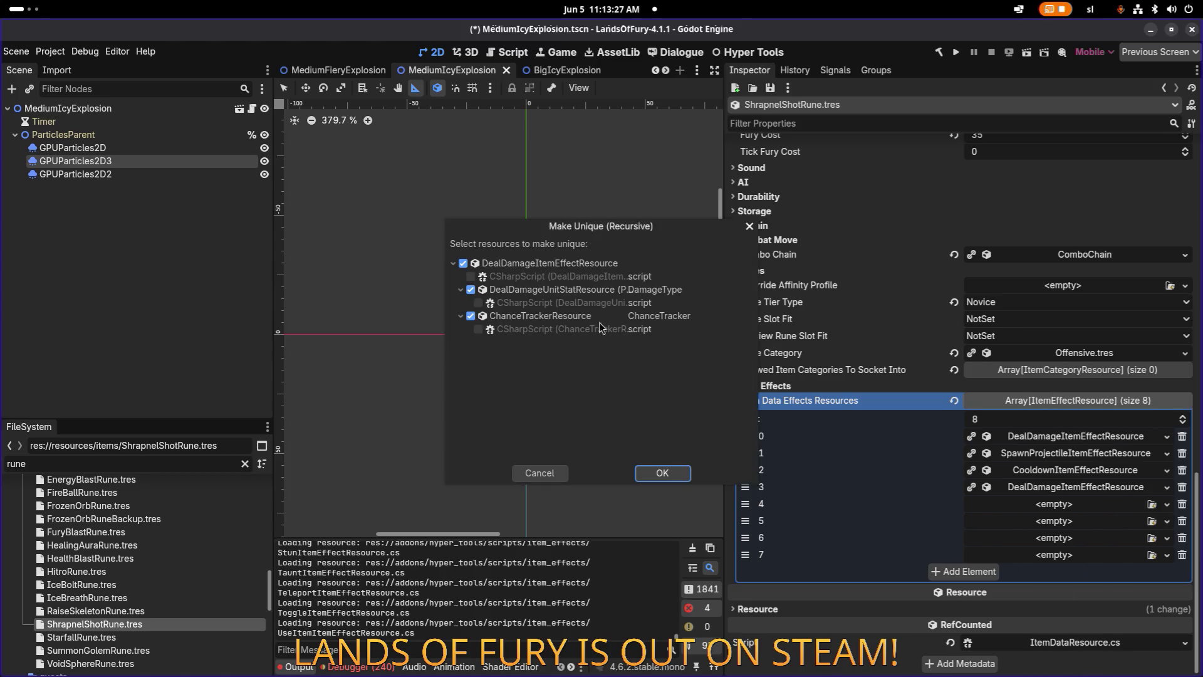
left_click(648, 472)
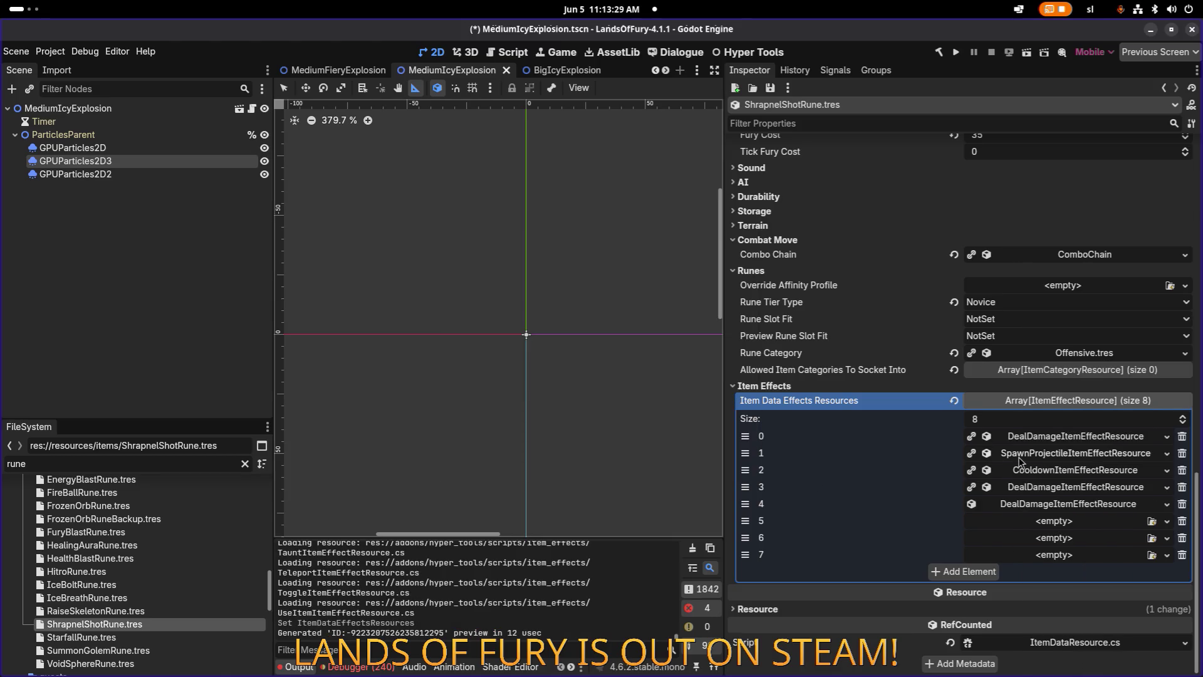
Paste a unique spawn projectile copy into slot 5, keeping its projectile data, shrapnel projectile and damage effect shared.
left_click(1003, 521)
left_click(1053, 646)
left_click(1045, 530)
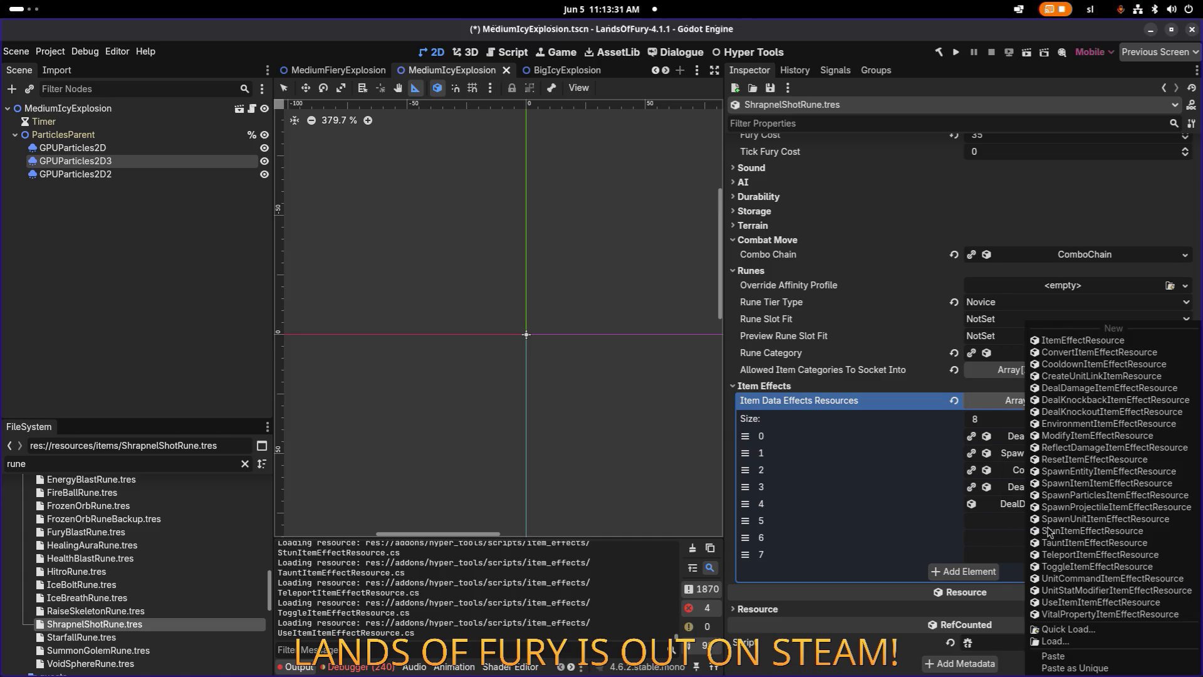
left_click(1074, 668)
scroll(485, 291, "down", 1)
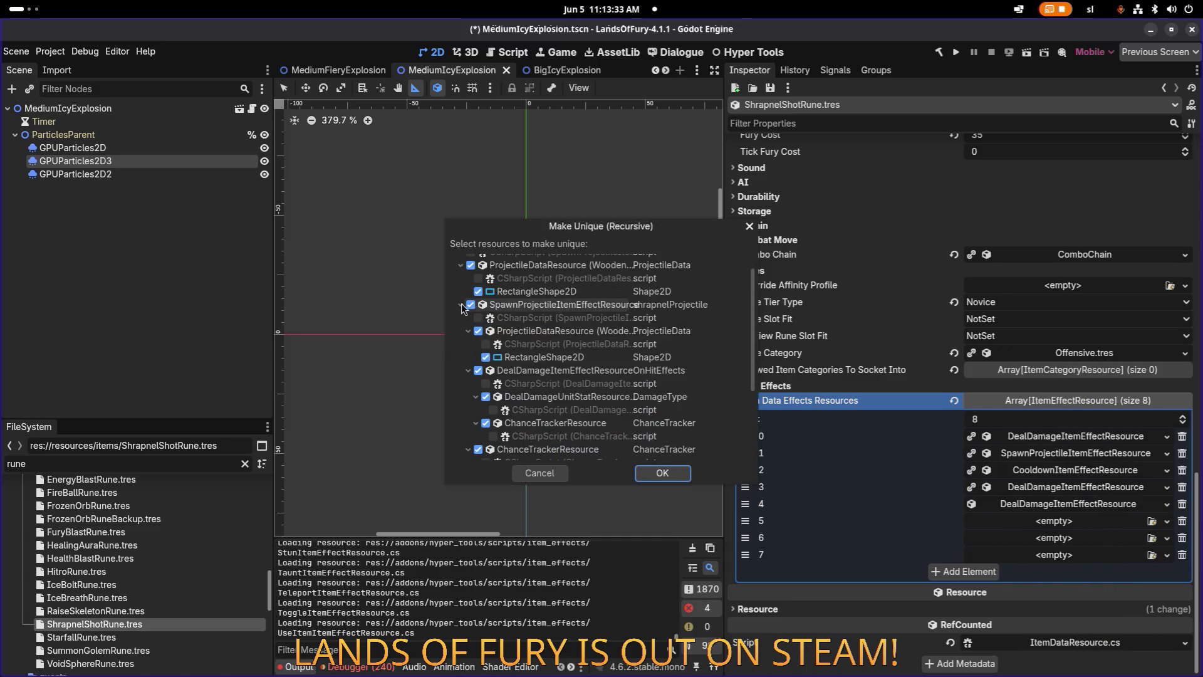
left_click(461, 304)
left_click(462, 289)
left_click(461, 313)
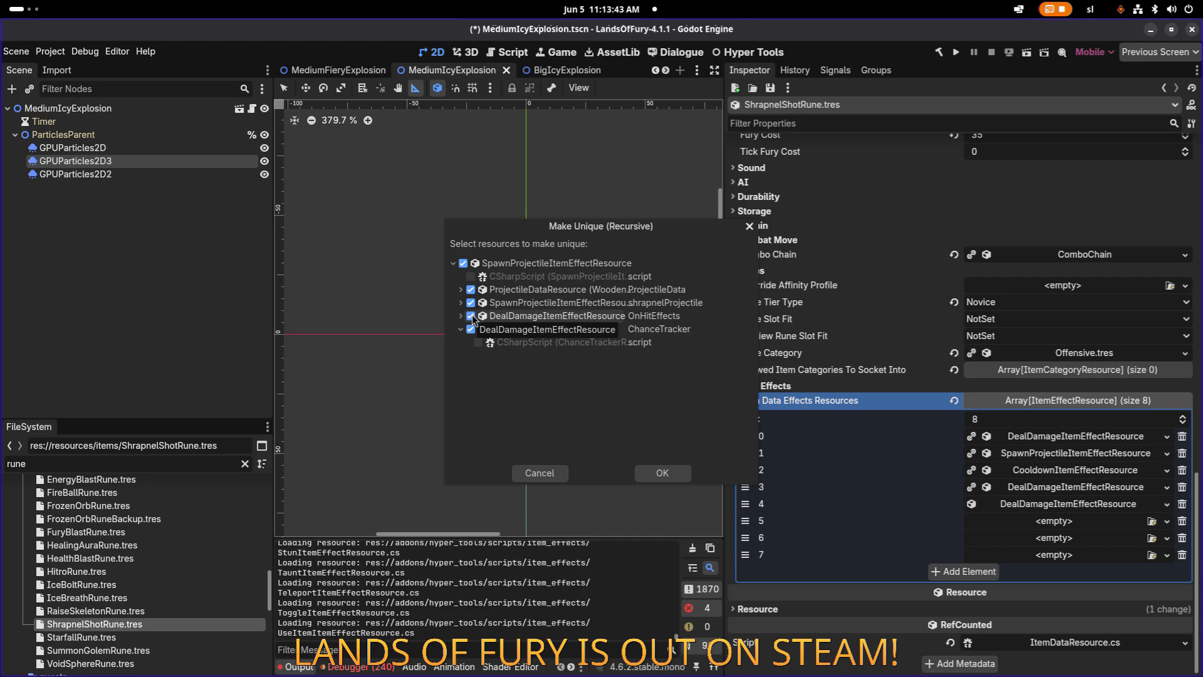
left_click(471, 315)
left_click(471, 302)
left_click(471, 289)
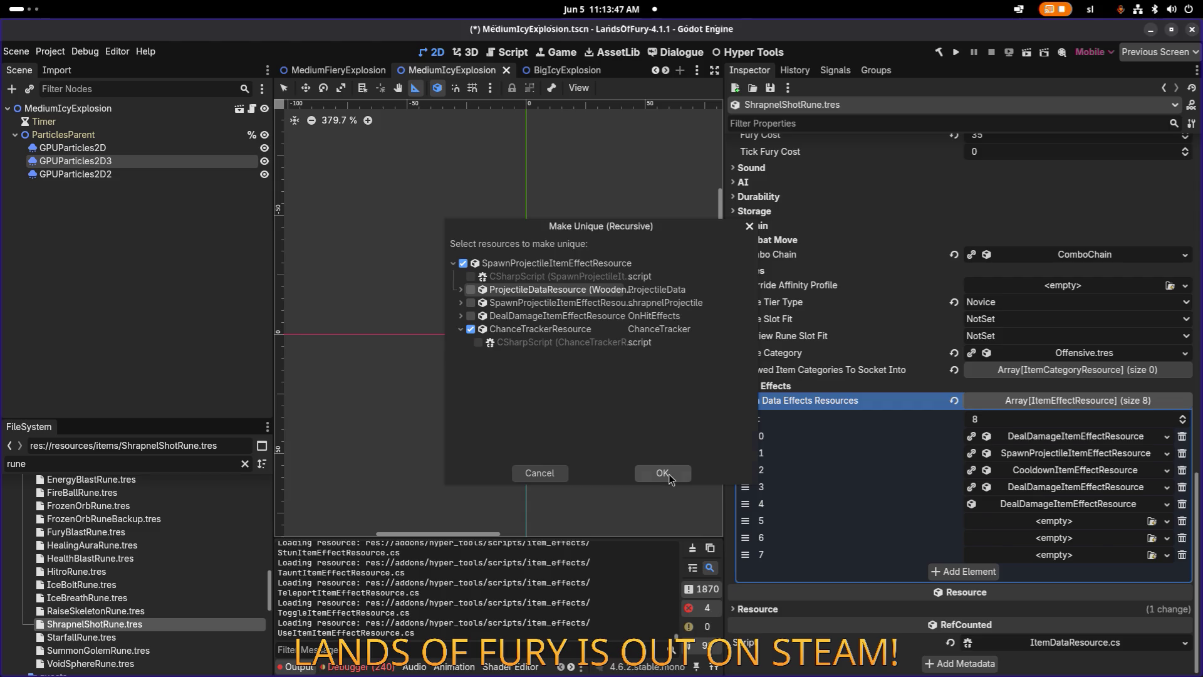
left_click(675, 475)
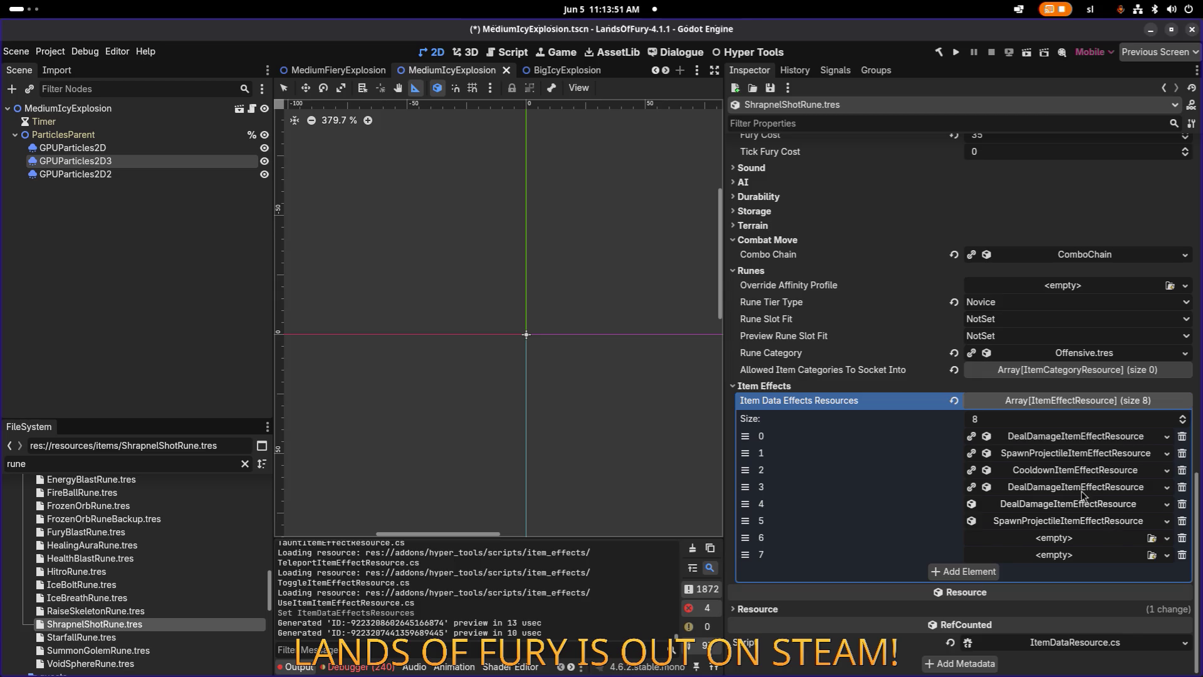
Move Cooldown to the last slot, paste another unique damage copy into slot 5, and delete the empty slot.
left_click_drag(745, 470, 745, 560)
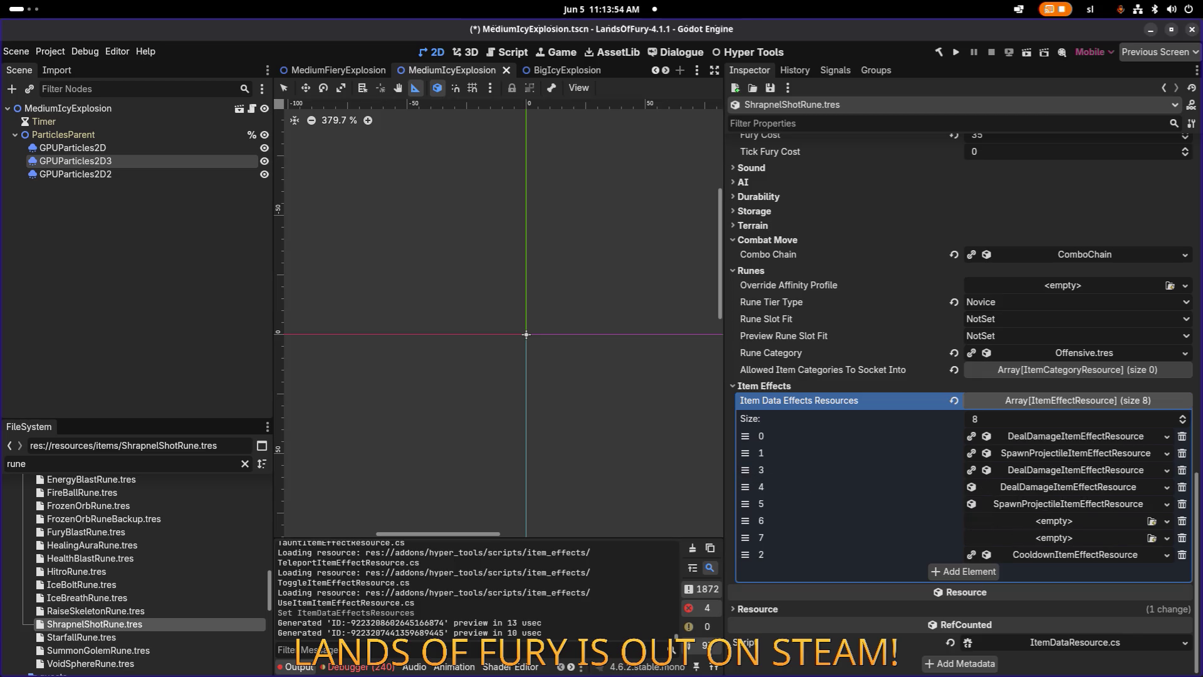
right_click(1077, 458)
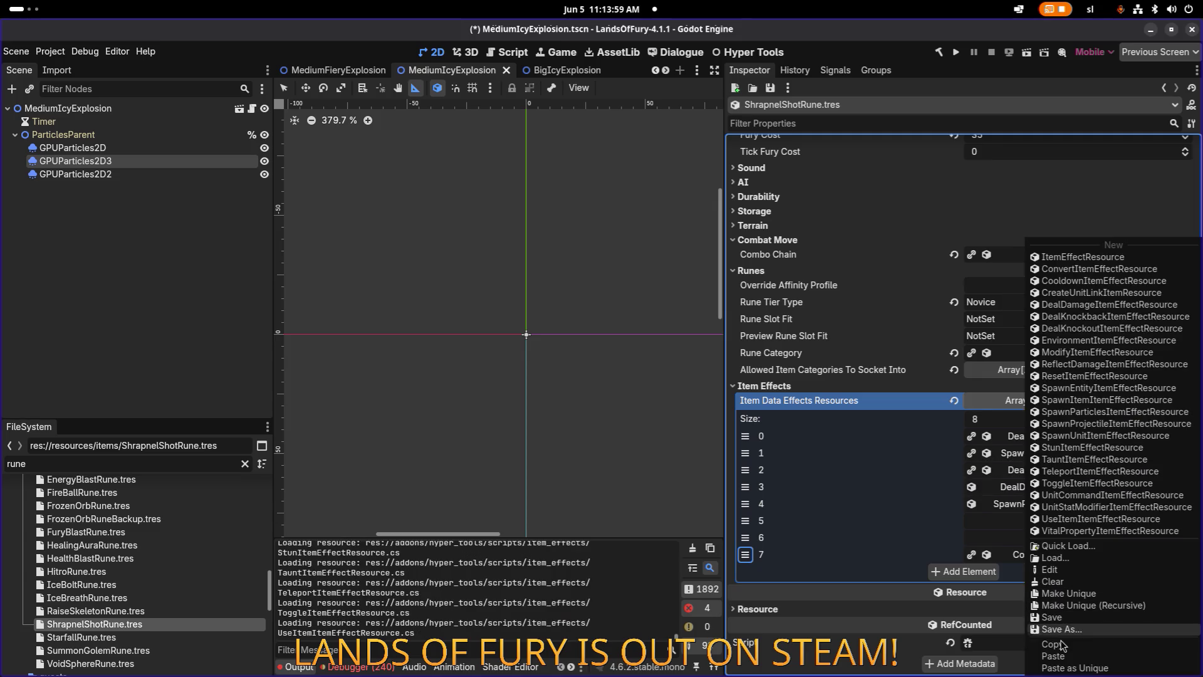
key("Escape")
right_click(1041, 531)
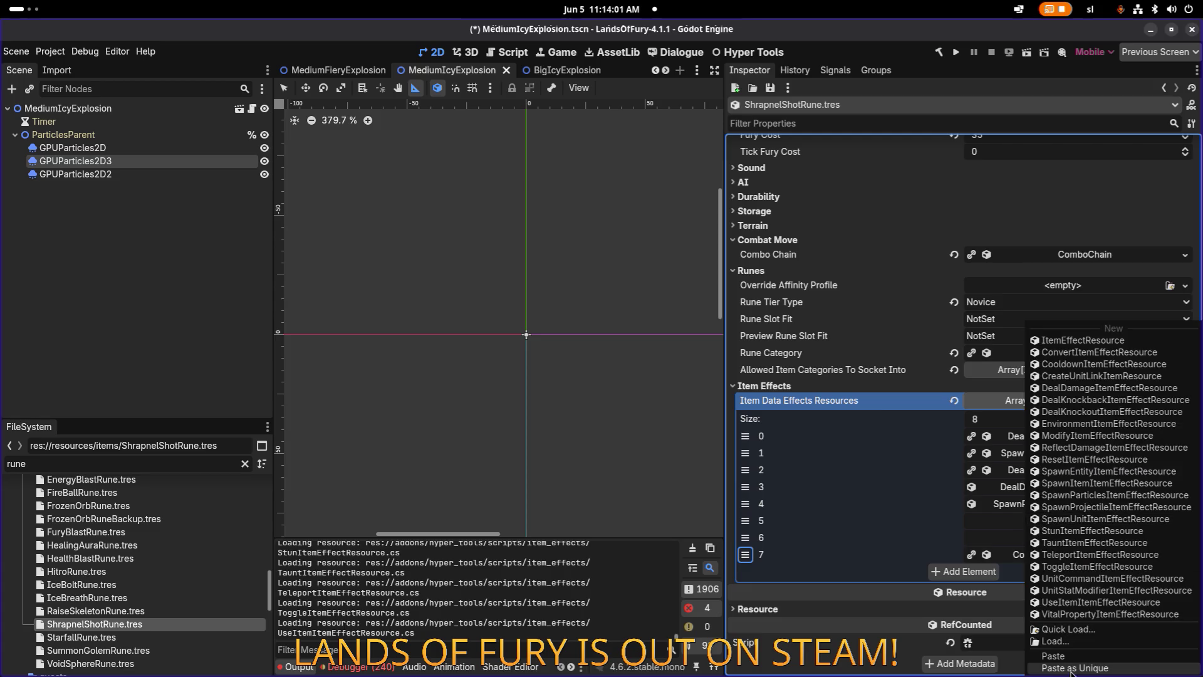
left_click(1074, 670)
left_click(470, 289)
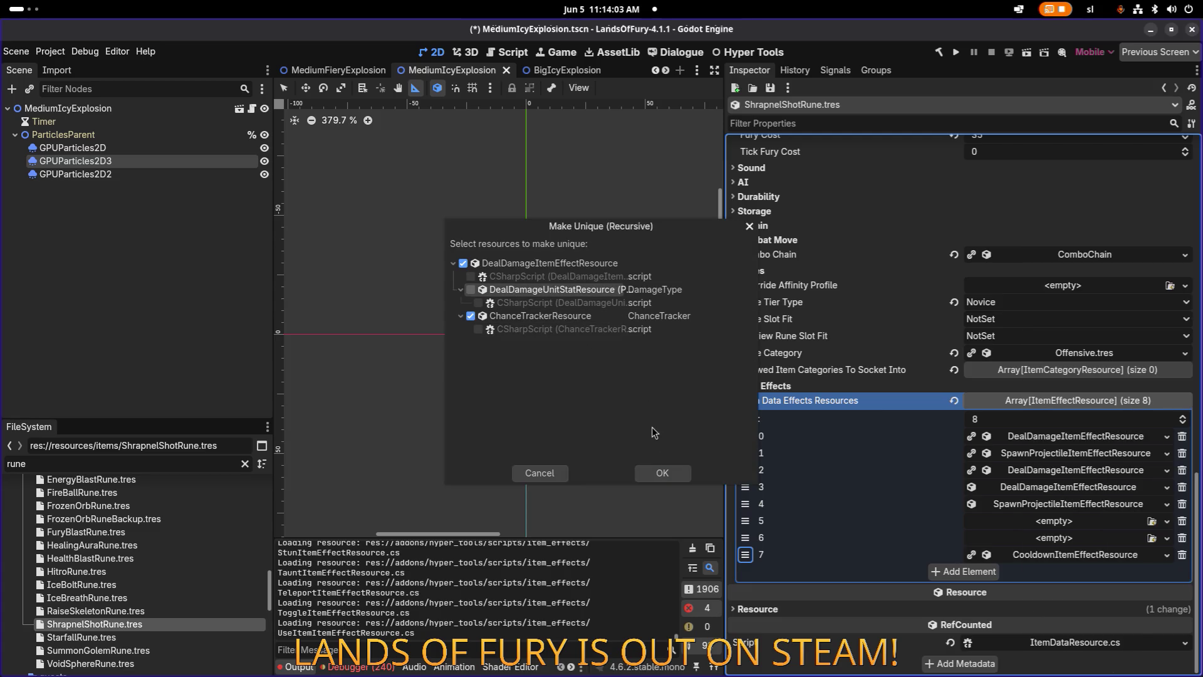
left_click(662, 474)
left_click(1182, 540)
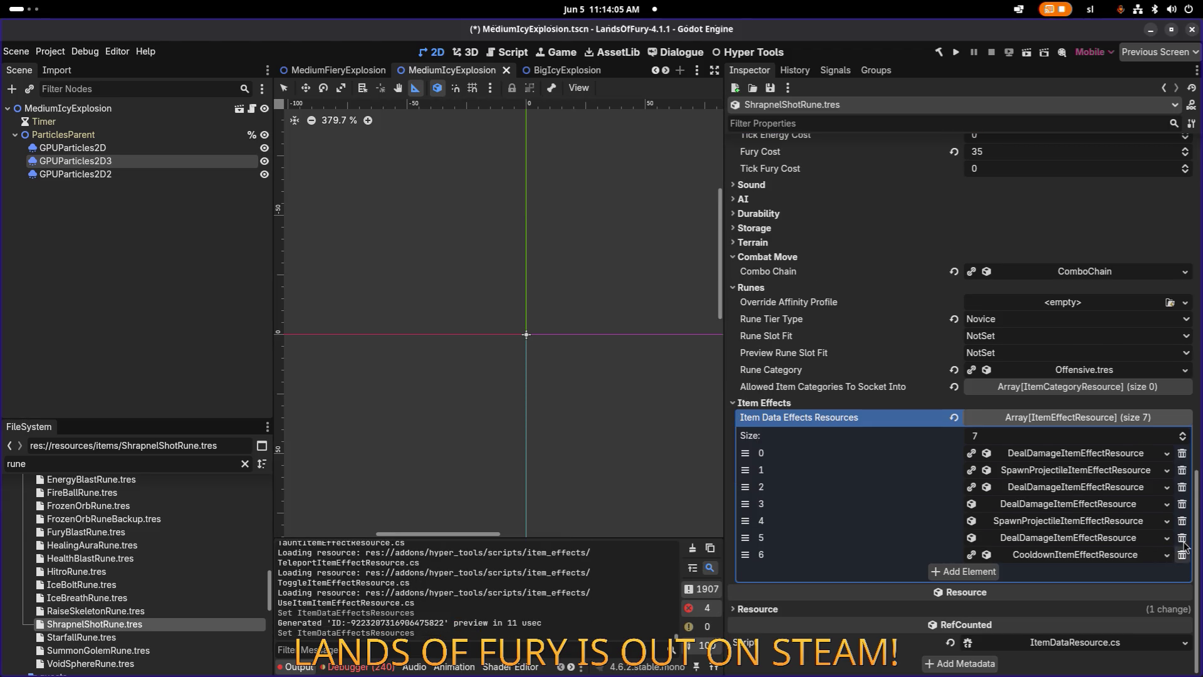
left_click(1084, 506)
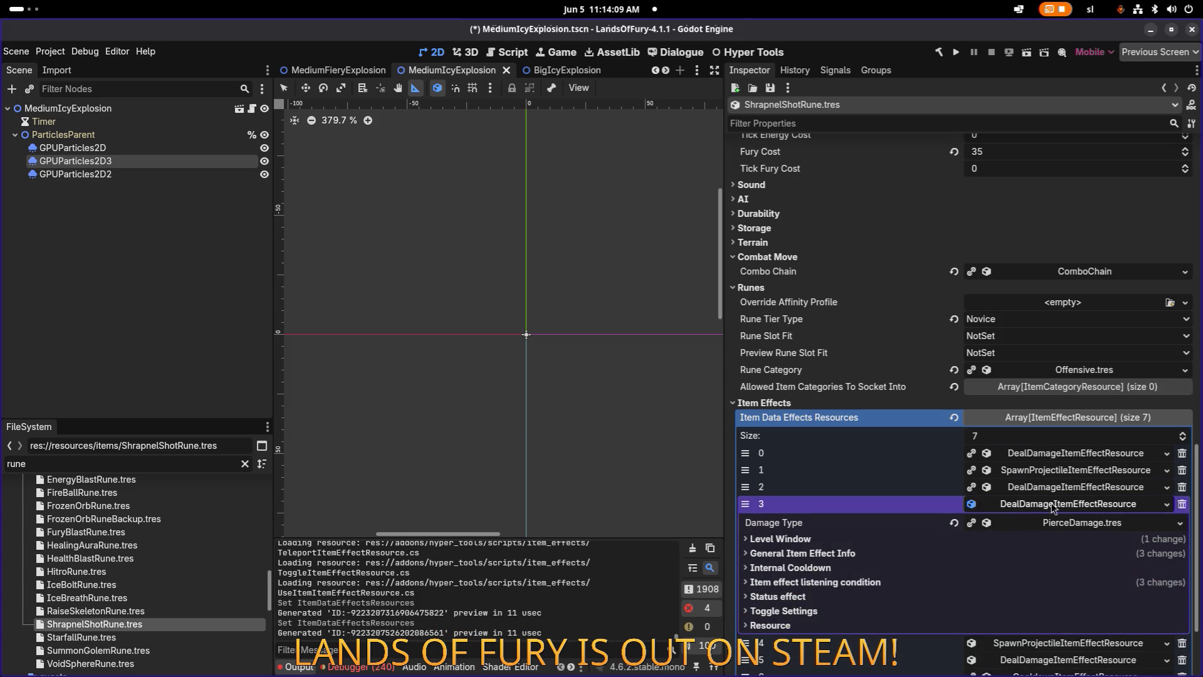
Give the slot 3 damage copy a Level Start of 2 and Required Level of 2.
left_click(829, 540)
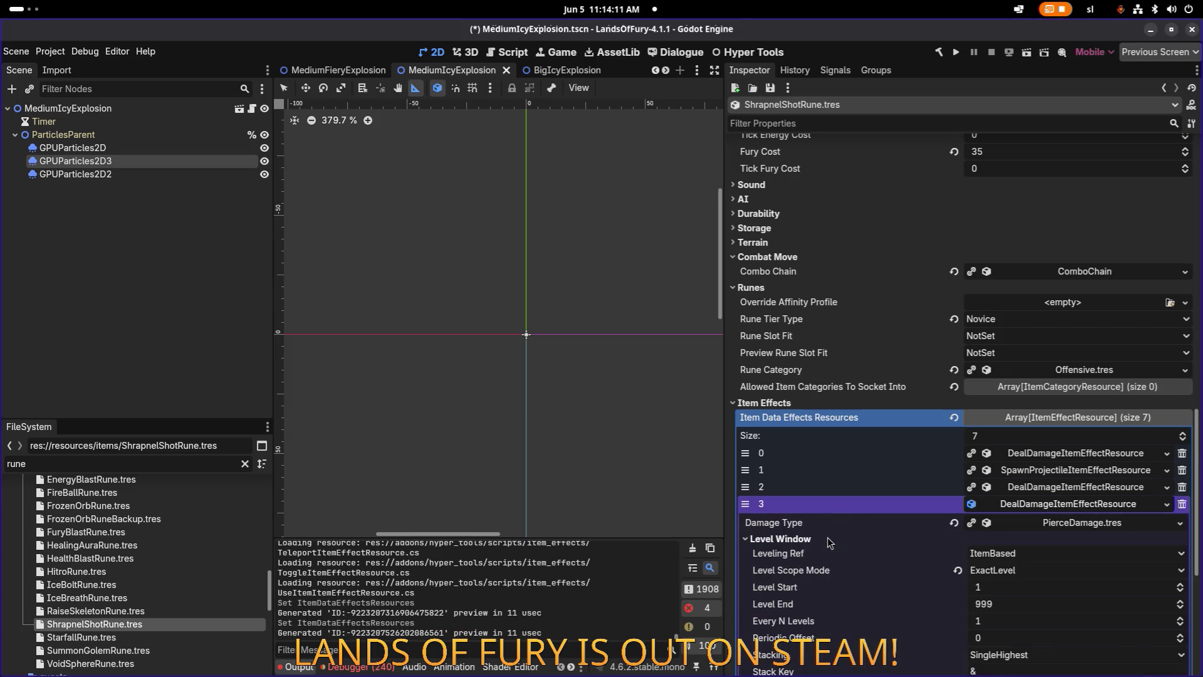
scroll(968, 567, "down", 3)
left_click(1006, 454)
type("2")
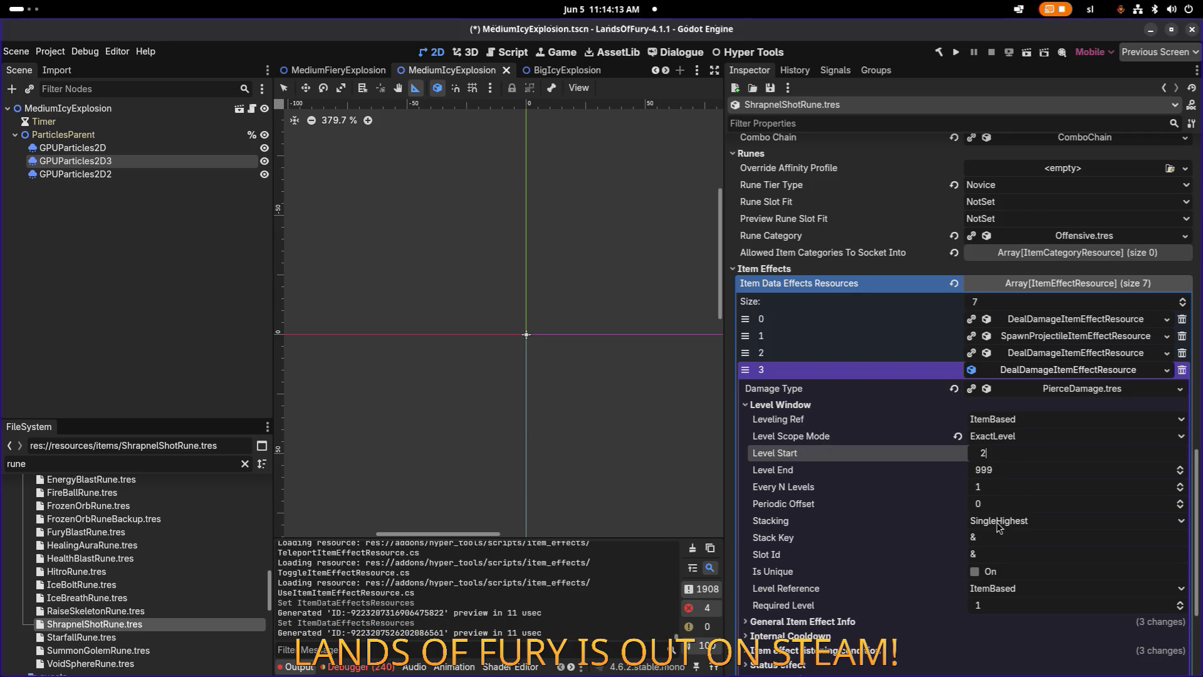
left_click(1026, 605)
type("2")
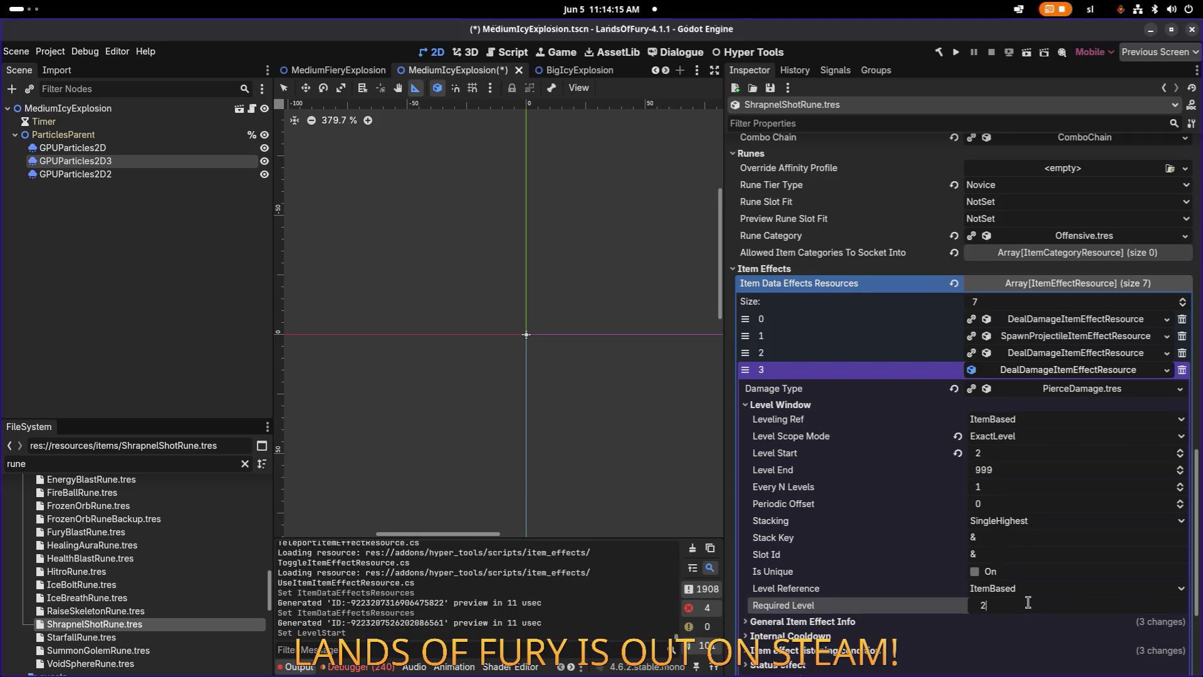
Set its Min Amount to 8.0 and Max Amount to 14.0.
left_click(870, 619)
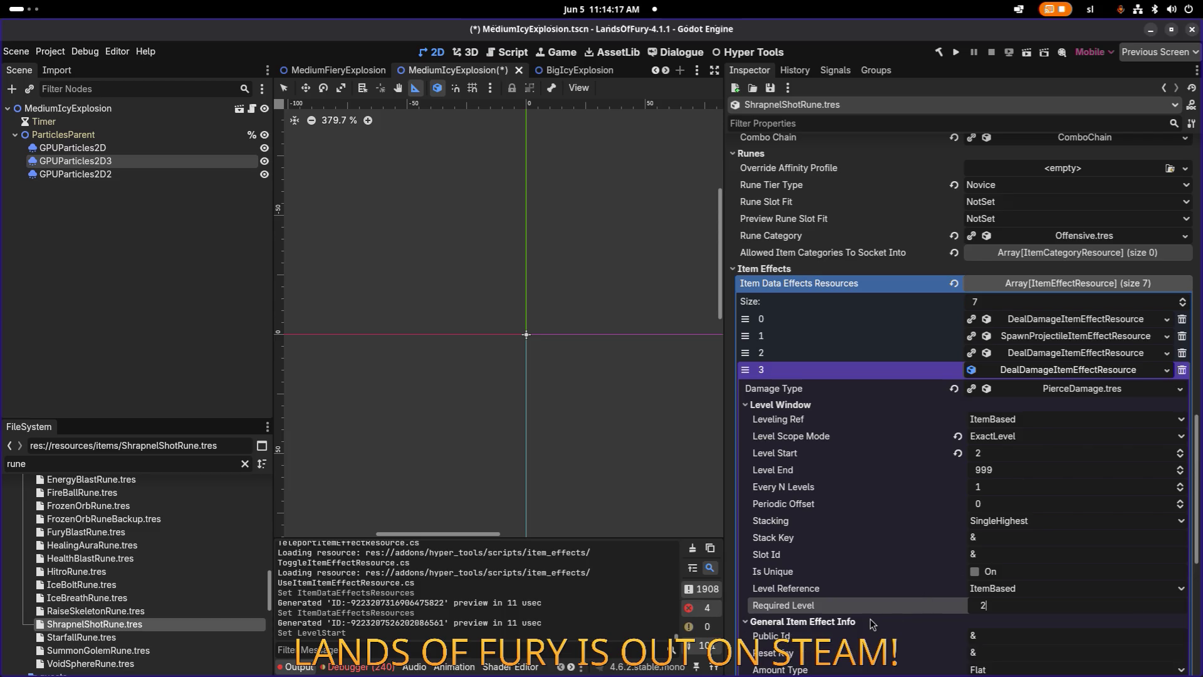
scroll(967, 579, "down", 3)
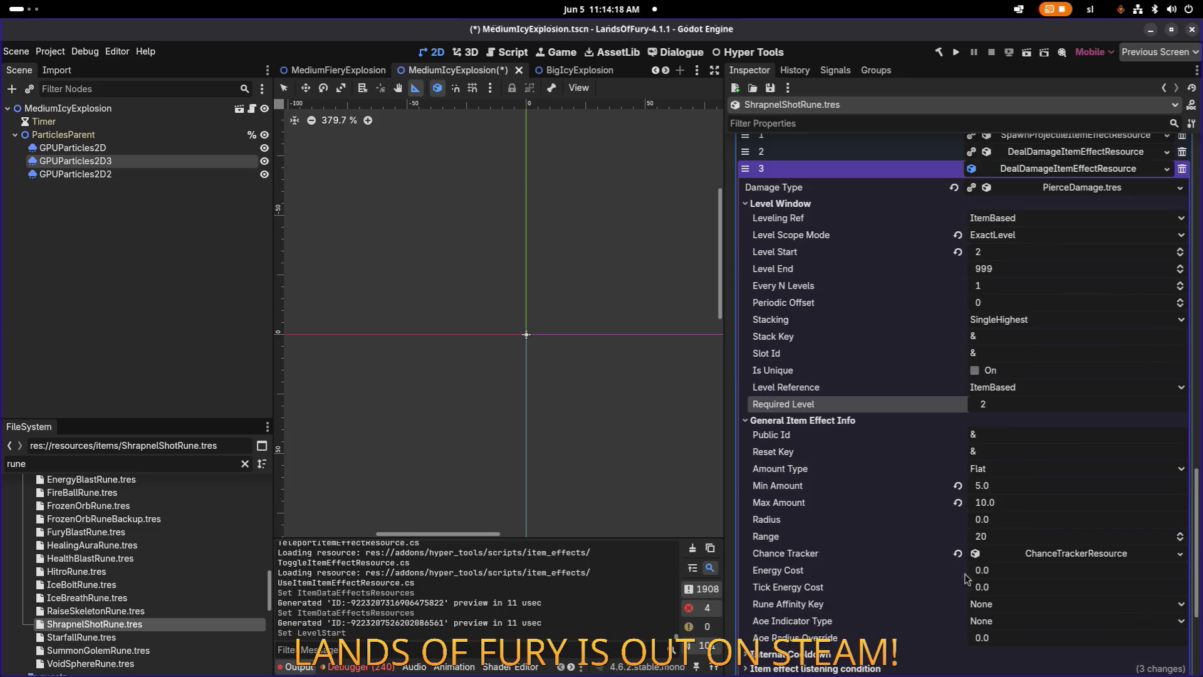
left_click(1022, 486)
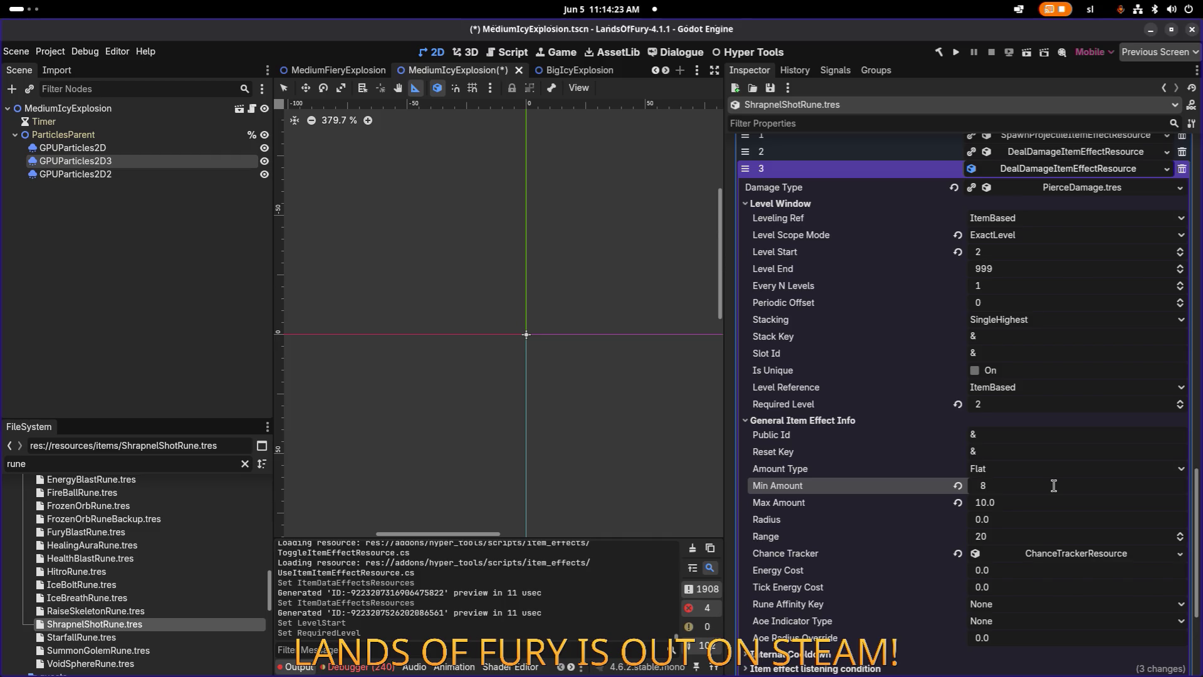
key("Tab")
type("14")
key("Return")
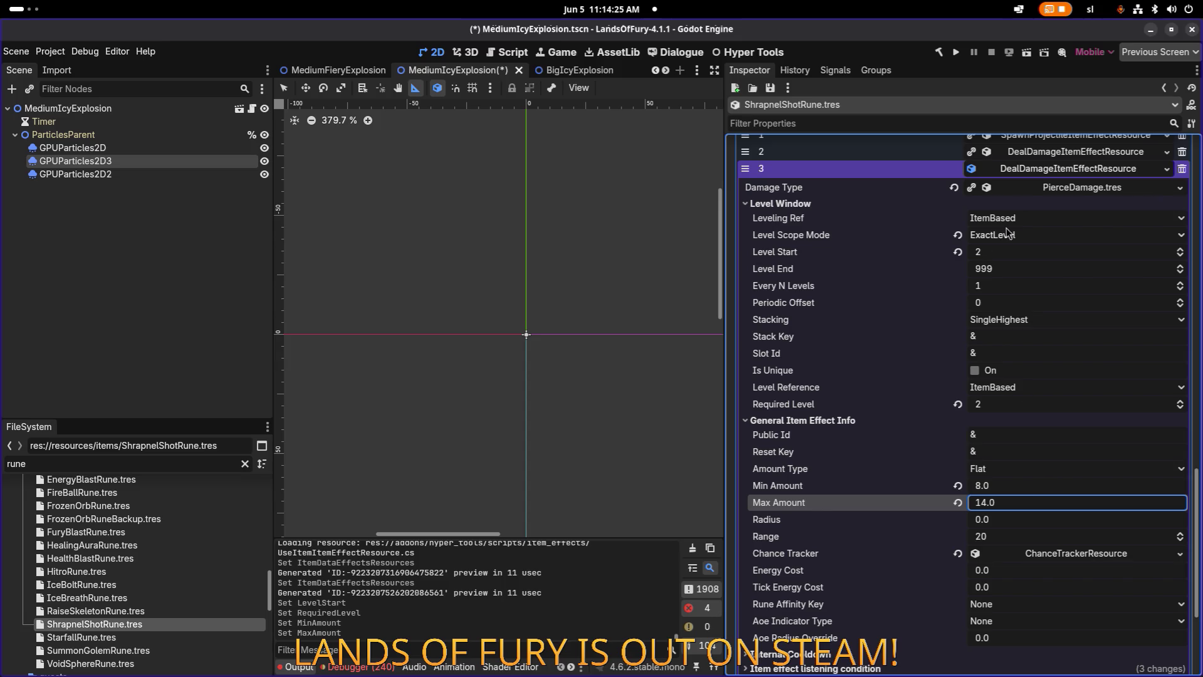
left_click(1036, 174)
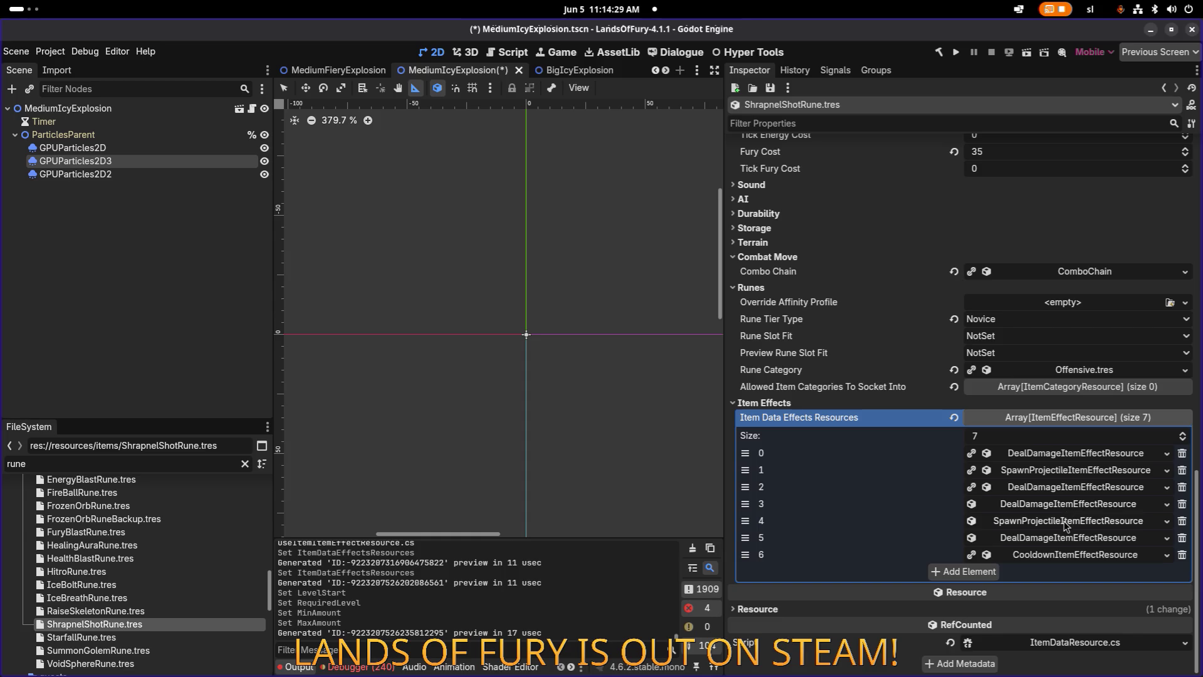
left_click(1067, 521)
scroll(1020, 464, "down", 6)
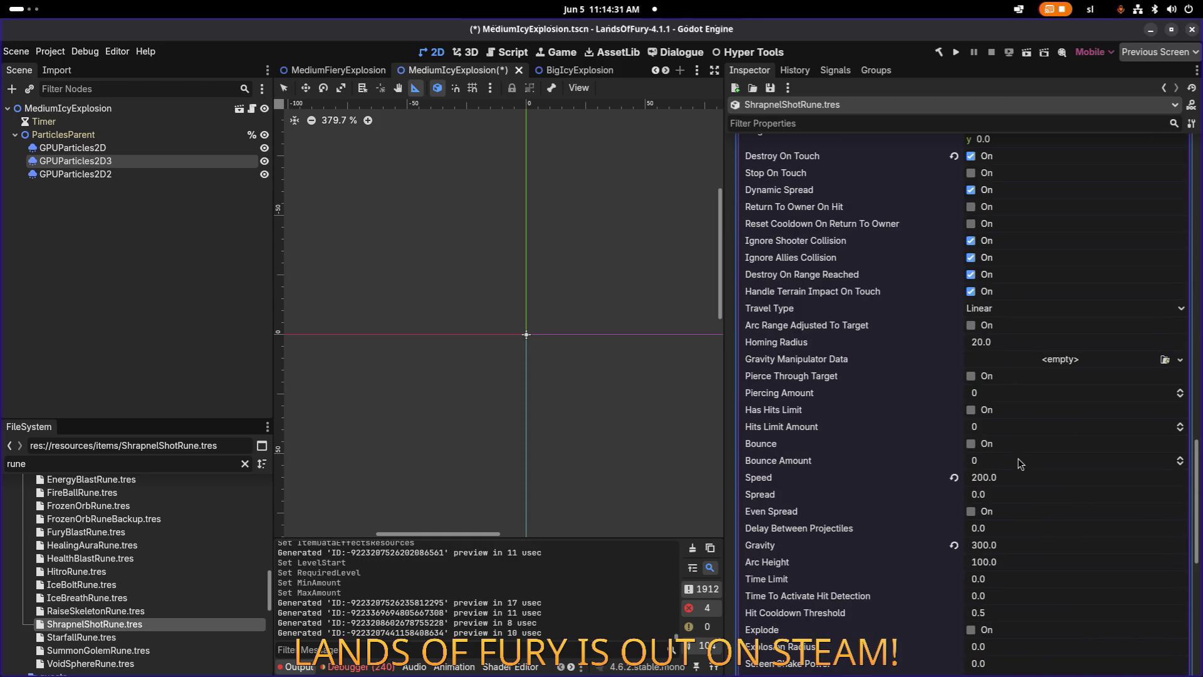
Set the spawn-projectile copy's Level Start to 2 and Required Level to 2.
scroll(1013, 404, "down", 4)
scroll(1012, 409, "up", 9)
scroll(907, 380, "down", 13)
left_click(855, 531)
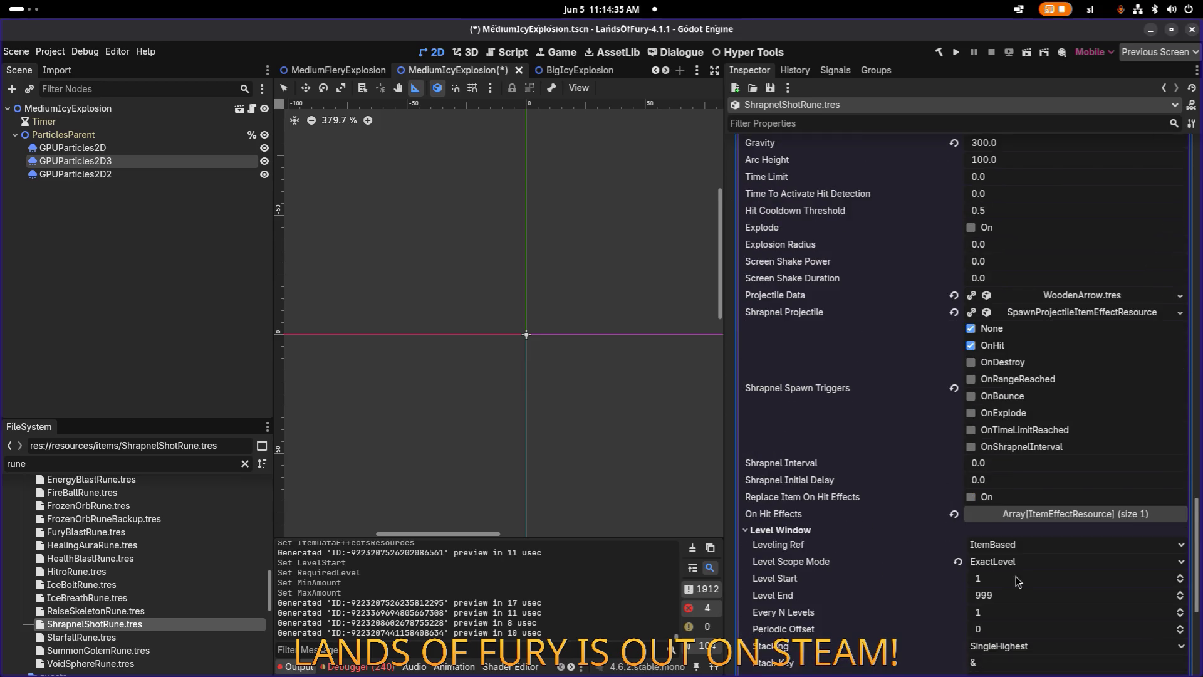
scroll(858, 545, "down", 4)
left_click(1028, 380)
type("2")
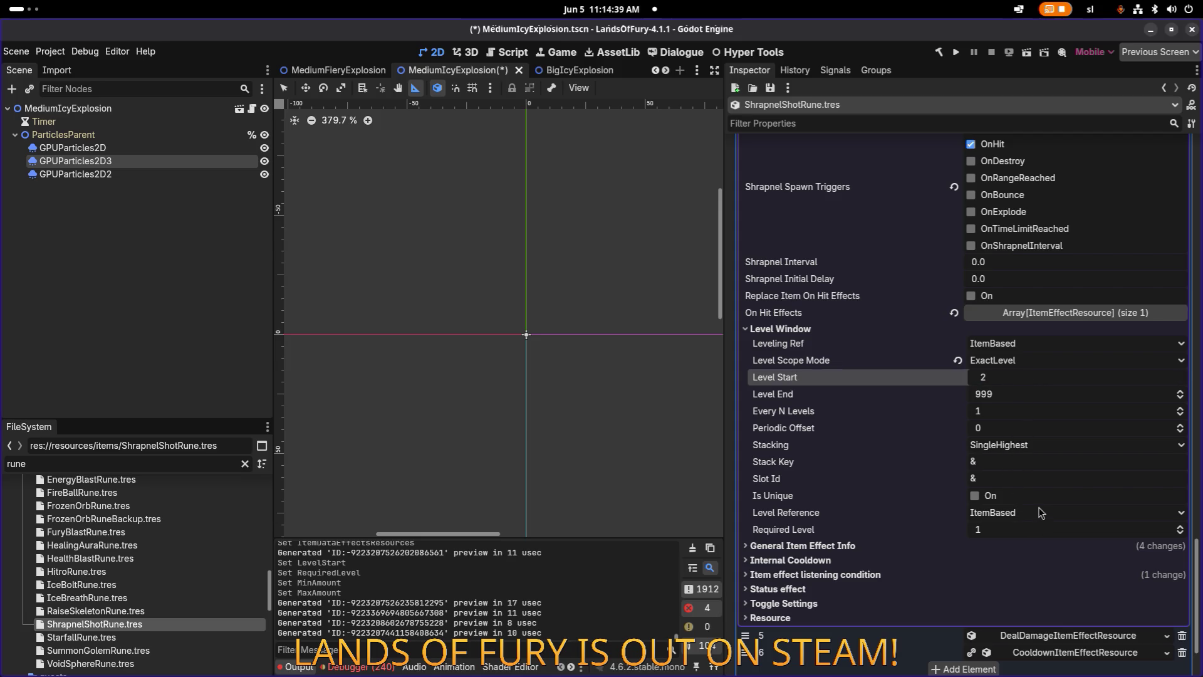
left_click(1027, 534)
key("Return")
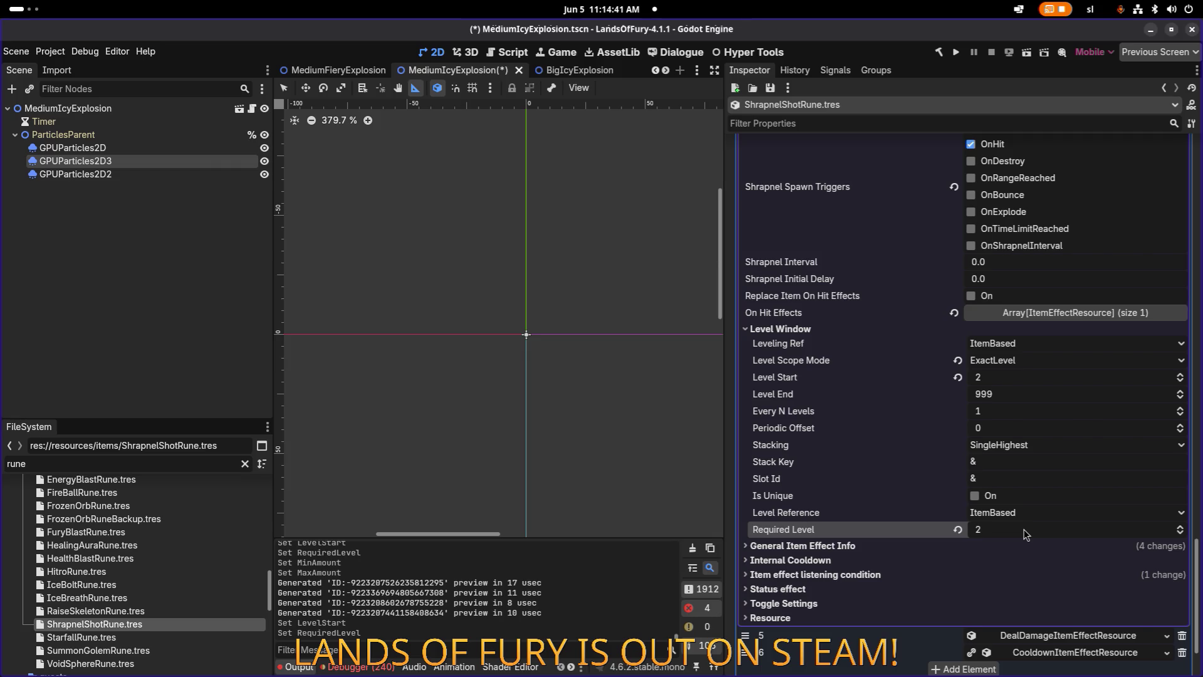
Review the spawn-projectile copy's General Item Effect Info settings.
scroll(1058, 434, "up", 3)
scroll(1059, 435, "up", 10)
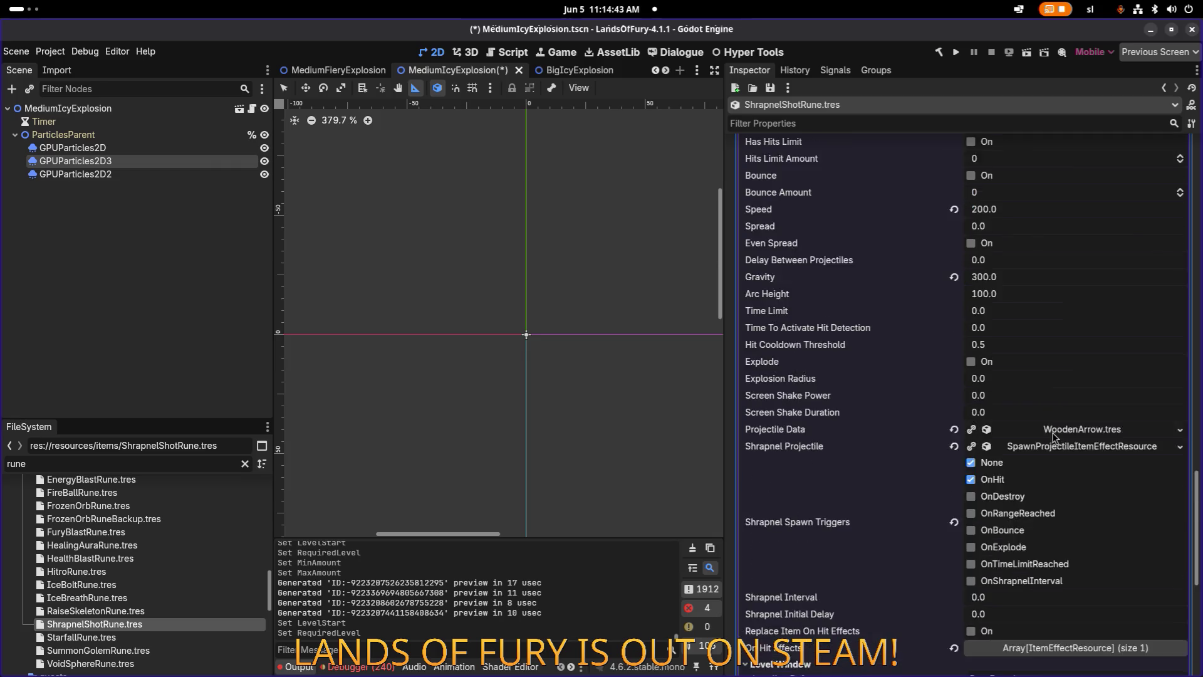
scroll(1053, 443, "down", 4)
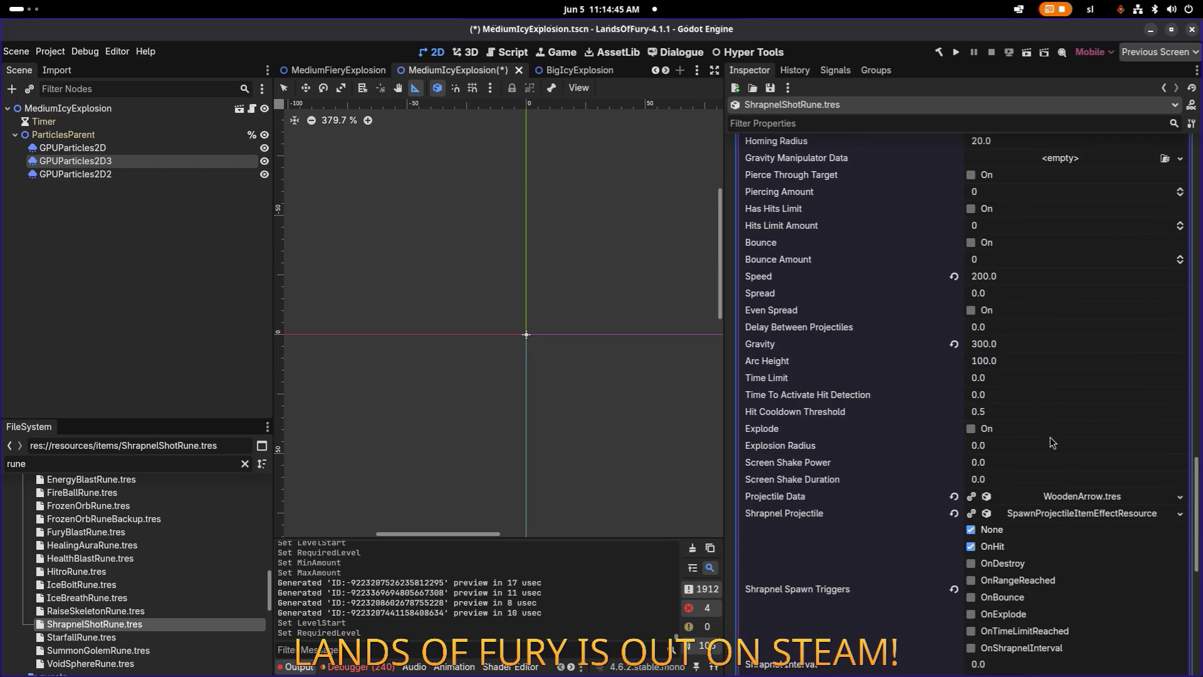
scroll(1052, 443, "down", 4)
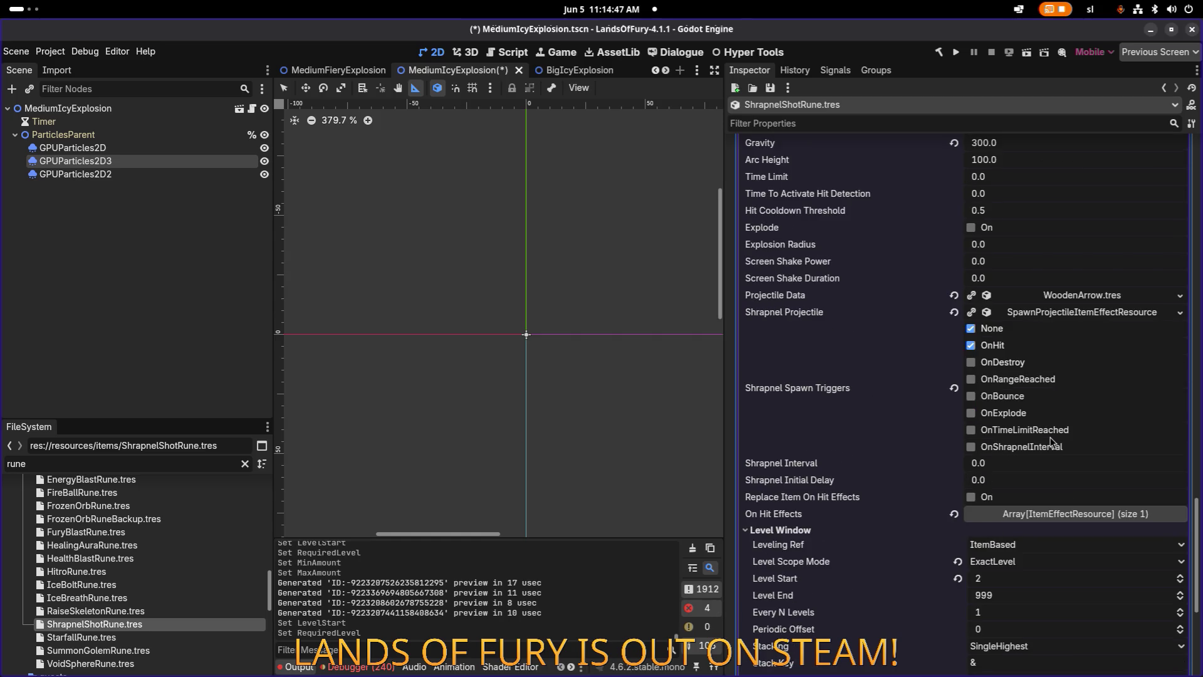
scroll(1053, 442, "down", 6)
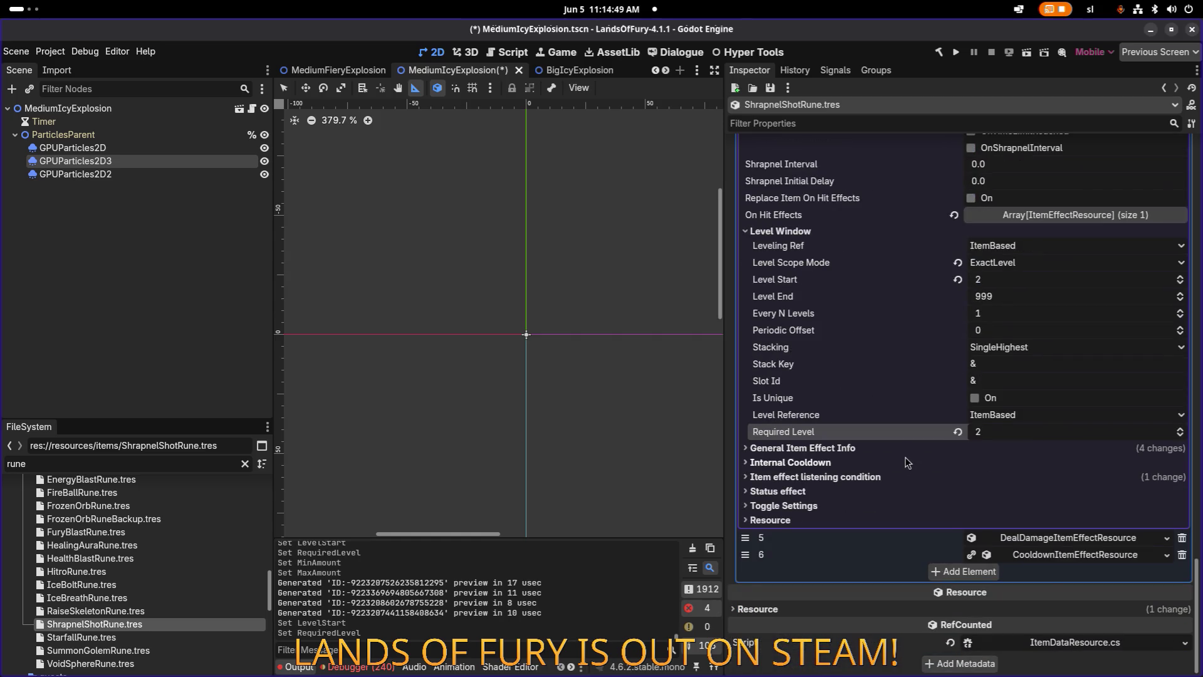
left_click(908, 451)
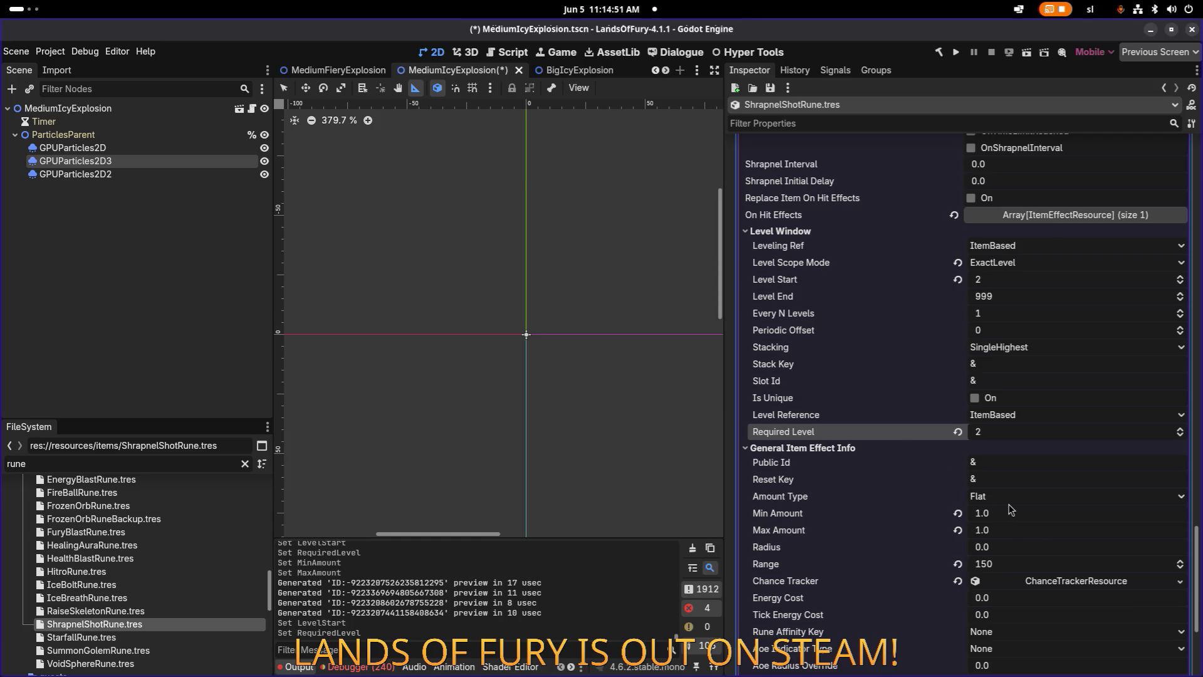
scroll(879, 469, "up", 10)
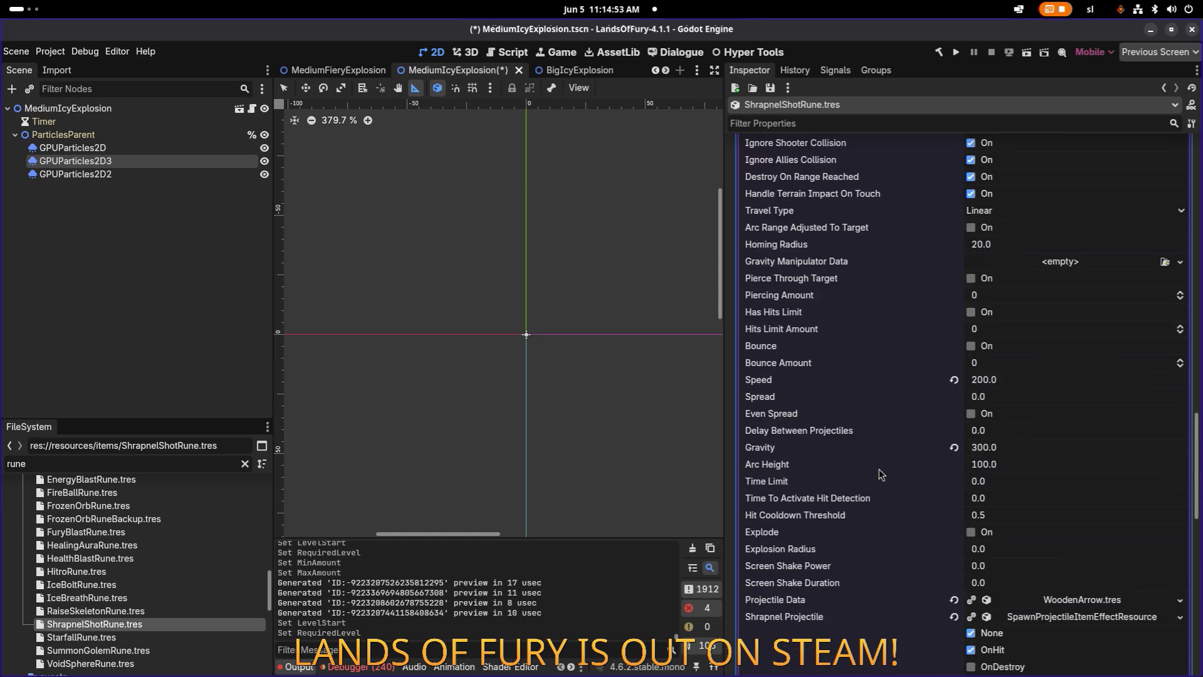
scroll(879, 469, "down", 12)
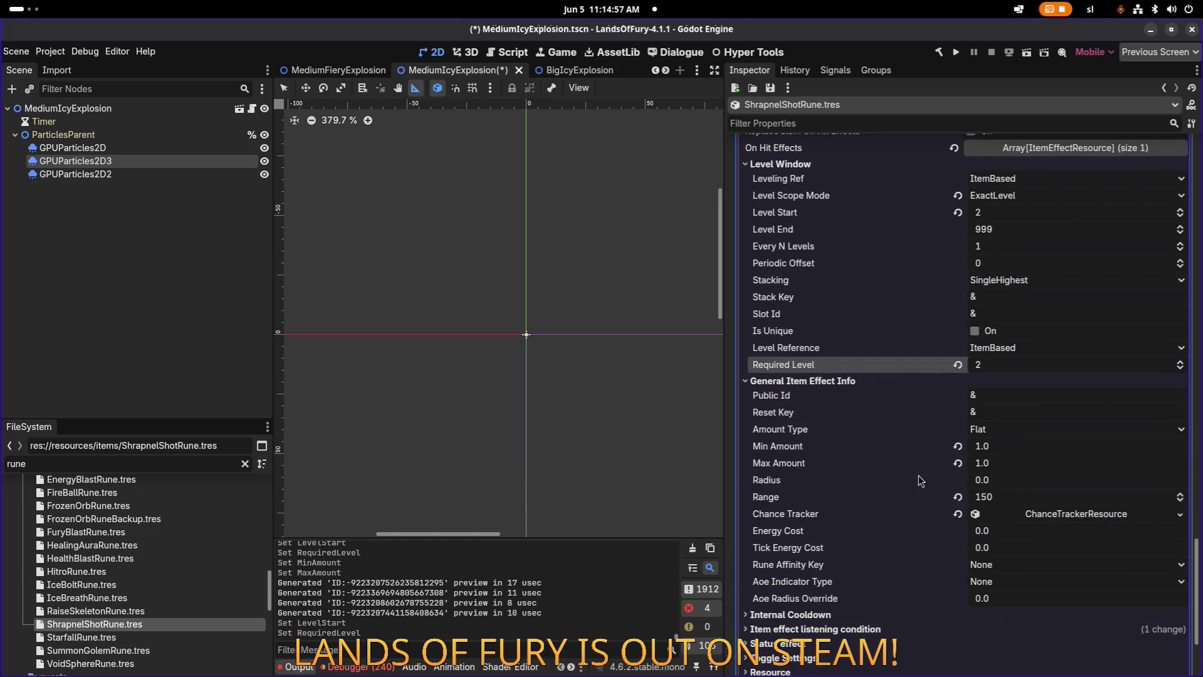
scroll(900, 476, "up", 10)
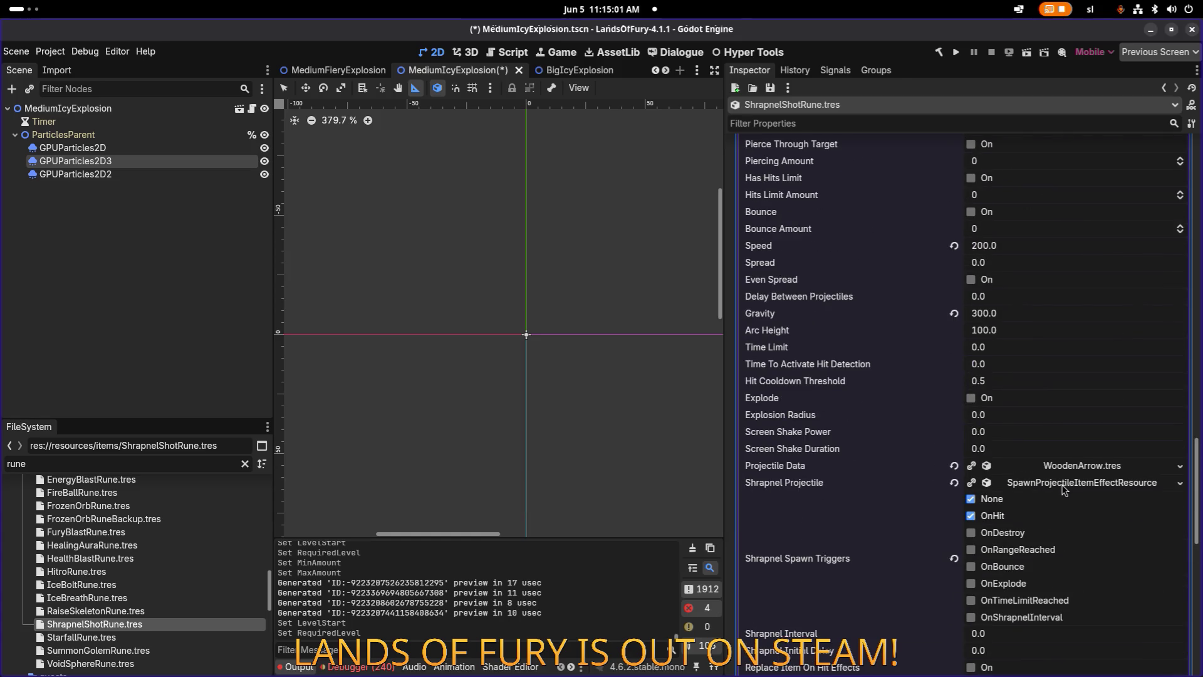
right_click(1061, 485)
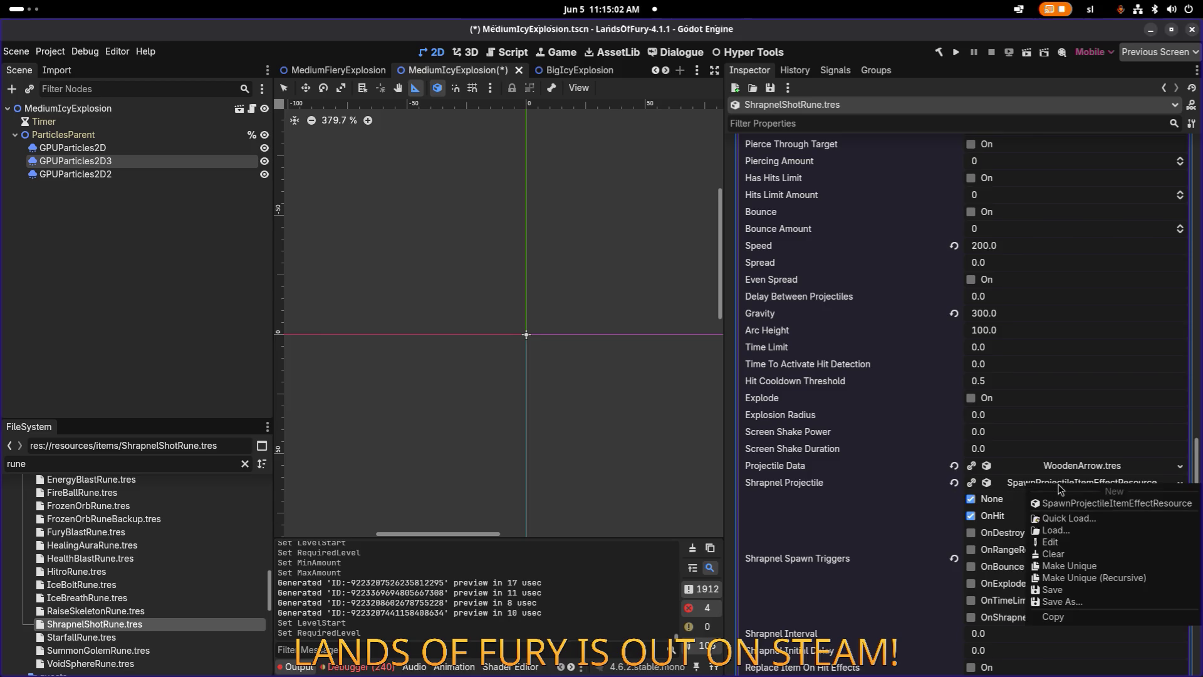
Make the Shrapnel Projectile unique recursively, keeping ProjectileDataResource and DealDamageUnitStatResource shared.
left_click(1093, 578)
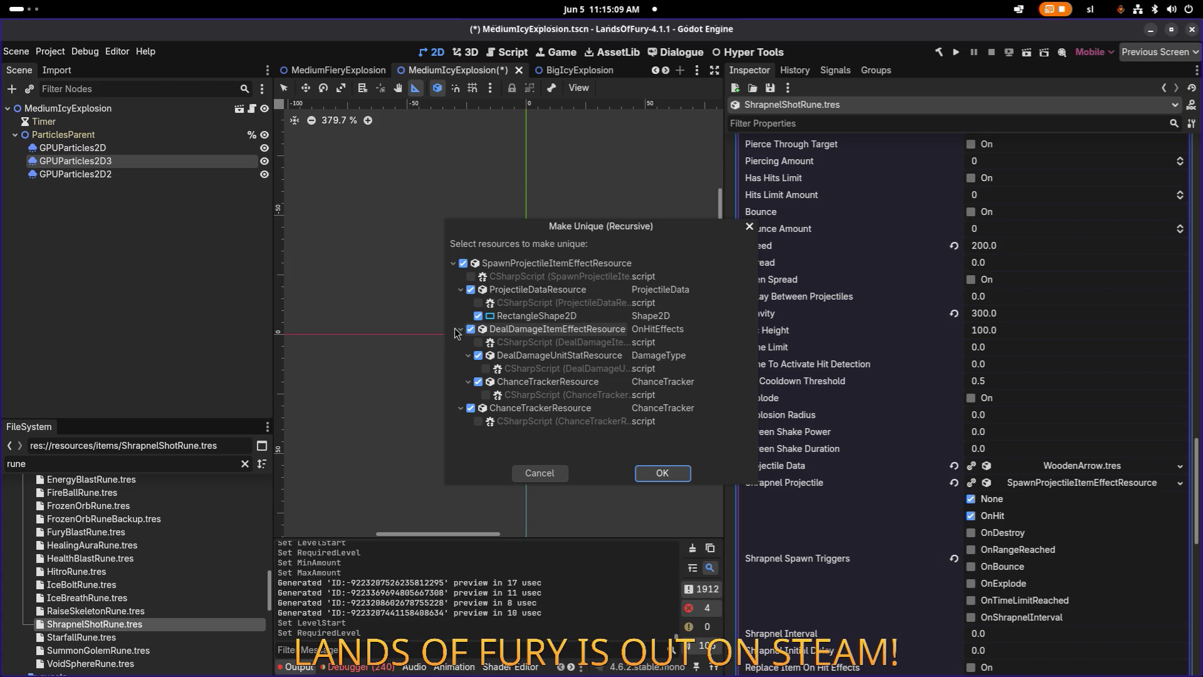
left_click(471, 289)
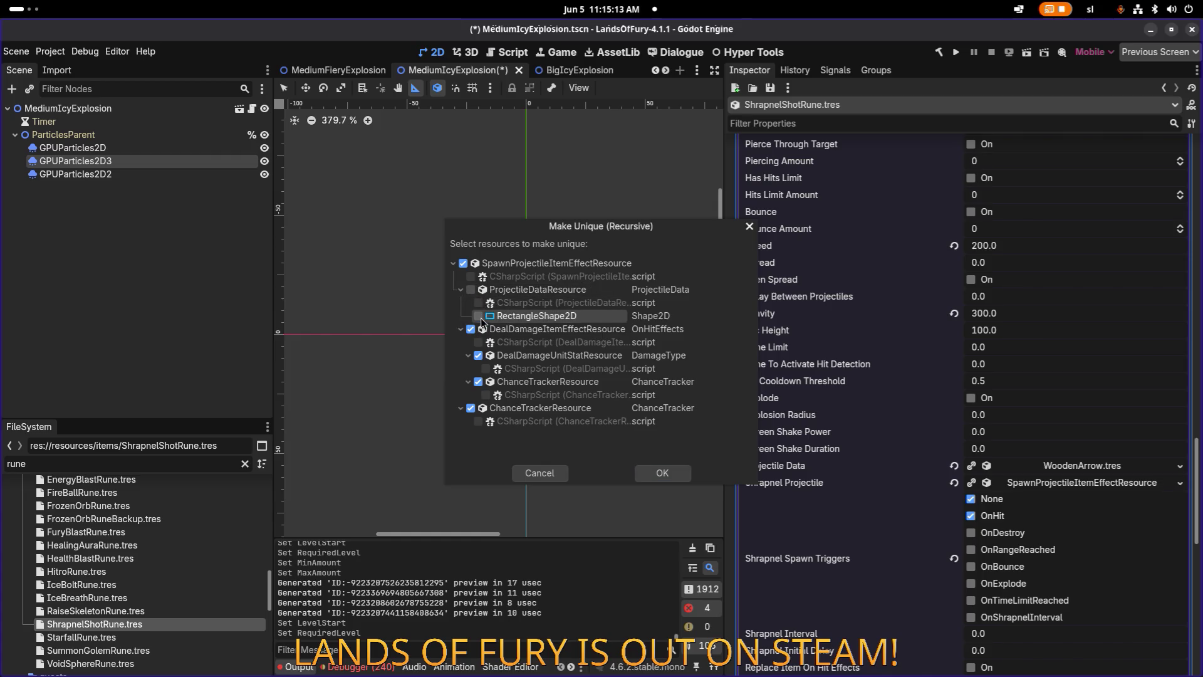
left_click(480, 357)
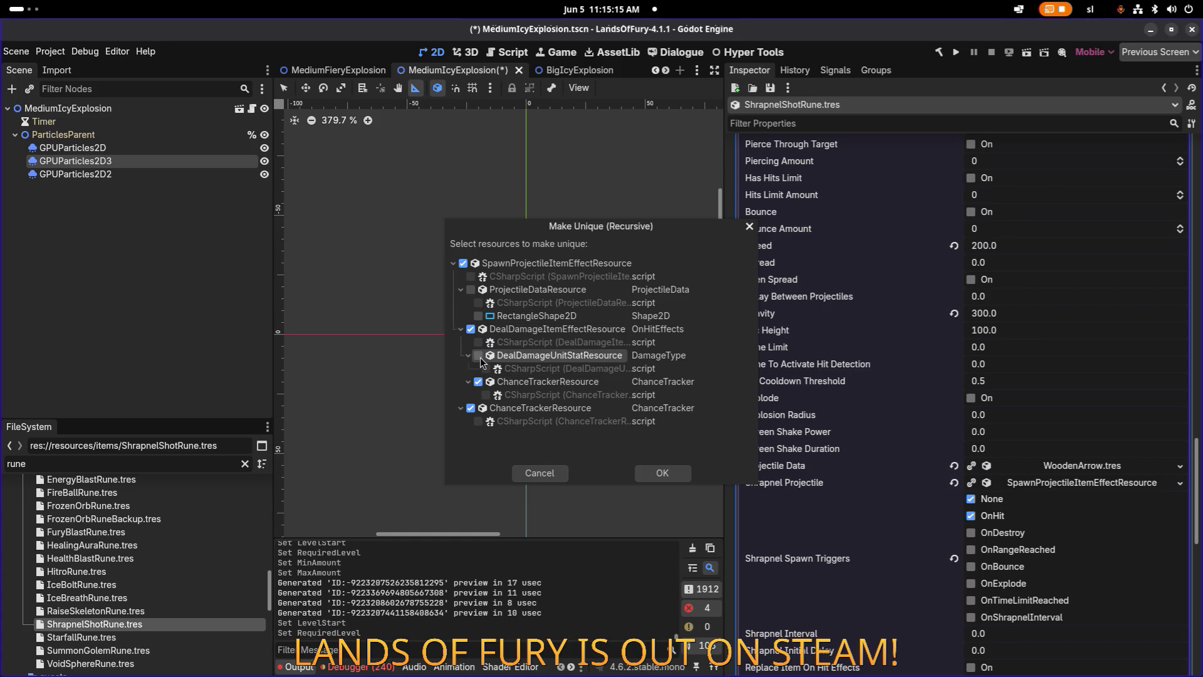
left_click(676, 477)
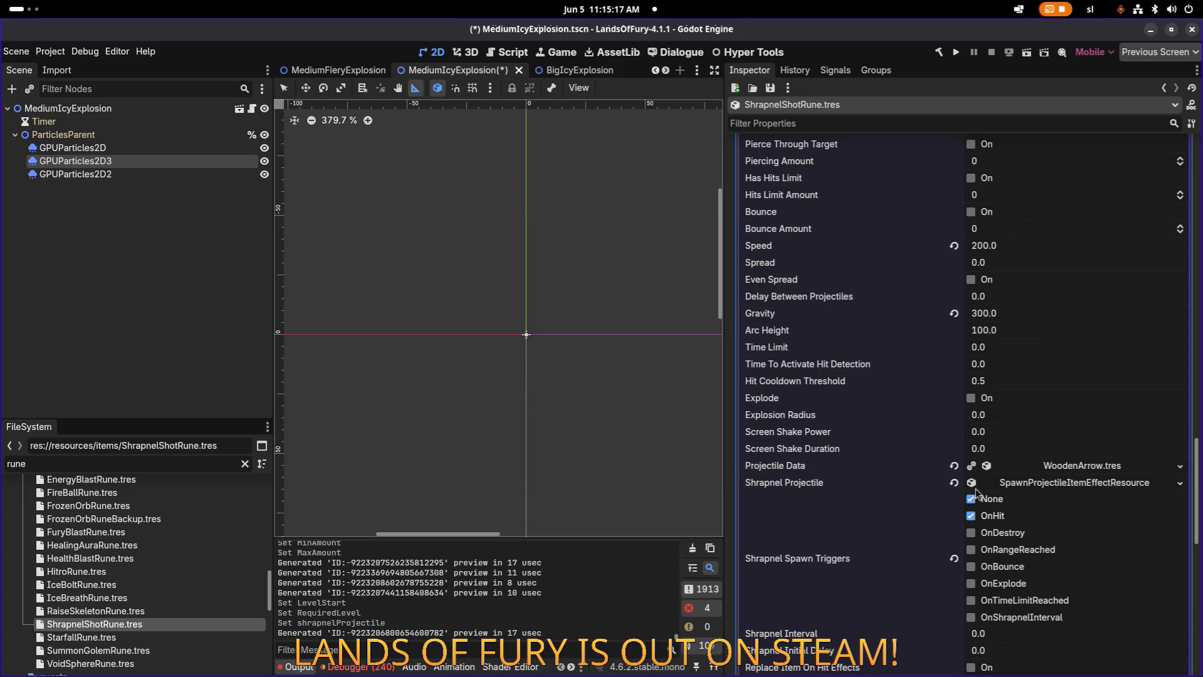
left_click(1101, 489)
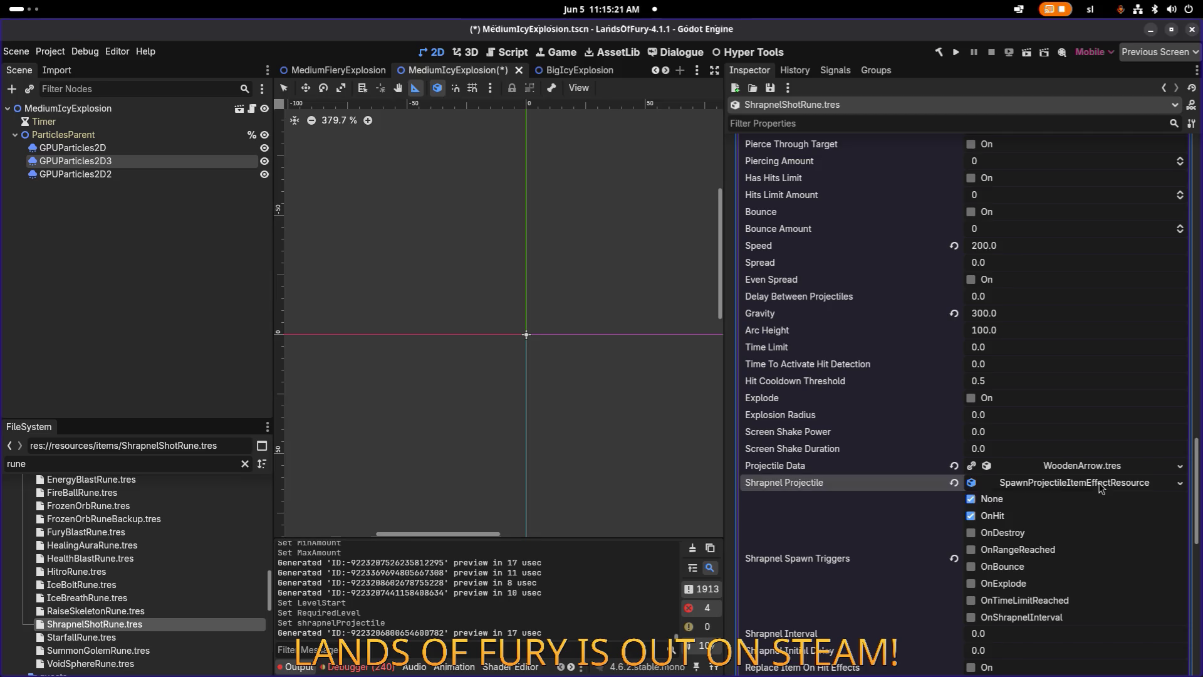
Review the shrapnel effect's Level Window and general info, leaving Min Amount at 10.0.
scroll(1098, 488, "down", 5)
scroll(1097, 488, "up", 2)
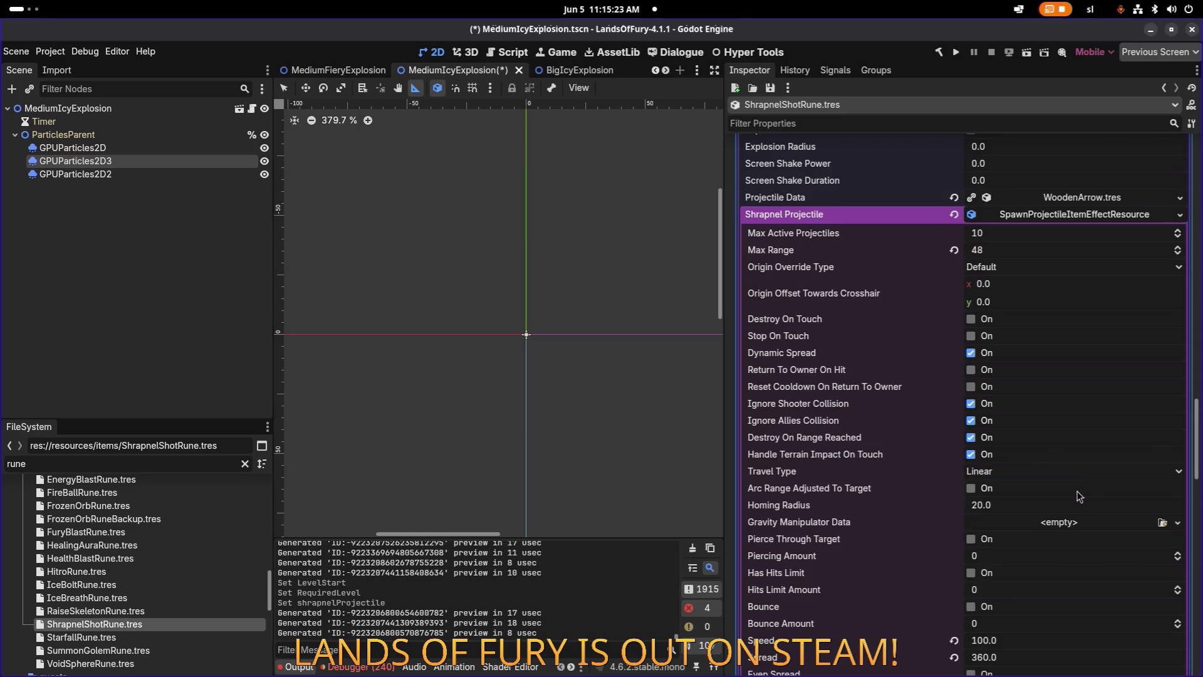
scroll(1069, 497, "down", 10)
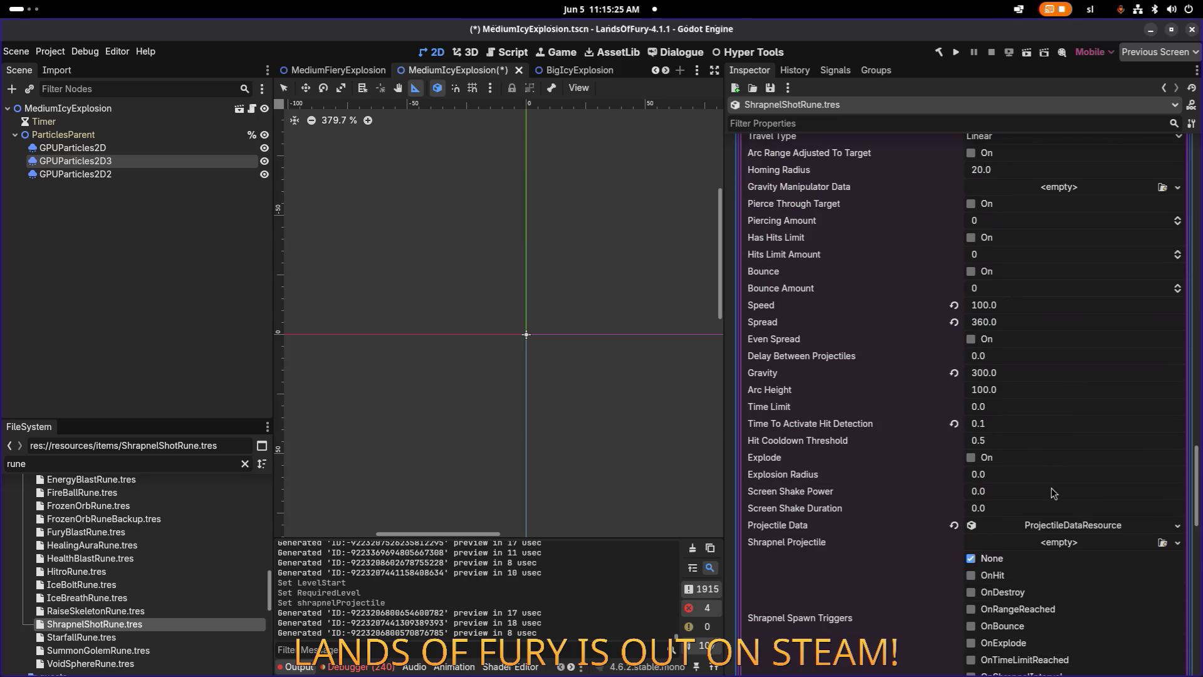
scroll(1059, 494, "up", 10)
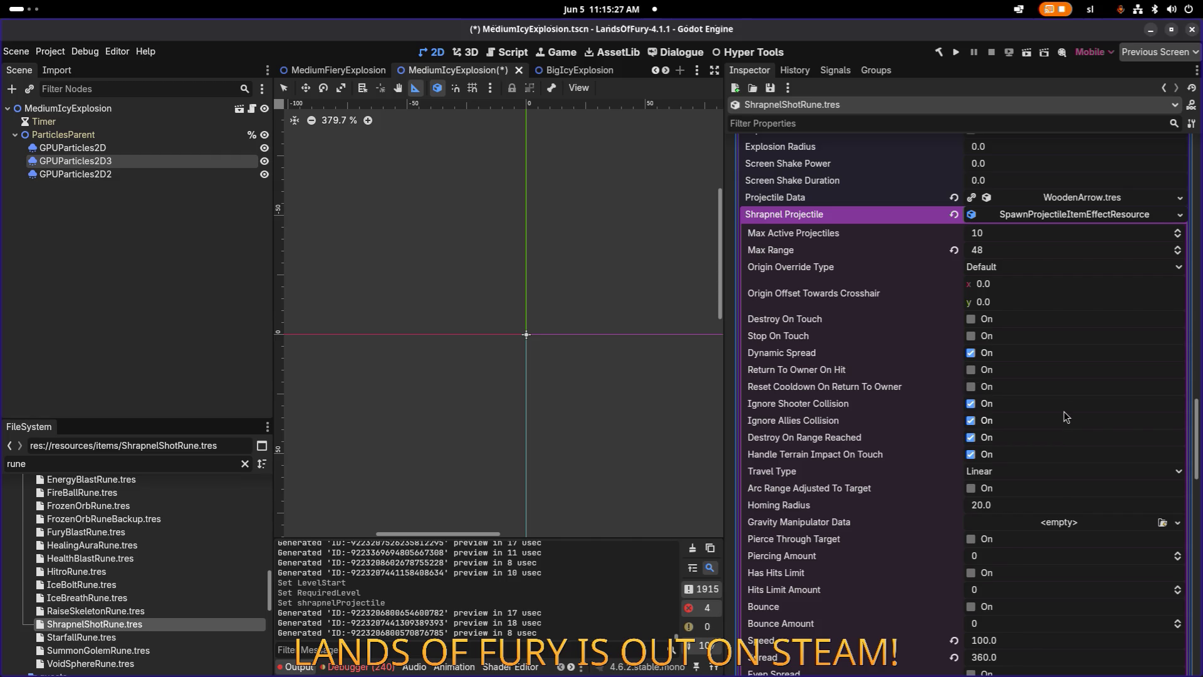
scroll(1065, 417, "down", 10)
scroll(1066, 416, "down", 5)
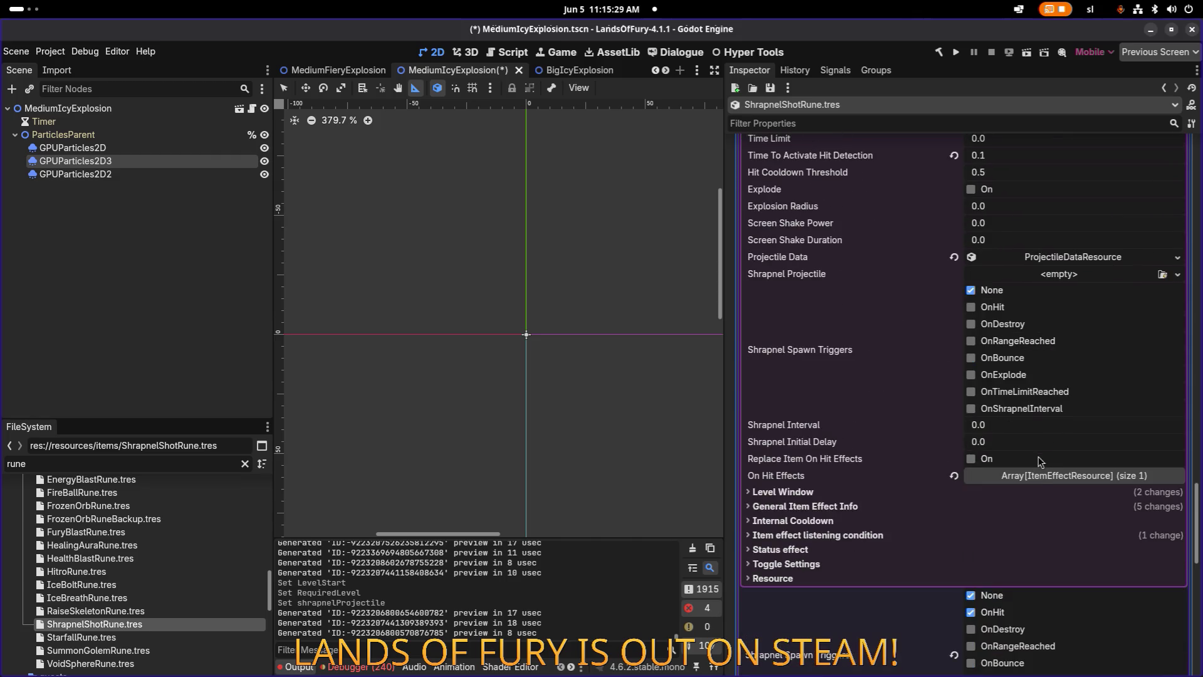
left_click(996, 493)
scroll(996, 492, "down", 5)
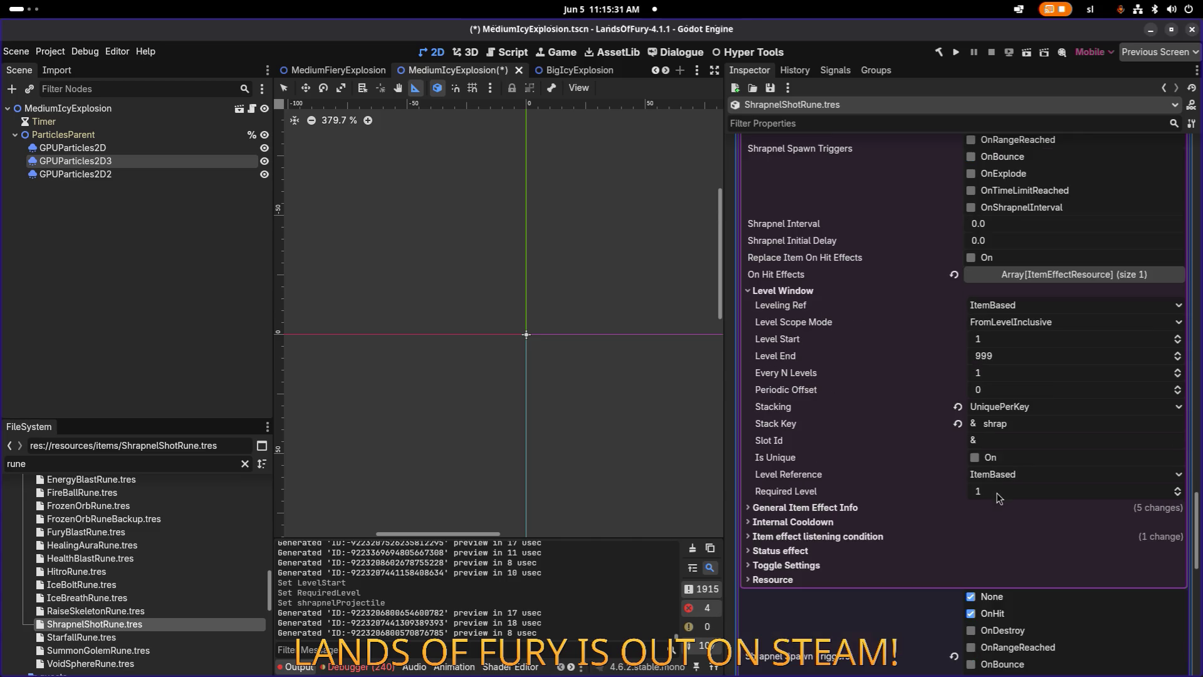
left_click(869, 508)
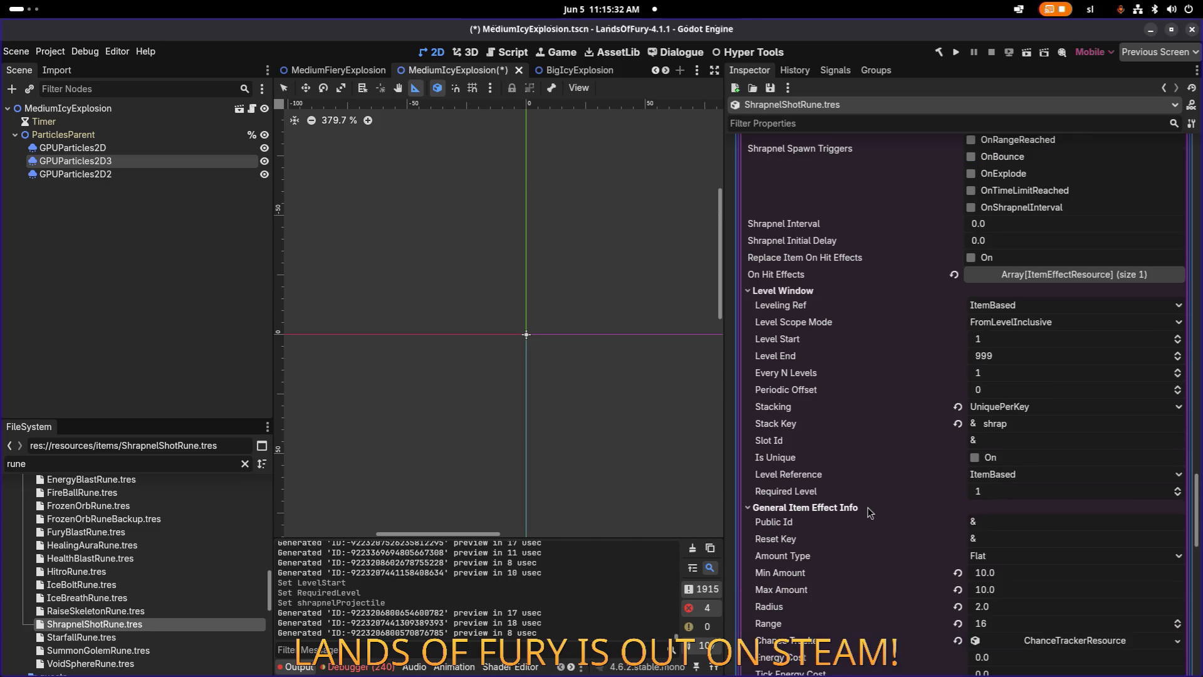
left_click(1032, 573)
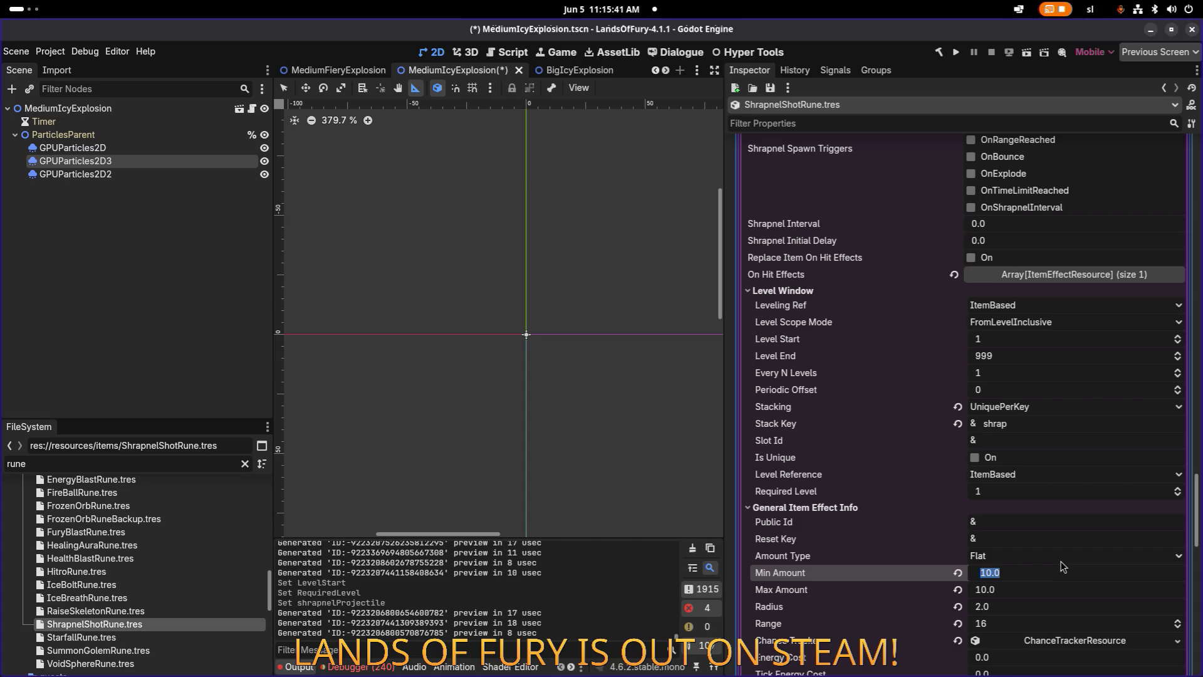
key("Return")
Check the Shrapnel Projectile's settings, then collapse item effect 4.
scroll(1003, 487, "down", 5)
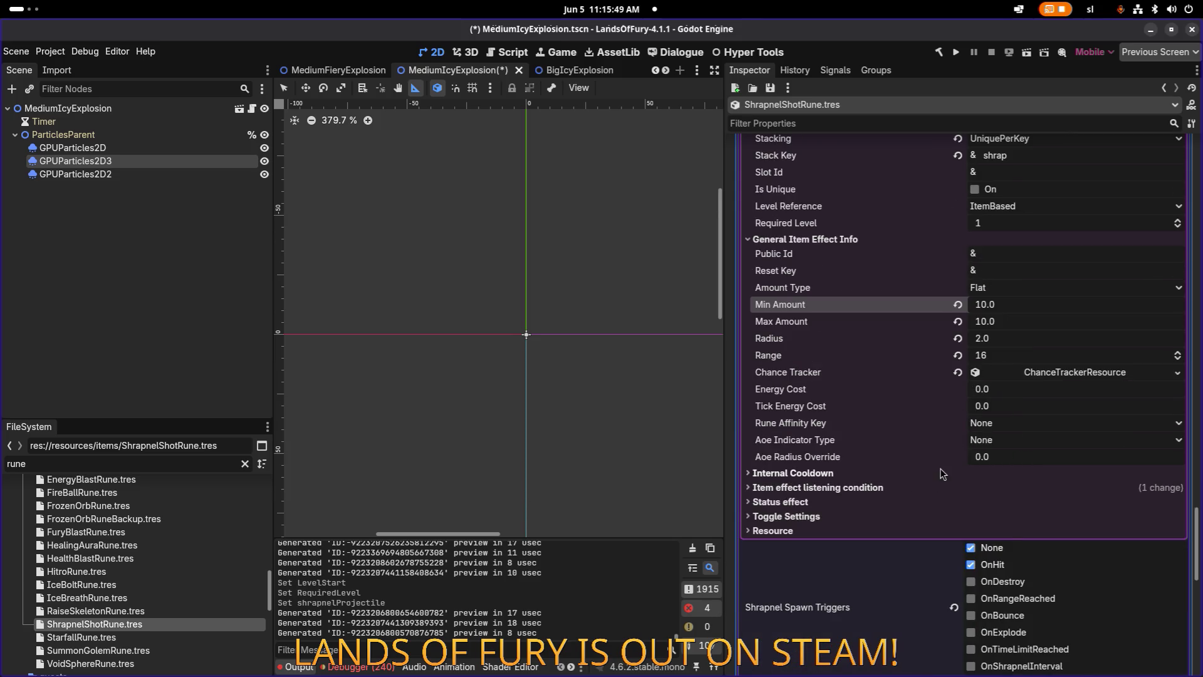
scroll(946, 464, "down", 15)
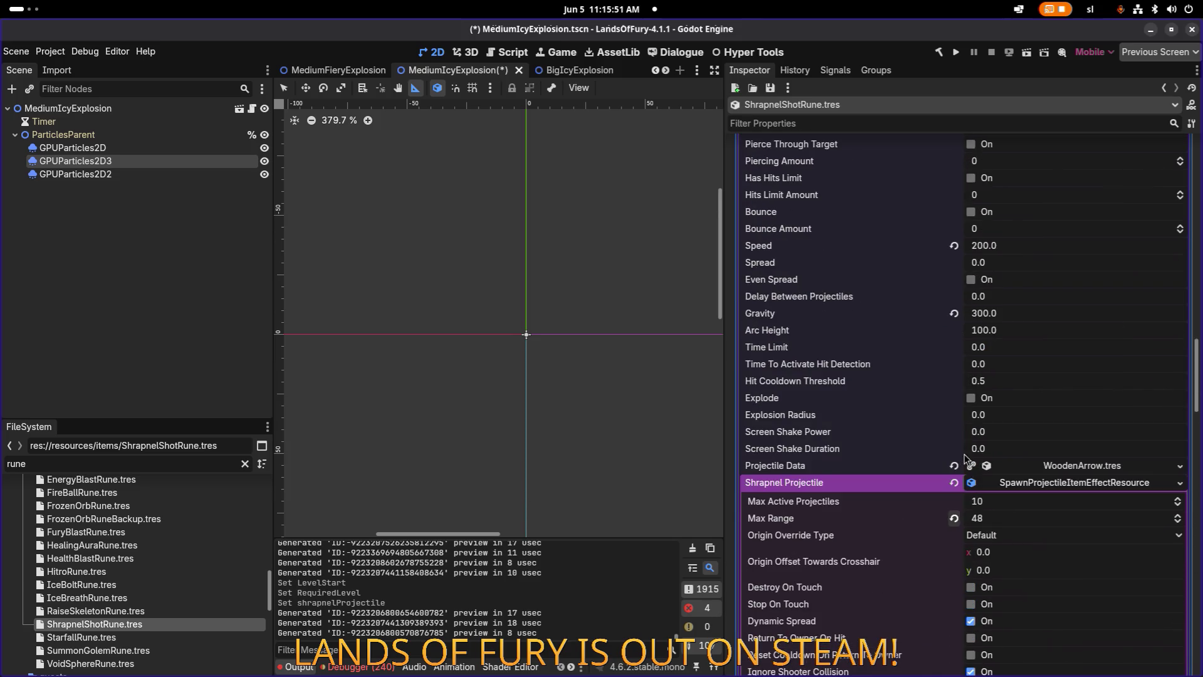
left_click(1035, 486)
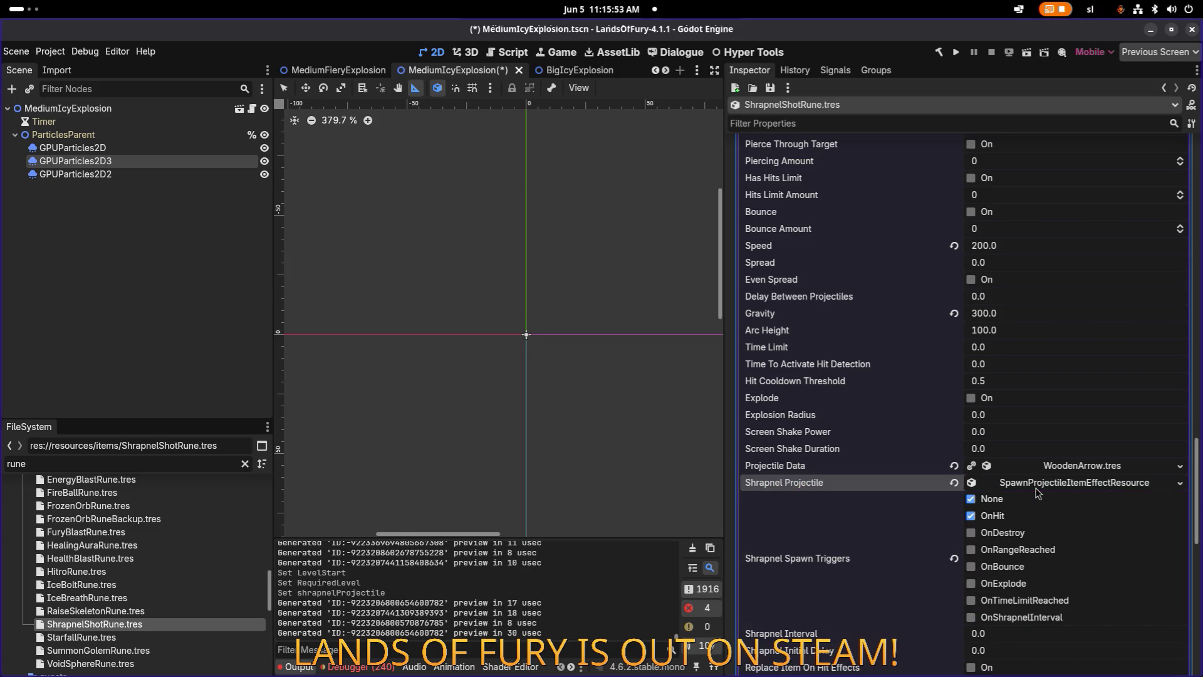
scroll(1039, 499, "down", 10)
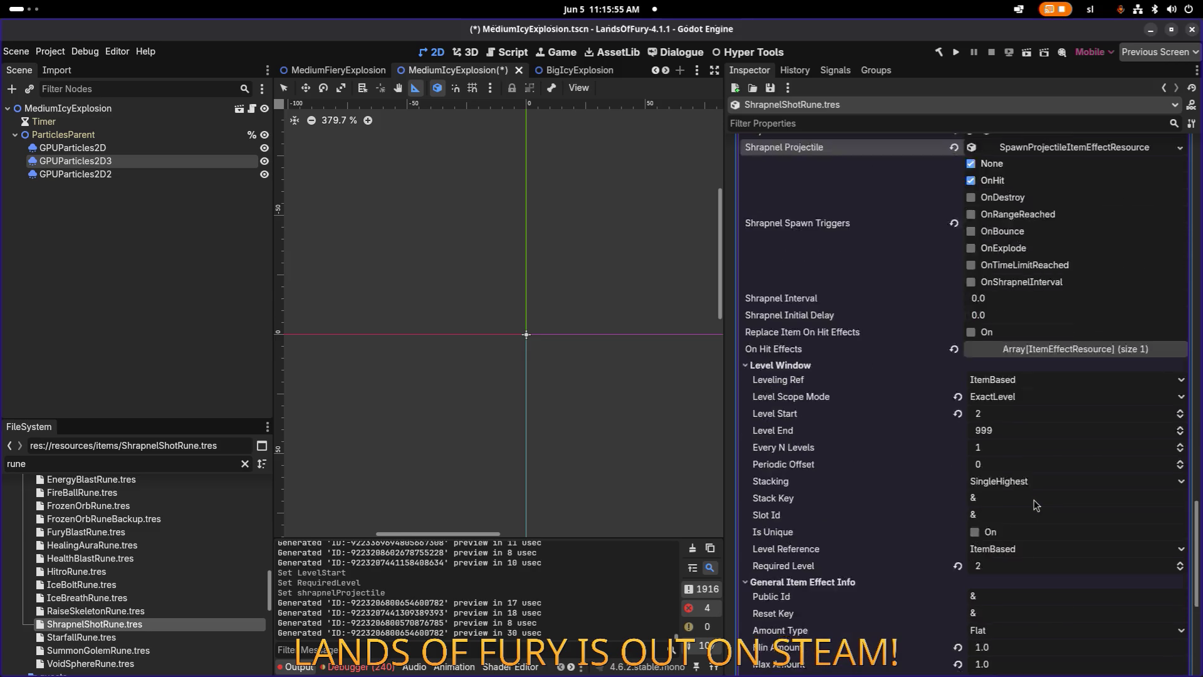
scroll(1033, 505, "up", 5)
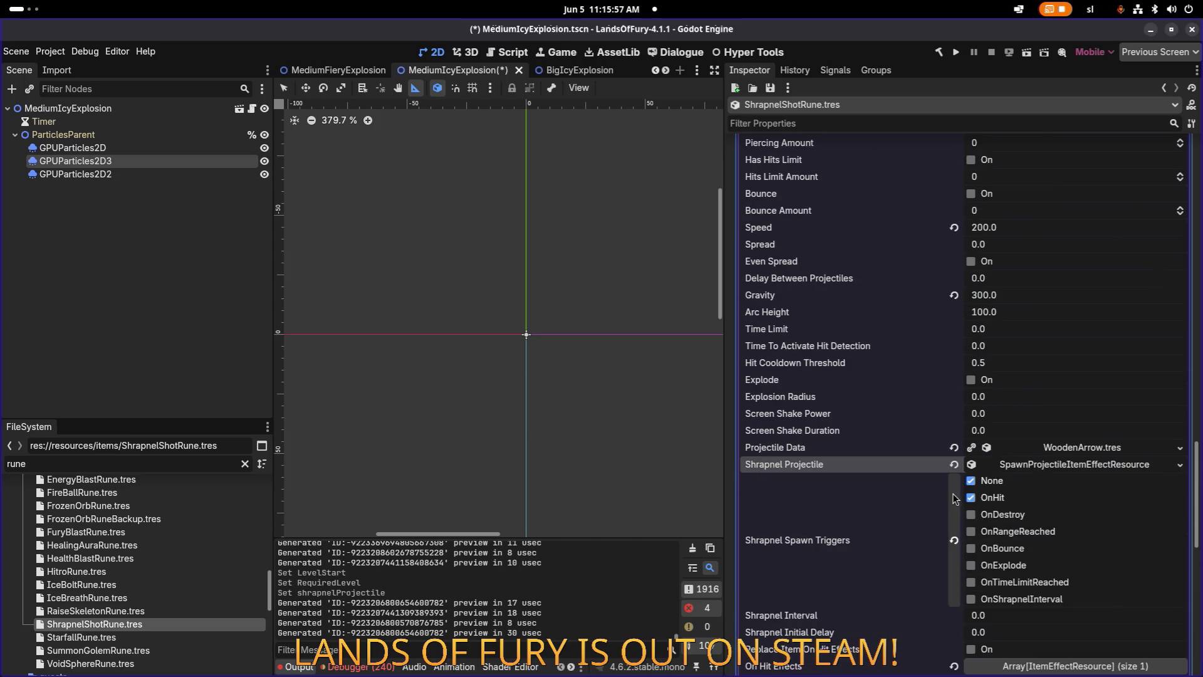
left_click(1052, 465)
scroll(1040, 479, "up", 3)
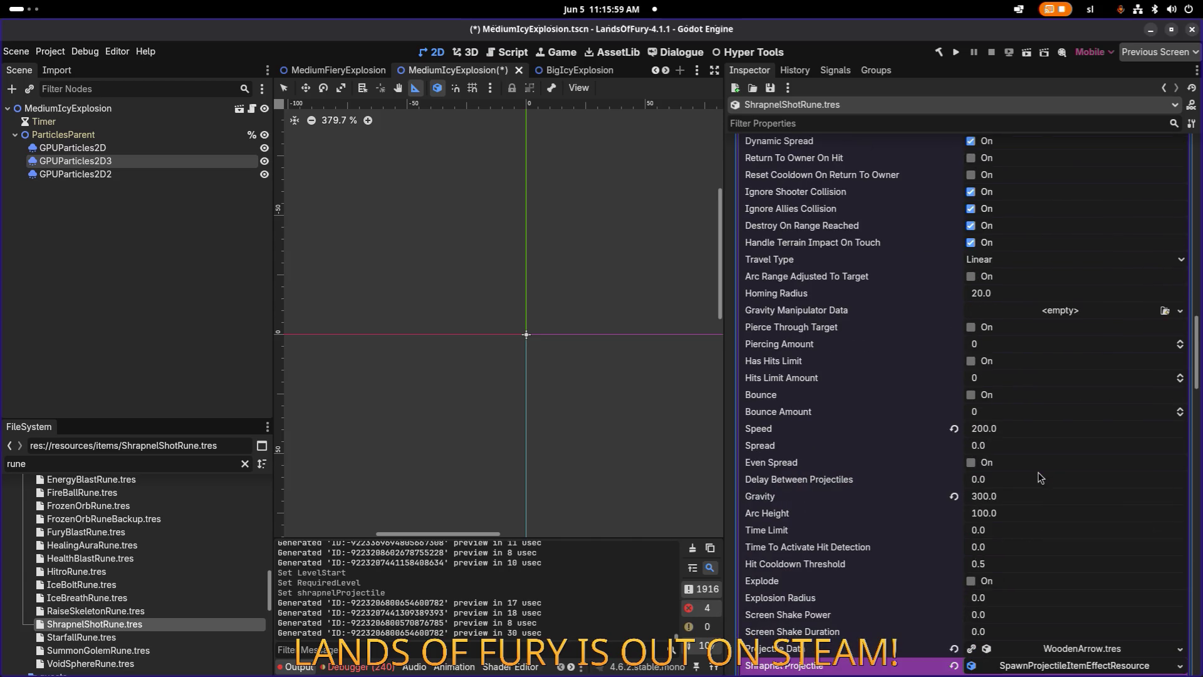
scroll(1040, 478, "up", 4)
scroll(1041, 478, "down", 3)
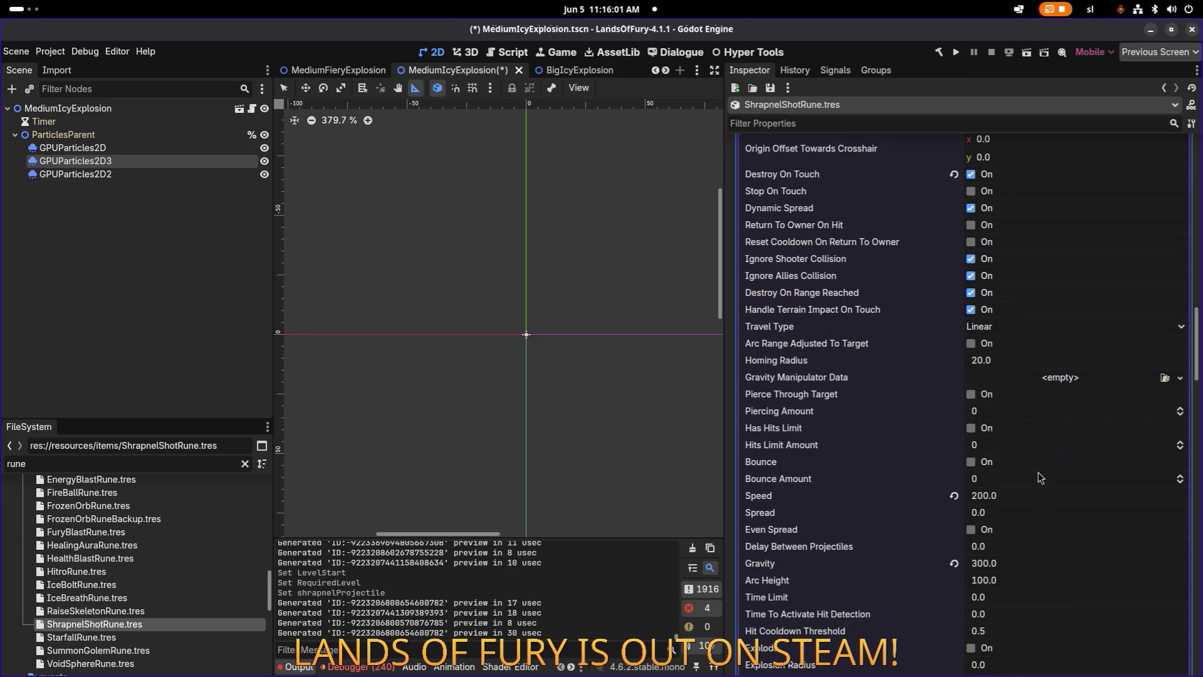
scroll(1040, 478, "down", 4)
left_click(1047, 467)
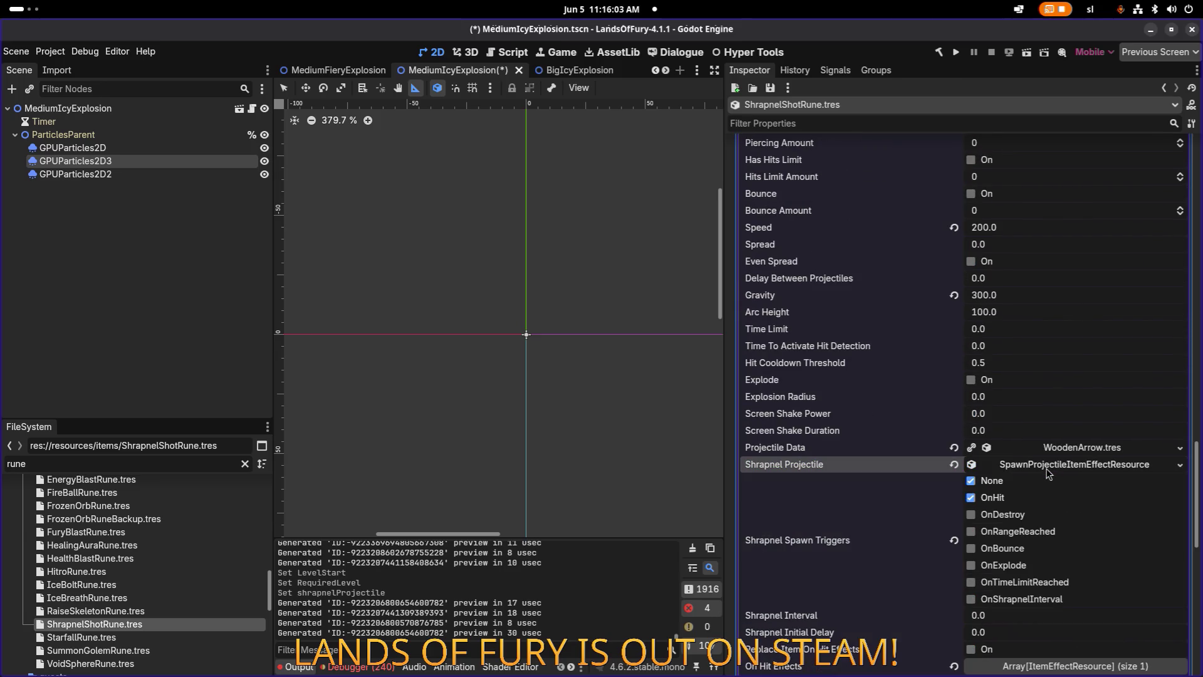
scroll(1047, 478, "down", 3)
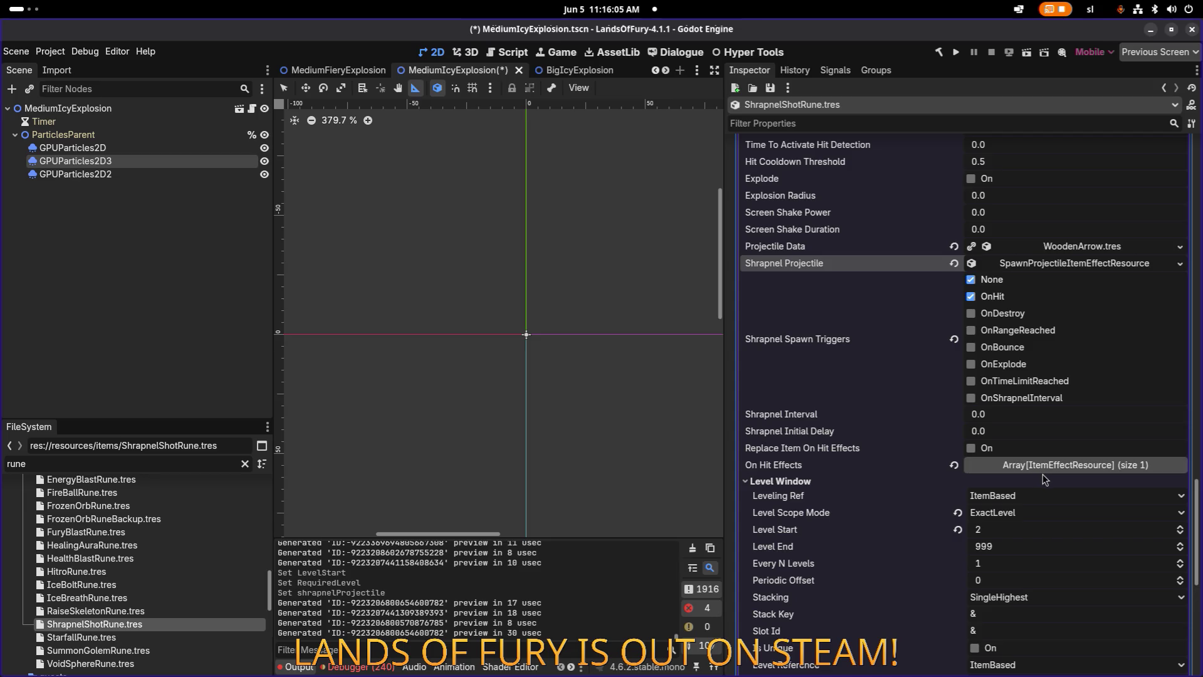
scroll(1043, 478, "down", 5)
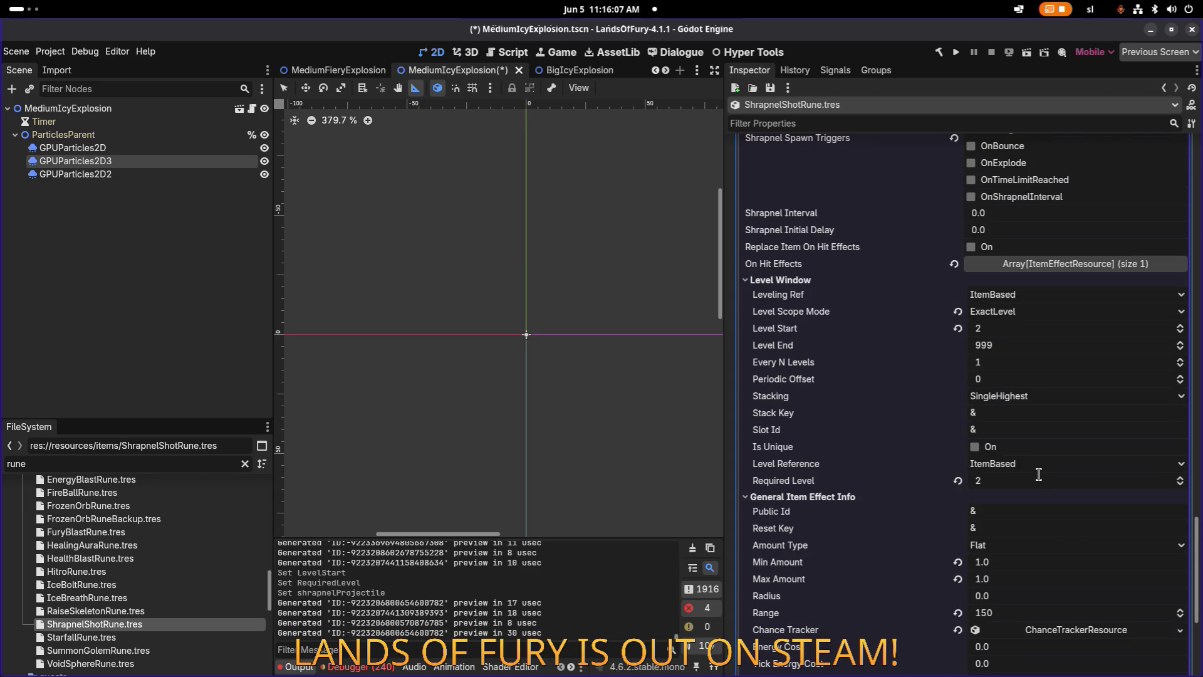
scroll(1041, 483, "down", 2)
scroll(1040, 514, "down", 10)
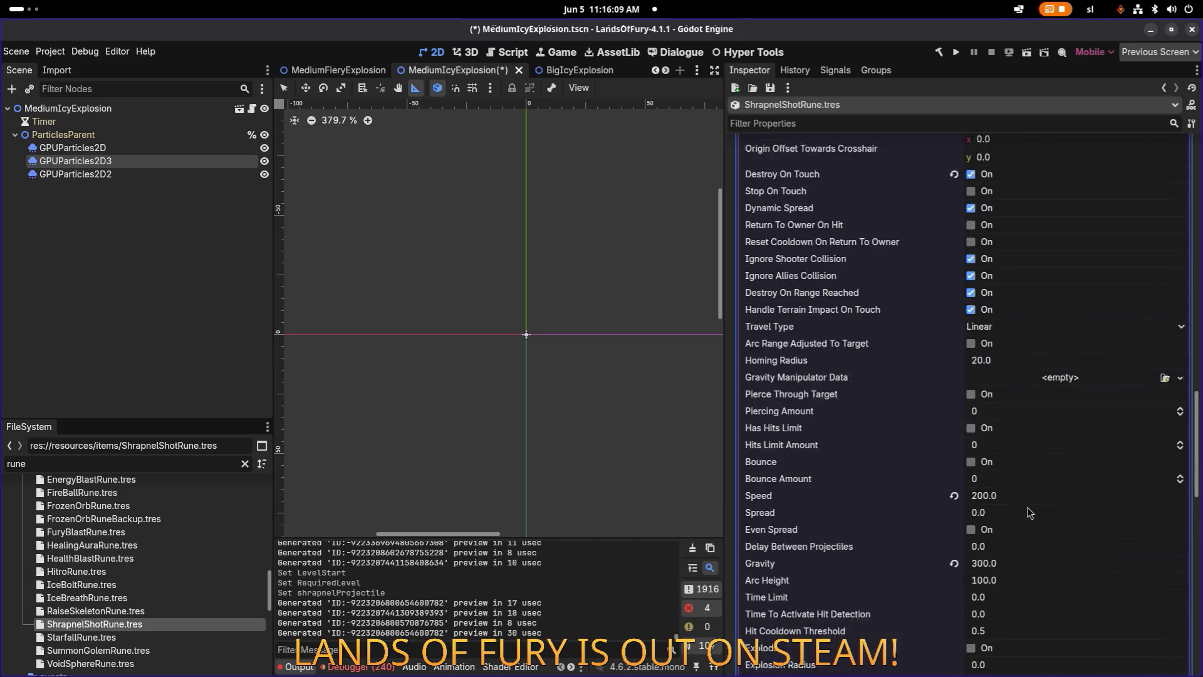
scroll(1087, 403, "up", 2)
left_click(1082, 282)
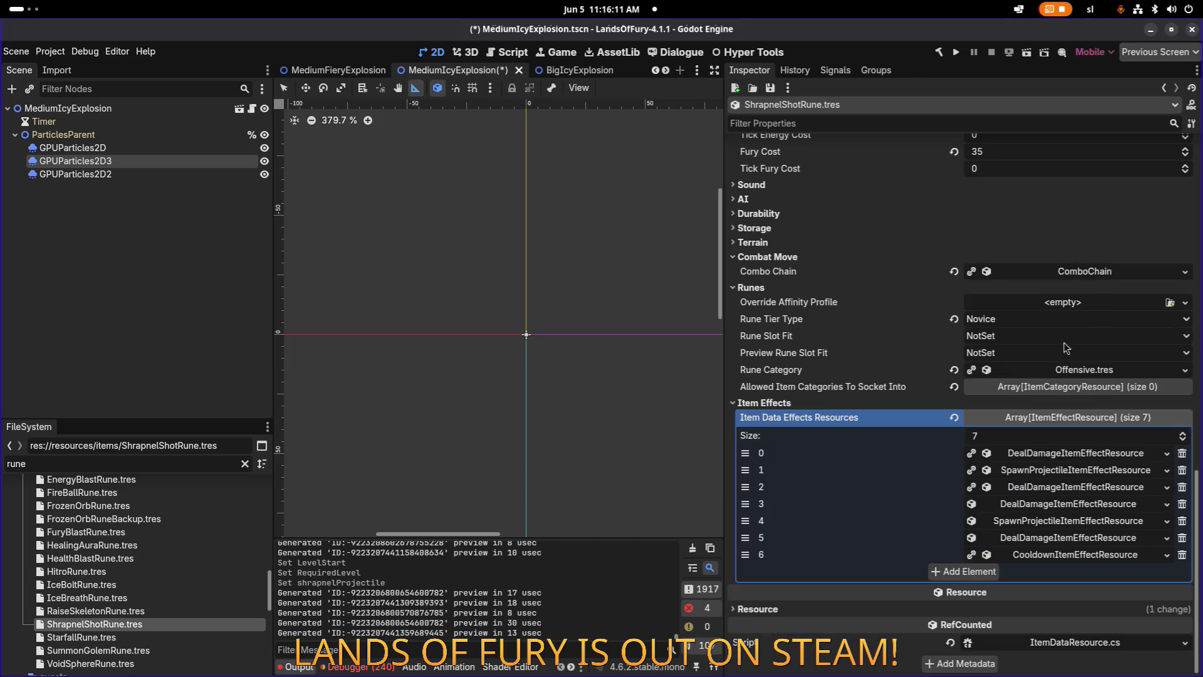
Set the Max Amount of item effect 5, the pierce damage, to 4.
left_click(1058, 538)
scroll(1059, 539, "down", 2)
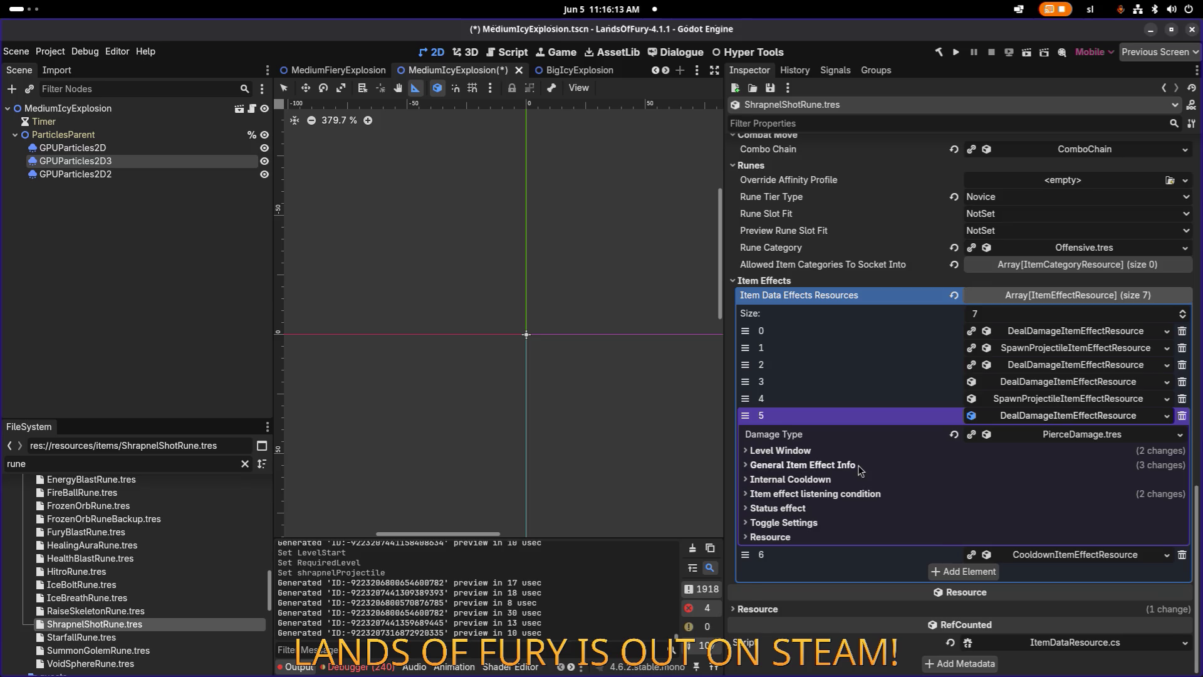
left_click(765, 465)
left_click(1056, 525)
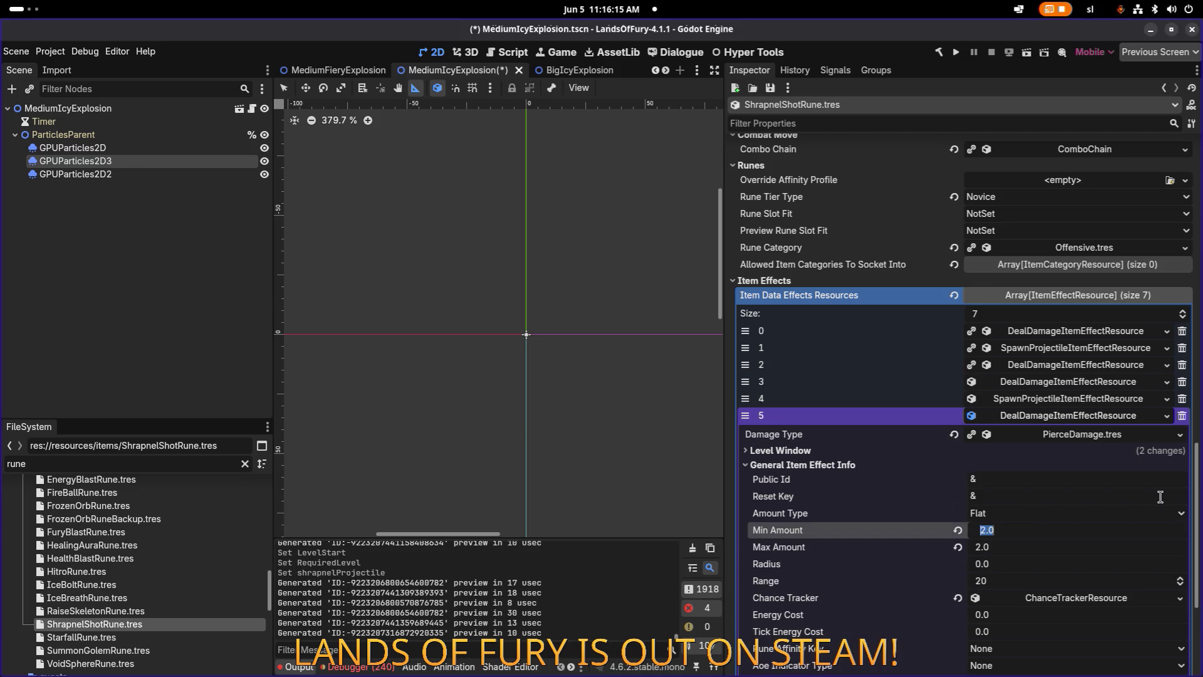
key("Tab")
type("4")
key("Return")
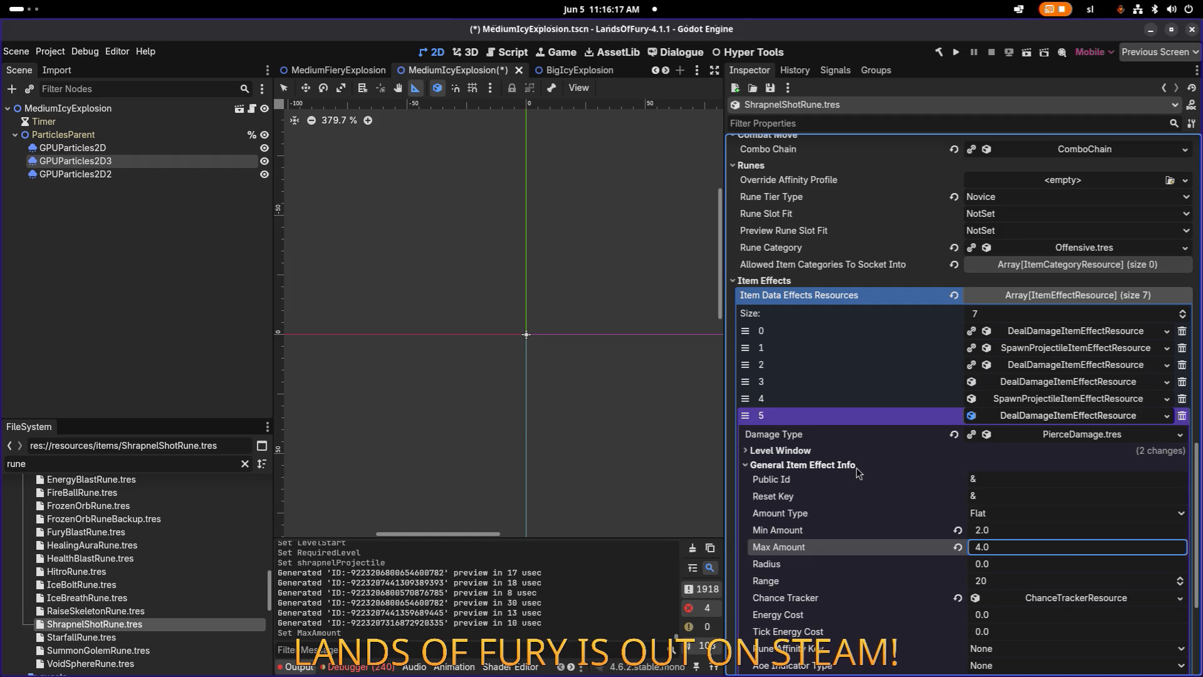
left_click(856, 466)
Make effect 5's Level Start and Required Level 2, then save the rune.
left_click(829, 451)
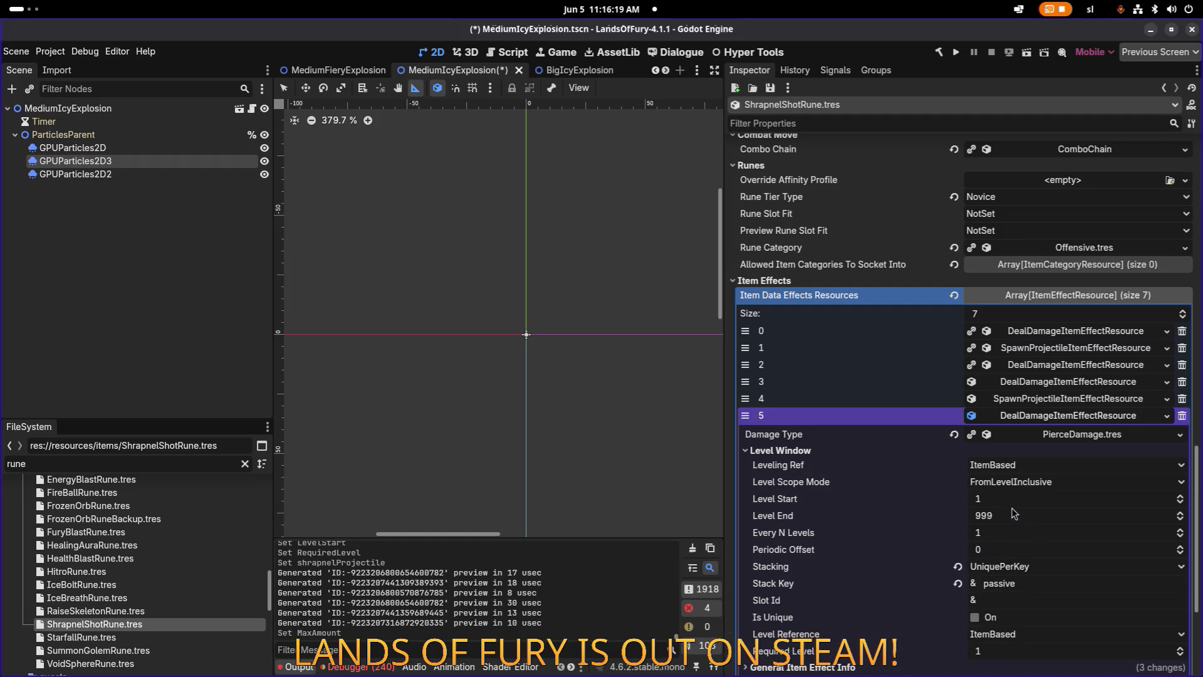
scroll(1013, 531, "down", 5)
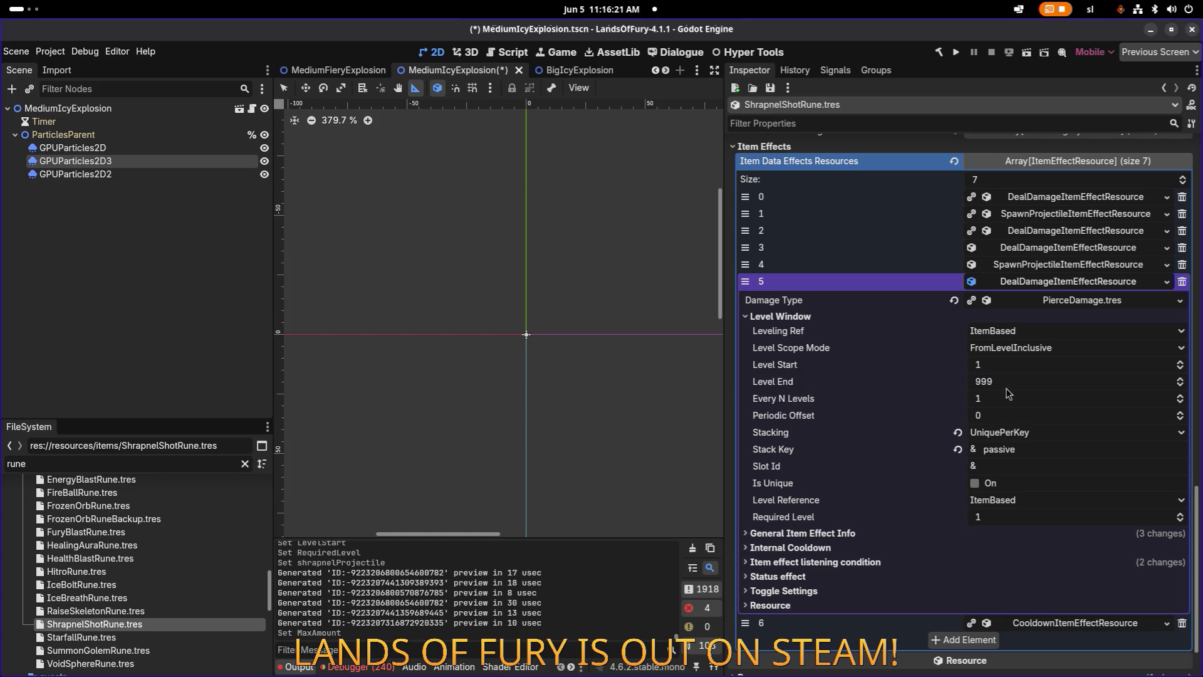
scroll(1013, 370, "up", 1)
scroll(1013, 520, "up", 1)
key("ctrl+s")
left_click(1088, 283)
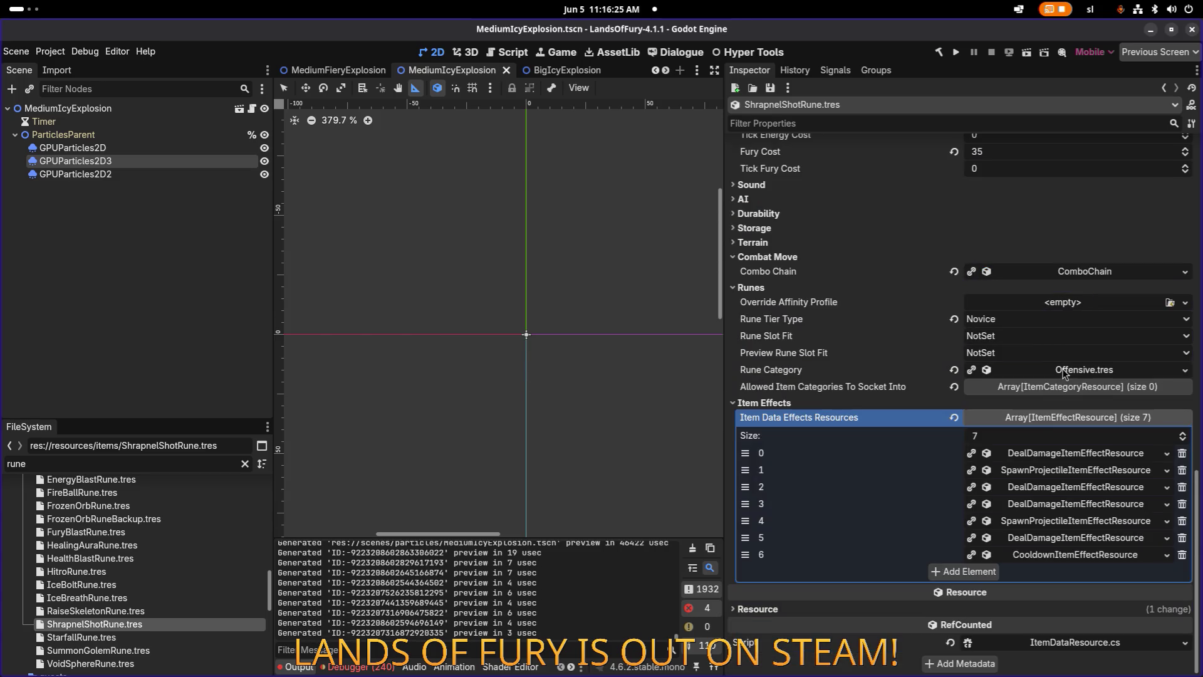
Open StarfallRune.tres and scroll the Inspector to its six Item Effects.
left_click(104, 637)
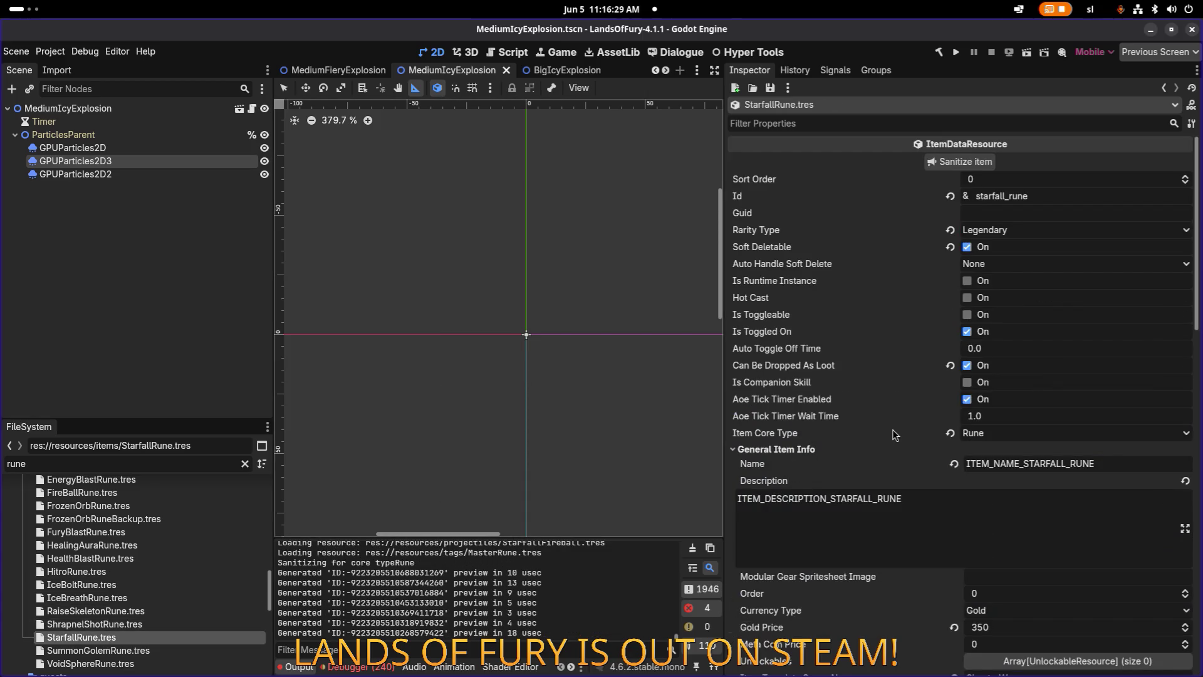
scroll(893, 430, "down", 3)
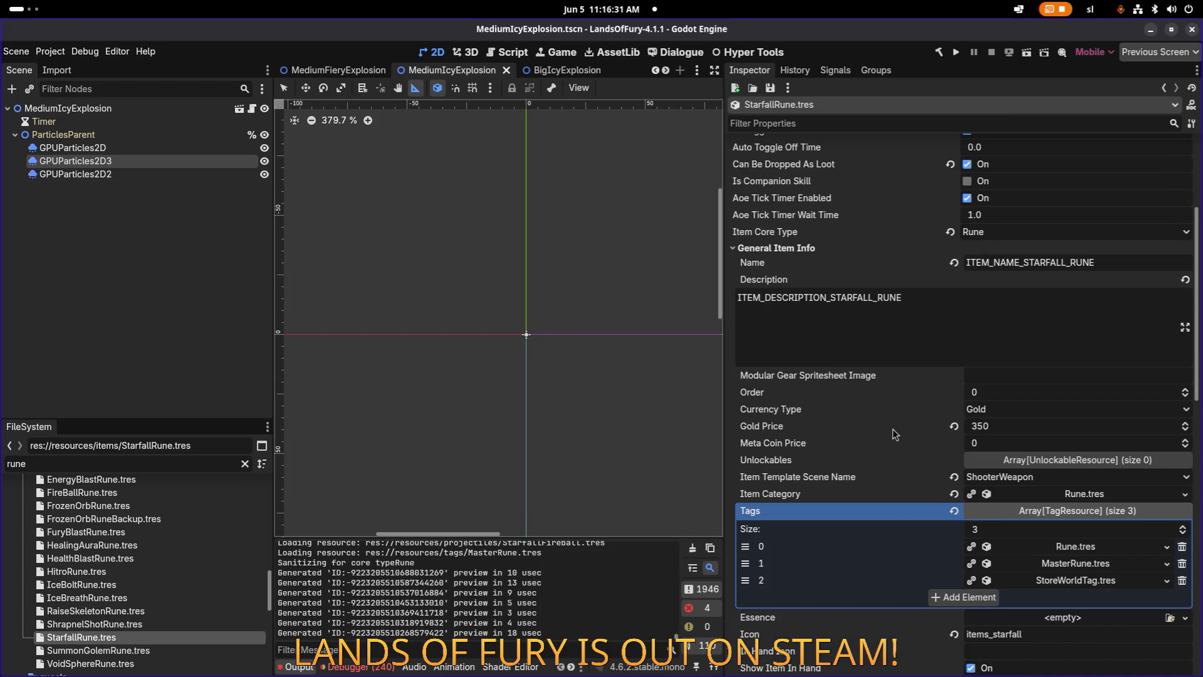
scroll(954, 433, "down", 5)
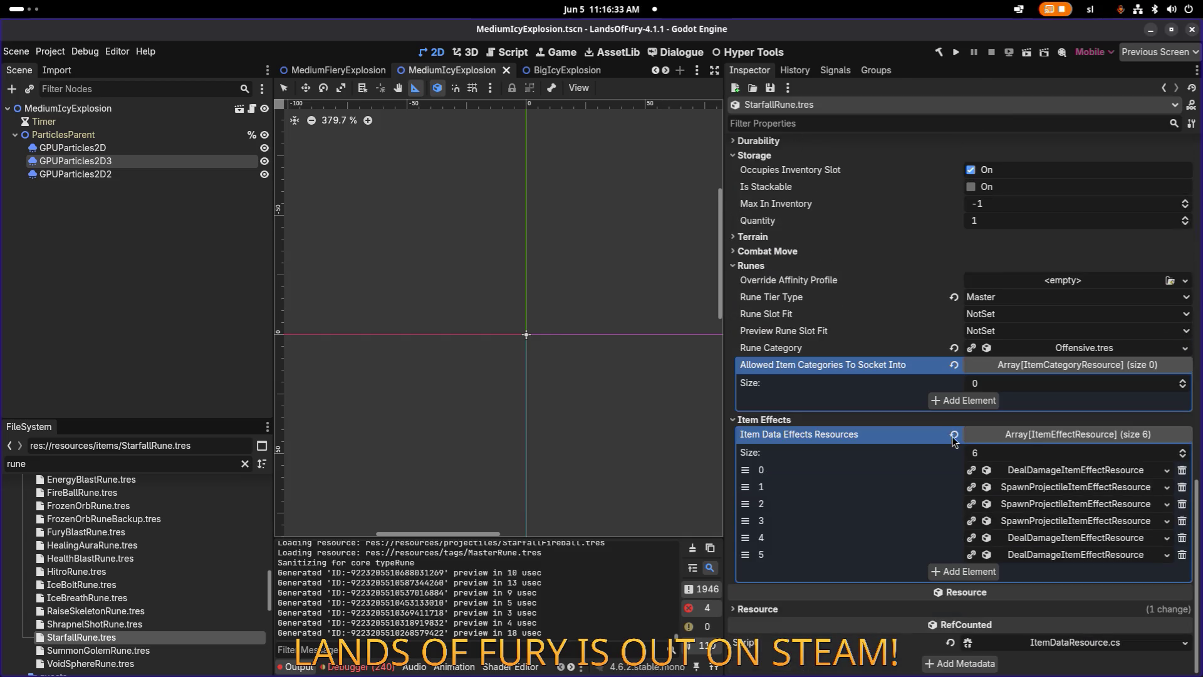
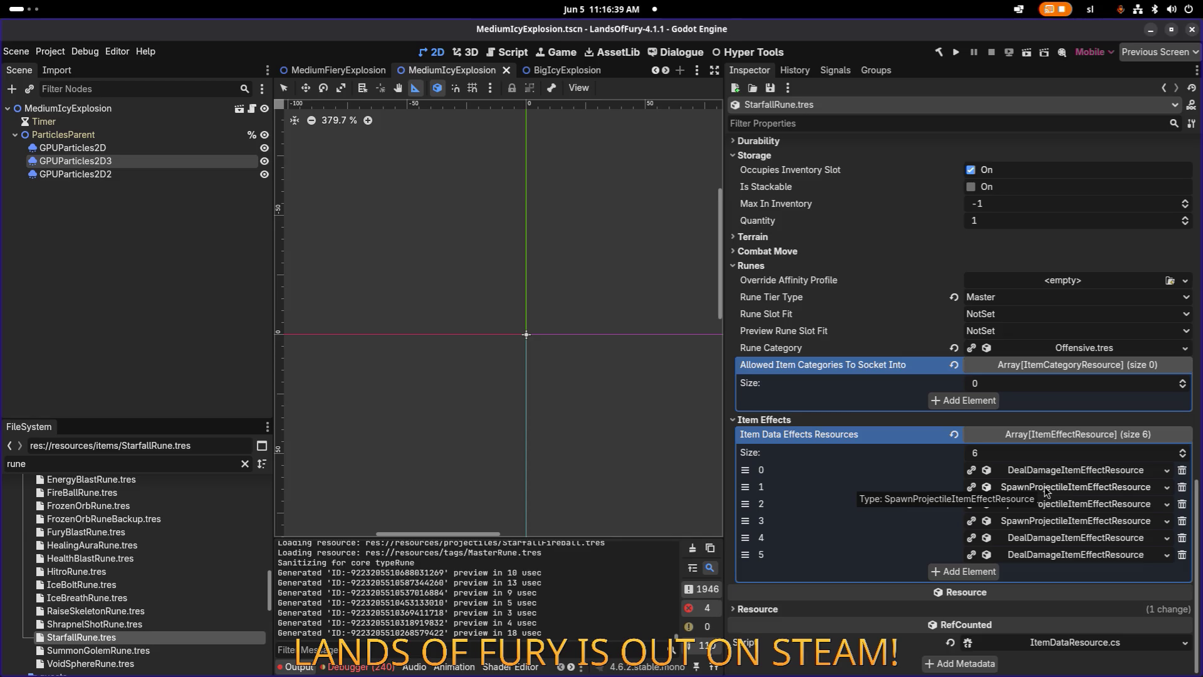
Review the Level Window settings of the damage effect at index 0 and the projectile effect at index 1.
left_click(1069, 489)
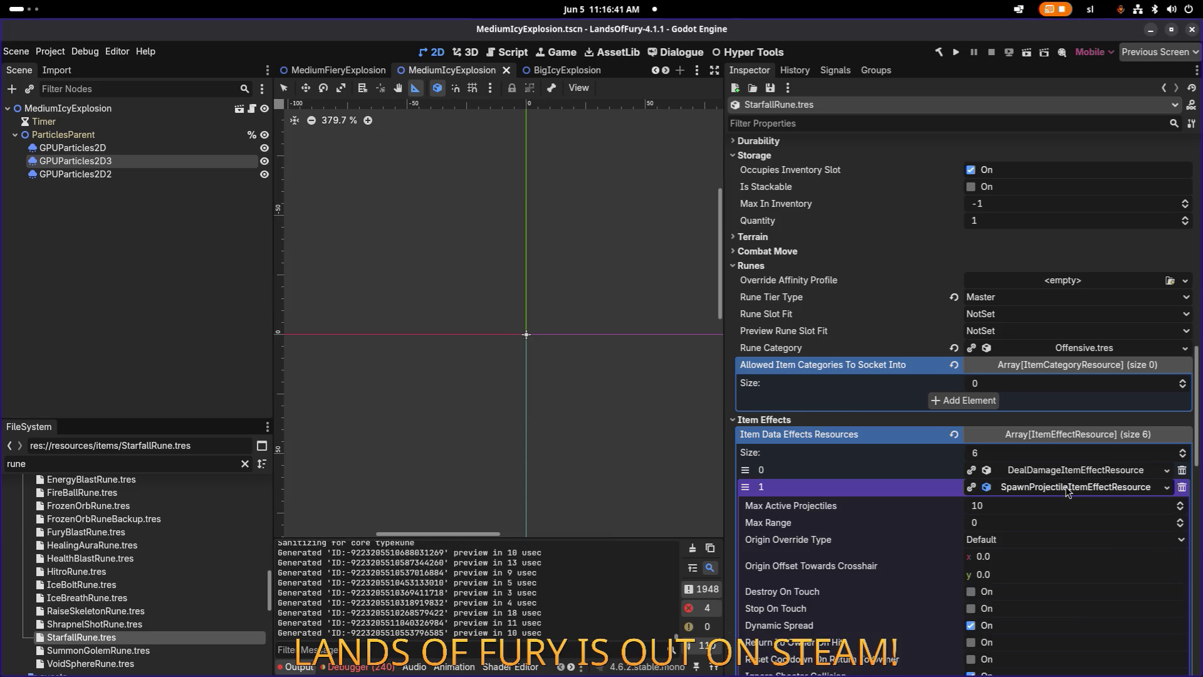
left_click(1068, 488)
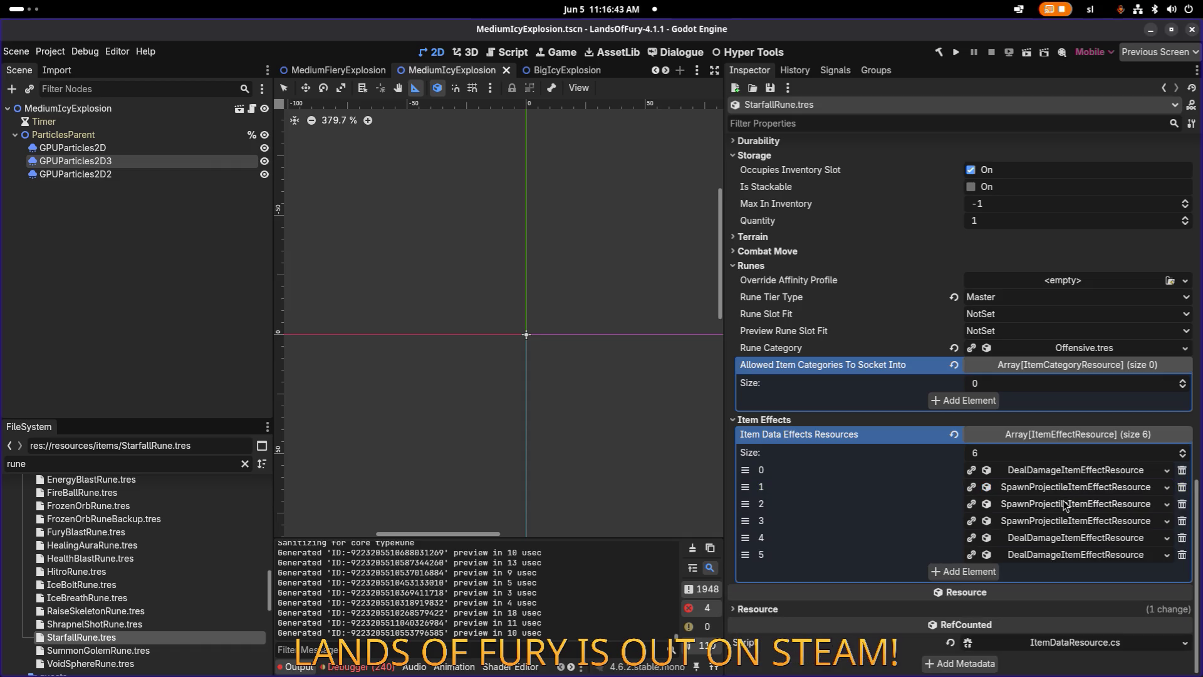
left_click(1048, 472)
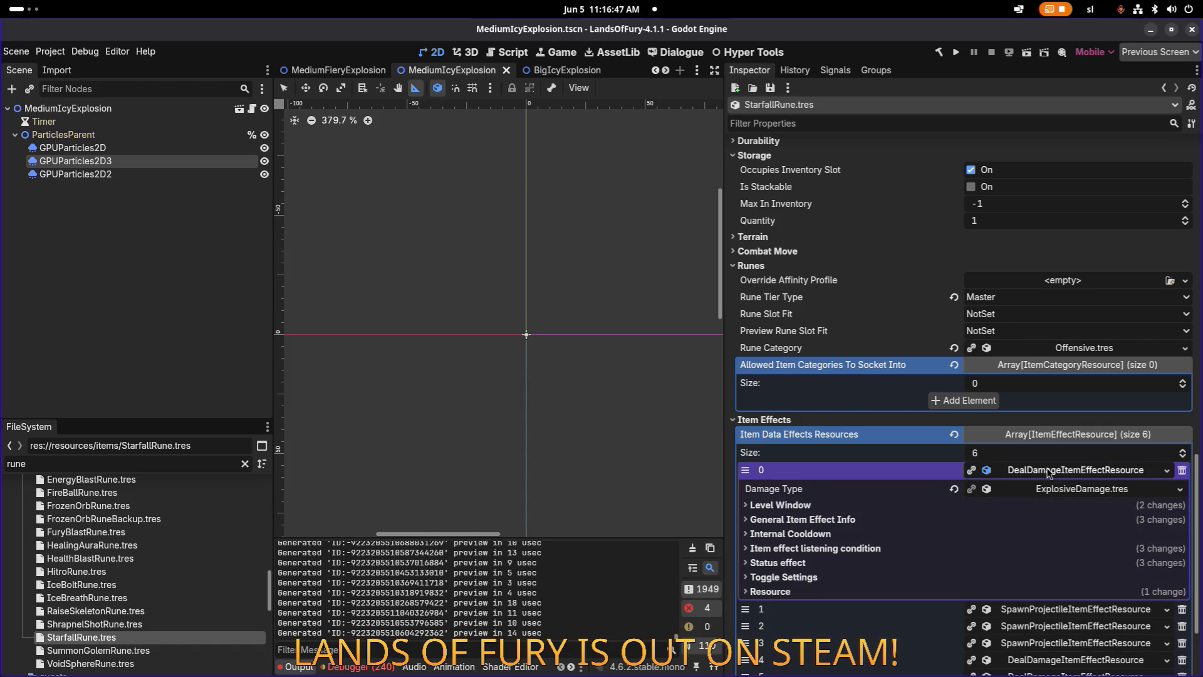
left_click(941, 506)
scroll(1014, 530, "down", 3)
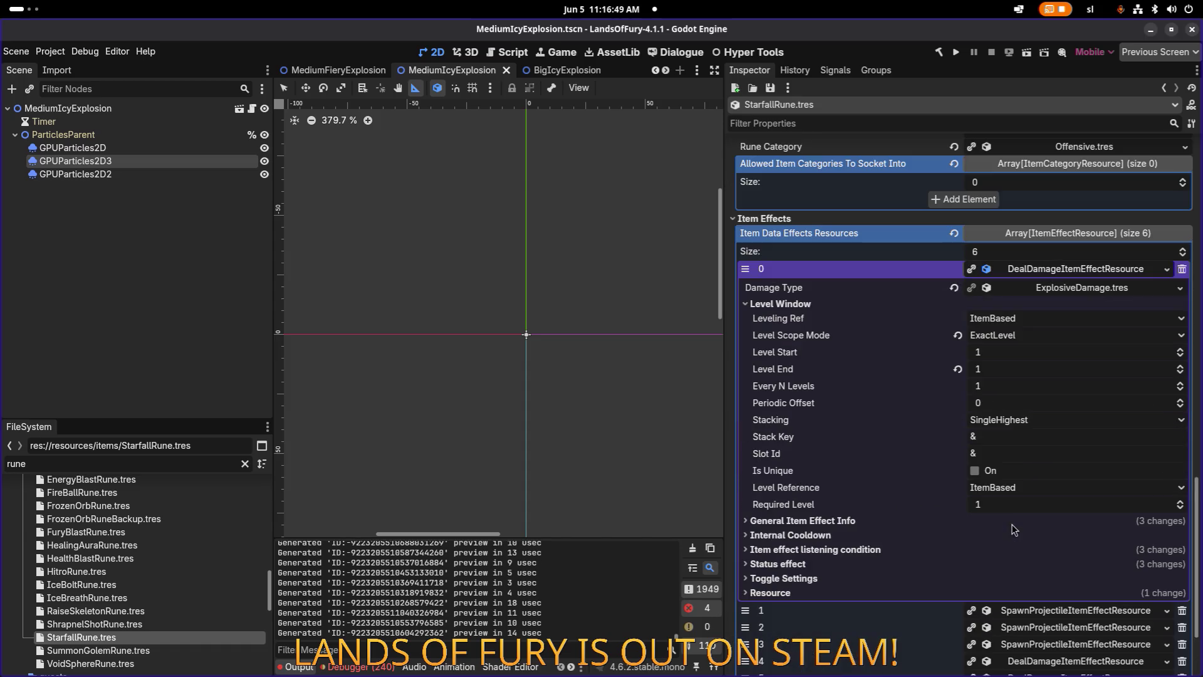
left_click(1066, 274)
left_click(1060, 485)
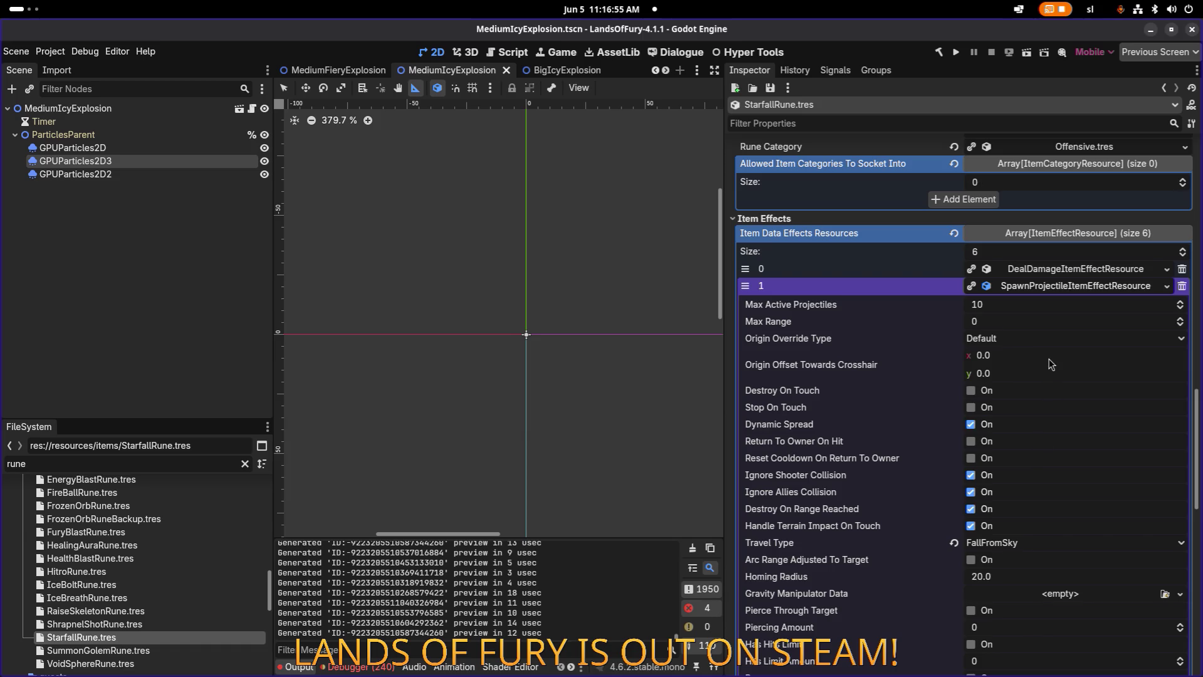
scroll(931, 342, "down", 3)
scroll(928, 339, "down", 4)
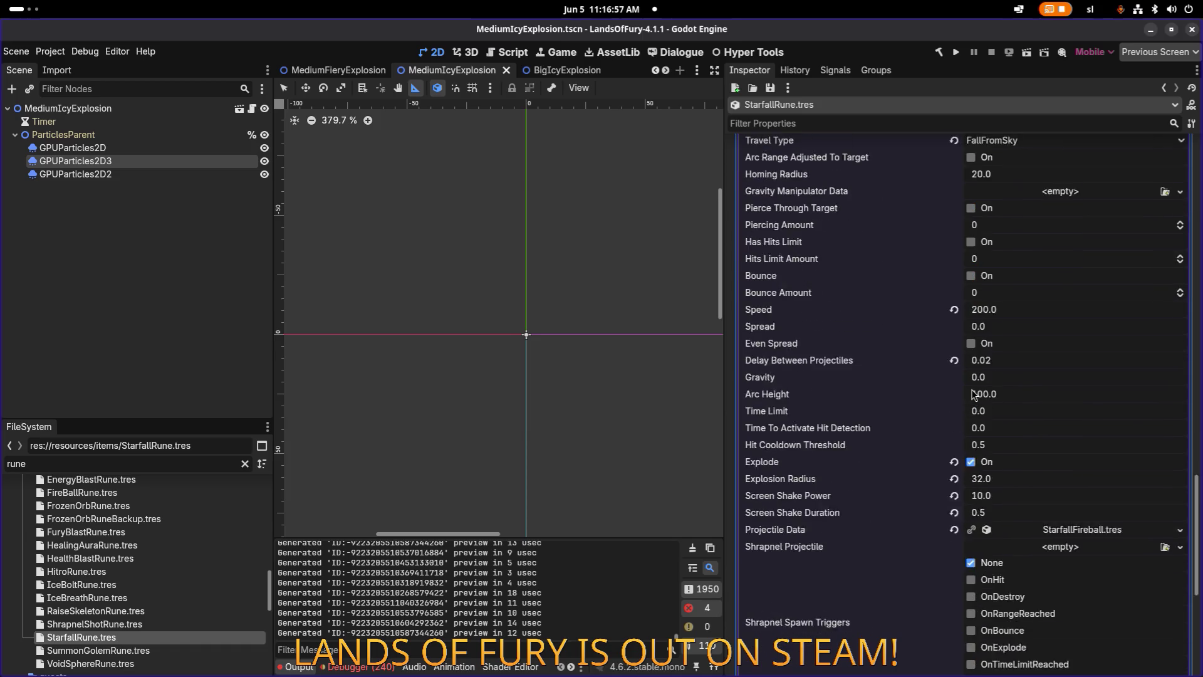
scroll(981, 396, "down", 4)
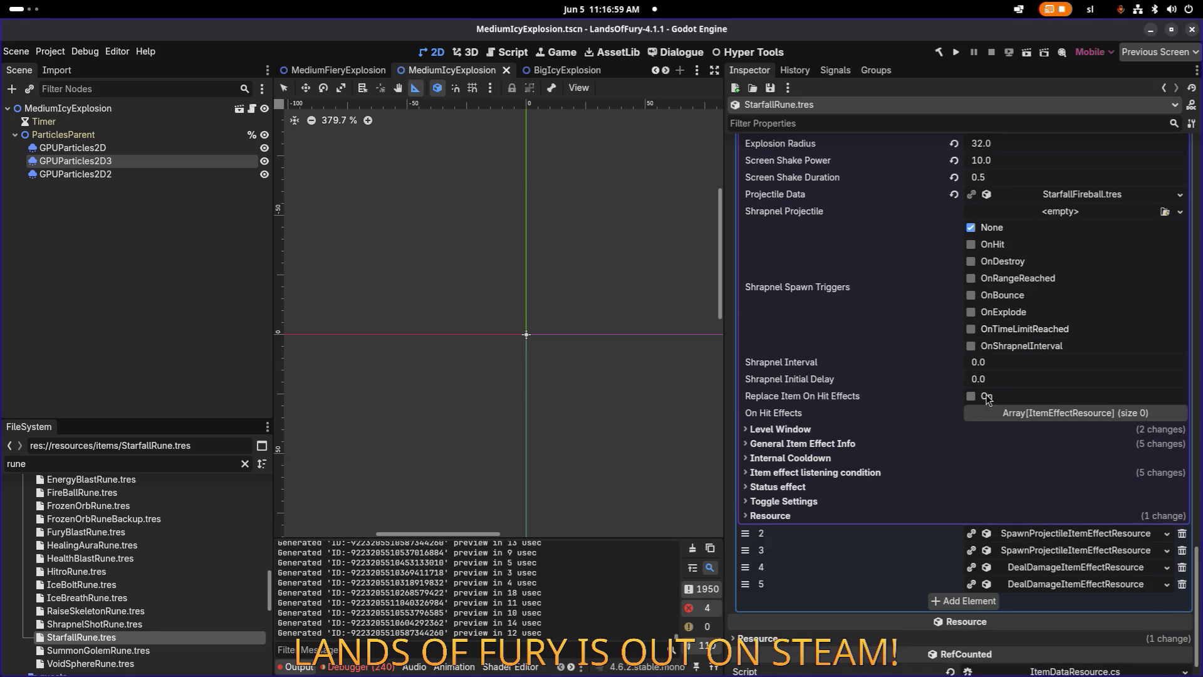
left_click(871, 431)
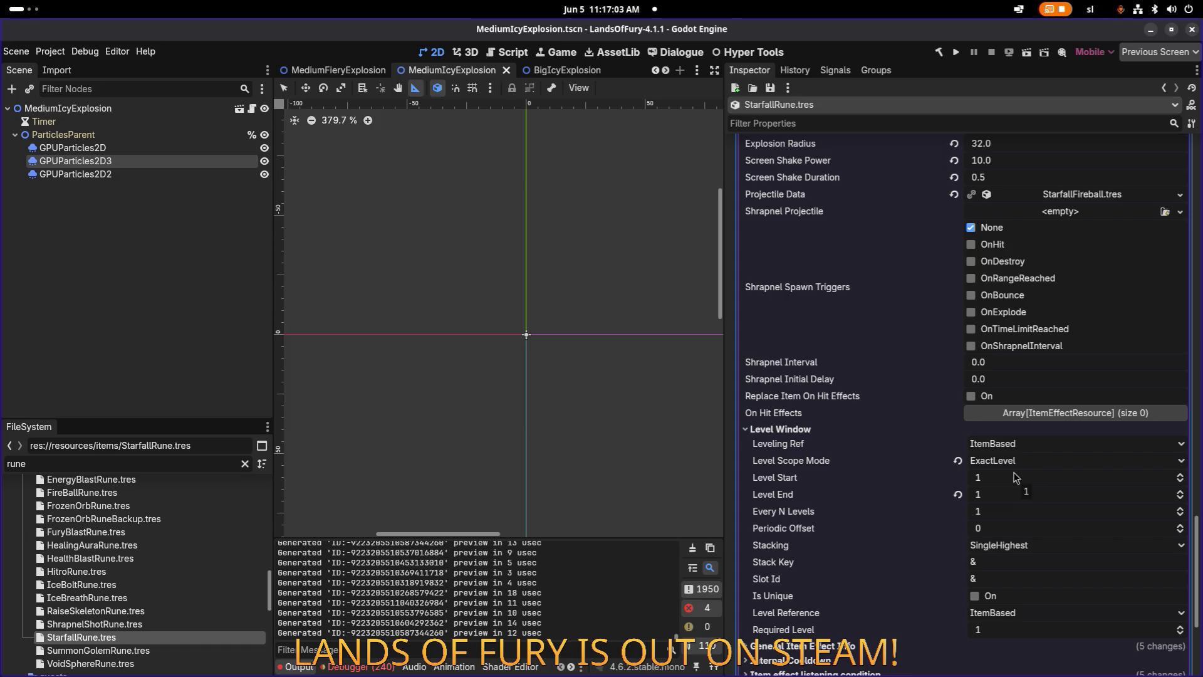
scroll(1016, 486, "up", 15)
left_click(1048, 288)
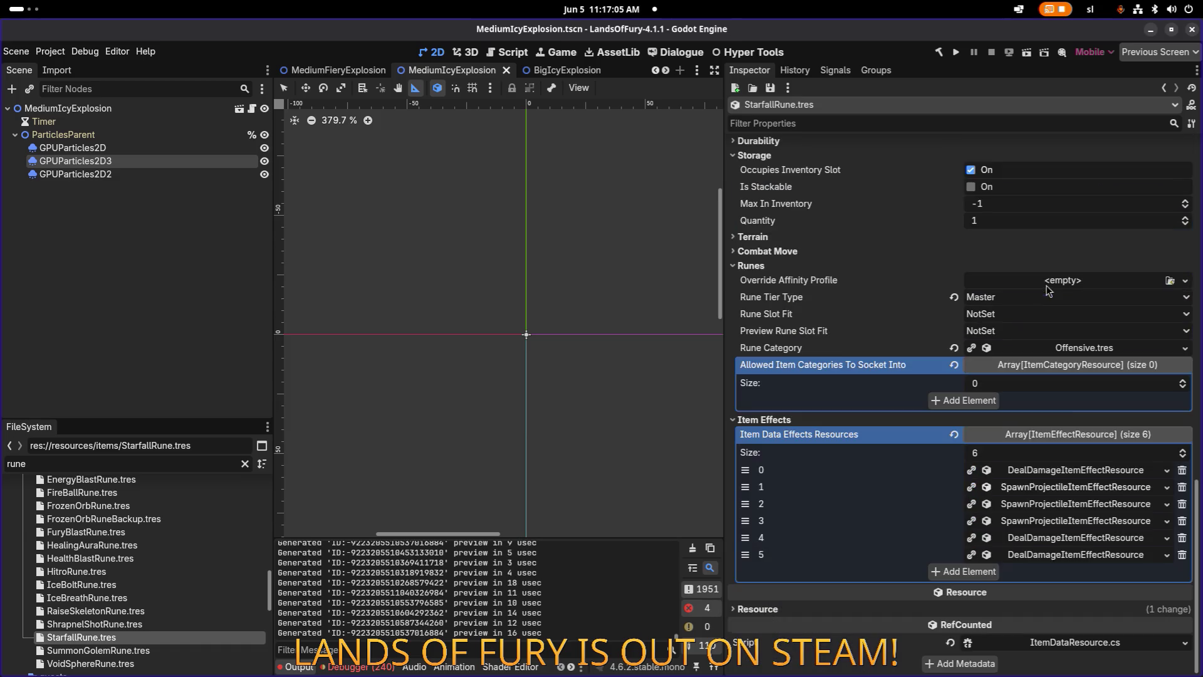
Check the Level Window settings of the spawn-projectile effect at index 2.
left_click(1052, 504)
scroll(1051, 506, "down", 10)
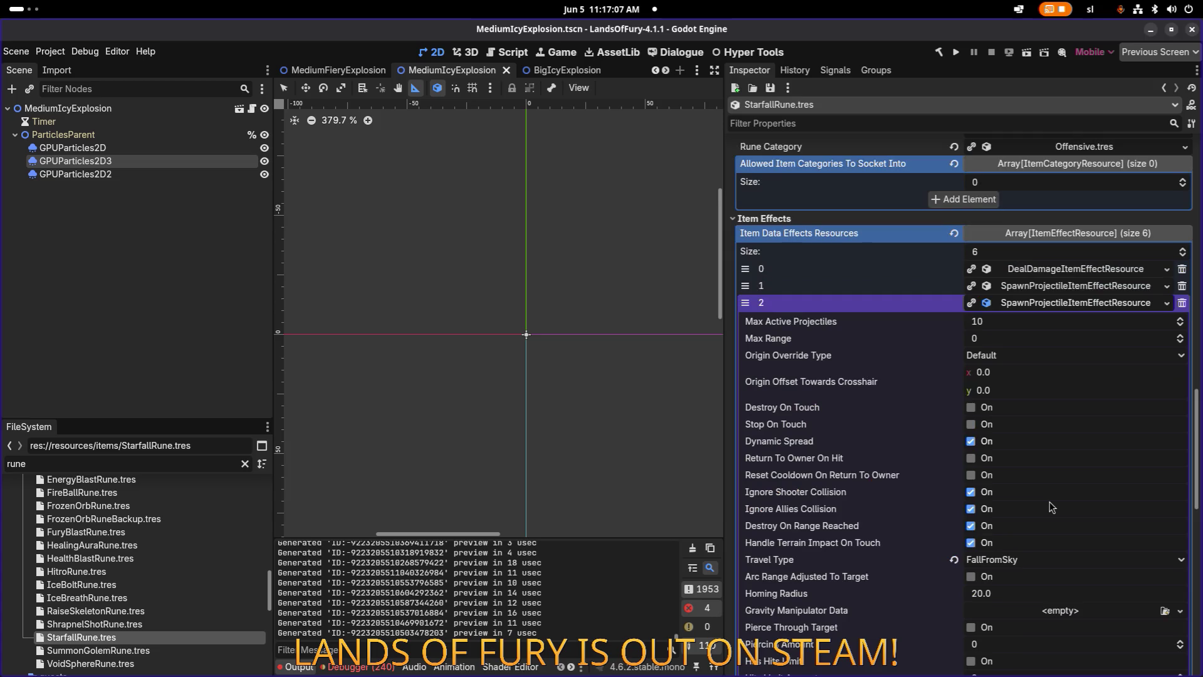
scroll(1050, 505, "down", 5)
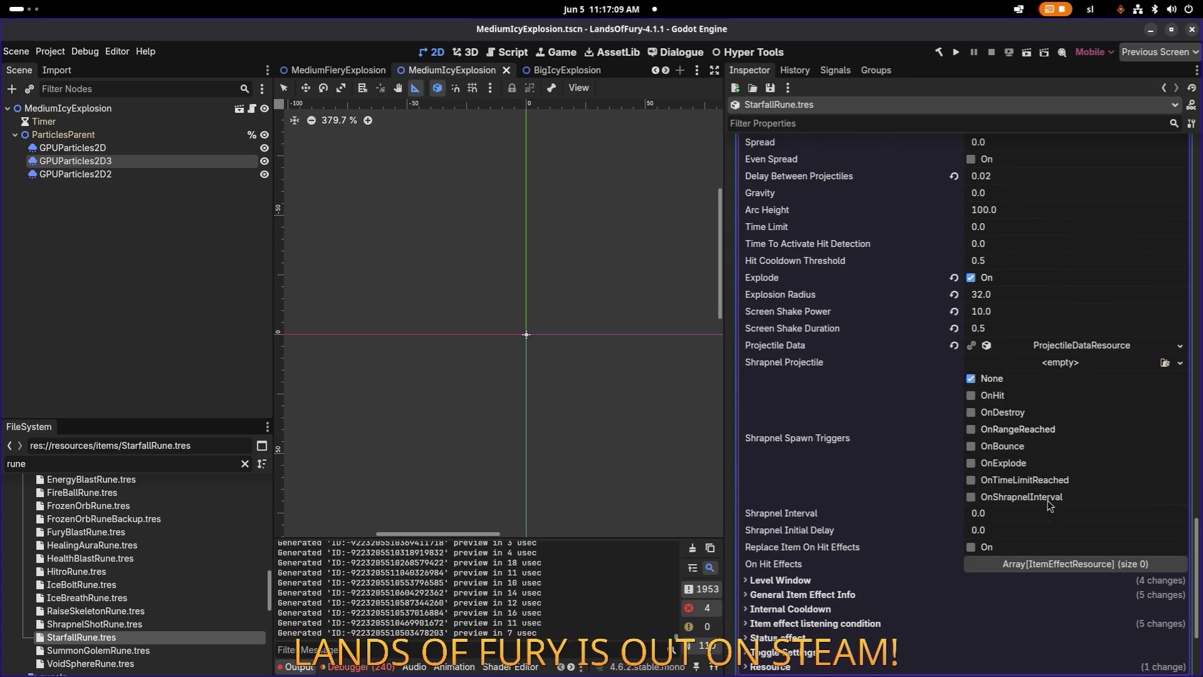
left_click(836, 581)
left_click(836, 581)
scroll(1091, 296, "up", 20)
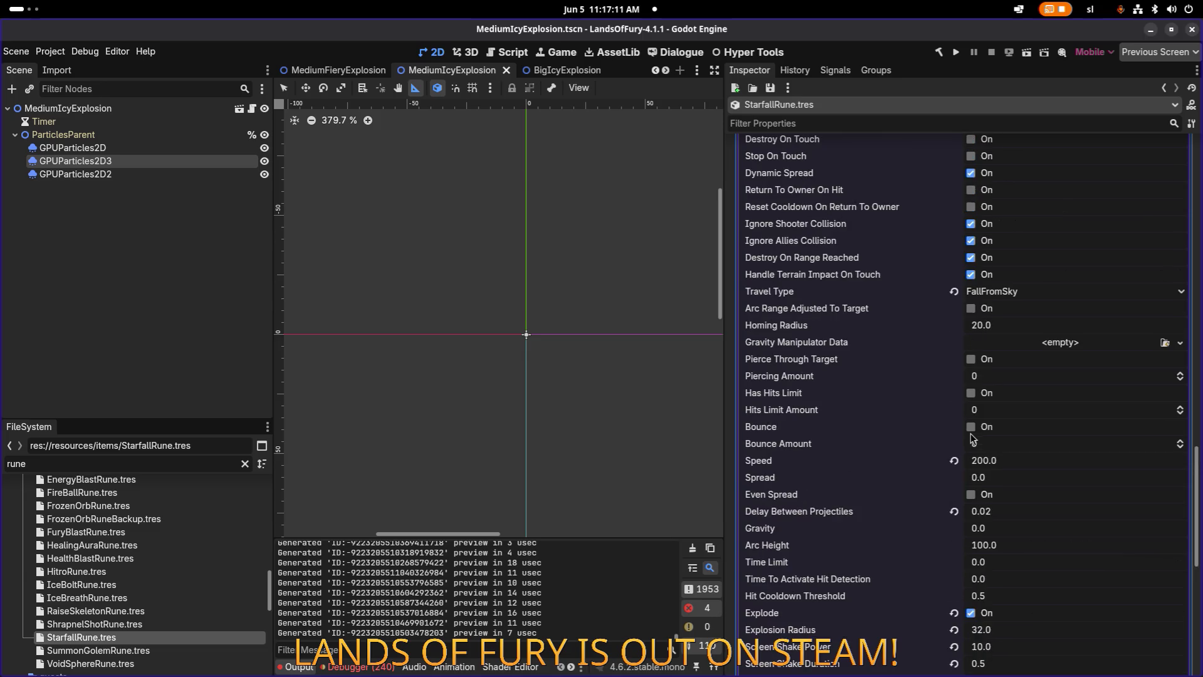
scroll(1092, 296, "up", 6)
left_click(1069, 382)
Inspect the index 3 spawn-projectile effect's Level Window, then delete that effect.
left_click(1053, 520)
scroll(1054, 518, "down", 20)
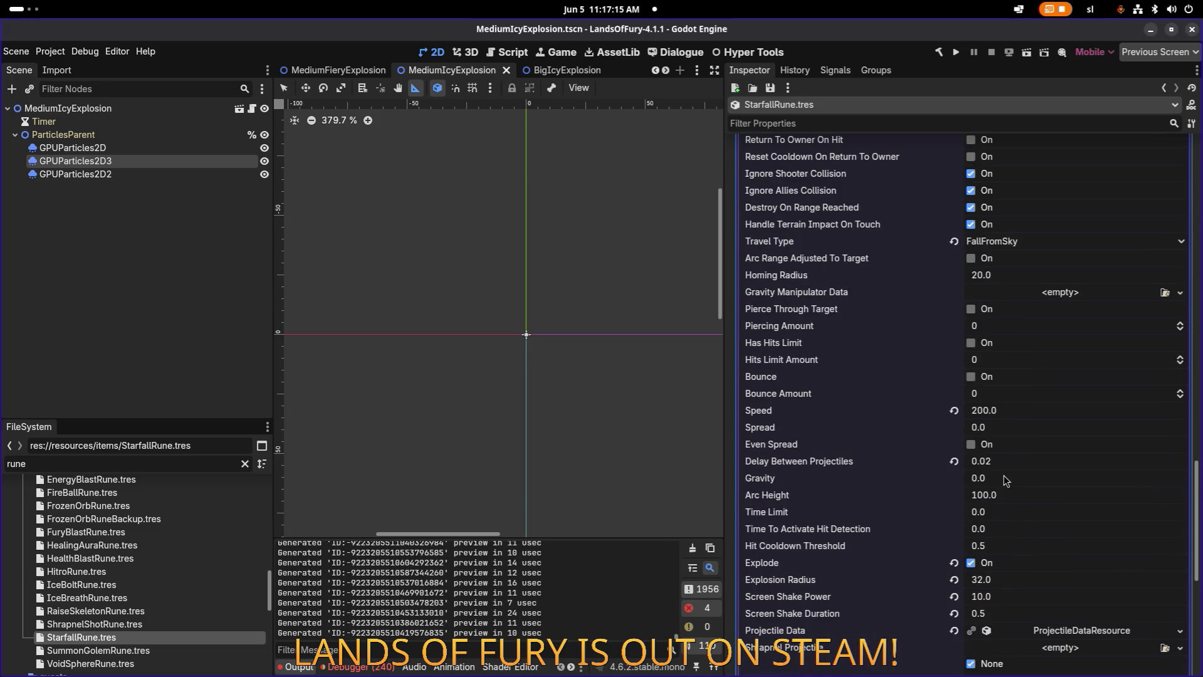
scroll(989, 486, "down", 10)
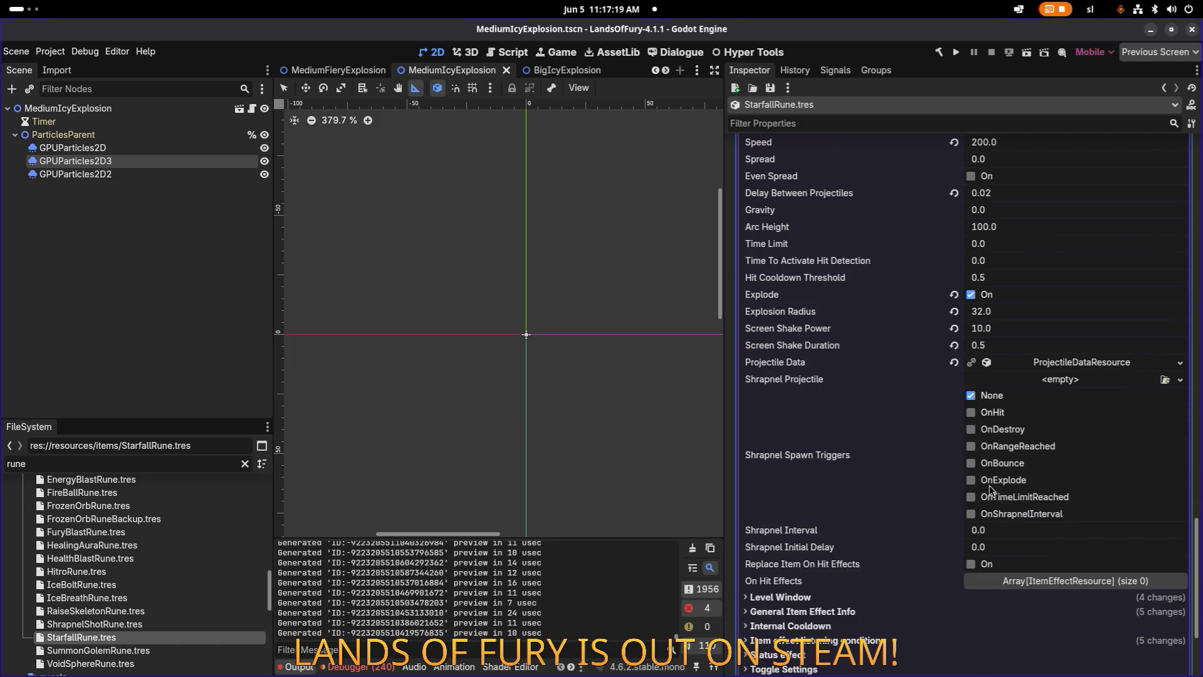
scroll(989, 489, "up", 12)
scroll(920, 503, "down", 15)
left_click(847, 531)
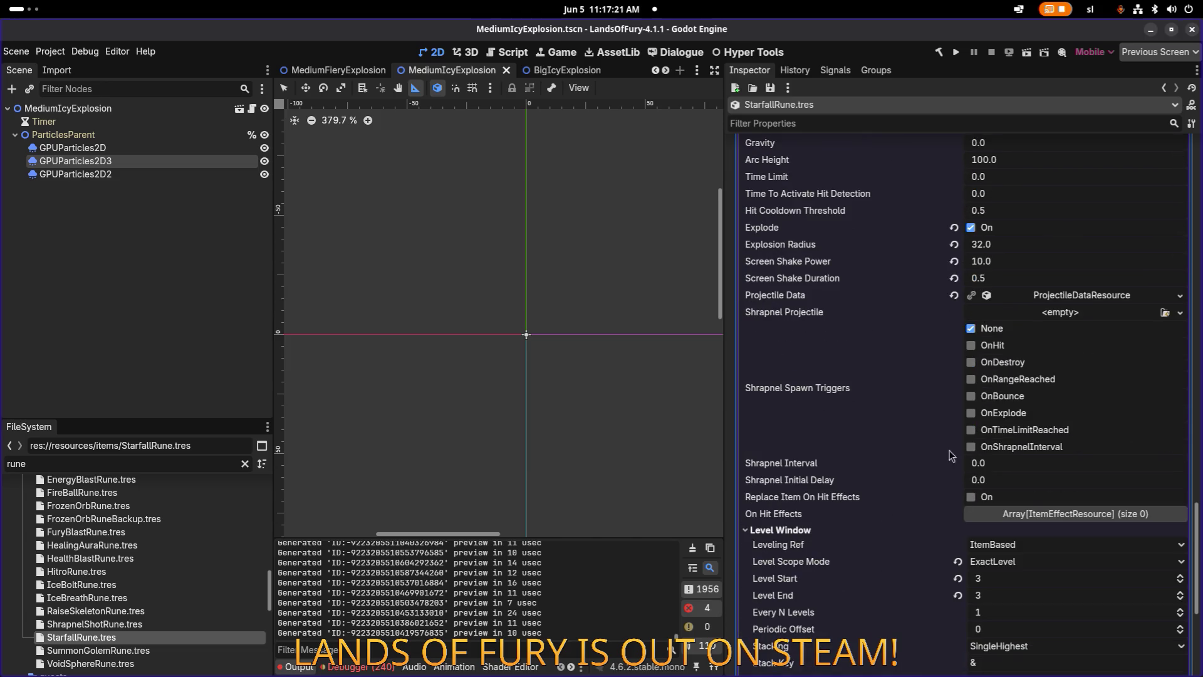
scroll(952, 456, "up", 10)
left_click(1182, 453)
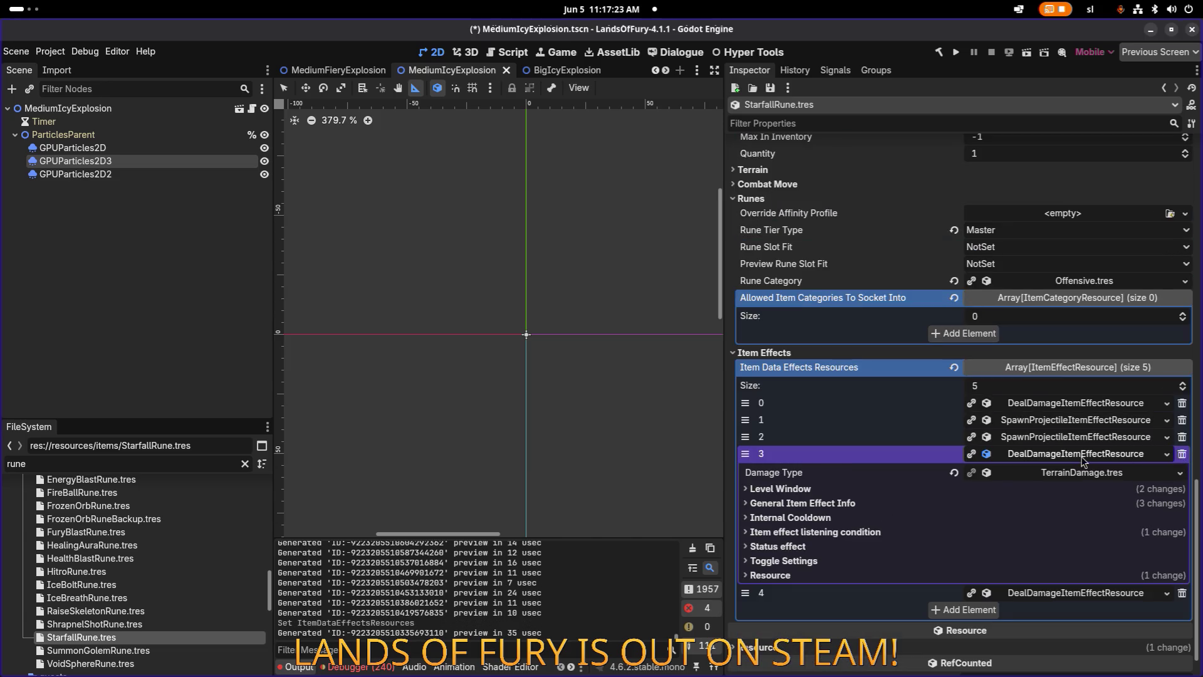
Look over the damage effects now at indices 3 and 4.
scroll(1082, 460, "down", 1)
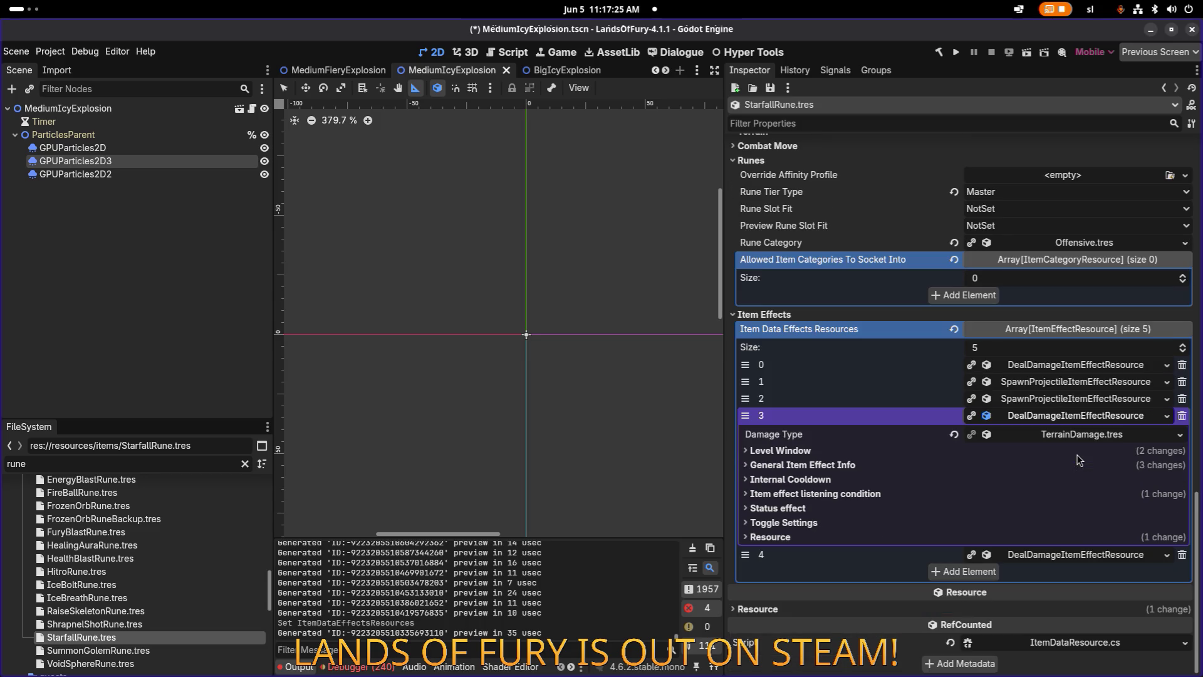
left_click(1083, 419)
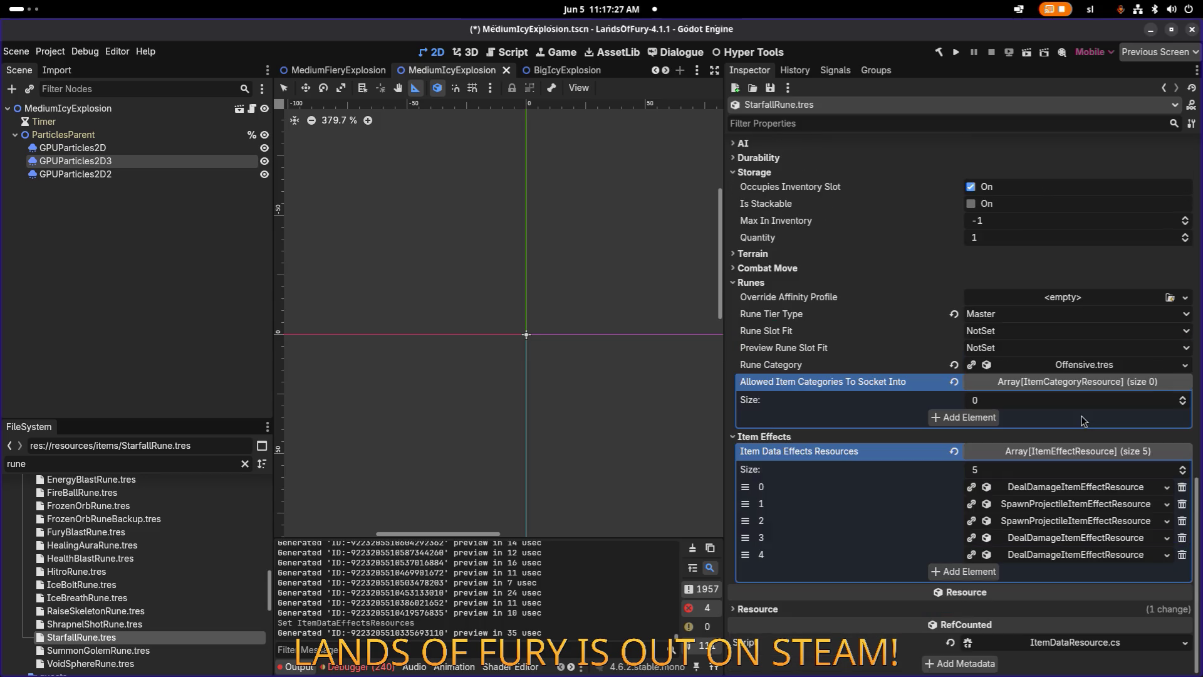
left_click(1066, 555)
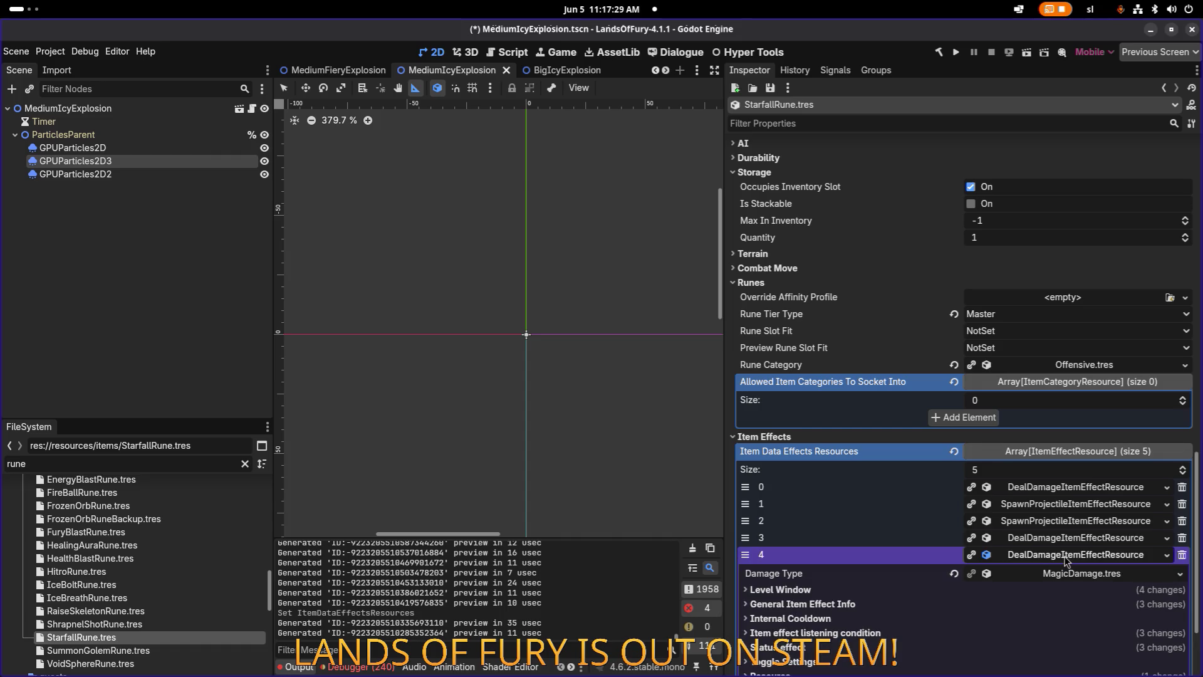
left_click(1058, 556)
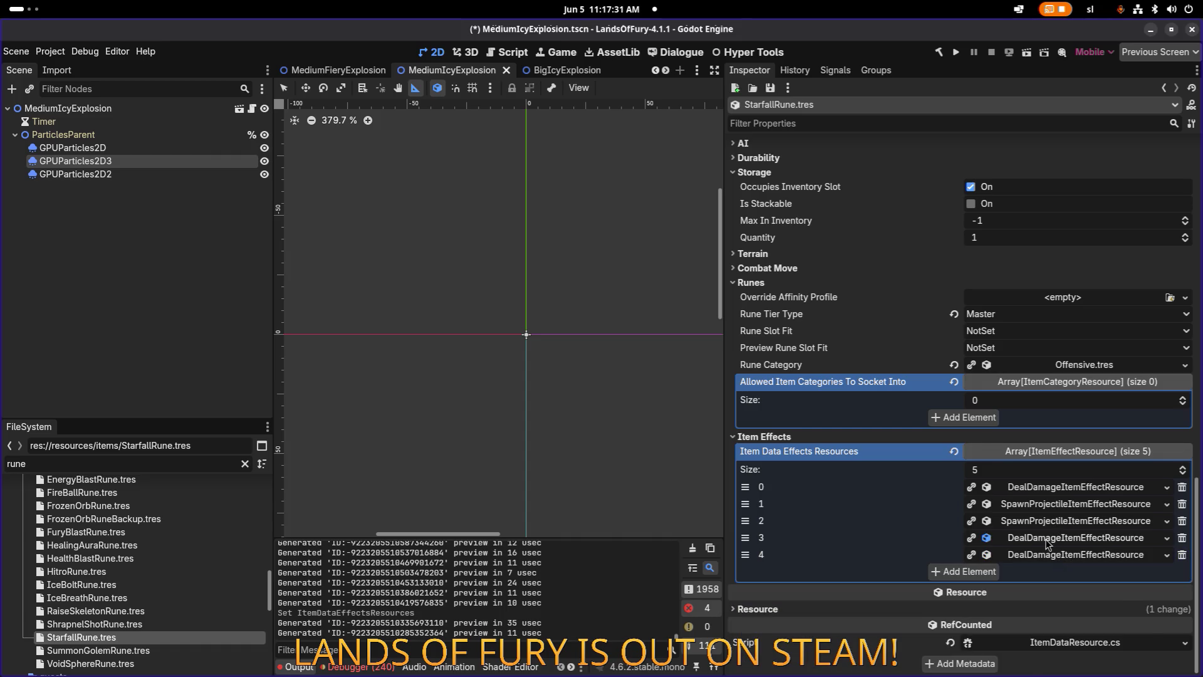
left_click(1046, 539)
left_click(807, 572)
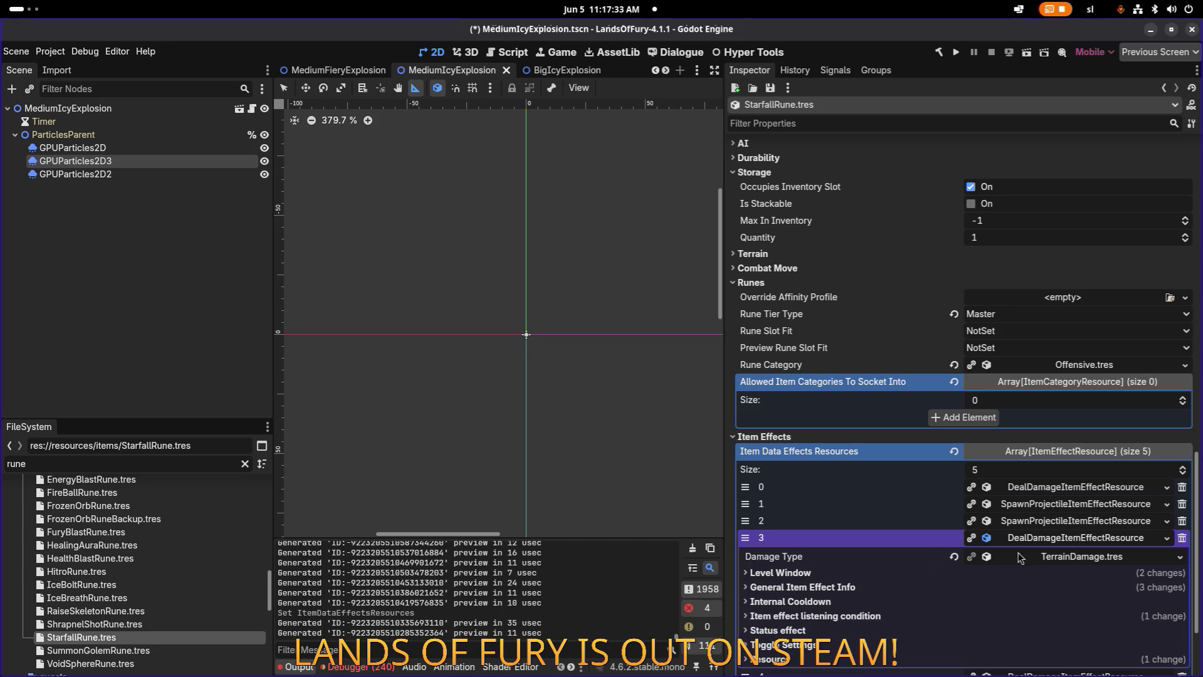
left_click(1040, 540)
left_click(1037, 556)
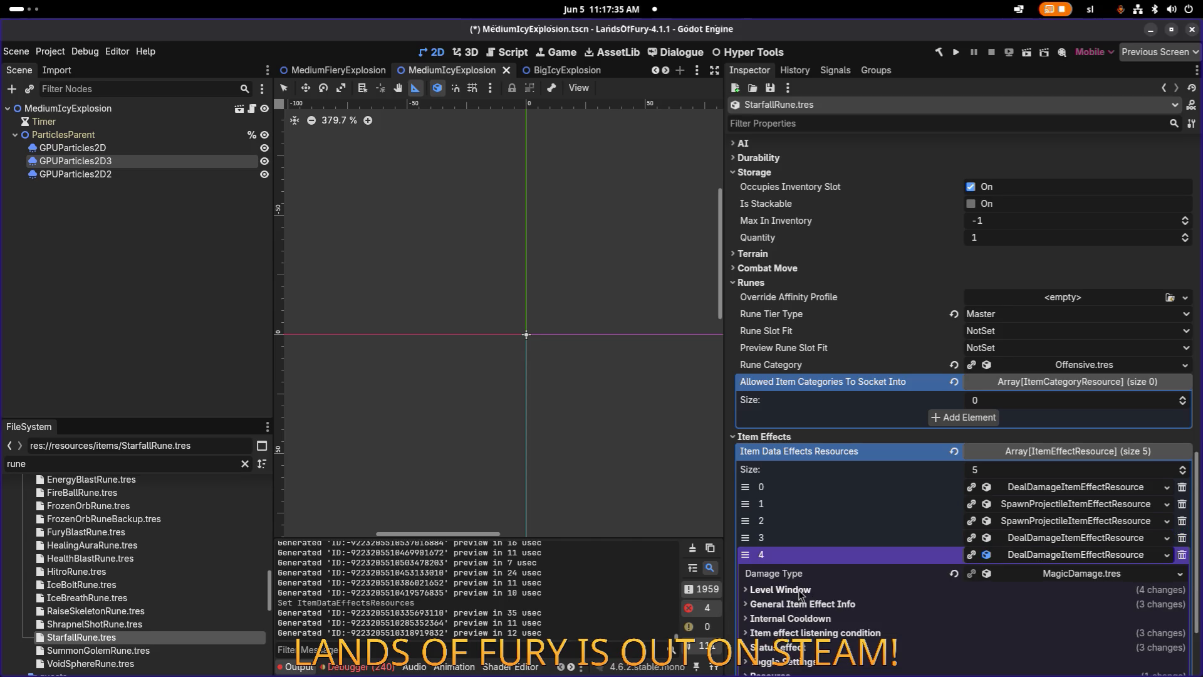
Review the second projectile effect's Level Window and General Item Effect Info.
left_click(1017, 521)
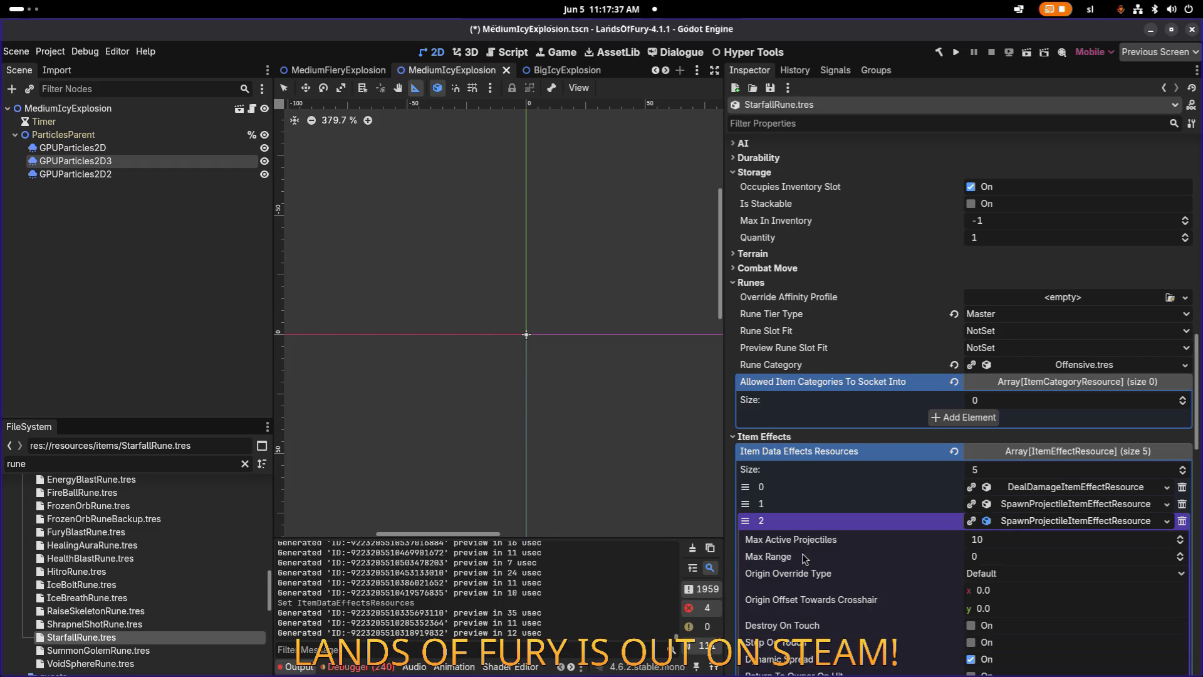
scroll(890, 530, "down", 5)
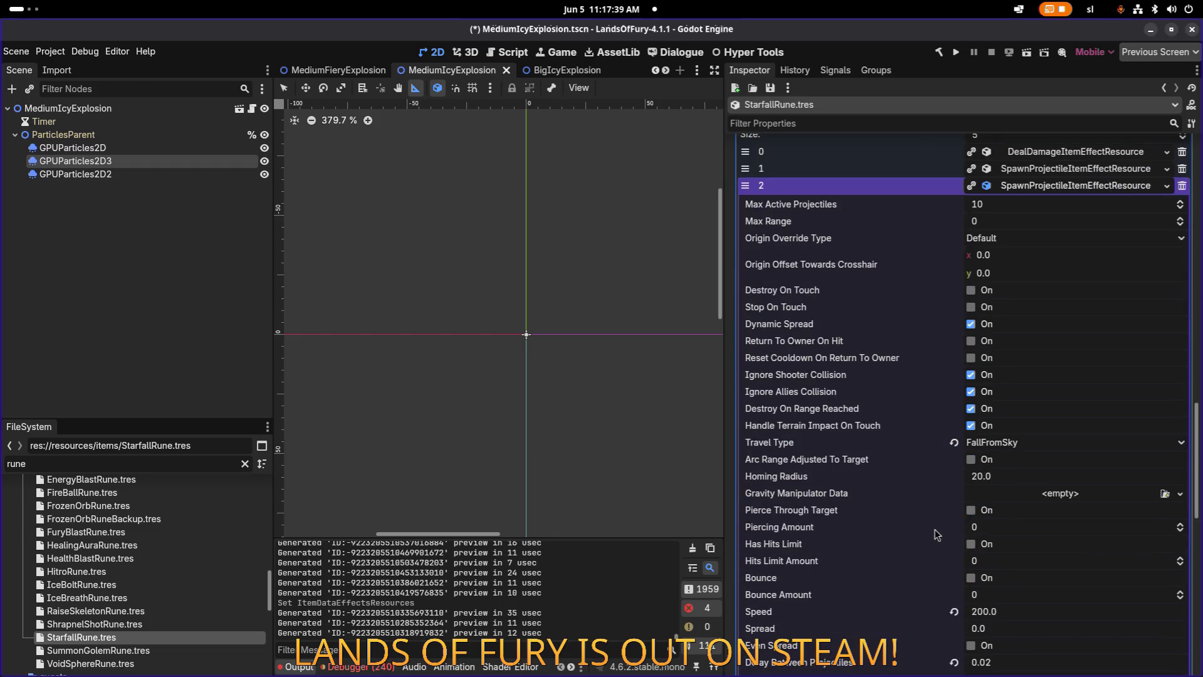
scroll(1011, 500, "down", 4)
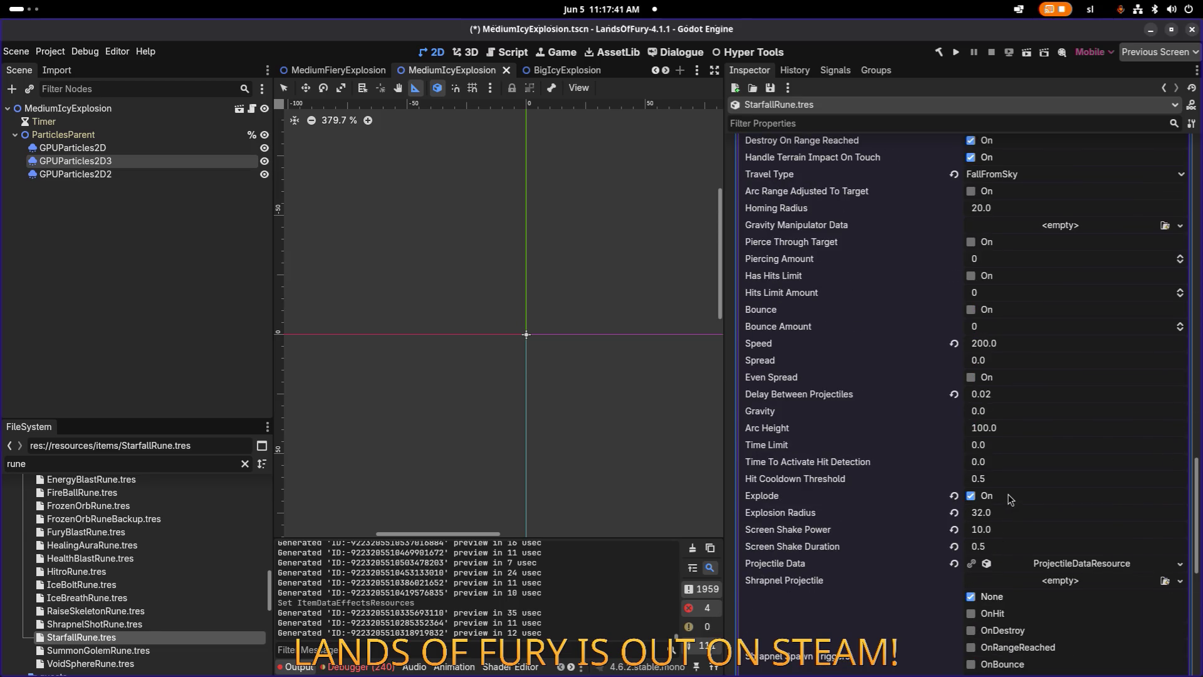
scroll(1022, 478, "down", 4)
left_click(891, 599)
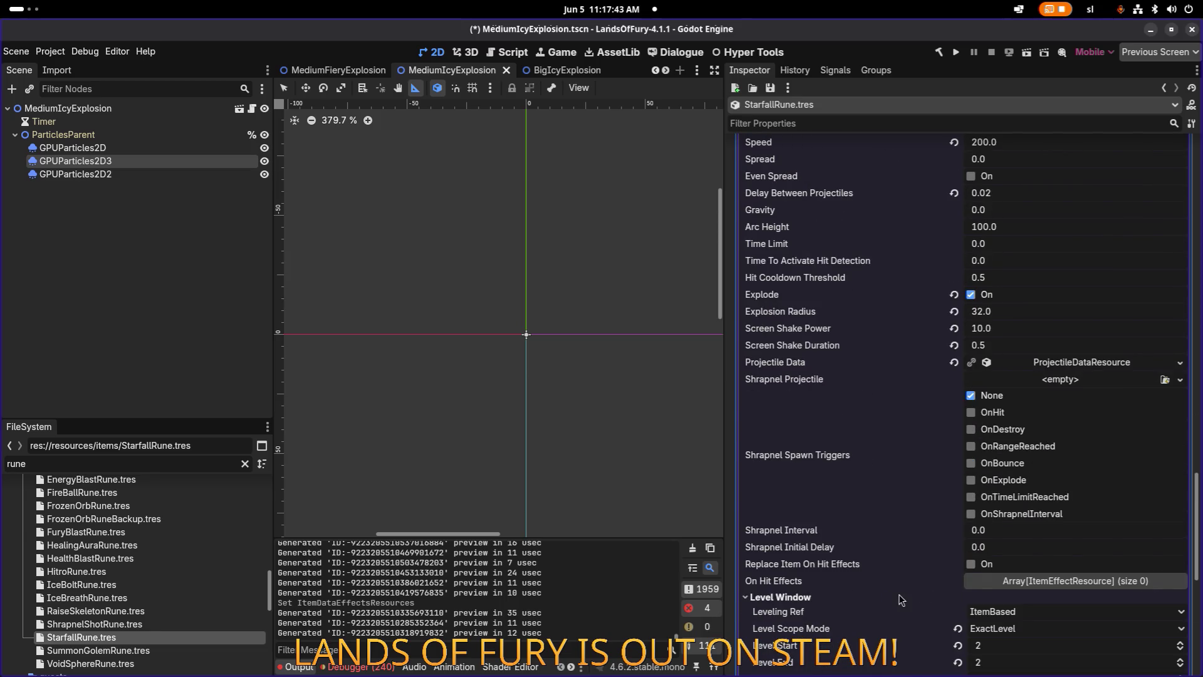
scroll(978, 414, "up", 9)
scroll(983, 408, "up", 4)
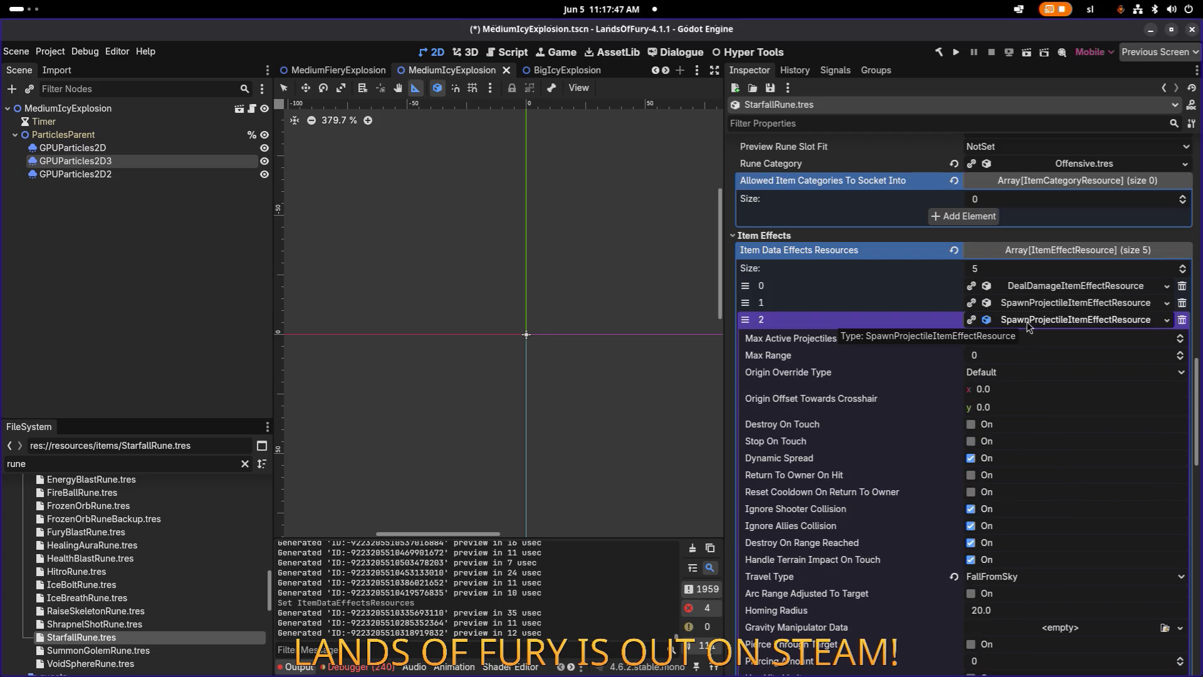
scroll(973, 415, "down", 8)
scroll(979, 419, "down", 8)
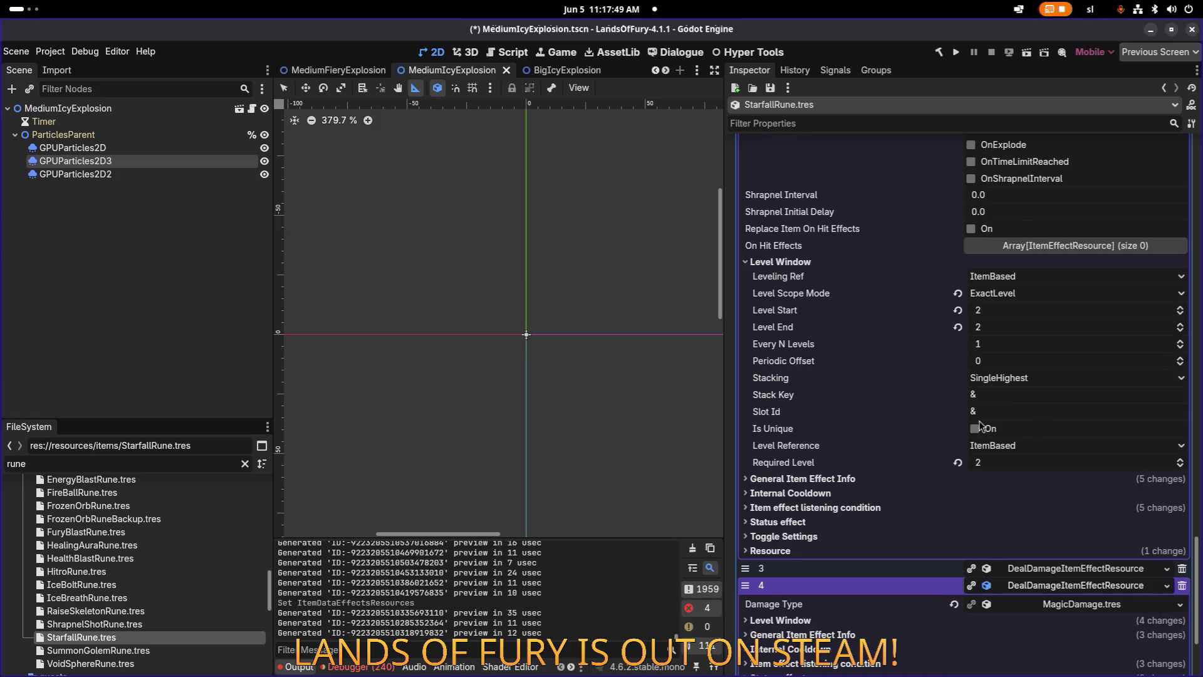
left_click(886, 484)
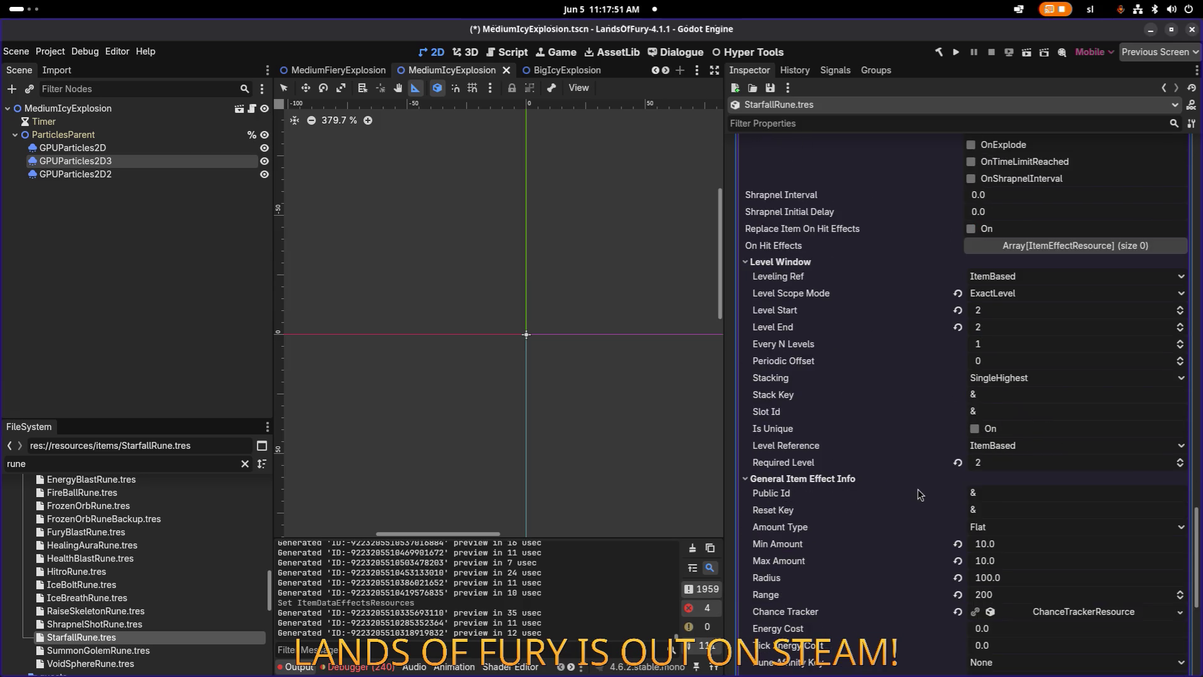
scroll(1028, 376, "up", 18)
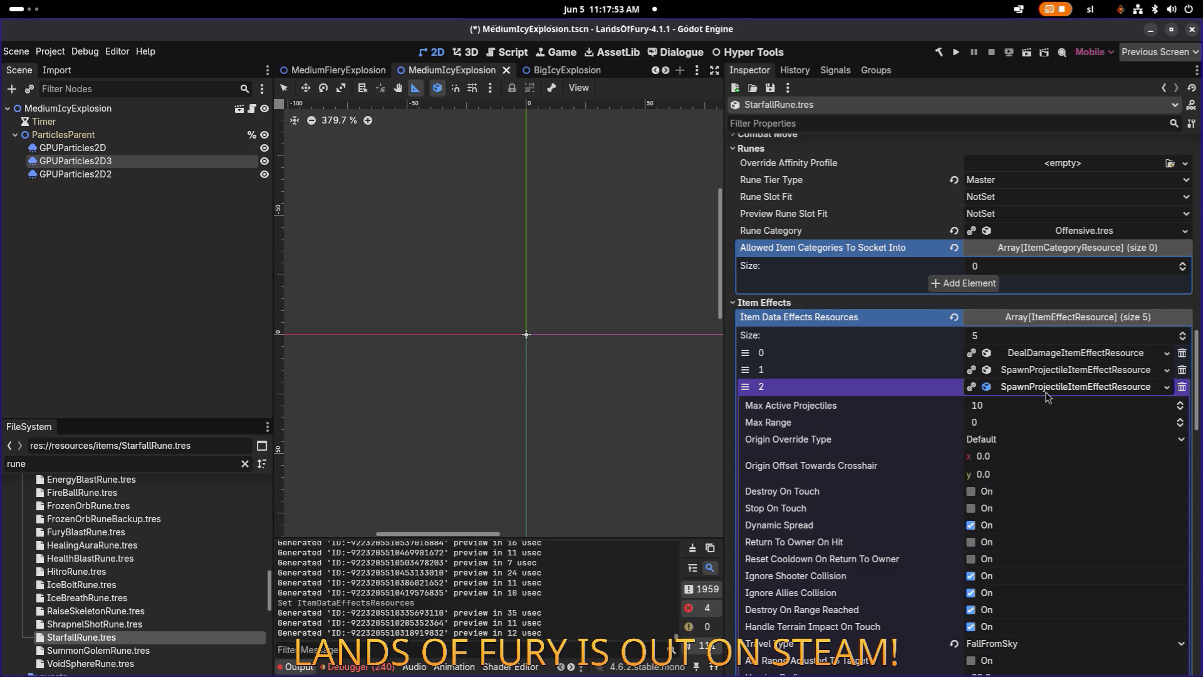
left_click(1047, 391)
Expand the first projectile effect (element 1) down to its General Item Effect Info, showing Range 200.
left_click(1063, 384)
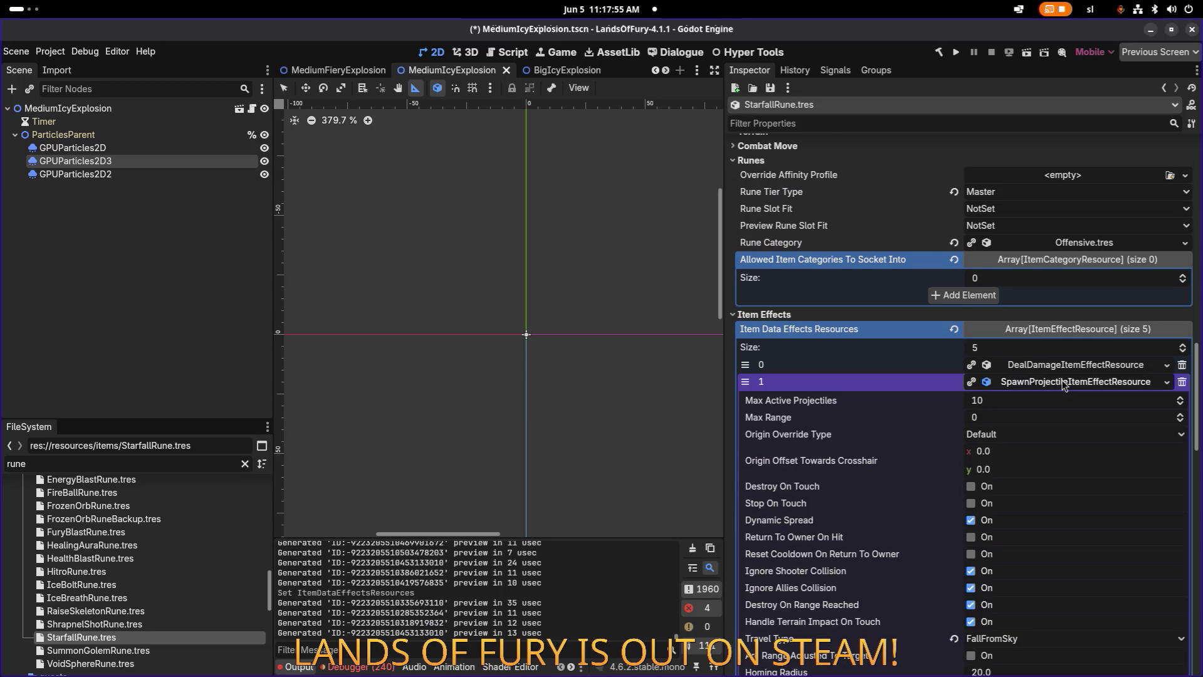
scroll(1053, 408, "down", 2)
scroll(1052, 410, "down", 2)
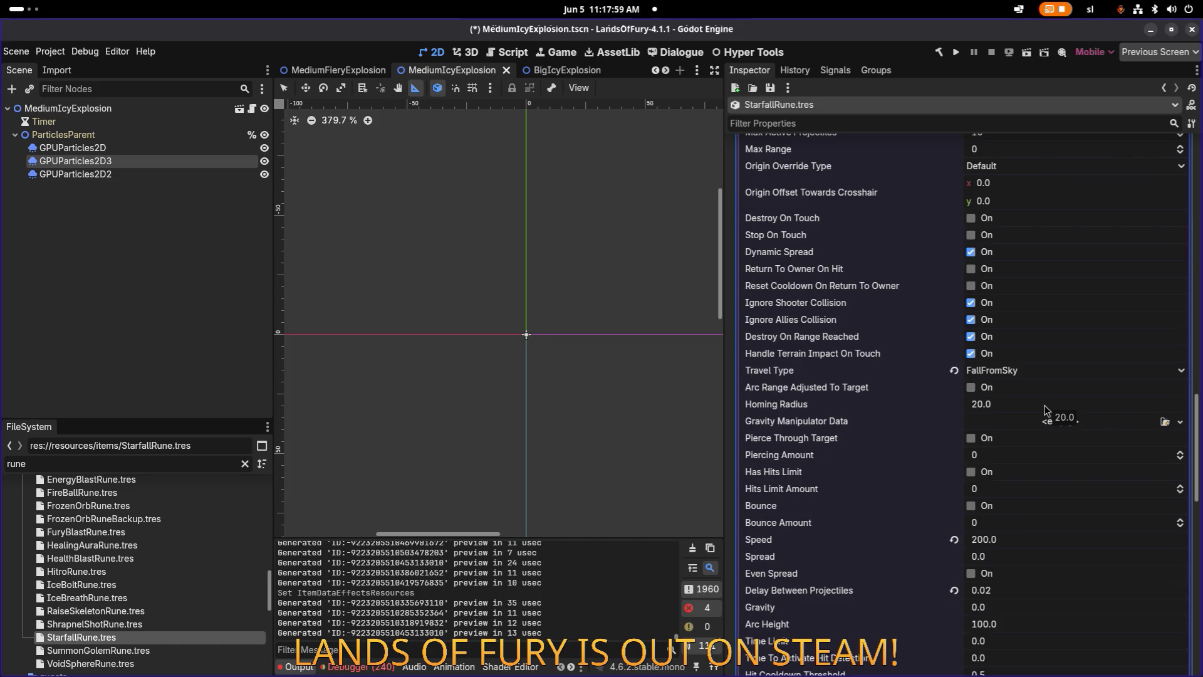
scroll(1028, 411, "down", 3)
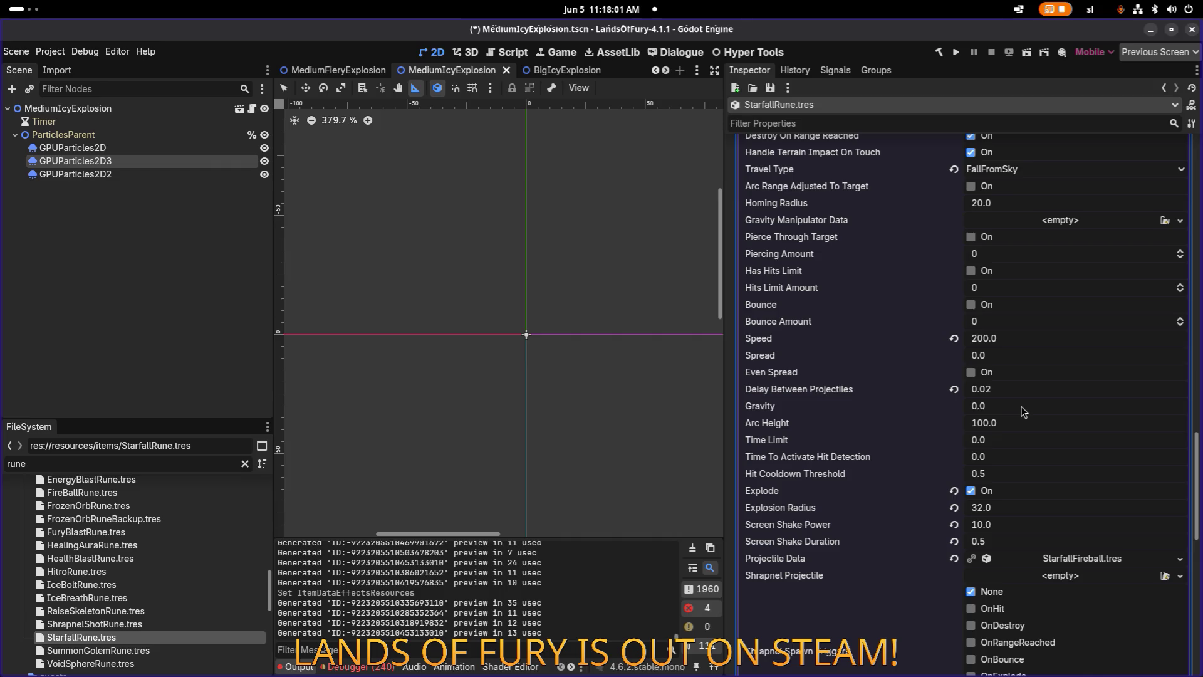
scroll(1023, 411, "down", 2)
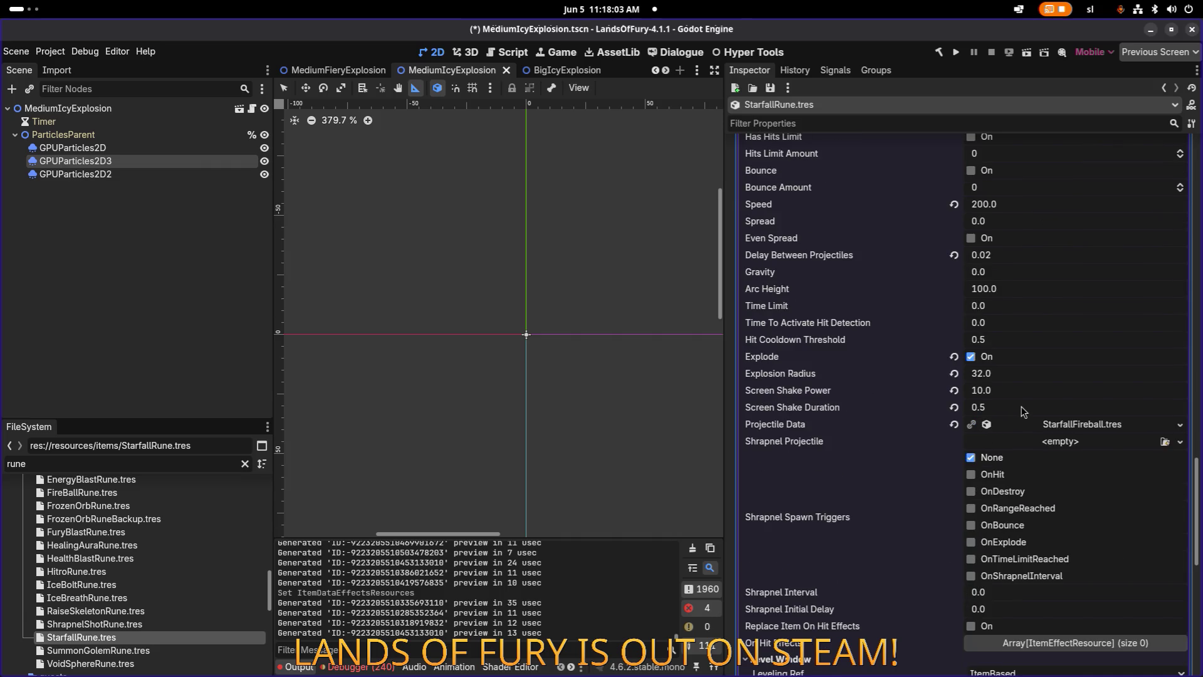
scroll(1022, 412, "down", 4)
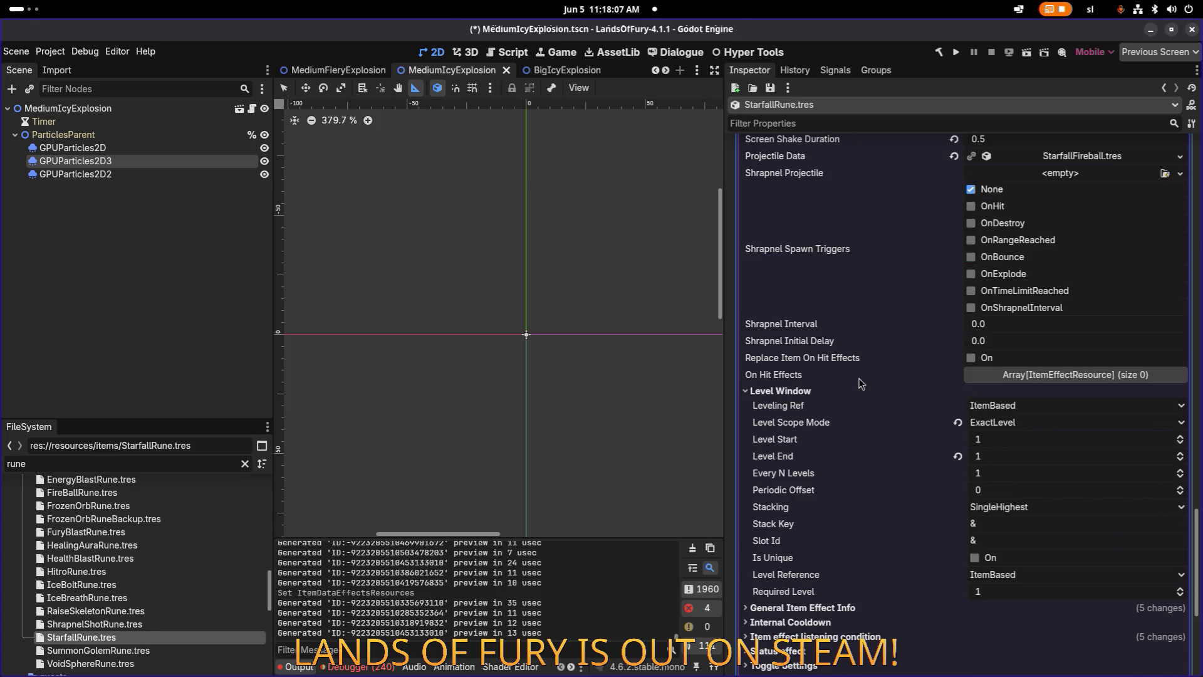
left_click(840, 603)
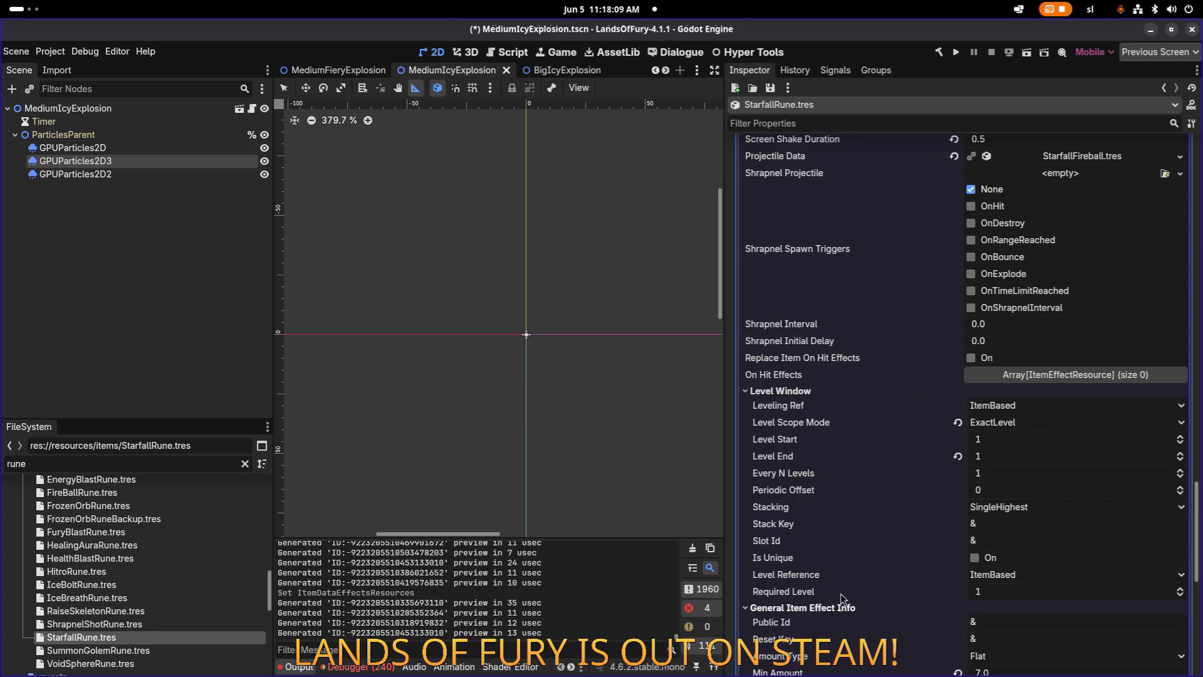
scroll(841, 593, "down", 4)
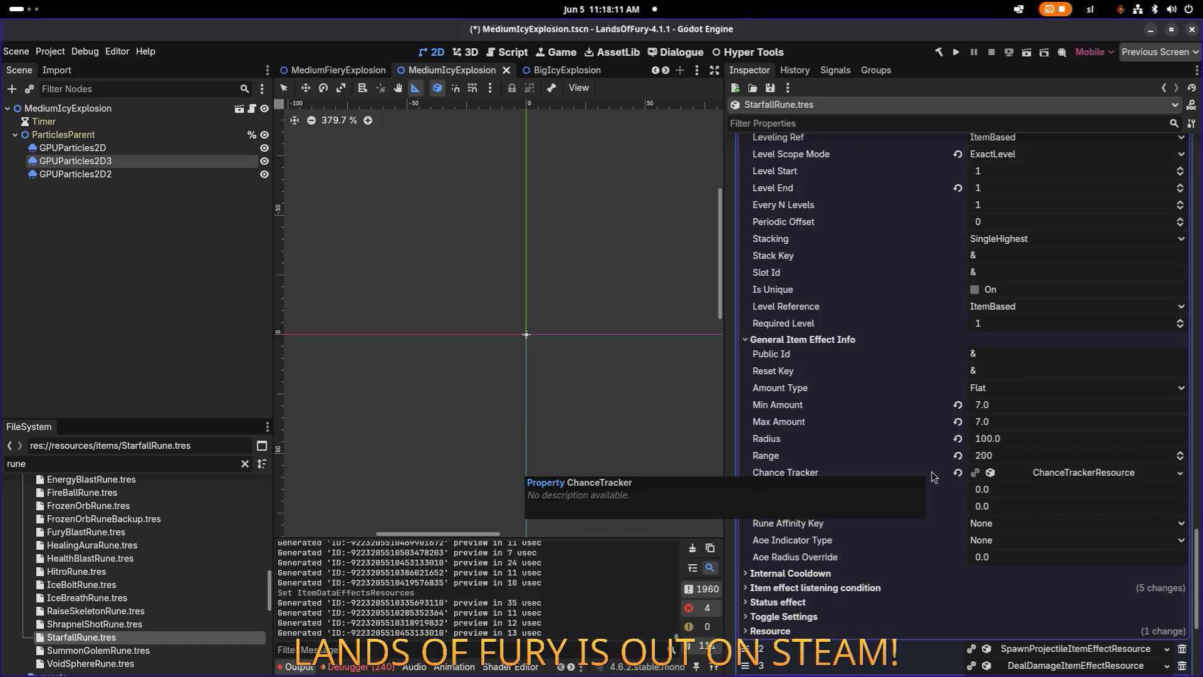
scroll(931, 472, "down", 3)
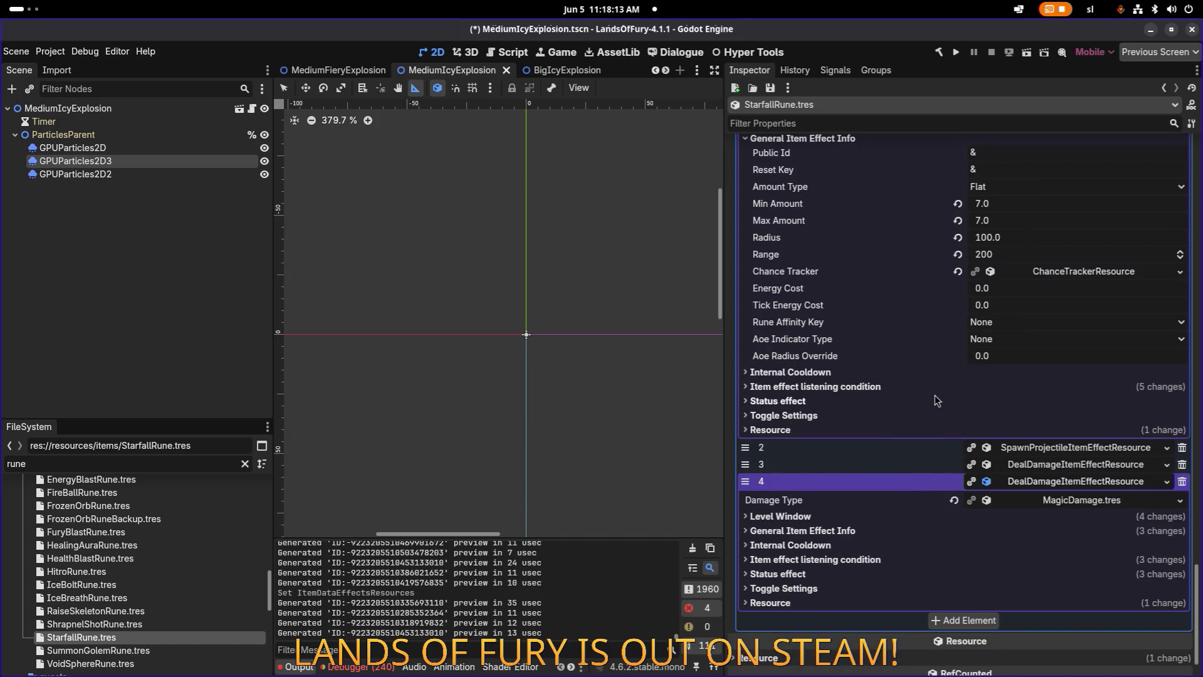
Set element 1's projectile Range to 160 and collapse the element 4 effect.
left_click(1013, 258)
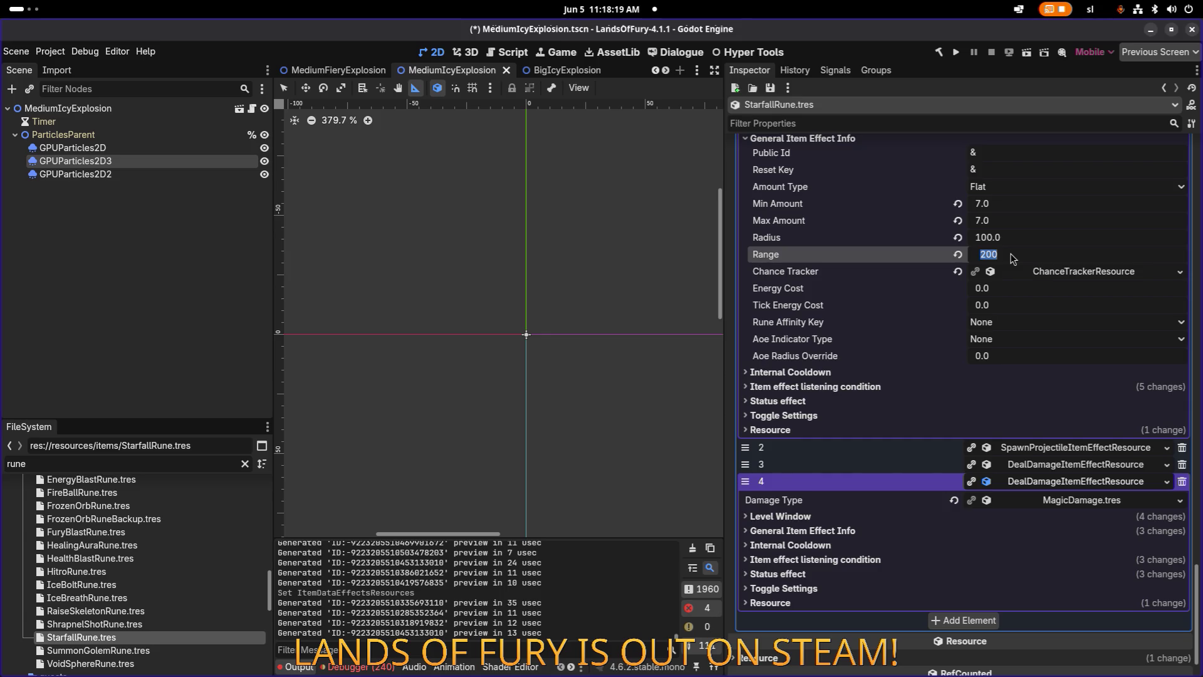
type("160")
key("Return")
scroll(1014, 258, "up", 3)
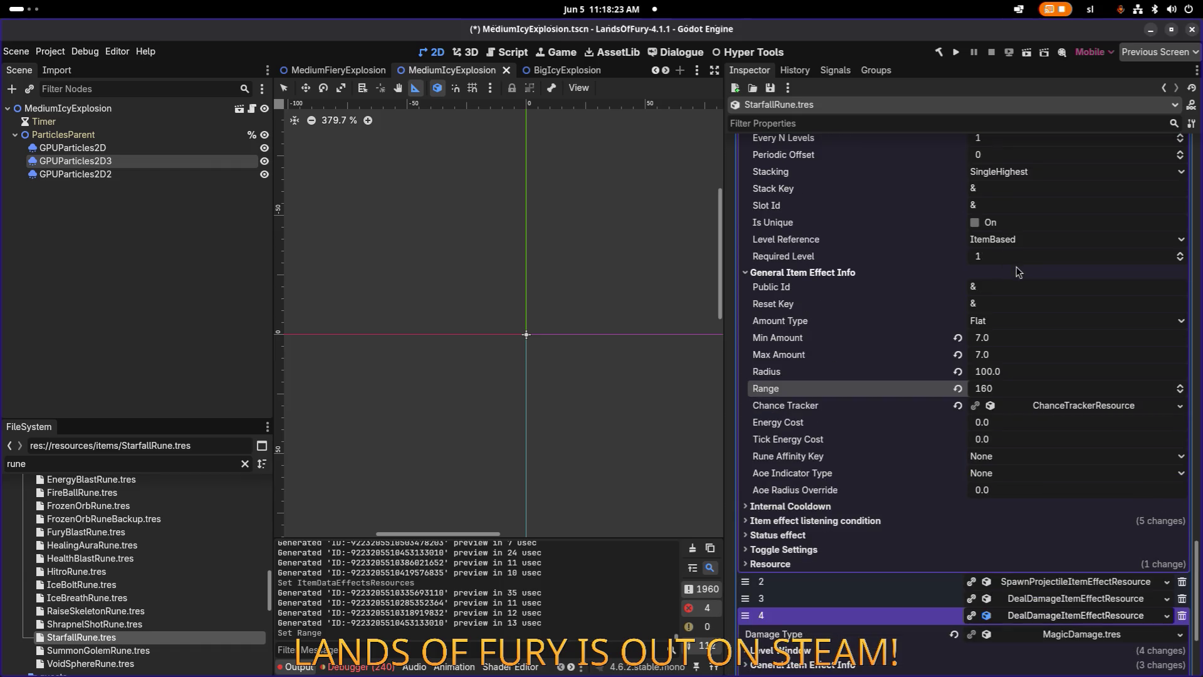
scroll(1028, 285, "down", 2)
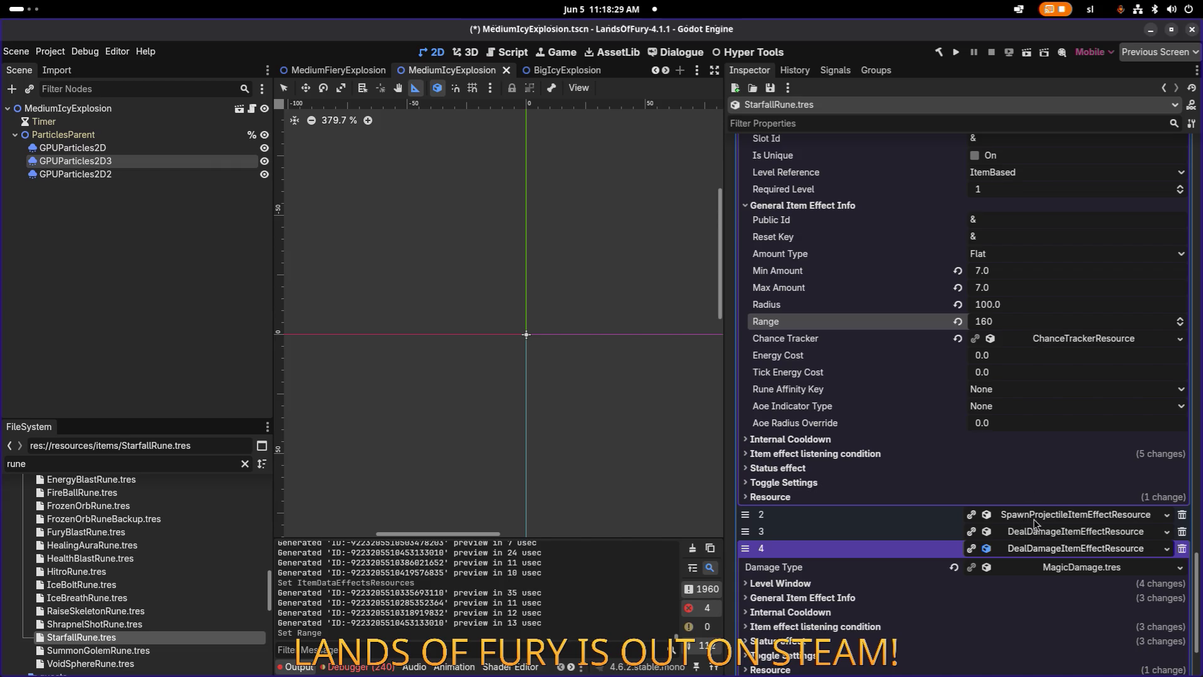
left_click(1043, 549)
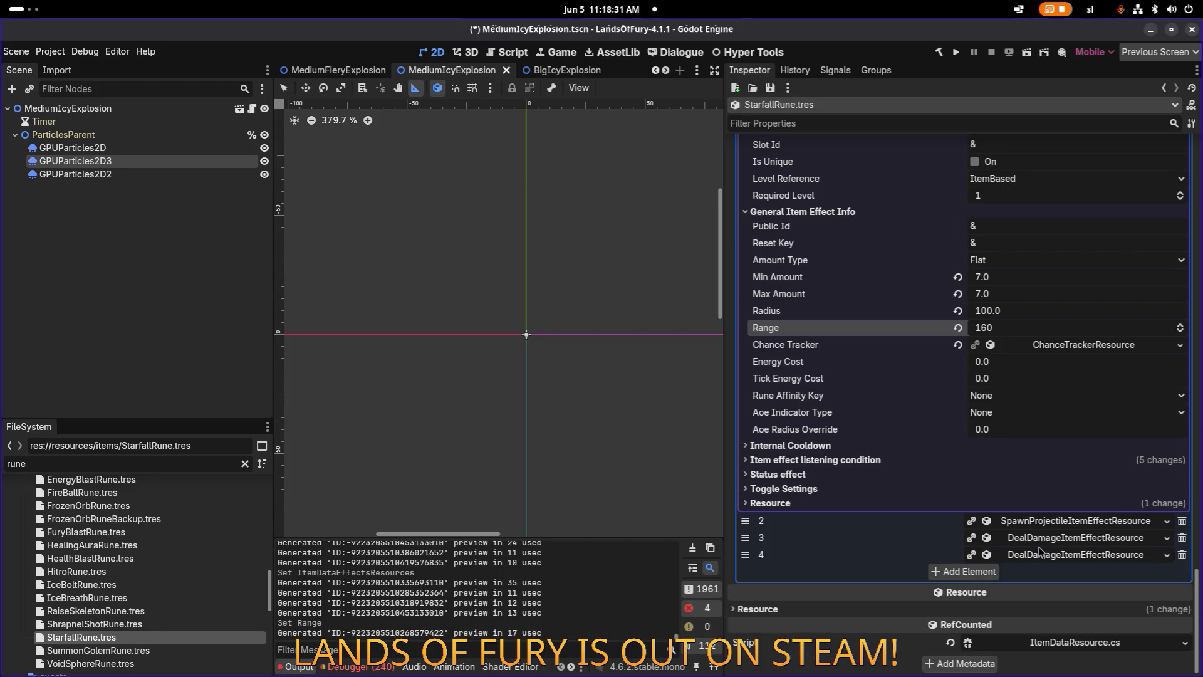
Drag the TerrainDamage effect above the second projectile effect and expand its Level Window.
scroll(885, 521, "up", 20)
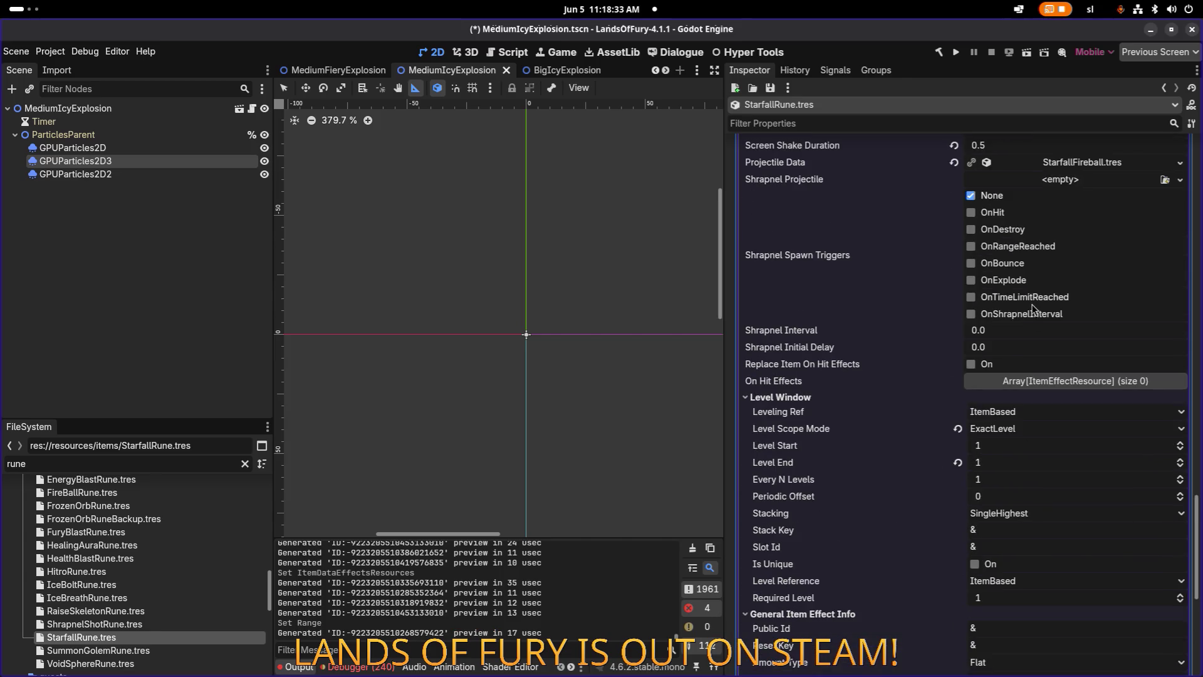
scroll(1034, 289, "up", 2)
left_click(1051, 251)
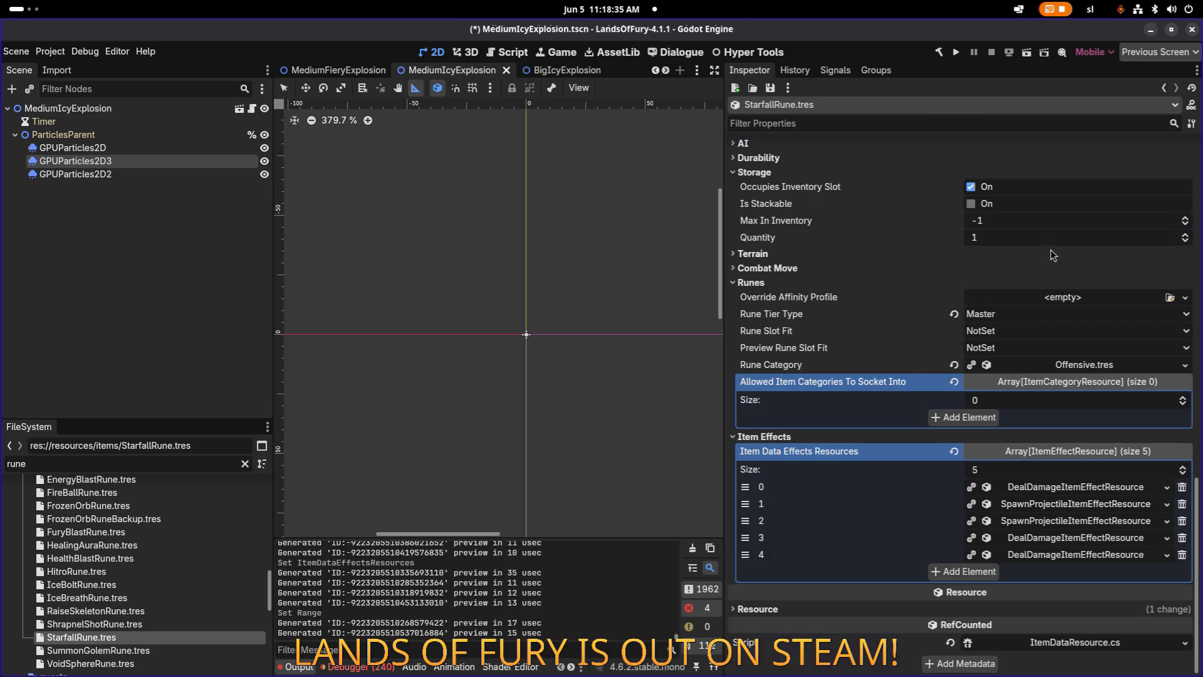
left_click_drag(746, 521, 745, 539)
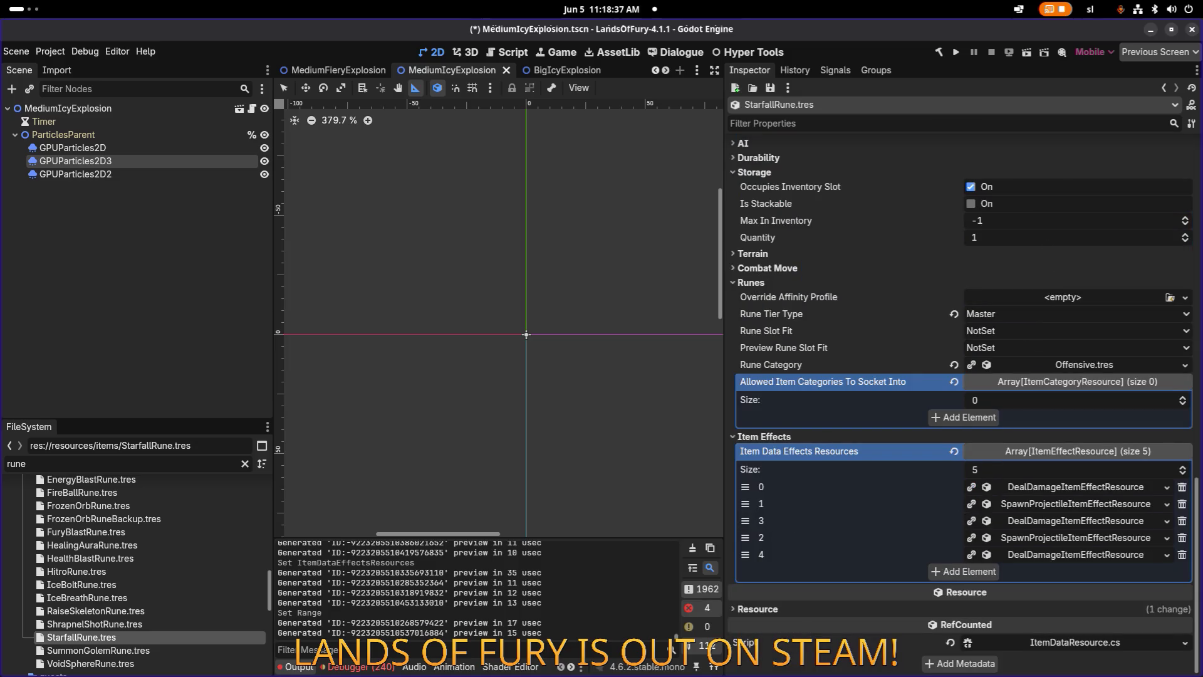
left_click(1062, 525)
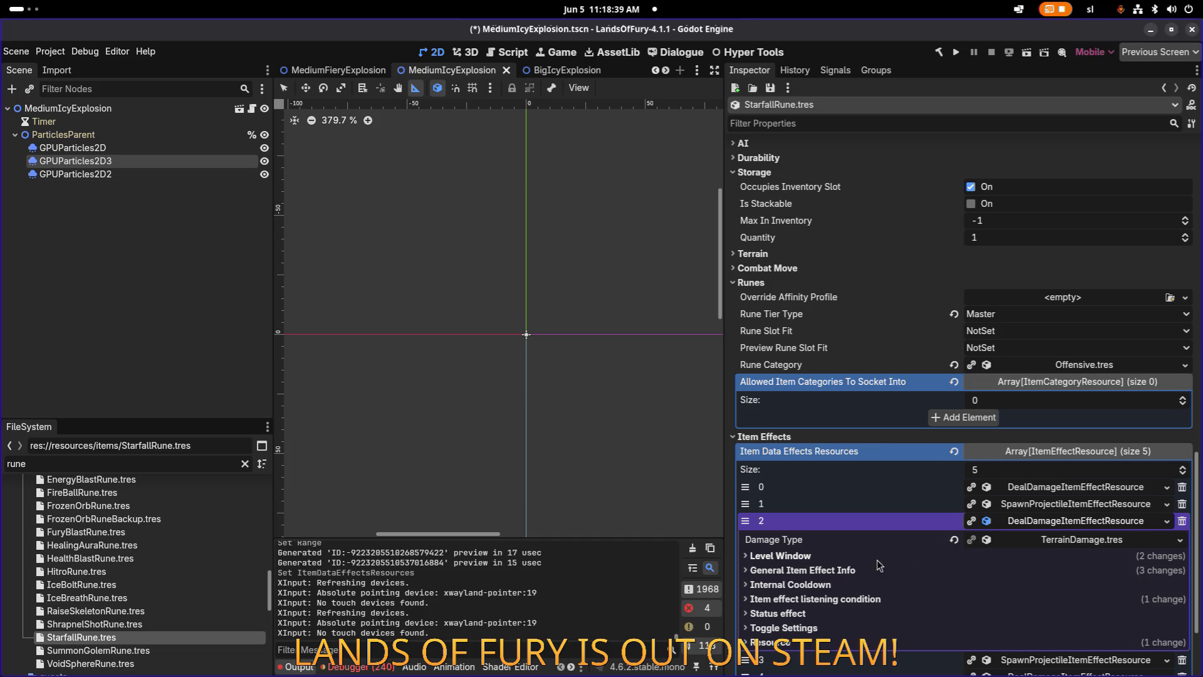
left_click(826, 557)
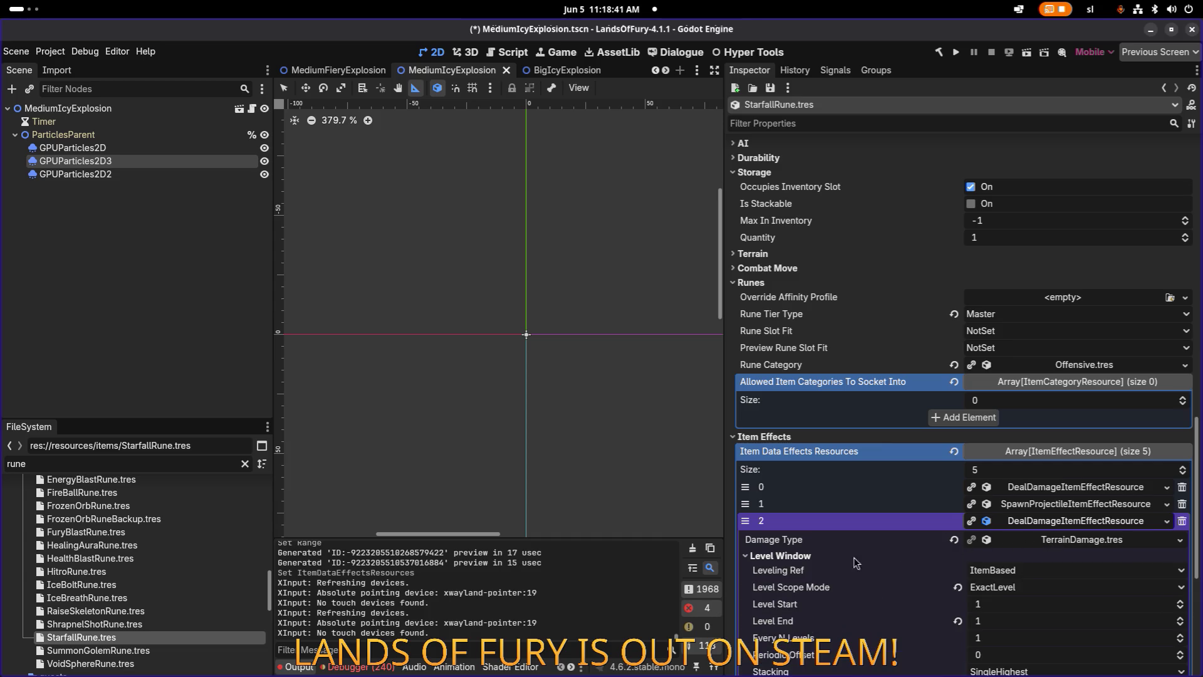
Set the TerrainDamage level scope to FromLevelInclusive and move it back below the projectile effect.
left_click(1037, 587)
left_click(1016, 618)
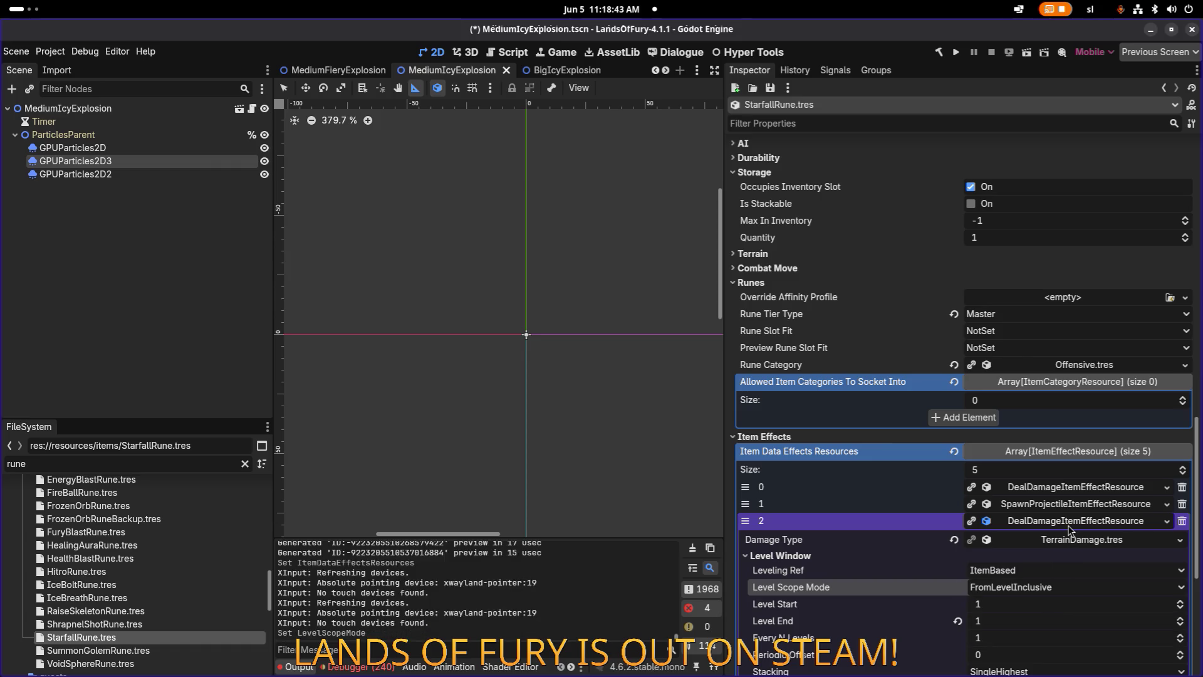
left_click(1065, 523)
left_click_drag(745, 520, 747, 551)
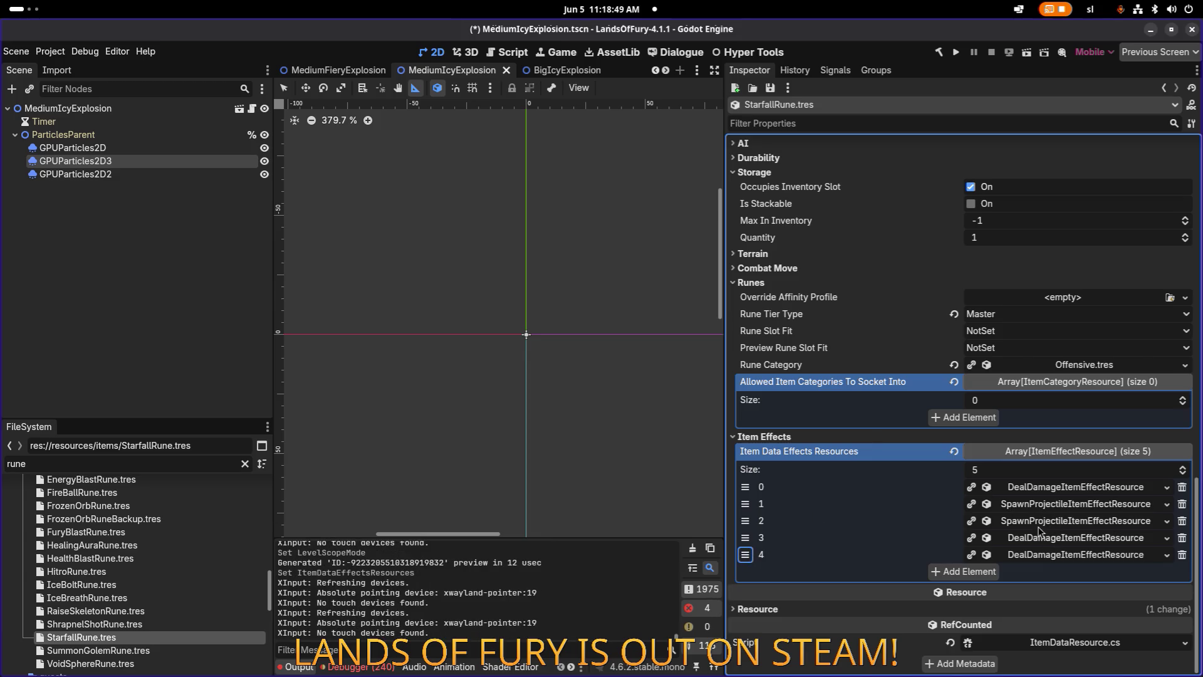
Set the ExplosiveDamage effect at element 0 to FromLevelInclusive level scope.
left_click(1049, 543)
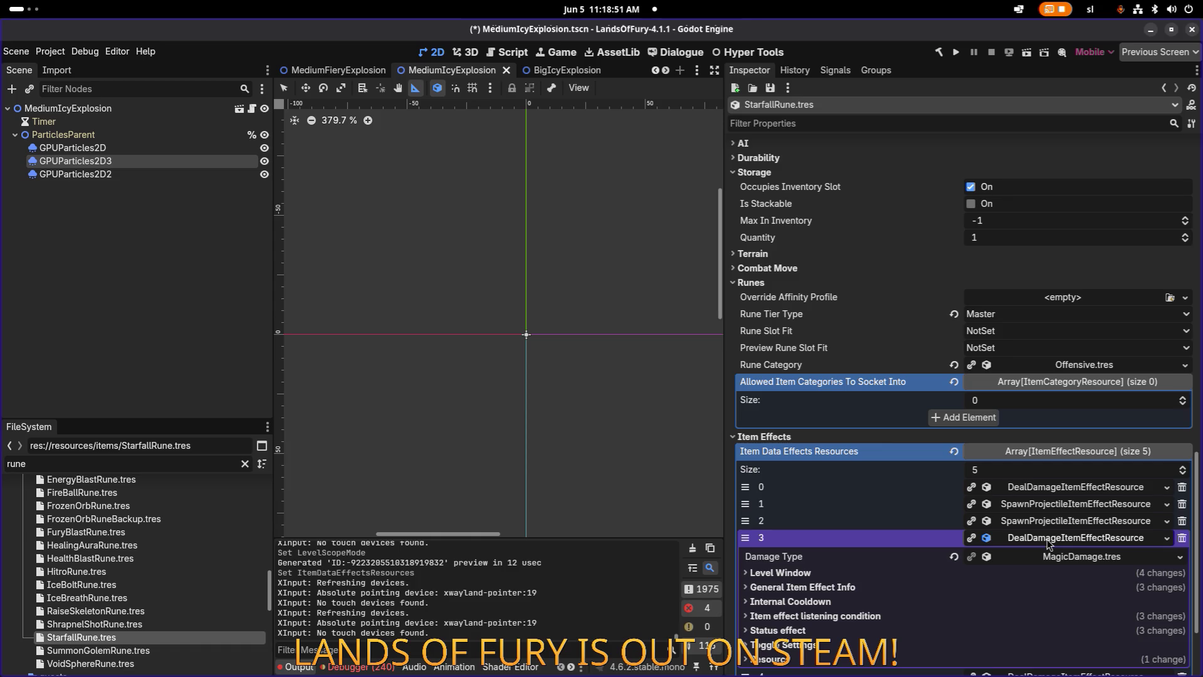
left_click(1049, 543)
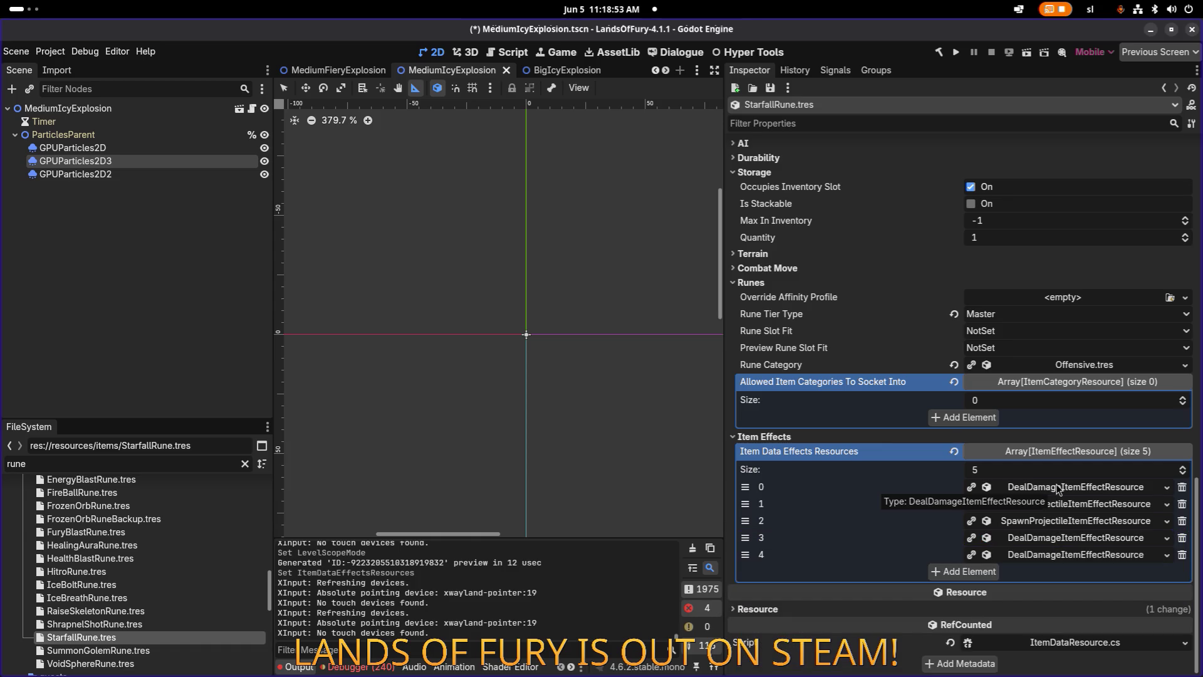
left_click(1057, 489)
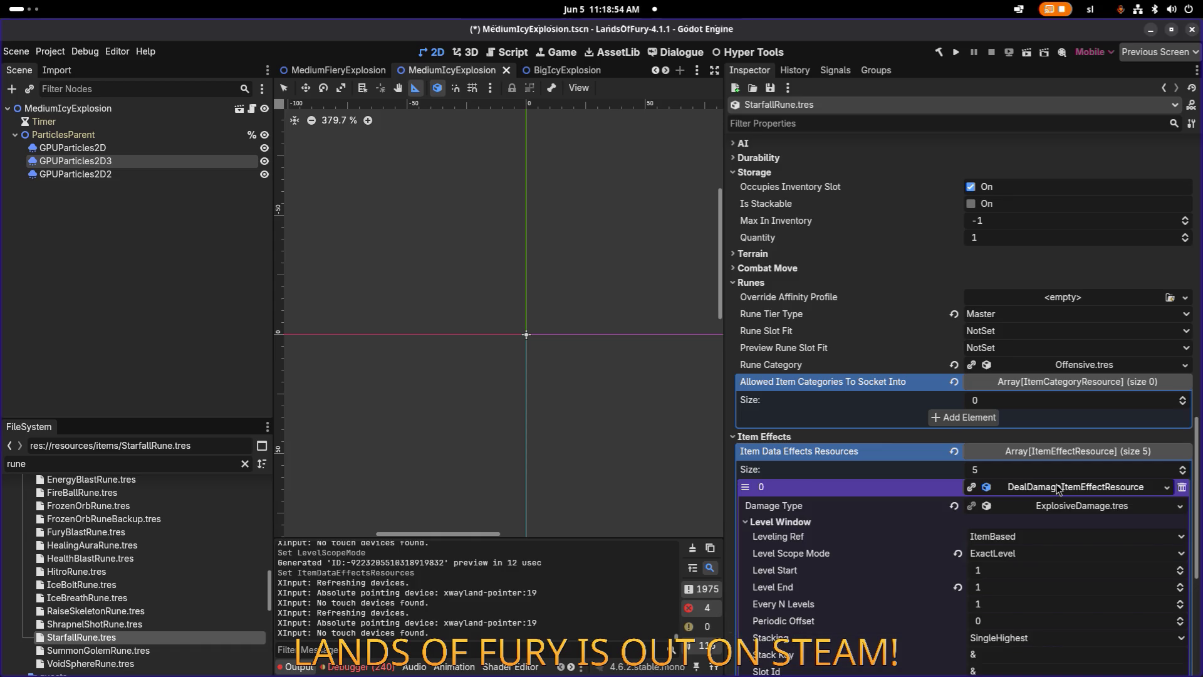
left_click(1033, 554)
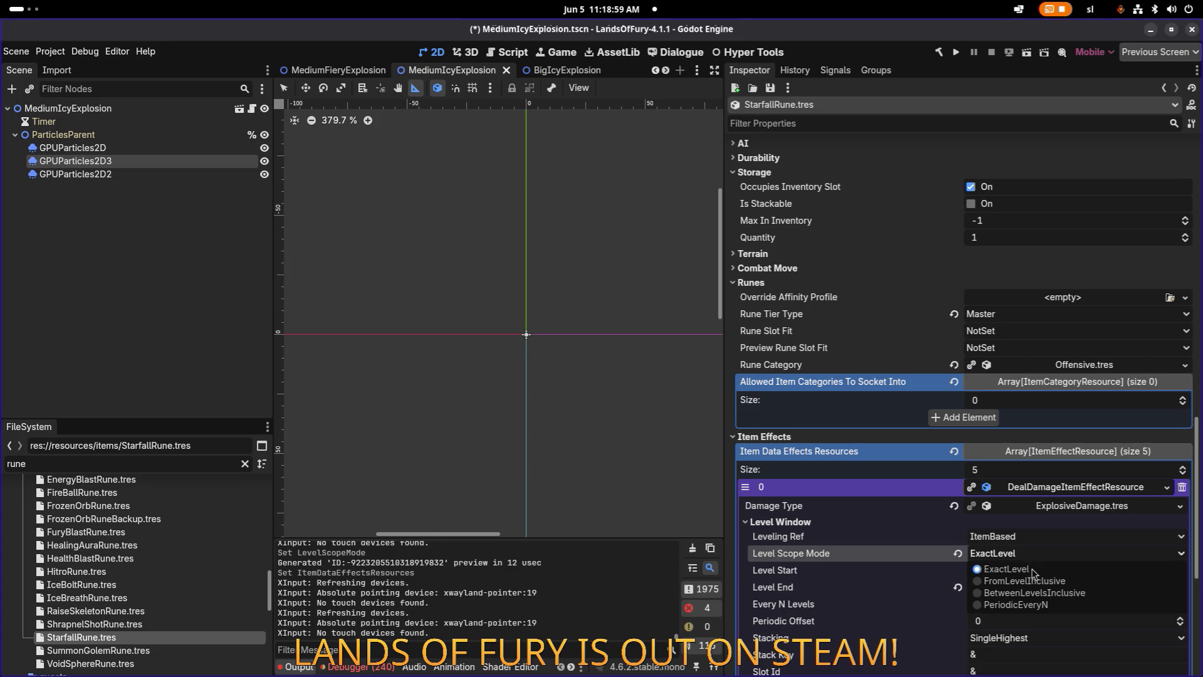
left_click(1036, 582)
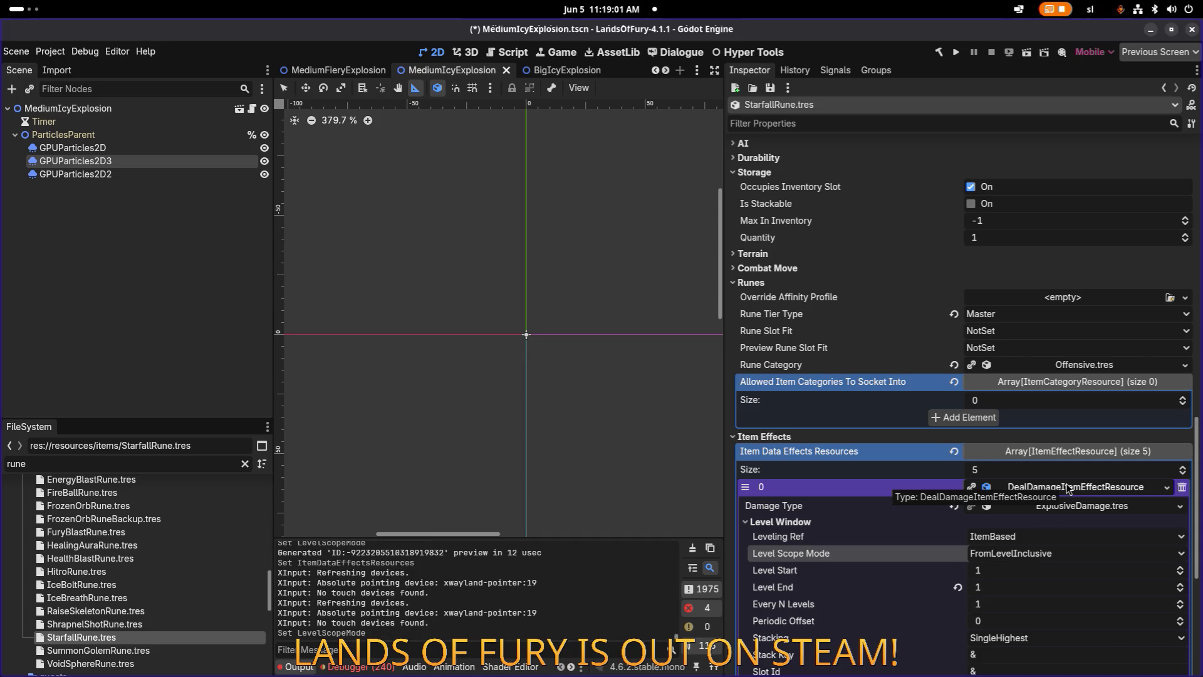
left_click(1069, 489)
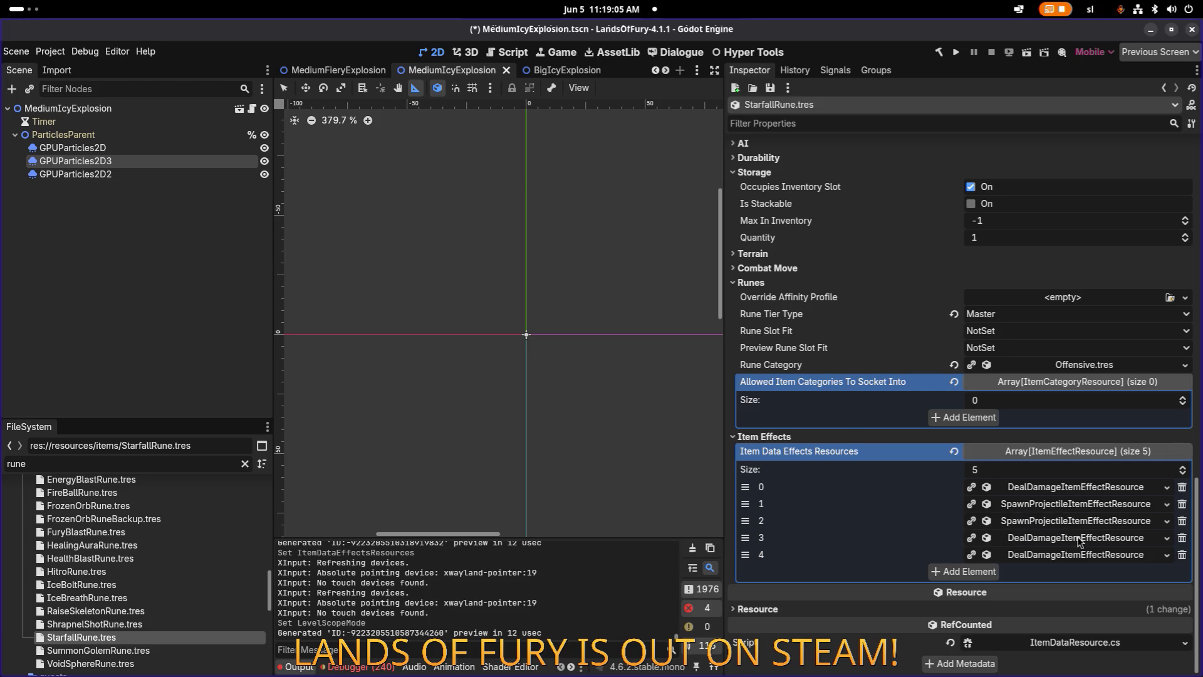
Give the ExplosiveDamage effect UniquePerKey stacking with stack key 'explosive_damage'.
left_click(1075, 488)
scroll(1003, 535, "down", 3)
left_click(1038, 507)
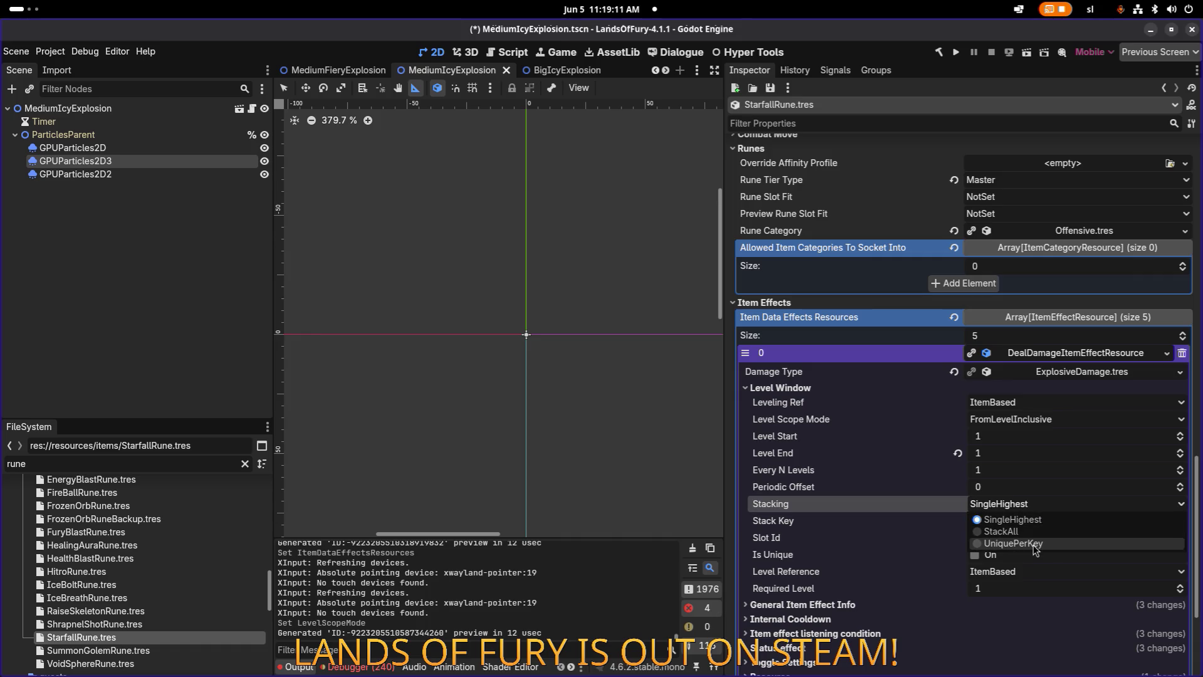
left_click(1028, 543)
left_click(1033, 522)
left_click(1034, 522)
type("explosive_damage")
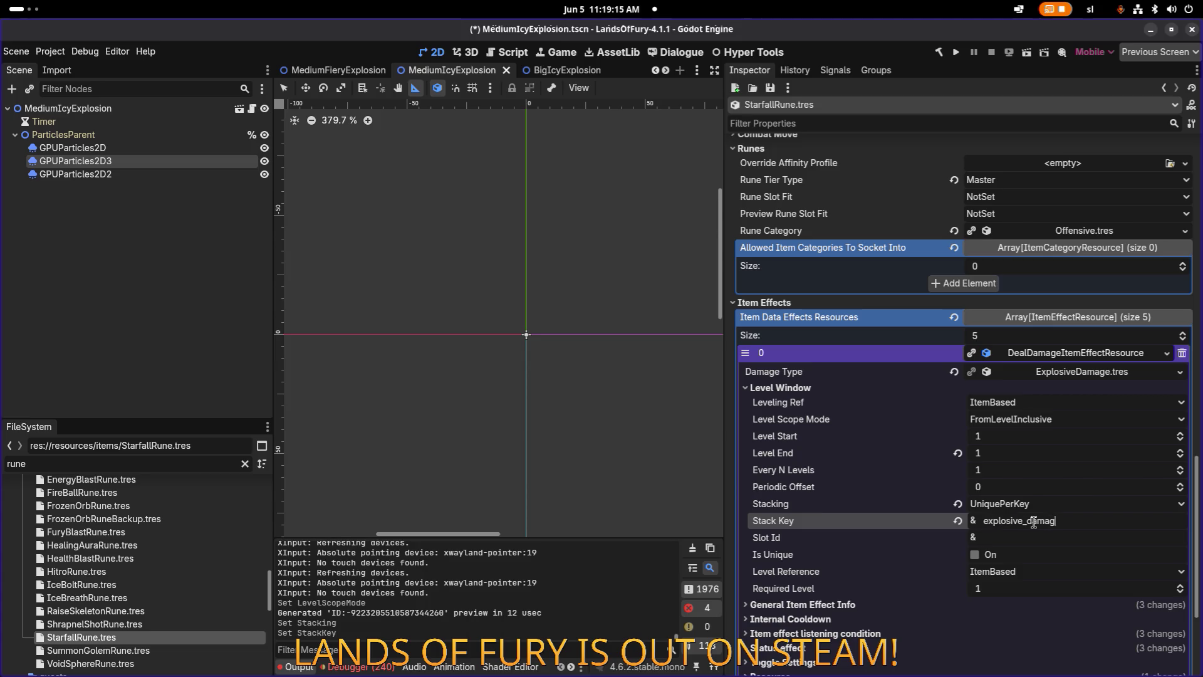
Expand the fourth damage effect and show its General Item Effect Info.
left_click(1067, 352)
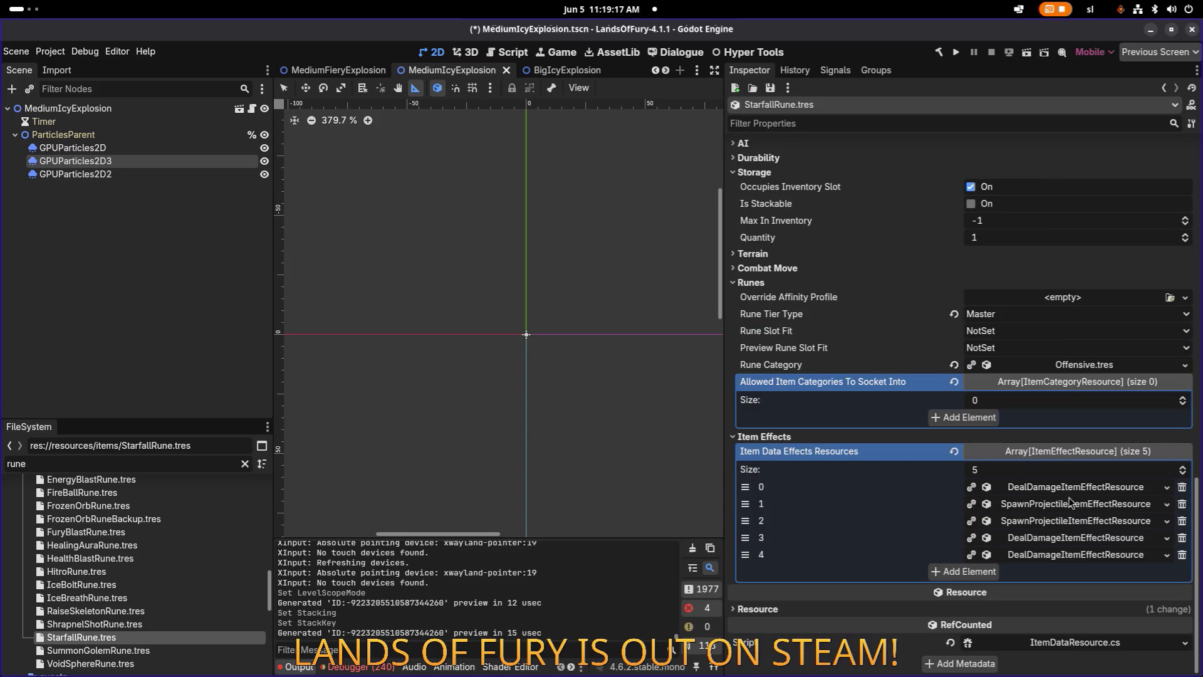
left_click(1073, 542)
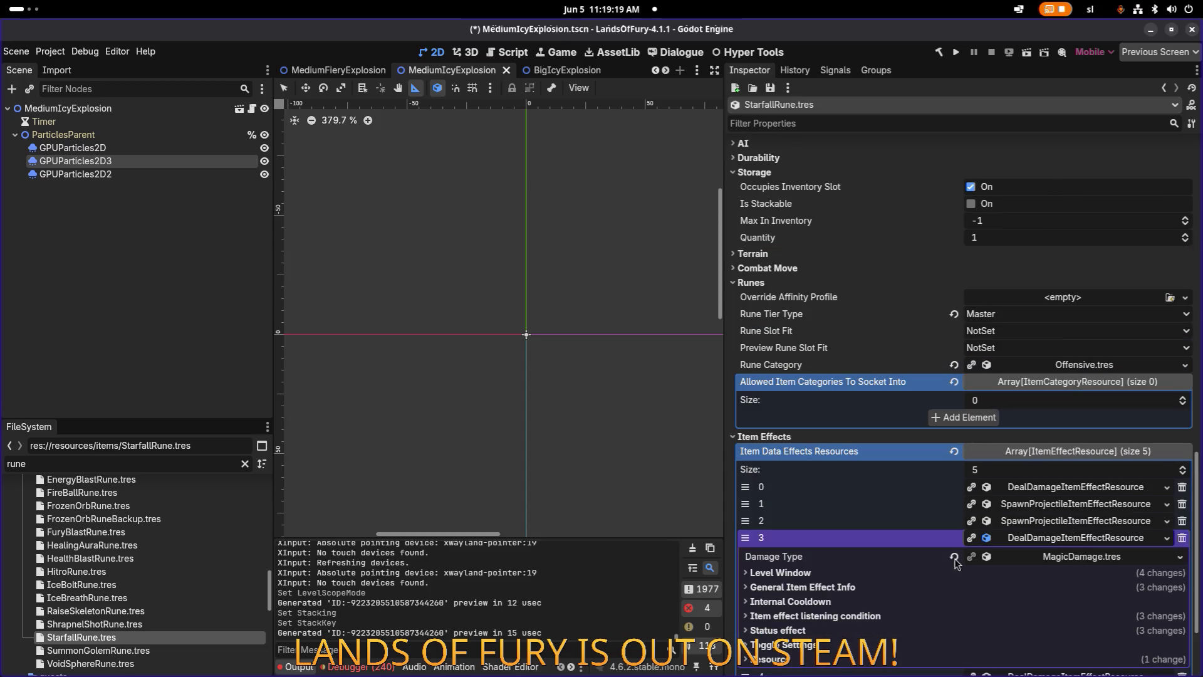
left_click(851, 588)
scroll(857, 586, "down", 3)
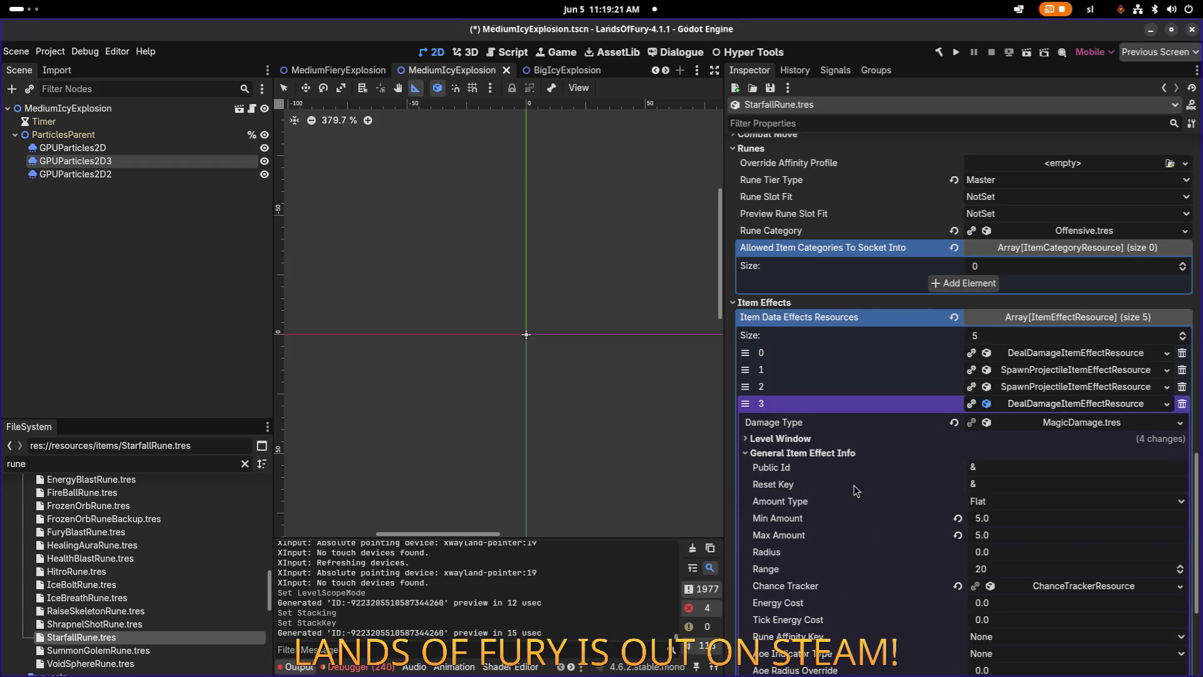
left_click(830, 439)
left_click(829, 438)
Duplicate a damage effect as a unique recursive copy in a new element and move it into slot 4.
left_click(1071, 405)
right_click(1064, 542)
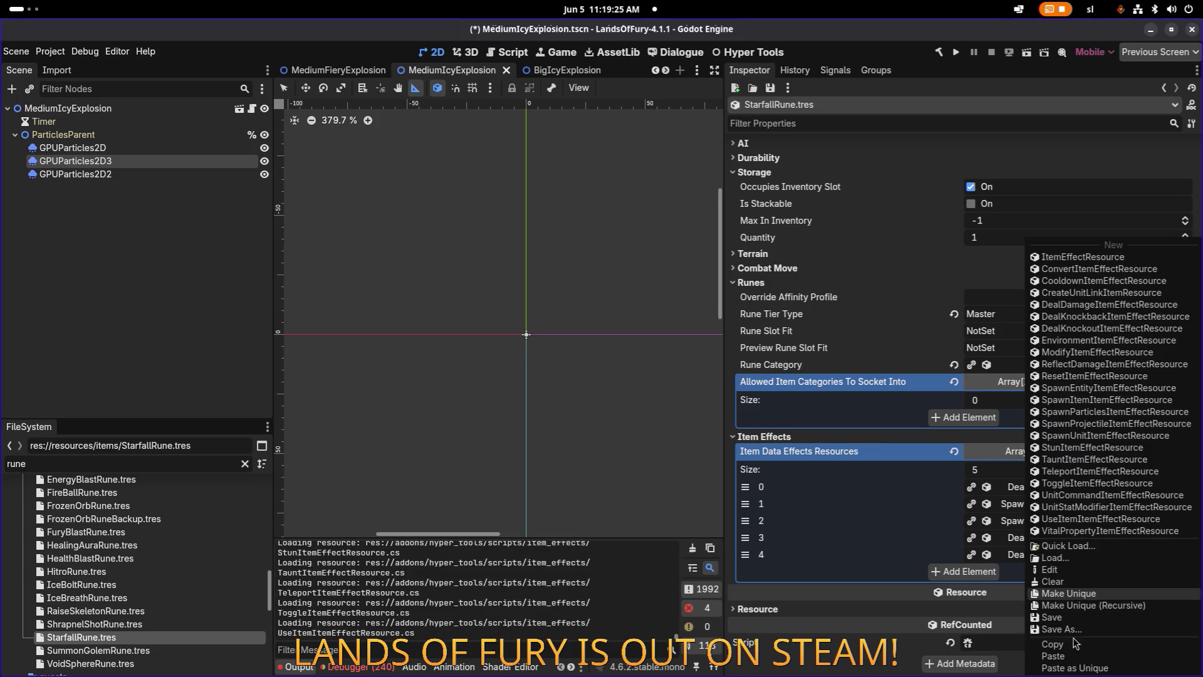
left_click(1059, 643)
left_click(971, 571)
left_click(1031, 575)
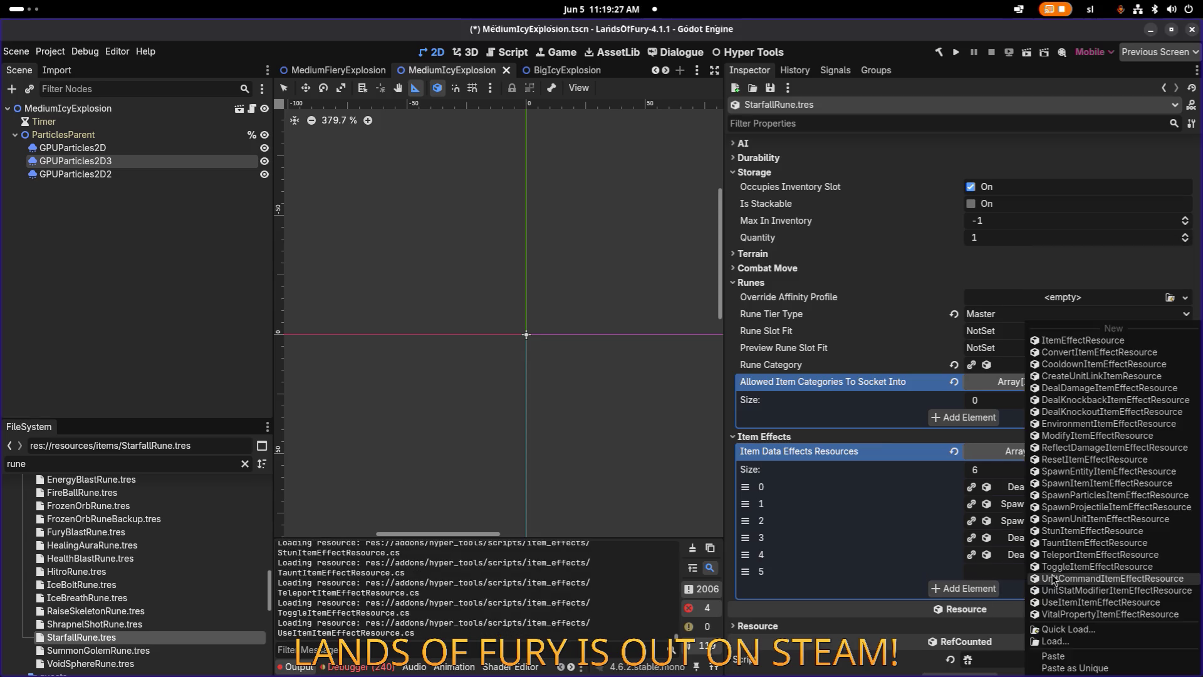
left_click(1065, 663)
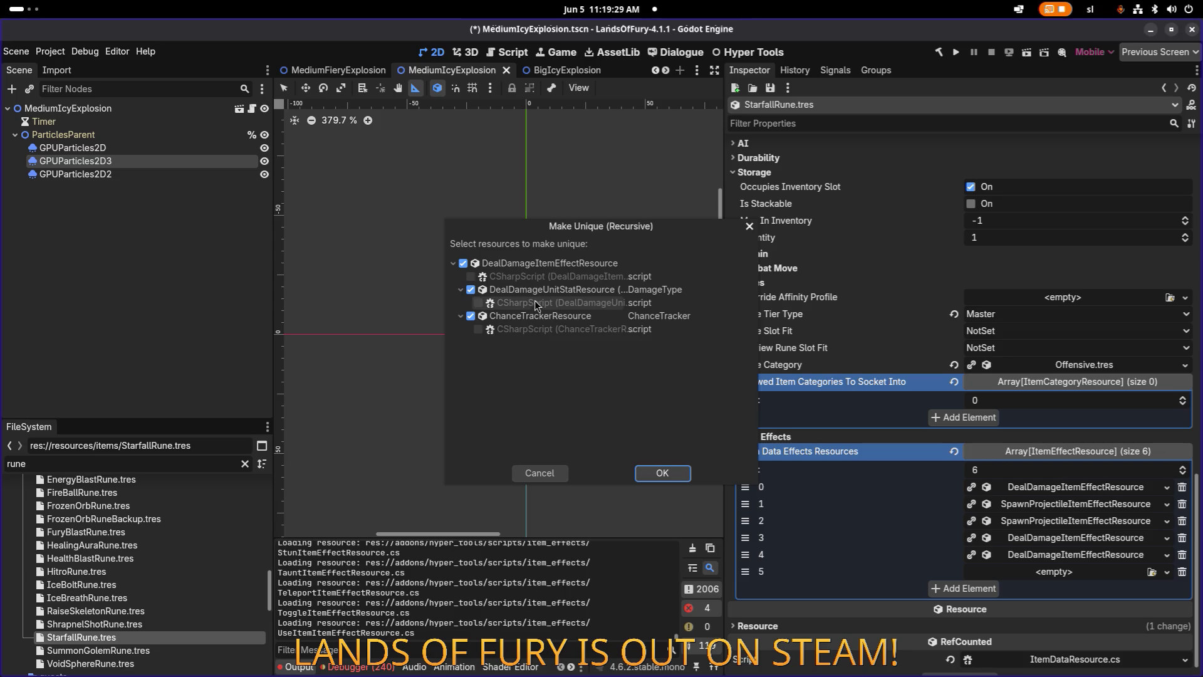
left_click(665, 464)
left_click_drag(761, 573, 759, 557)
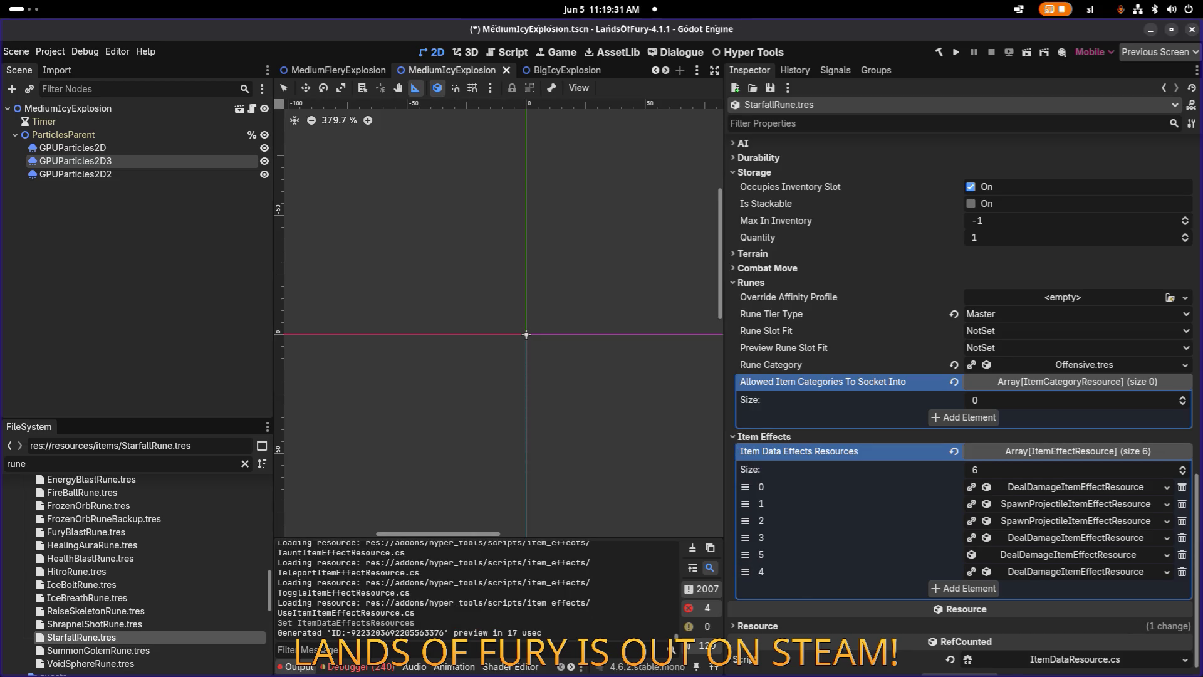
Set the new damage effect's Max Amount to 7.0.
left_click(1058, 556)
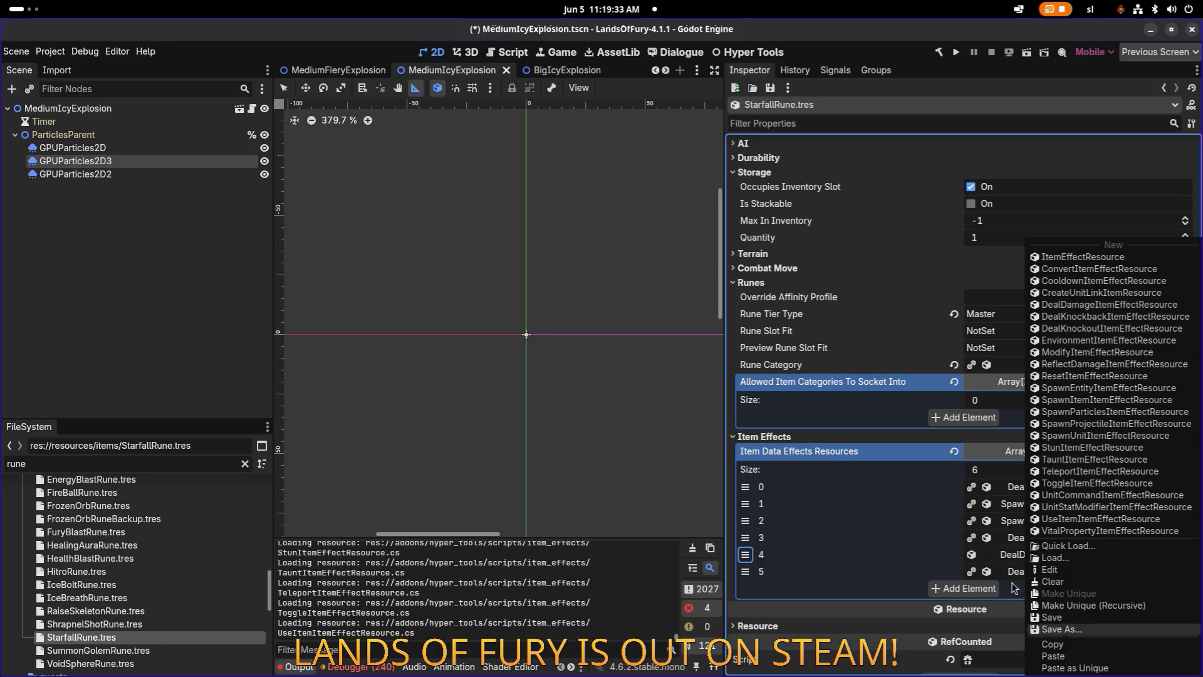
left_click(1049, 570)
scroll(844, 502, "down", 4)
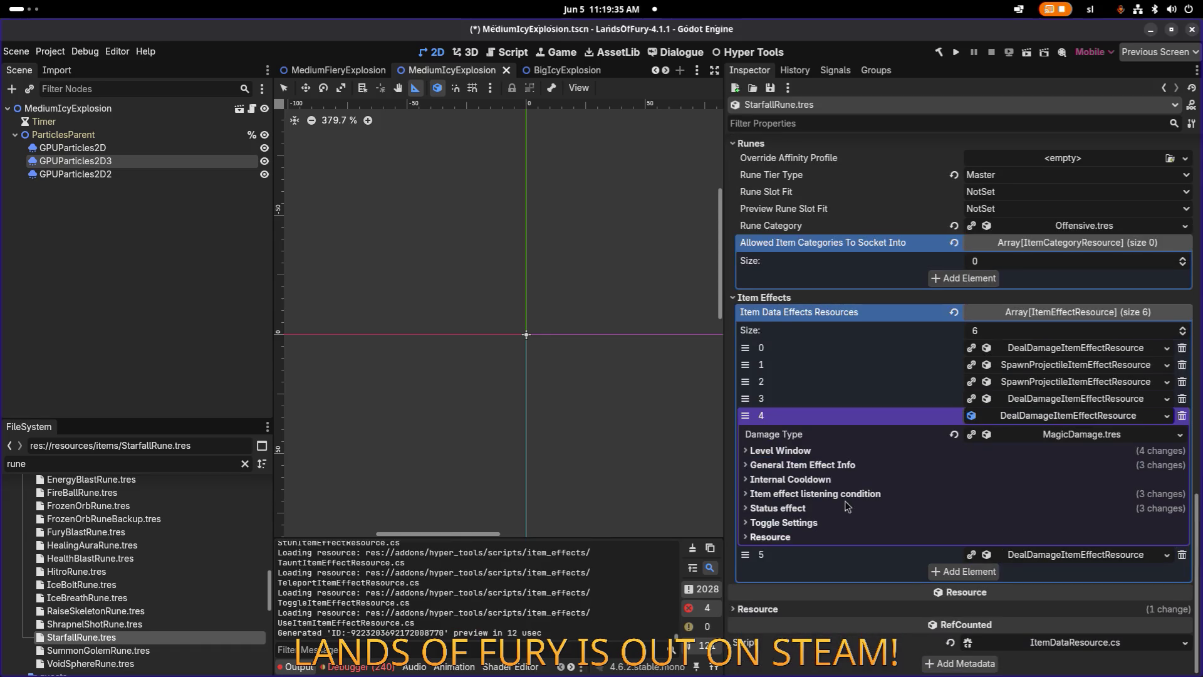
left_click(803, 464)
left_click(1004, 531)
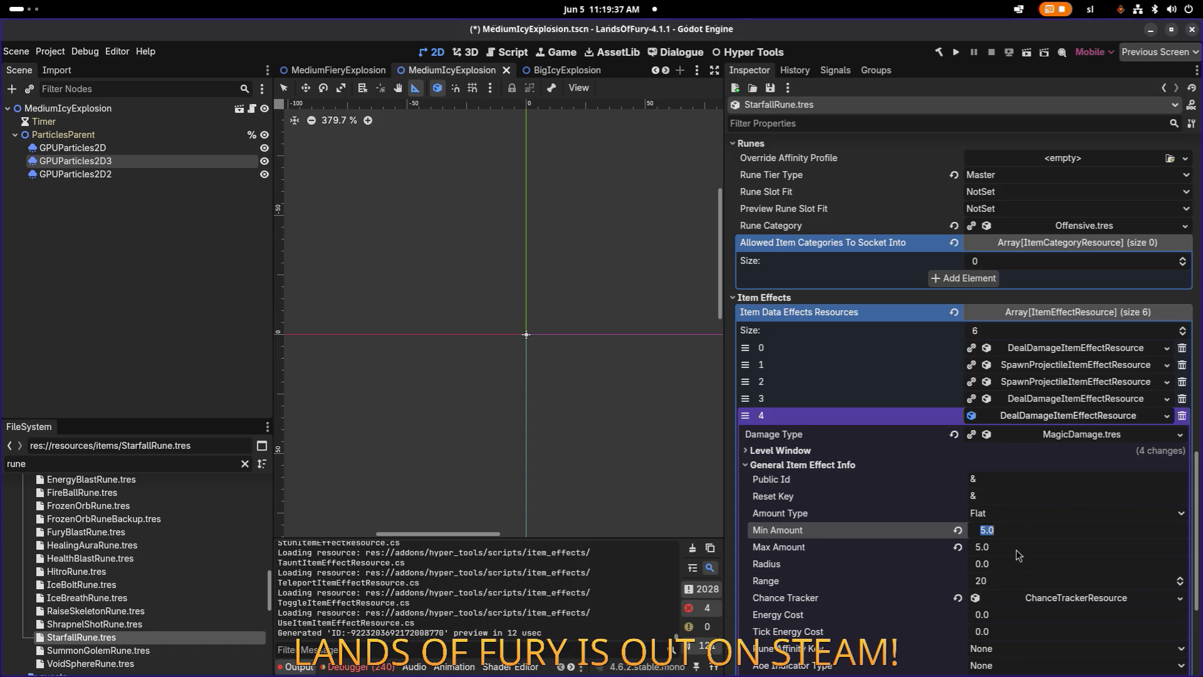
left_click(1015, 547)
type("7")
key("Return")
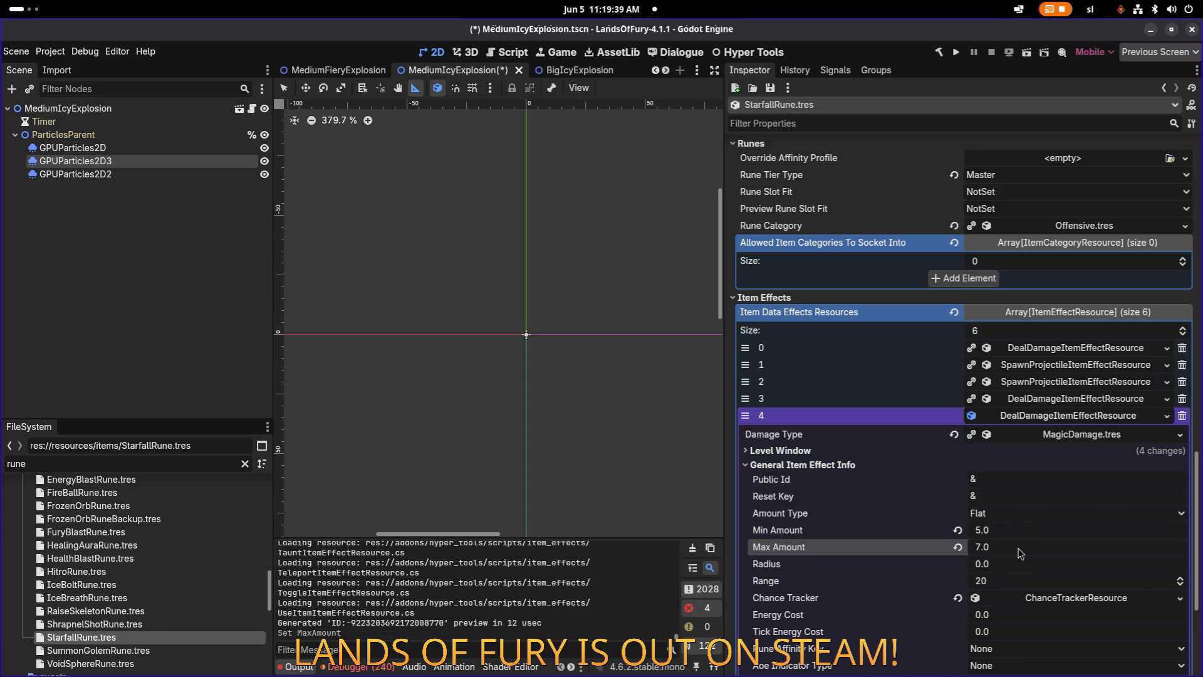
left_click(867, 450)
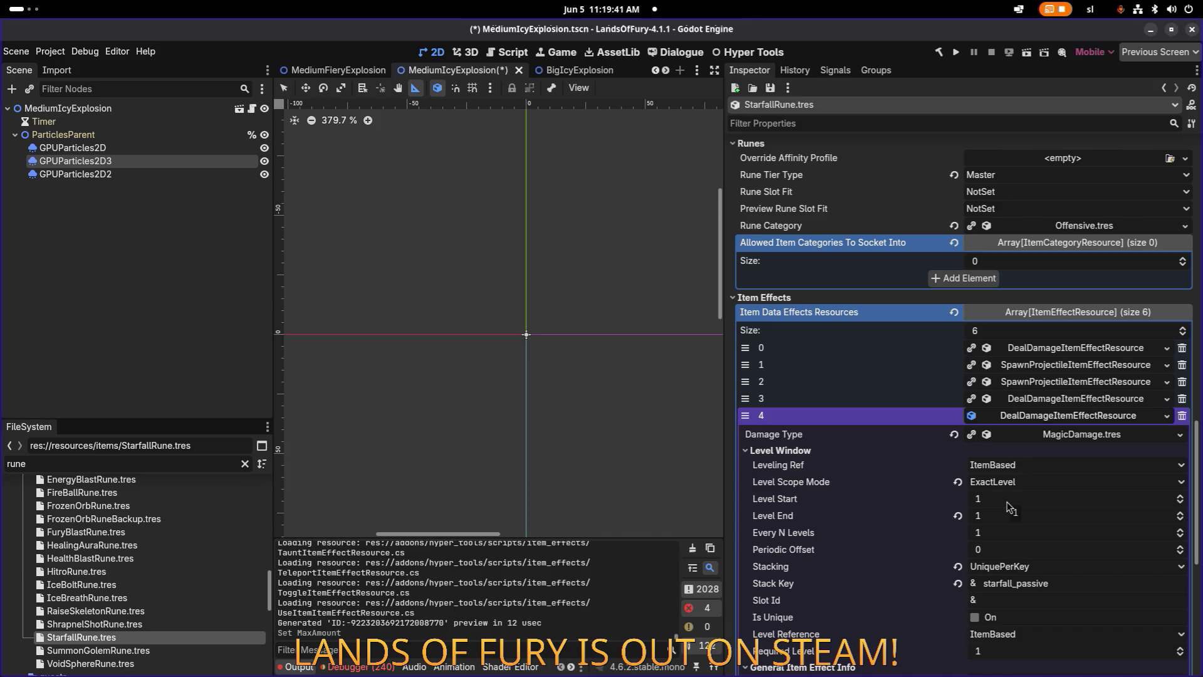
left_click(1045, 405)
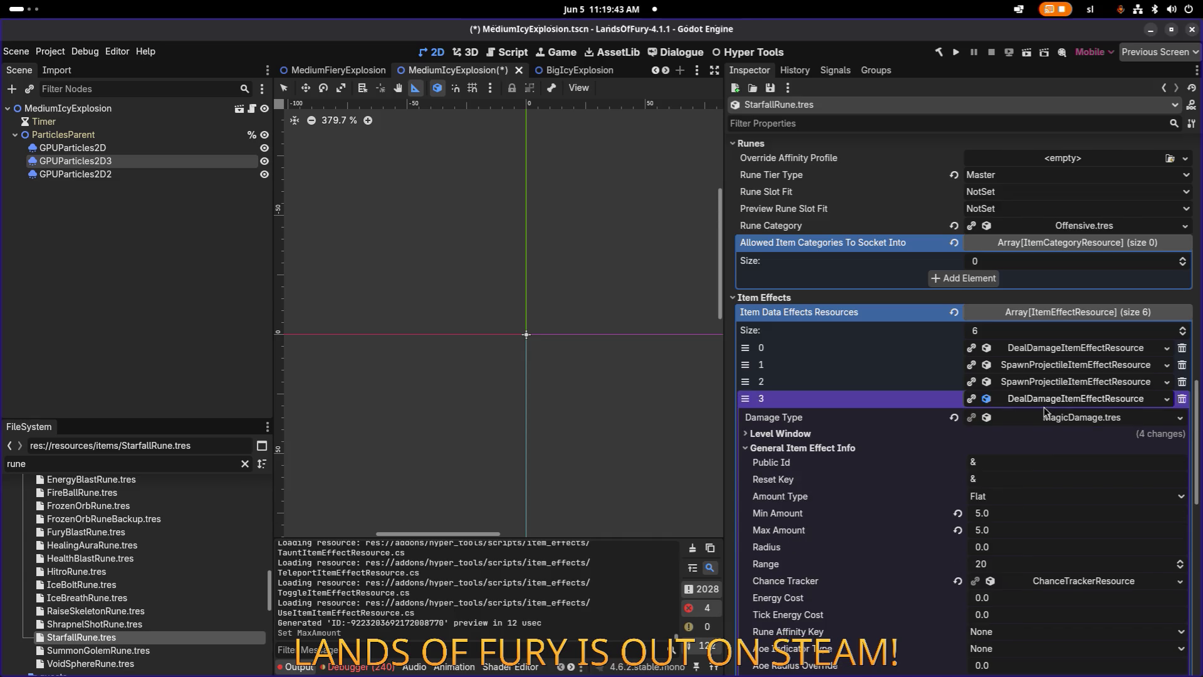
left_click(1052, 418)
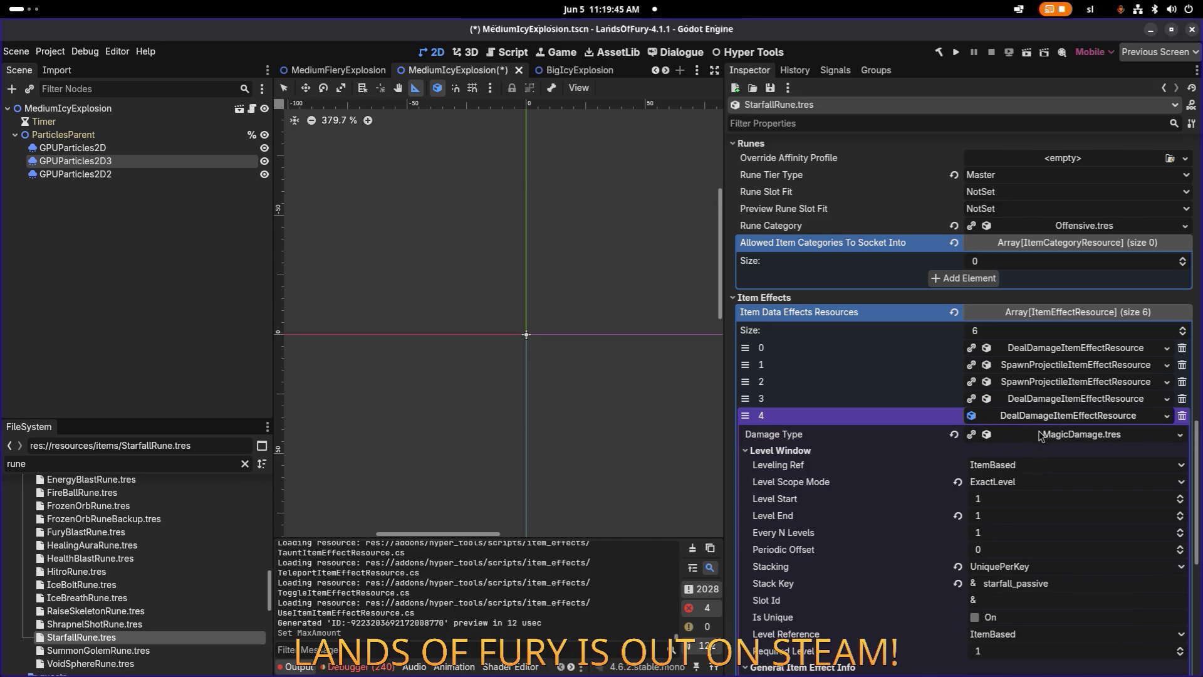
Set Level Start and Required Level to 2 and save the resource.
left_click(1014, 500)
type("2")
left_click(1015, 650)
type("2")
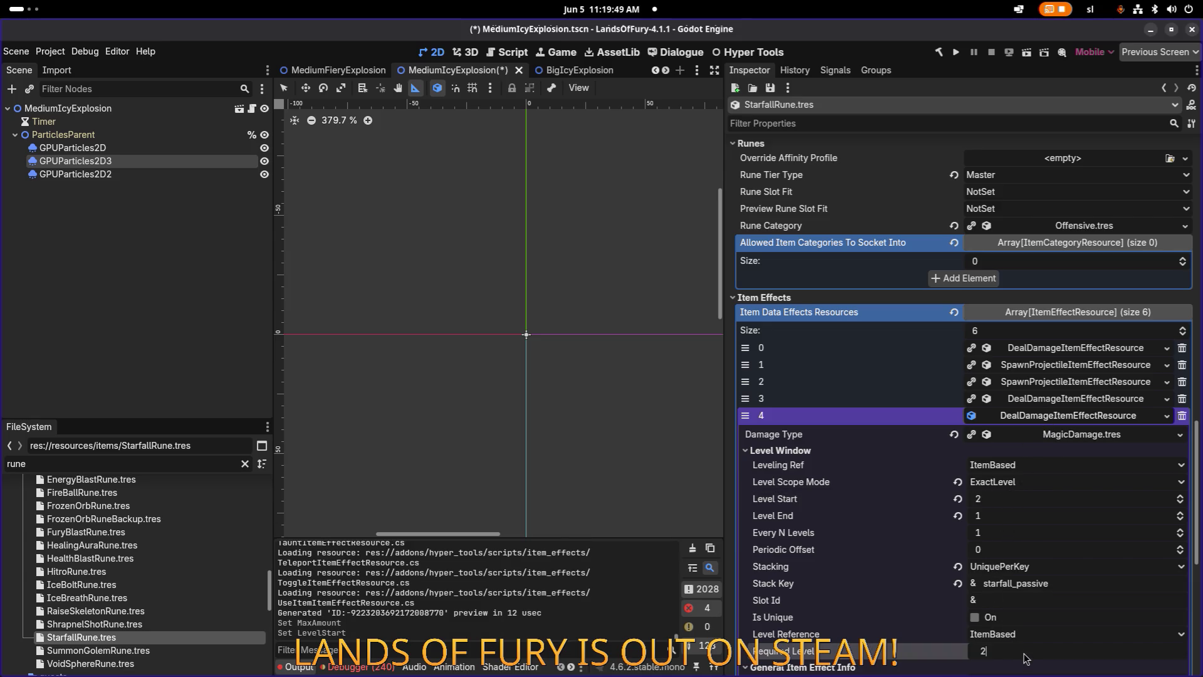
key("Return")
key("ctrl+s")
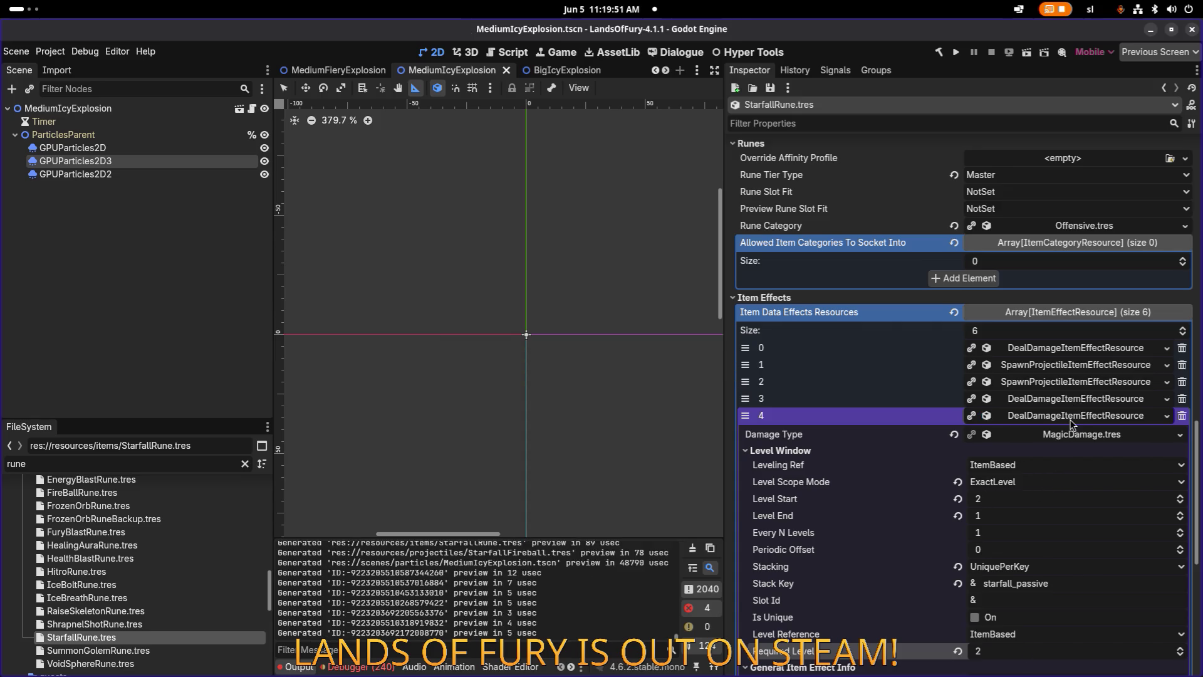
Set the projectile spawner effect's maximum active projectiles to 12.
left_click(1073, 416)
left_click(1089, 508)
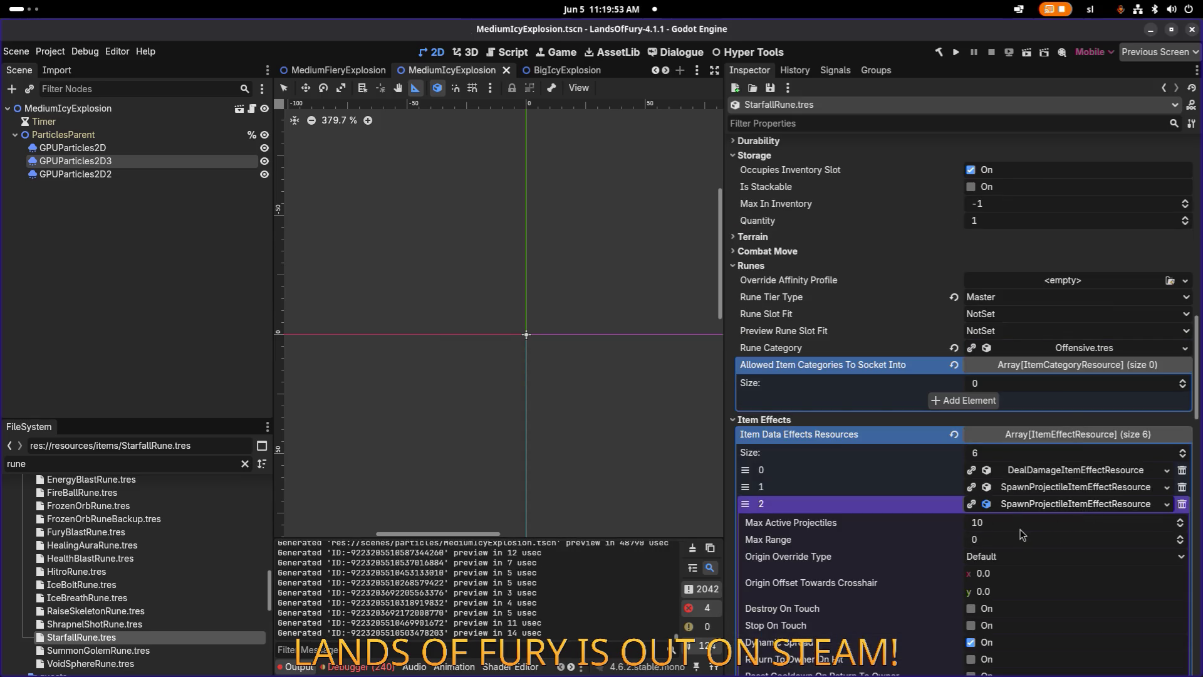
scroll(1023, 523, "down", 3)
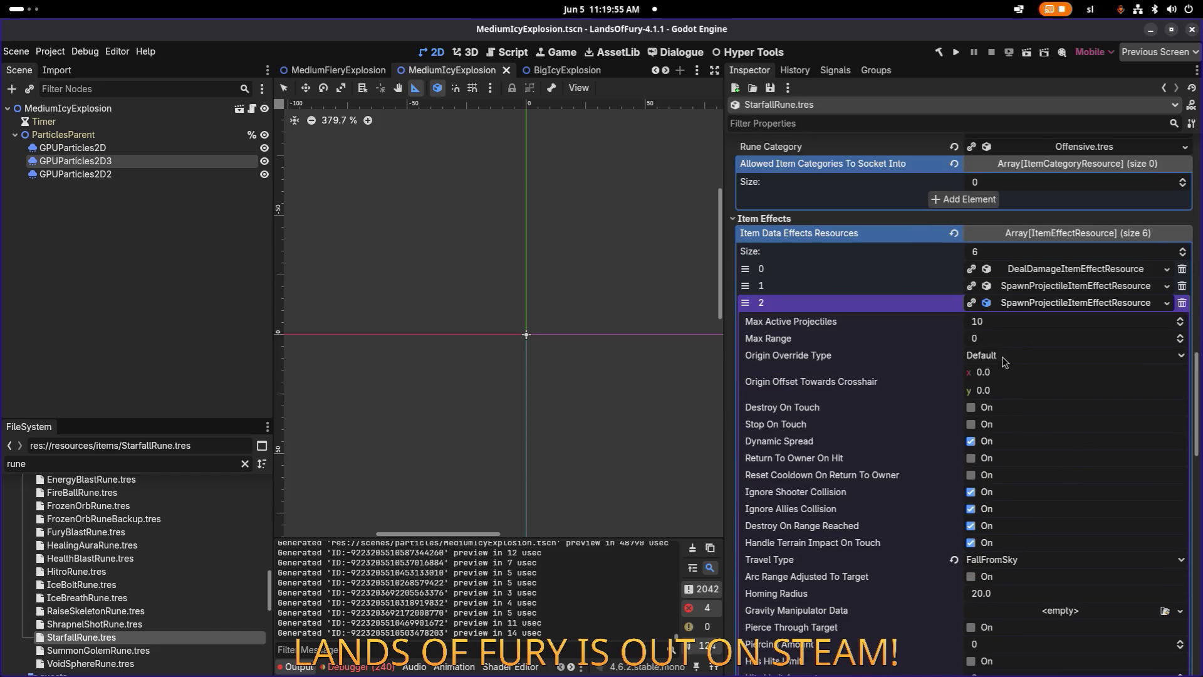
left_click(1003, 325)
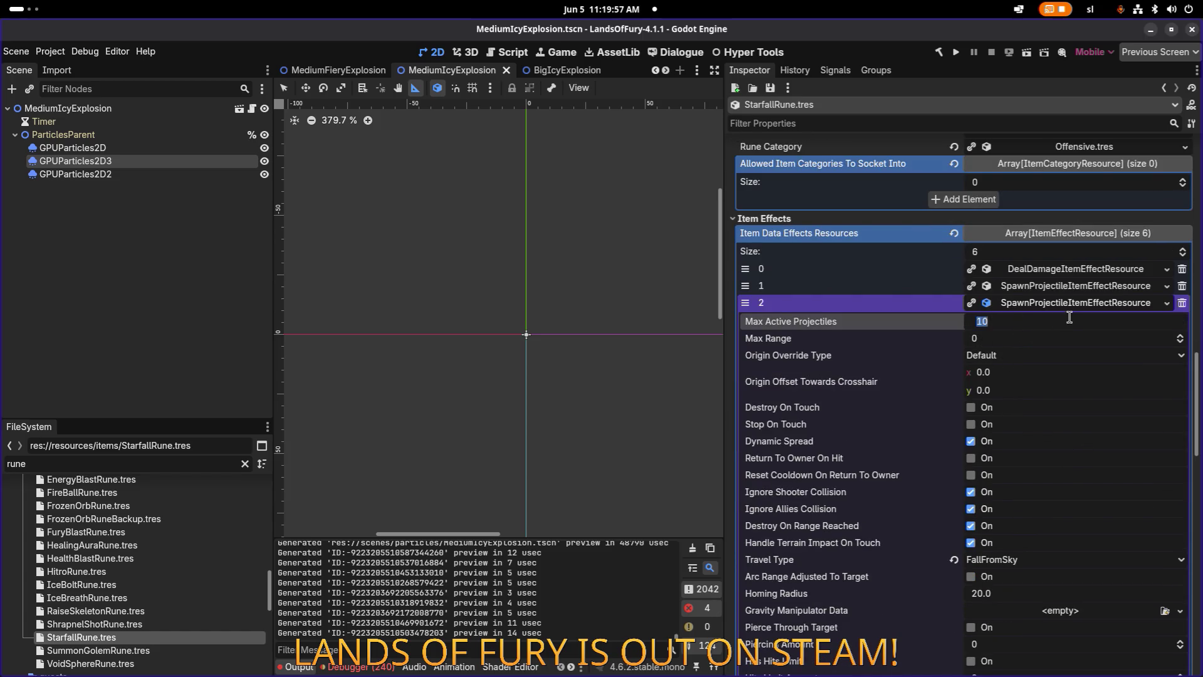
type("12")
key("Return")
Check the projectile spawner's amount type options and keep it at Flat.
scroll(1070, 317, "down", 3)
scroll(1066, 382, "down", 2)
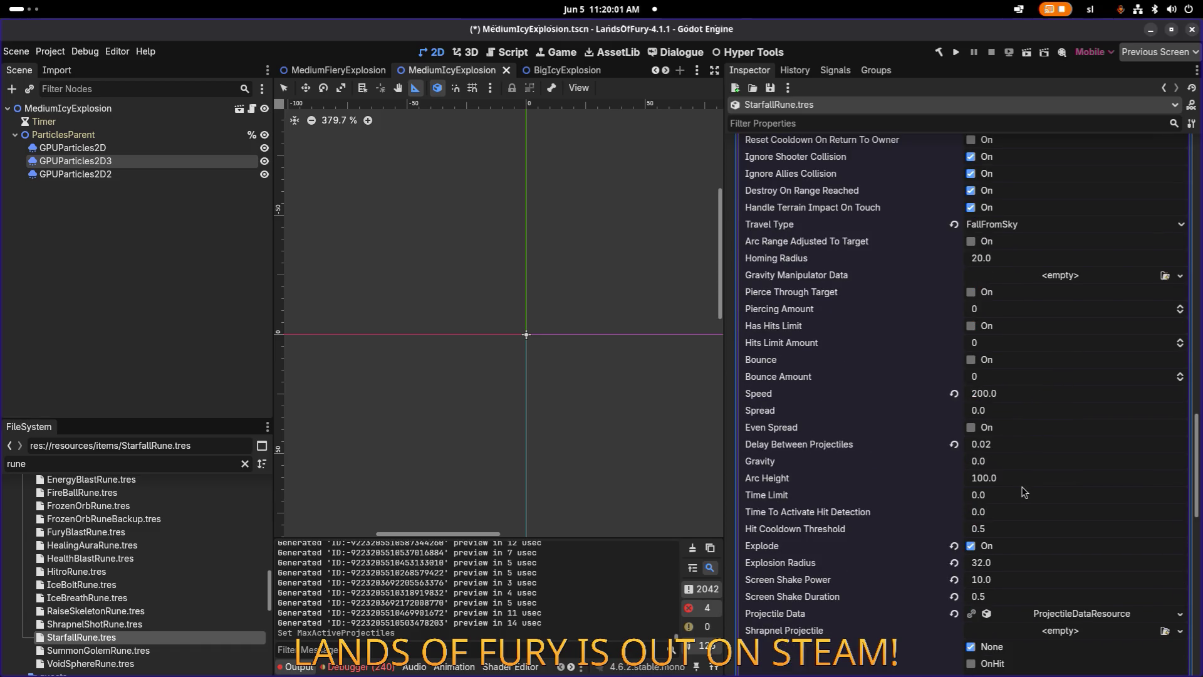
scroll(1023, 492, "down", 4)
scroll(1021, 495, "down", 2)
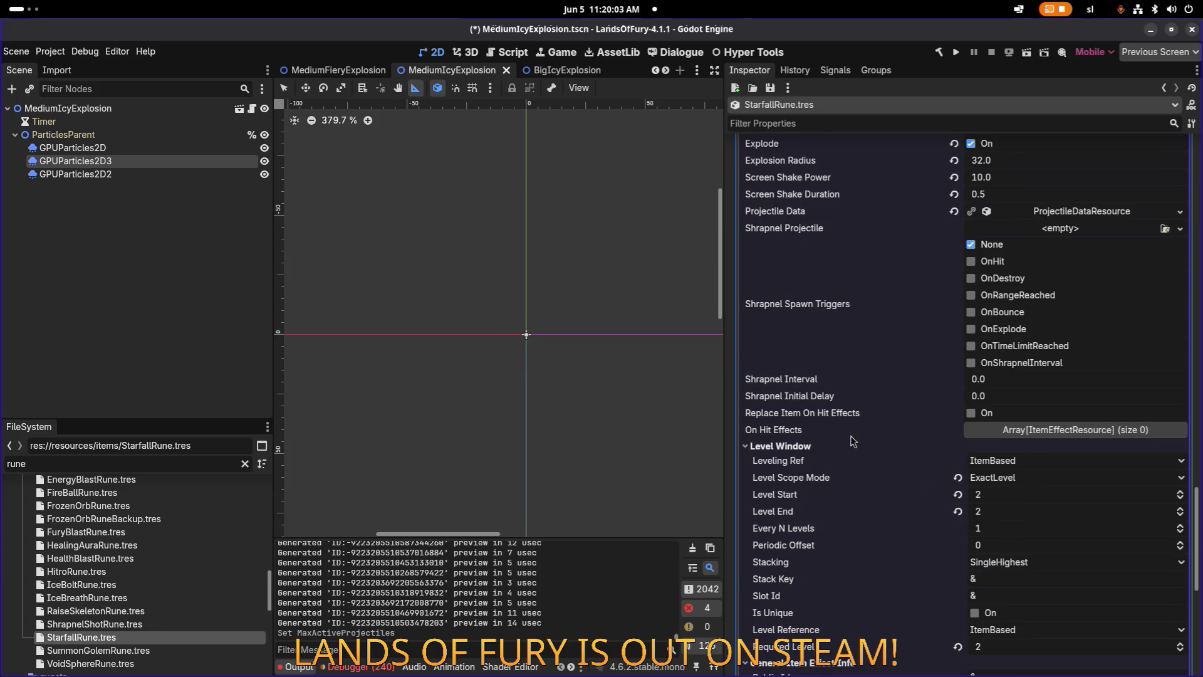
scroll(1037, 521, "down", 3)
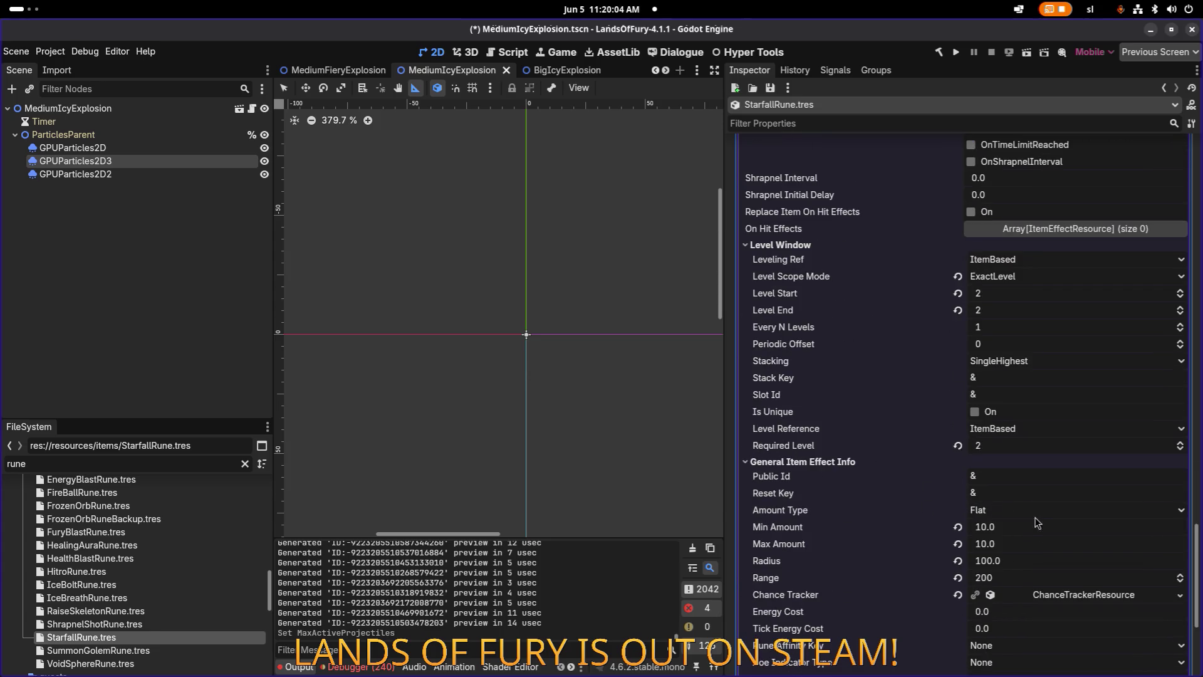
scroll(1044, 570, "up", 1)
left_click(1046, 575)
left_click(859, 570)
scroll(864, 569, "down", 2)
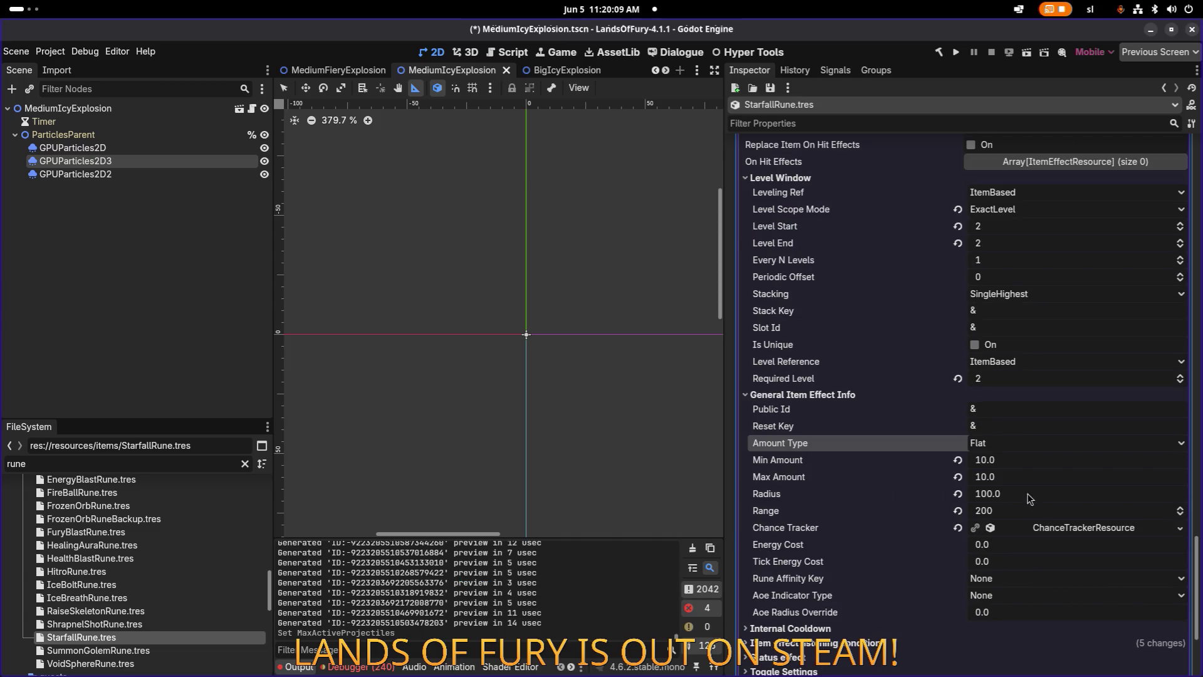
Set the projectile spawner effect's range to 200 and save.
left_click(1029, 493)
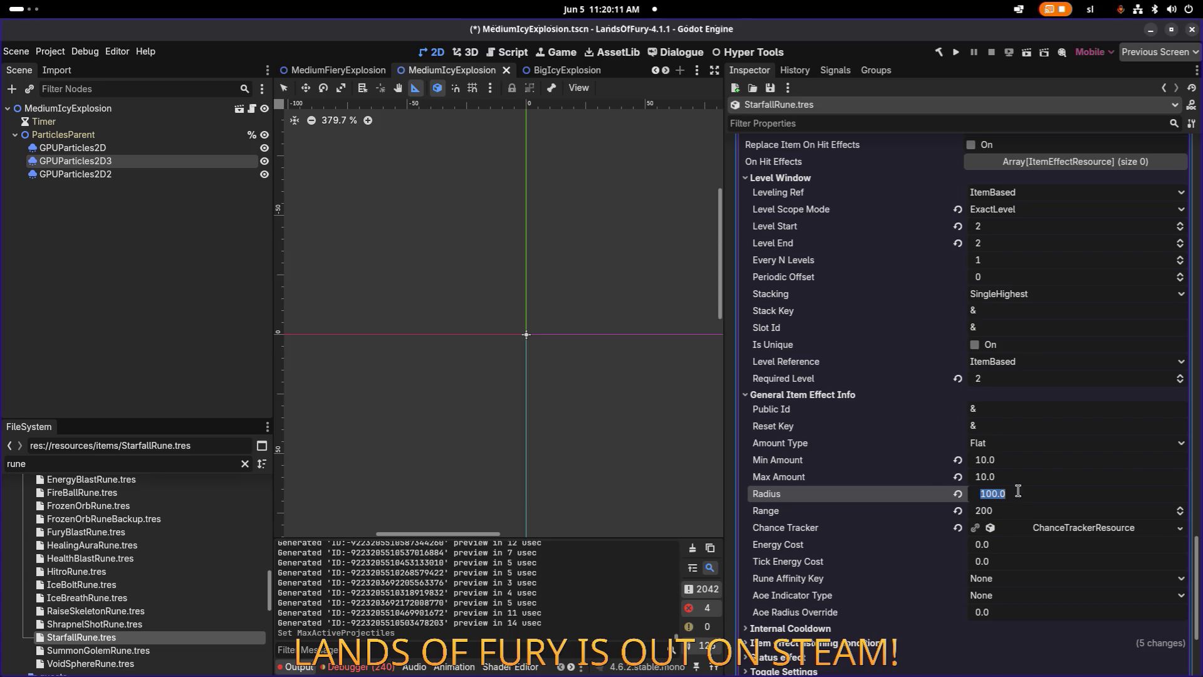
scroll(879, 464, "up", 6)
scroll(881, 464, "up", 8)
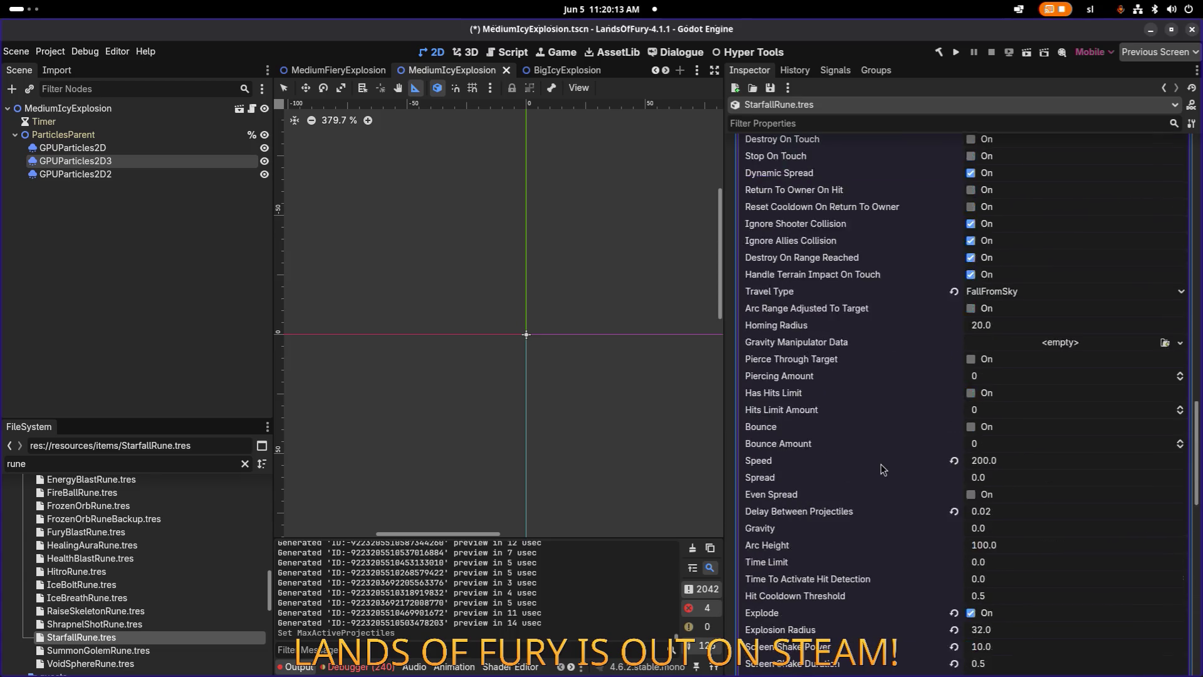
scroll(1028, 320, "down", 12)
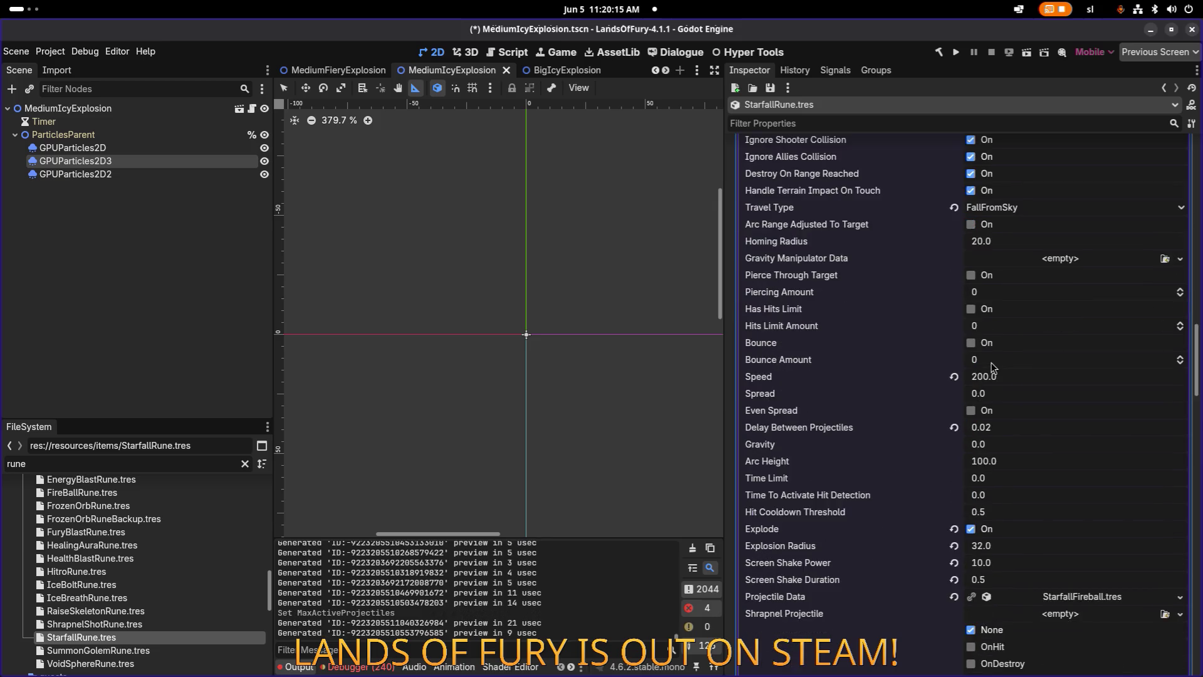
scroll(994, 367, "down", 2)
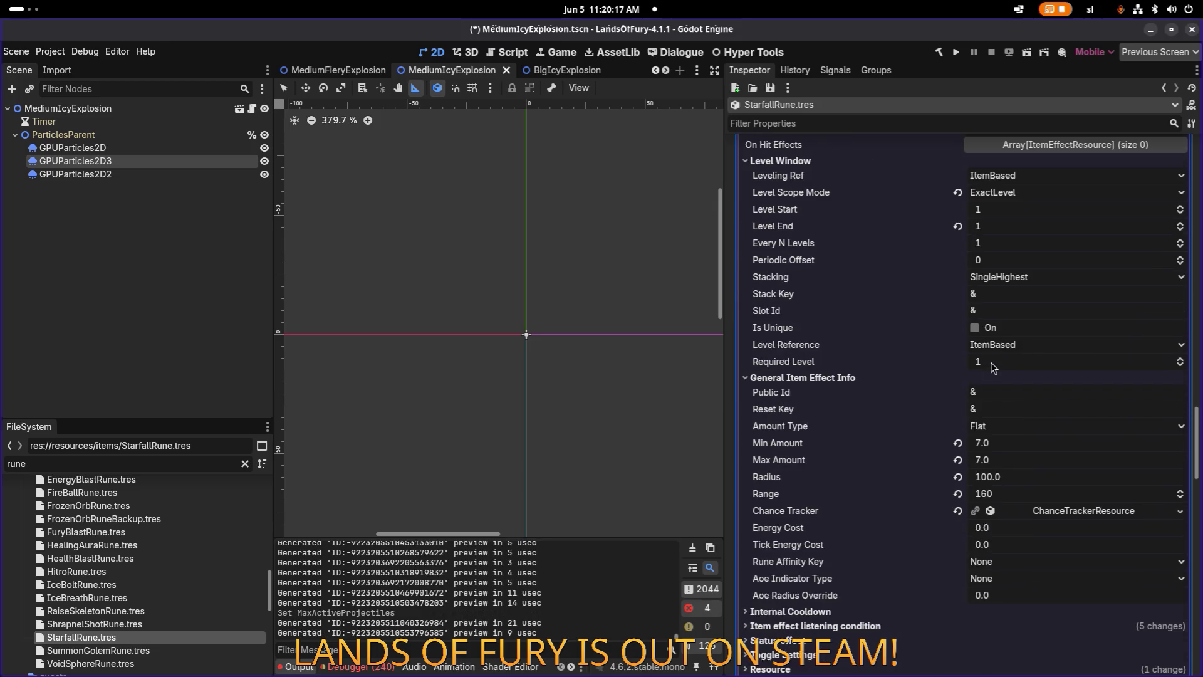
left_click(1026, 494)
type("200")
key("Return")
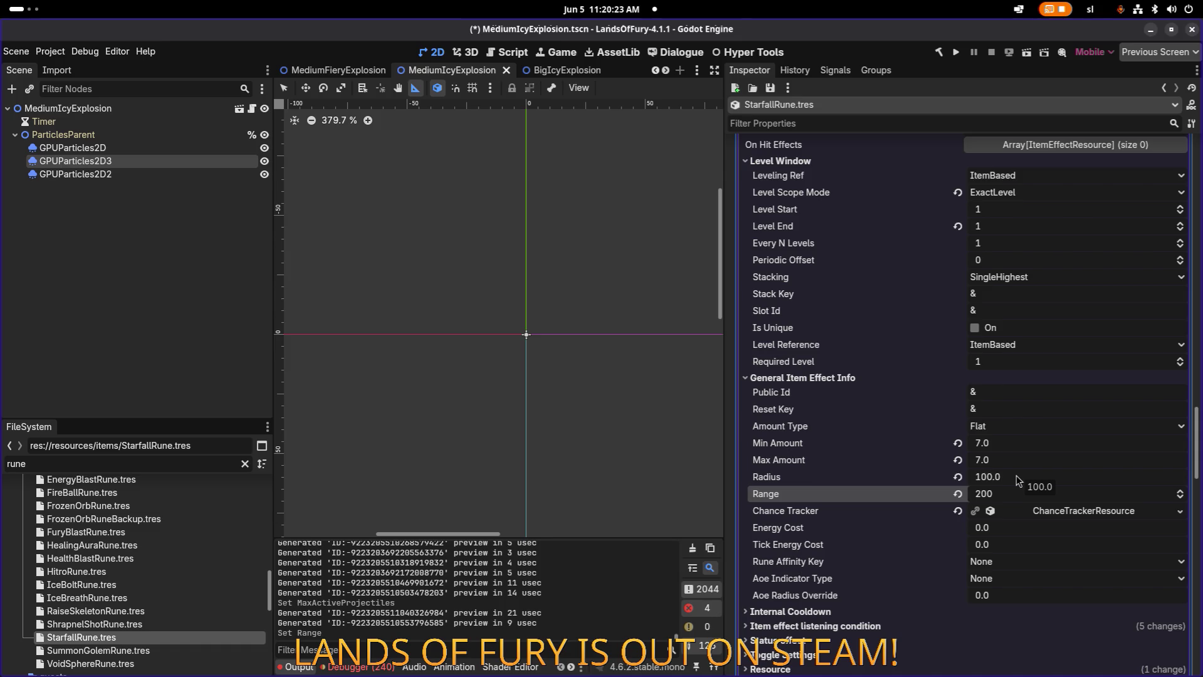
left_click(859, 477)
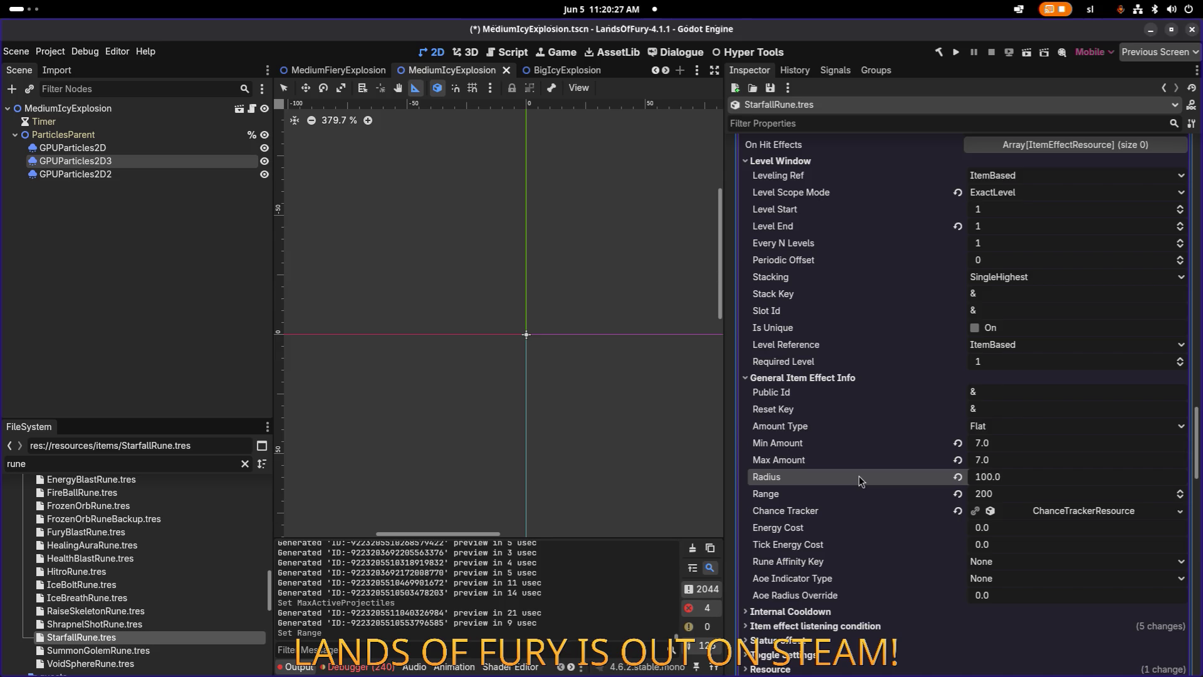
key("ctrl+s")
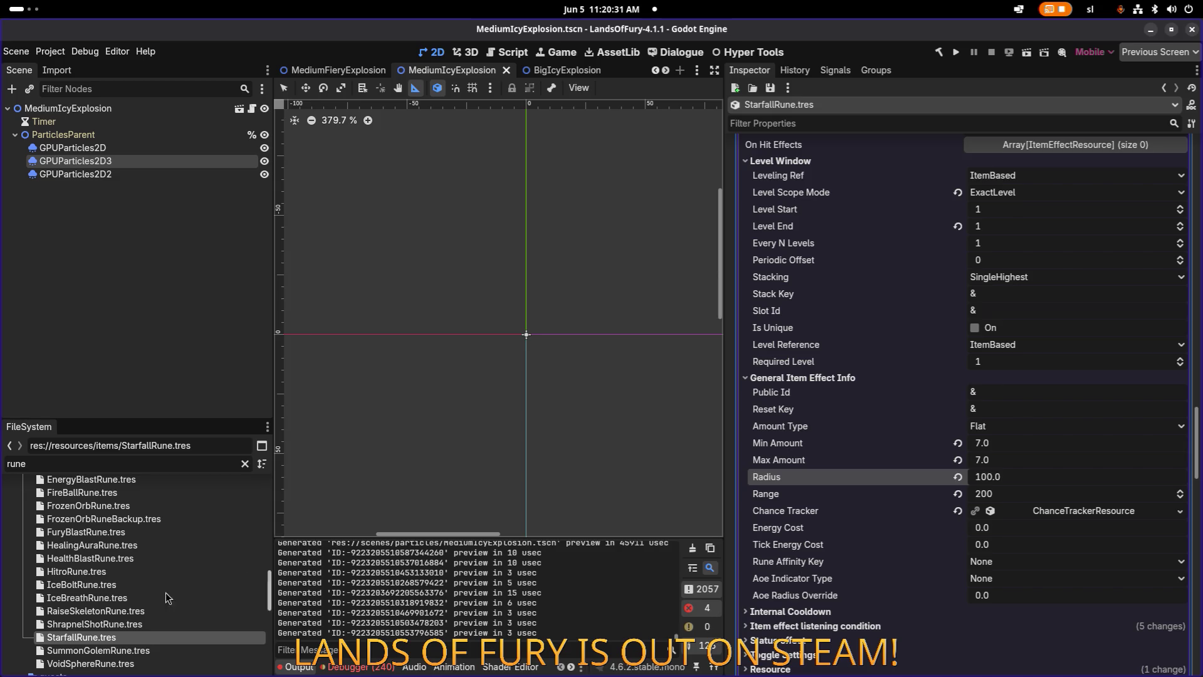
left_click(142, 624)
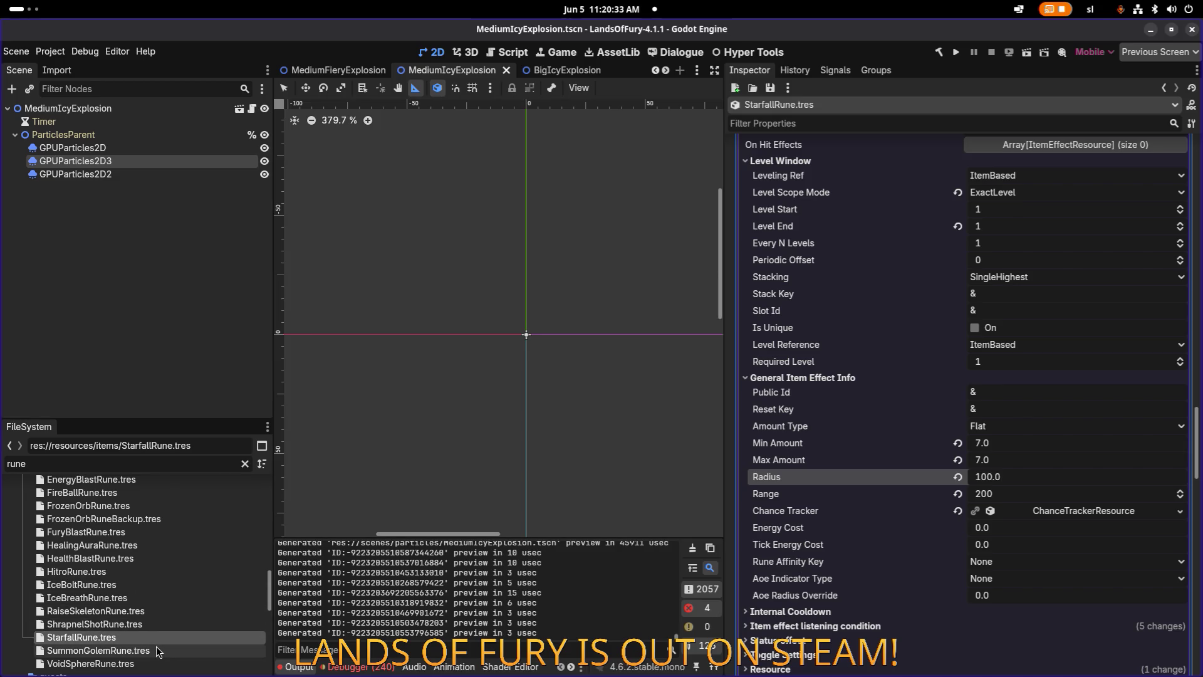
Load SummonGolemRune.tres in the Inspector, briefly comparing it with StarfallRune.tres.
left_click(157, 650)
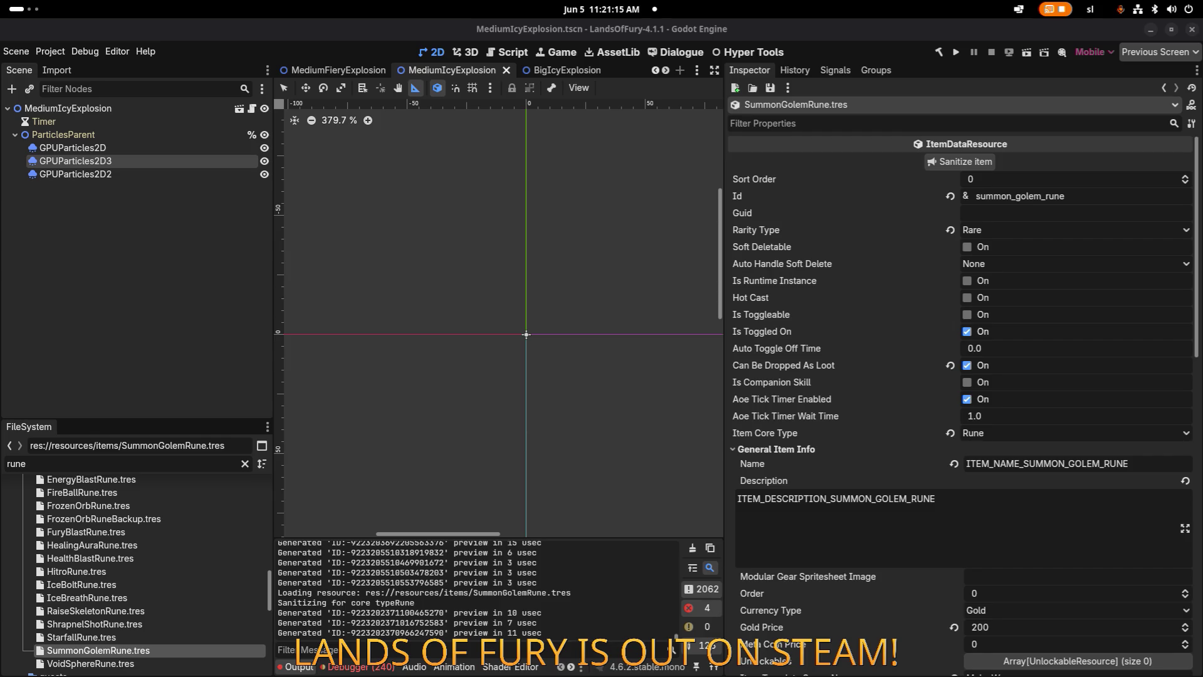
left_click(134, 638)
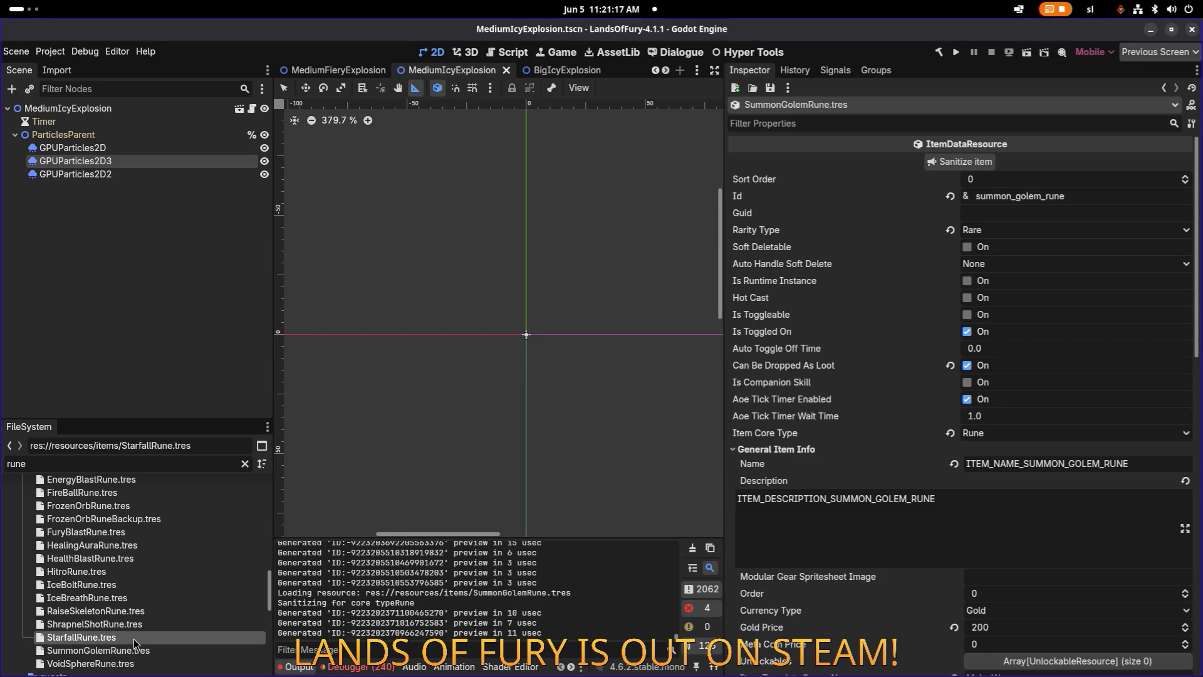
left_click(125, 651)
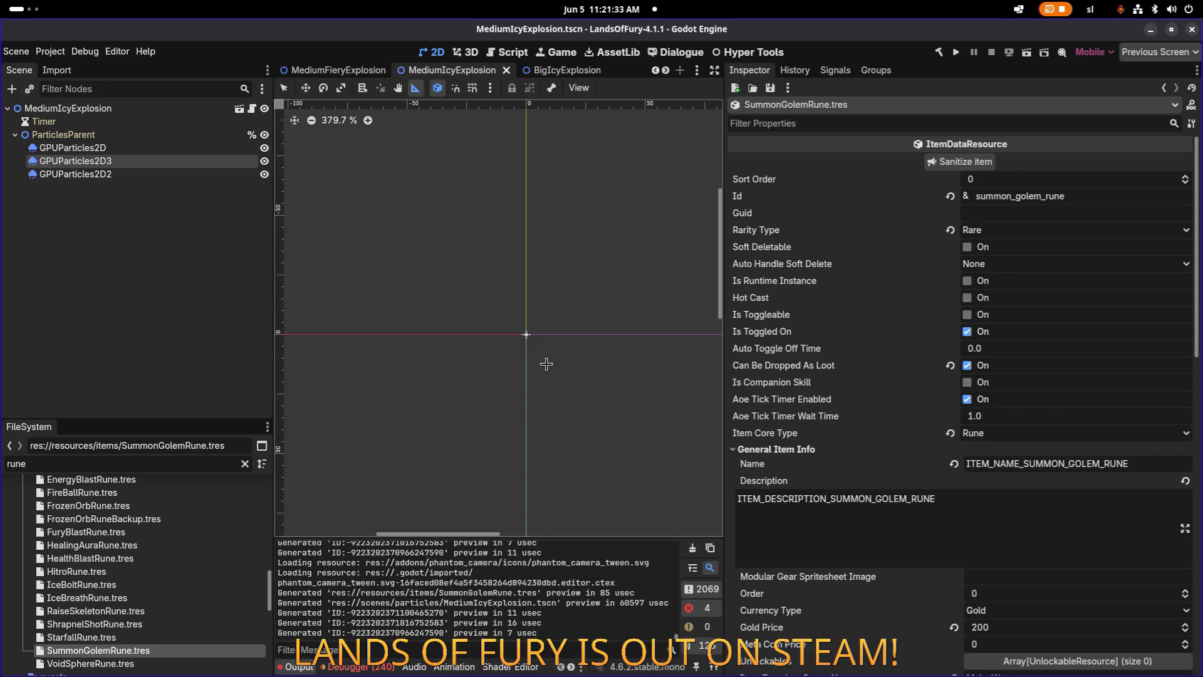
Widen the Inspector and scroll to SummonGolemRune's damage, unit-spawn and damage effects.
mouse_move(725, 375)
left_mouse_down()
mouse_move(850, 370)
mouse_move(833, 372)
left_mouse_up()
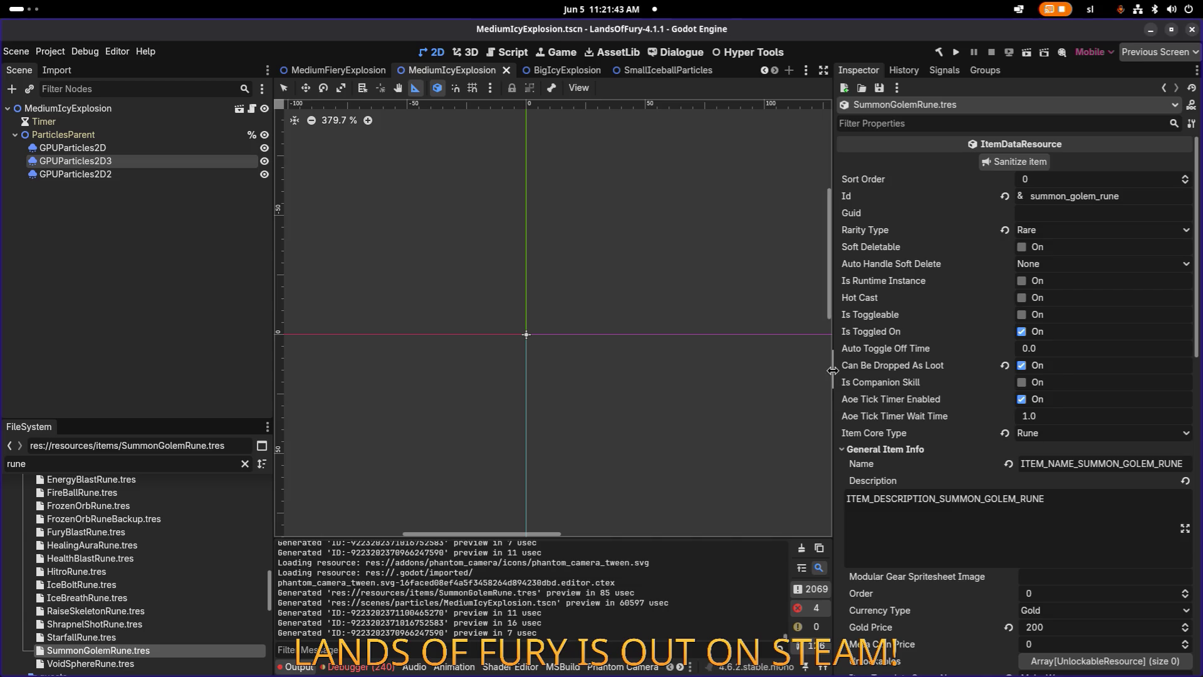
scroll(1007, 358, "down", 15)
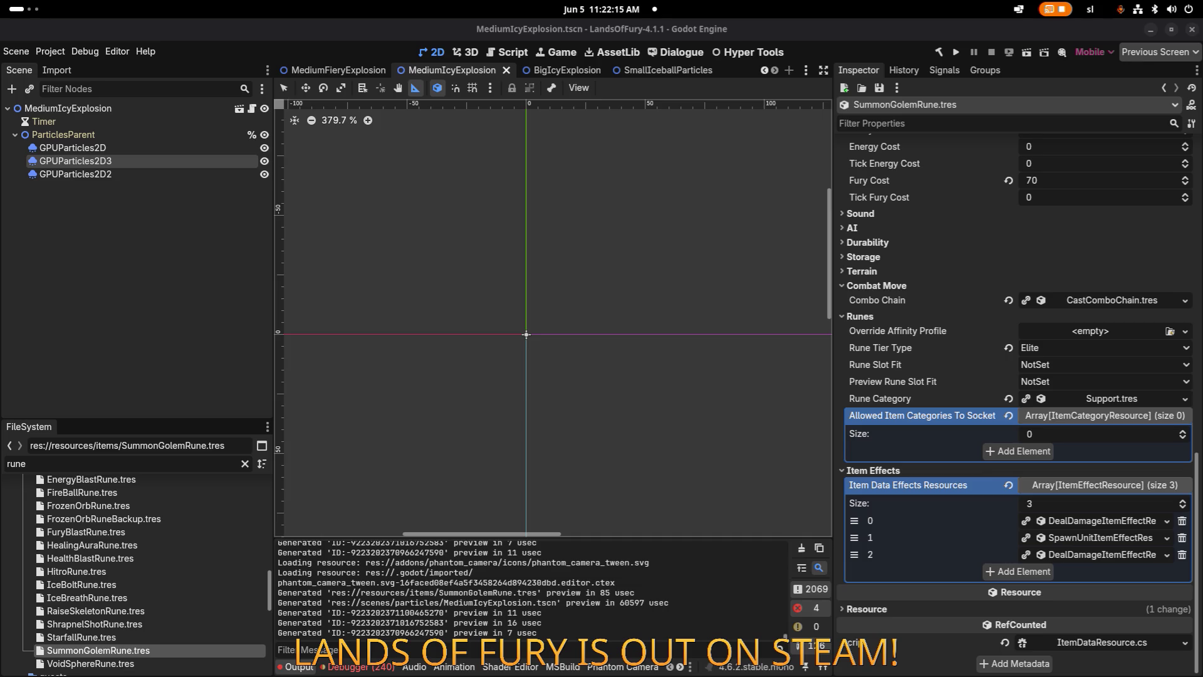
key("XF86AudioLowerVolume")
key("XF86AudioLowerVolume")
left_click(160, 636)
left_click(163, 651)
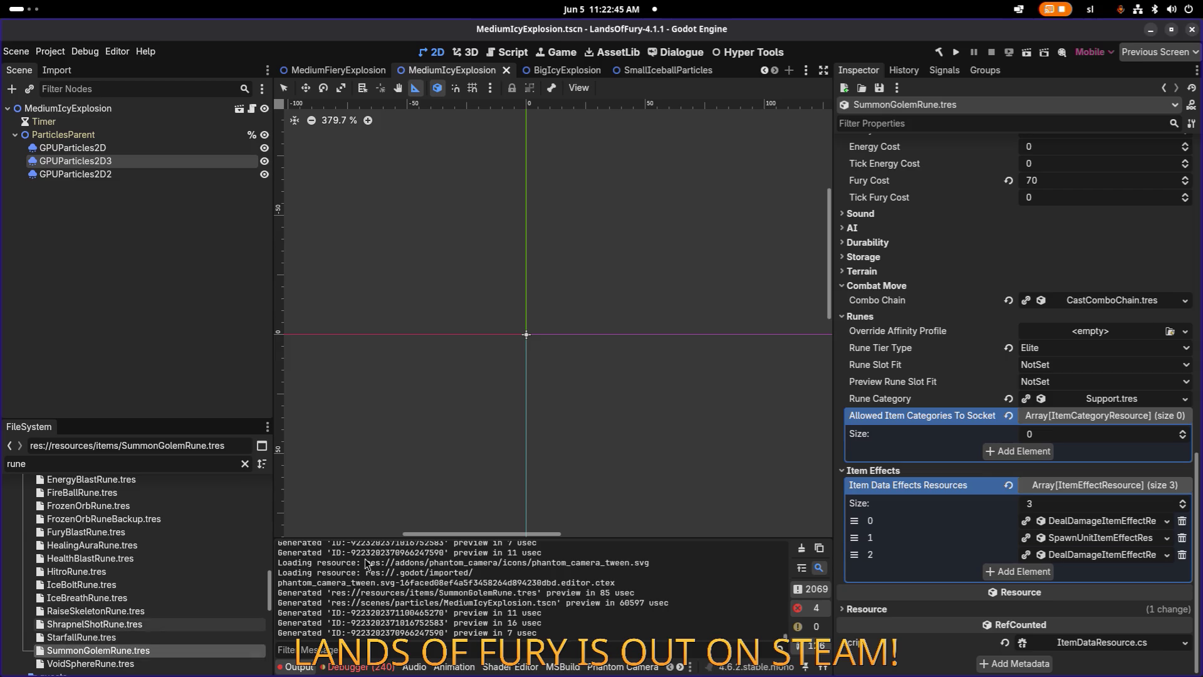
scroll(191, 526, "up", 3)
scroll(189, 520, "down", 5)
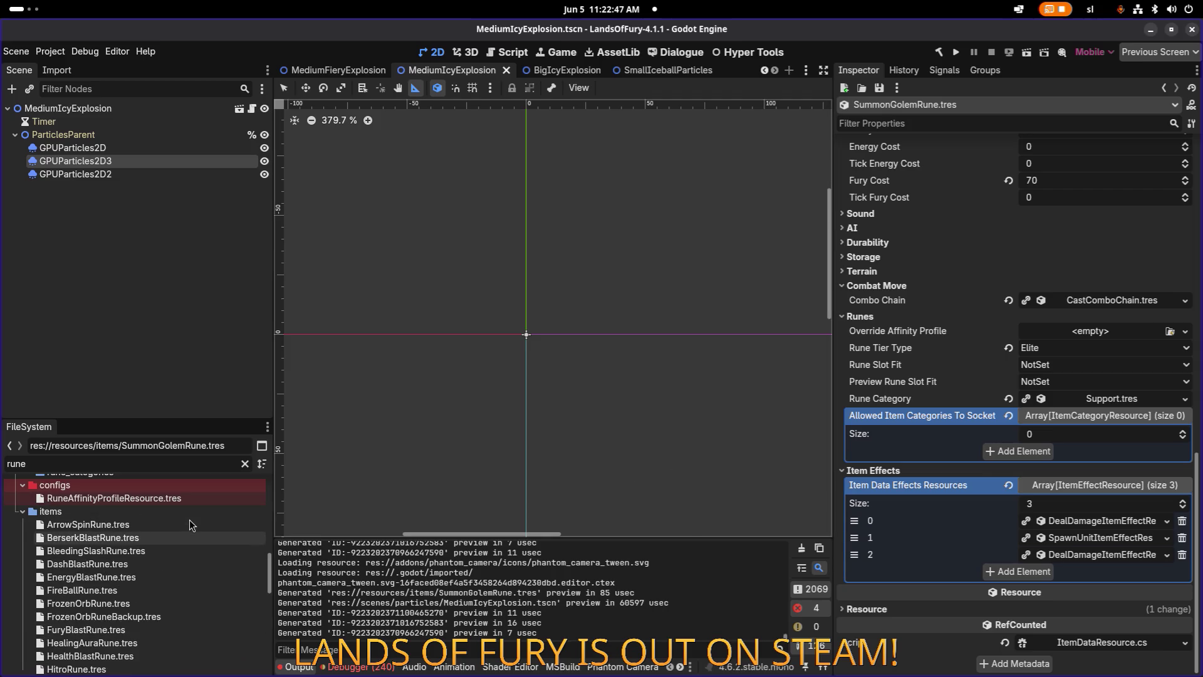
scroll(190, 520, "down", 10)
scroll(189, 521, "up", 6)
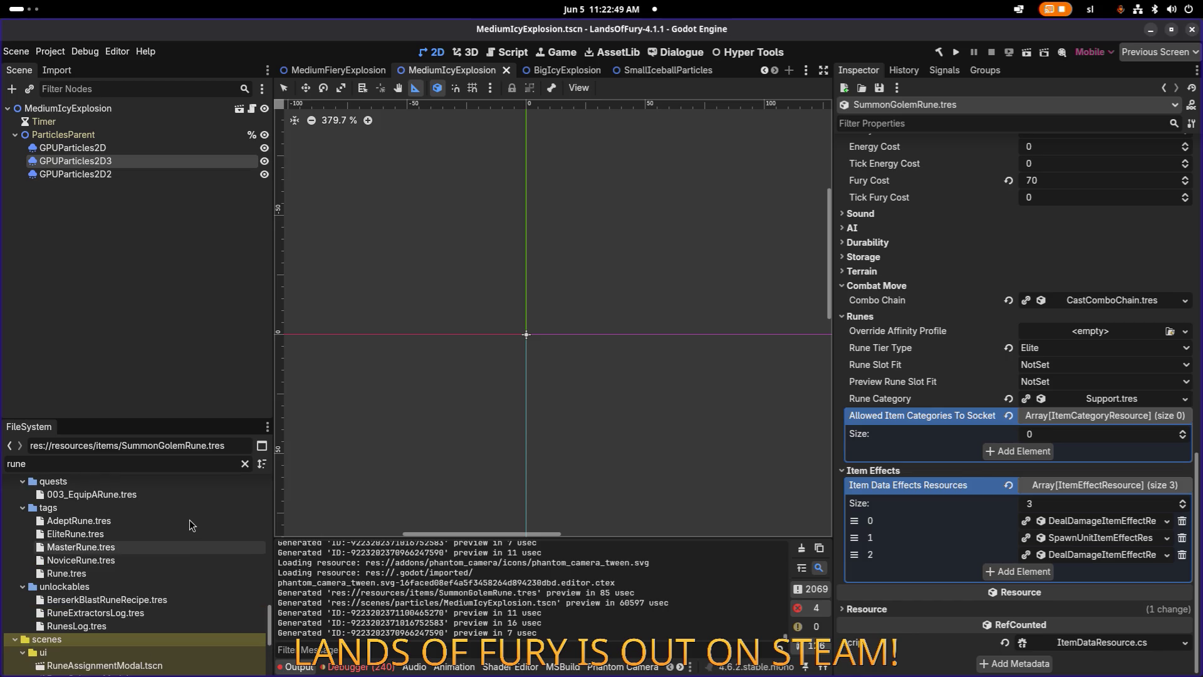
Inspect the first damage effect's general info and level window settings.
left_click(160, 539)
left_click(160, 552)
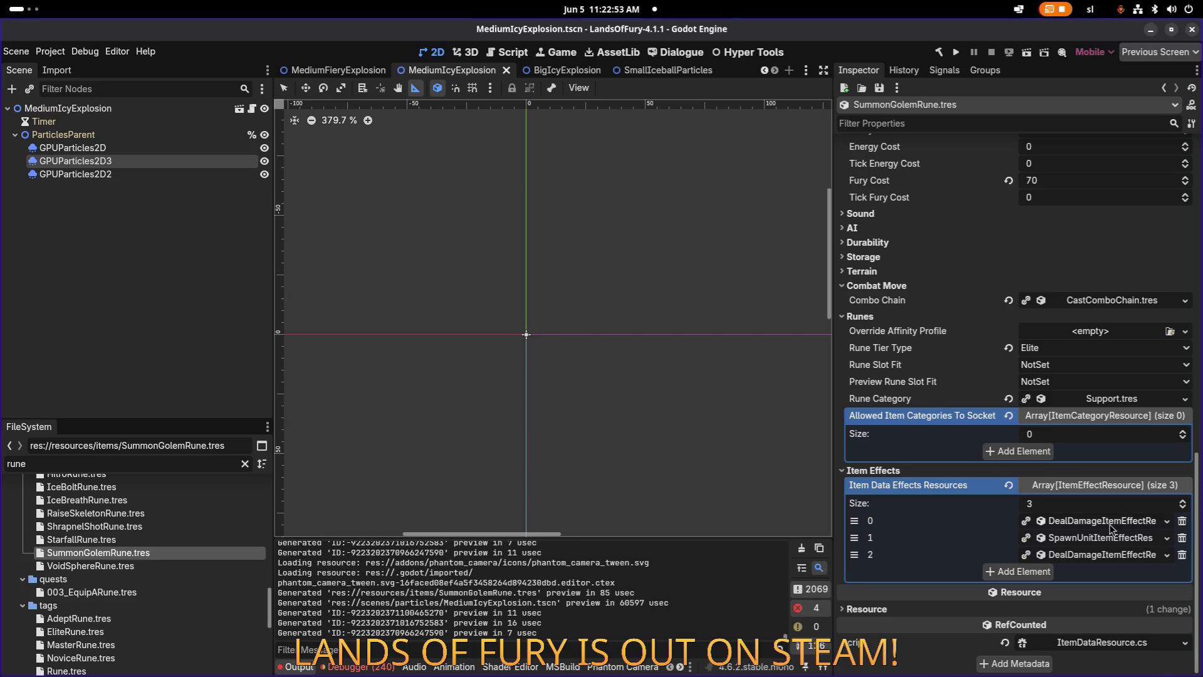
left_click(1116, 521)
scroll(1079, 499, "down", 3)
left_click(937, 447)
left_click(938, 446)
left_click(943, 433)
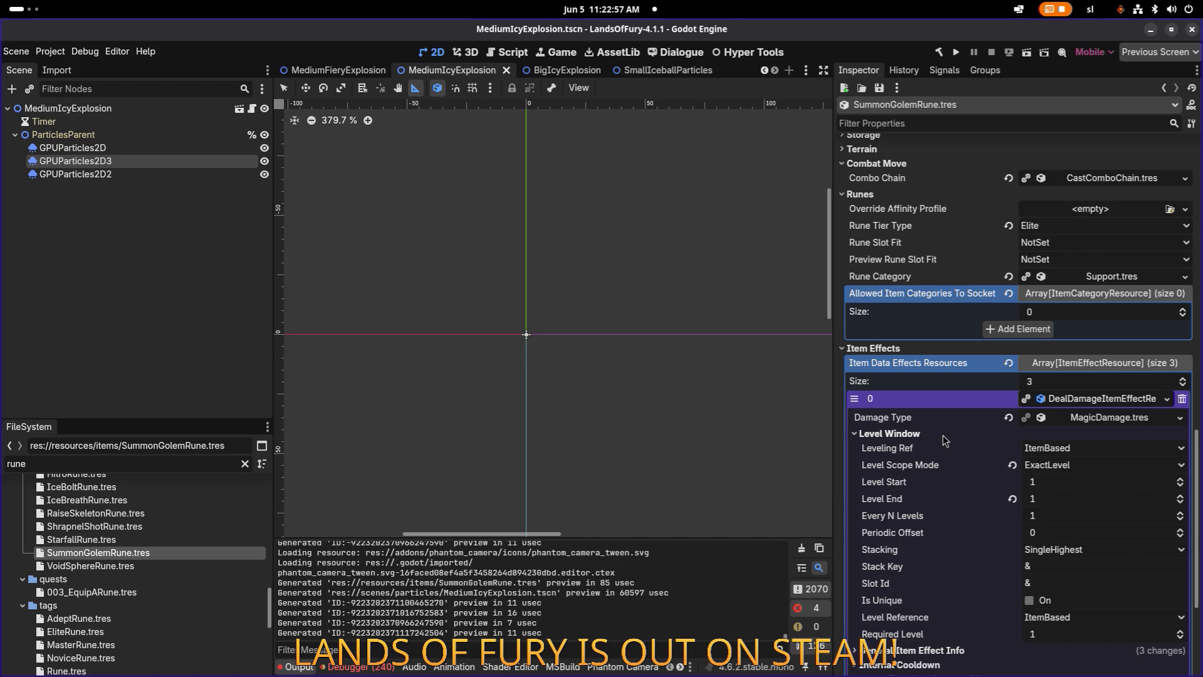
left_click(942, 434)
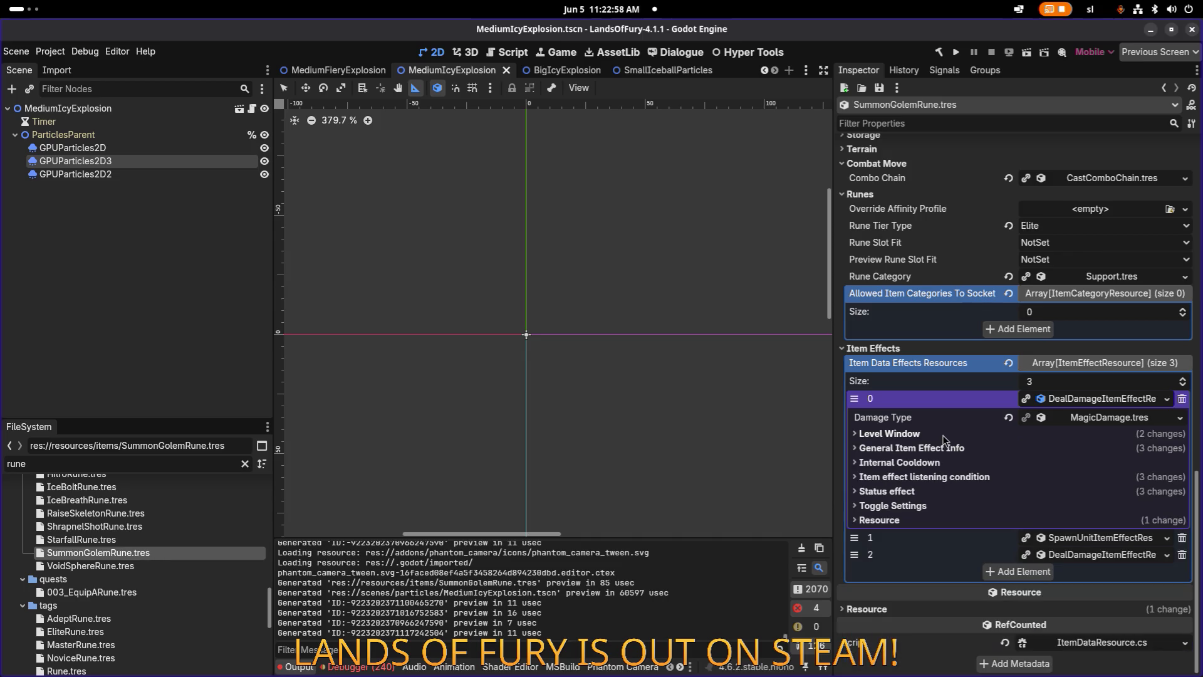
left_click(1110, 399)
Inspect the golem spawn effect's level window settings.
left_click(1093, 537)
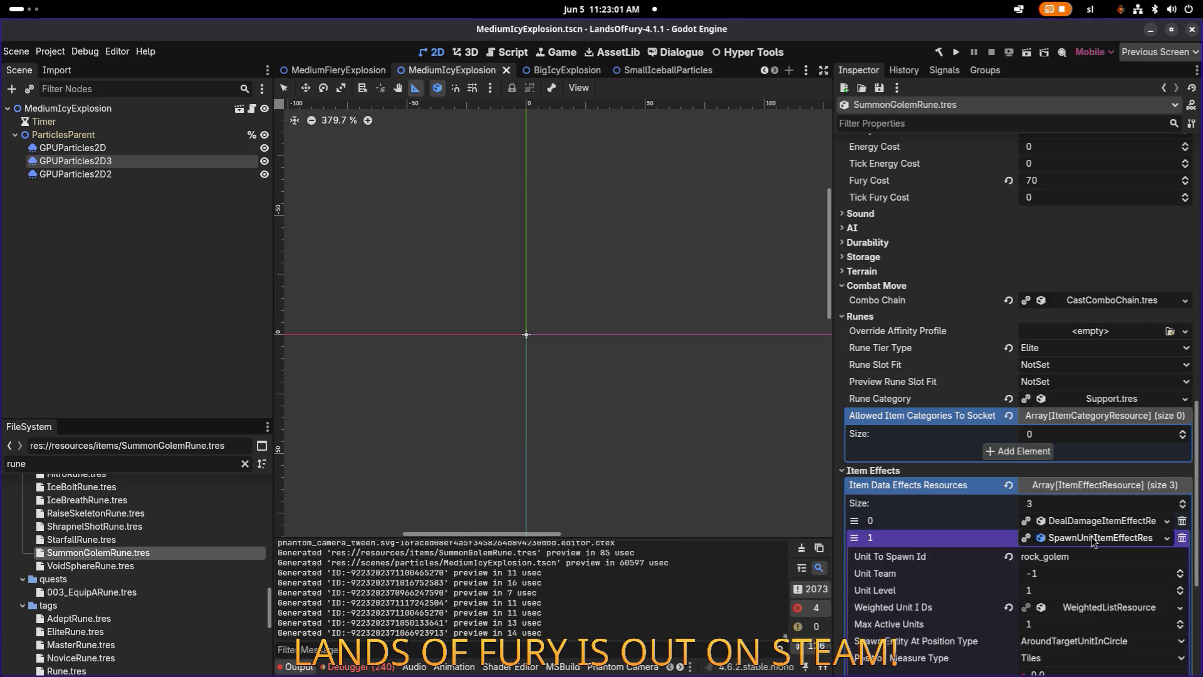
scroll(1059, 520, "down", 4)
left_click(917, 575)
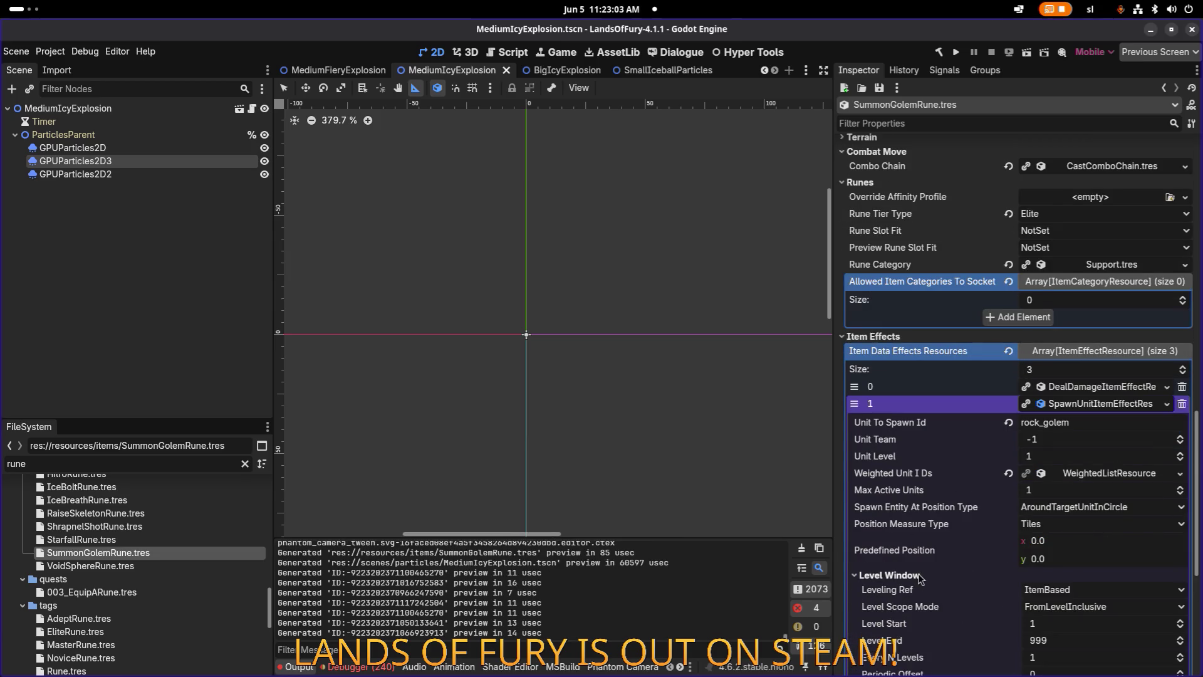
scroll(921, 576, "down", 3)
key("ctrl+z")
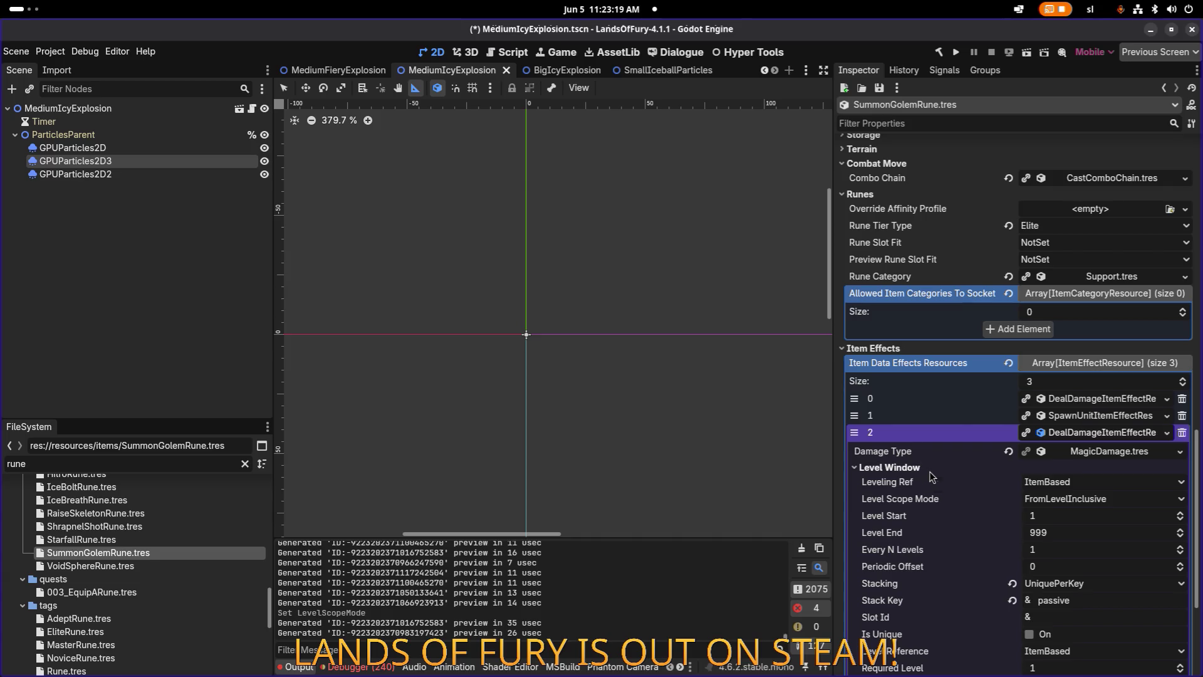
Set the third effect's Level Scope Mode to ExactLevel, save, and add three empty effect slots.
left_click(1092, 499)
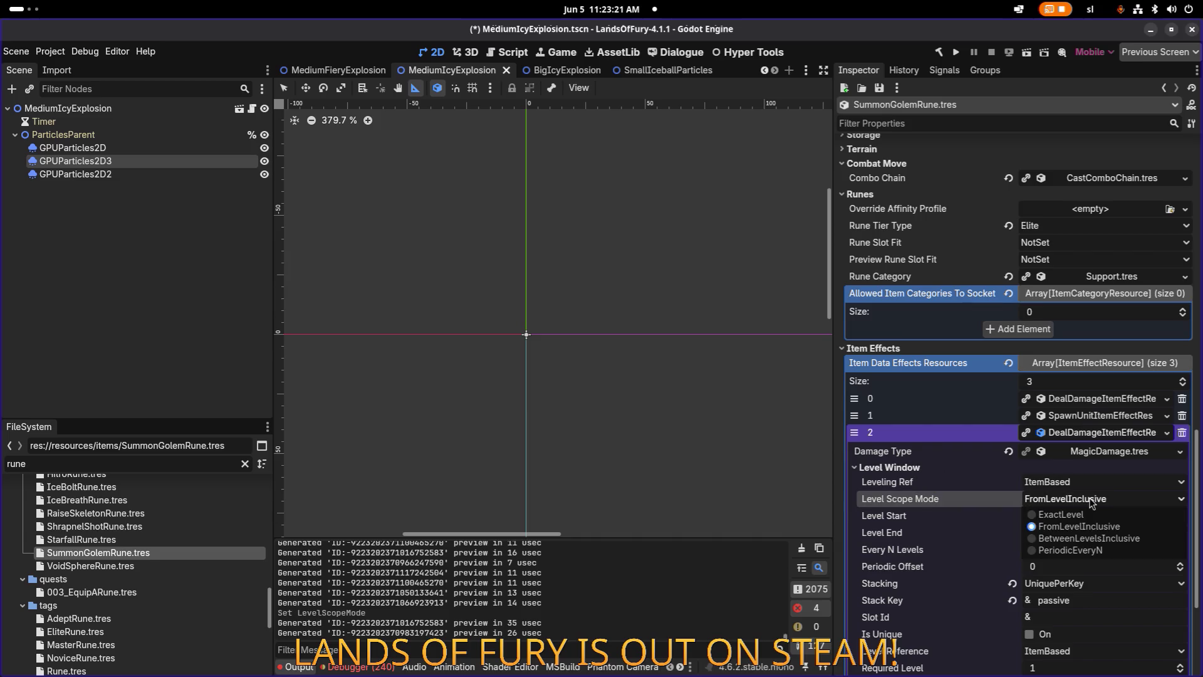
left_click(1089, 516)
key("ctrl+s")
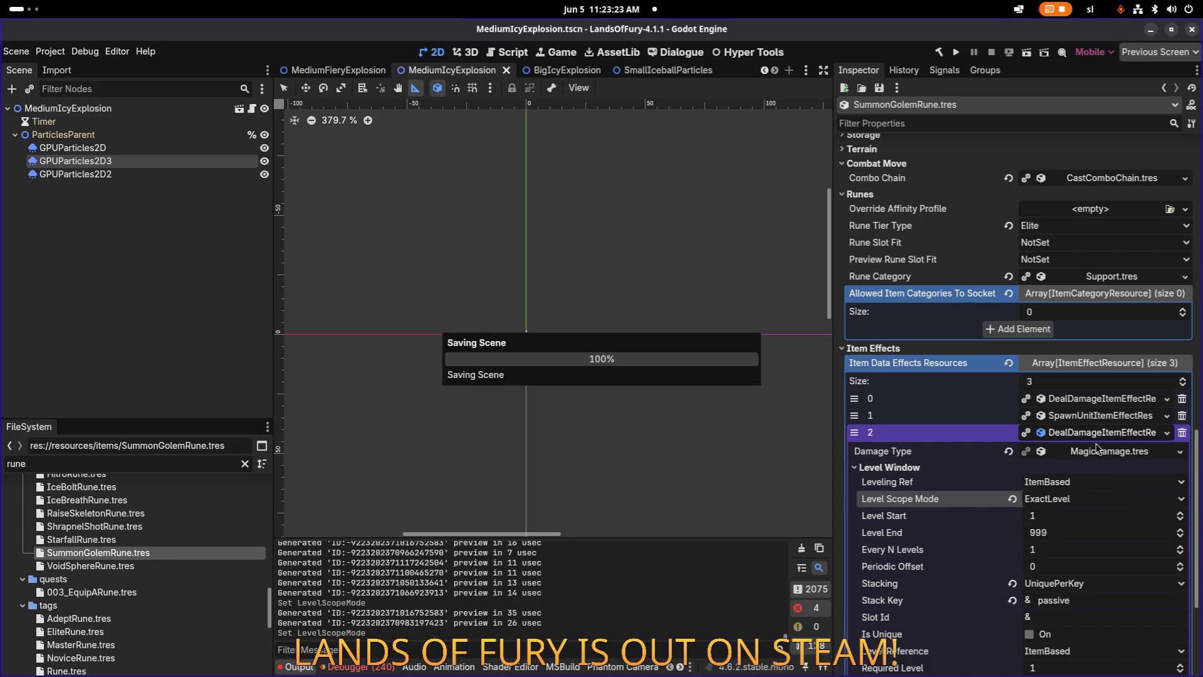
left_click(1022, 572)
left_click(1023, 589)
left_click(1034, 606)
Paste a unique copy of the first damage effect into slot 3, keeping MagicDamage shared.
right_click(1074, 521)
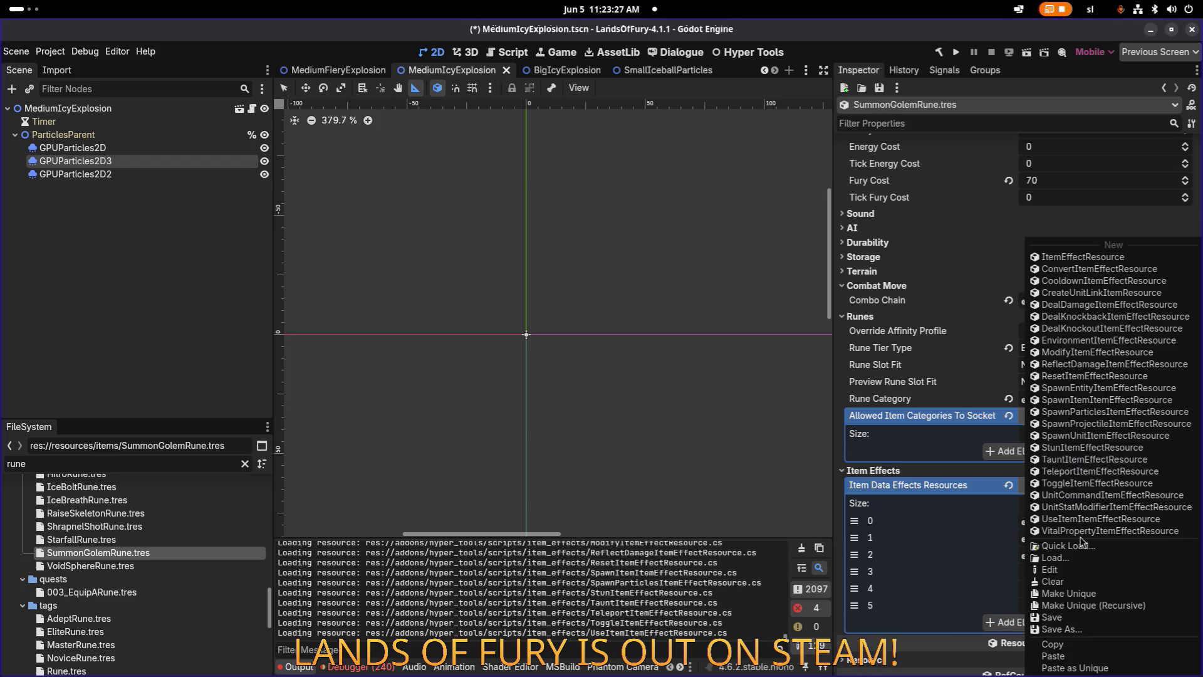
left_click(1069, 655)
left_click(1072, 572)
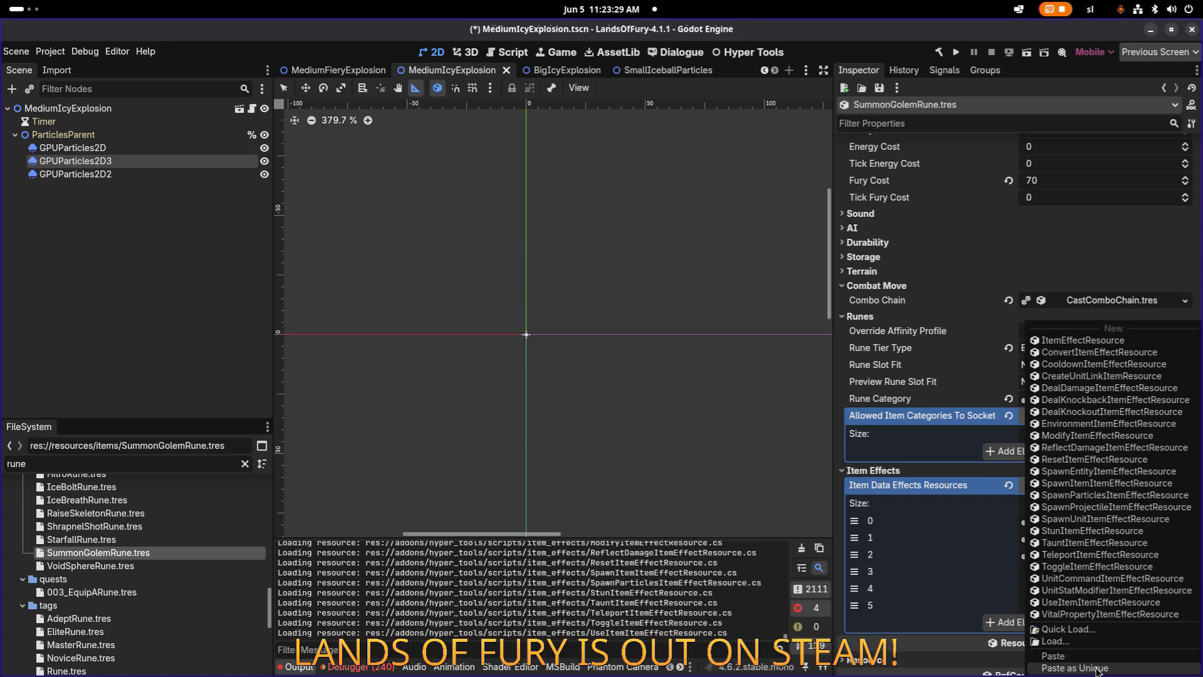
left_click(1084, 666)
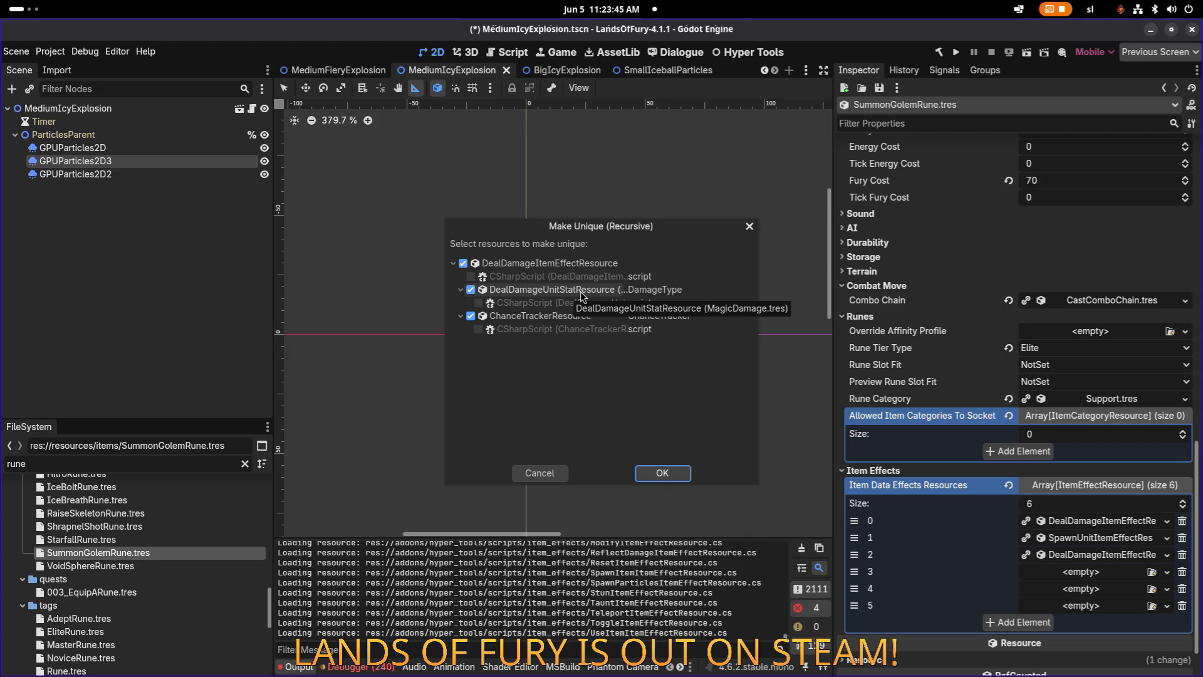
left_click(581, 292)
left_click(668, 473)
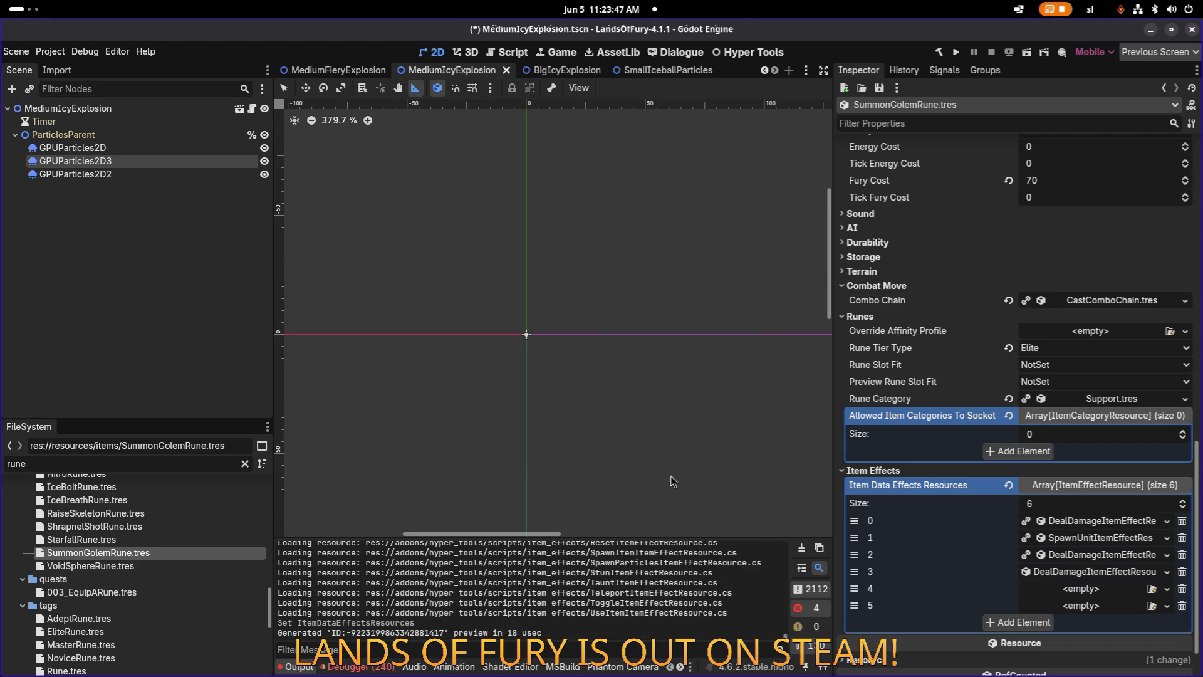
Paste a unique copy of the spawn-unit effect into slot 4.
right_click(1077, 554)
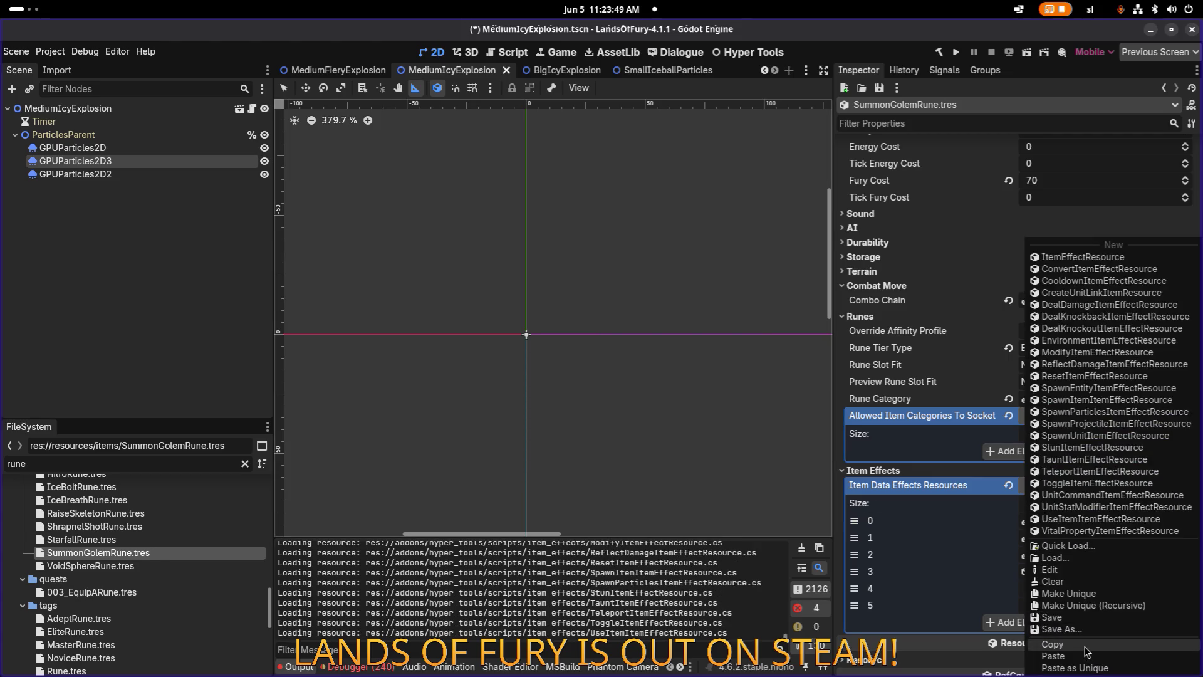
left_click(1087, 645)
left_click(1094, 605)
left_click(1114, 669)
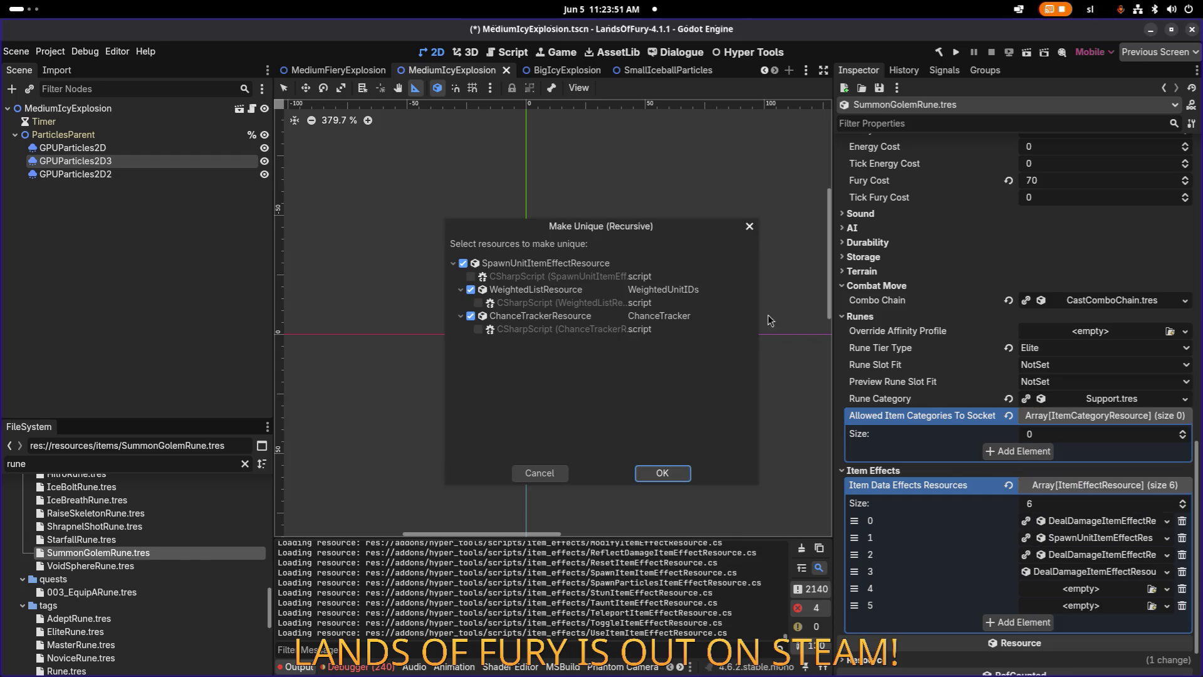
left_click(675, 475)
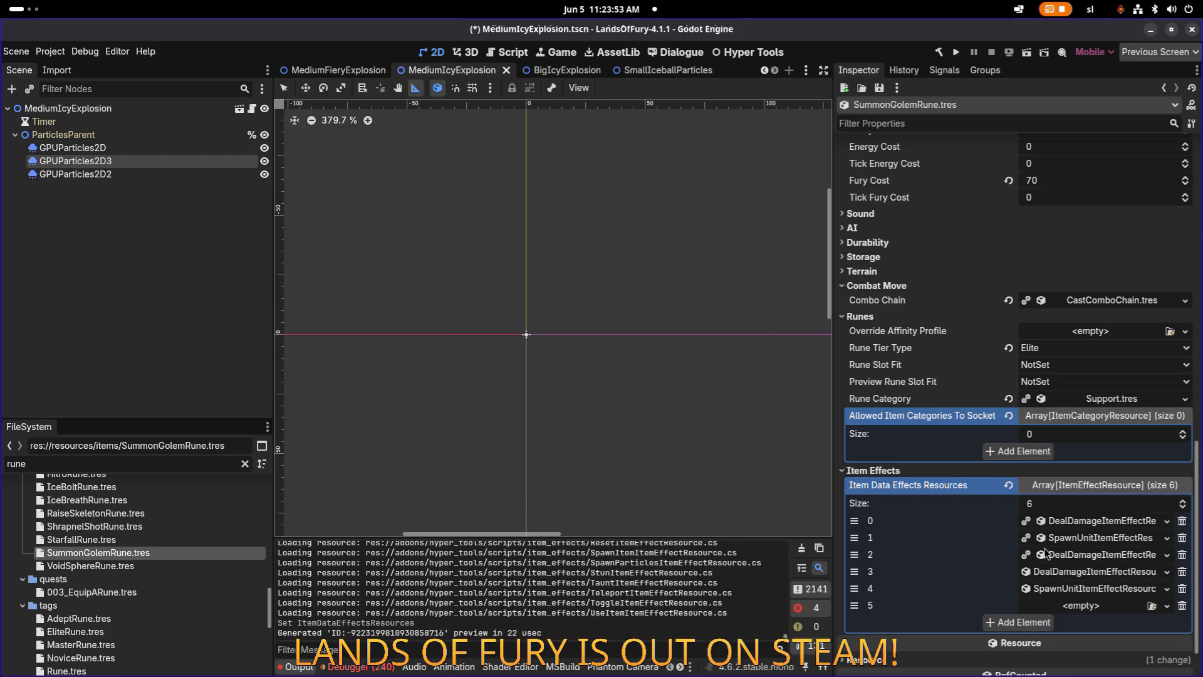
Copy the second damage effect into slot 5 and make it fully unique.
right_click(1069, 557)
left_click(1087, 646)
right_click(1092, 608)
left_click(1078, 659)
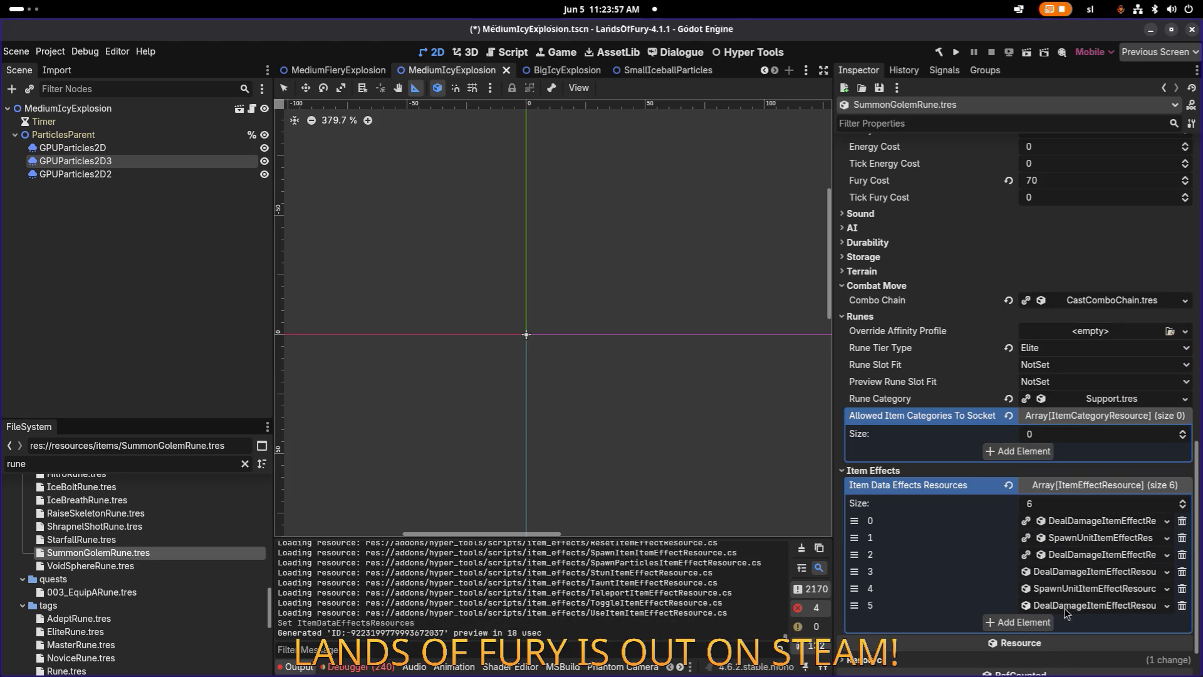
right_click(1094, 611)
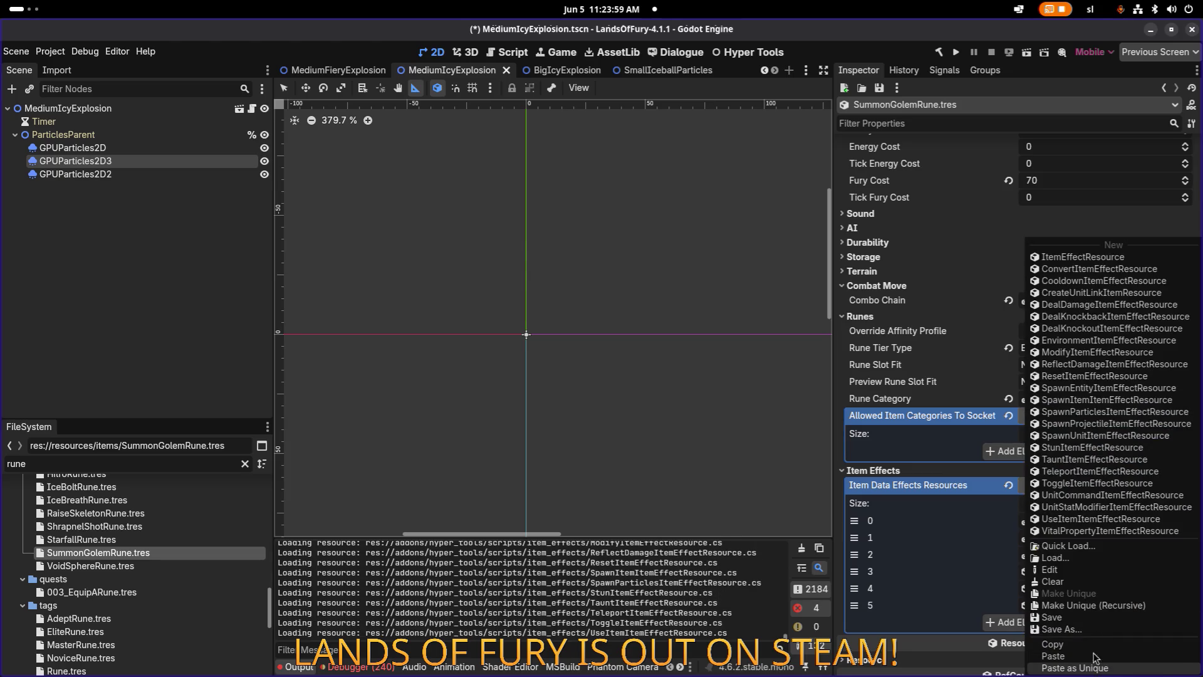
left_click(1100, 666)
left_click(658, 473)
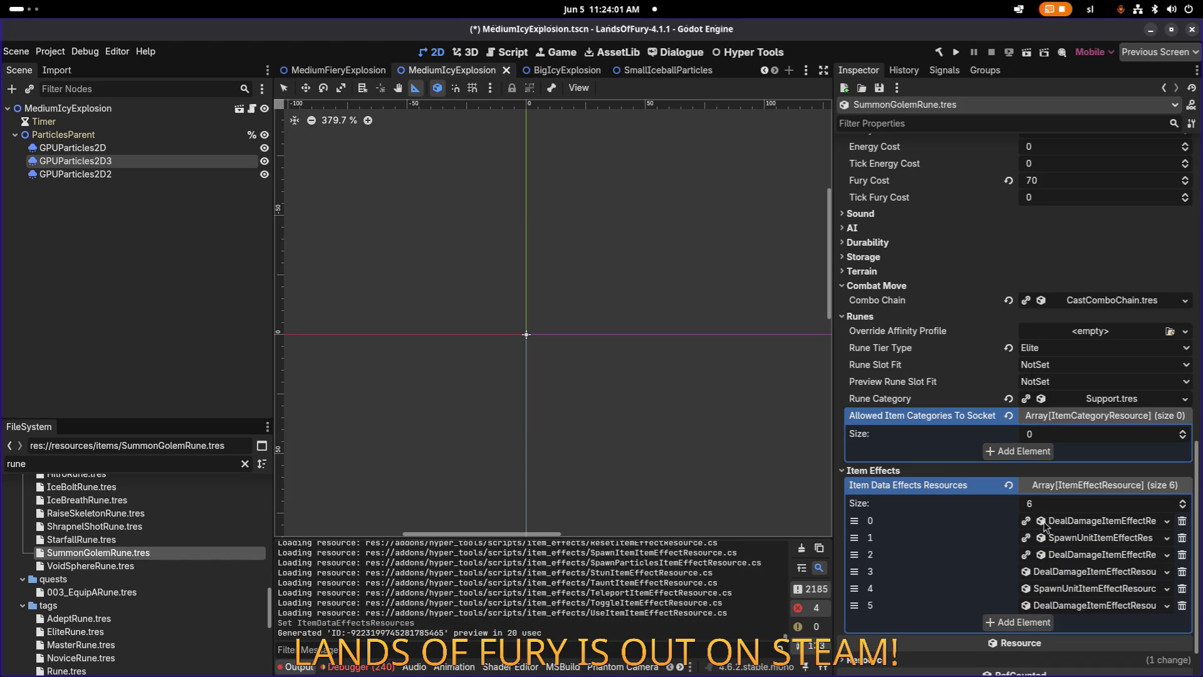
left_click(1091, 572)
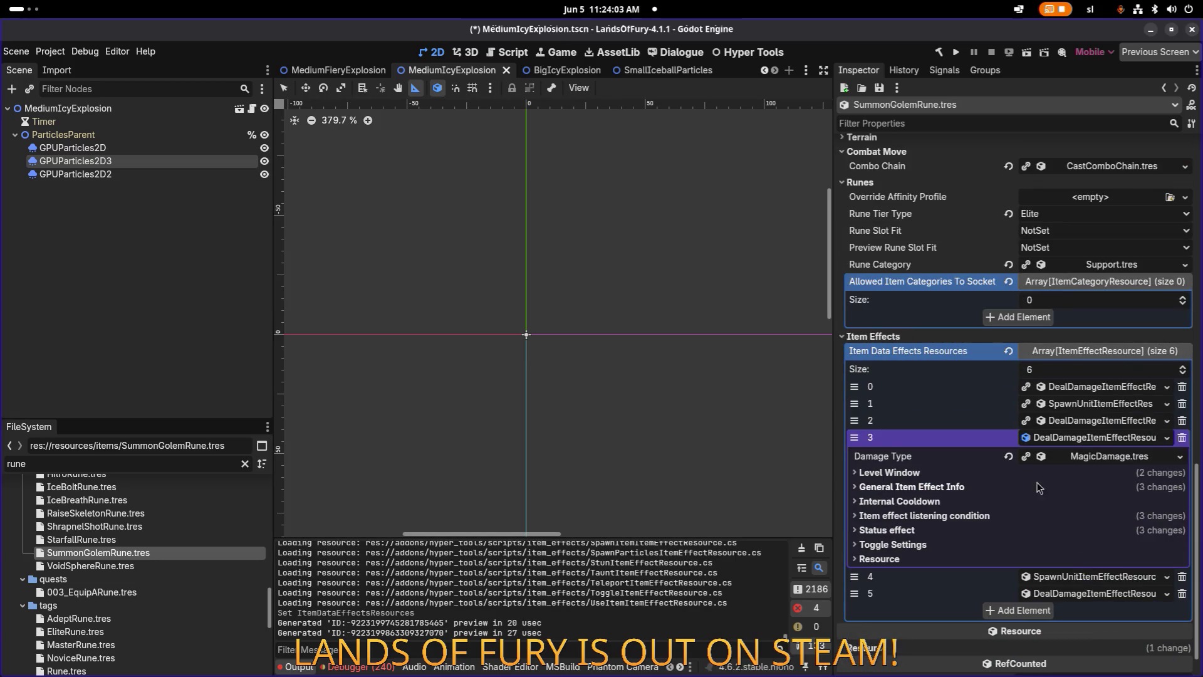
Set the slot 3 damage effect's minimum amount to 15.
left_click(967, 488)
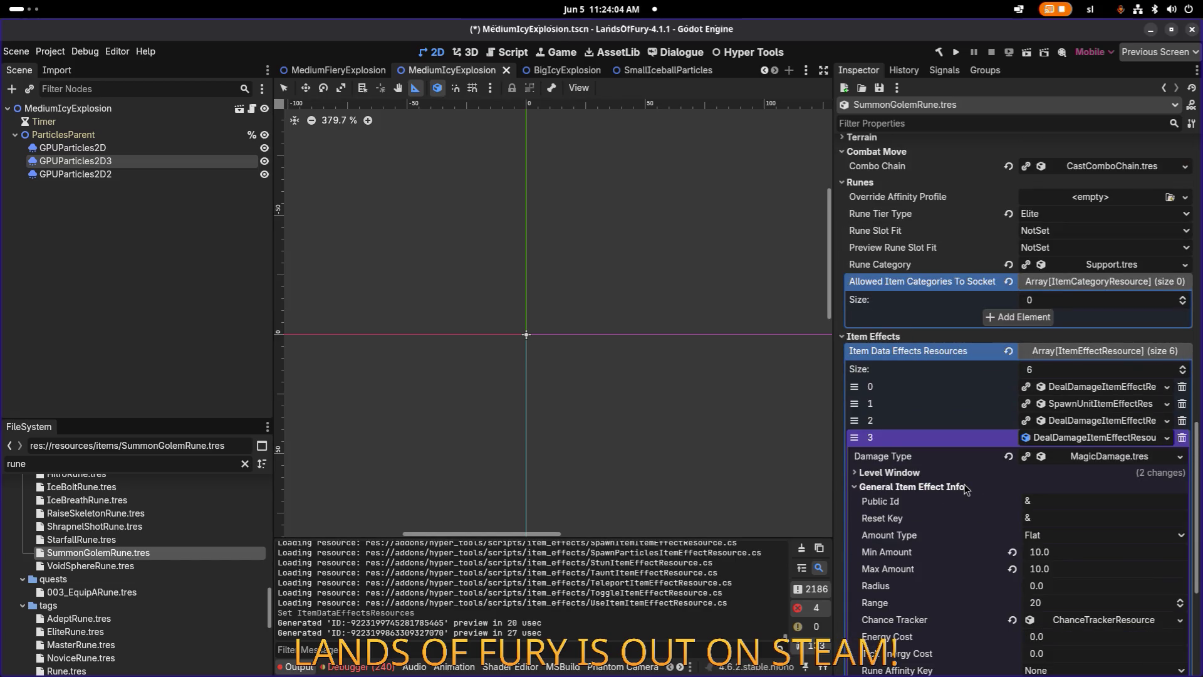
left_click(1094, 554)
type("15")
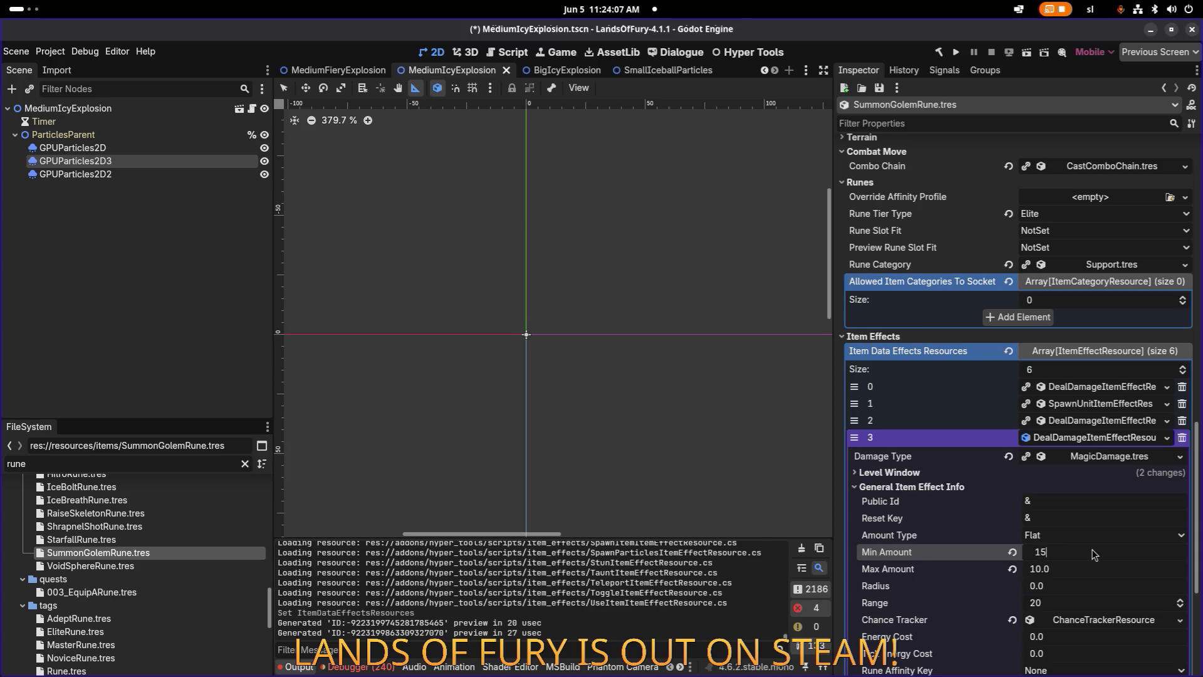
key("Tab")
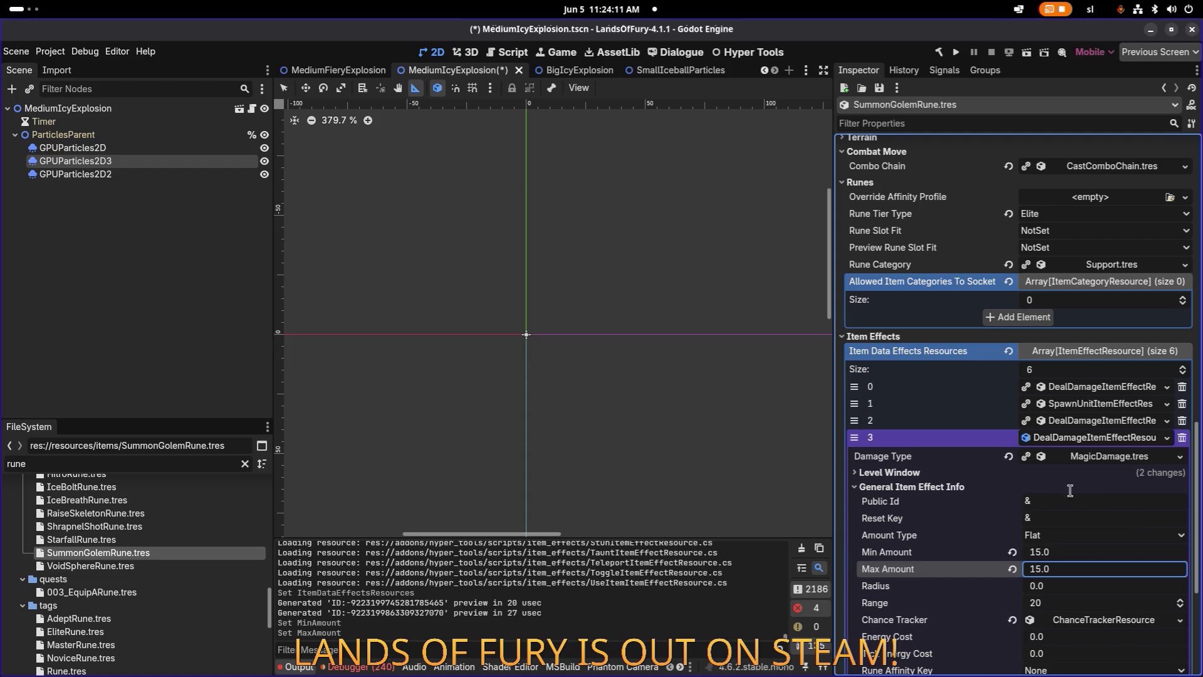
left_click(1085, 438)
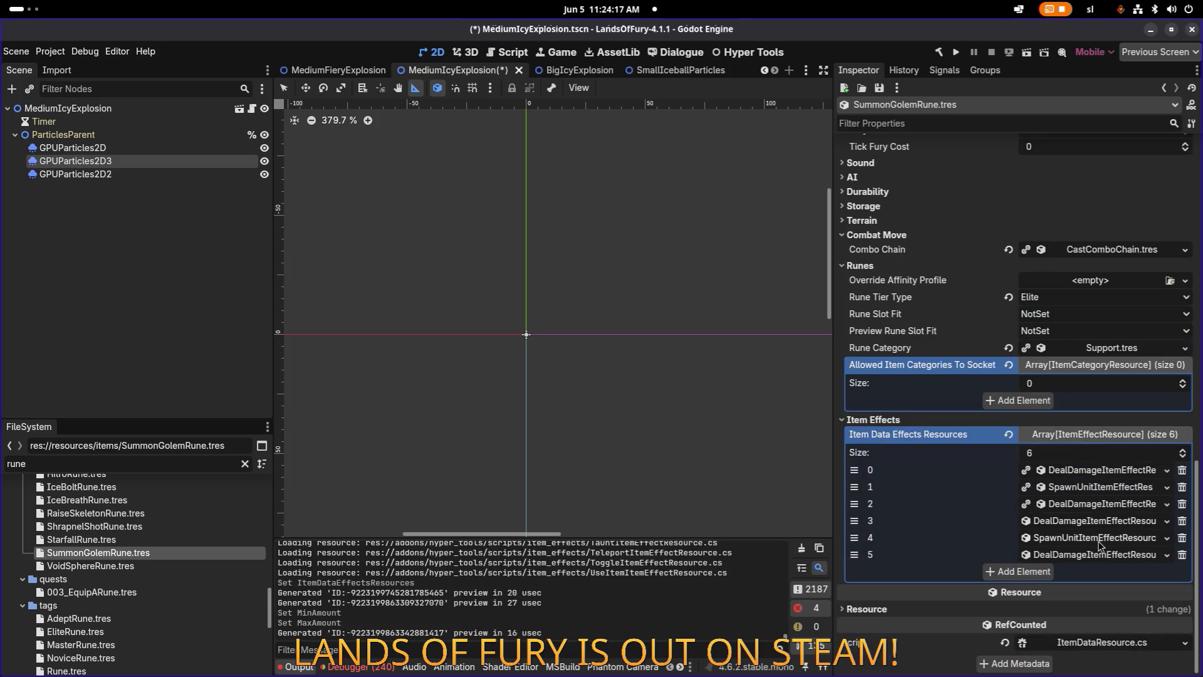
left_click(1101, 505)
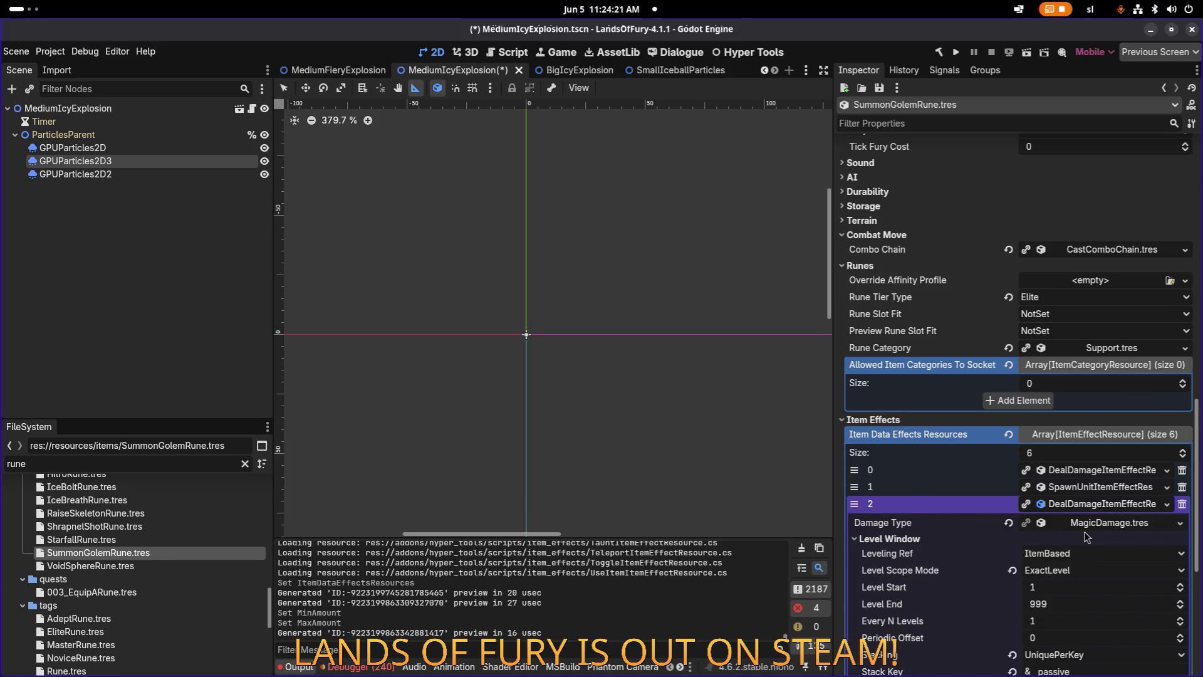
Set item effect 2's damage type to BluntDamage.tres.
scroll(1088, 537, "down", 5)
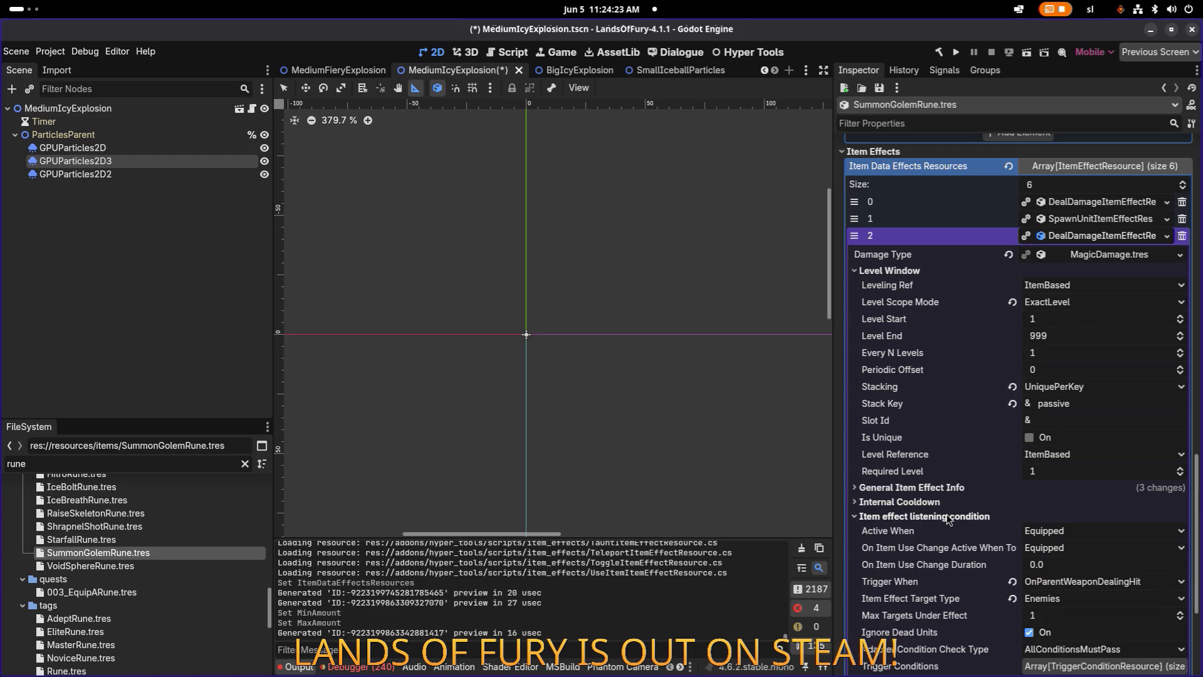
left_click(946, 502)
left_click(949, 490)
left_click(949, 490)
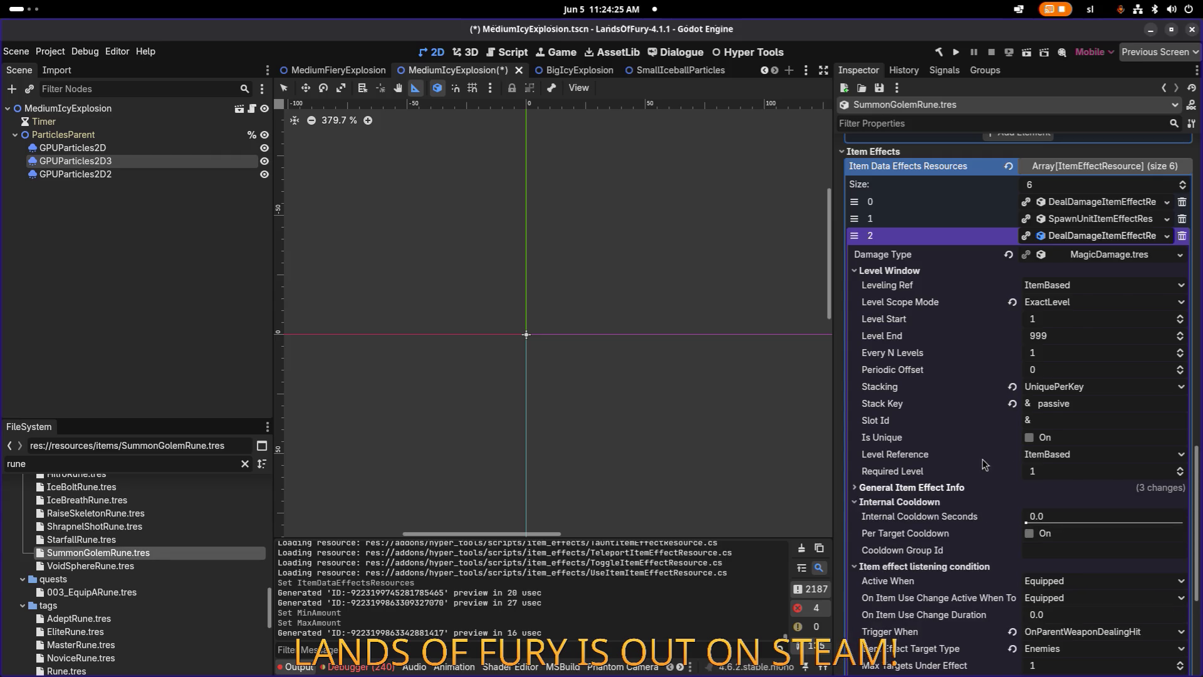
scroll(1066, 407, "up", 2)
left_click(1179, 388)
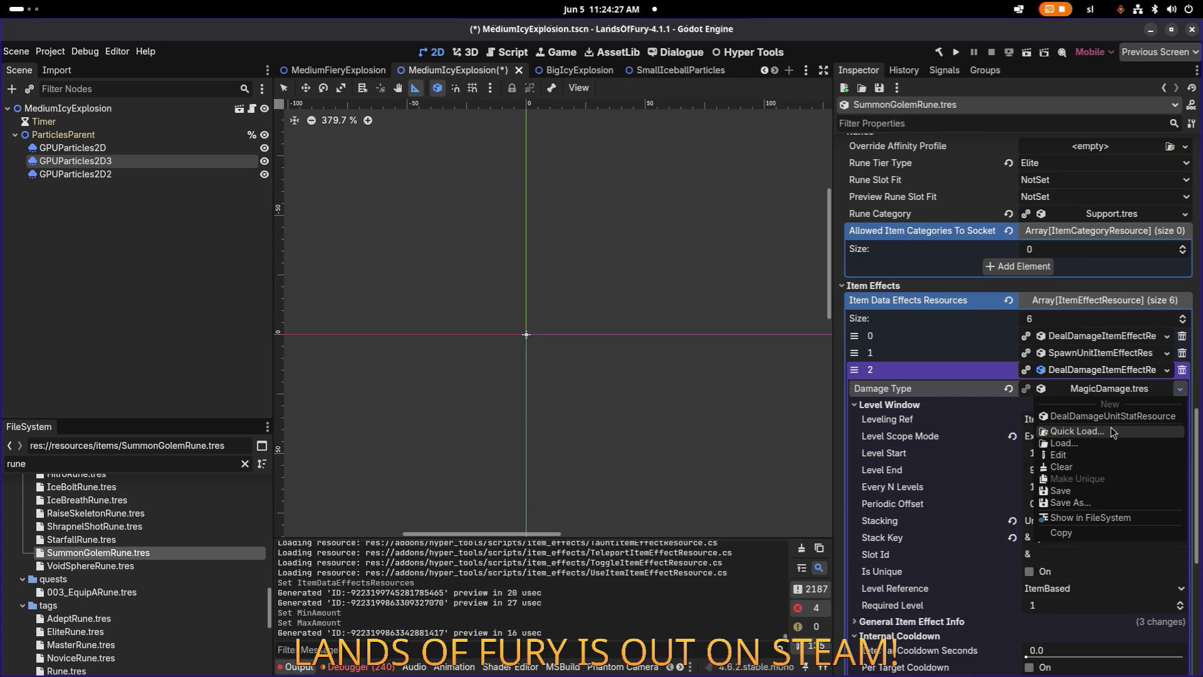
left_click(1112, 429)
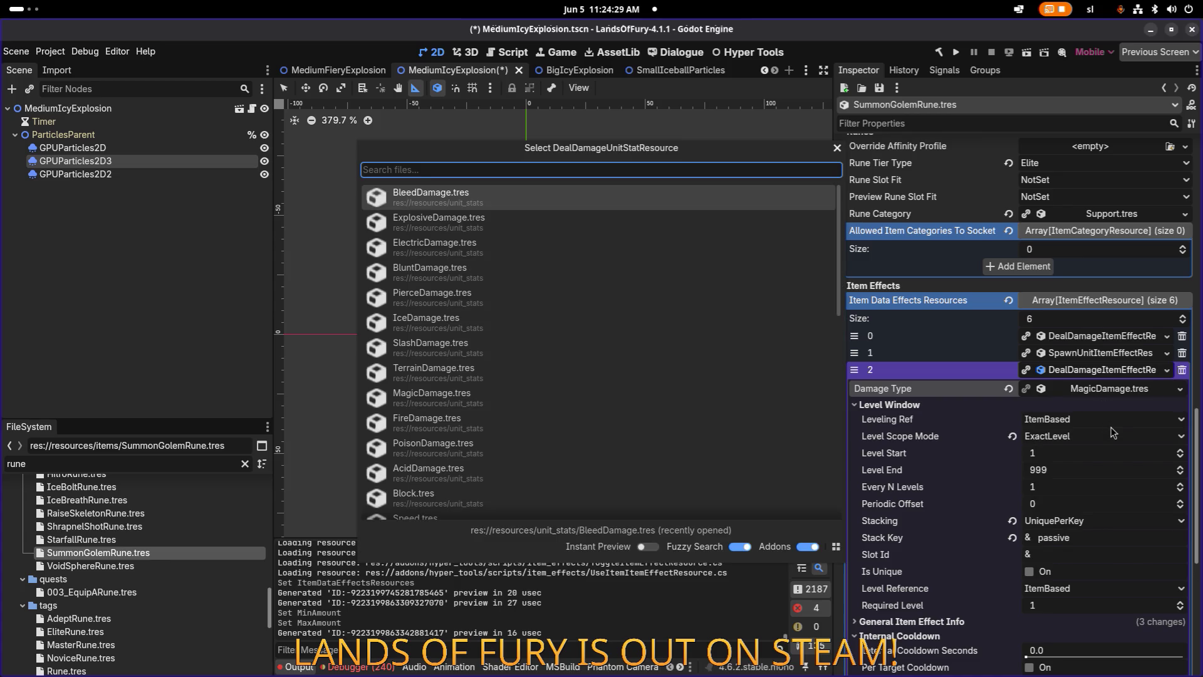
type("blunt")
key("Return")
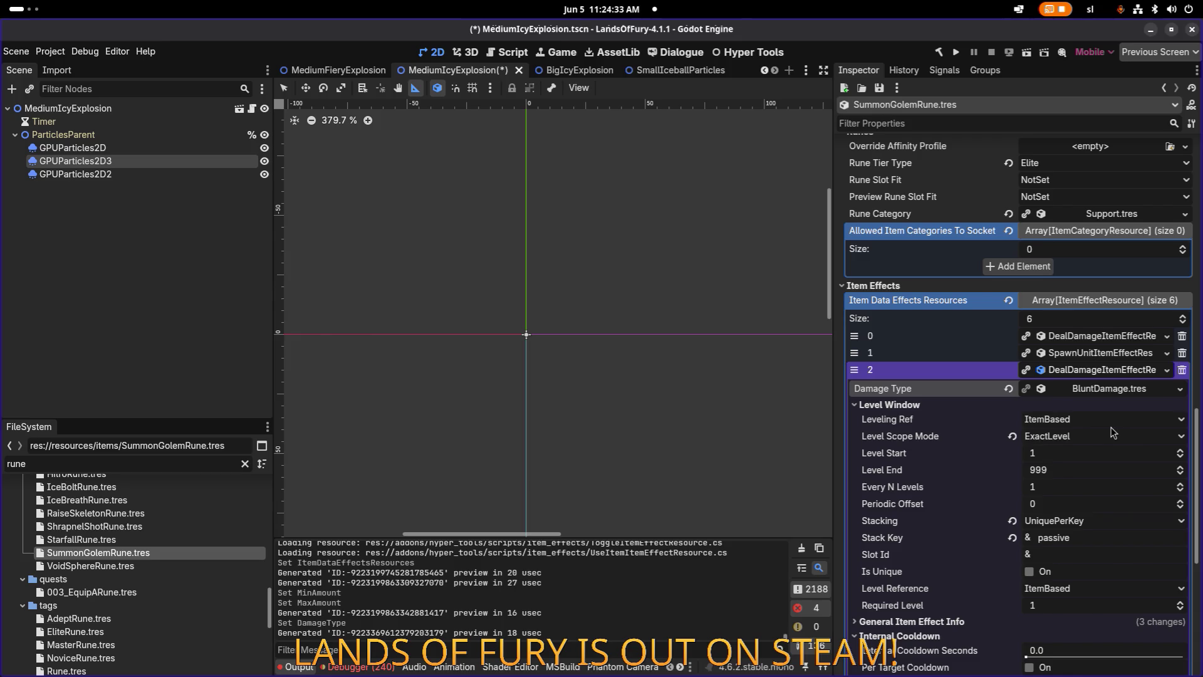
left_click(1136, 372)
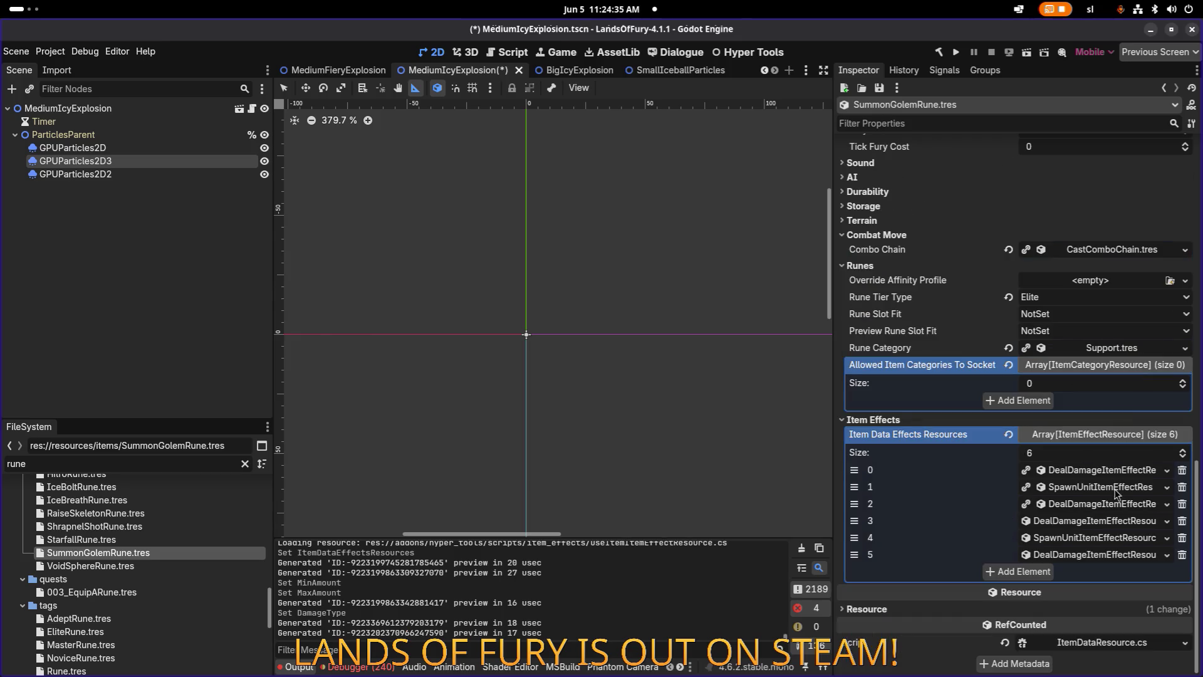
Revert effect 3's damage type from BluntDamage back to MagicDamage and save.
left_click(1113, 524)
left_click(1182, 540)
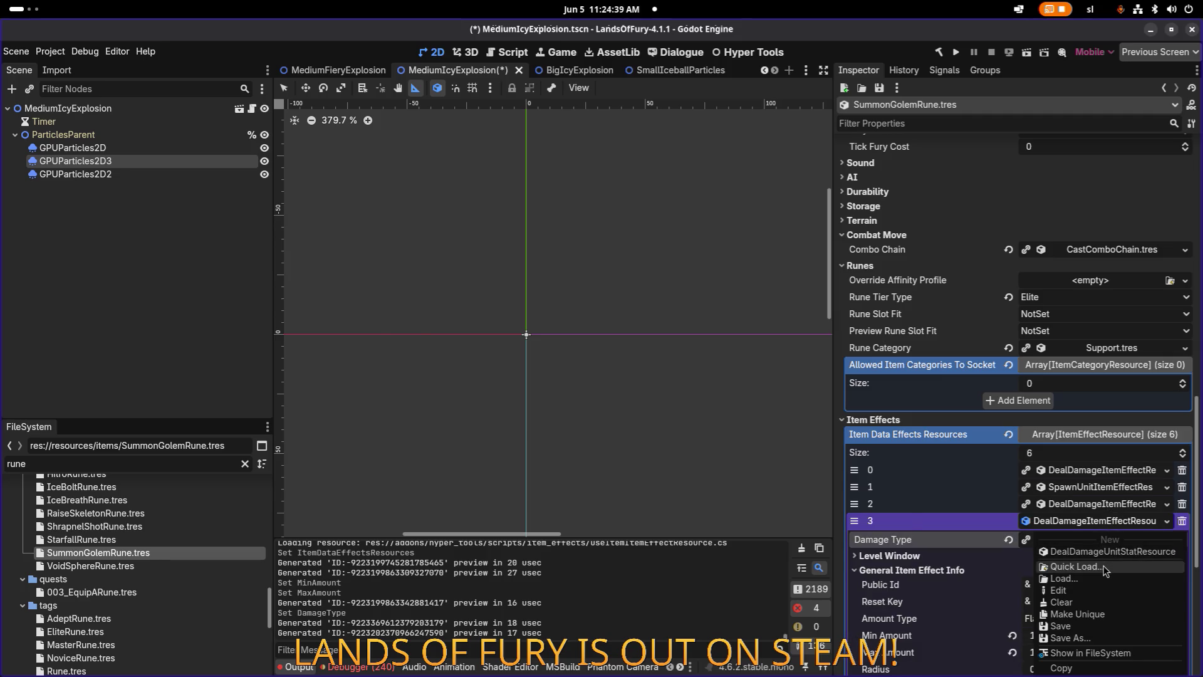
left_click(1105, 568)
type("blunt")
key("Return")
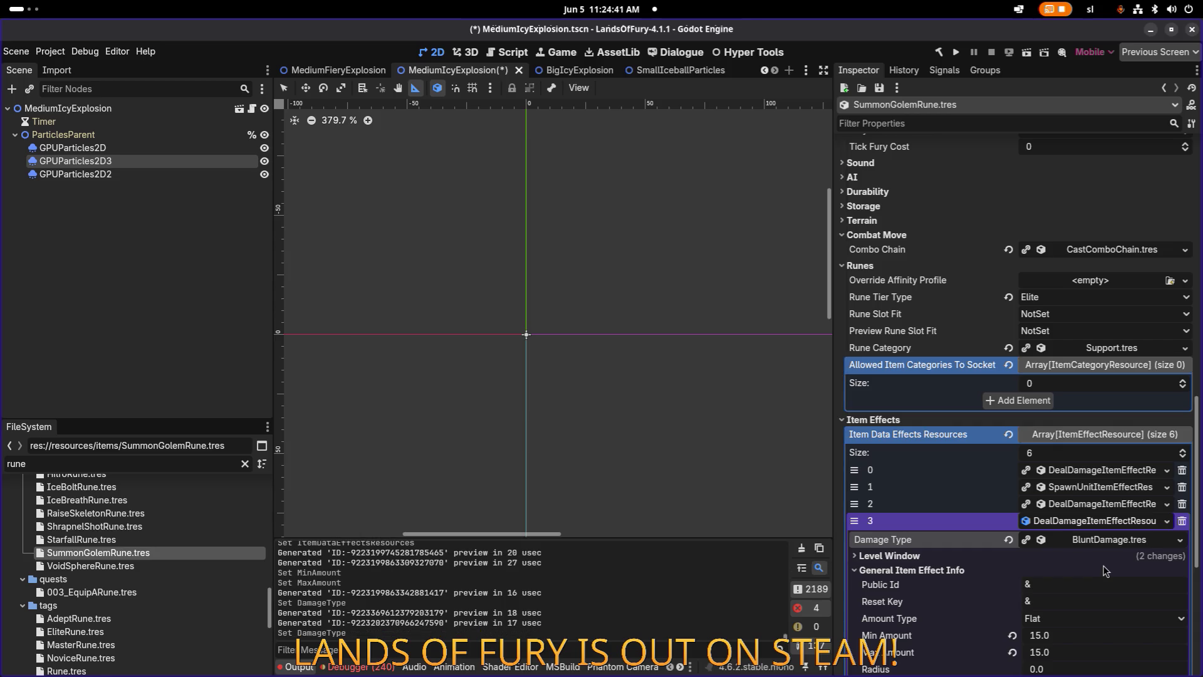
key("ctrl+s")
scroll(1091, 567, "down", 5)
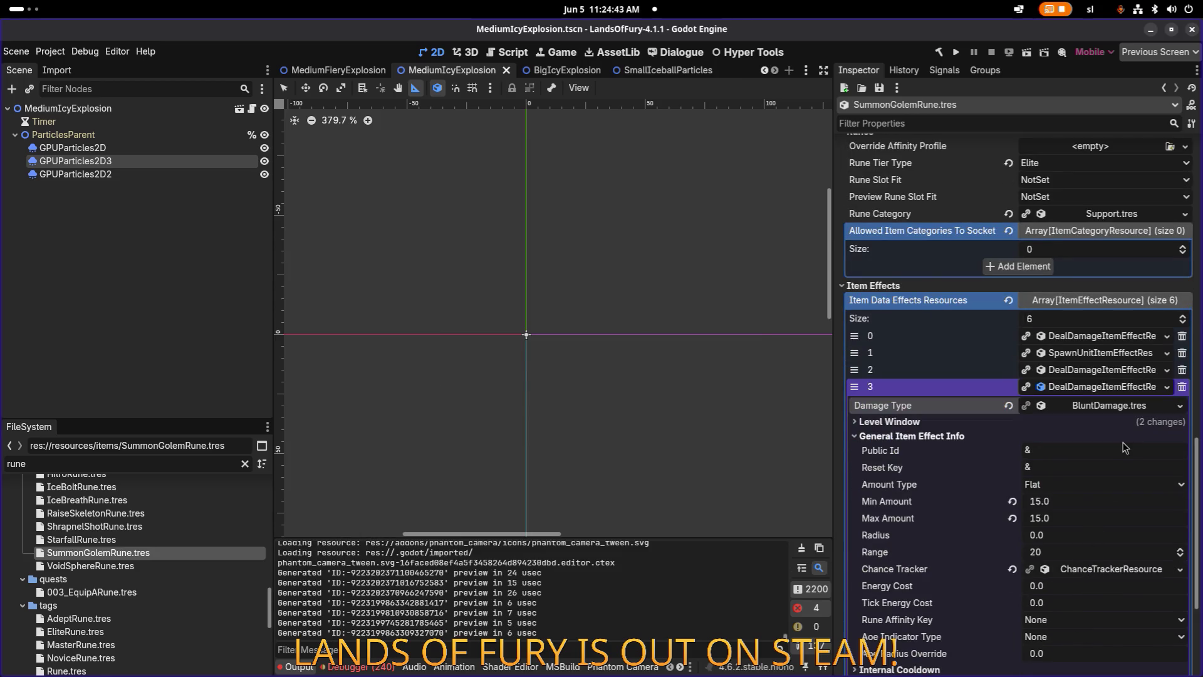
key("ctrl+z")
key("ctrl+s")
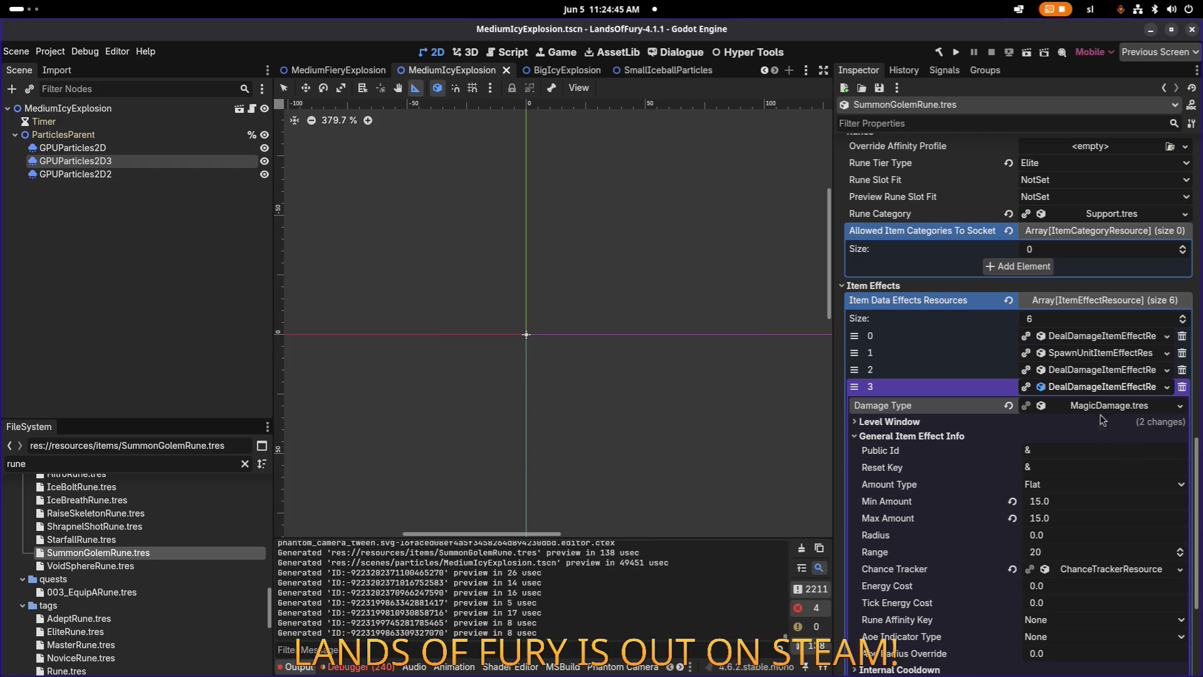
left_click(1117, 337)
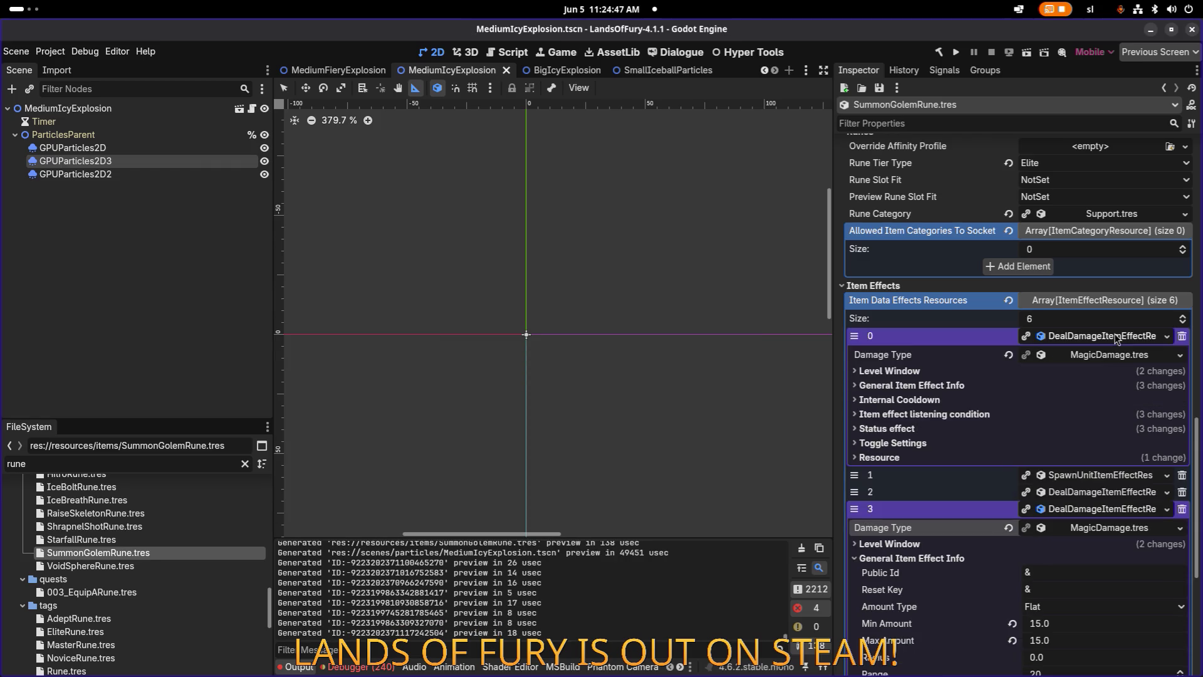
Inspect the rock_golem spawn effect's weighted list of spawnable units.
left_click(974, 386)
left_click(977, 386)
left_click(1094, 339)
left_click(1109, 387)
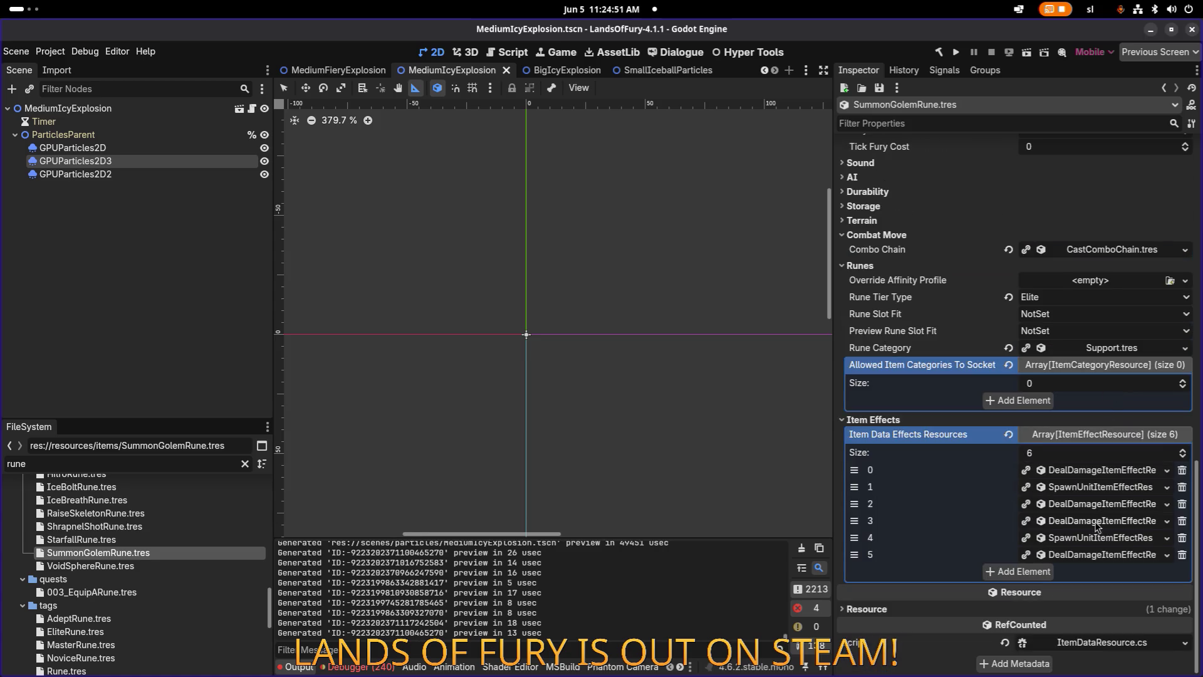
left_click(1098, 538)
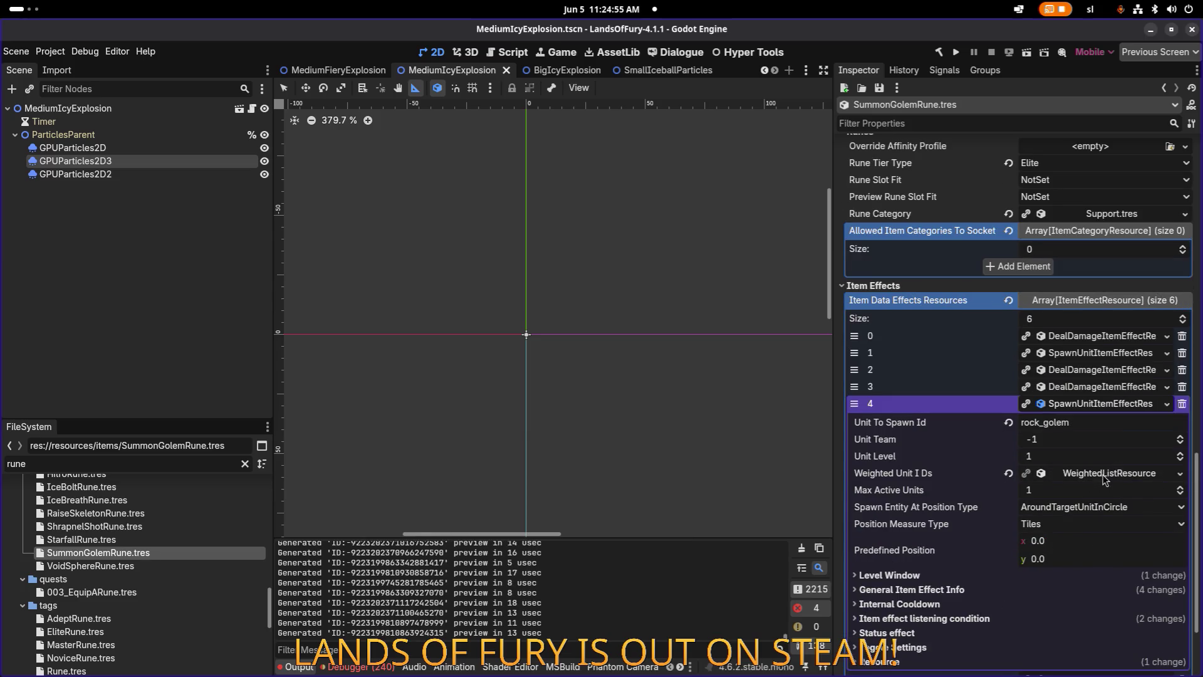
left_click(1106, 475)
left_click(1105, 506)
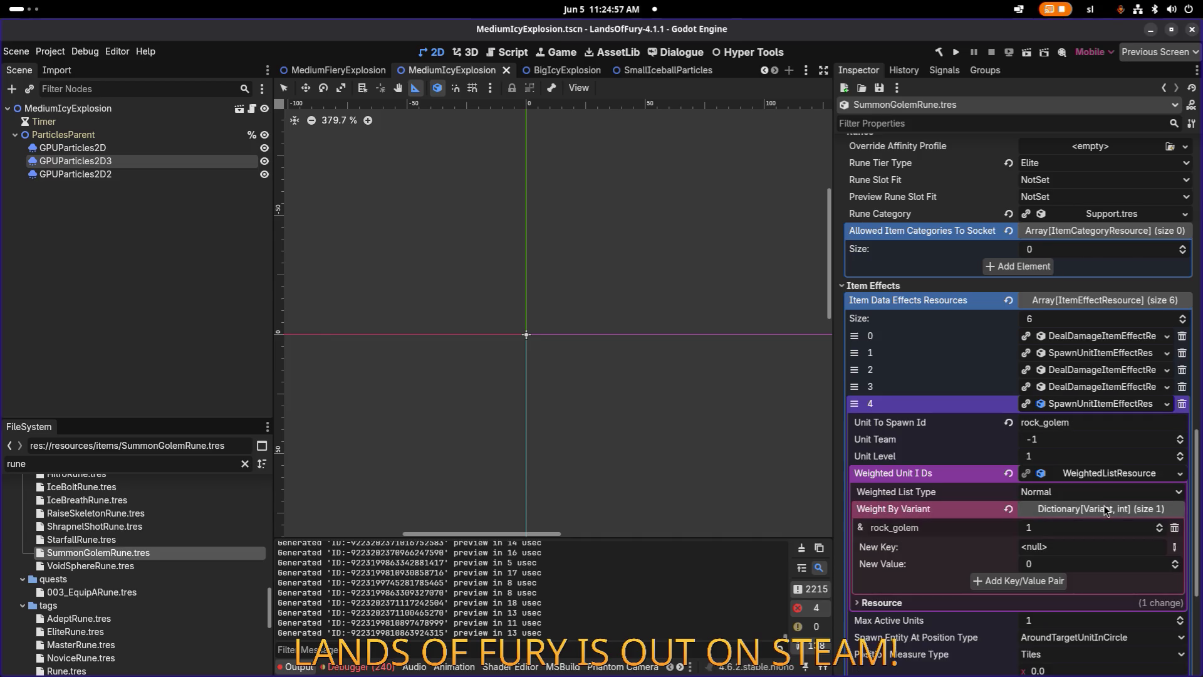
left_click(1106, 509)
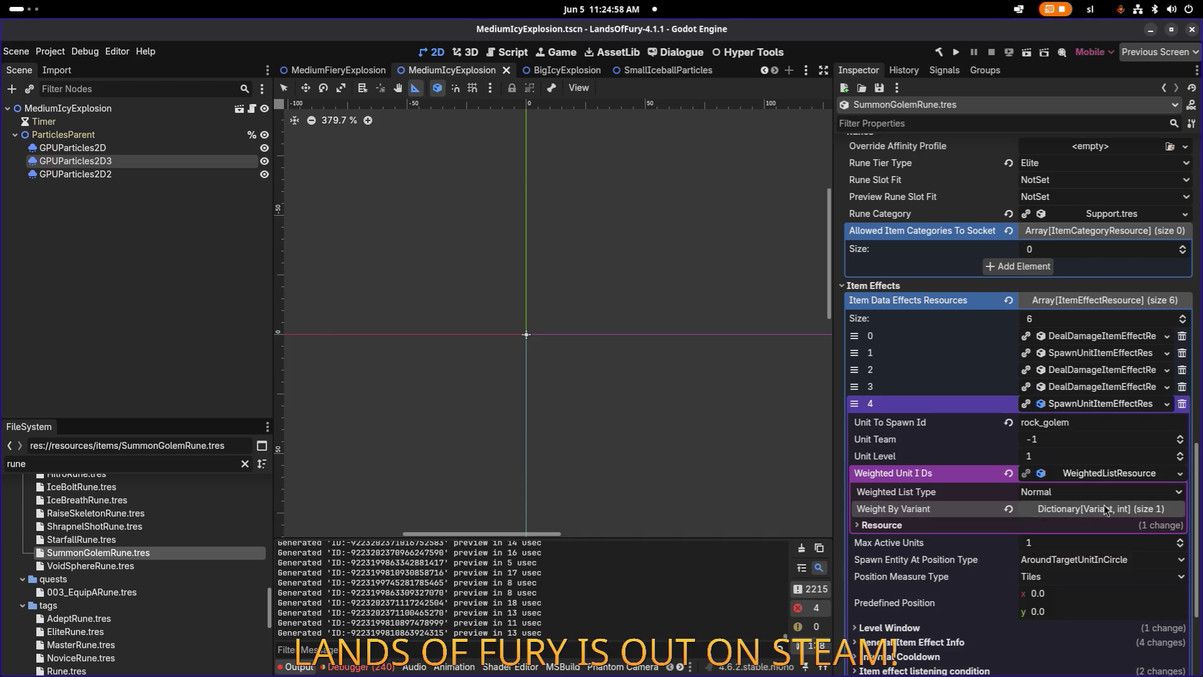
Set the spawn effect's max active units to 2, keep unit level 1, and save.
left_click(1078, 459)
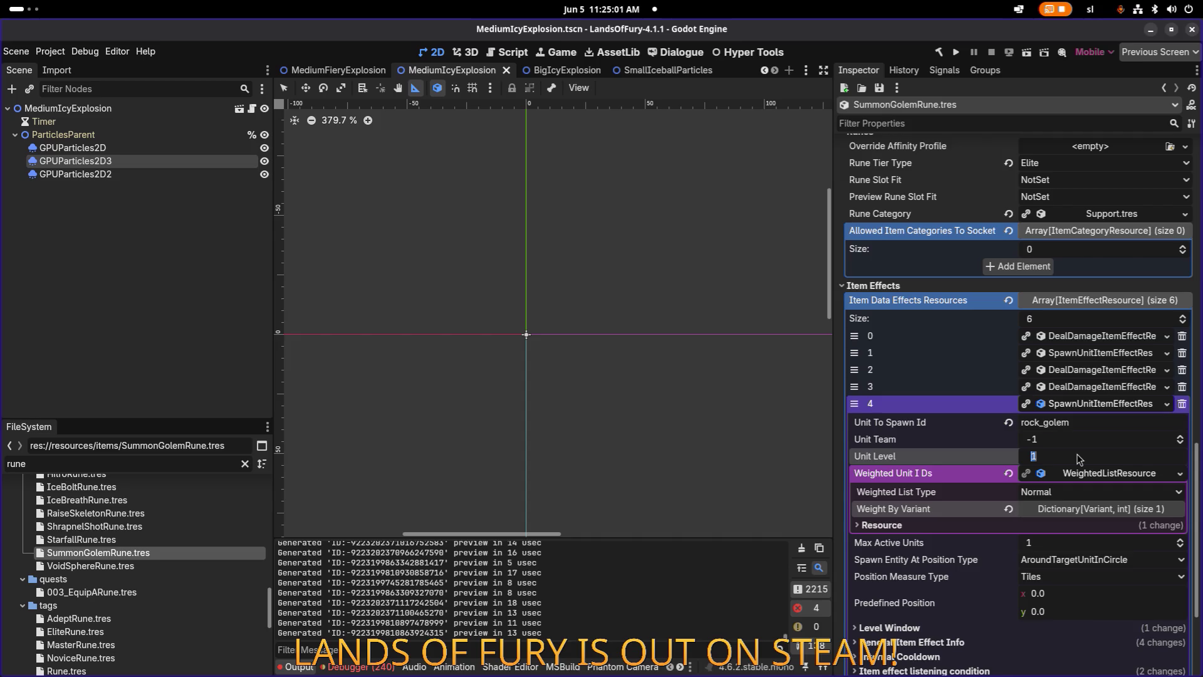
type("2")
key("Return")
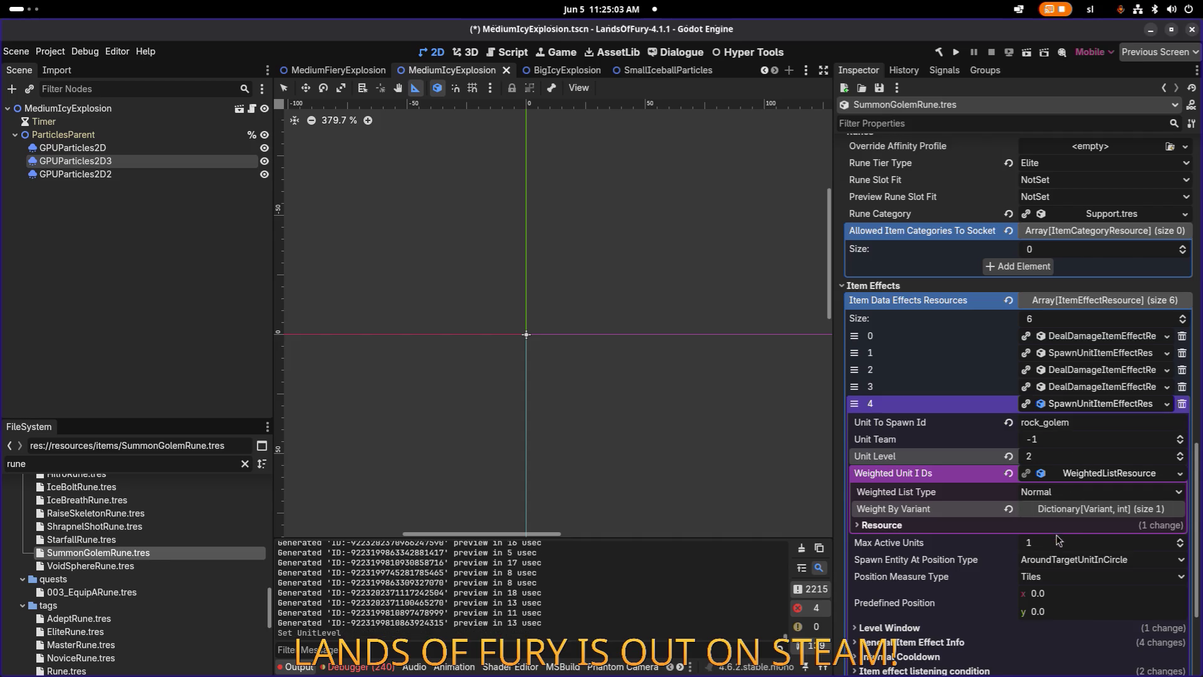
left_click(1062, 548)
type("2")
key("Return")
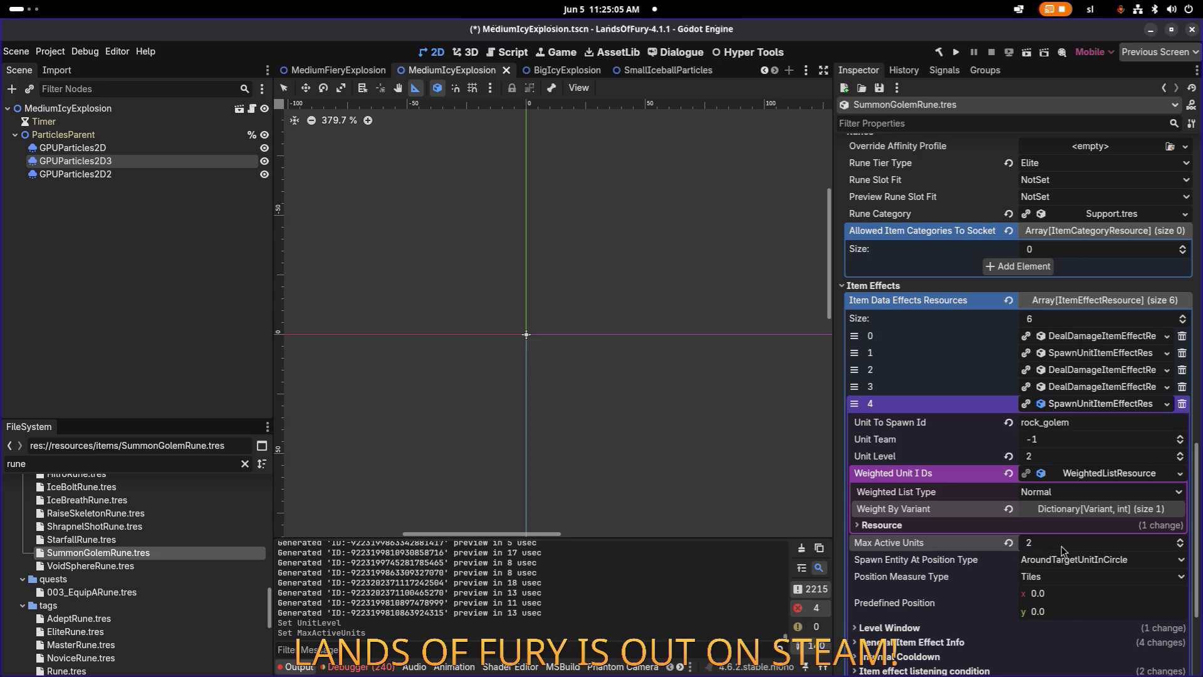
key("ctrl+s")
left_click(1084, 458)
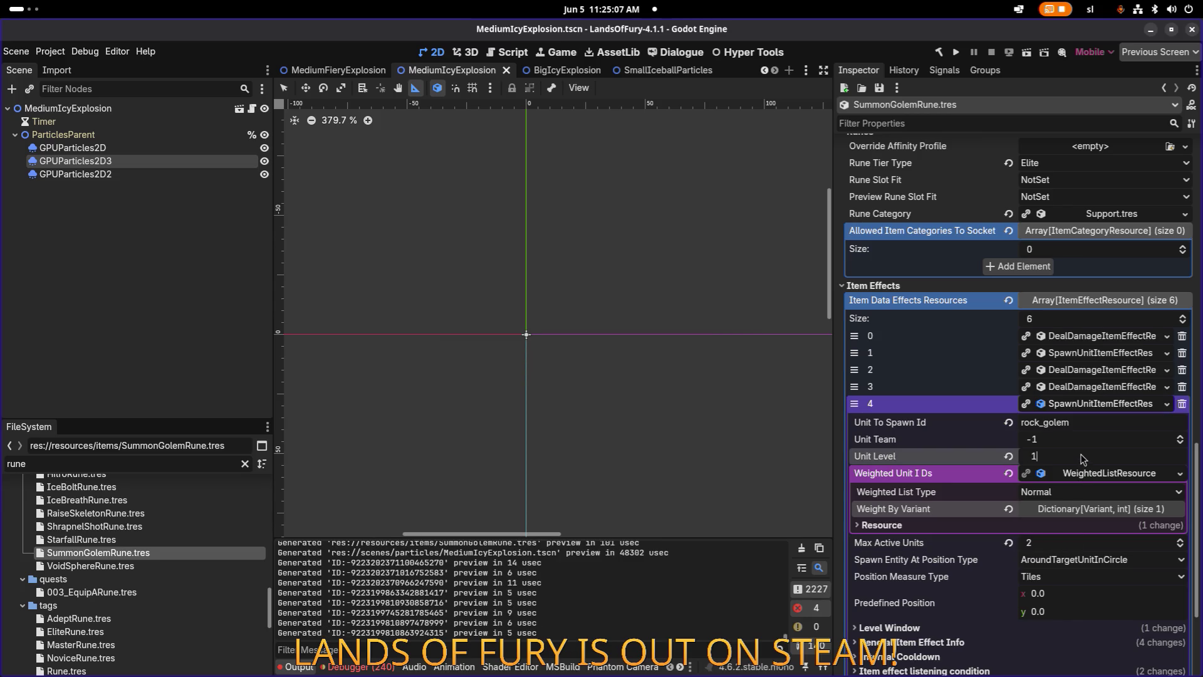
key("Return")
key("ctrl+s")
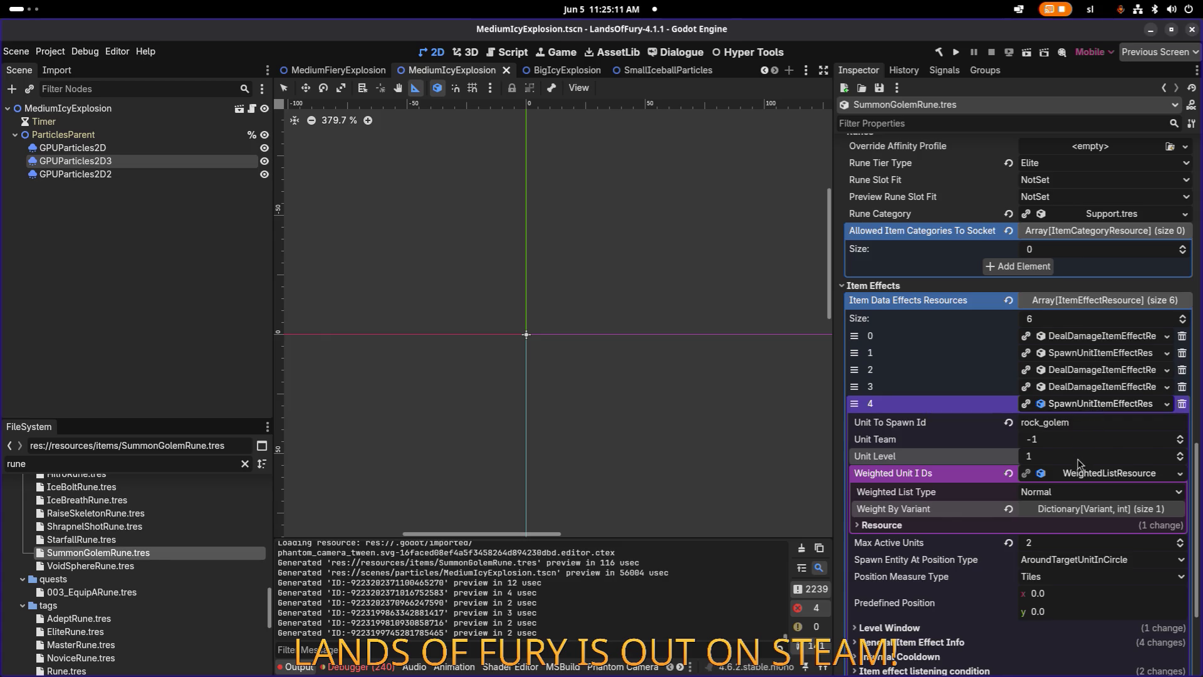
left_click(1083, 407)
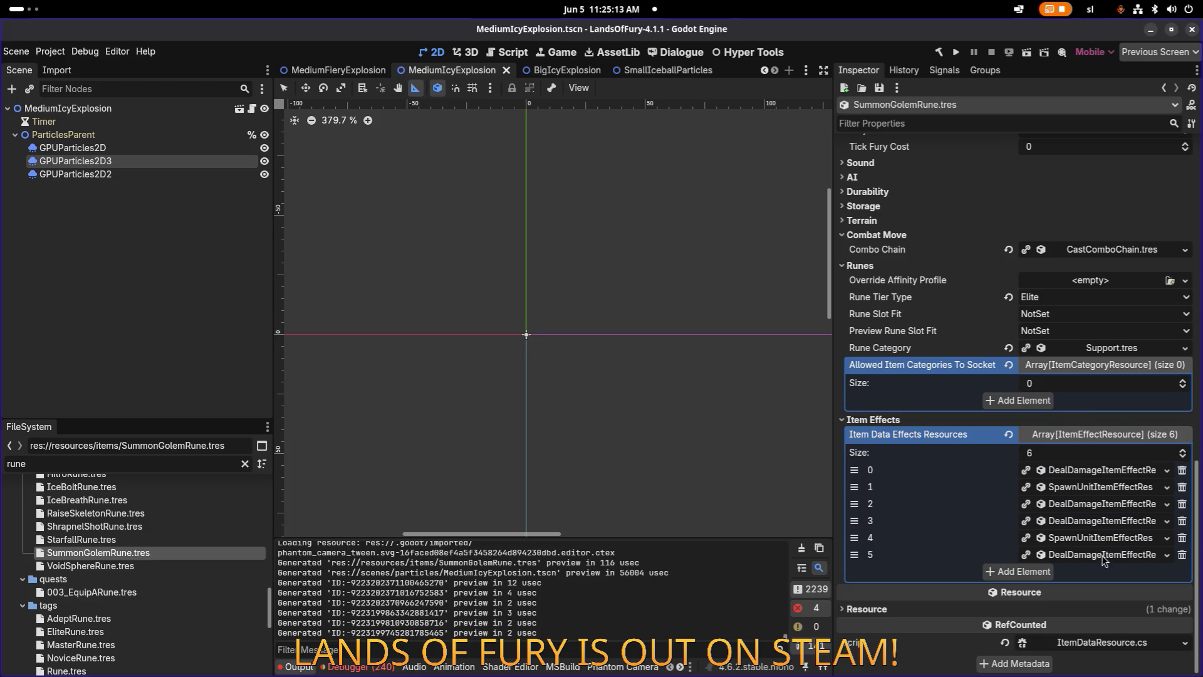
Switch slot 5's damage effect to BluntDamage.tres.
left_click(1106, 558)
left_click(1180, 451)
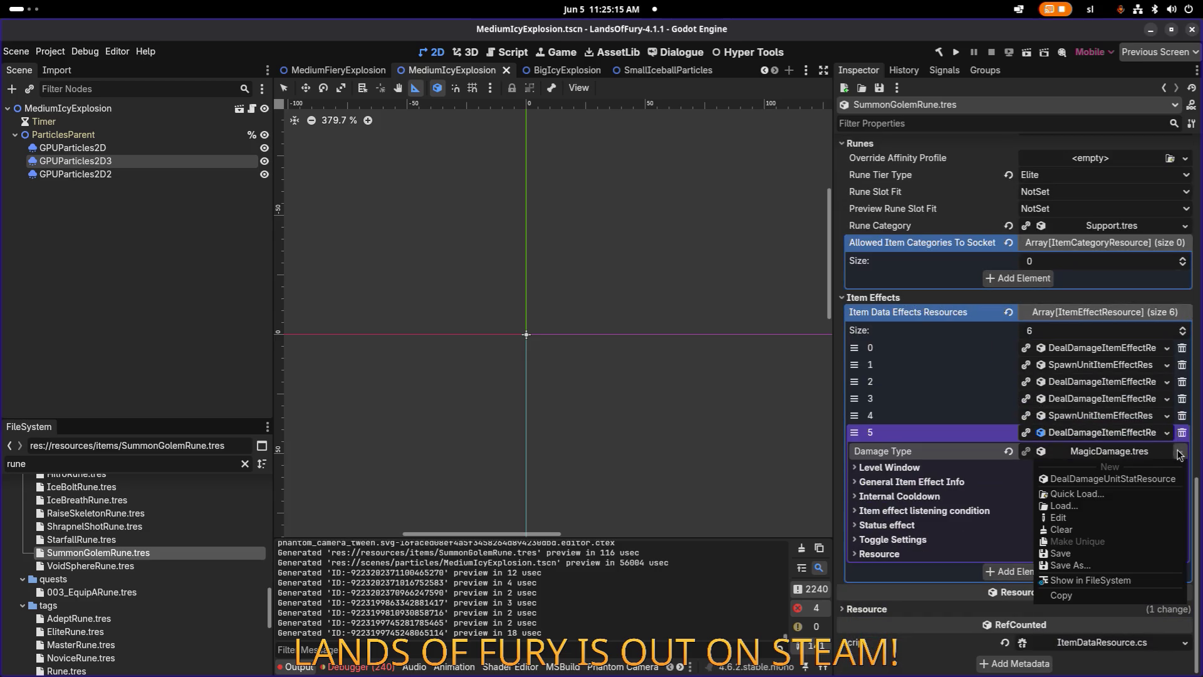
left_click(1117, 504)
type("blunt")
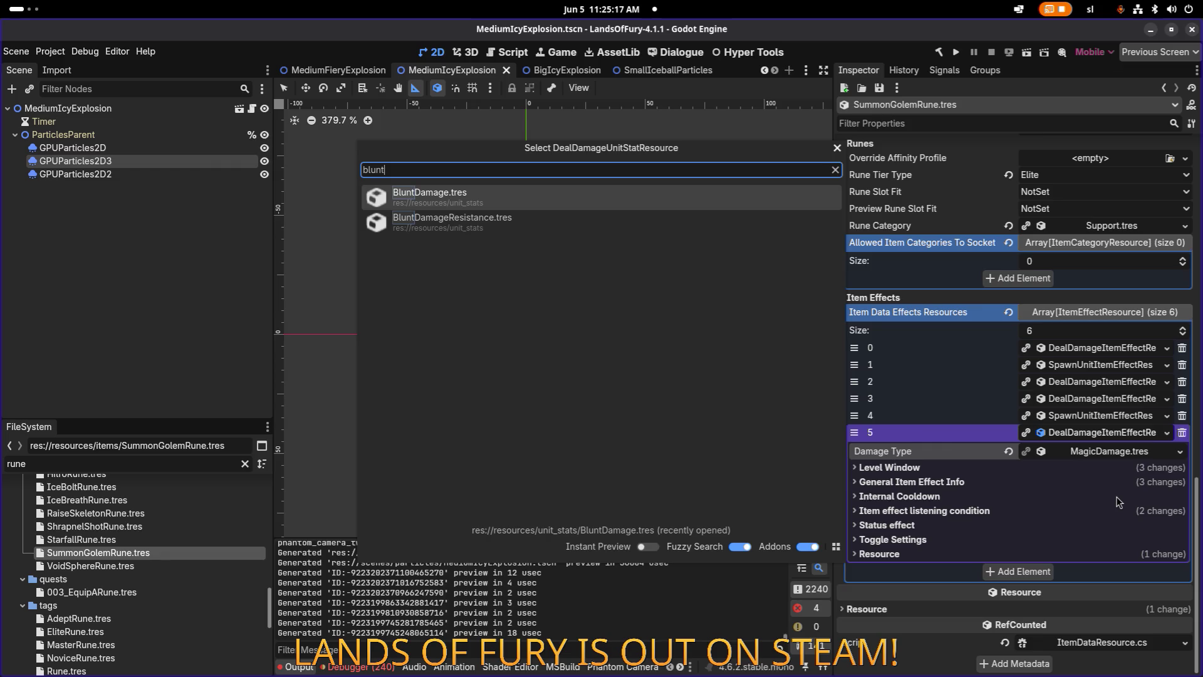
key("Return")
Set slot 5's maximum damage amount to 5.0 and save.
left_click(1078, 482)
scroll(1077, 438, "down", 3)
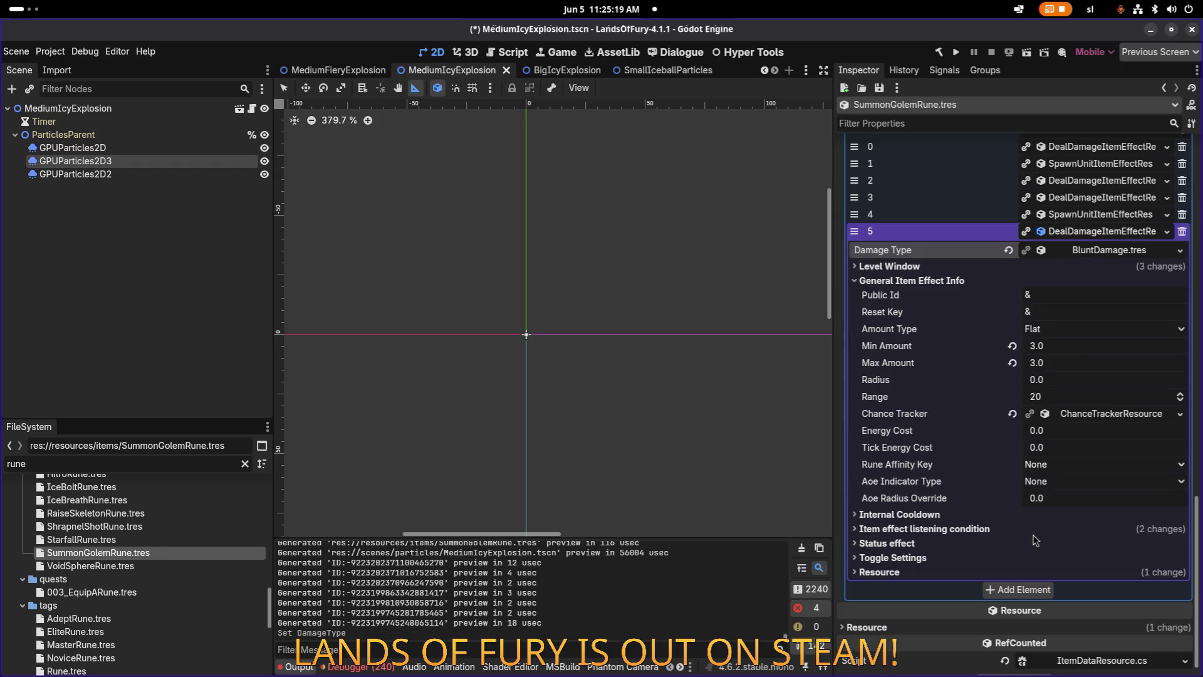
left_click(1073, 370)
type("5")
key("Return")
key("ctrl+s")
scroll(1103, 382, "up", 3)
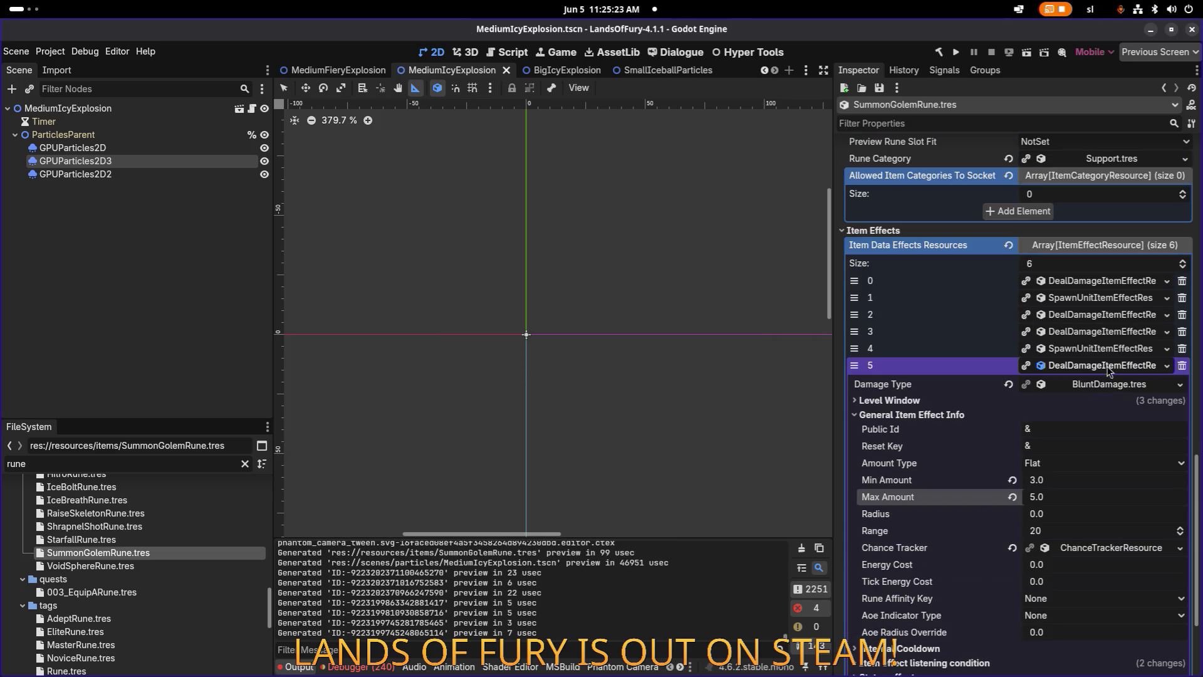
left_click(1084, 333)
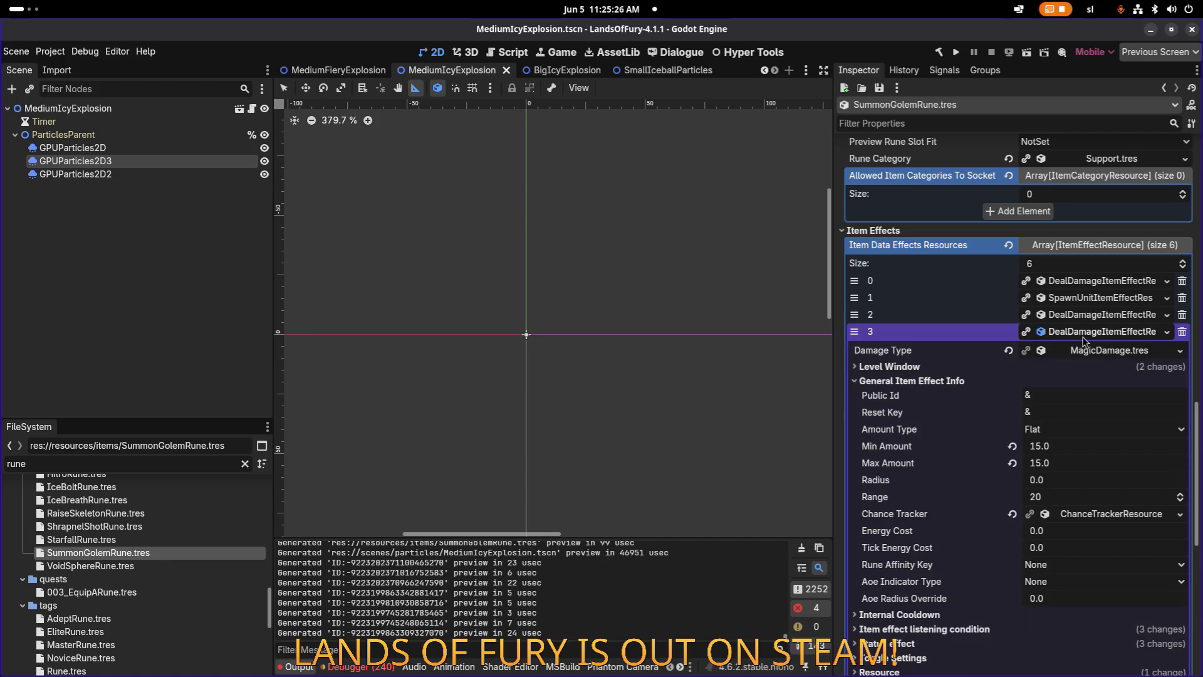
Set SummonGolemRune's effect 3 to Level Start 2 and Required Level 2.
left_click(916, 367)
left_click(1077, 420)
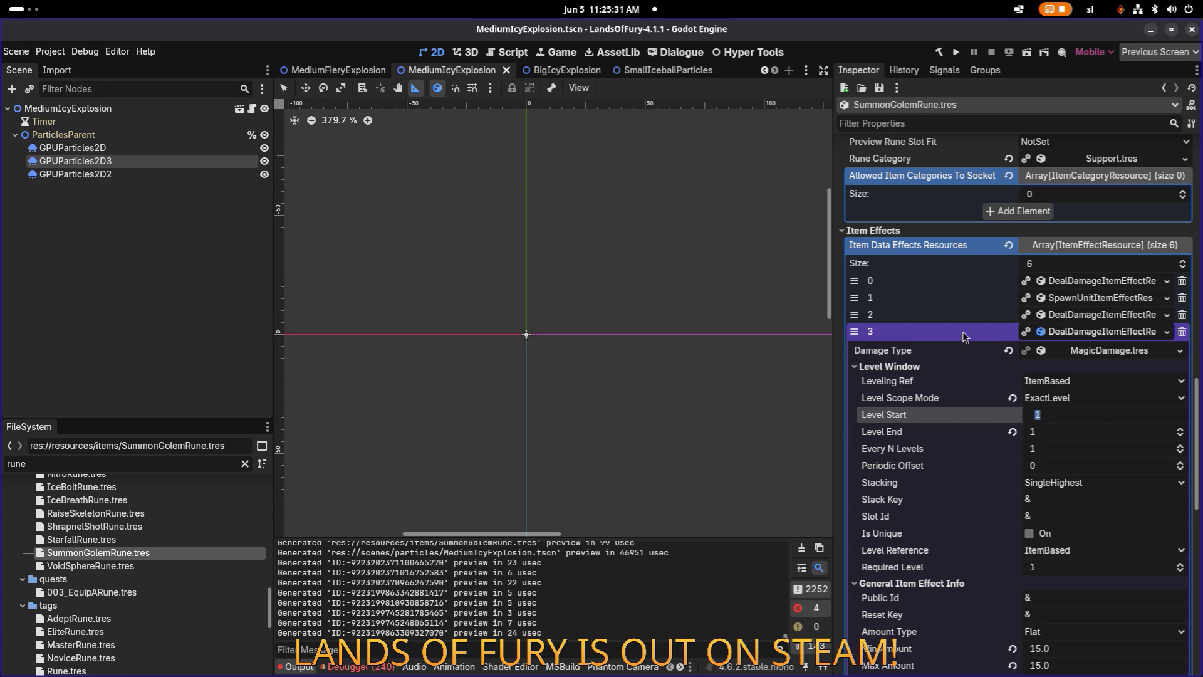
left_click(1105, 332)
left_click(1079, 367)
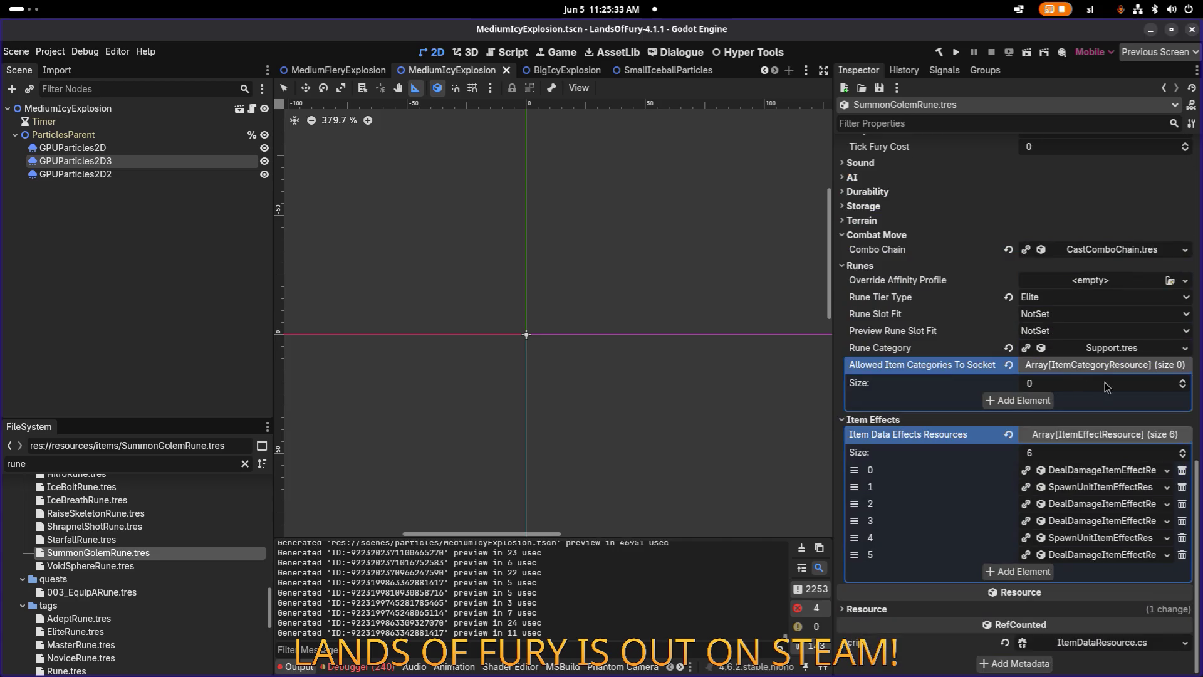
left_click(1088, 519)
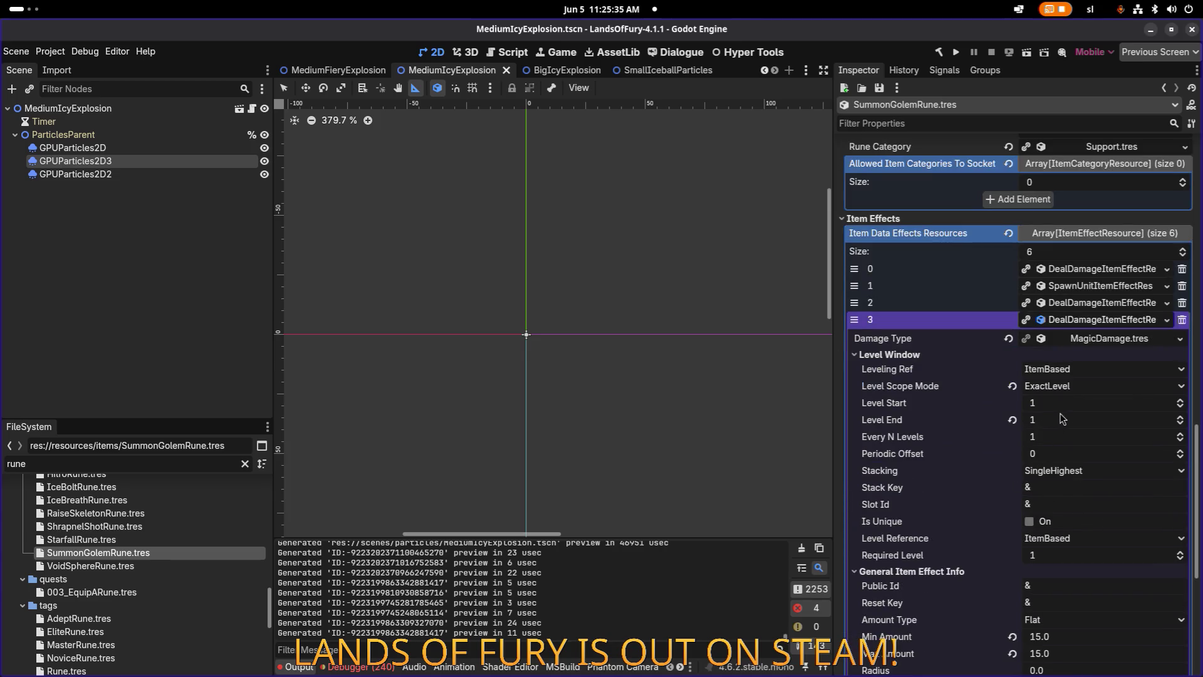
left_click(1064, 405)
type("2")
left_click(1061, 556)
type("2")
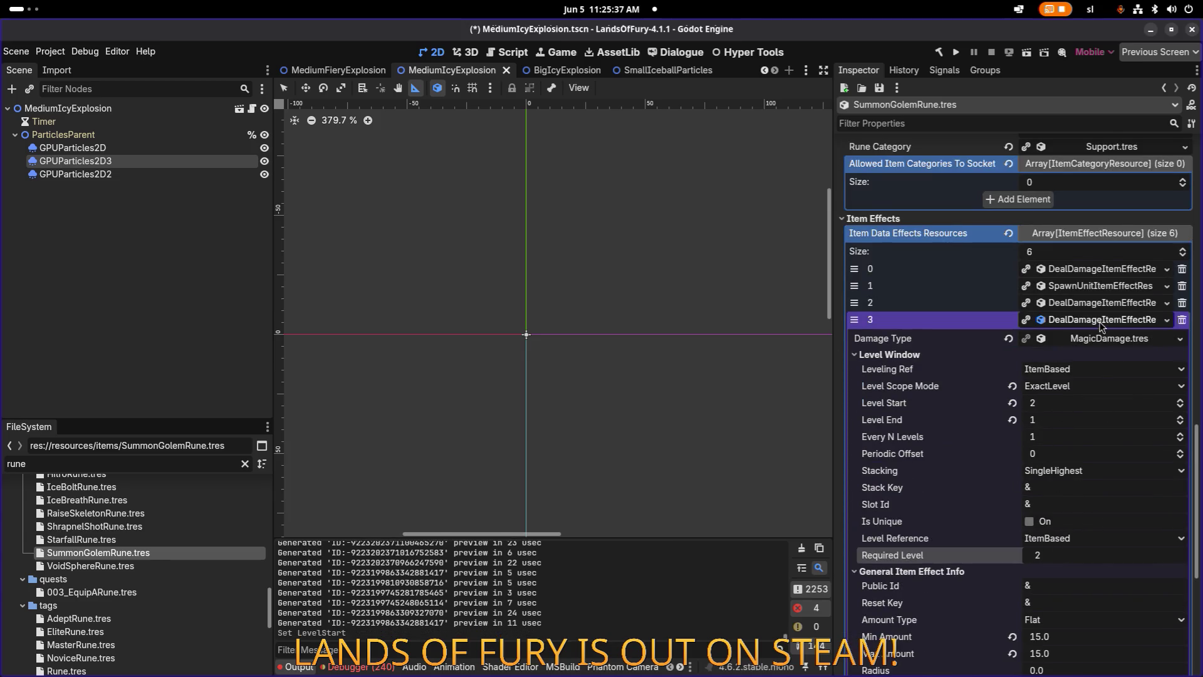
left_click(1098, 321)
Give the golem spawn effect 4 Level Start 2 and Required Level 2.
left_click(1097, 537)
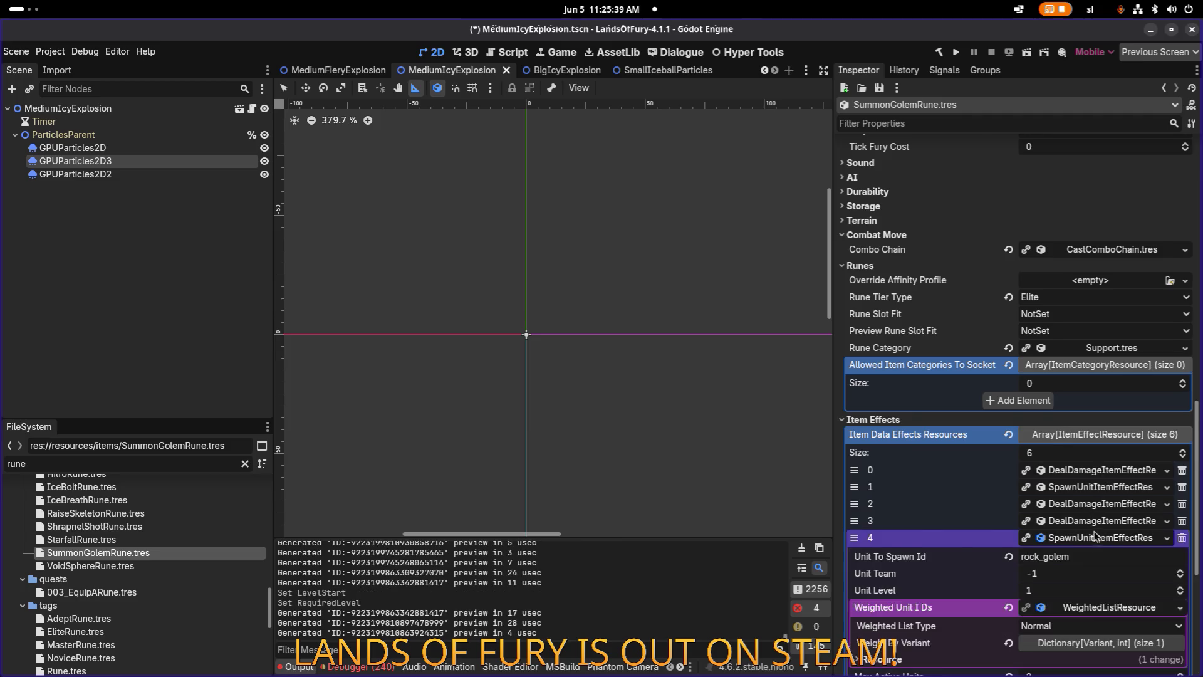
left_click(1036, 538)
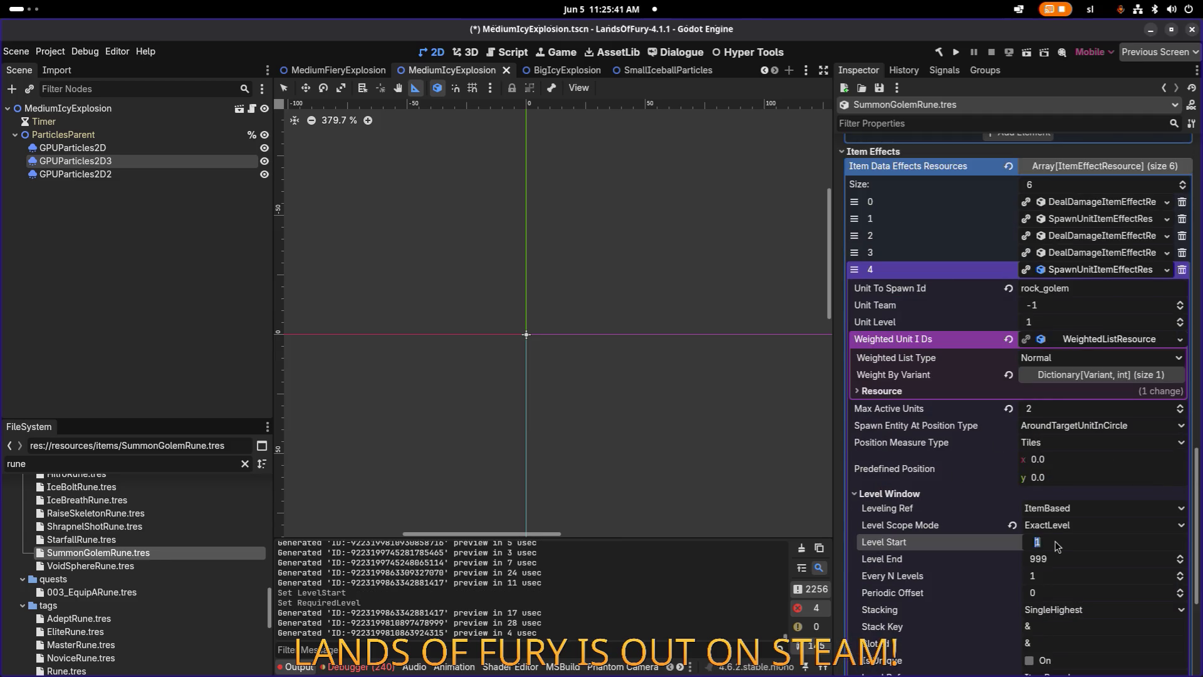
type("2")
scroll(1053, 539, "down", 3)
left_click(1065, 493)
type("2")
key("Return")
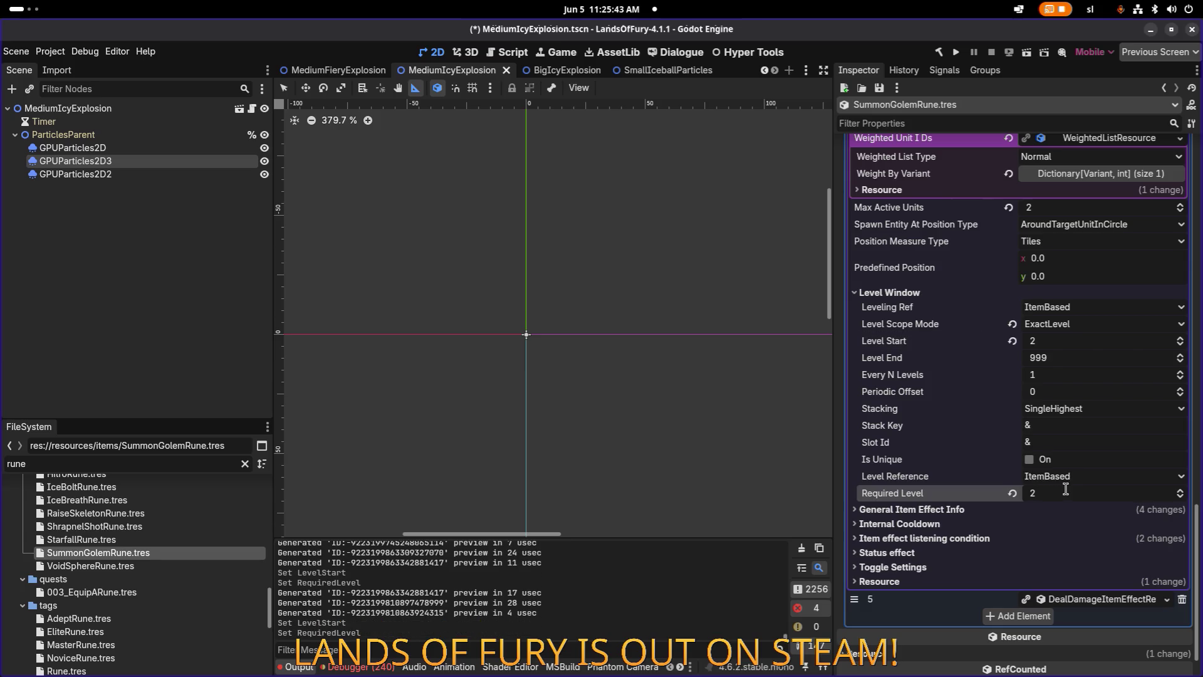
Give item effect 5 Level Start 2 and Required Level 2, then save.
scroll(1066, 490, "down", 1)
left_click(1084, 550)
scroll(1083, 550, "down", 1)
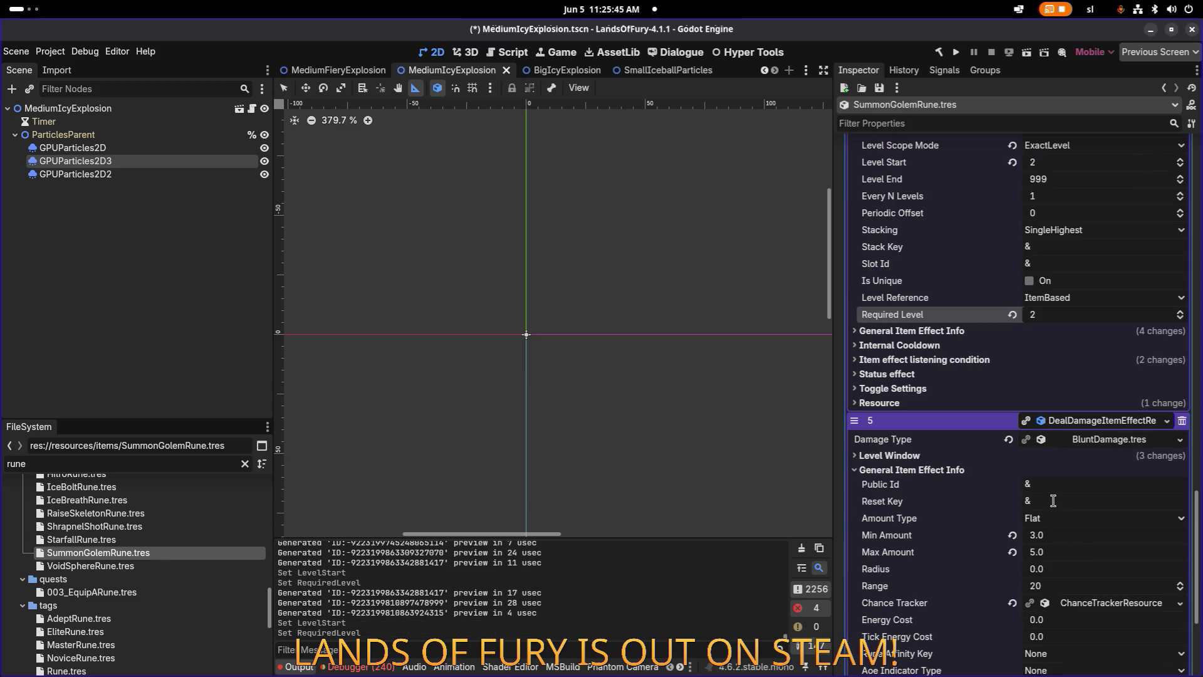
left_click(950, 460)
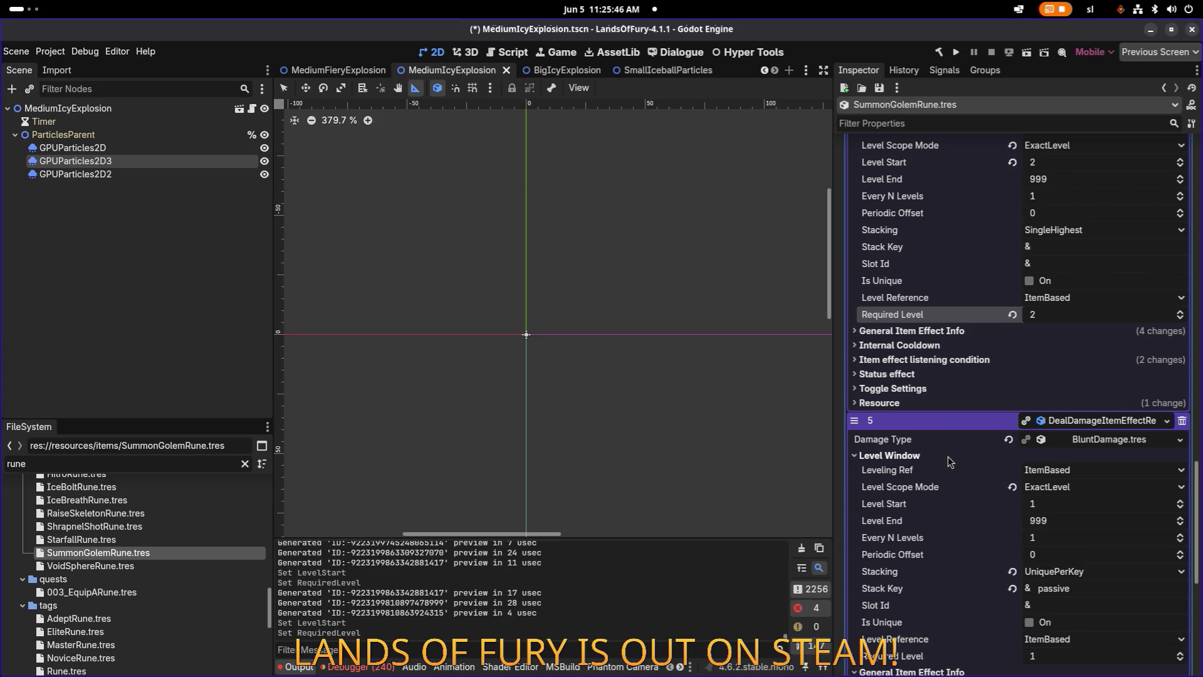
left_click(1056, 507)
type("2")
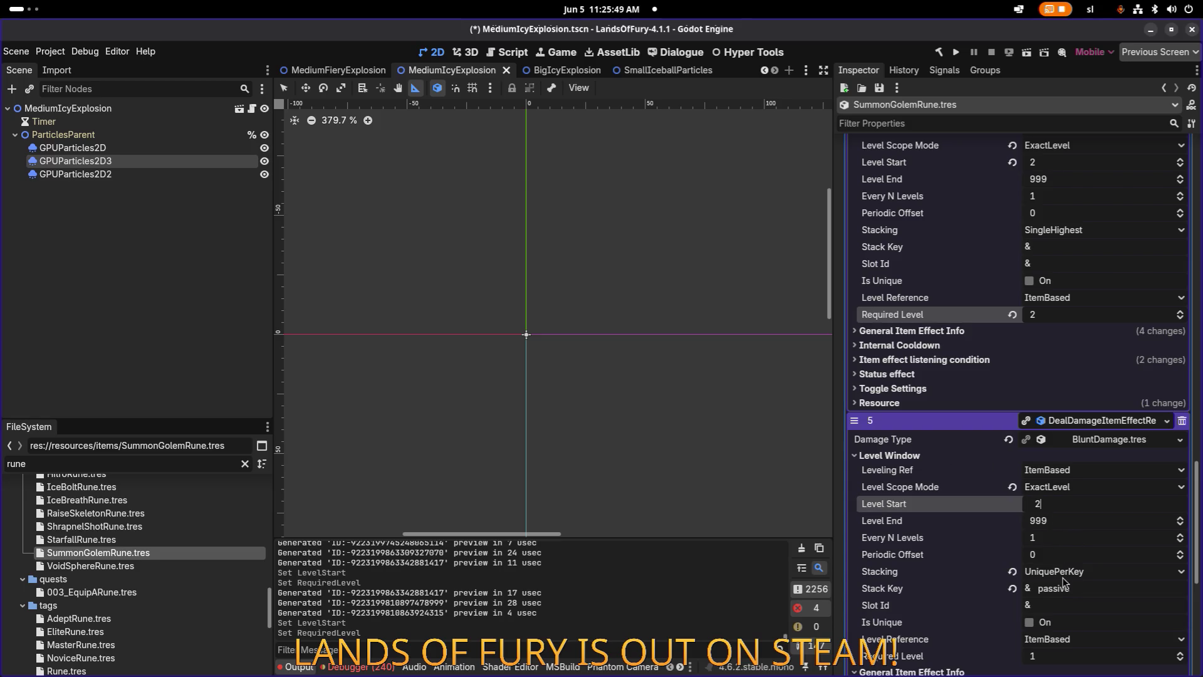
left_click(1062, 655)
type("2")
key("Return")
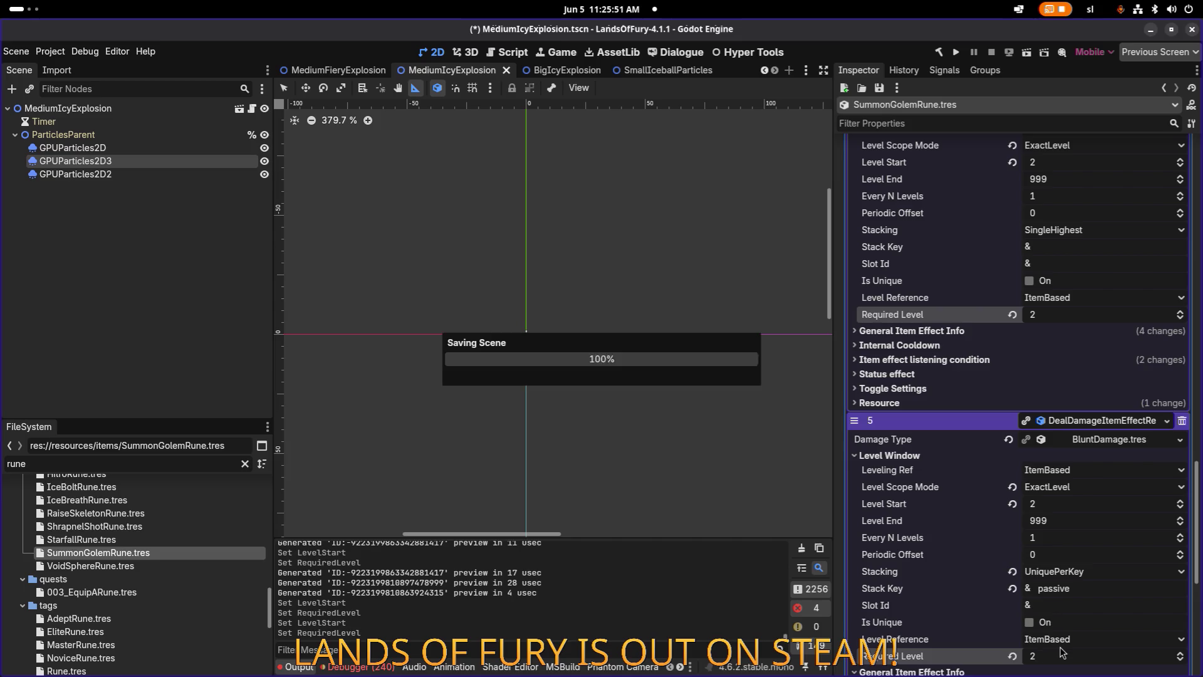
key("ctrl+s")
Expand item effect 5's general effect info.
scroll(1013, 504, "down", 5)
left_click(965, 464)
scroll(962, 456, "down", 2)
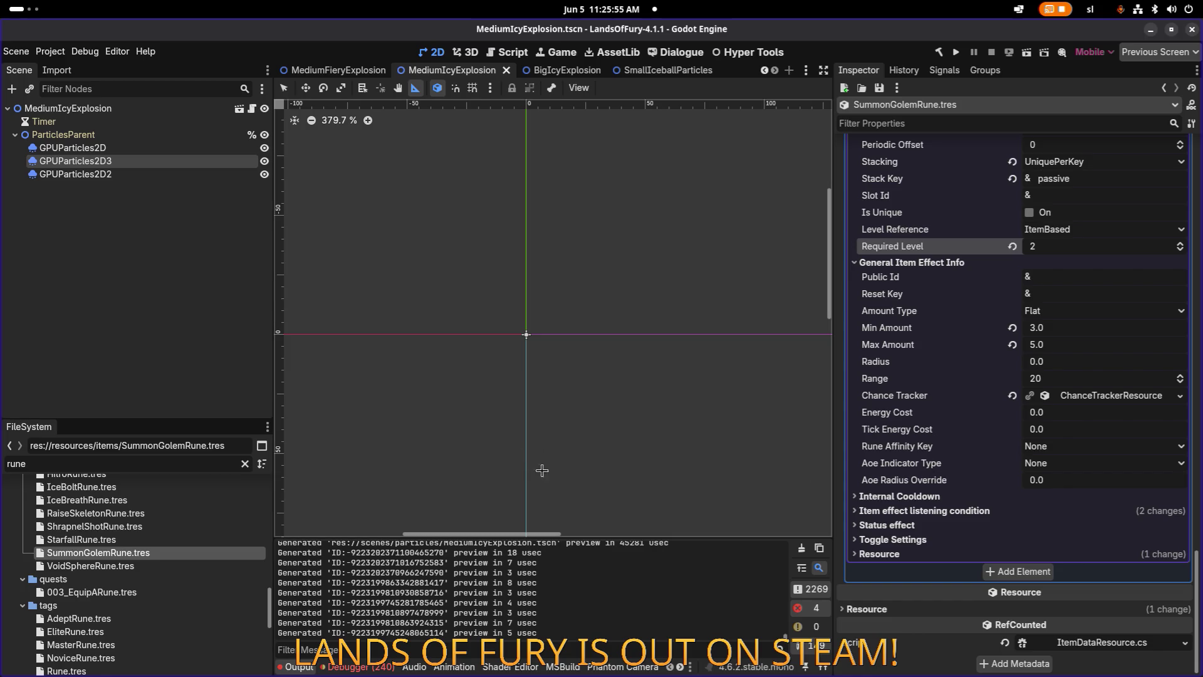
Open VoidSphereRune.tres, add three item effect slots, and inspect effect 0's level window.
left_click(164, 566)
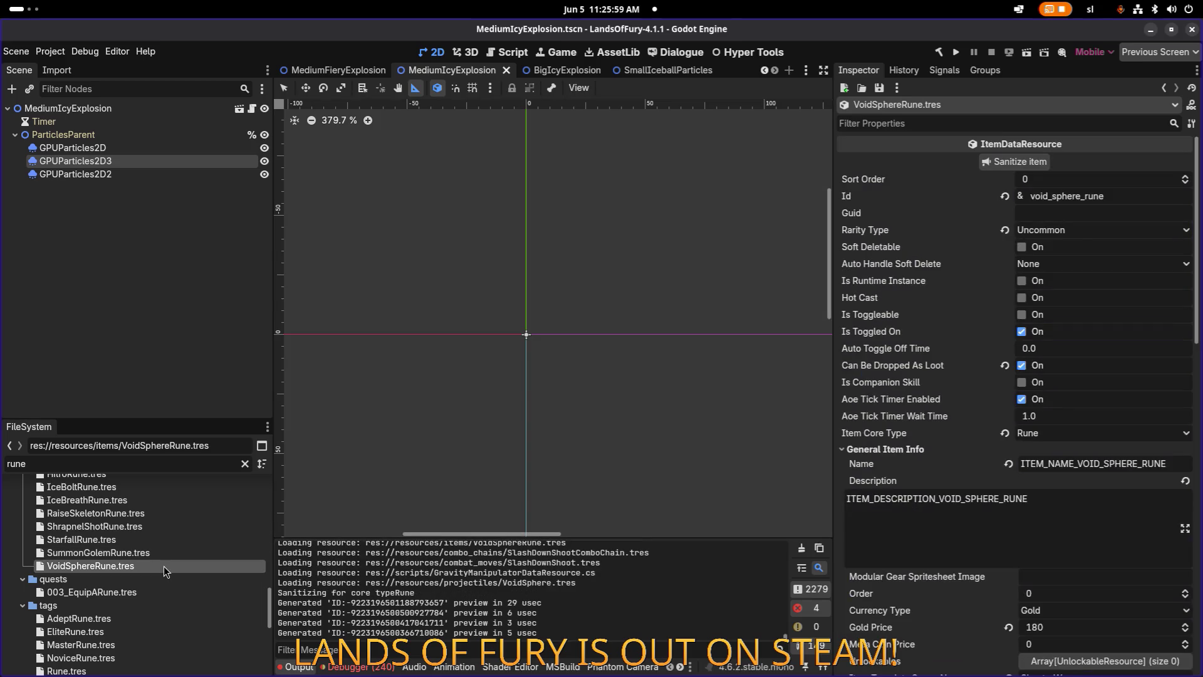
scroll(1031, 428, "down", 10)
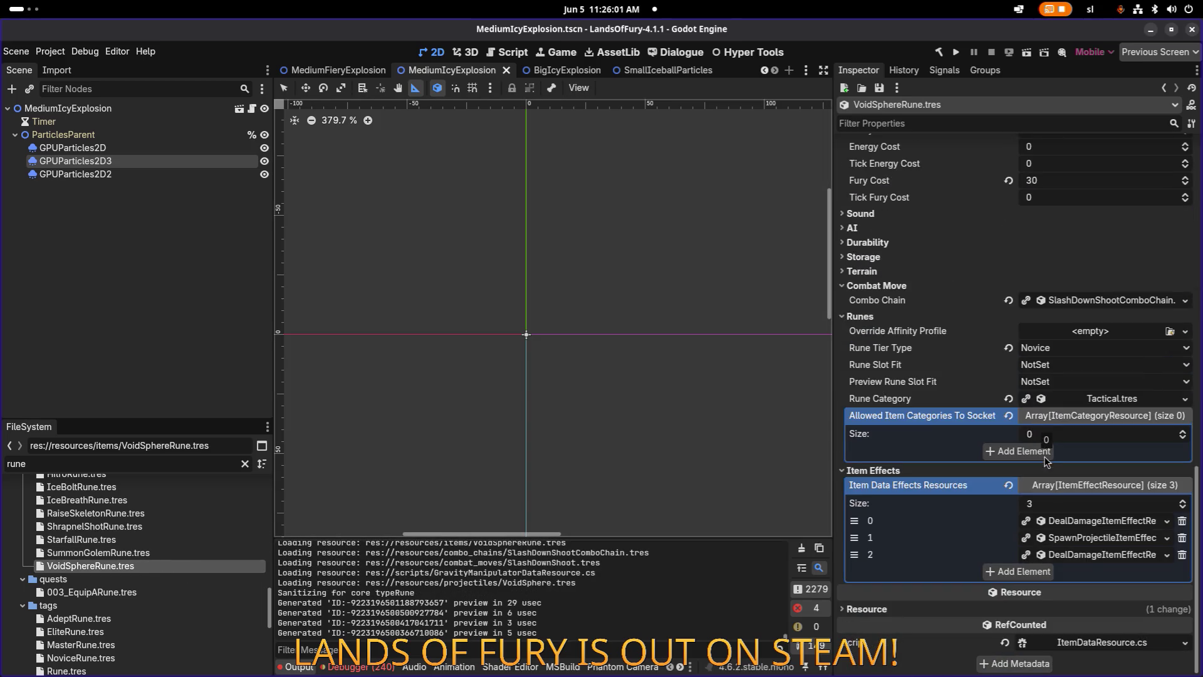
left_click(1031, 571)
left_click(1035, 589)
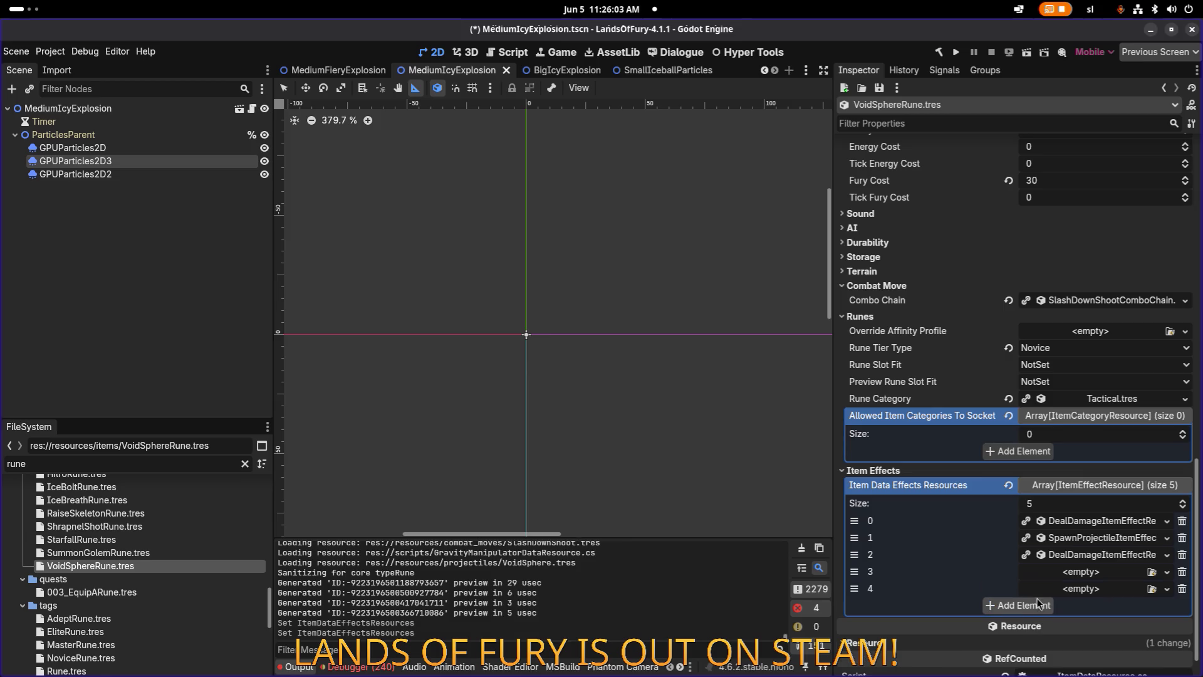
left_click(1039, 605)
left_click(1098, 521)
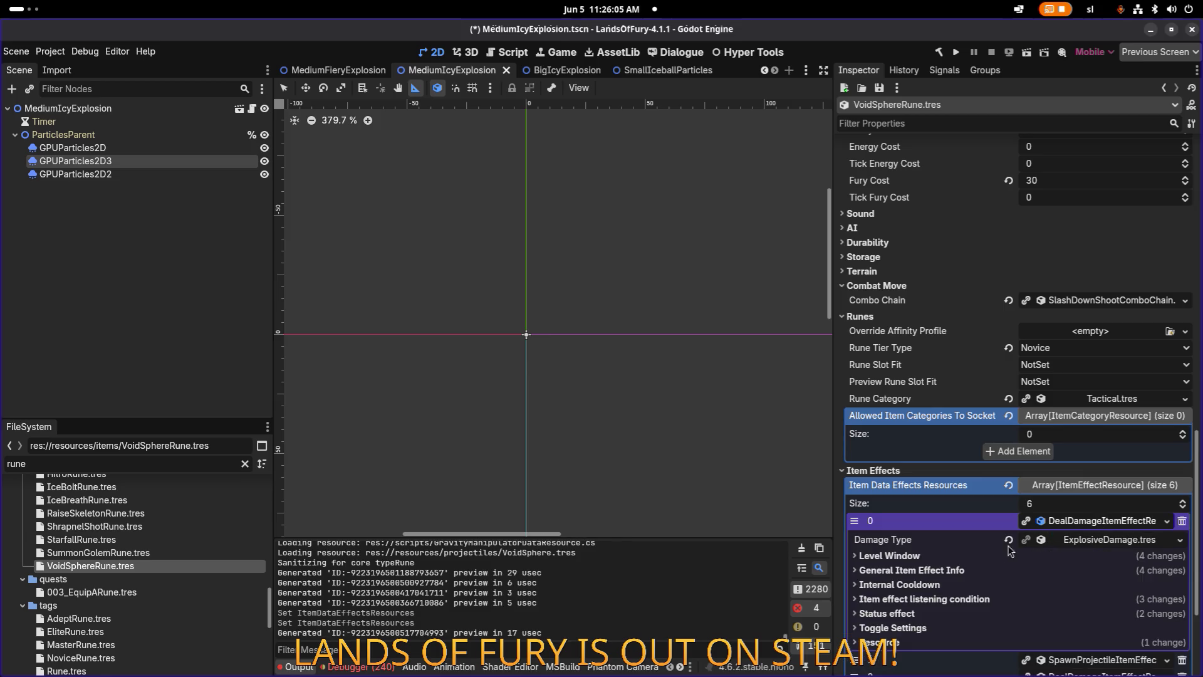
left_click(962, 560)
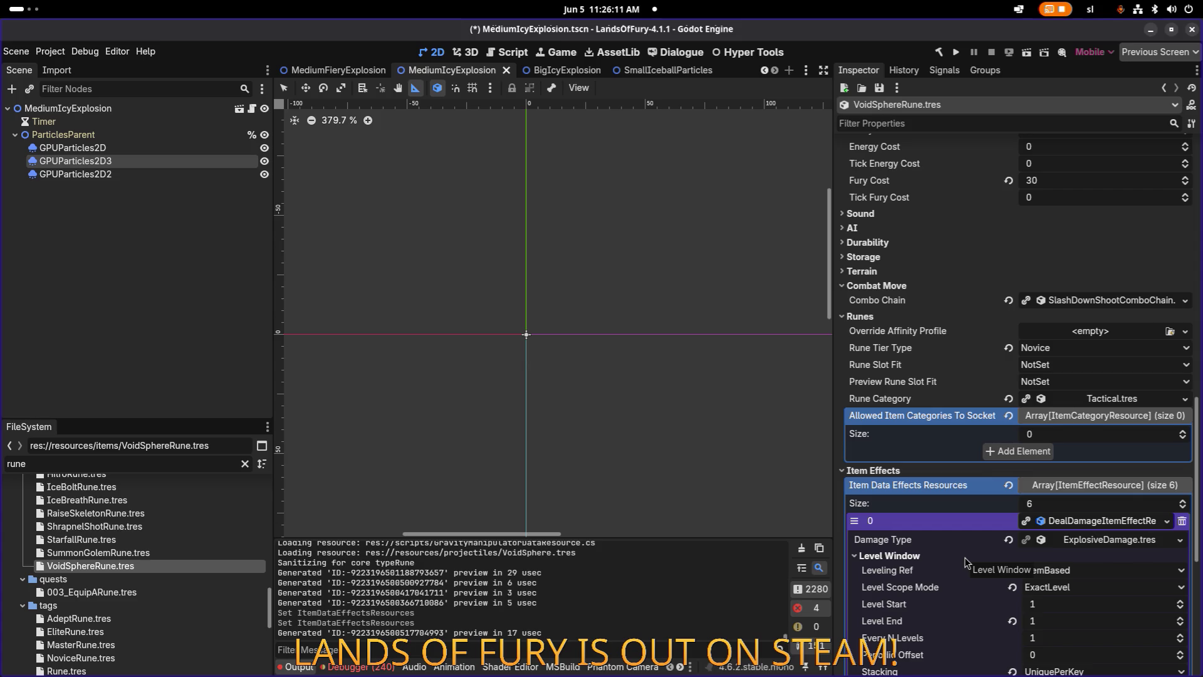
scroll(1089, 593, "down", 5)
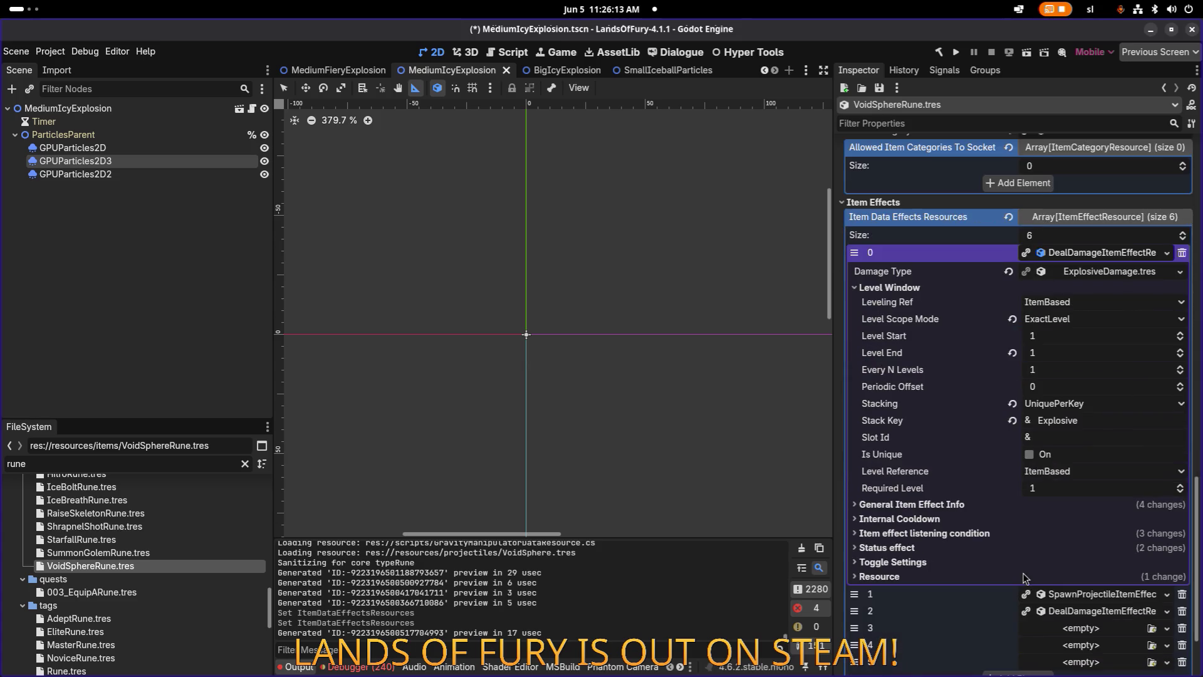
Set the projectile spawn effect's Level Scope Mode to ExactLevel.
left_click(1079, 595)
scroll(912, 502, "down", 15)
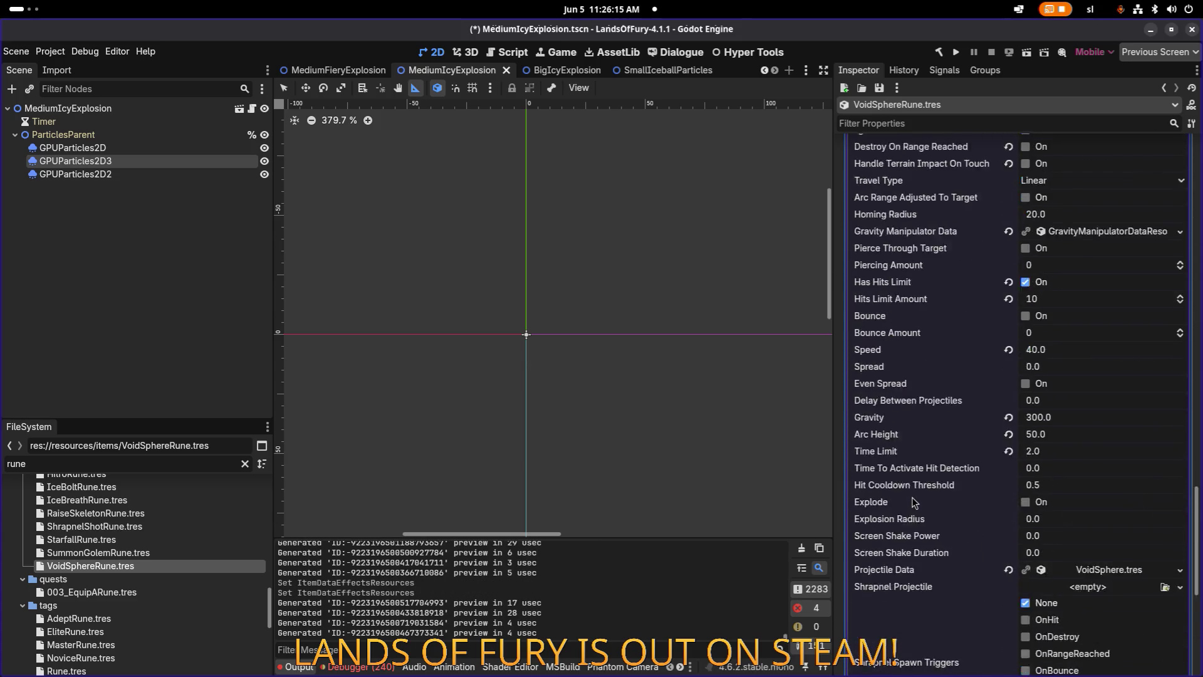
left_click(912, 538)
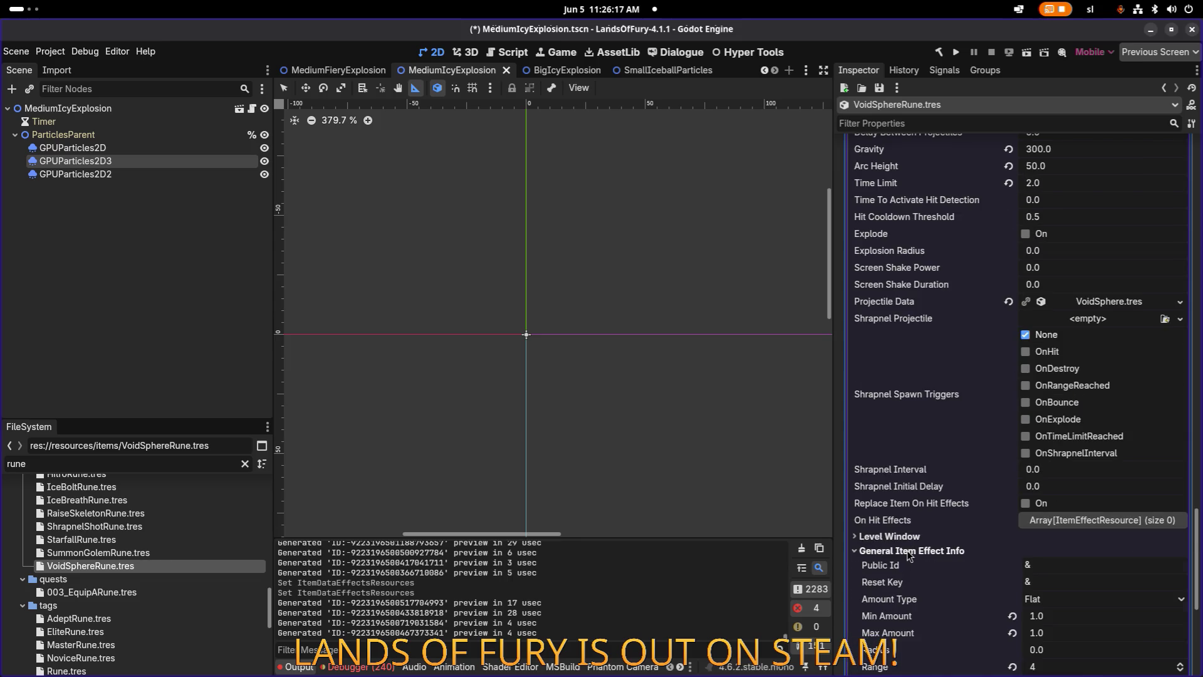
left_click(1097, 569)
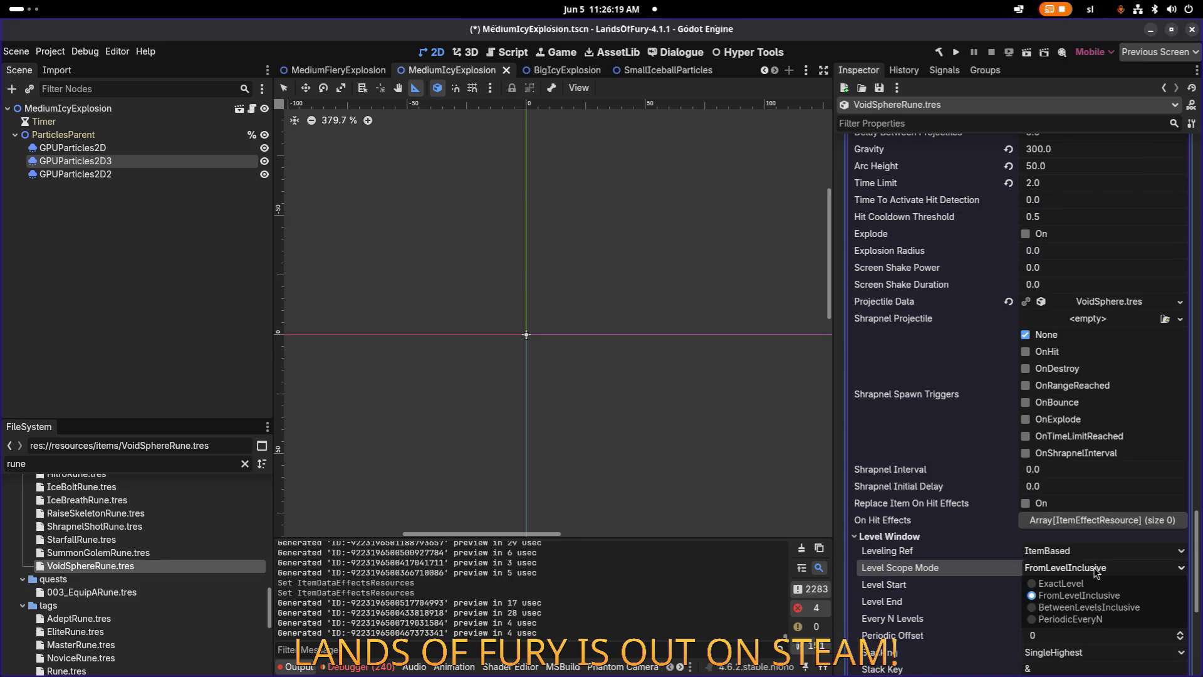
left_click(1073, 584)
left_click(921, 537)
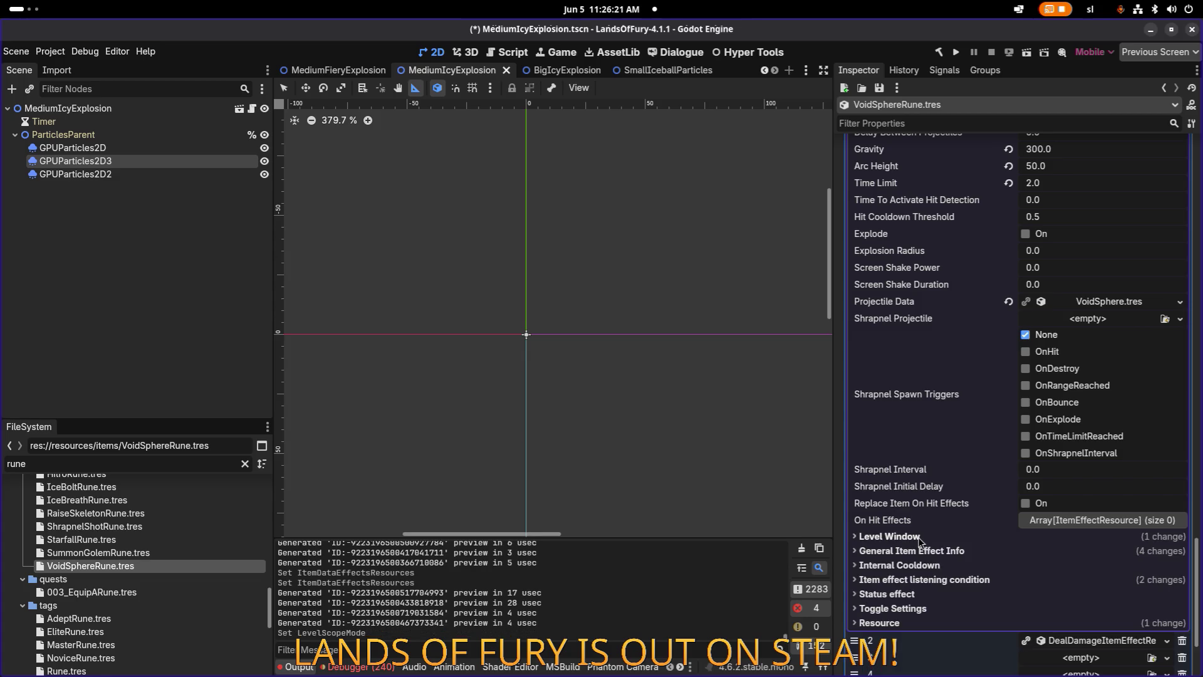
scroll(1092, 522, "down", 2)
Set item effect 2's Level Scope Mode to ExactLevel and save.
left_click(1094, 504)
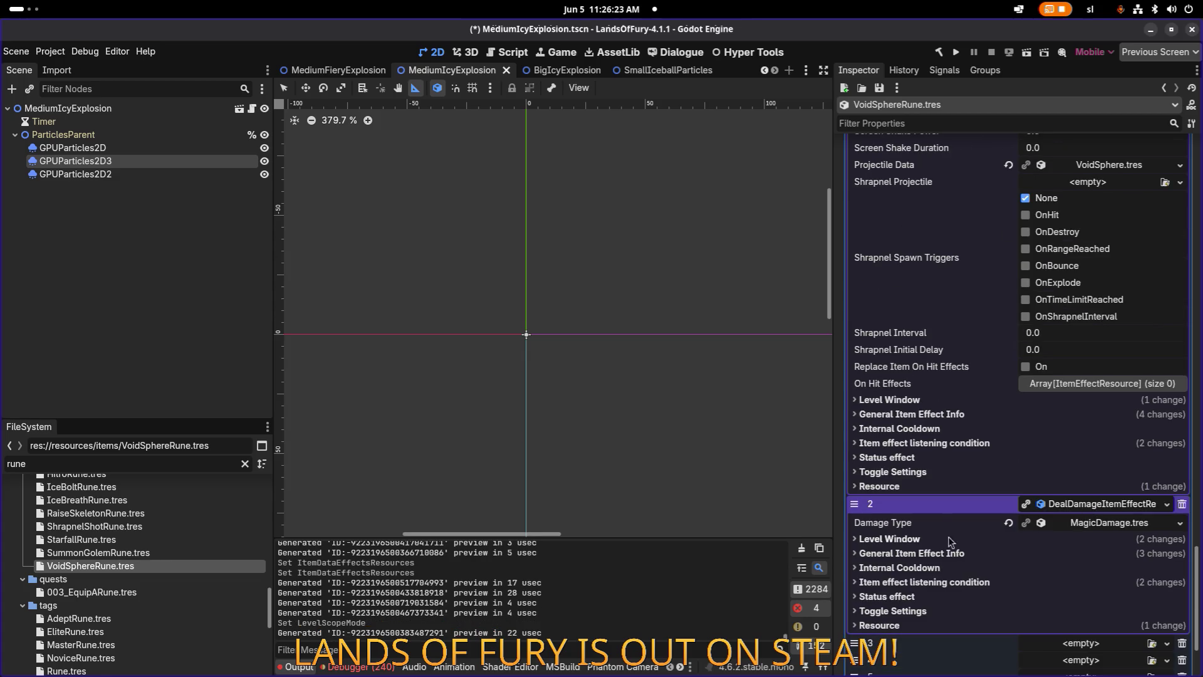
left_click(906, 553)
left_click(906, 553)
left_click(905, 540)
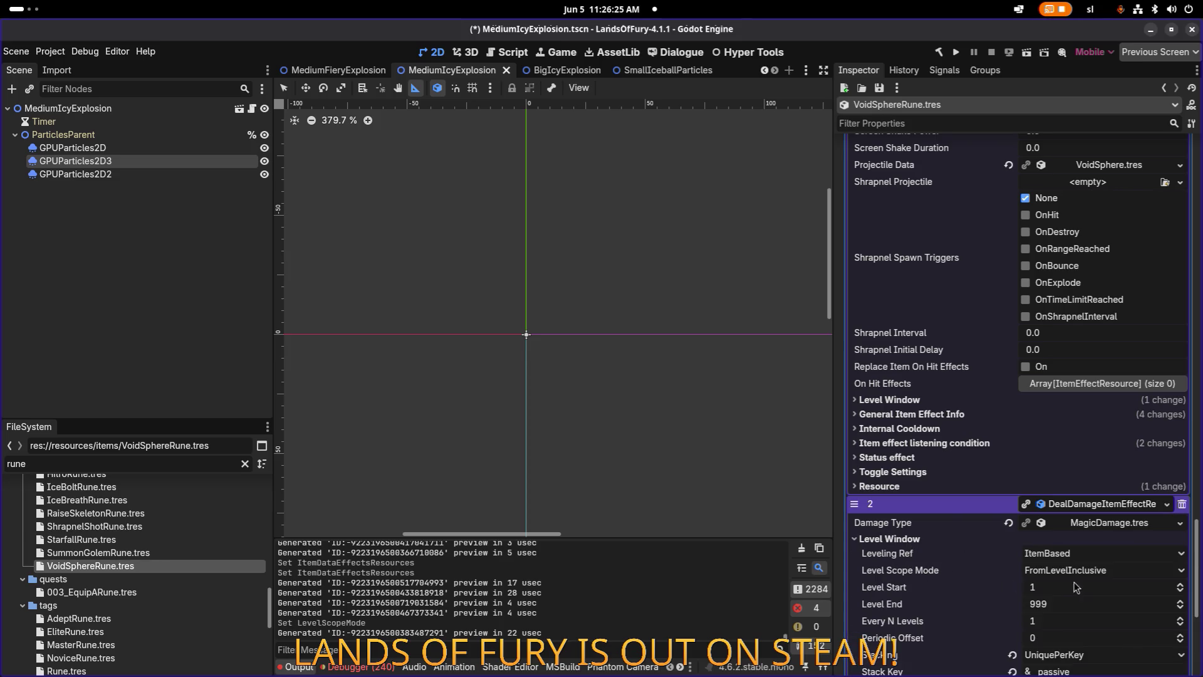
left_click(1085, 570)
left_click(1066, 589)
key("ctrl+s")
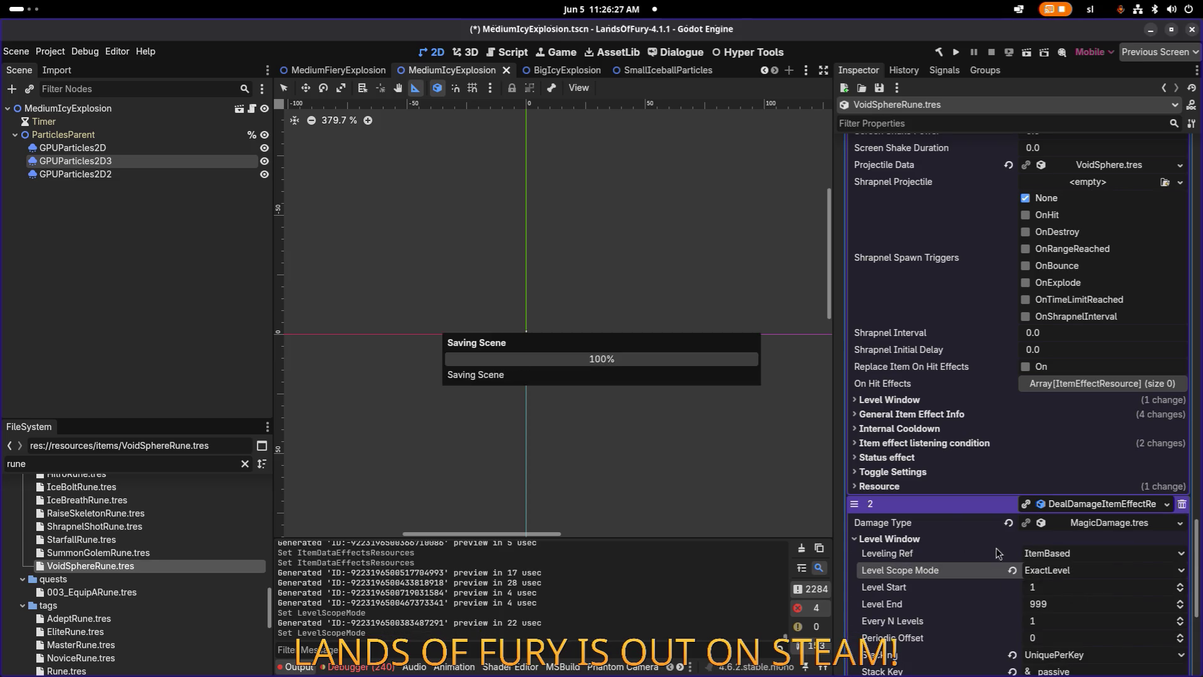
Review effect 0's general effect info, then show the projectile spawn effect's details.
scroll(992, 552, "up", 5)
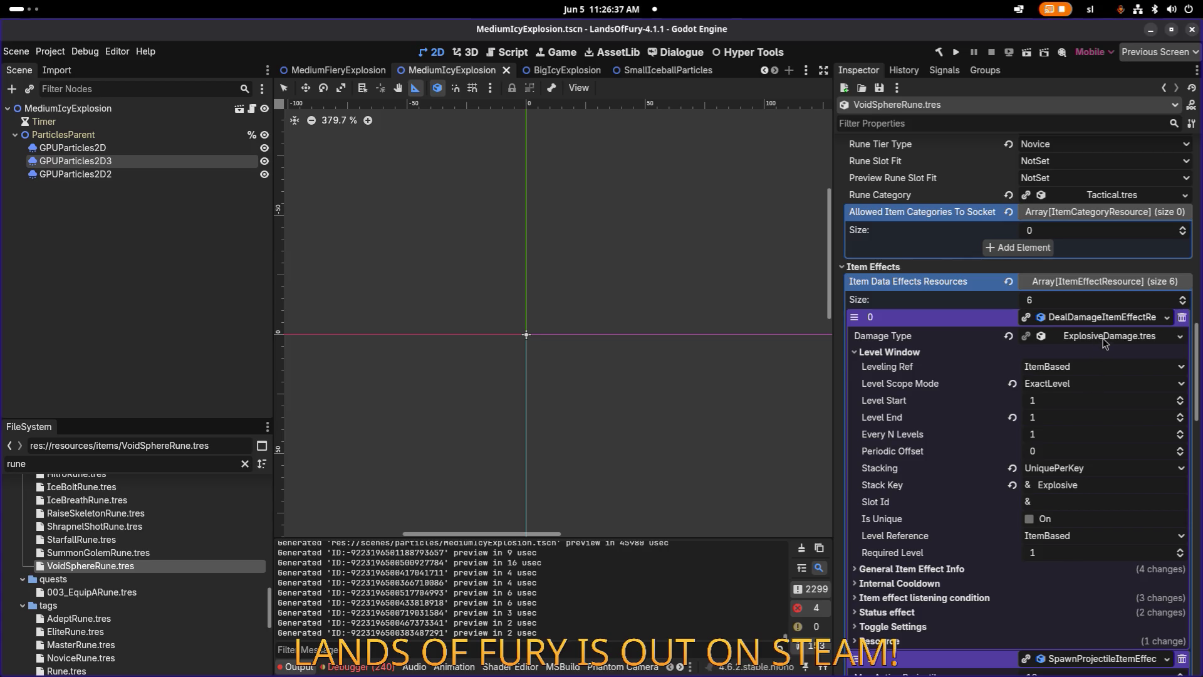
left_click(954, 570)
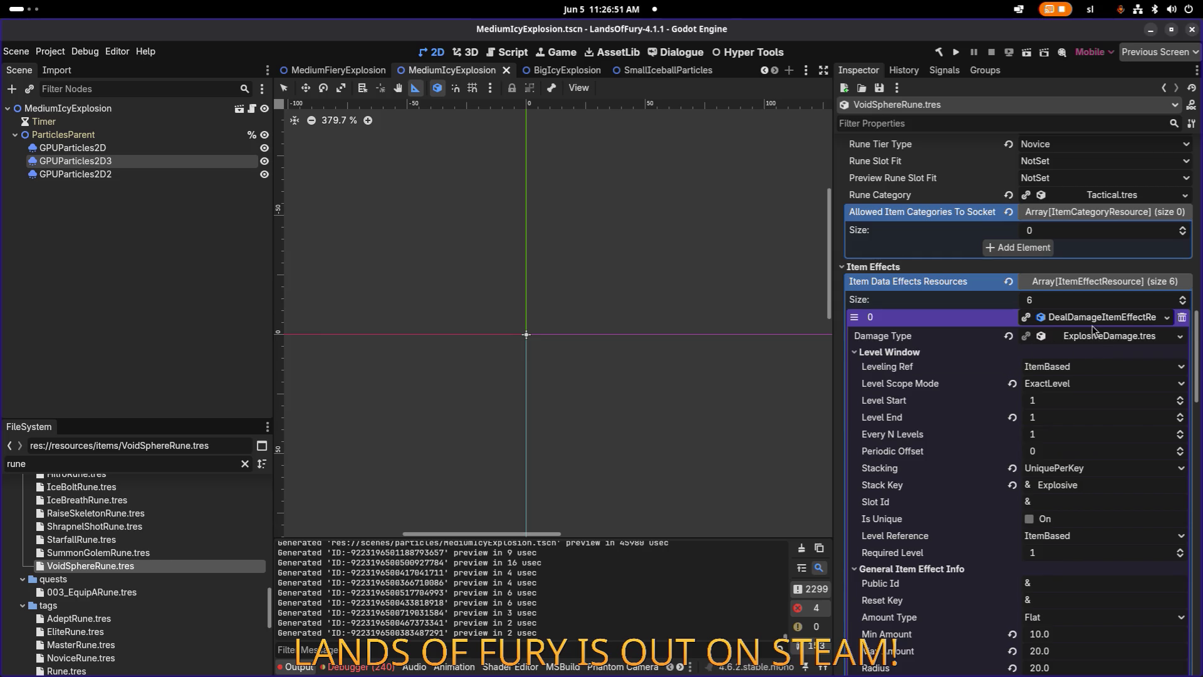
left_click(1102, 317)
left_click(1104, 333)
Copy a damage effect and paste it as unique into slot 3, keeping DamageType shared.
left_click(1102, 334)
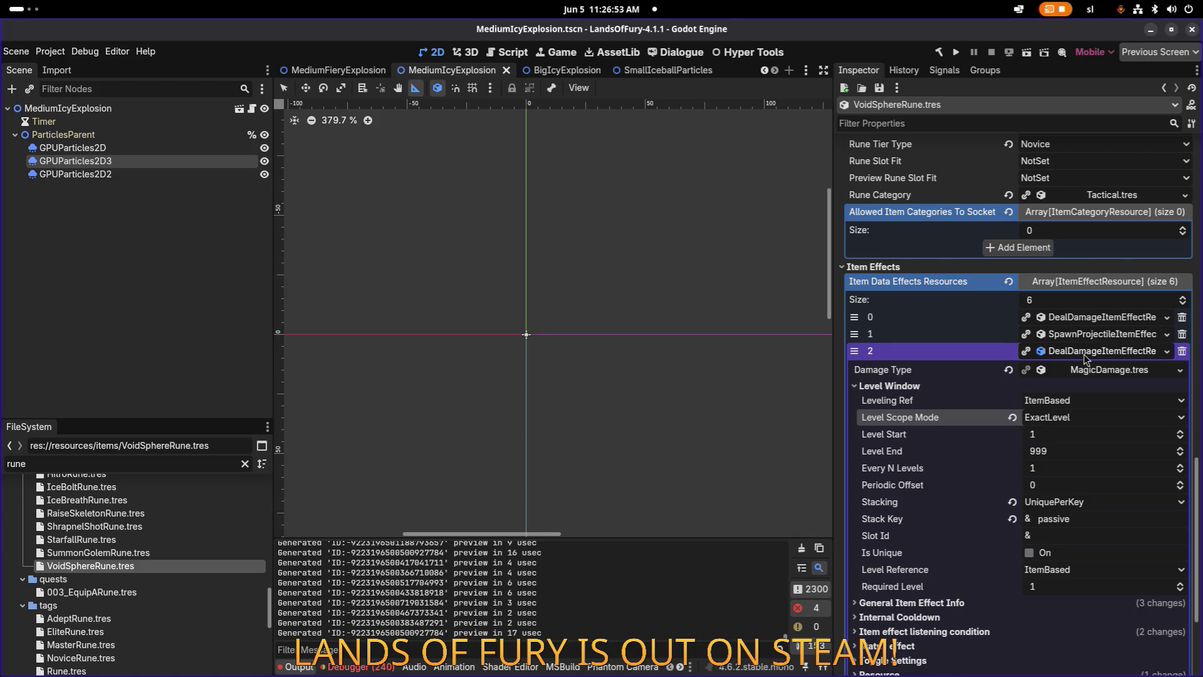
left_click(1087, 353)
right_click(1084, 472)
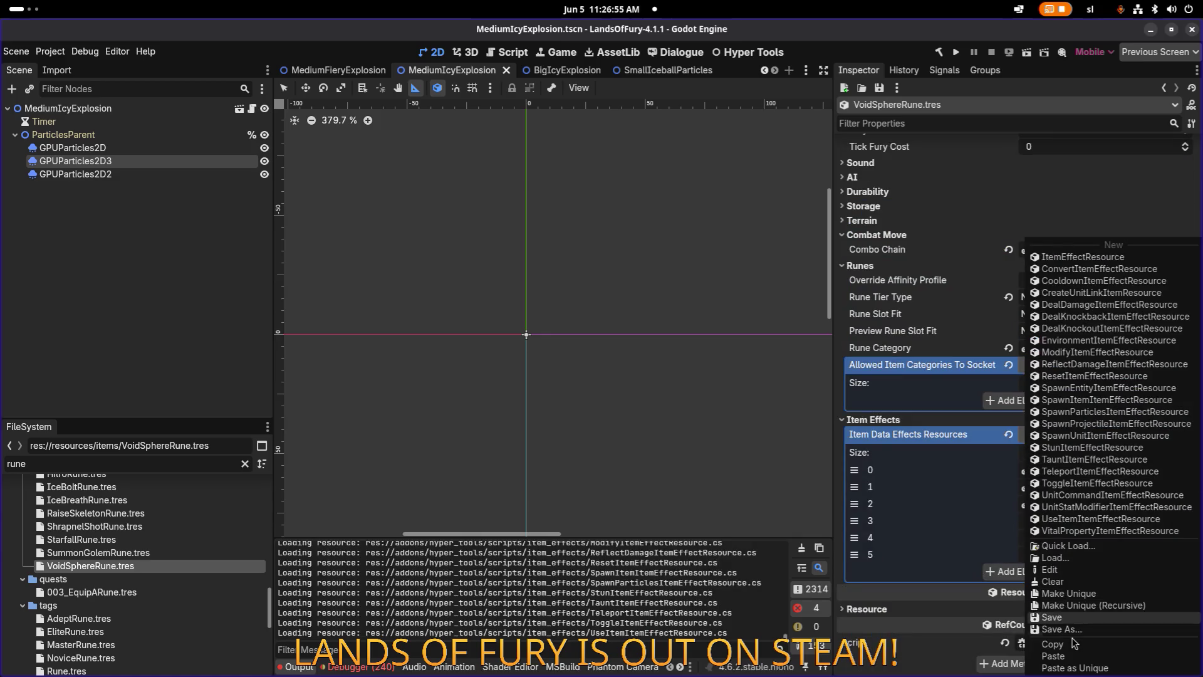
left_click(1090, 652)
right_click(1102, 504)
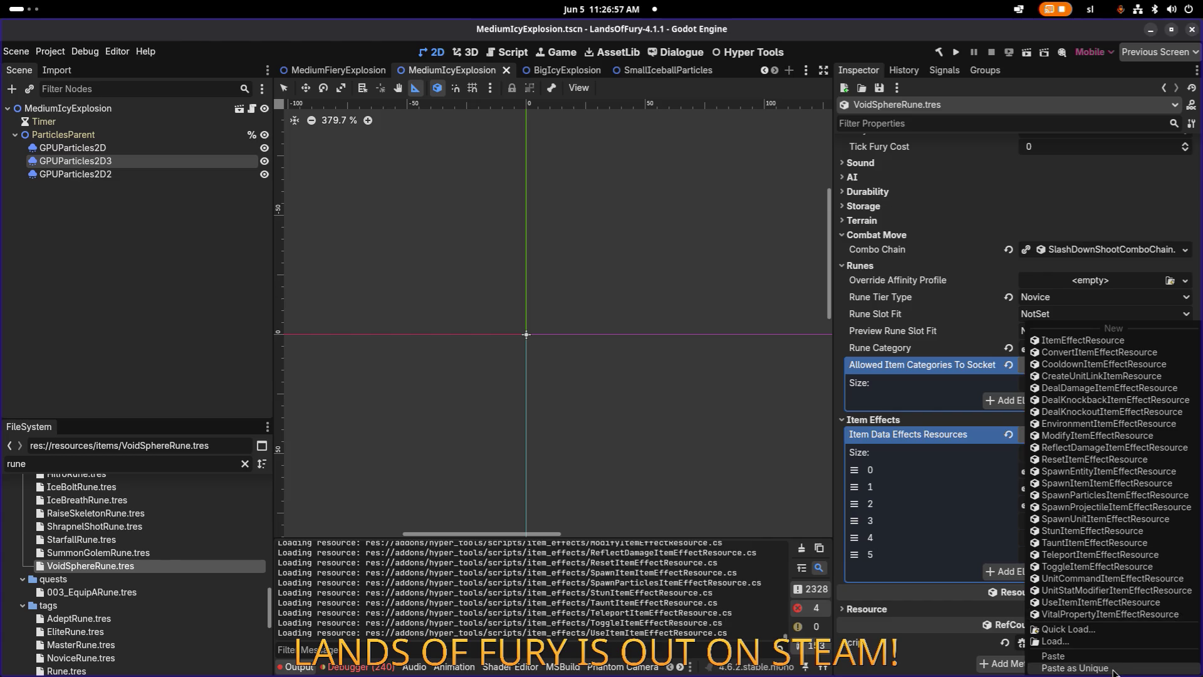
left_click(1115, 666)
left_click(581, 291)
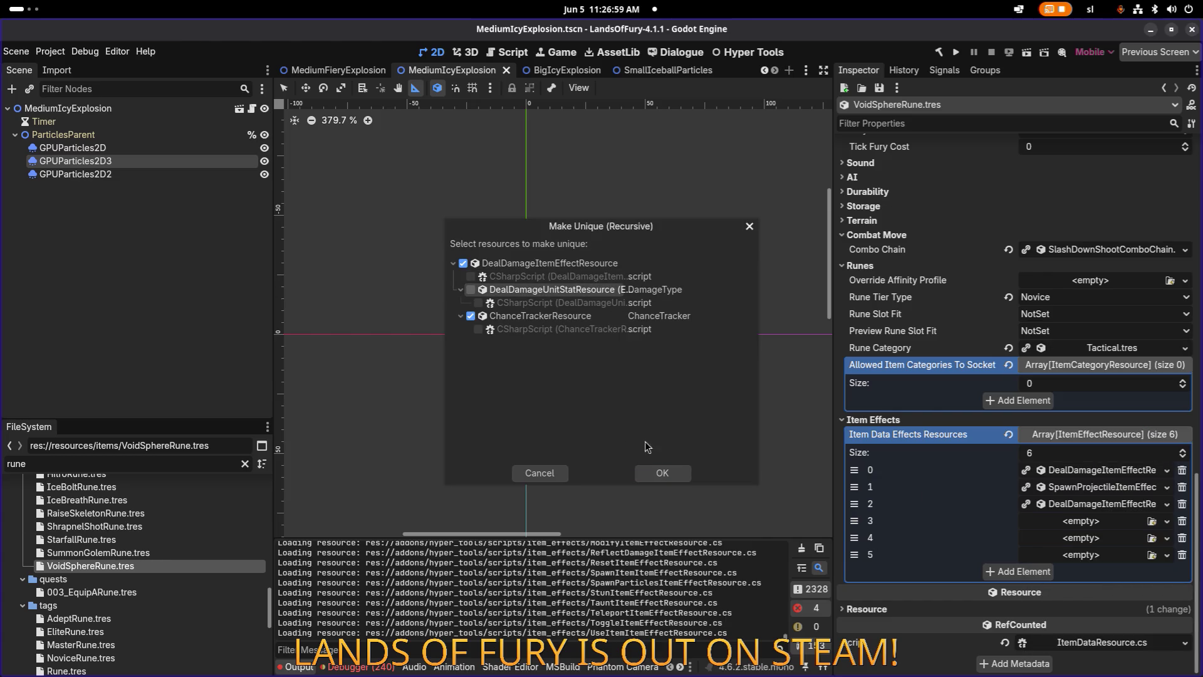
left_click(665, 473)
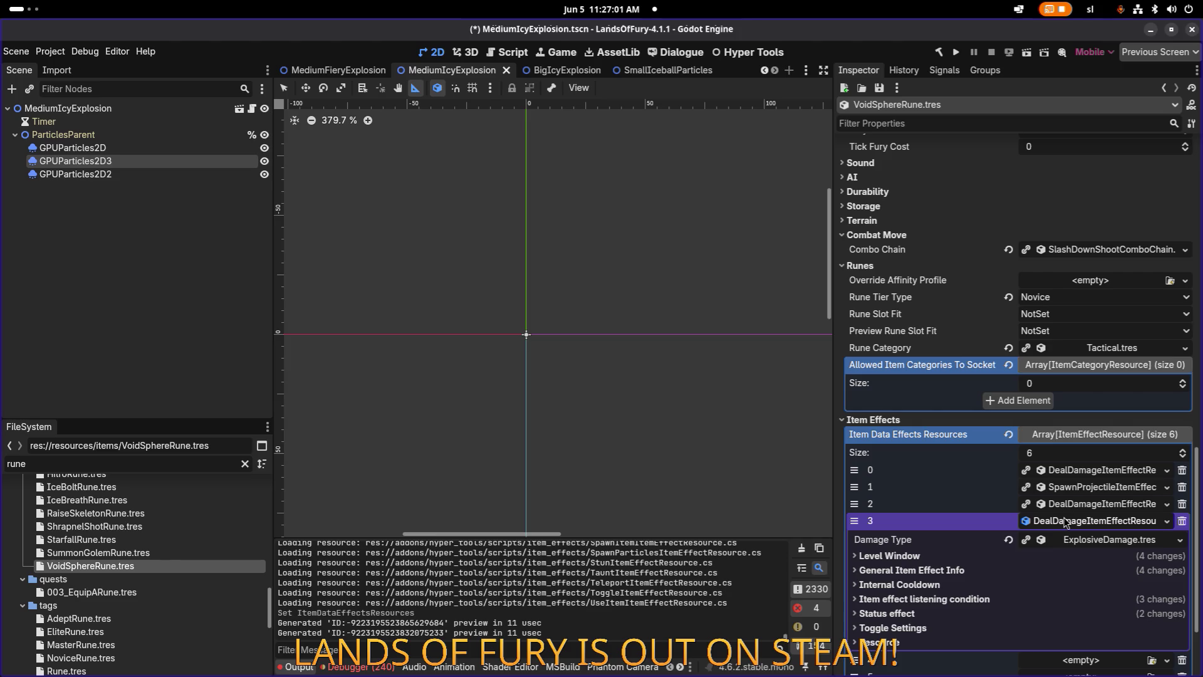
Set the new effect's Min Amount to 15 and Max Amount to 30, then save.
left_click(965, 569)
scroll(972, 564, "down", 4)
left_click(1078, 501)
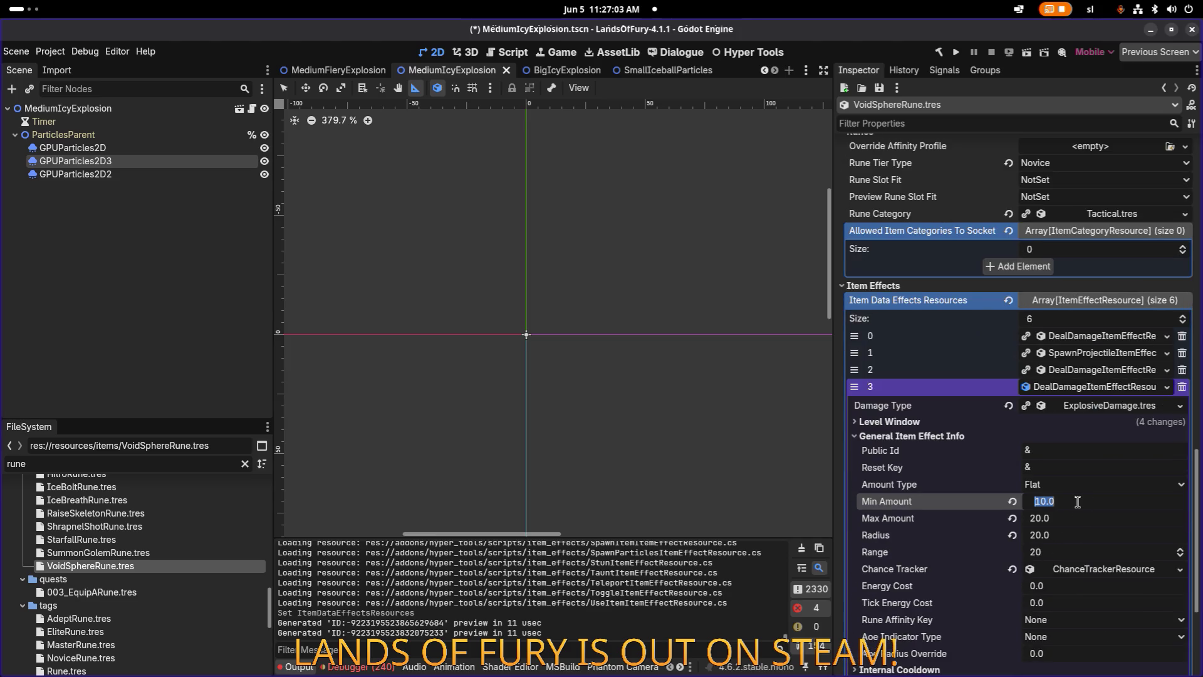
type("15")
key("Tab")
type("30")
key("Return")
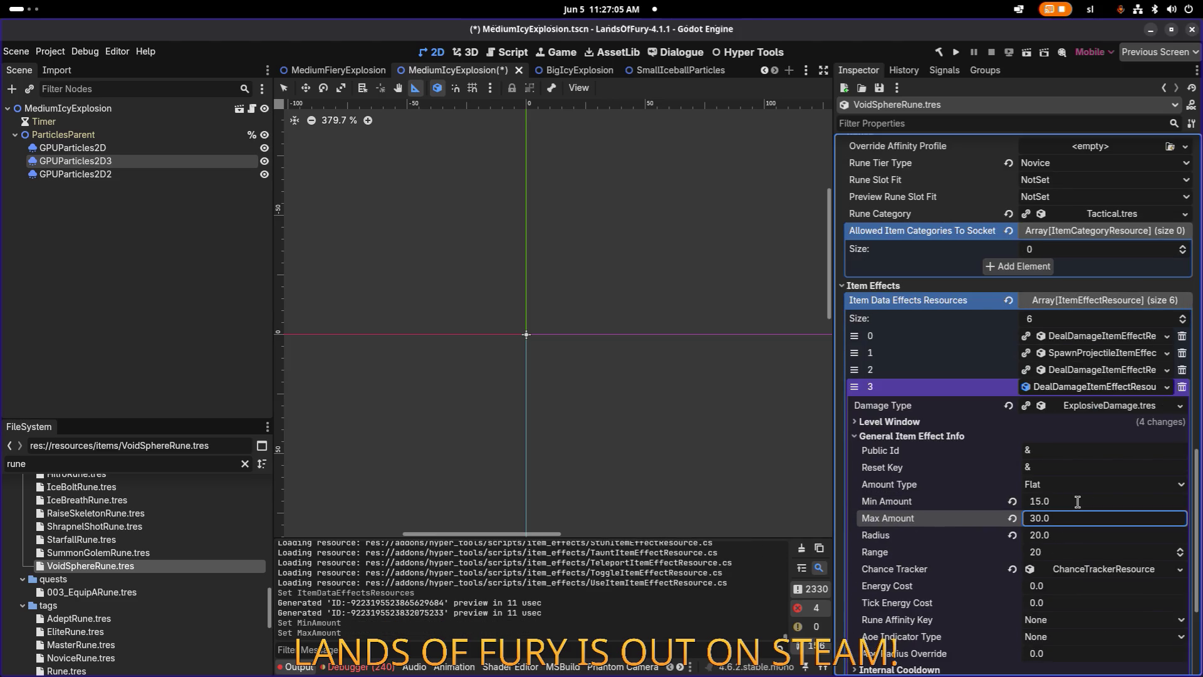
key("ctrl+s")
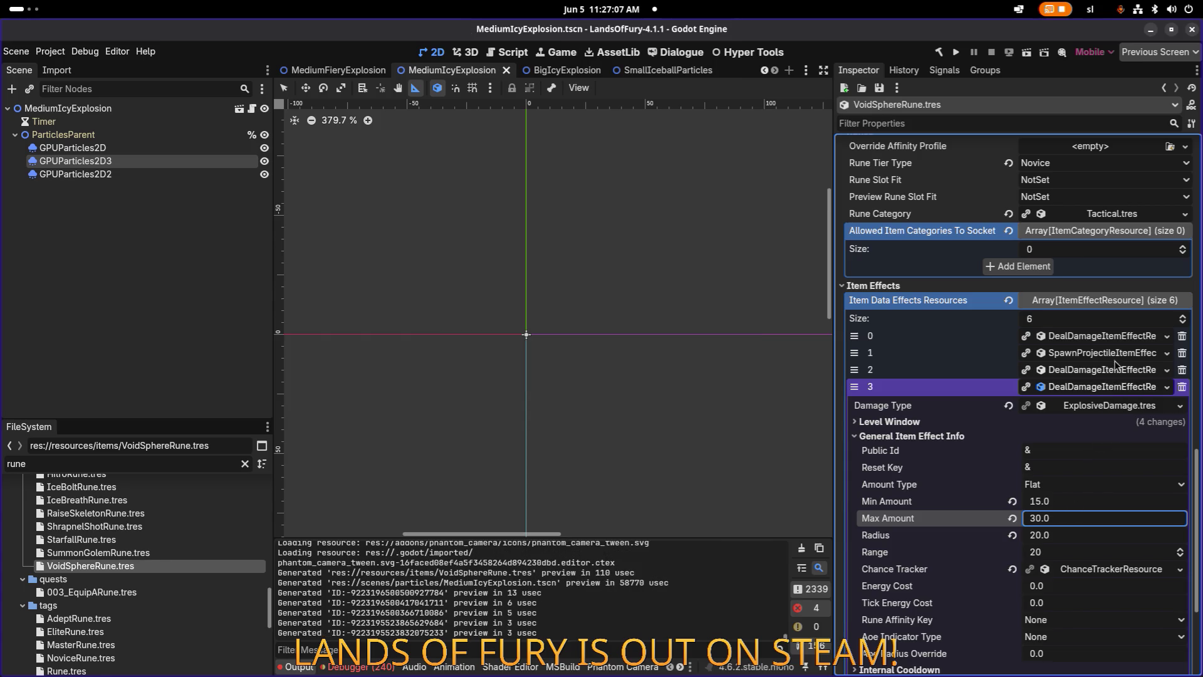
Copy the projectile-spawning effect, ready to paste into empty slot 4.
right_click(1117, 354)
left_click(1056, 644)
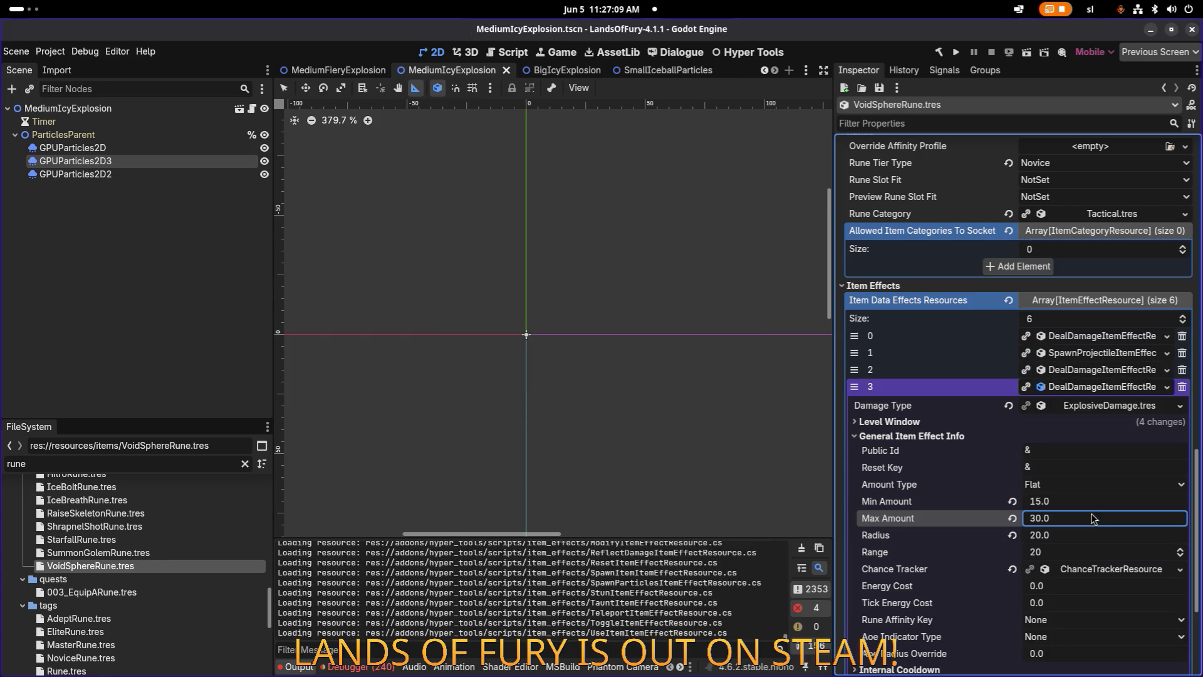
left_click(1097, 388)
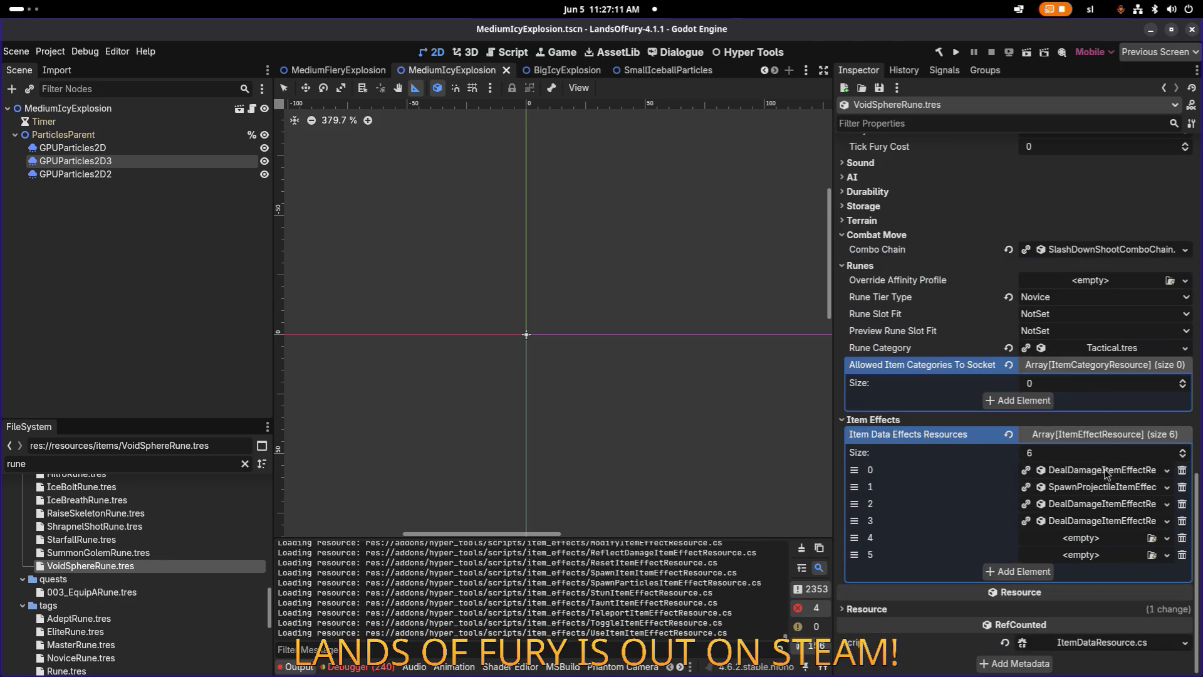
left_click(1095, 539)
Paste the projectile effect as unique into slot 4, keeping ProjectileData and RectangleShape2D shared.
left_click(1098, 668)
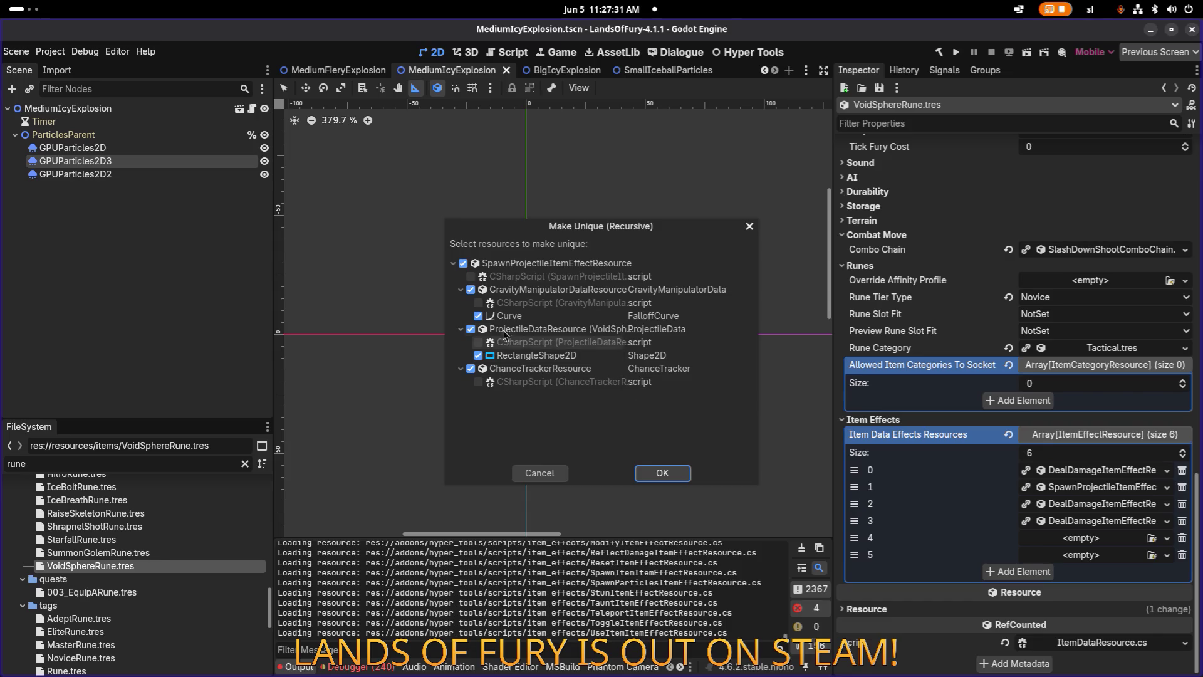
left_click(495, 329)
left_click(533, 356)
left_click(668, 475)
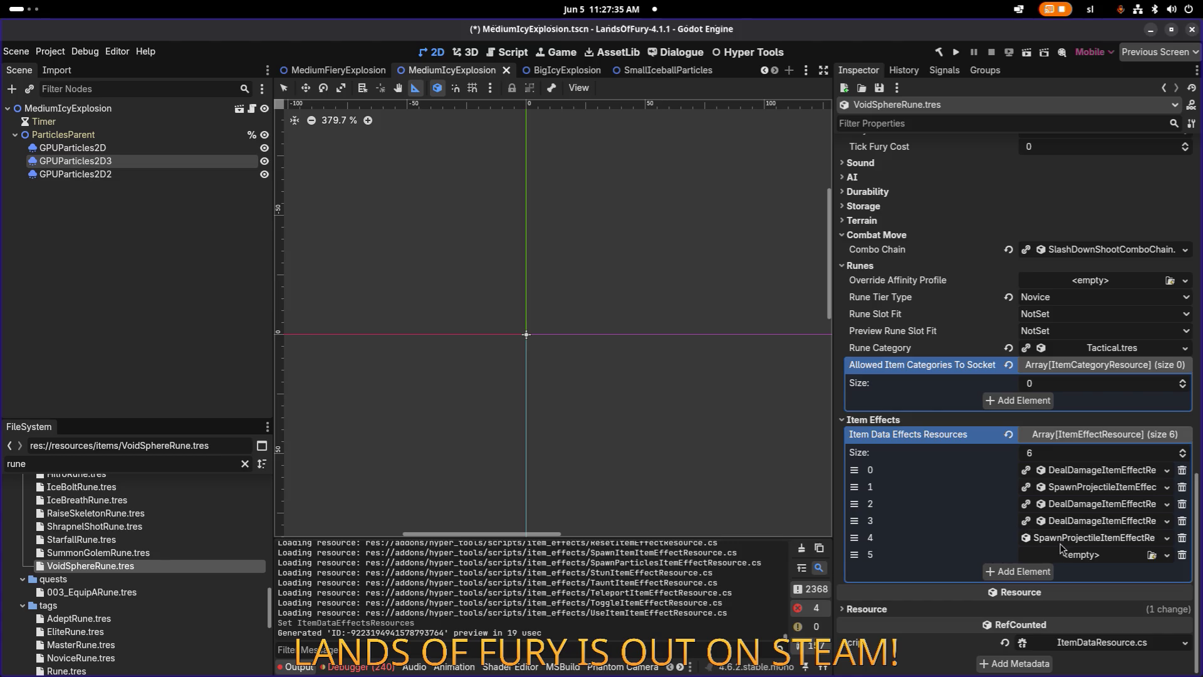
left_click(1085, 539)
left_click(1085, 539)
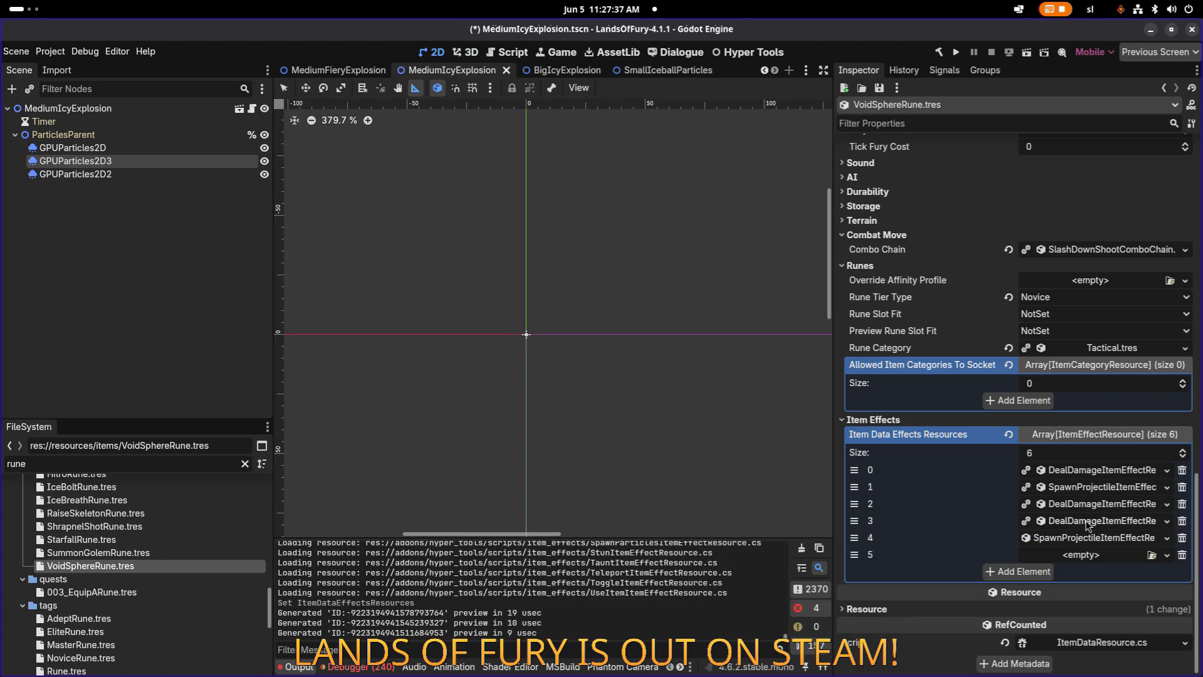
Copy a damage effect and paste it as a unique copy into slot 5.
right_click(1094, 506)
left_click(1081, 654)
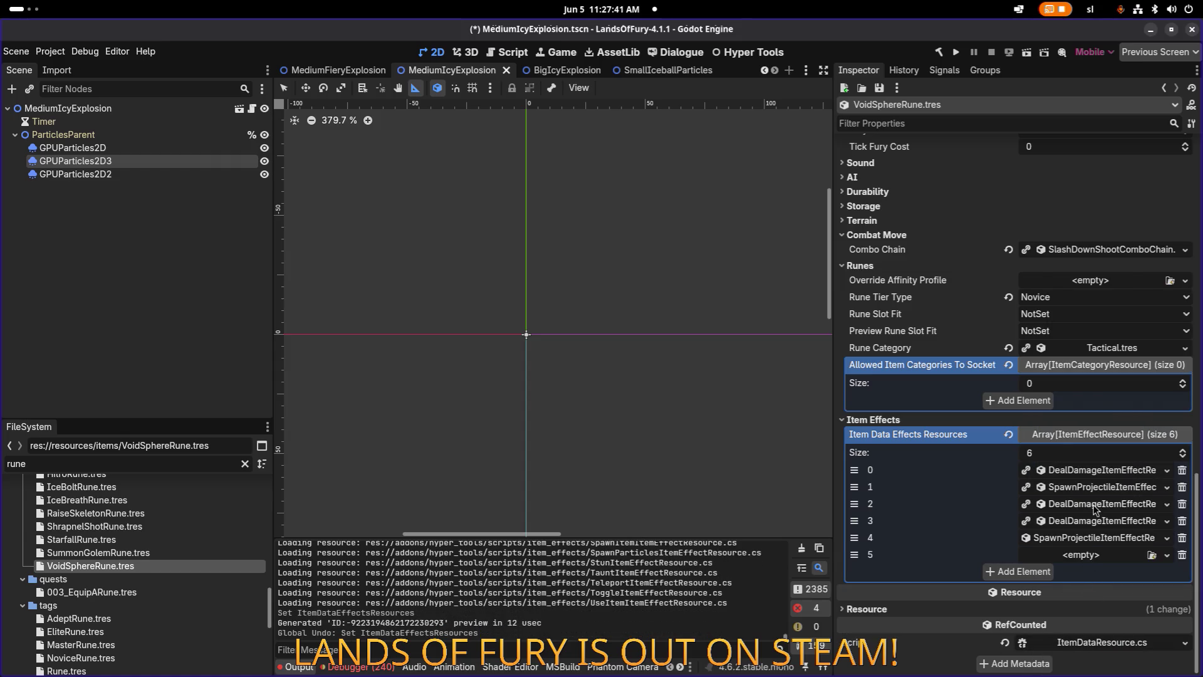
right_click(1097, 509)
left_click(1074, 644)
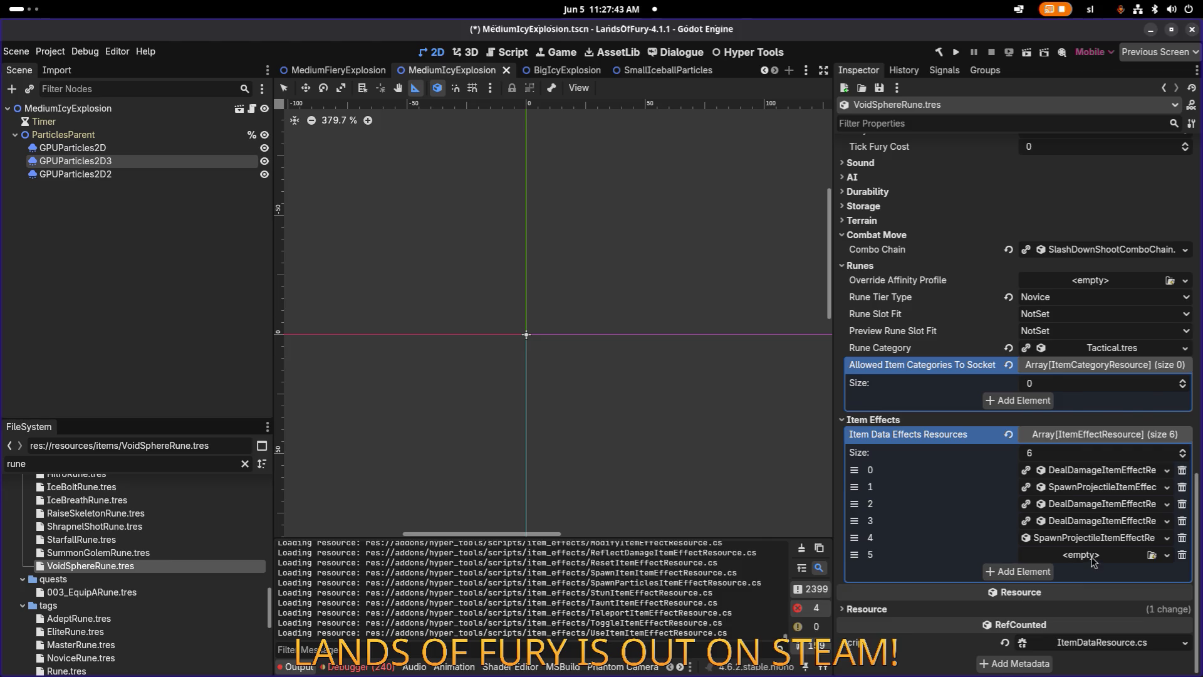
left_click(1094, 558)
left_click(1075, 669)
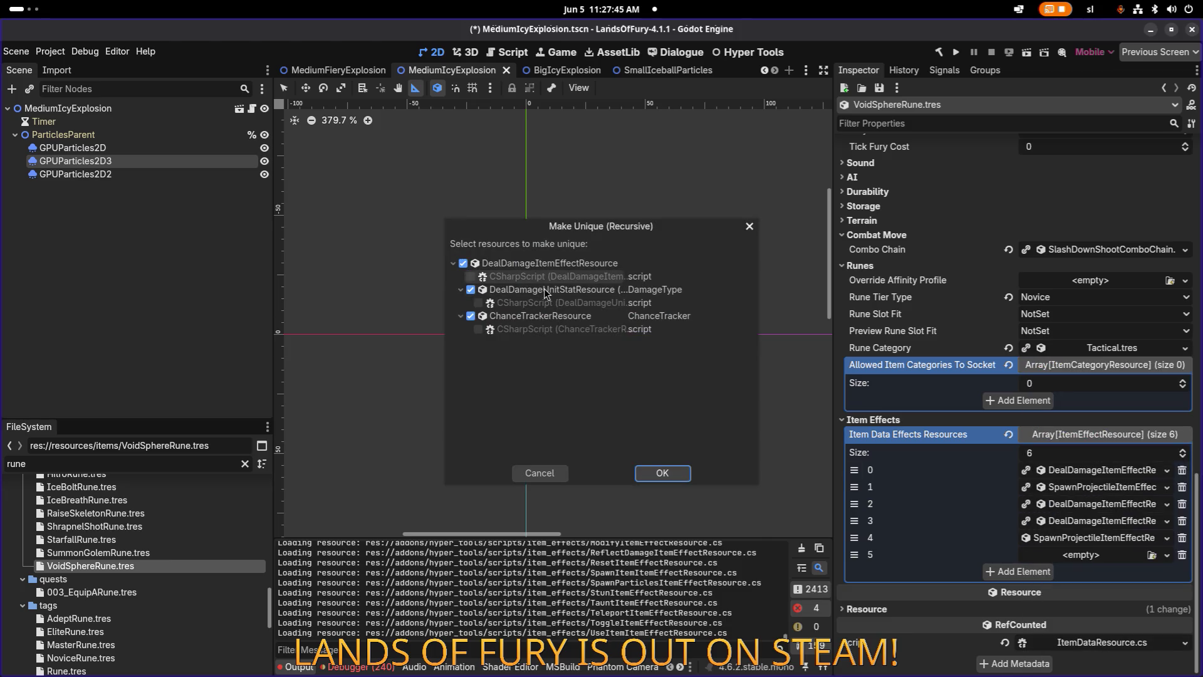
left_click(677, 471)
left_click(1082, 521)
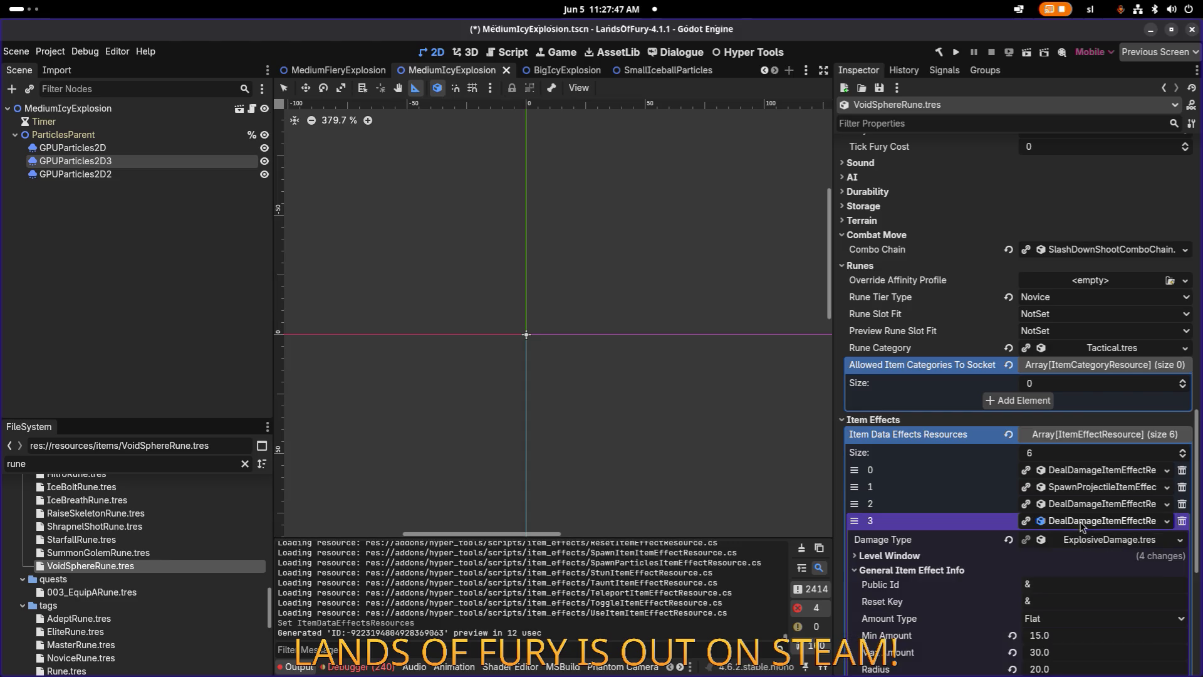
Review effect 3's Level Start and Required Level in its level window.
scroll(950, 491, "down", 3)
left_click(945, 429)
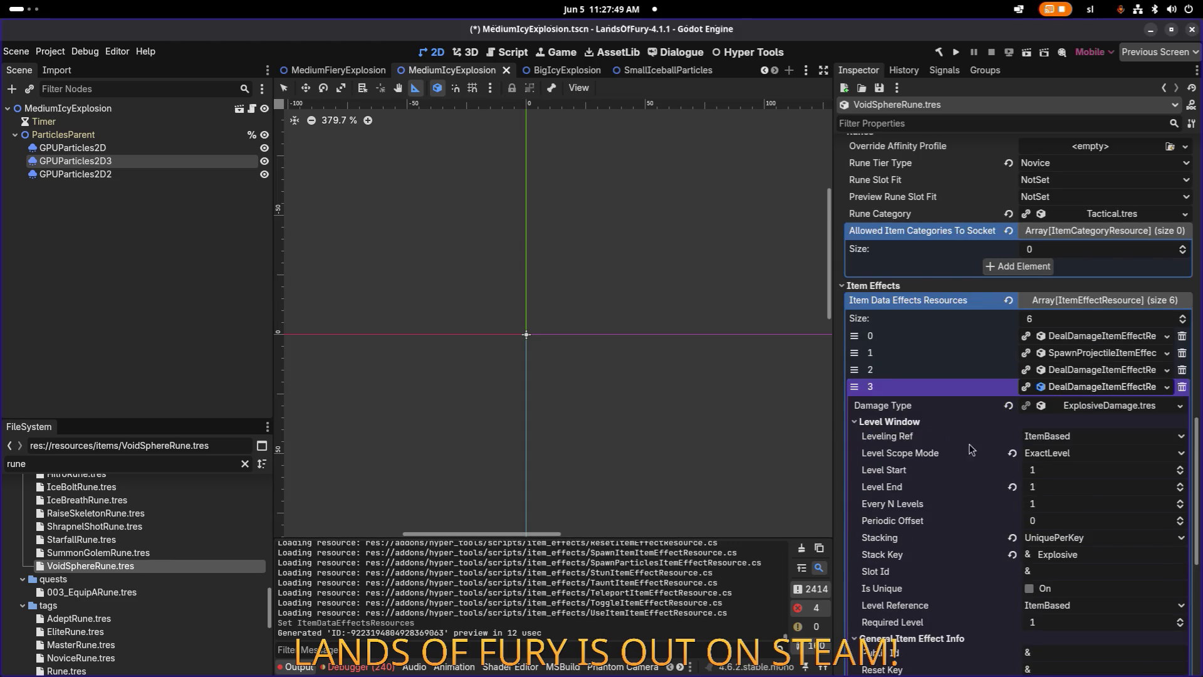
left_click(1061, 475)
left_click(1059, 623)
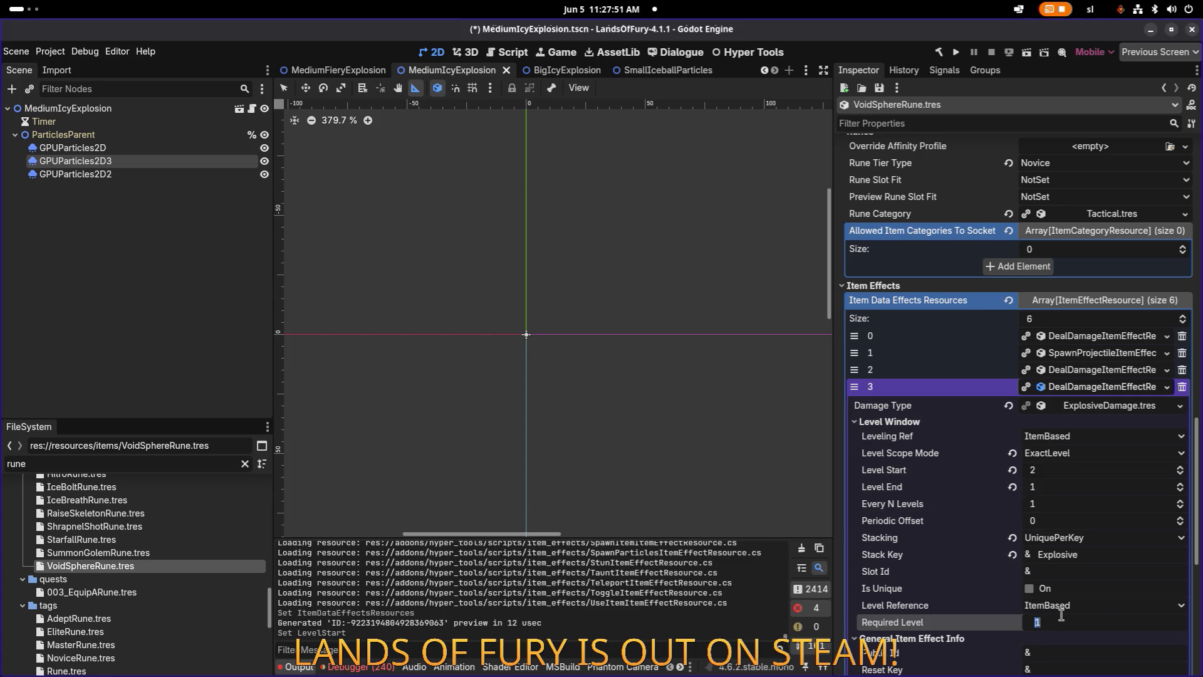
left_click(1084, 388)
Set projectile effect 4's Required Level to 2.
left_click(1096, 540)
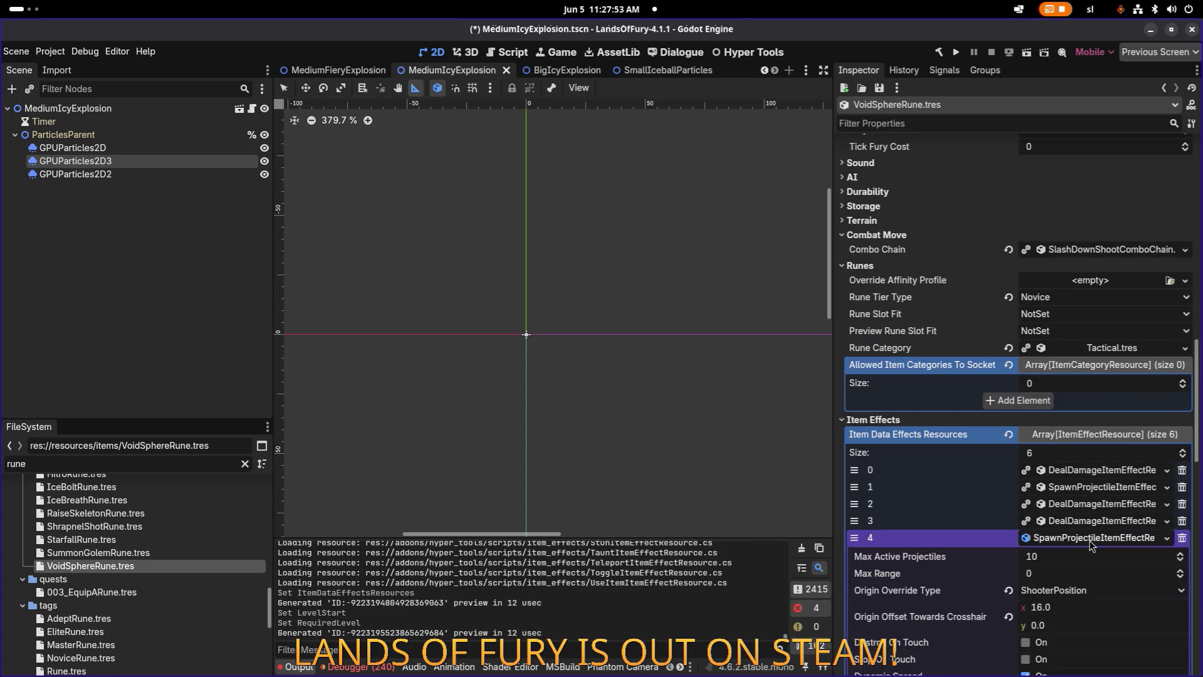
scroll(1073, 522, "down", 4)
scroll(1038, 447, "down", 12)
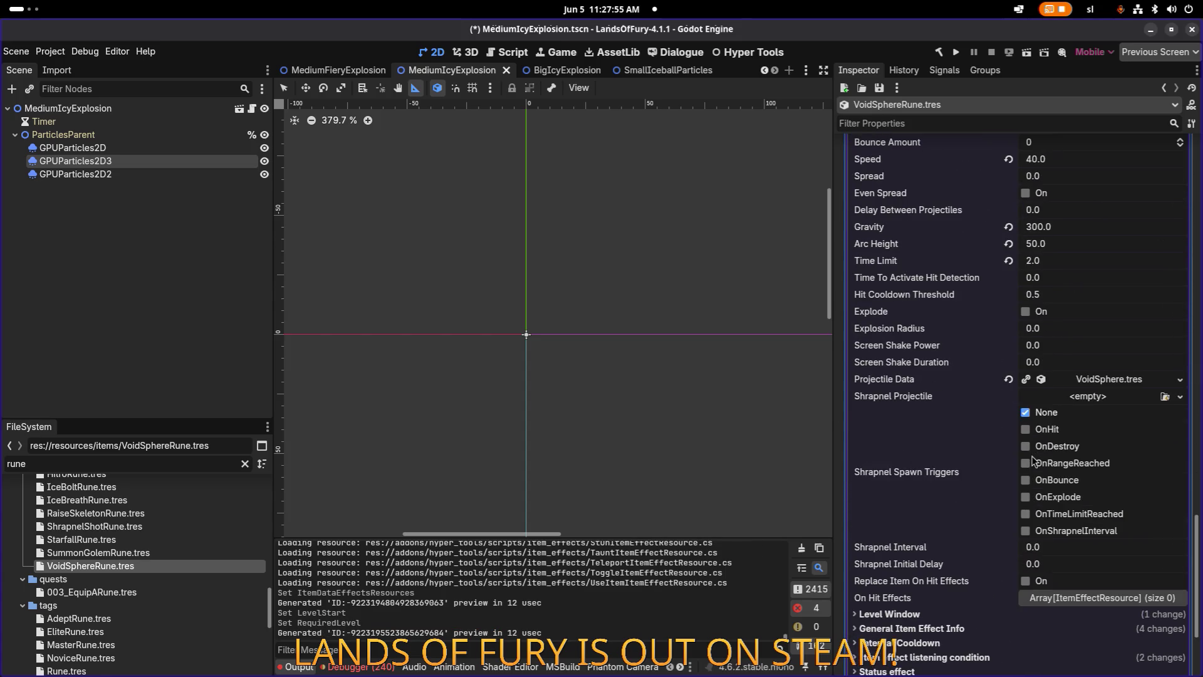
left_click(937, 548)
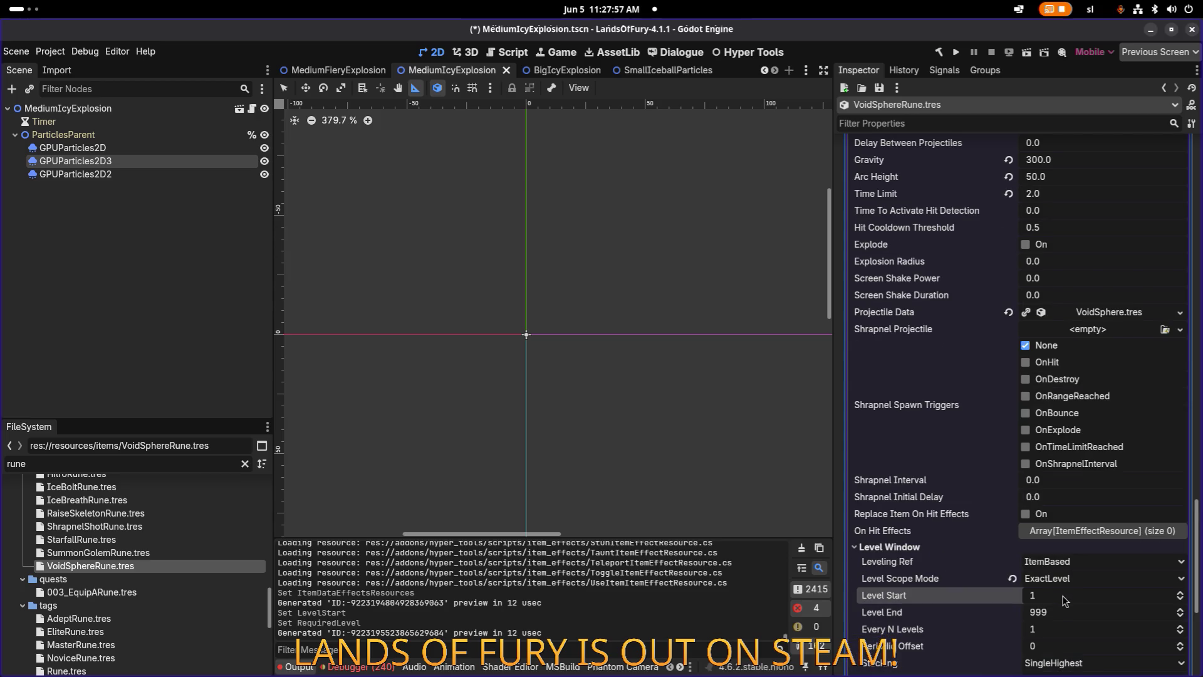
scroll(1067, 592, "down", 4)
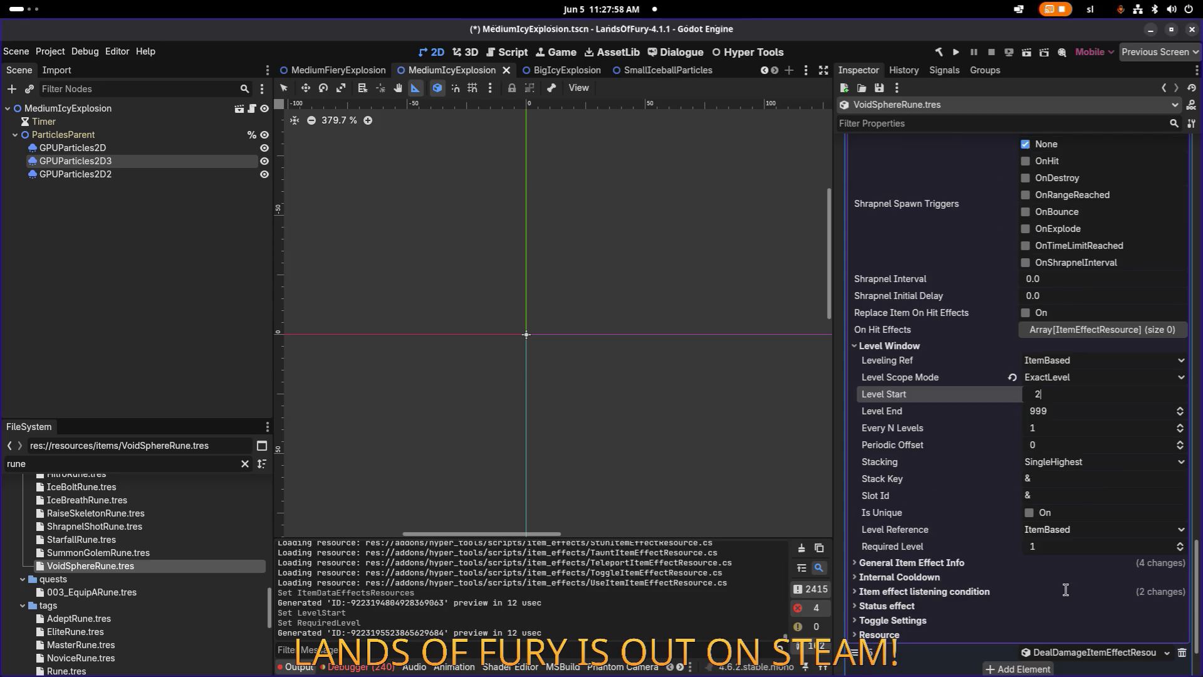
left_click(1055, 546)
type("2")
key("Return")
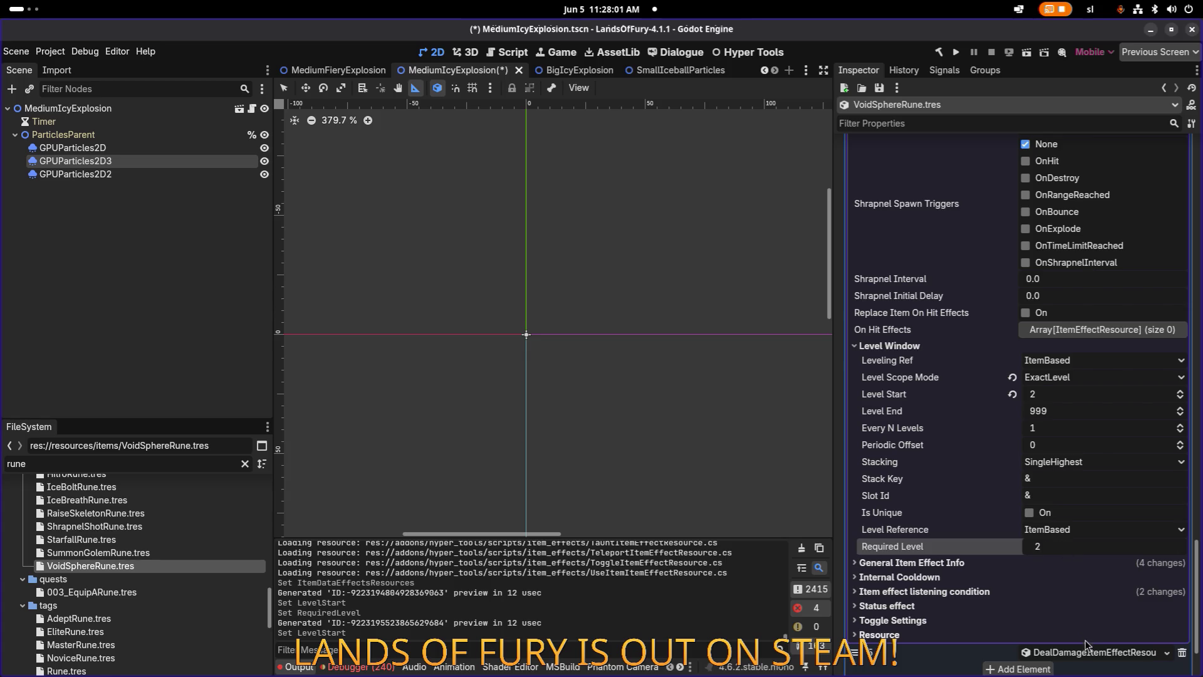
Set effect 5's Level Start and Required Level both to 2.
scroll(1060, 520, "down", 4)
left_click(949, 469)
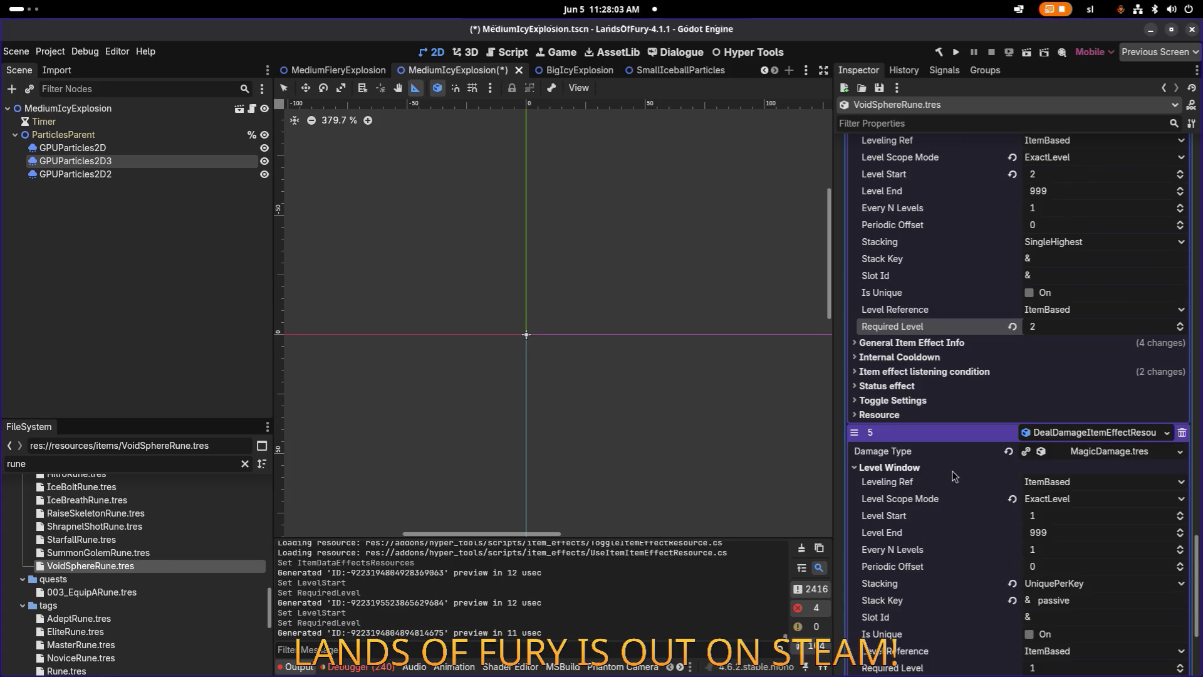
scroll(1034, 501, "down", 1)
left_click(1056, 449)
type("2")
left_click(1045, 600)
type("2")
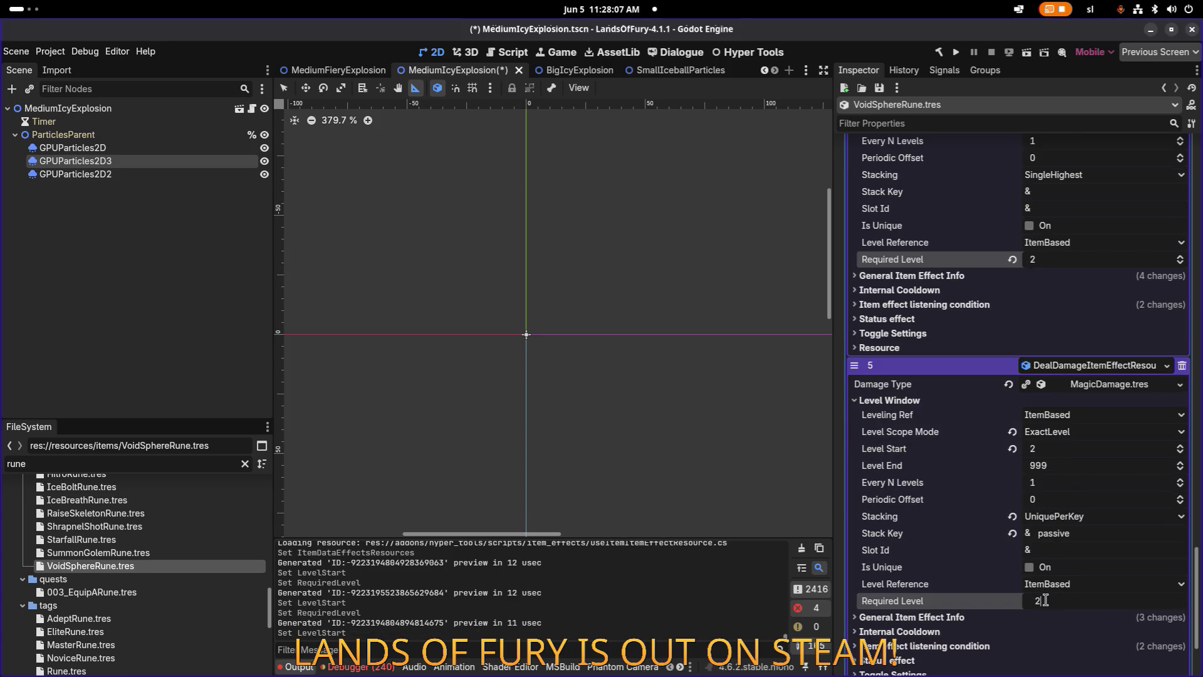
Change effect 5's Max Amount to 5 in its general effect info.
left_click(1036, 617)
scroll(1074, 549, "down", 4)
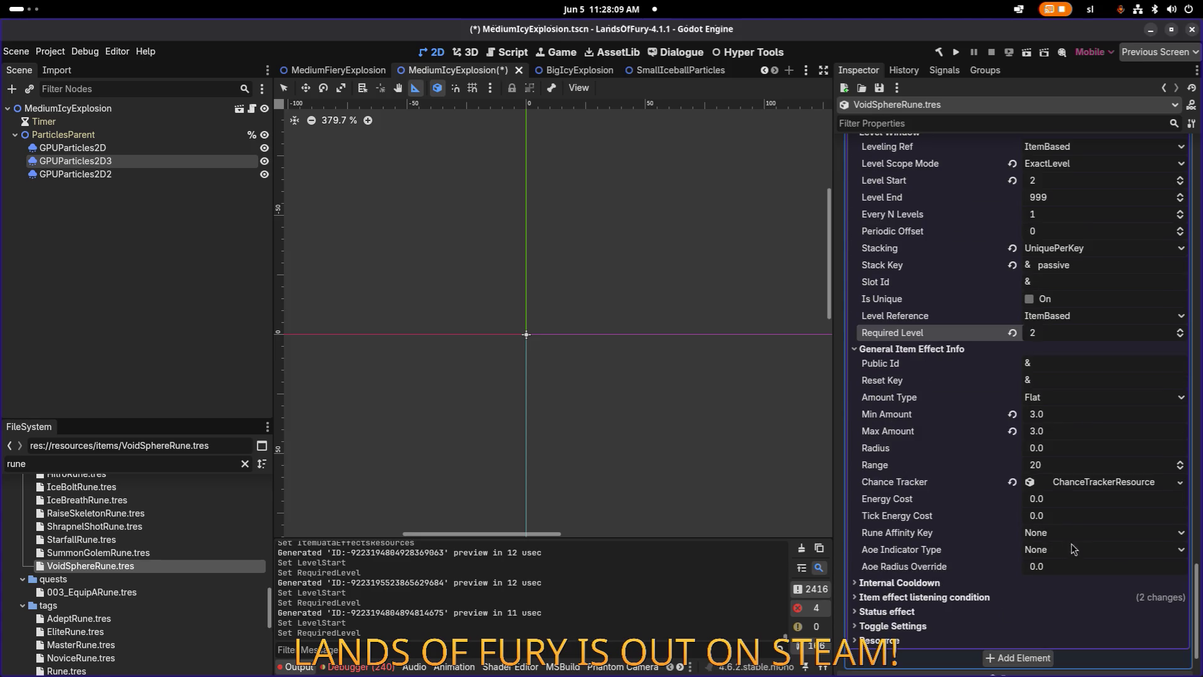
left_click(1082, 432)
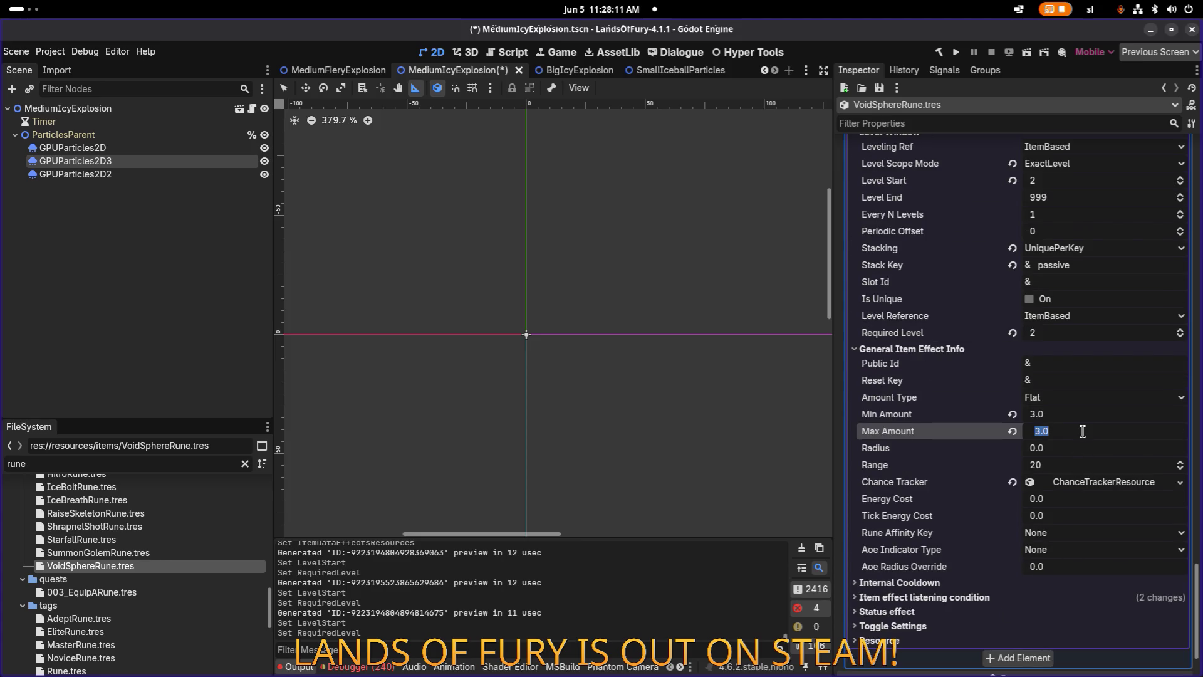
type("5")
key("Return")
scroll(1079, 435, "up", 15)
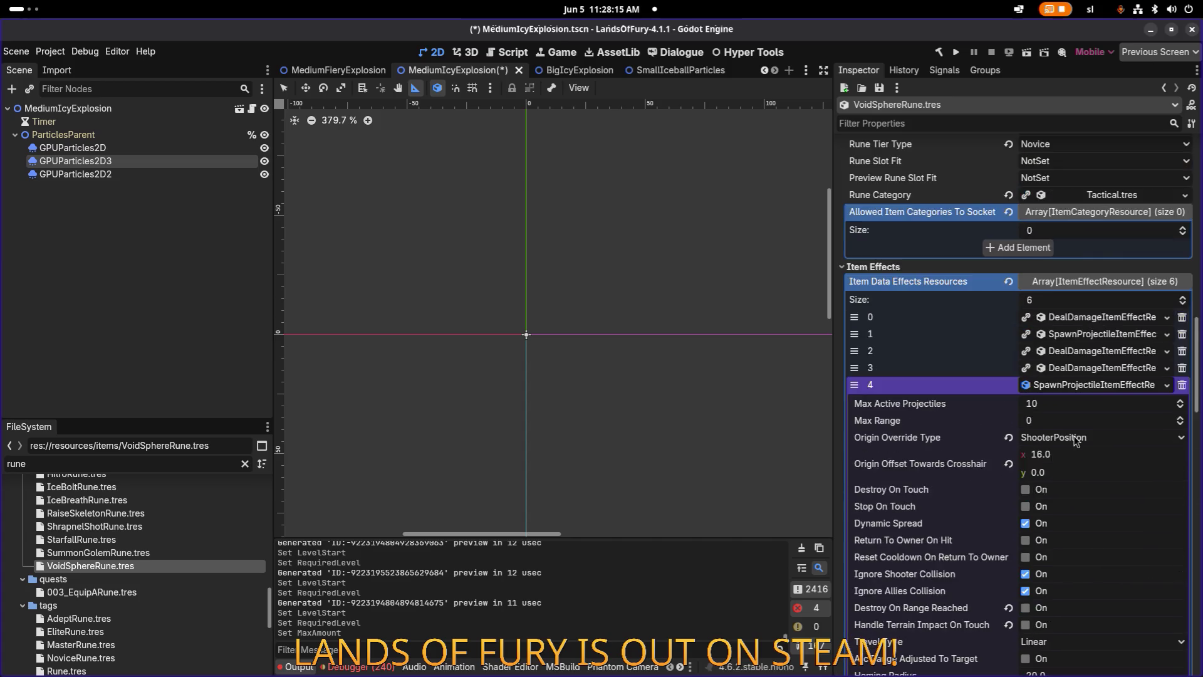
Expand effect 4's Gravity Manipulator Data: Gravity Force 5000, Max Distance 96, affecting Enemy.
scroll(1077, 441, "up", 1)
left_click(1096, 436)
scroll(1094, 448, "down", 1)
scroll(1079, 486, "down", 3)
scroll(1078, 487, "up", 3)
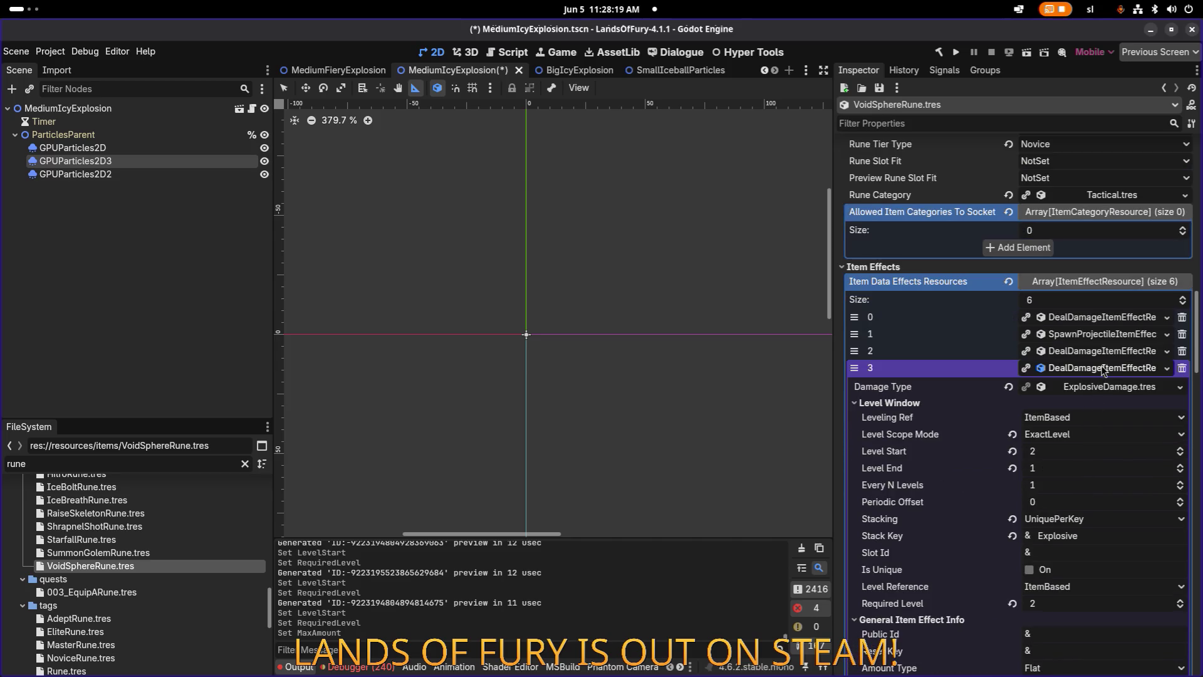
left_click(1103, 370)
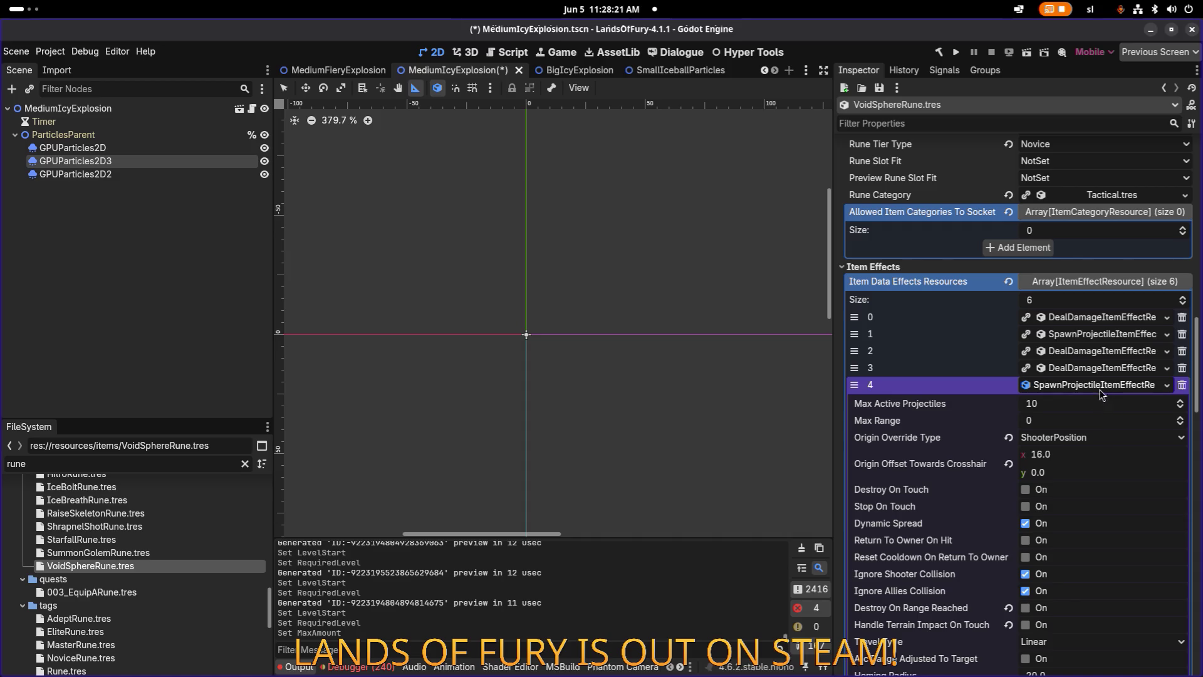
scroll(1091, 428, "down", 3)
left_click(1104, 492)
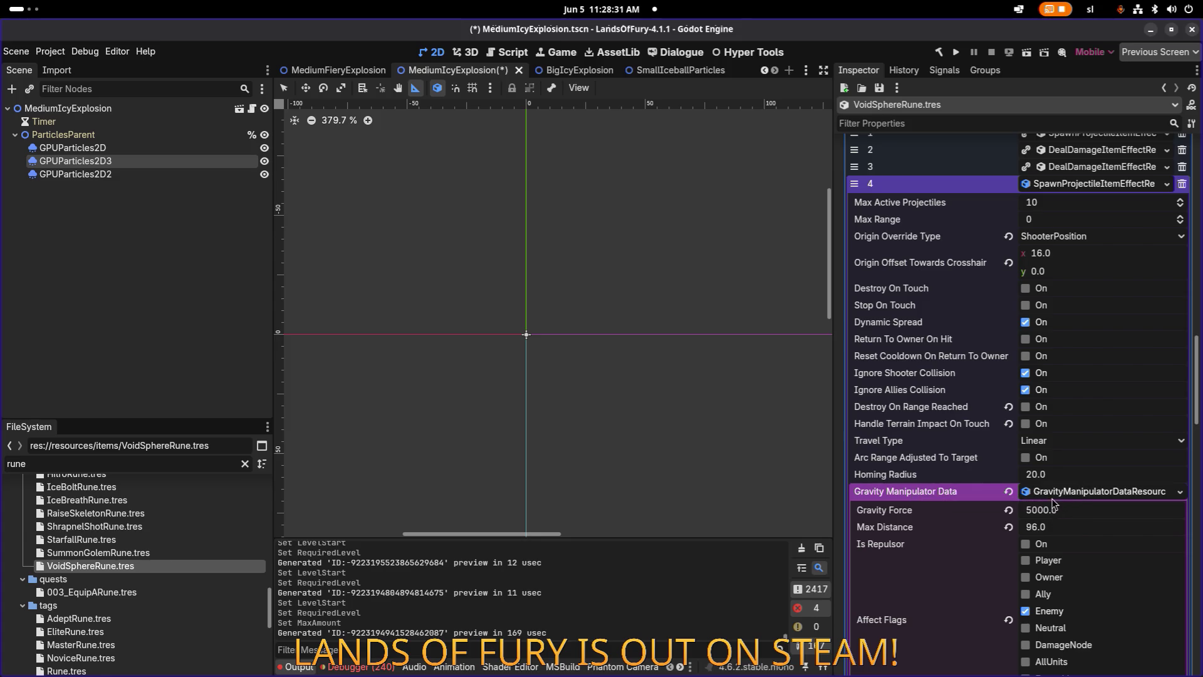
scroll(1056, 505, "down", 3)
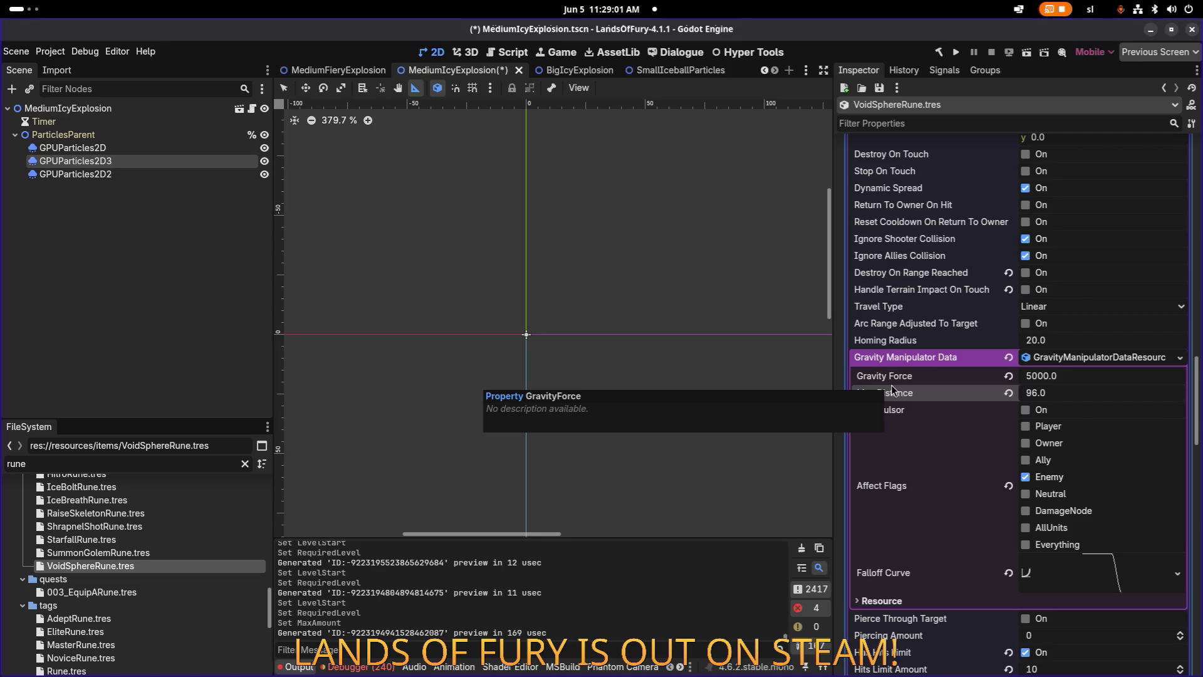
scroll(891, 385, "up", 3)
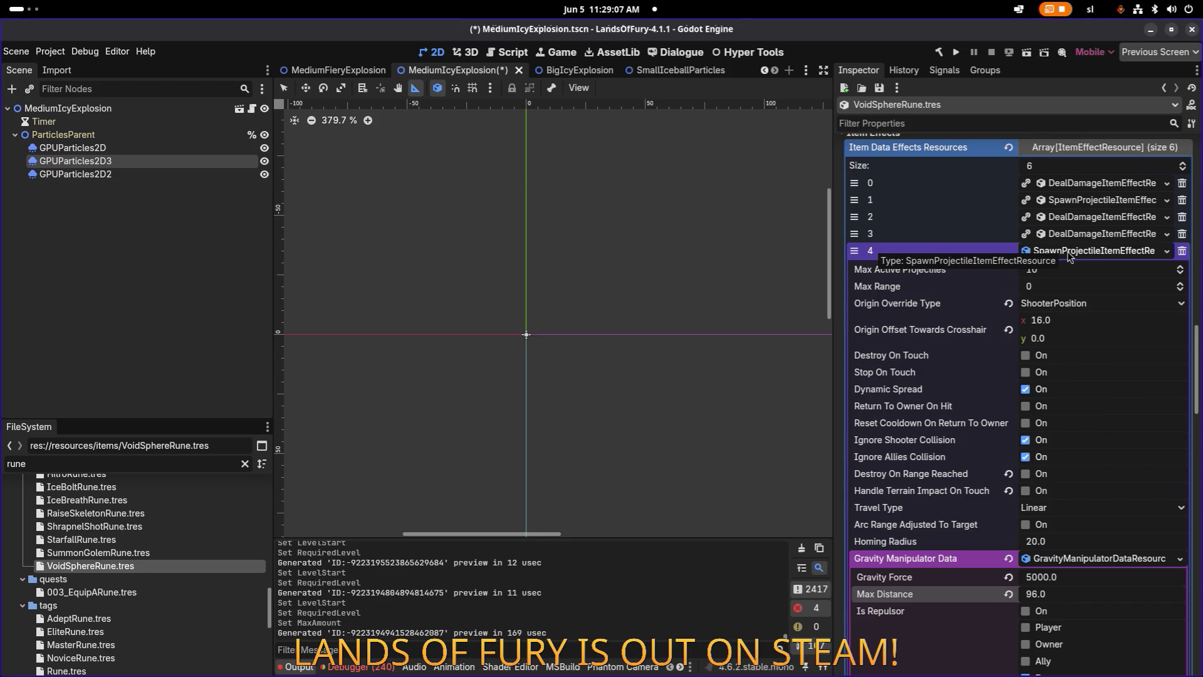
Give item effect 1's Gravity Manipulator Data a Max Distance of 48 and Gravity Force of 3500, saving.
left_click(1088, 202)
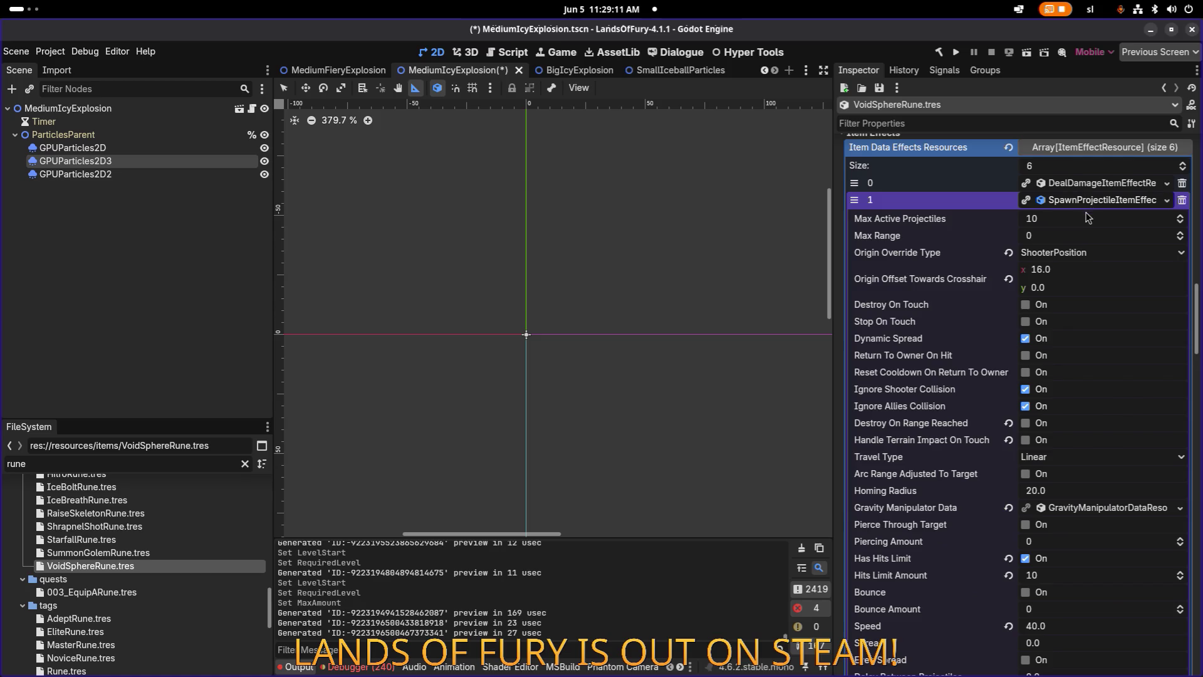
left_click(1110, 507)
left_click(1089, 546)
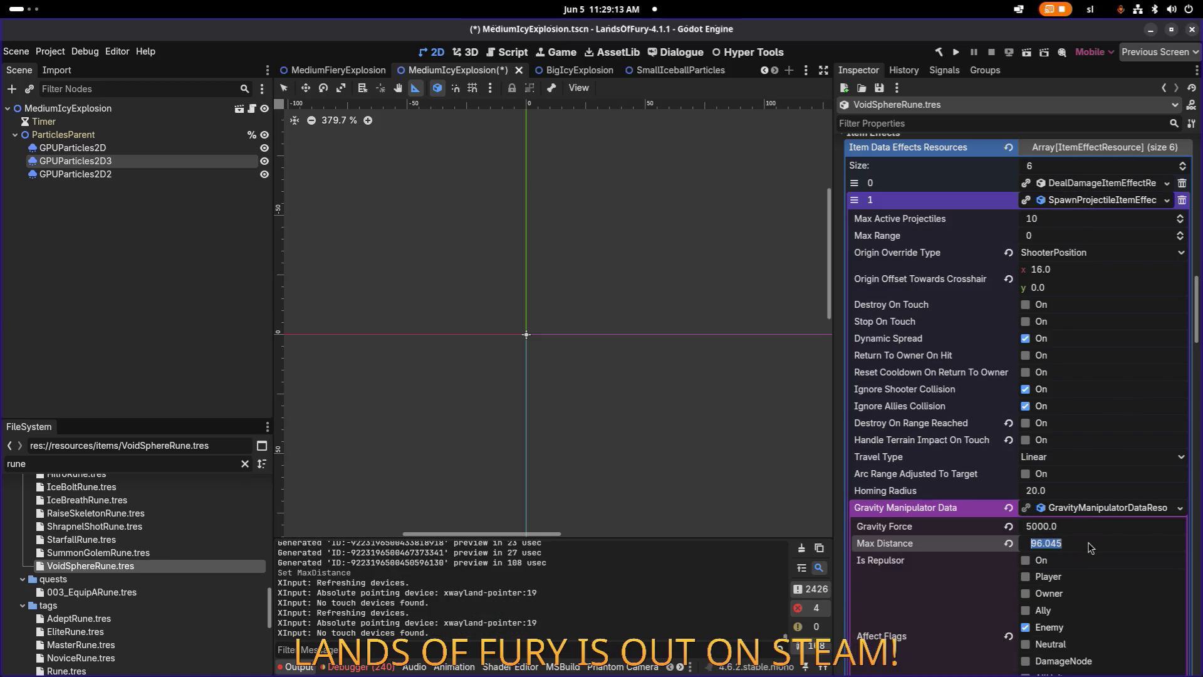
type("48")
key("Return")
key("ctrl+s")
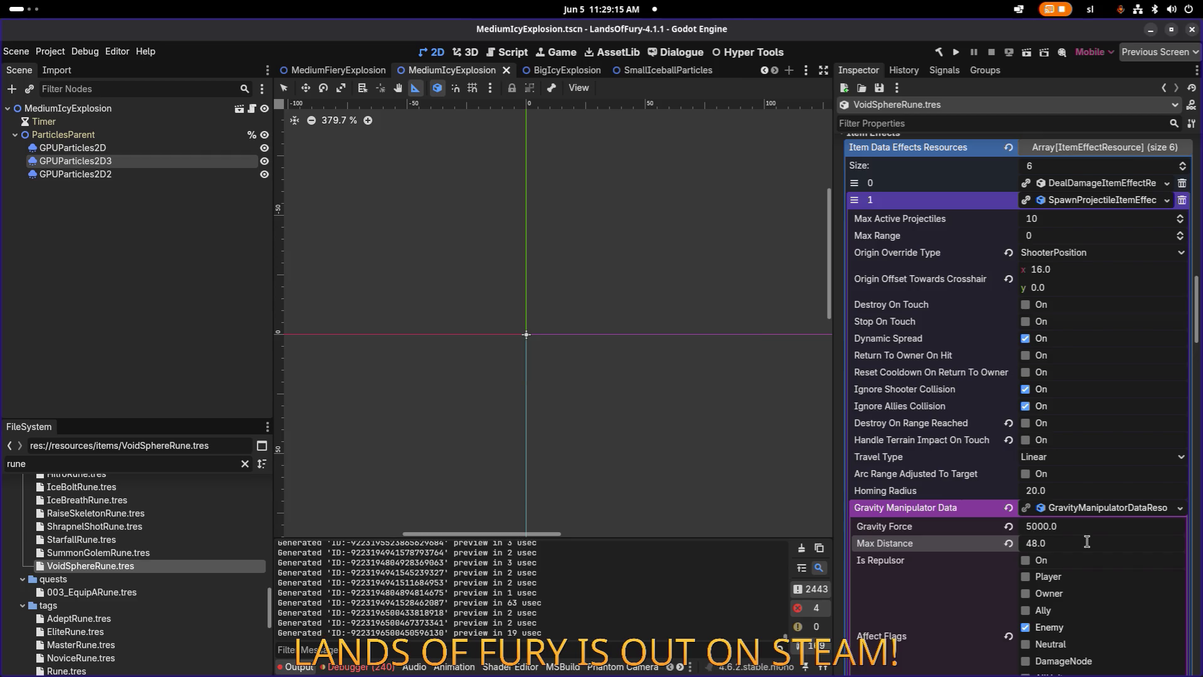
left_click(1075, 527)
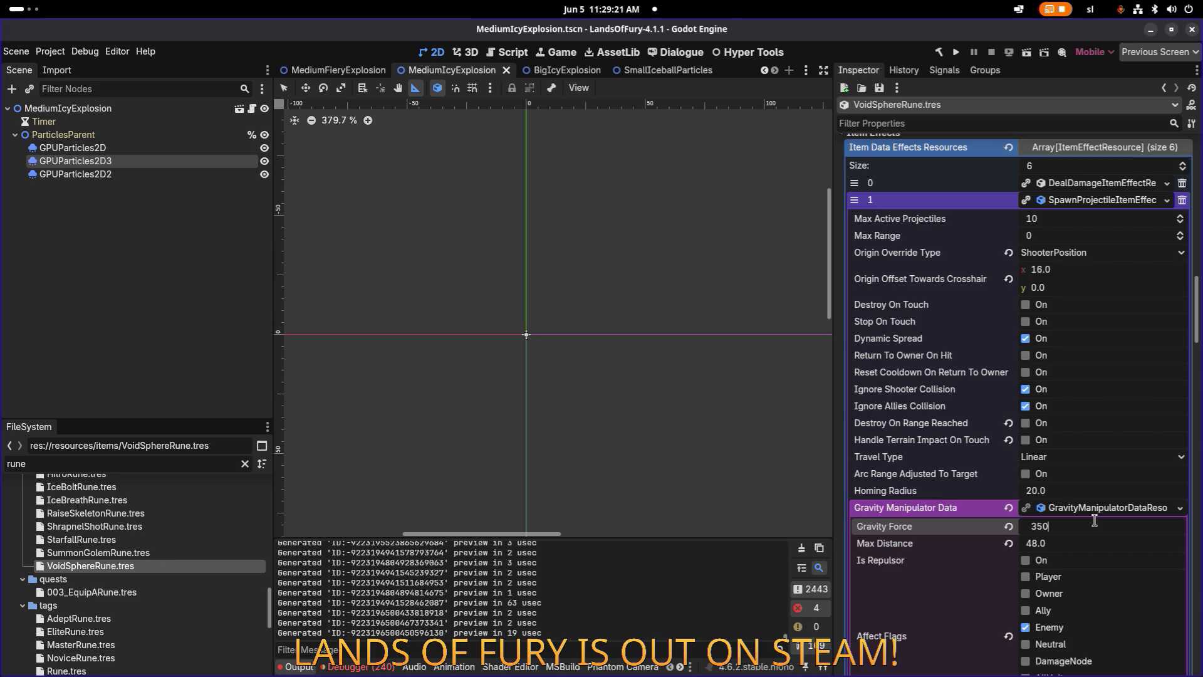
type("0")
key("Return")
key("ctrl+s")
Compare against item effect 4's gravity, save, and look at the ShrapnelShotRune and IceBoltRune resources.
left_click(1070, 199)
left_click(1097, 251)
scroll(1090, 386, "down", 2)
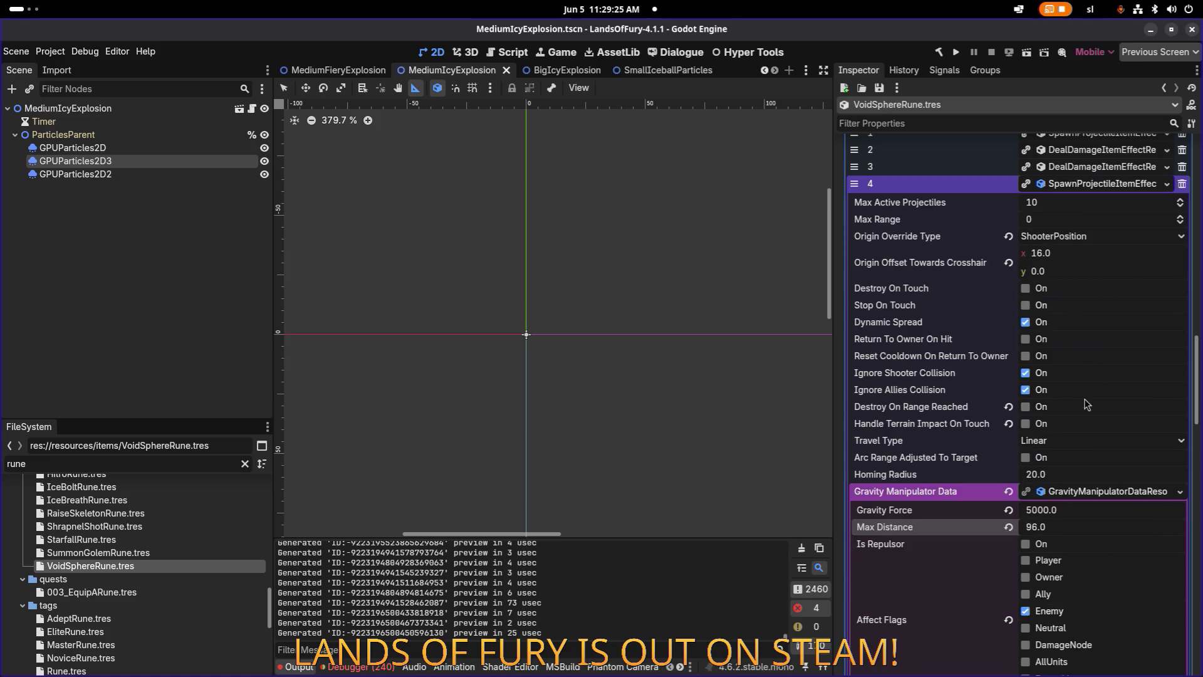
key("ctrl+s")
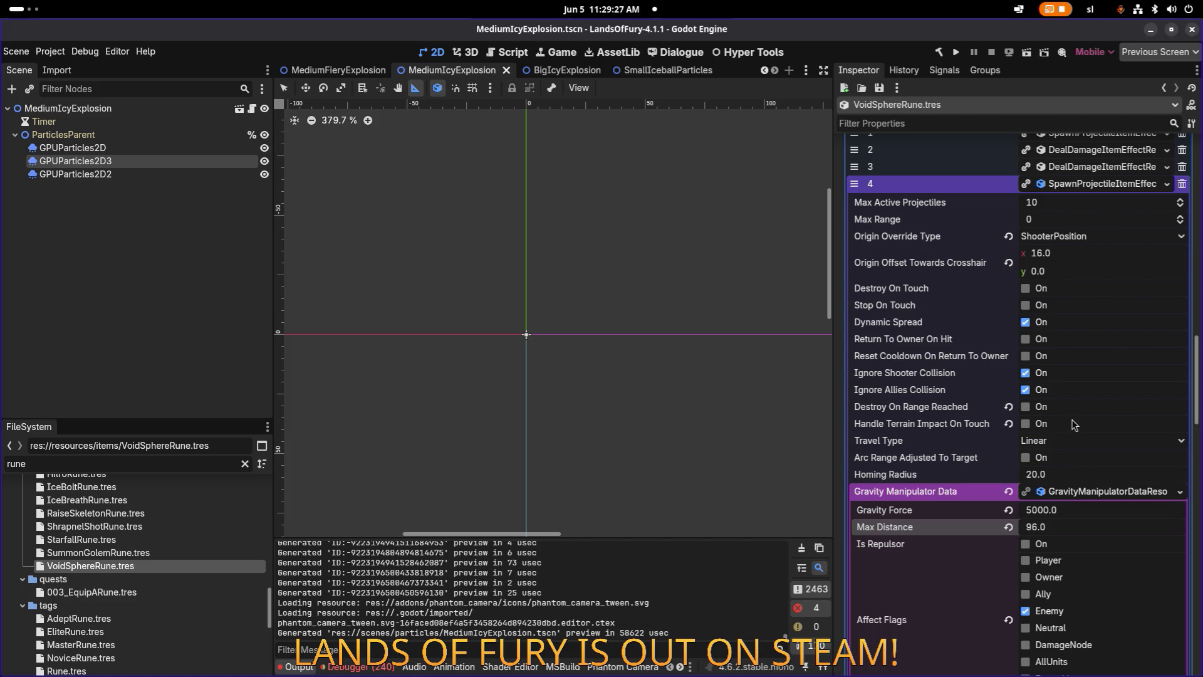
left_click(174, 525)
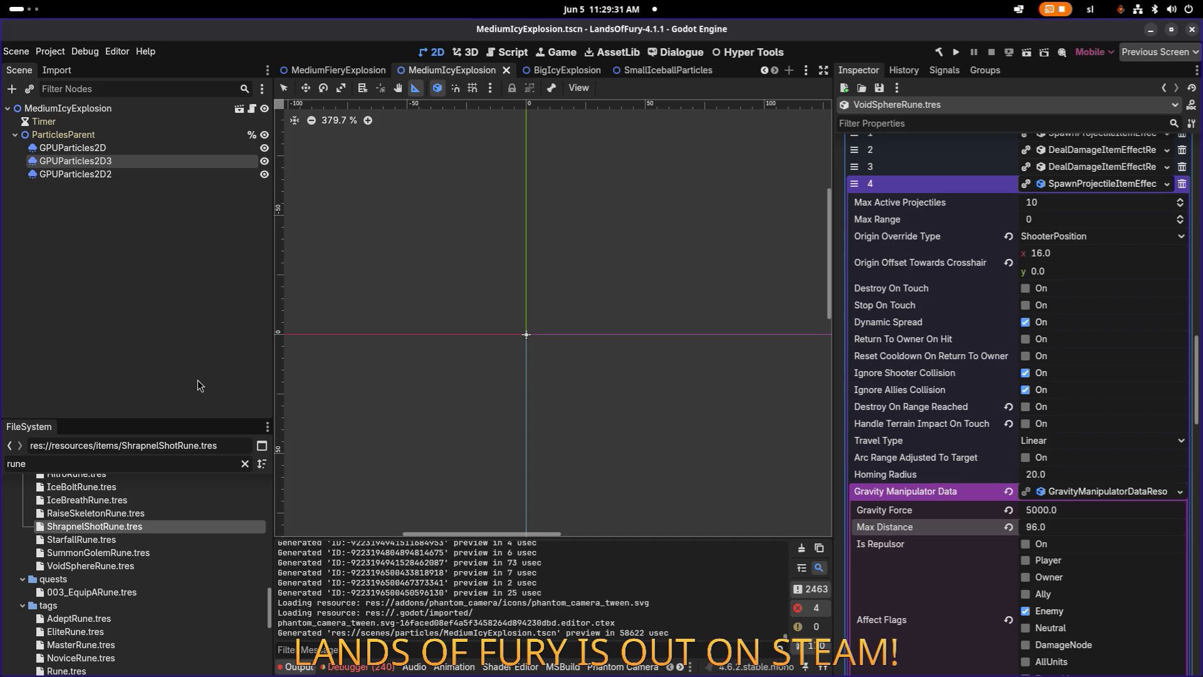
scroll(171, 551, "up", 2)
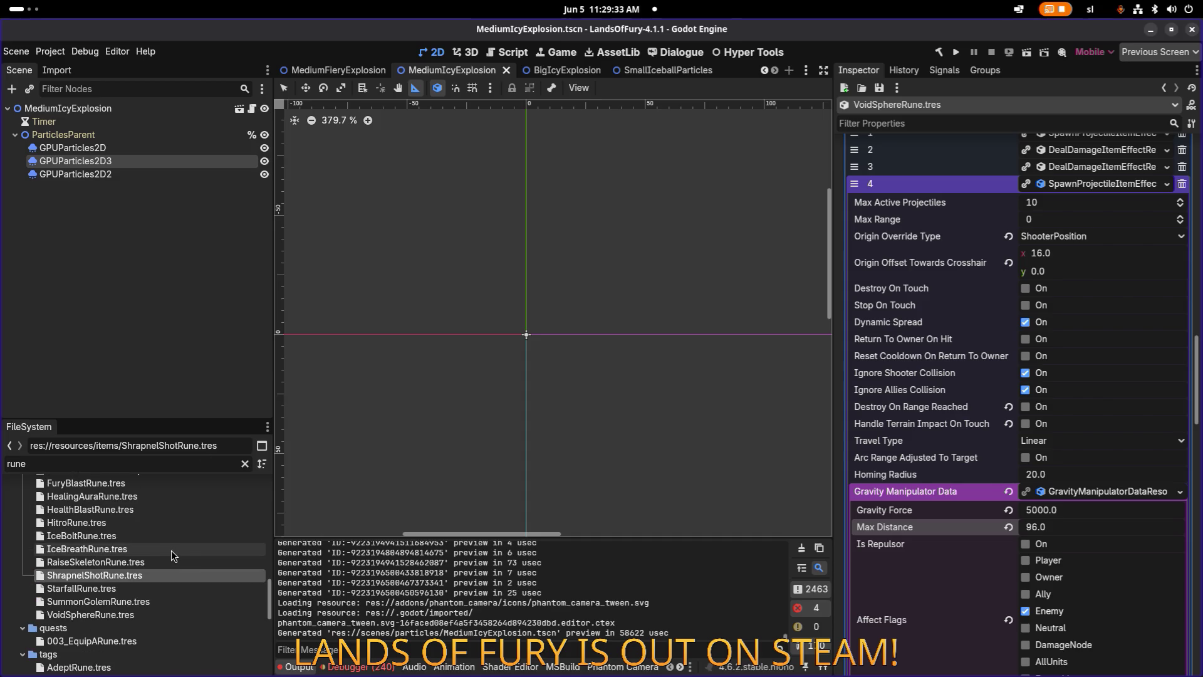
left_click(113, 540)
key("alt+Tab")
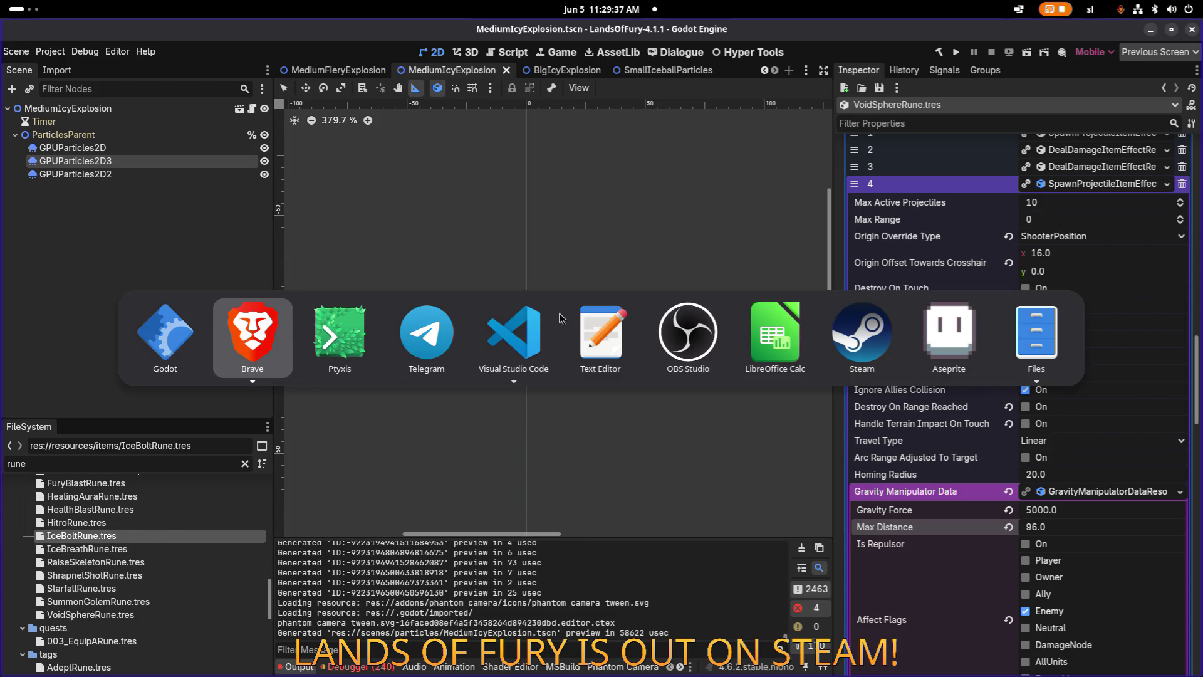
Change the debug items on lines 595-596 from fury_blast_rune to ice_bolt_rune.
key("super+Right")
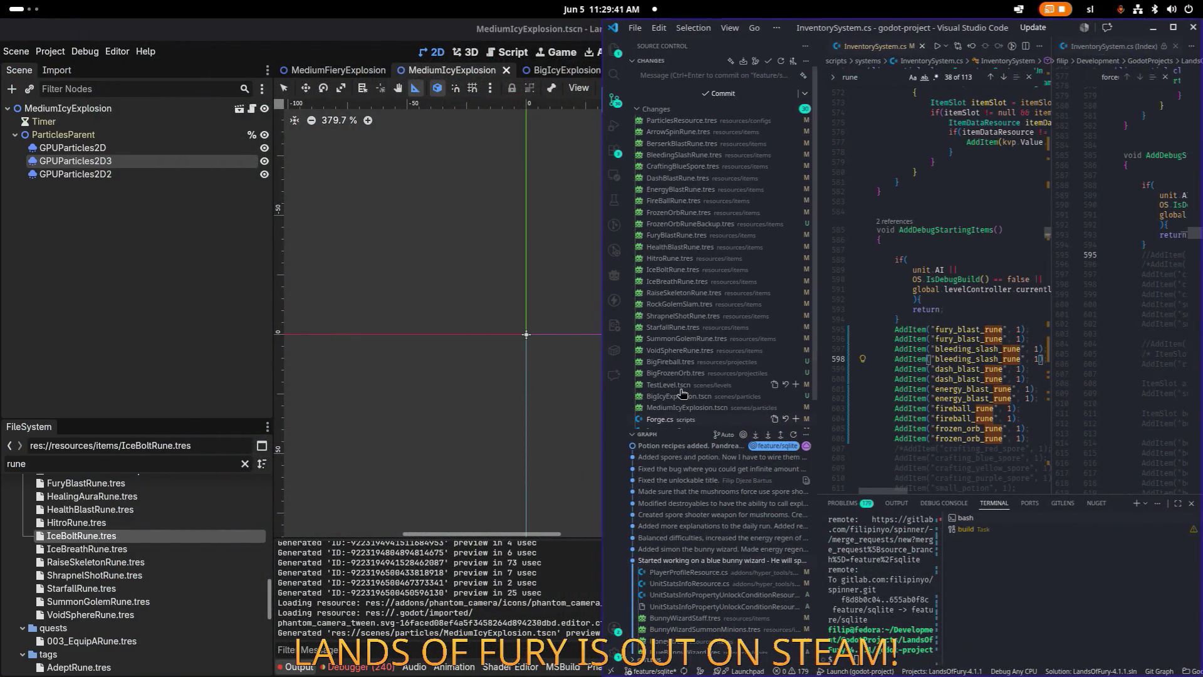
left_click(963, 329)
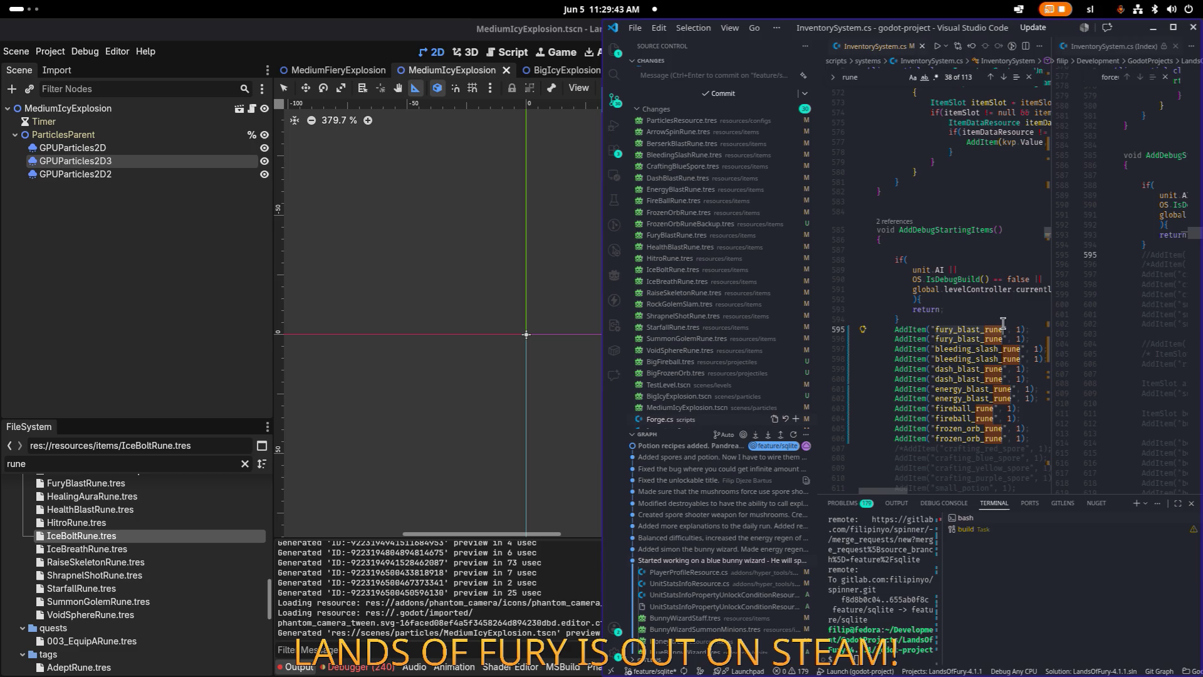
key("Left")
key("Left")
key("Right")
key("ctrl+Delete")
type("ice_bolt_rune")
key("ctrl+shift+Right")
key("ctrl+c")
key("Down")
key("ctrl+shift+Right")
key("ctrl+v")
Replace bleeding_slash_rune on lines 597-598 with ice_breath_rune.
key("Down")
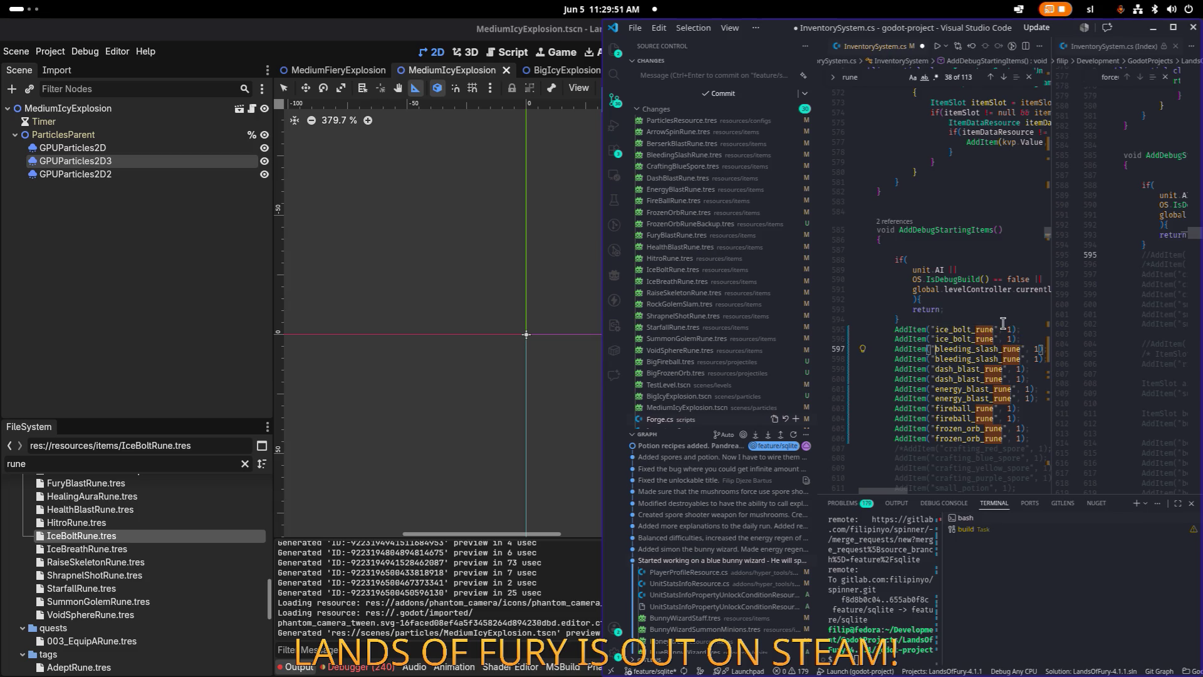
key("ctrl+shift+Right")
type("ice_brea")
type("th_run")
type("e")
key("ctrl+shift+Left")
key("ctrl+c")
key("Down")
key("ctrl+shift+Right")
key("ctrl+v")
key("Down")
Replace dash_blast_rune on lines 599-600 with raise_skeleton_rune.
key("ctrl+Left")
key("ctrl+Left")
key("ctrl+shift+Right")
type("raise_se")
key("BackSpace")
type("keleton_rune")
key("ctrl+shift+Left")
key("ctrl+c")
key("Down")
key("ctrl+shift+Left")
key("ctrl+v")
key("Down")
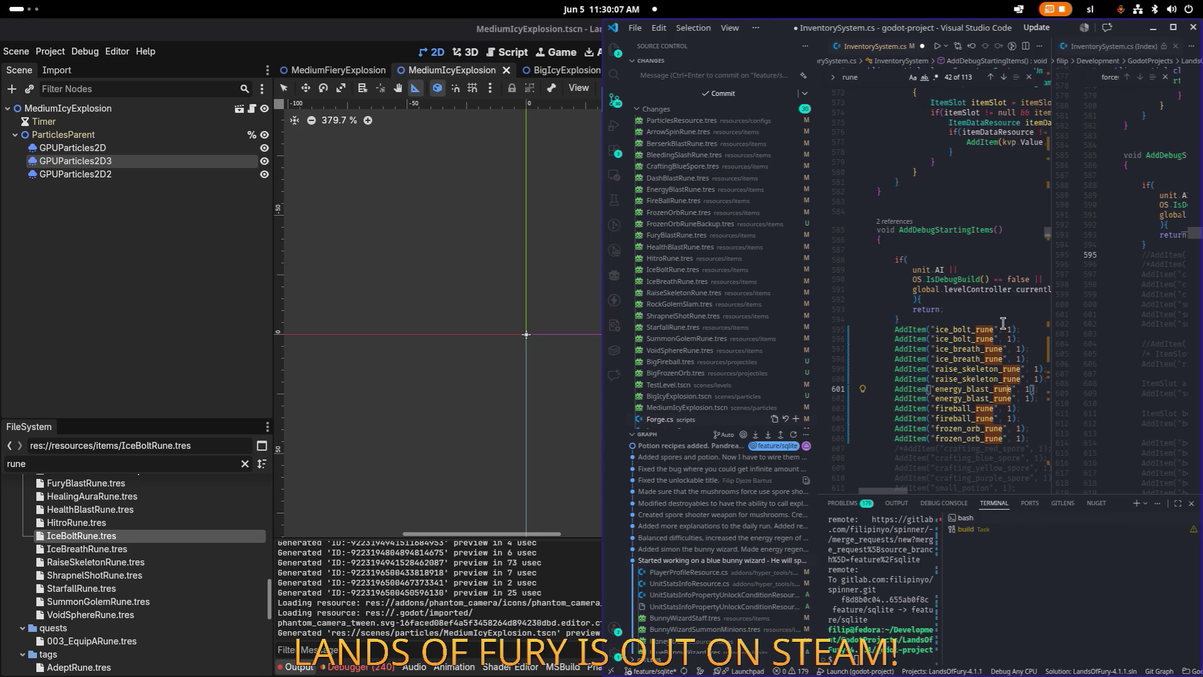
Replace the items on lines 601-602 with shrapnel_shot_rune.
key("ctrl+shift+Right")
type("shrapnel_")
type("shot")
type("_rune")
key("Down")
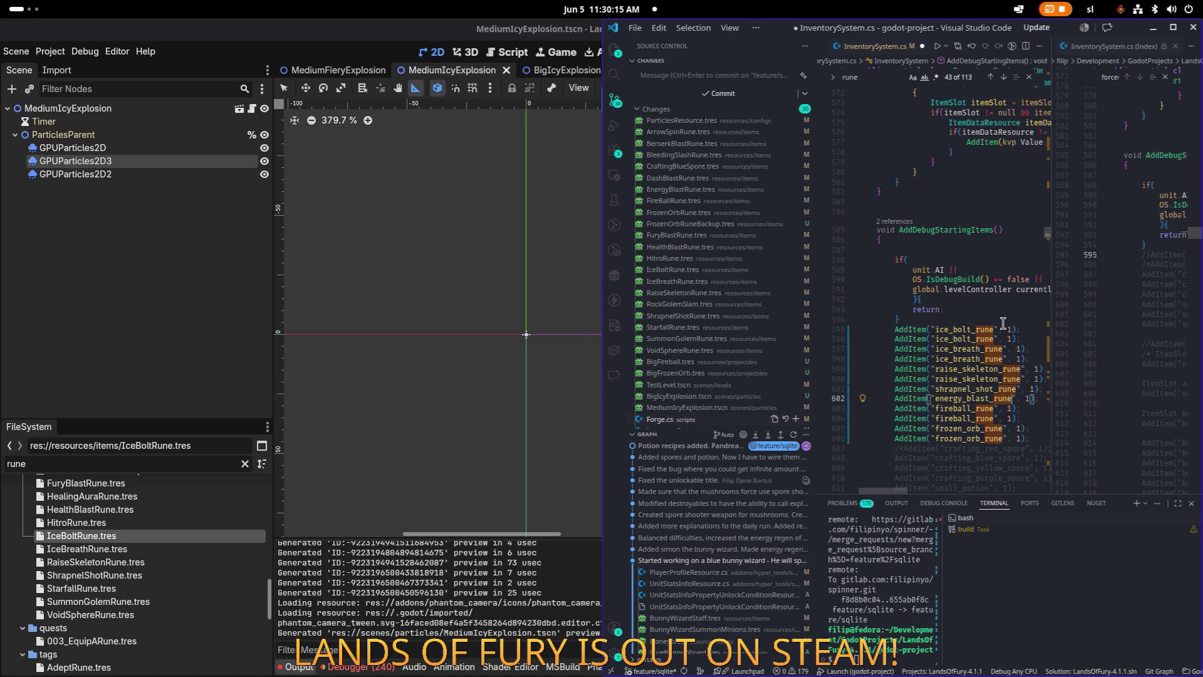
key("ctrl+v")
key("Down")
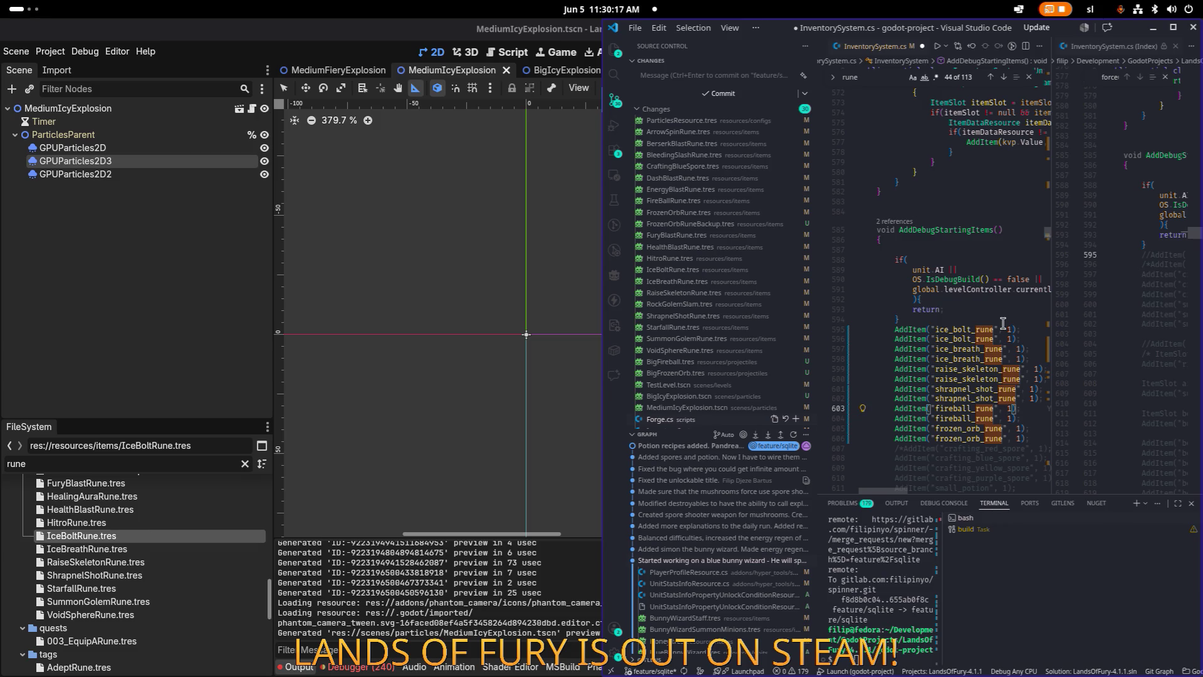
Replace fireball_rune on lines 603-604 with starfall_rune.
key("ctrl+shift+Right")
type("starfall_rune")
key("ctrl+shift+Left")
key("ctrl+c")
key("Down")
key("ctrl+shift+Left")
key("ctrl+v")
key("Down")
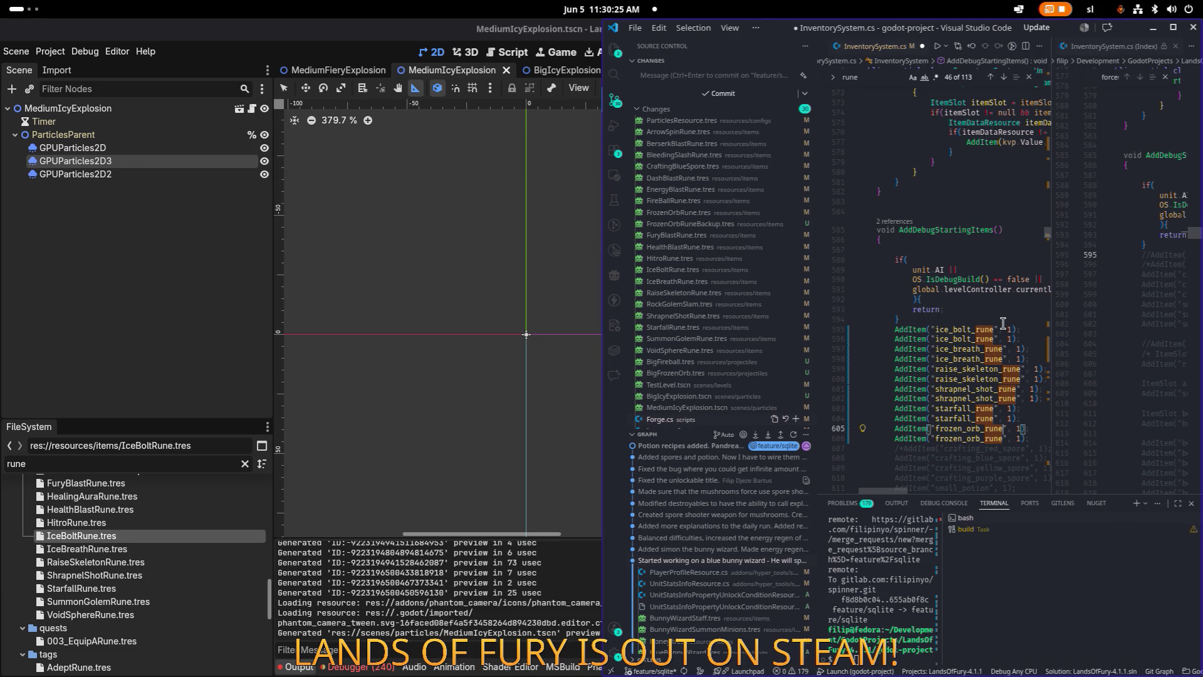
Set lines 605-606 to summon_golem_rune and duplicate it into two new lines below.
key("ctrl+shift+Left")
type("summon-g")
key("BackSpace")
key("BackSpace")
type("_golem_")
type("rune")
key("Down")
key("ctrl+v")
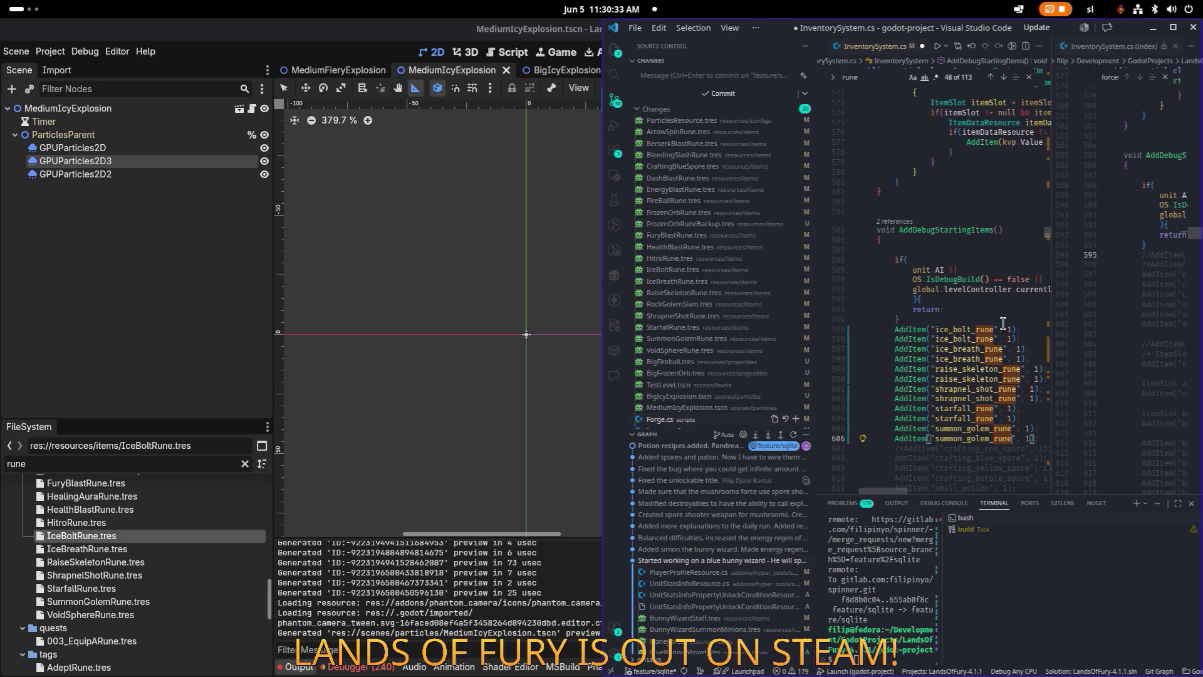
key("End")
key("Return")
key("BackSpace")
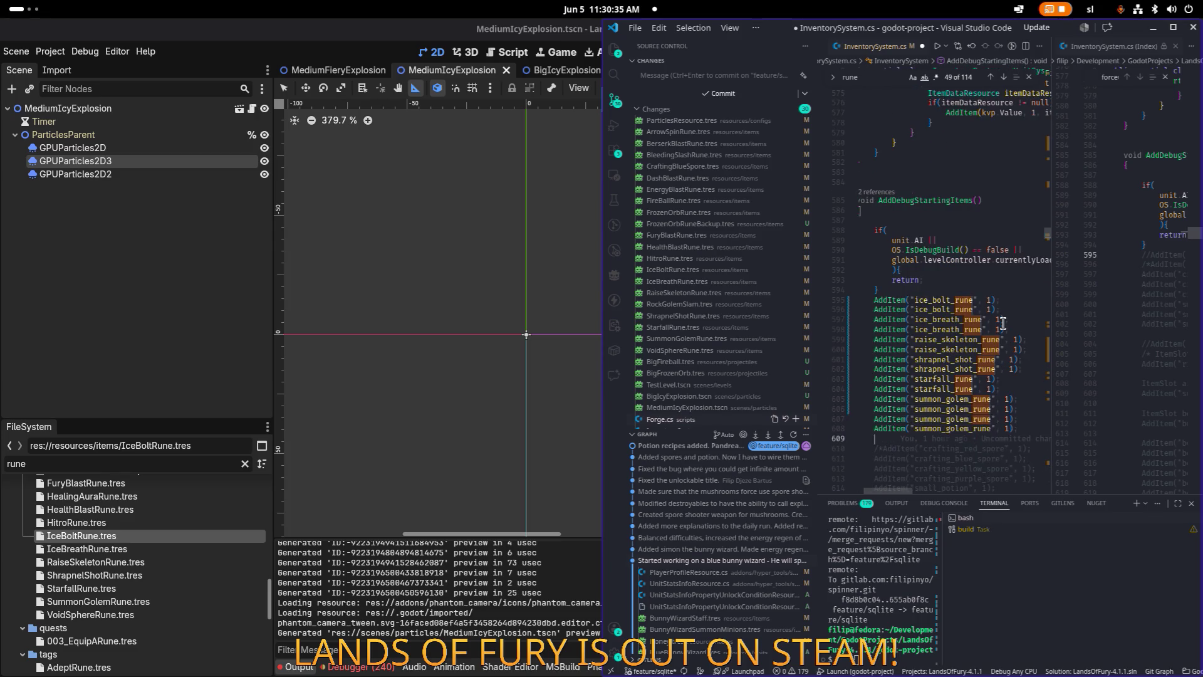
key("shift+alt+Down")
key("shift+alt+Down")
key("Up")
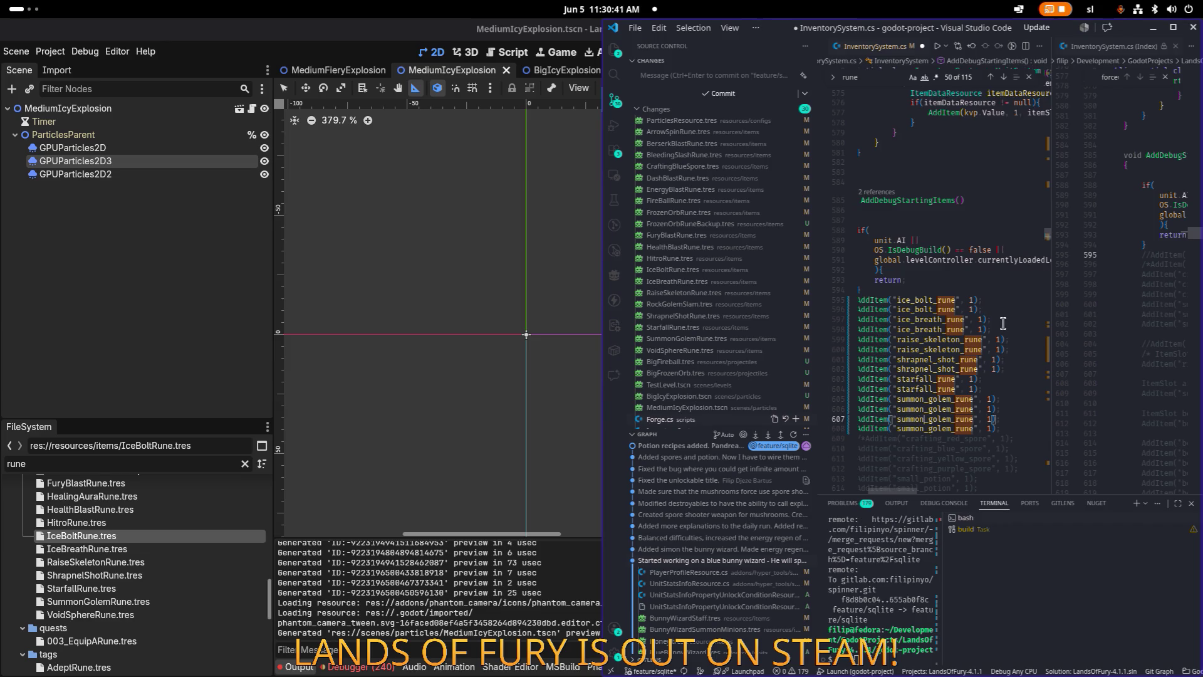
Turn the two duplicated lines 607-608 into void sphere rune entries.
key("shift+Right")
key("shift+Right")
key("shift+Right")
type("void_sphe")
type("re")
key("Down")
key("ctrl+shift+Left")
type("void_spehere")
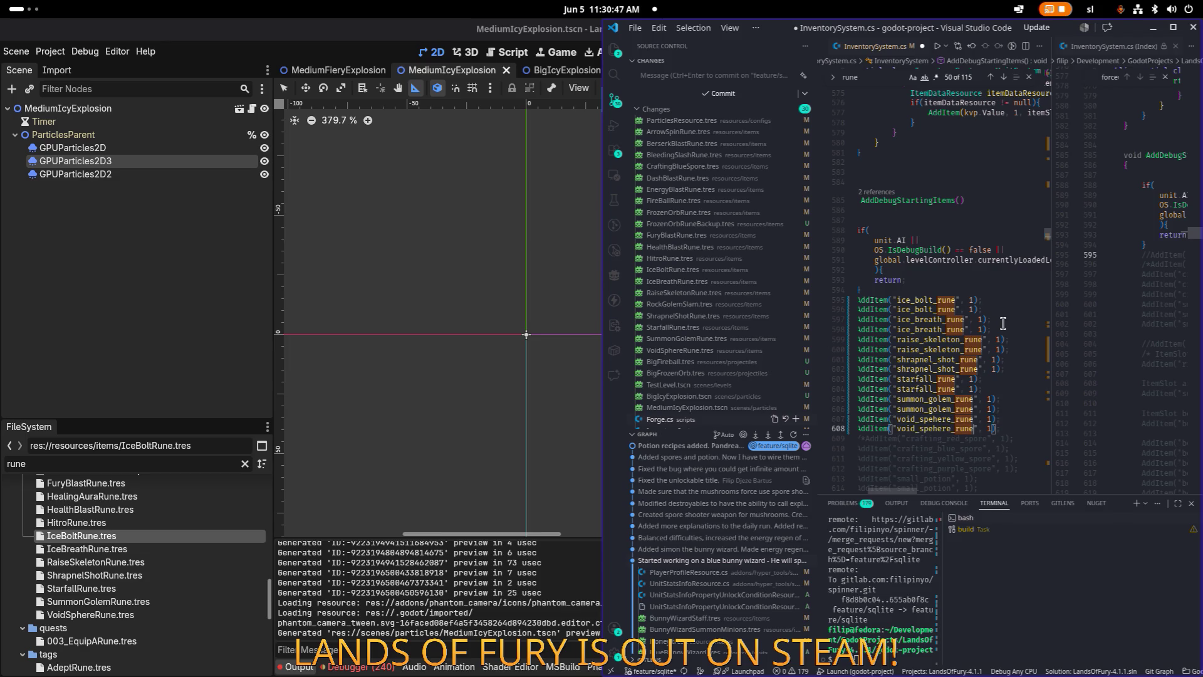
Save InventorySystem.cs, return to Godot, and build and run the project.
key("ctrl+s")
left_click(946, 296)
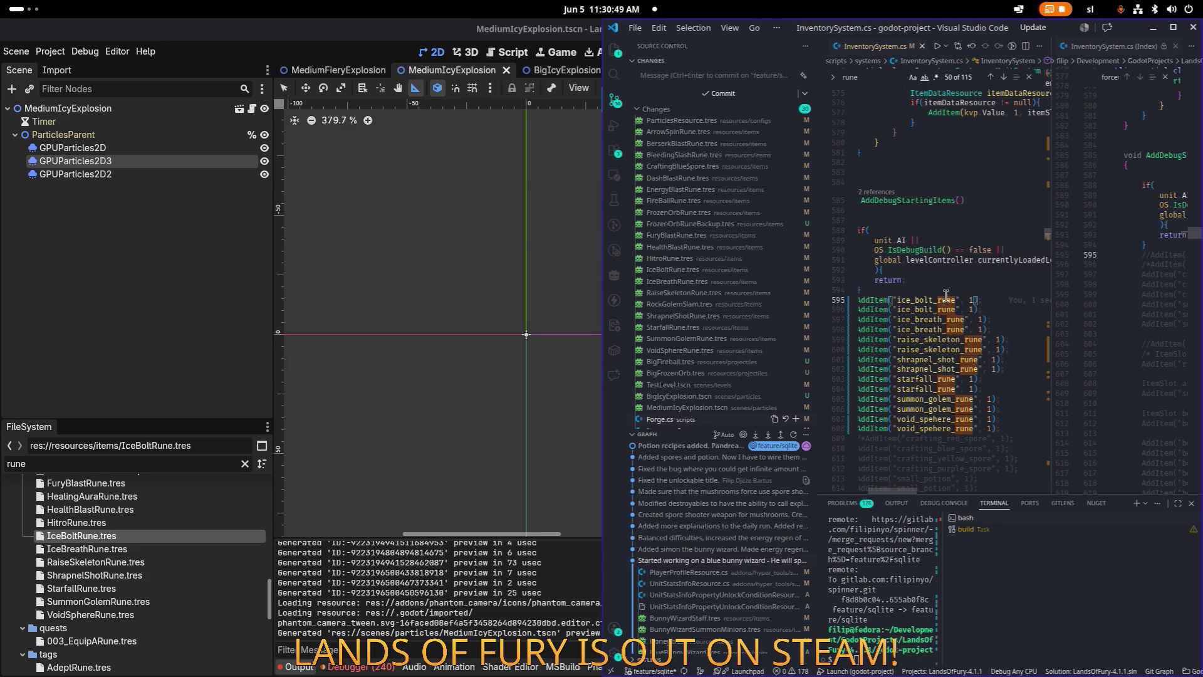
left_click(1154, 27)
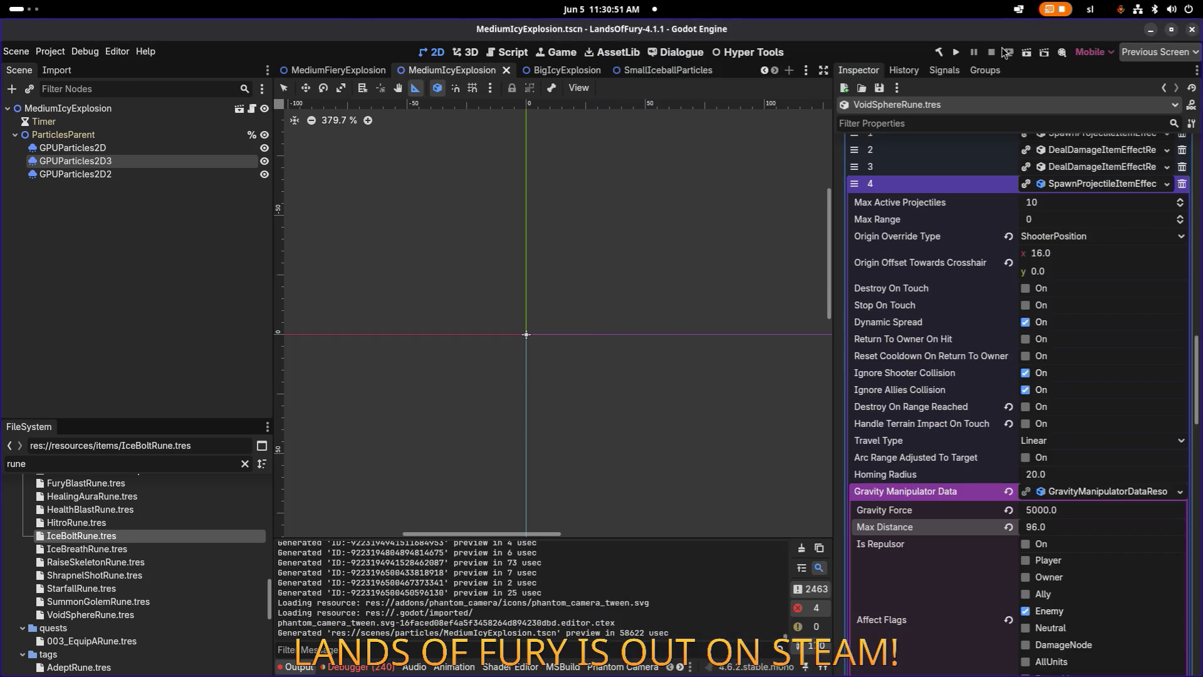
left_click(956, 53)
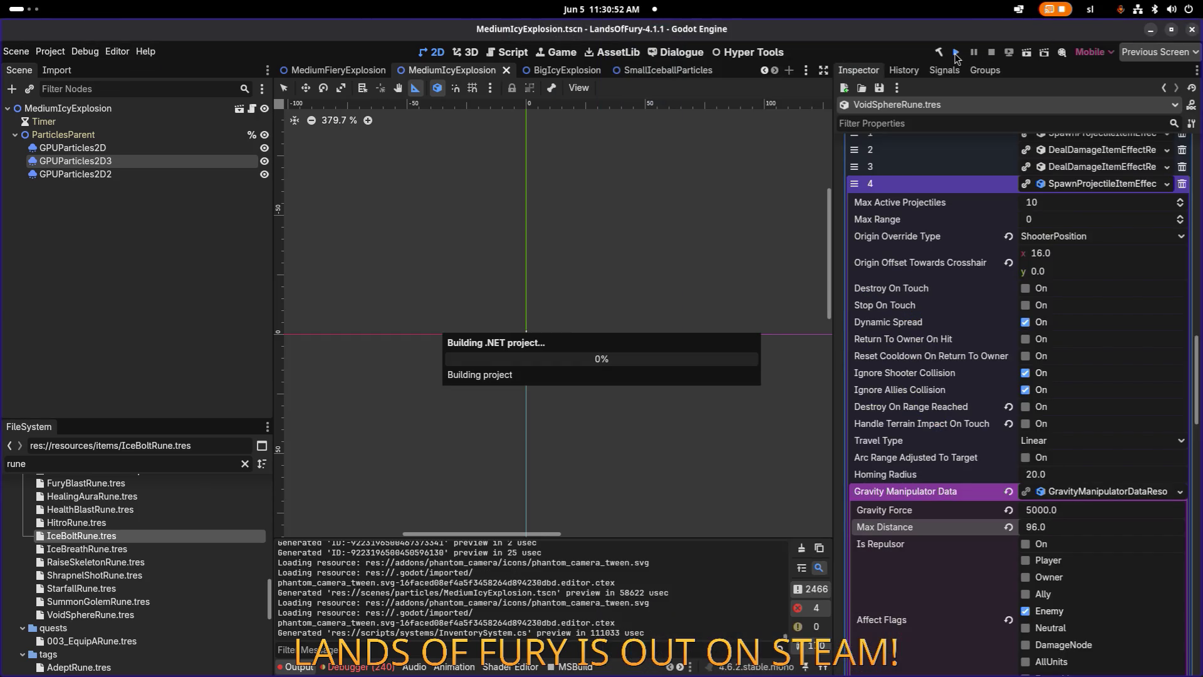
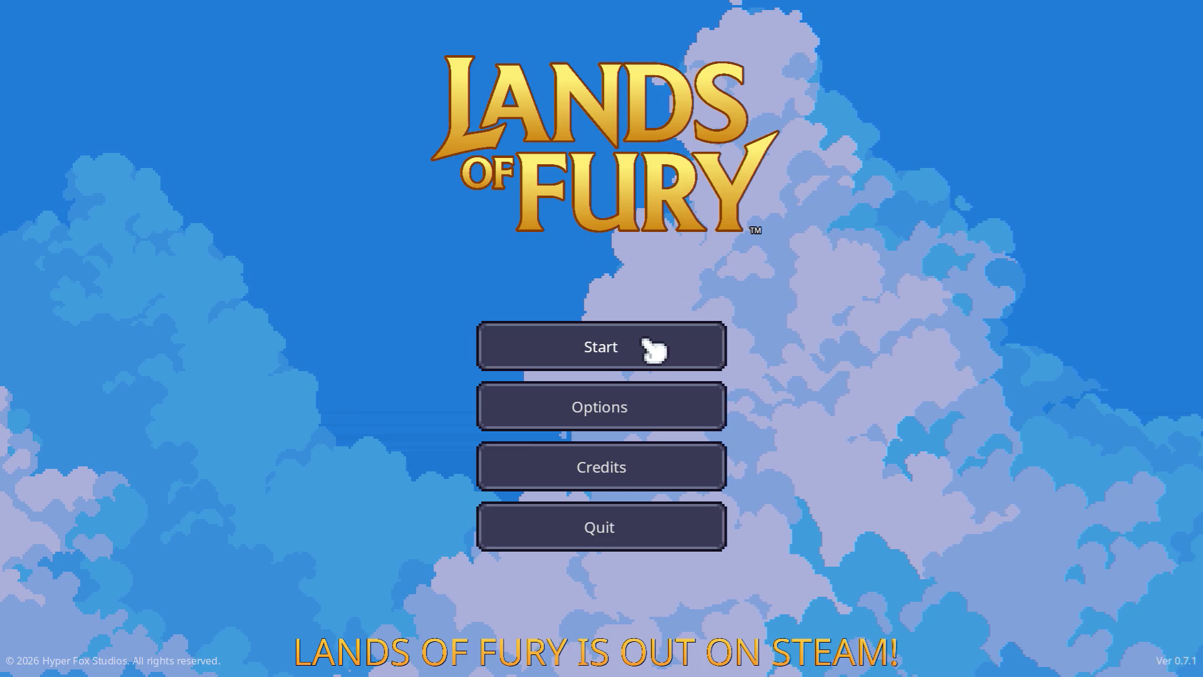
Get past the title screen and load the first saved profile.
left_click(568, 345)
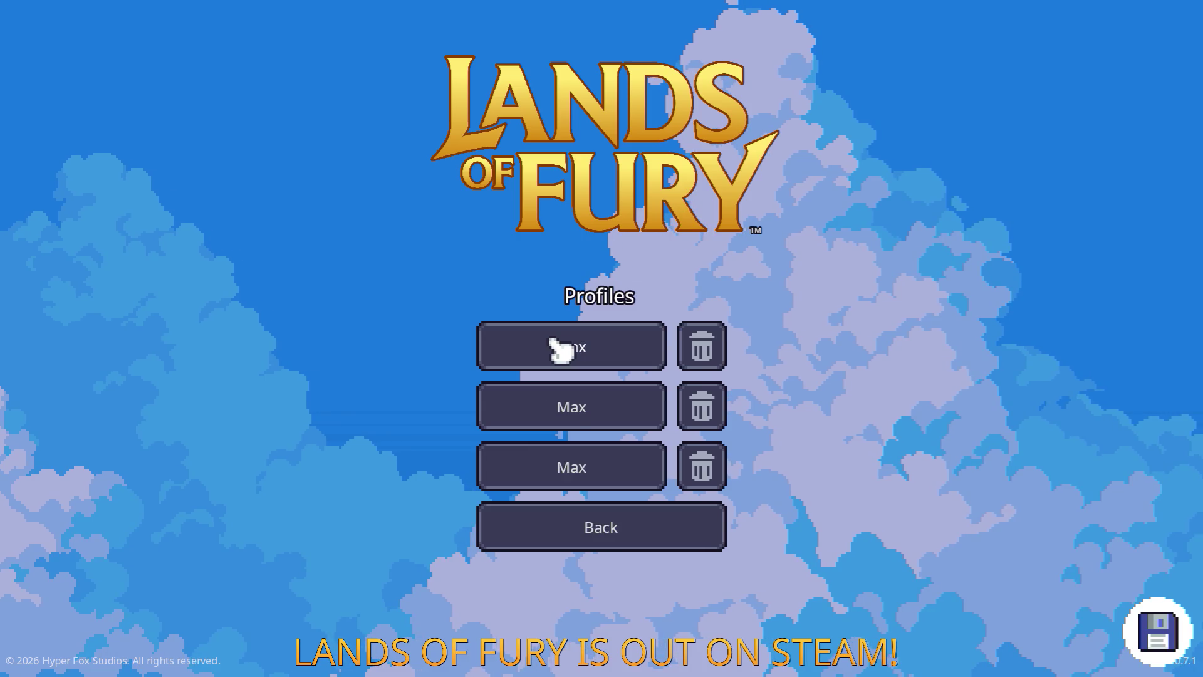
left_click(555, 345)
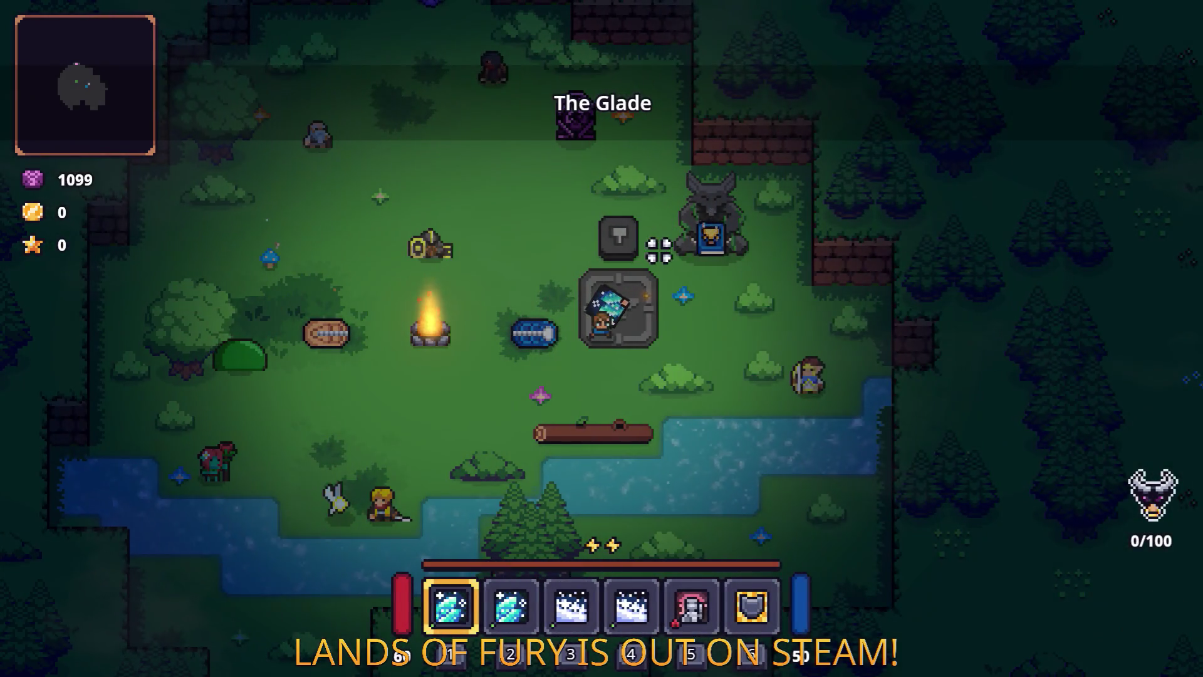
Fit the Ice Bolt rune into the Rusty Sword and place the sword in quick slot 1.
key("i")
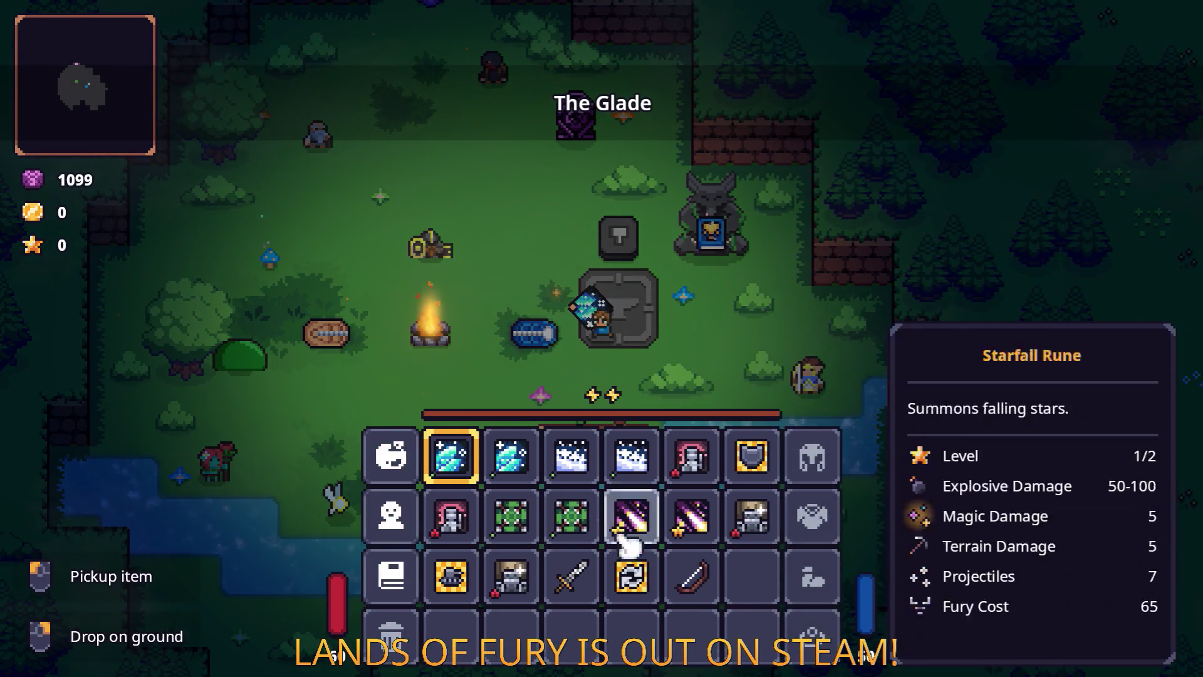
right_click(570, 577)
left_click(520, 354)
left_click(522, 276)
left_click(599, 421)
left_click(454, 466)
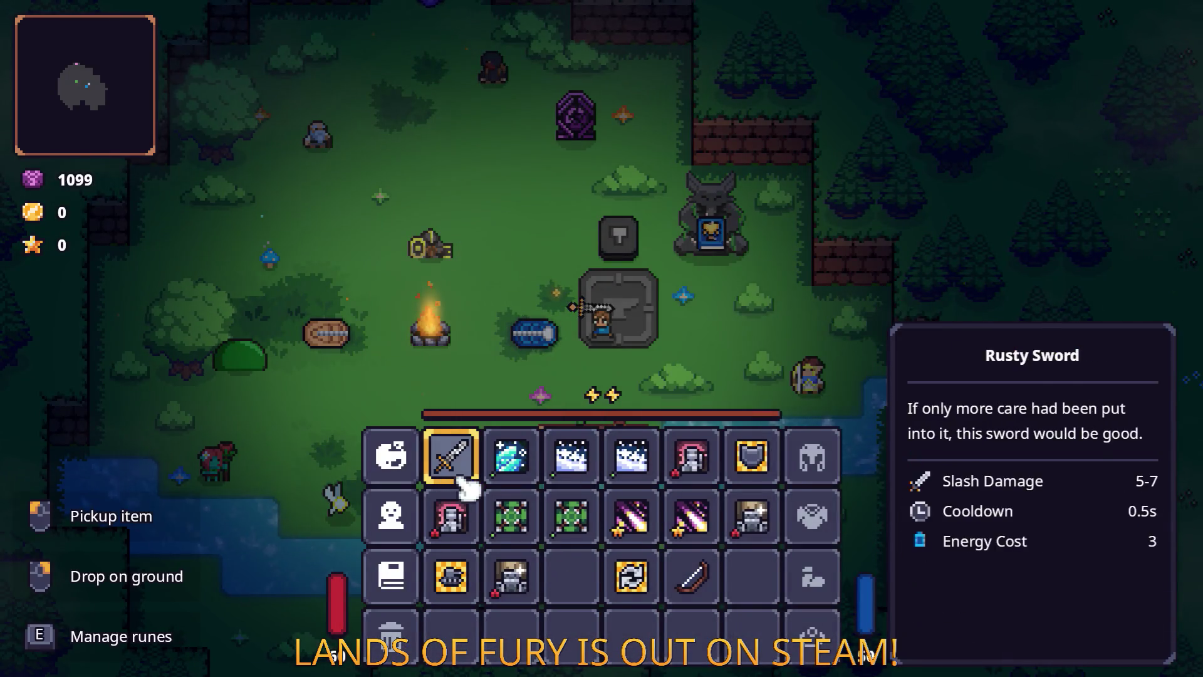
key("i")
Walk up to the green slime and attack it repeatedly with the Ice Bolt sword.
key("a")
left_click(369, 424)
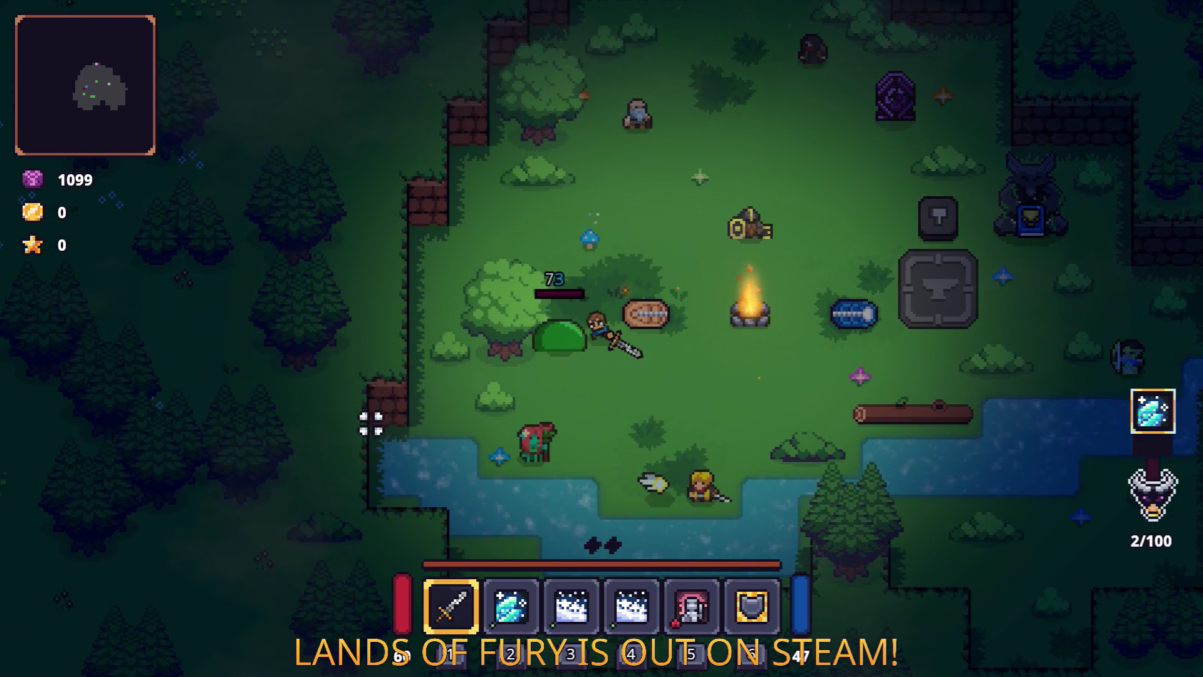
left_click(371, 414)
left_click(386, 401)
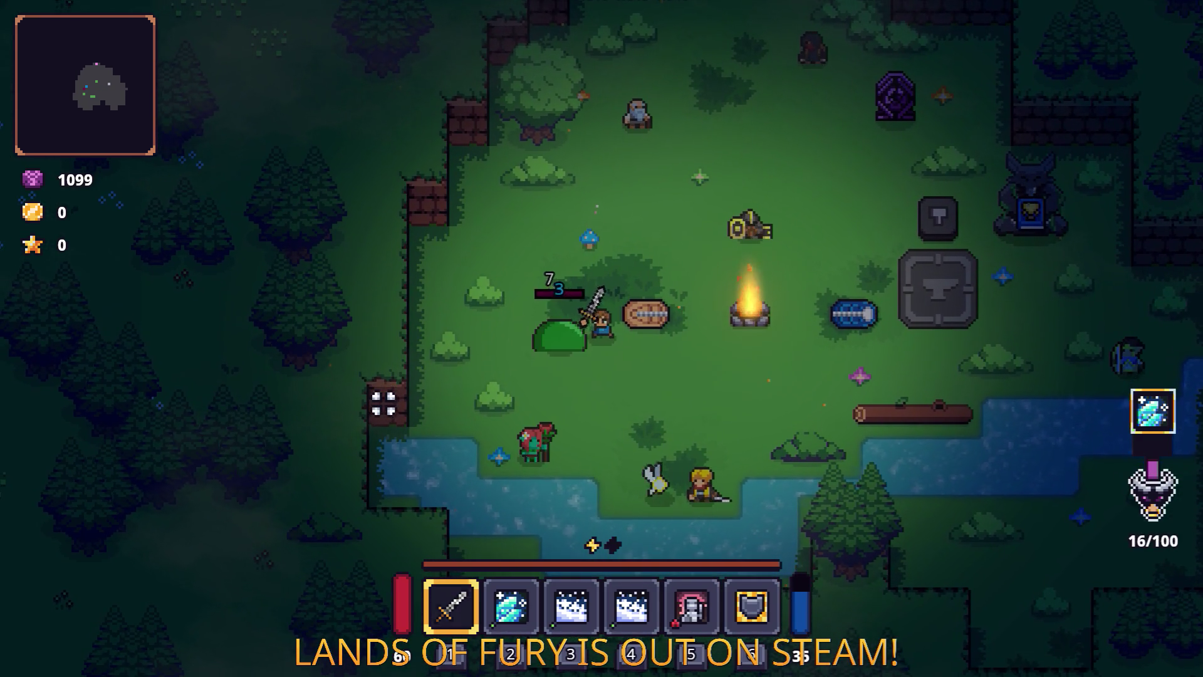
key("a")
key("s")
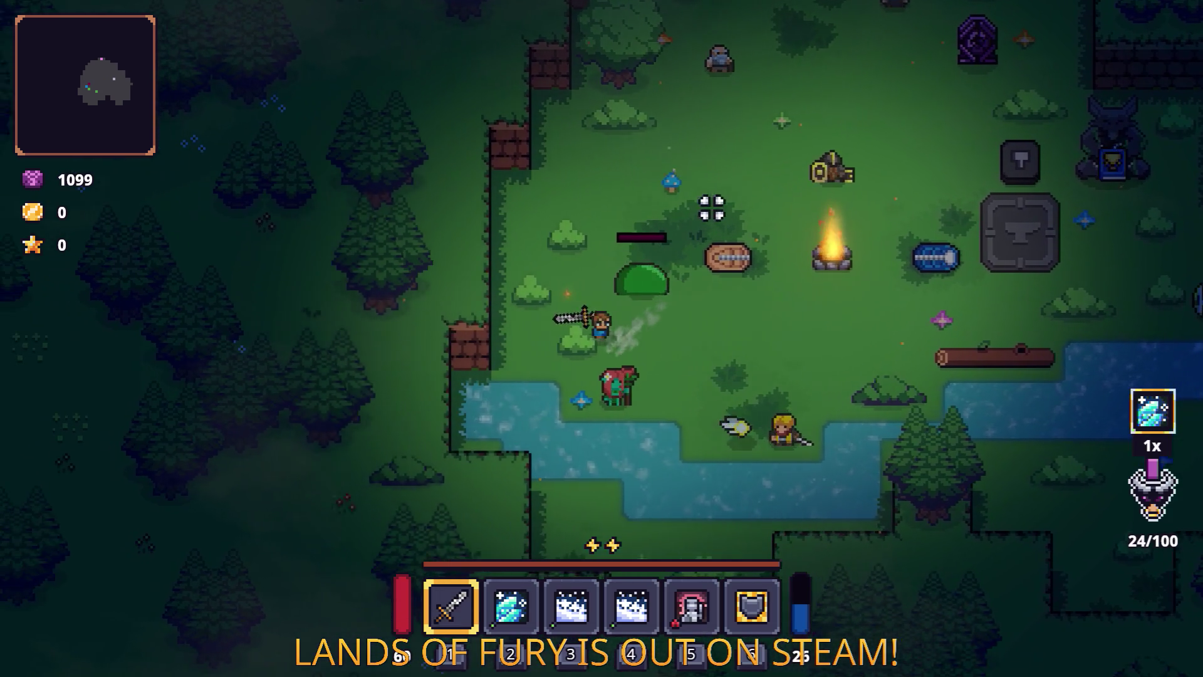
key("w")
key("d")
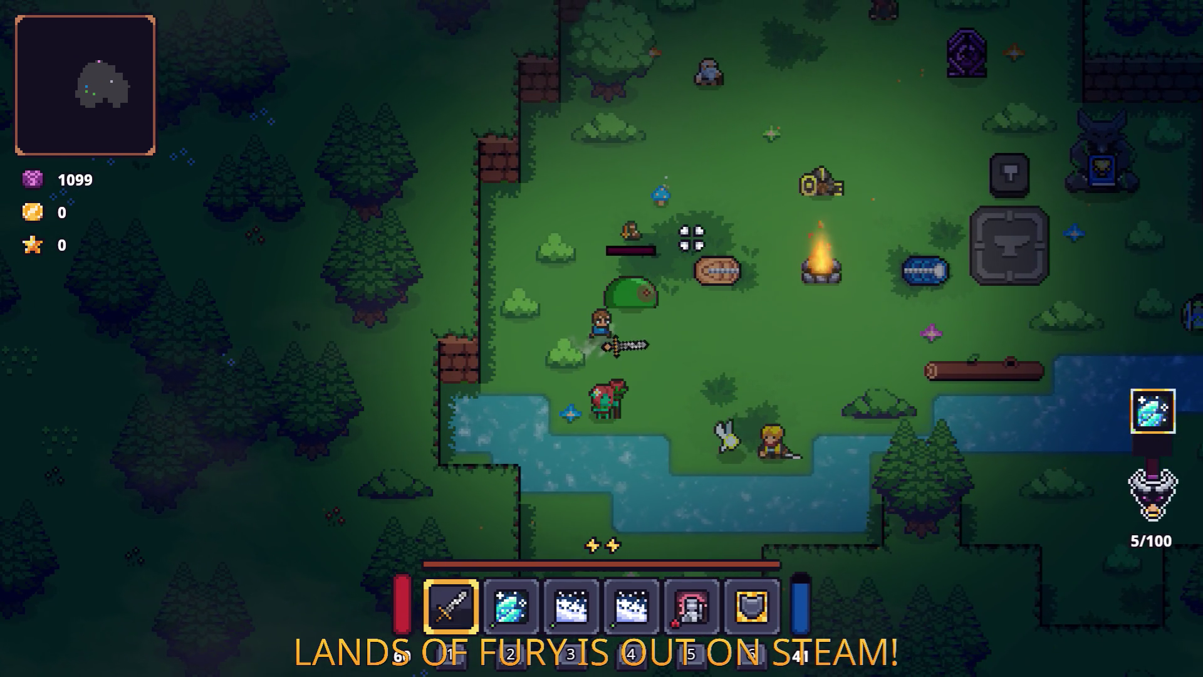
left_click(589, 254)
key("d")
left_click(537, 279)
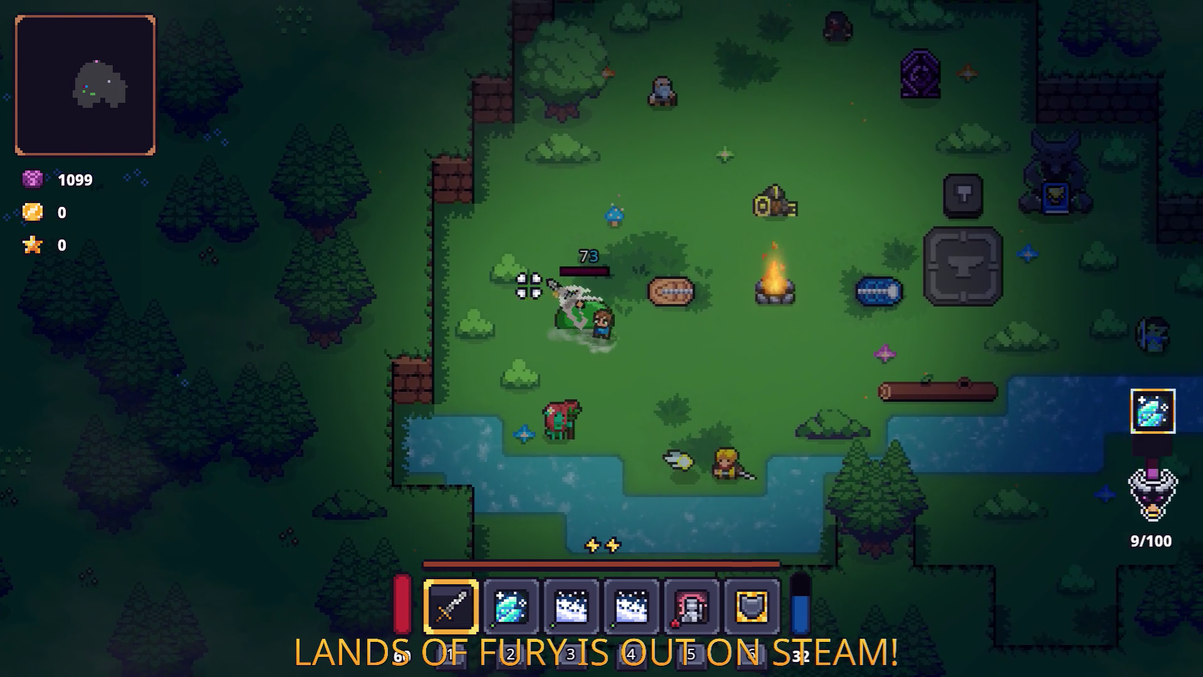
key("w")
left_click(444, 353)
At the anvil, check the Rusty Sword's rune slots and confirm them.
key("d")
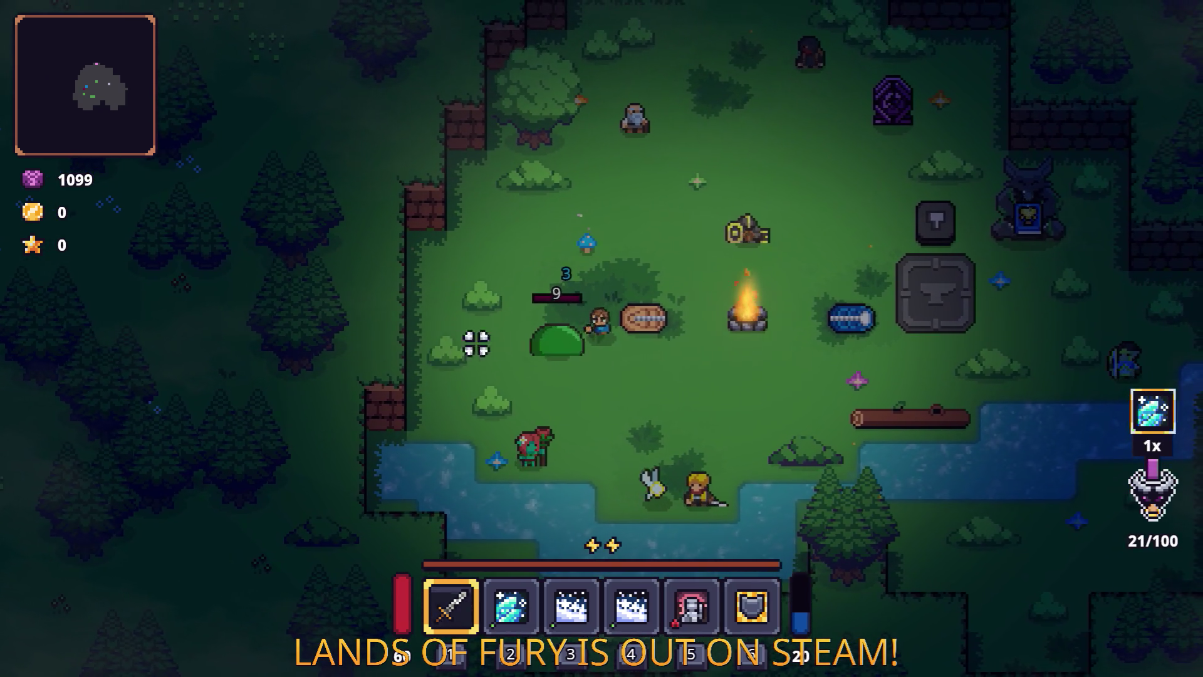
key("e")
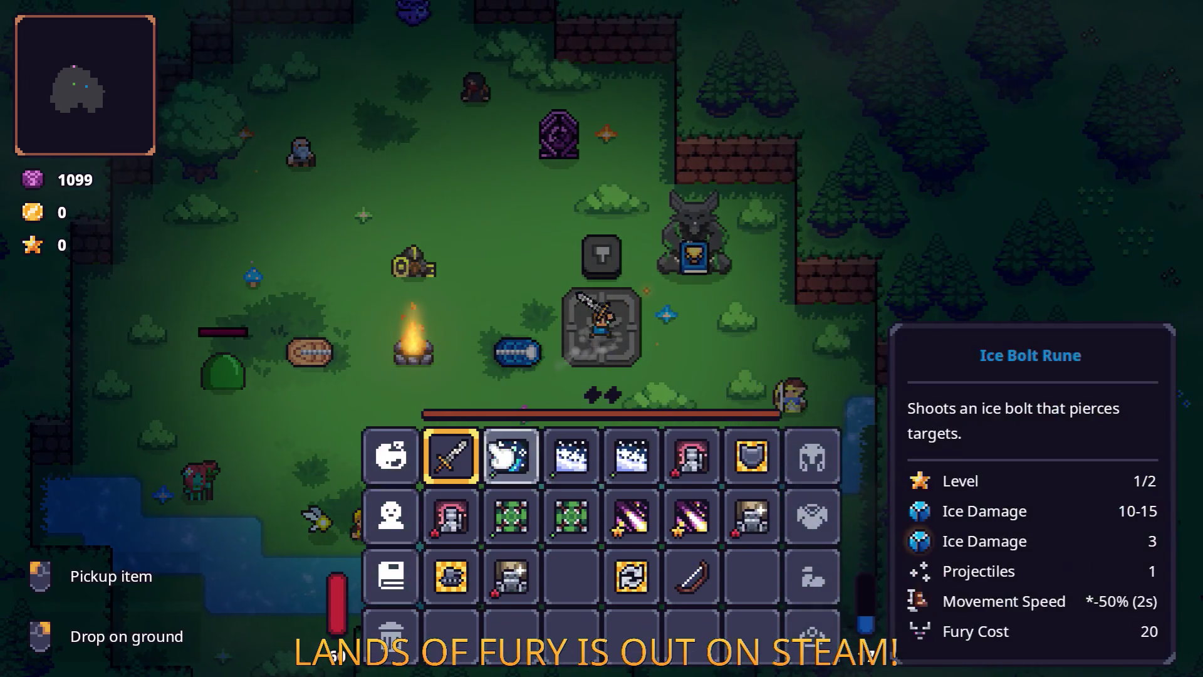
left_click(511, 456)
left_click(600, 416)
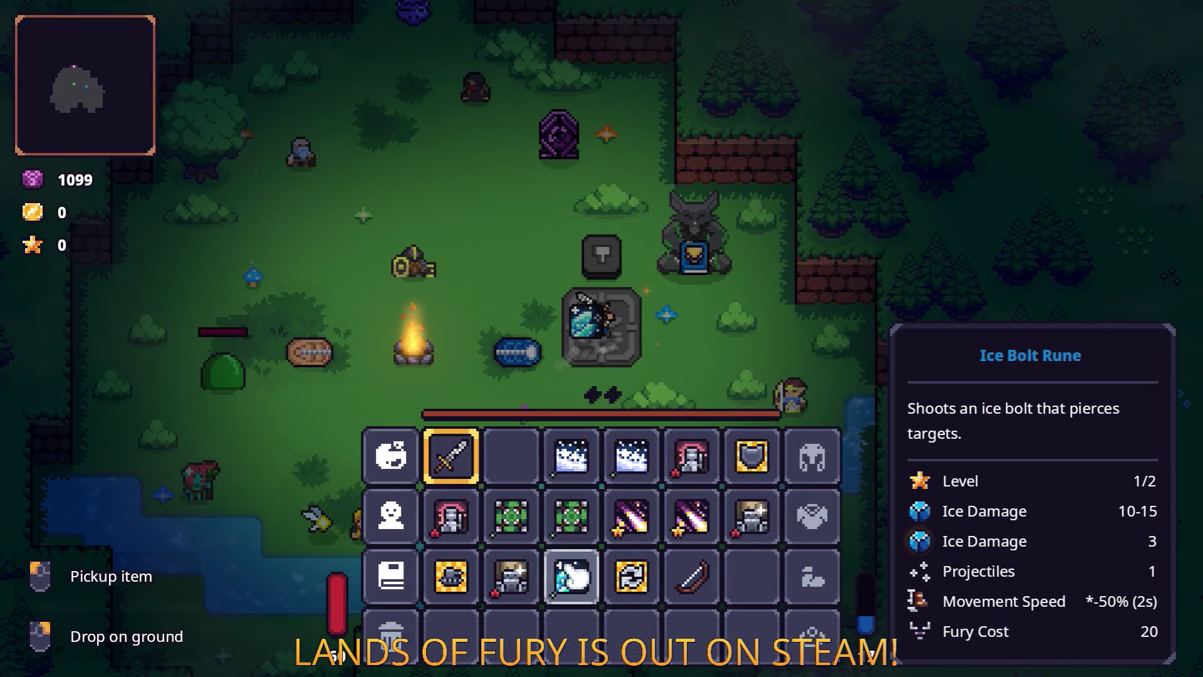
key("e")
Pick up the dropped Ice Bolt rune and fit it back into the sword.
key("w")
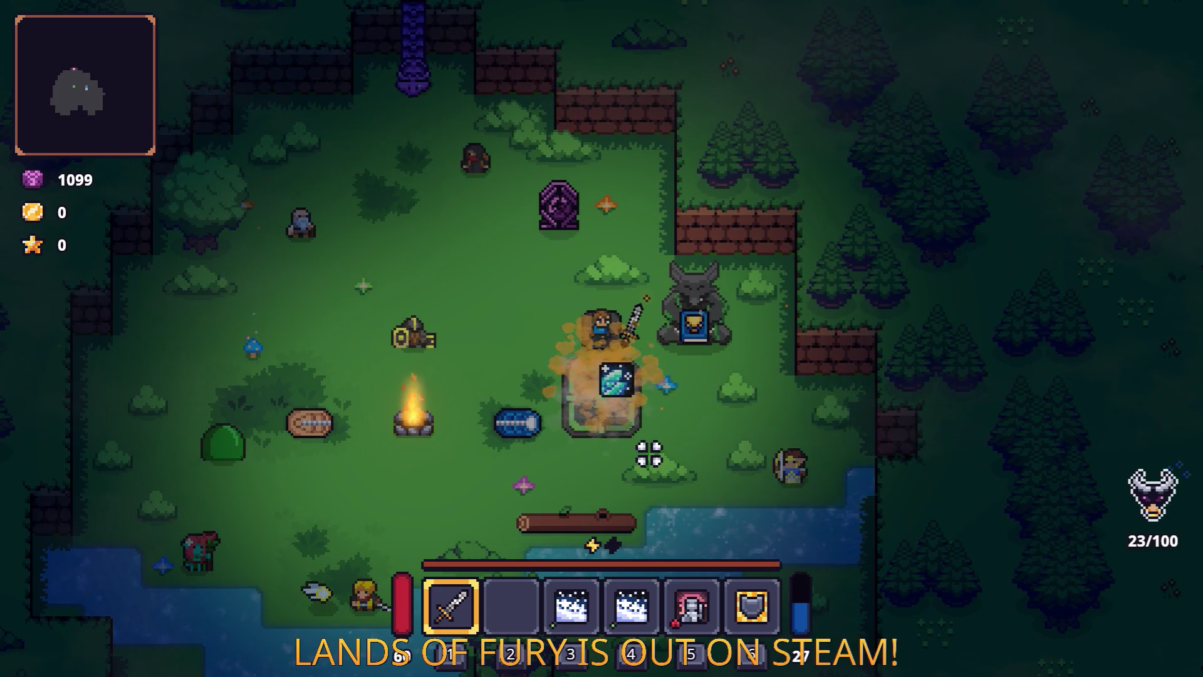
key("s")
key("e")
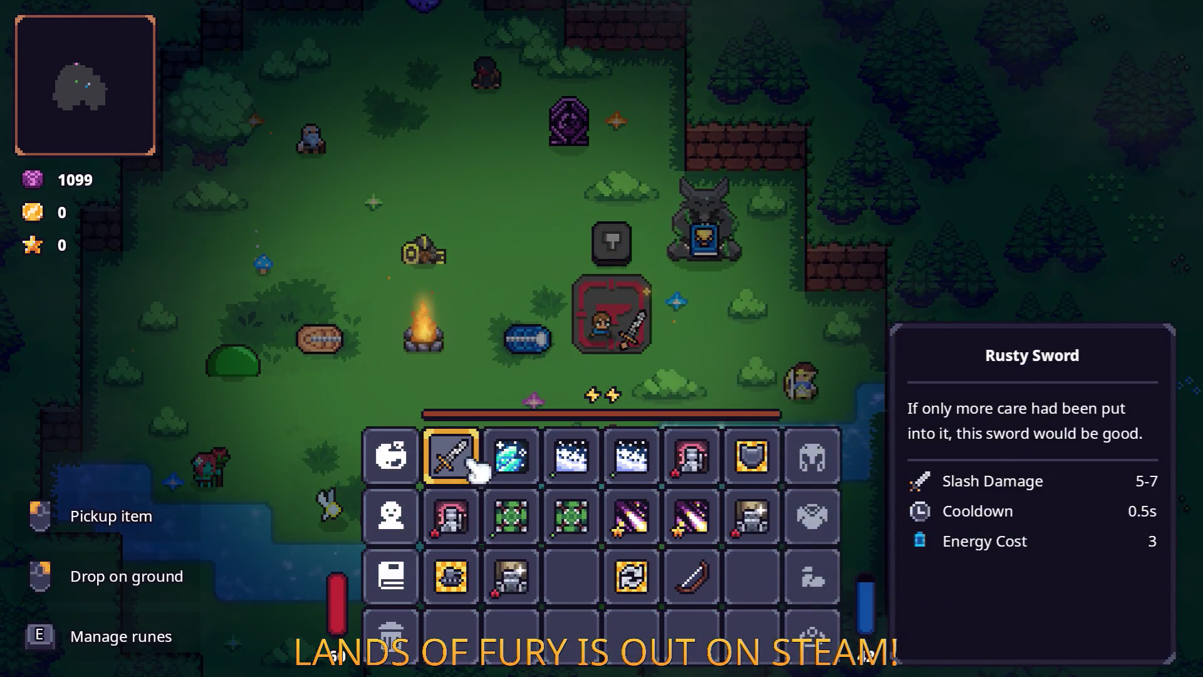
key("e")
left_click(536, 332)
left_click(507, 259)
left_click(601, 415)
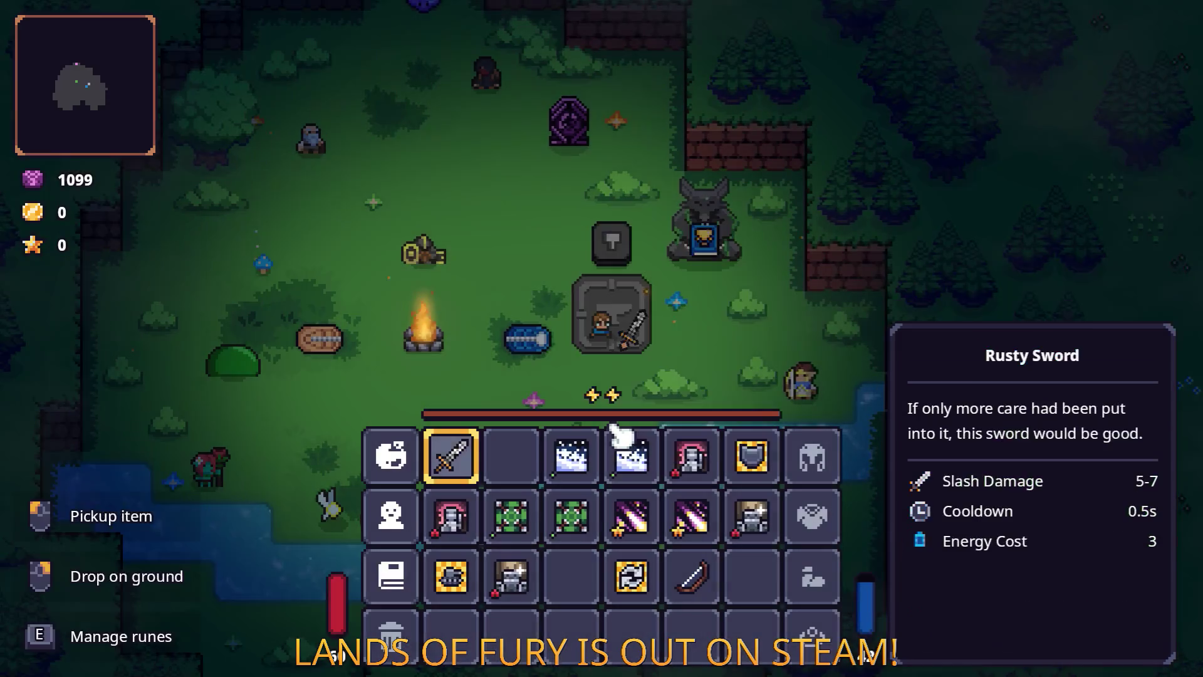
key("Escape")
Walk to the slime and hit it with ice bolts for 7 and 4 damage, then dash away.
key("a")
key("s")
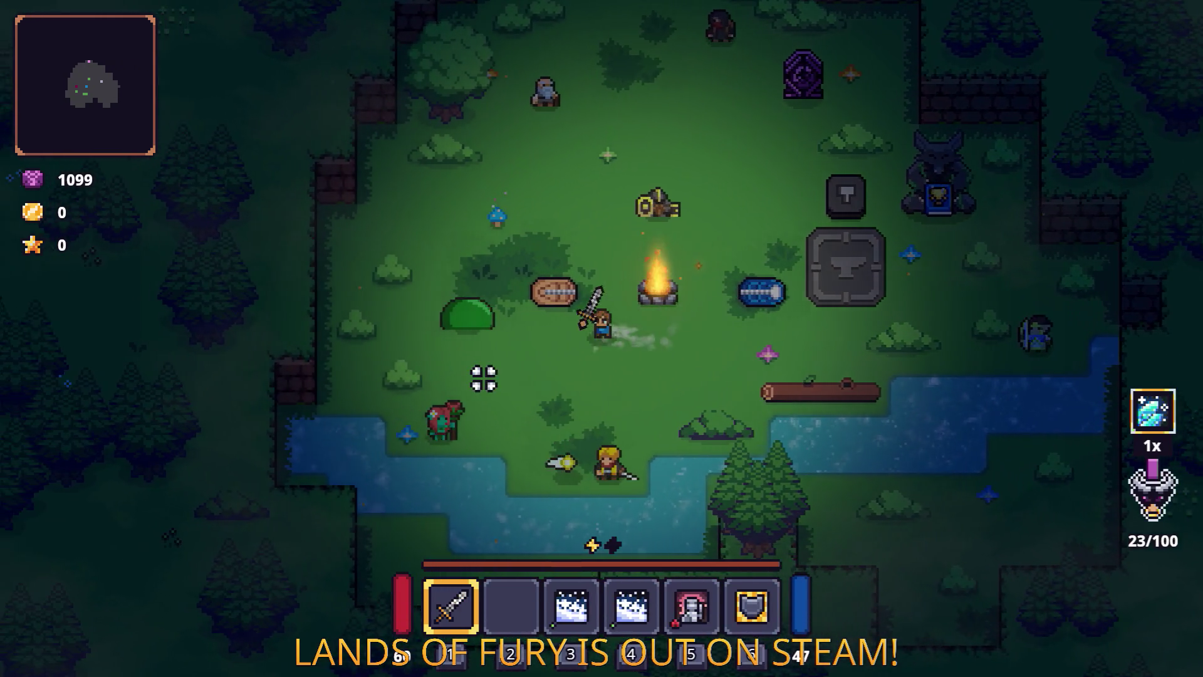
key("a")
left_click(782, 156)
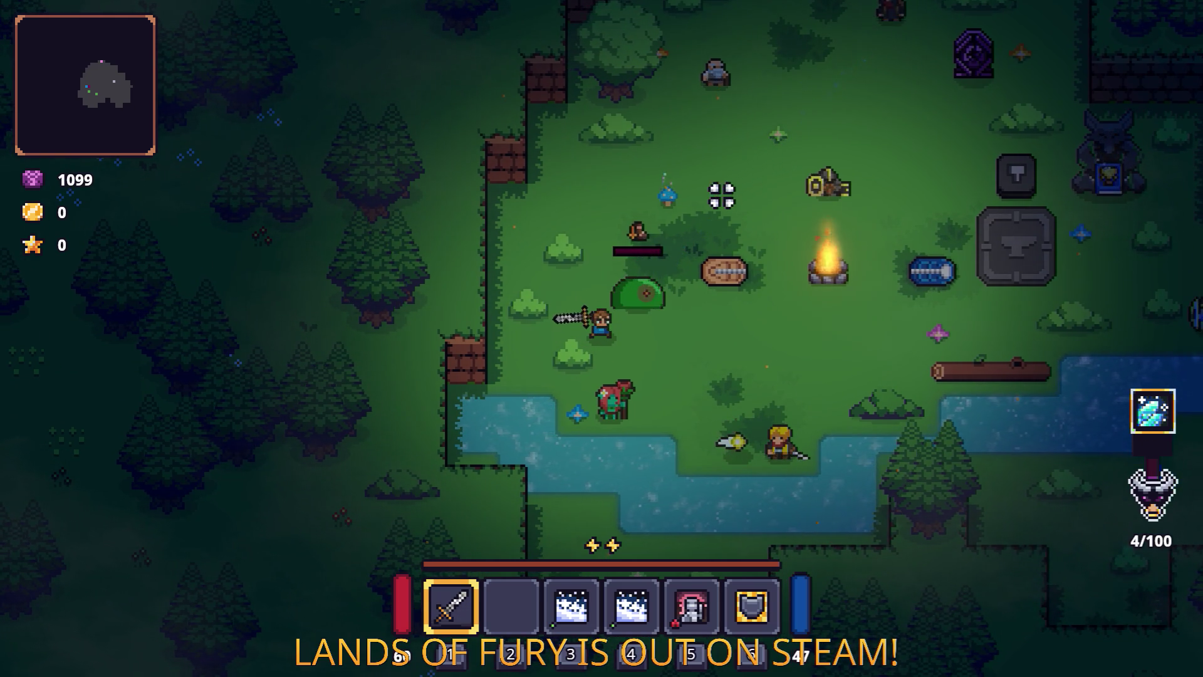
left_click(663, 237)
key("space")
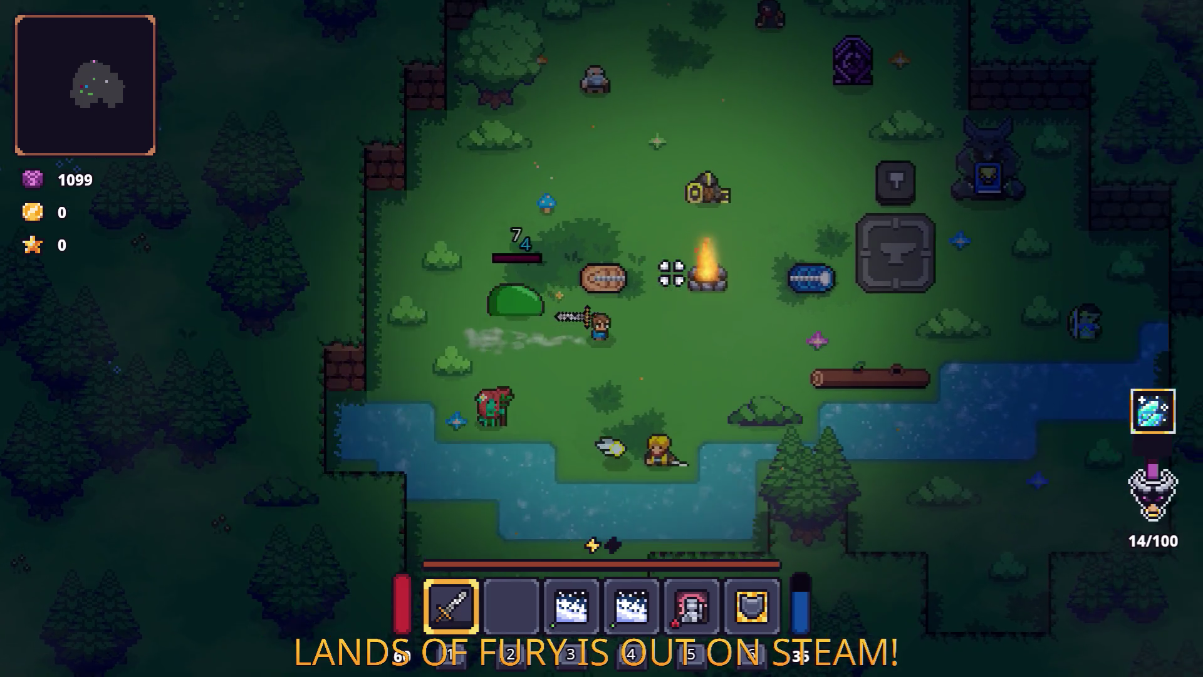
Back at the anvil, remove the Ice Bolt rune from the Rusty Sword.
key("d")
key("w")
key("e")
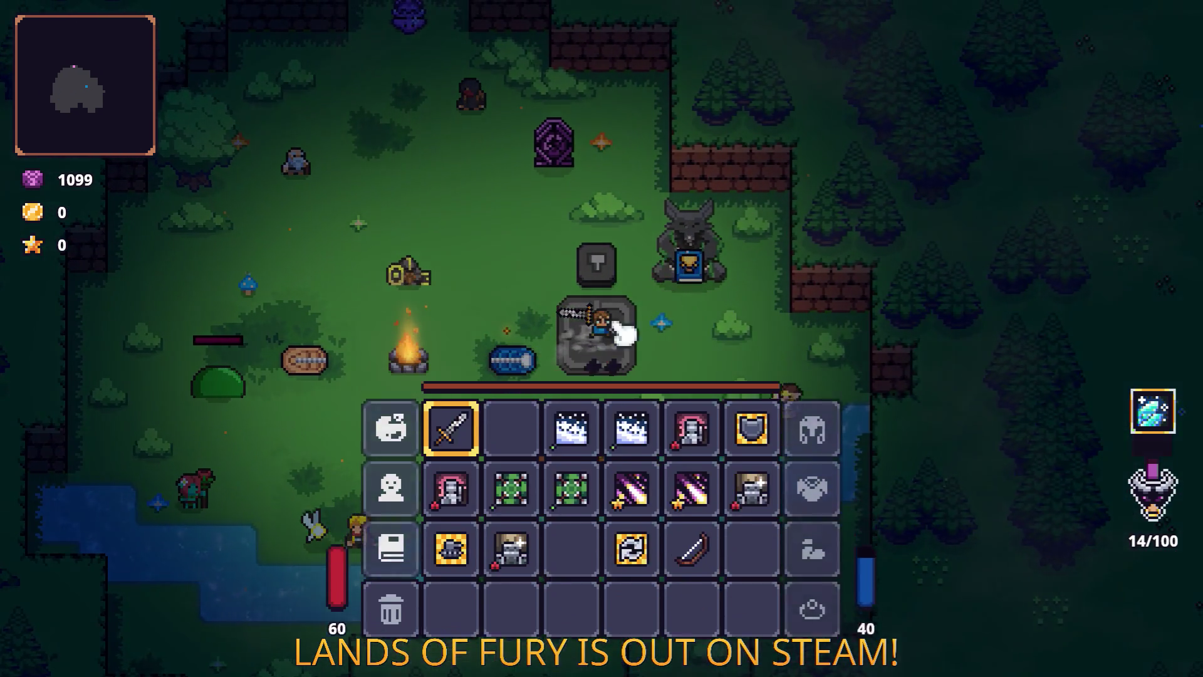
right_click(451, 450)
left_click(512, 350)
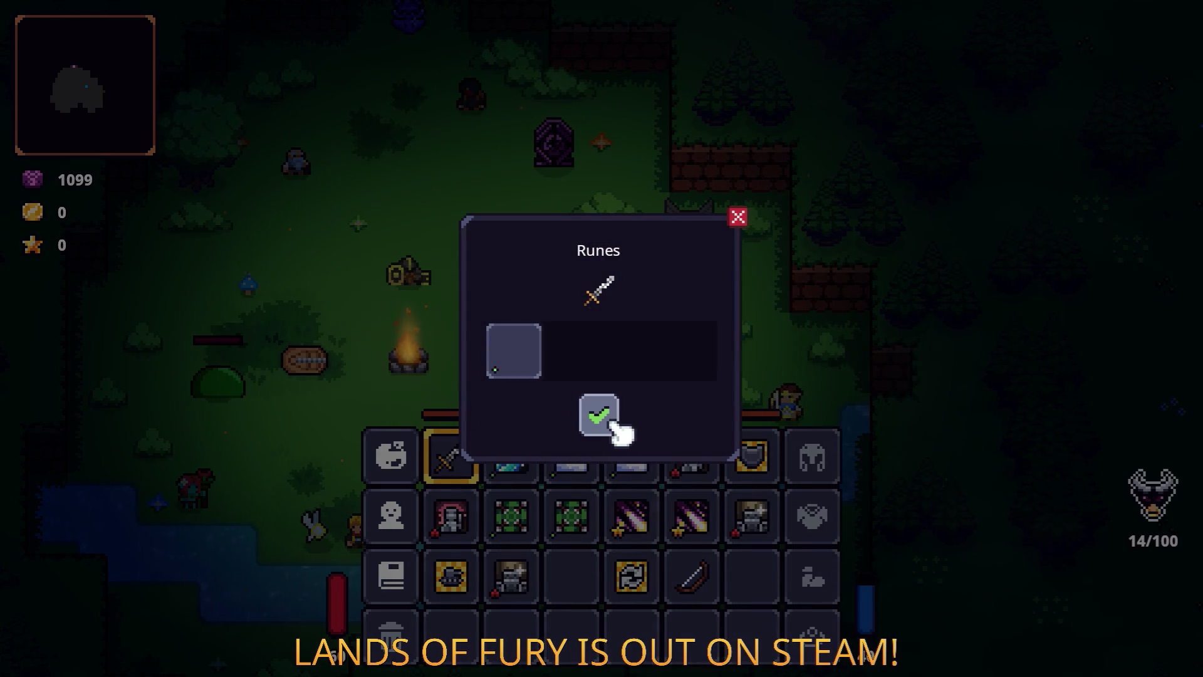
left_click(600, 415)
Fit the Ice Breath rune into the empty sword slot and verify it's installed.
right_click(474, 461)
left_click(528, 348)
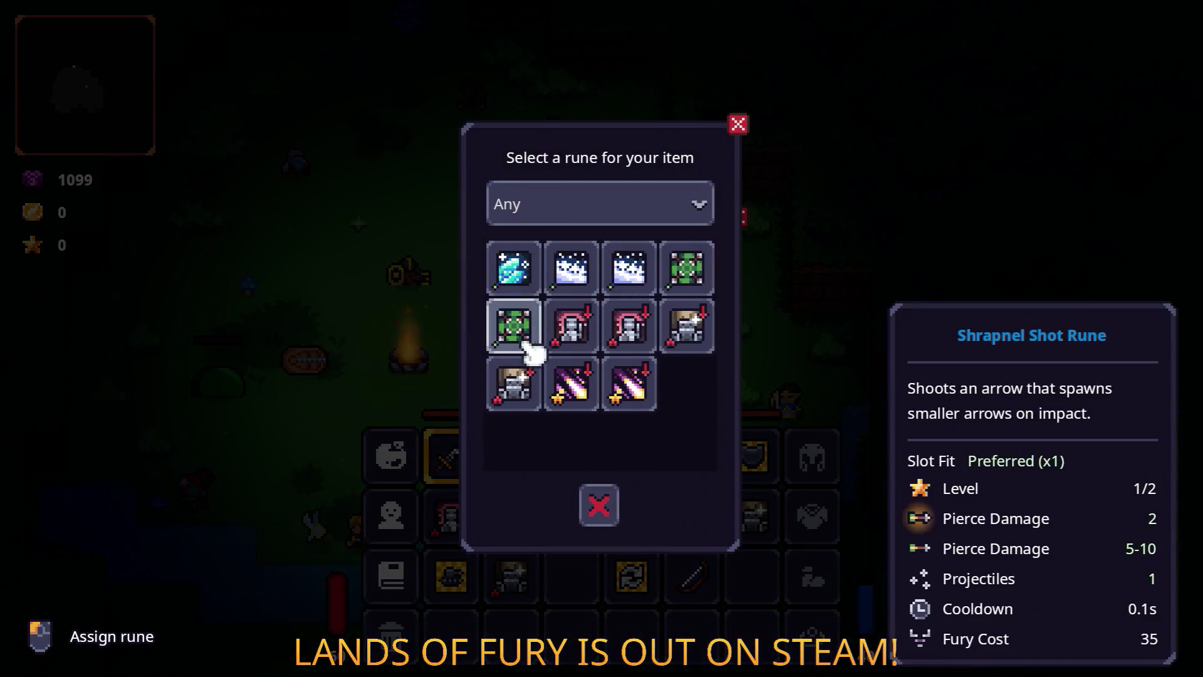
left_click(577, 273)
left_click(612, 413)
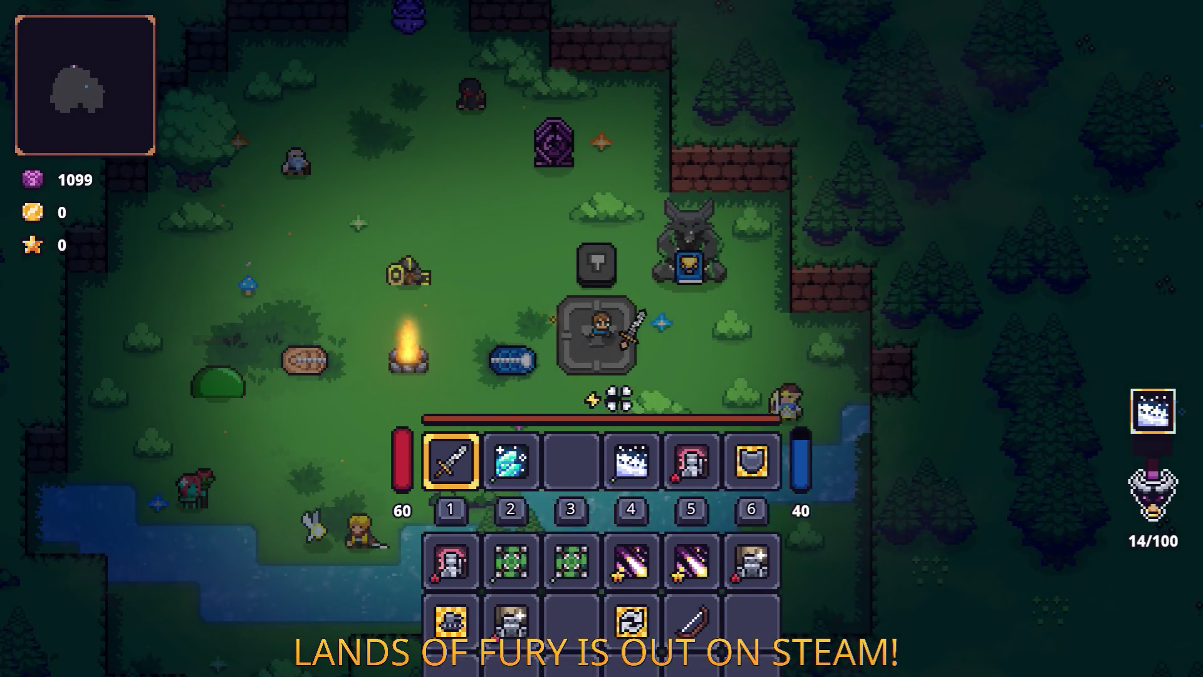
key("Tab")
right_click(451, 453)
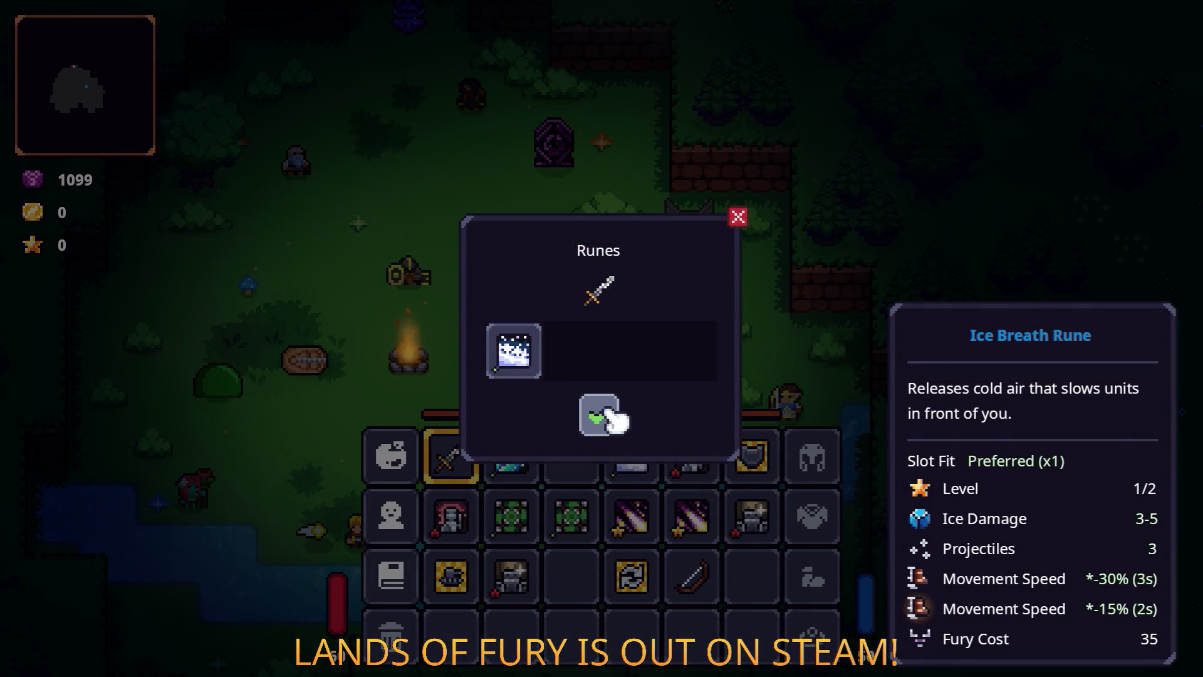
left_click(601, 415)
key("Tab")
Attack the slime with the Ice Breath sword, dealing 8, 15, 4, 6, 14 and 9 damage, then dash back to the anvil.
key("a")
key("s")
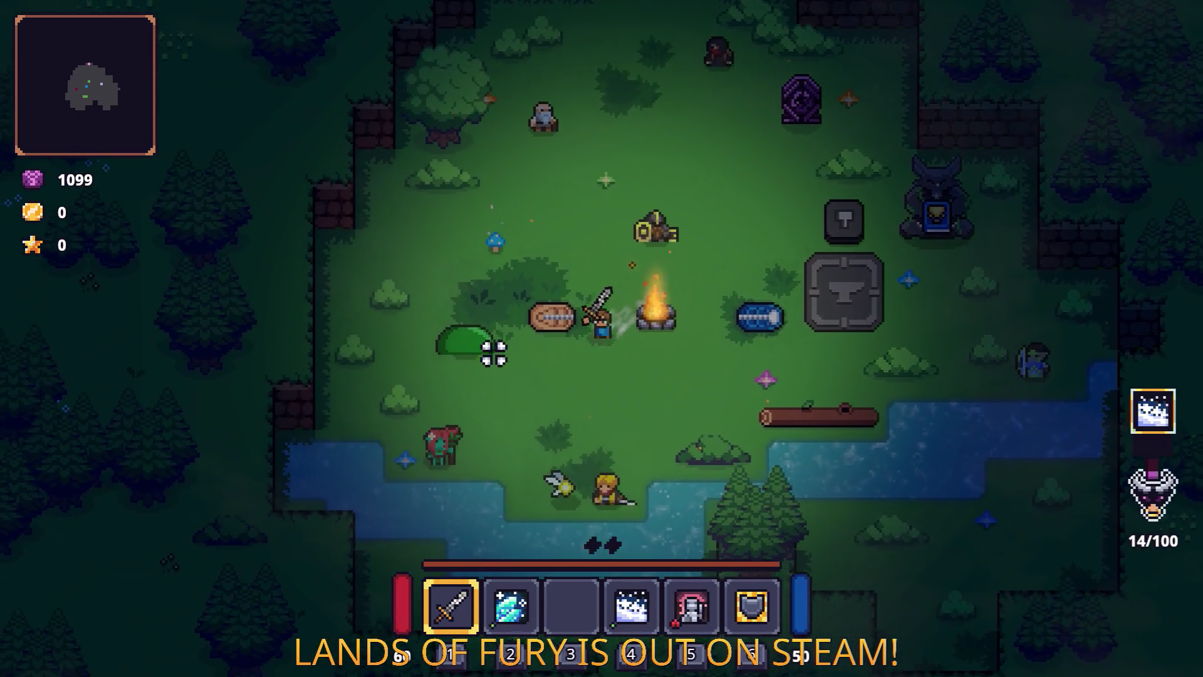
left_click(540, 278)
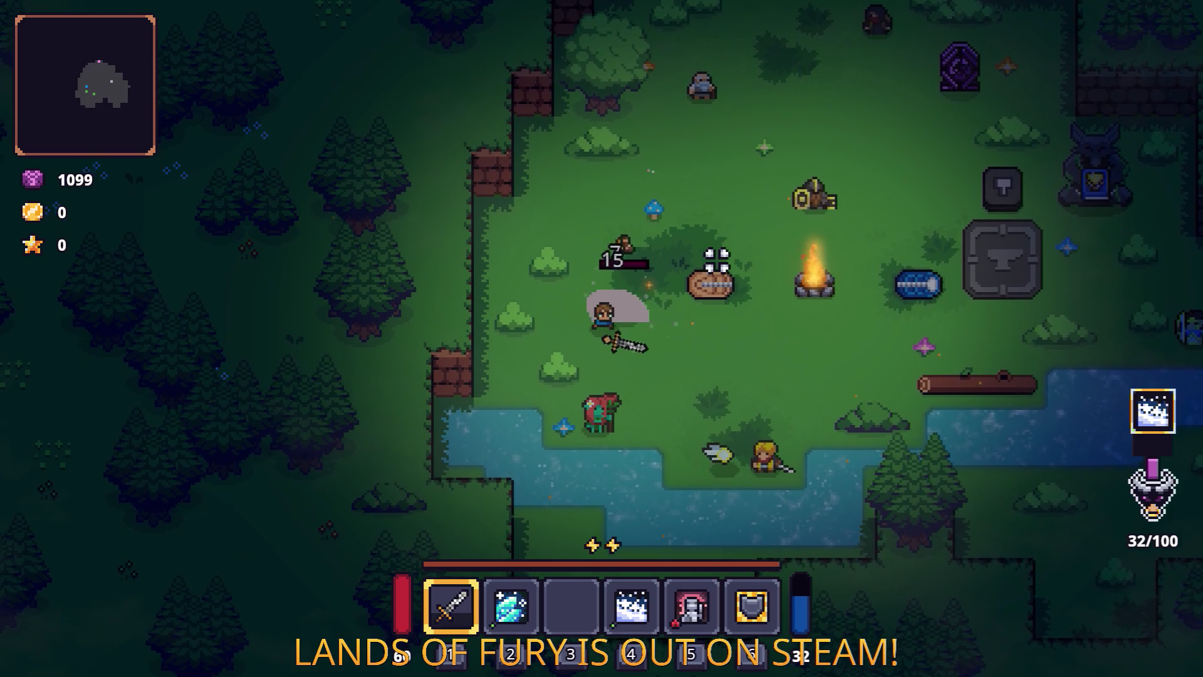
left_click(540, 278)
key("a")
key("s")
left_click(739, 224)
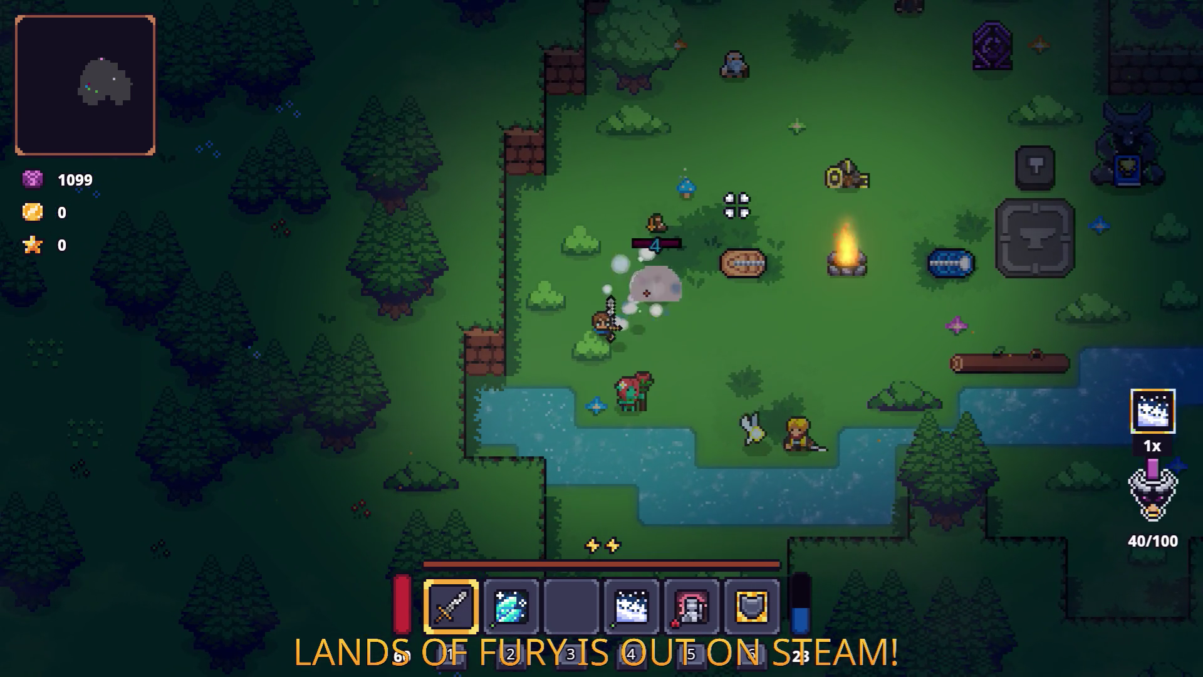
key("w")
key("d")
left_click(659, 212)
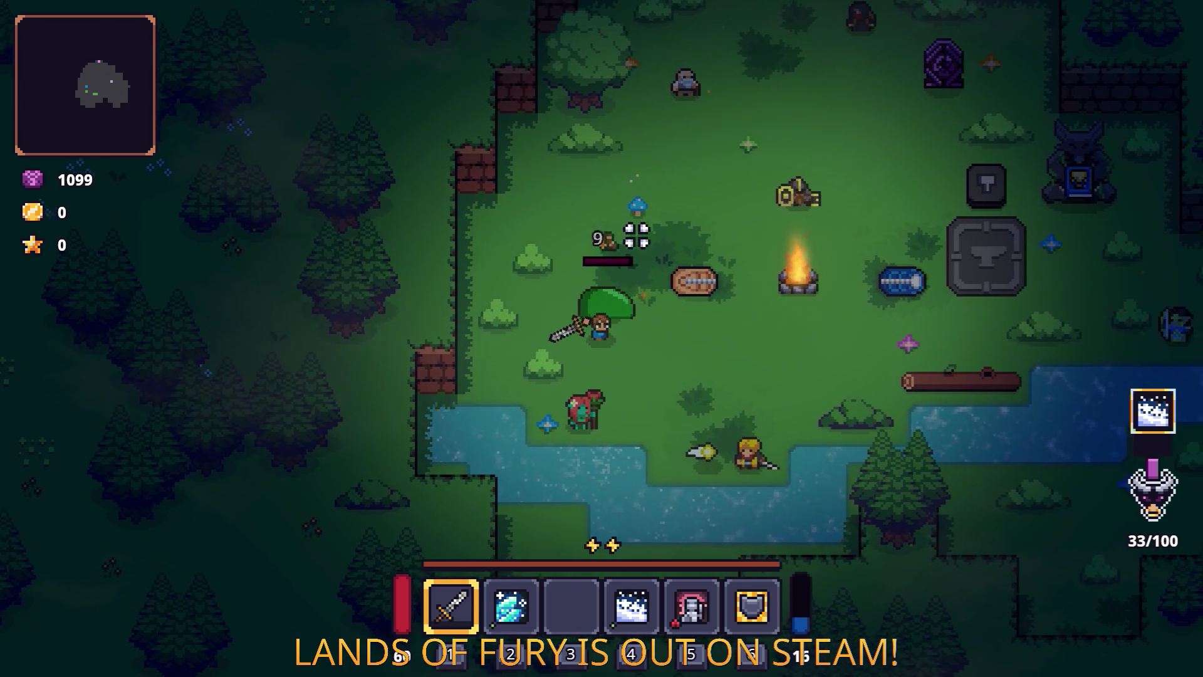
key("d")
key("space")
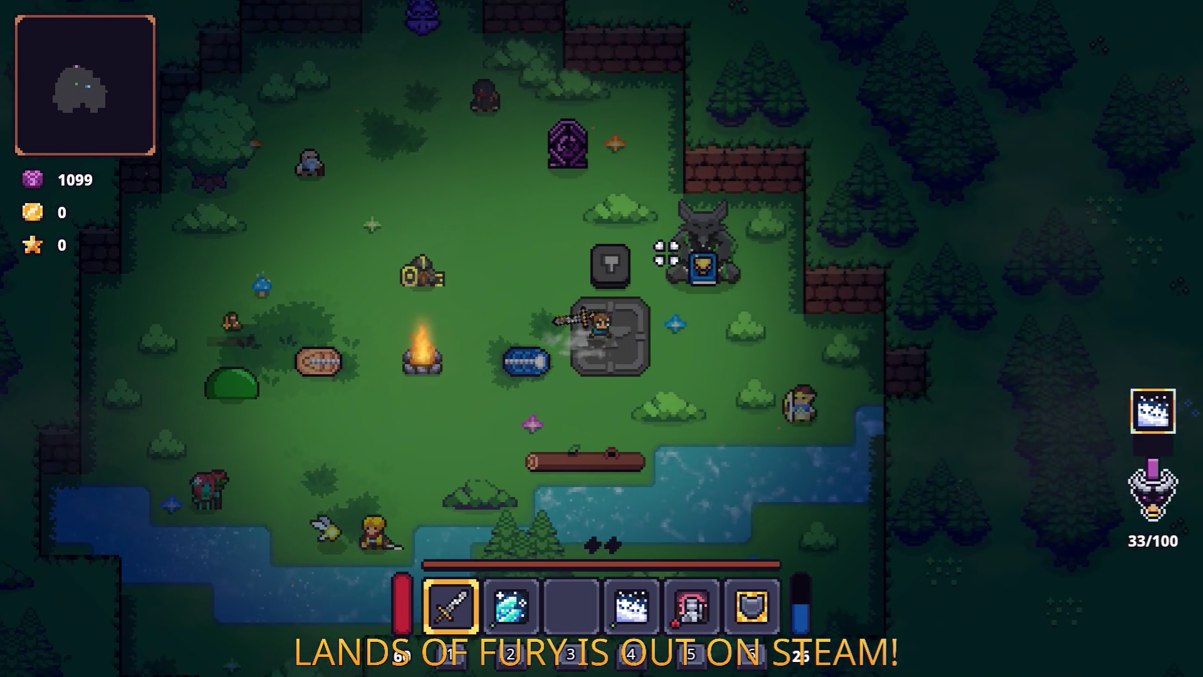
Take the Ice Breath rune out of the Rusty Sword.
key("i")
right_click(467, 454)
left_click(520, 355)
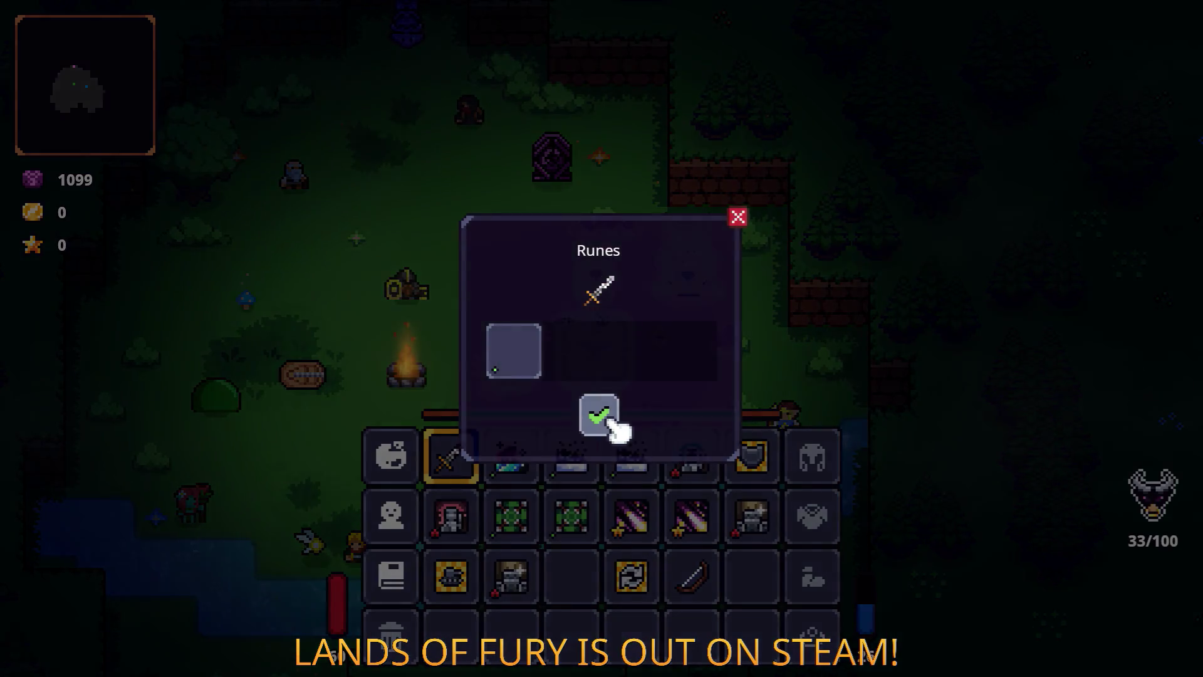
left_click(610, 418)
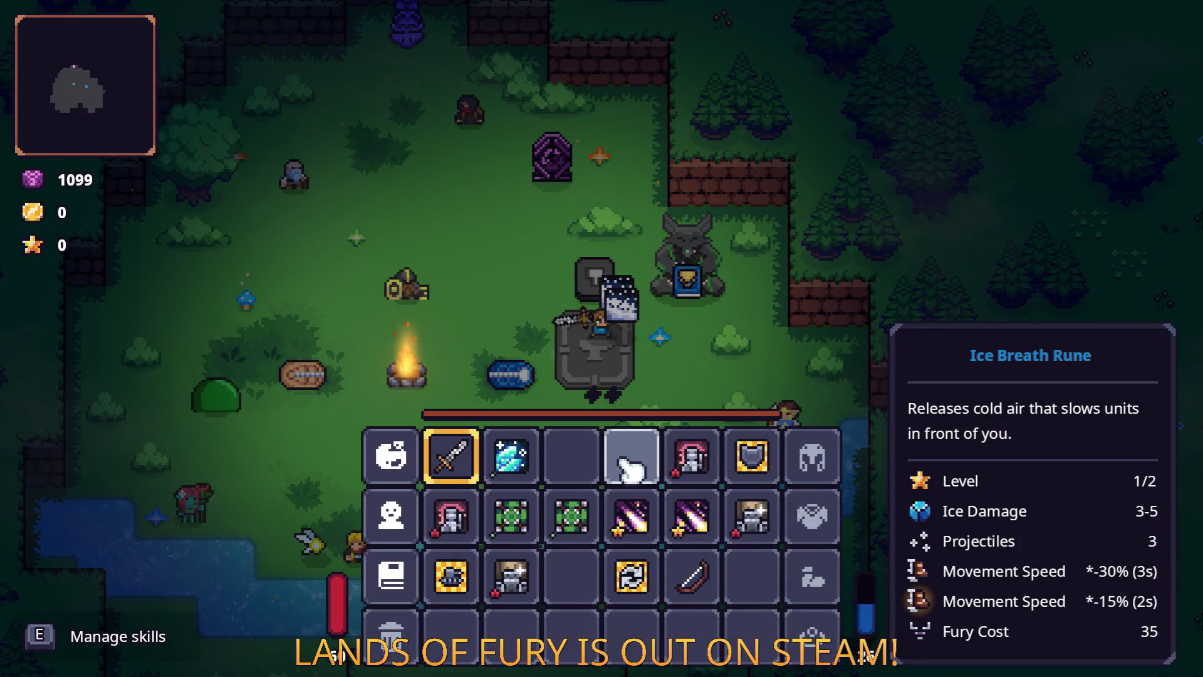
key("i")
key("a+s")
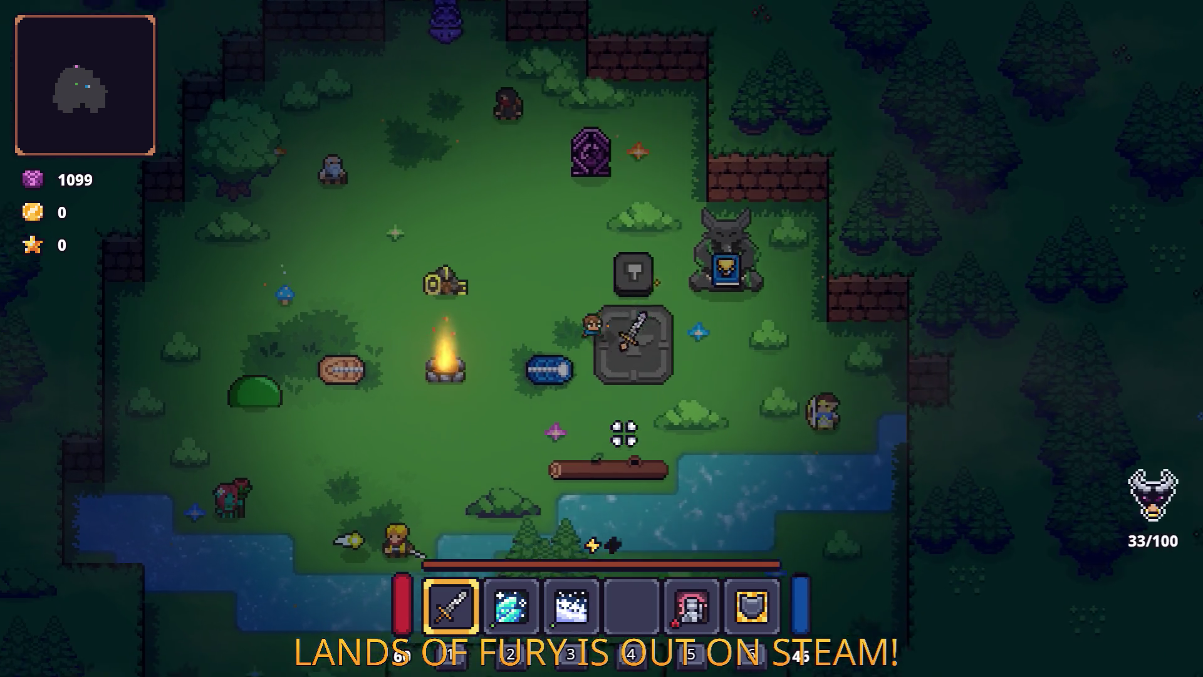
Put the Ice Breath rune back in, test a strike on the enemy, and return to the anvil.
left_click(453, 396)
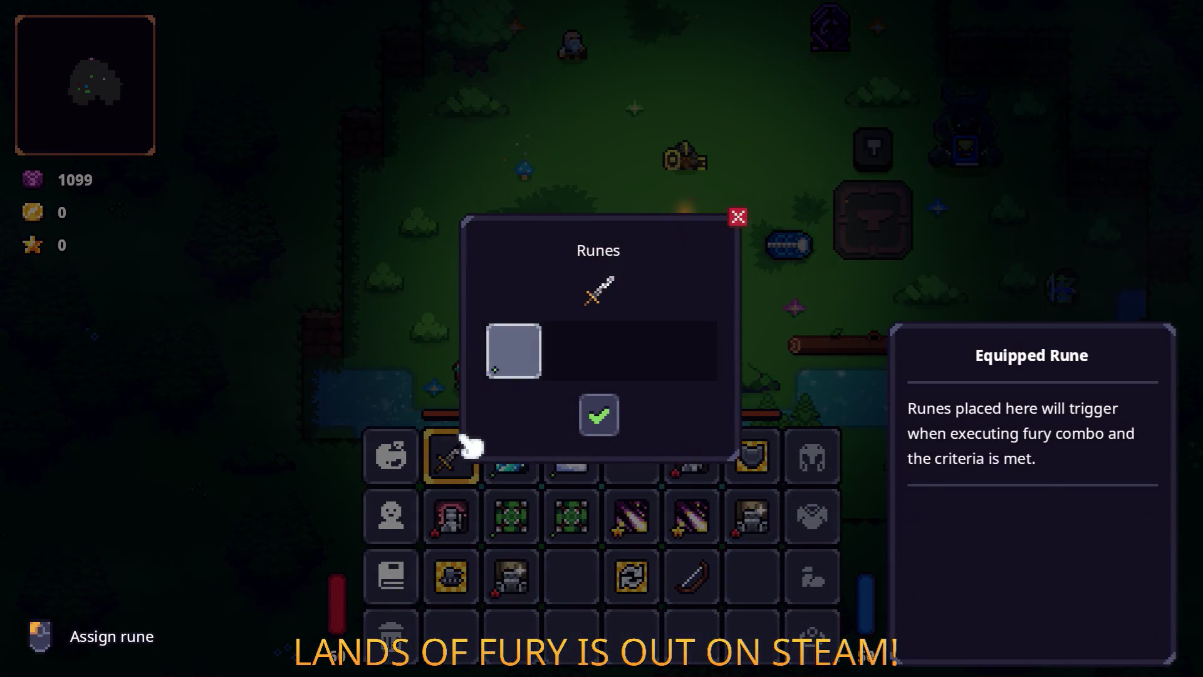
left_click(512, 349)
left_click(572, 271)
left_click(618, 416)
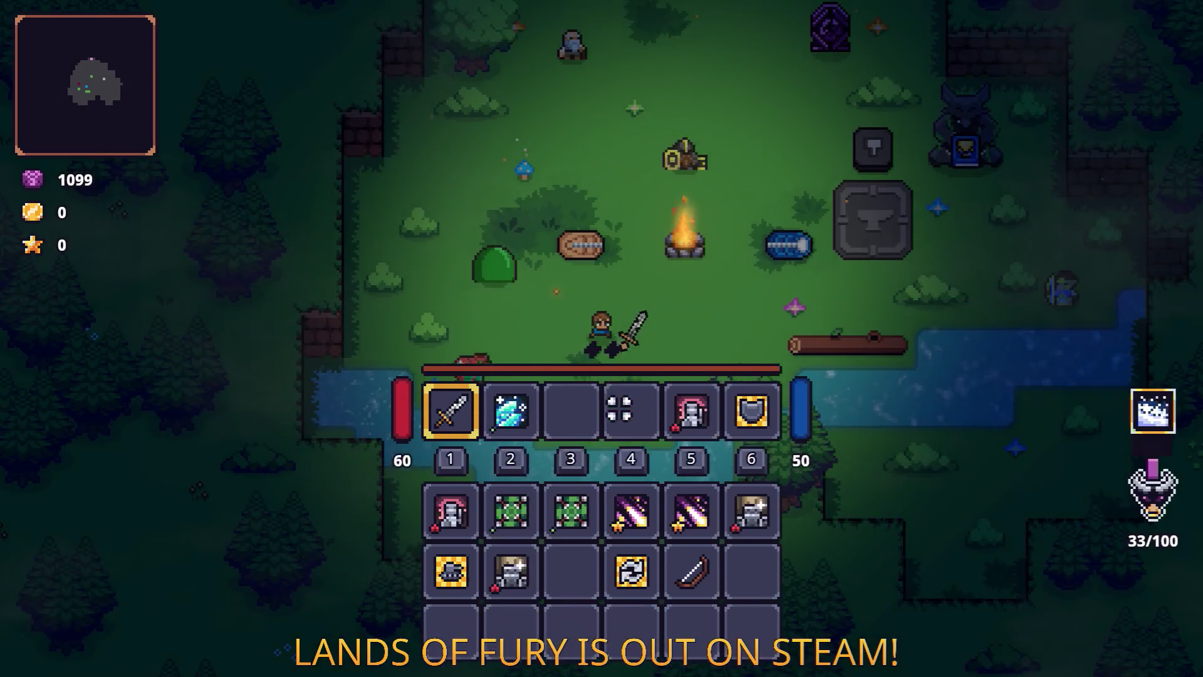
key("Tab")
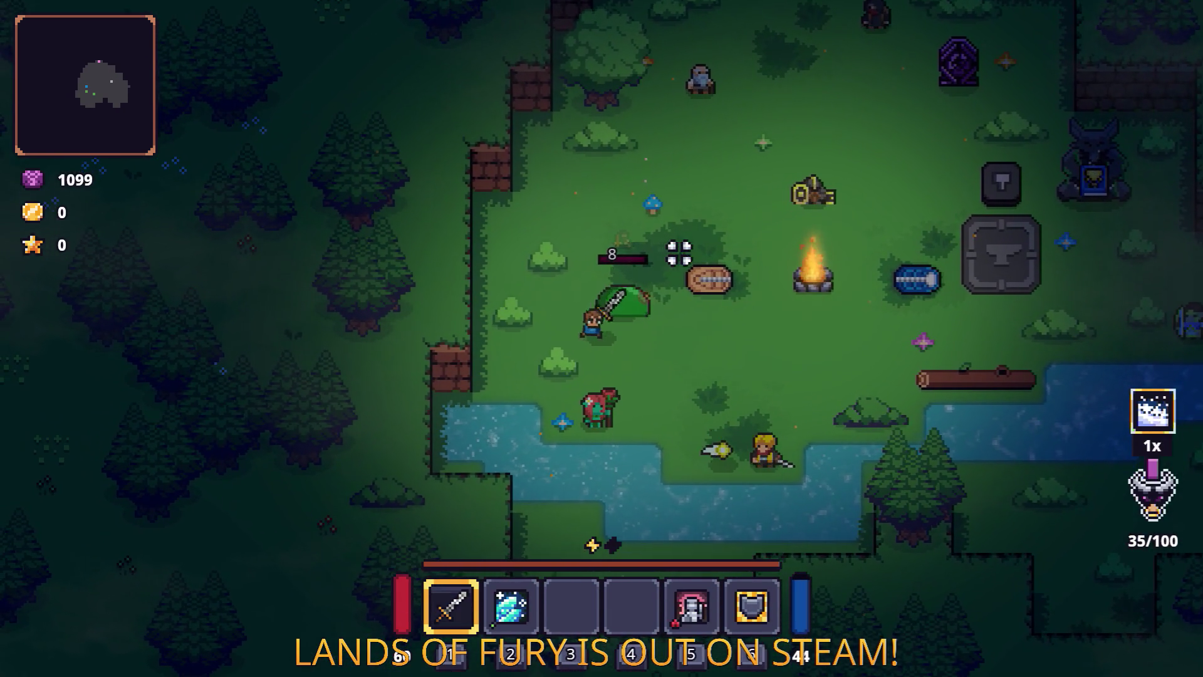
left_click(731, 207)
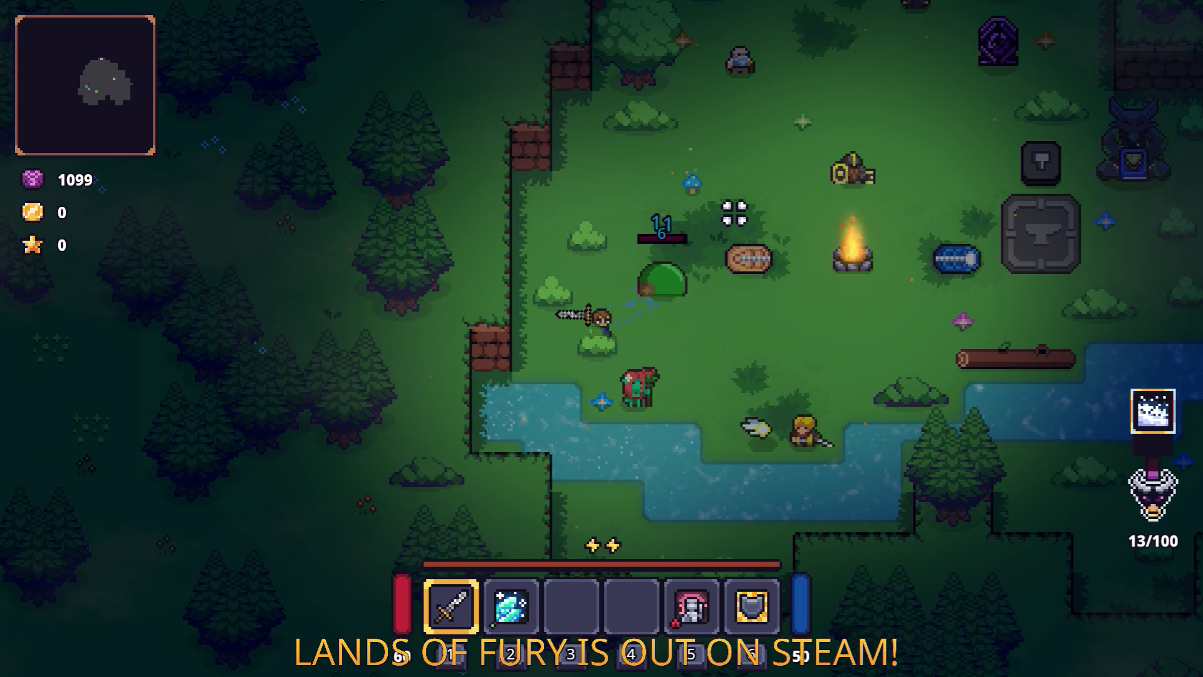
key("d")
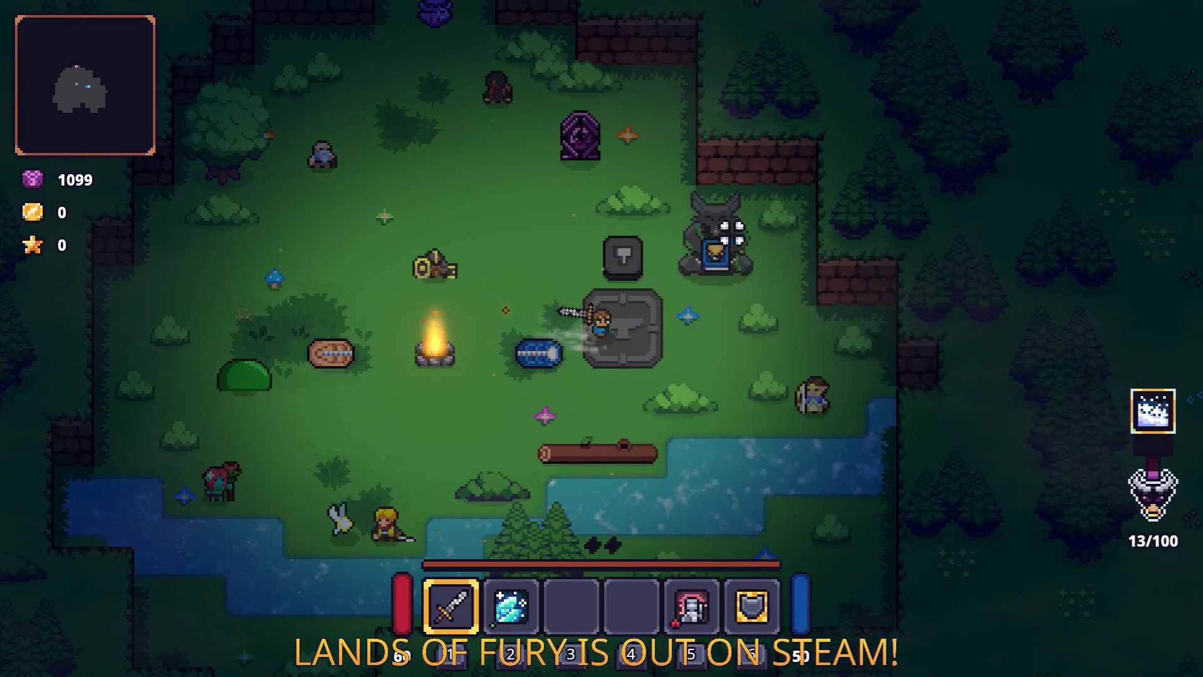
Slot the Shrapnel Shot Rune into the sword's empty rune slot.
key("Tab")
key("Tab")
key("e")
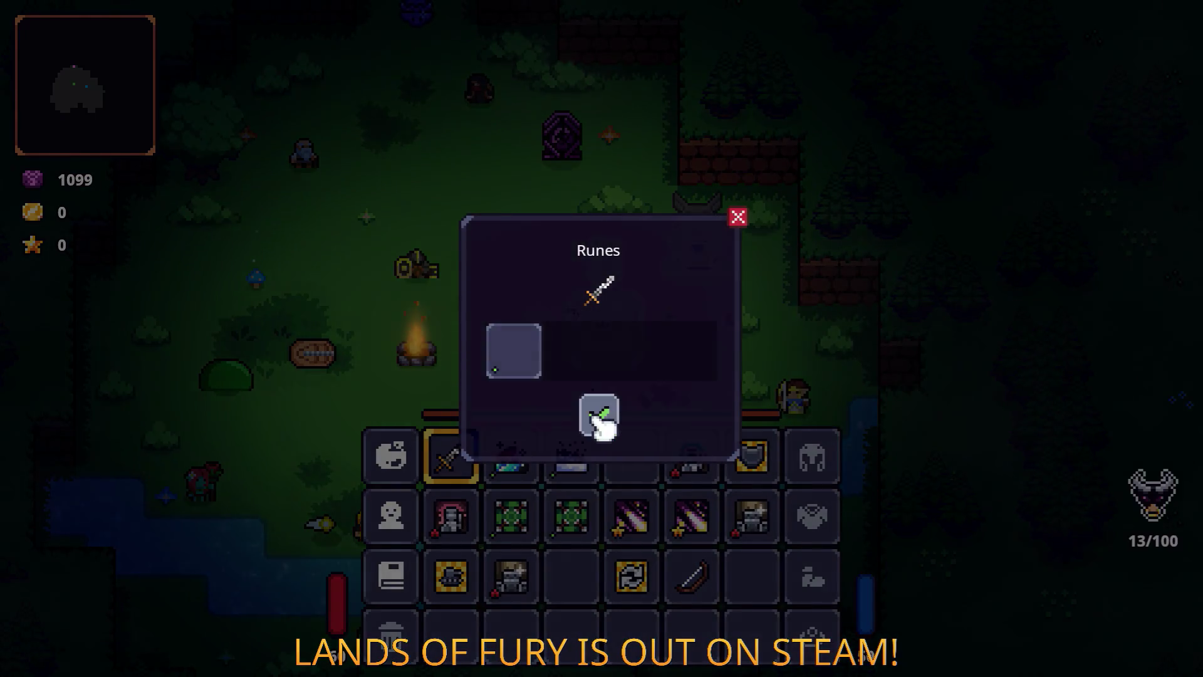
left_click(599, 417)
key("e")
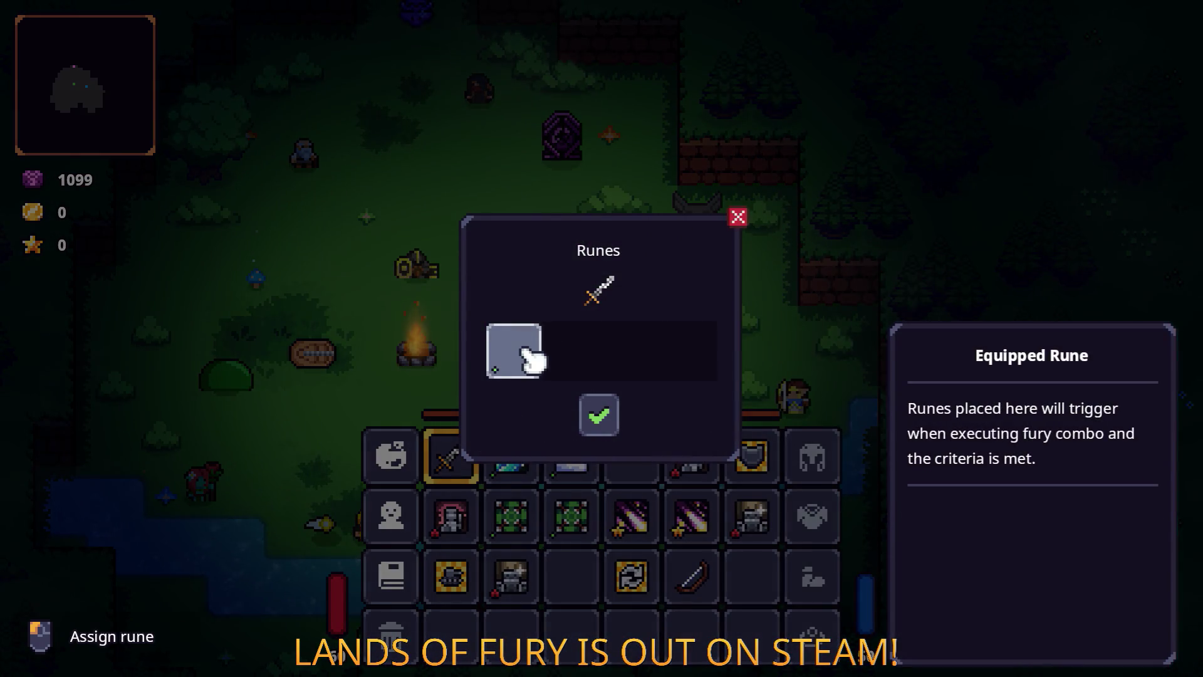
left_click(527, 351)
left_click(649, 292)
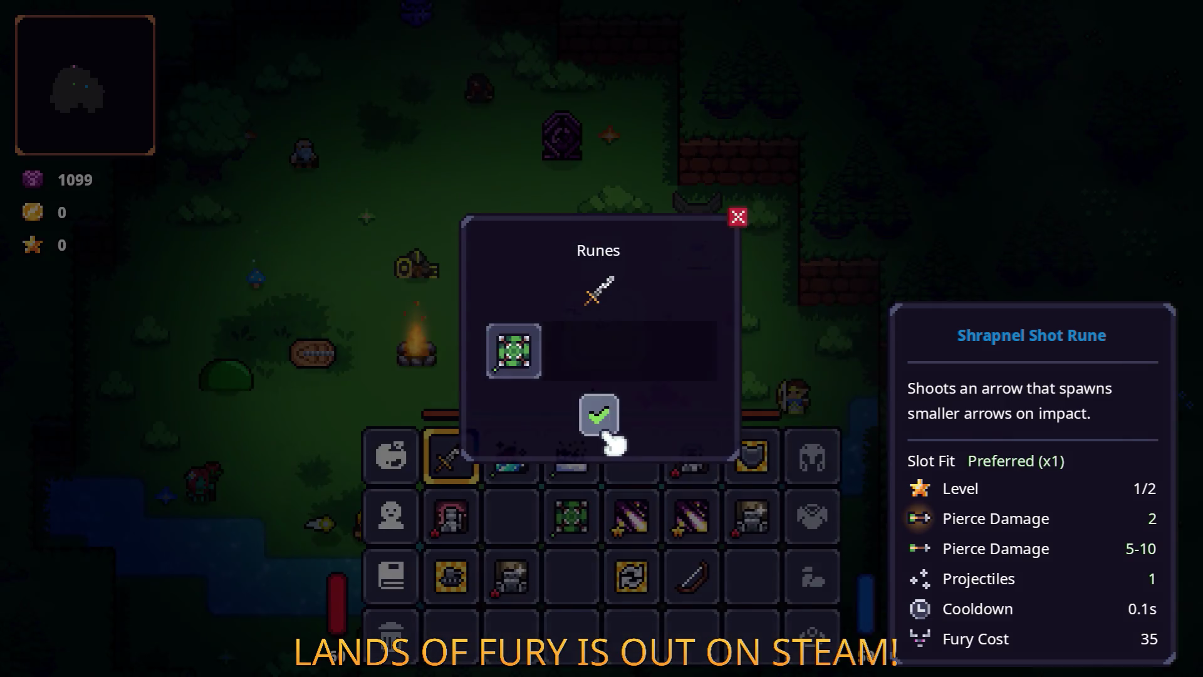
left_click(598, 417)
Run to the green slime and strike it repeatedly with the Shrapnel Shot sword.
key("e")
key("a")
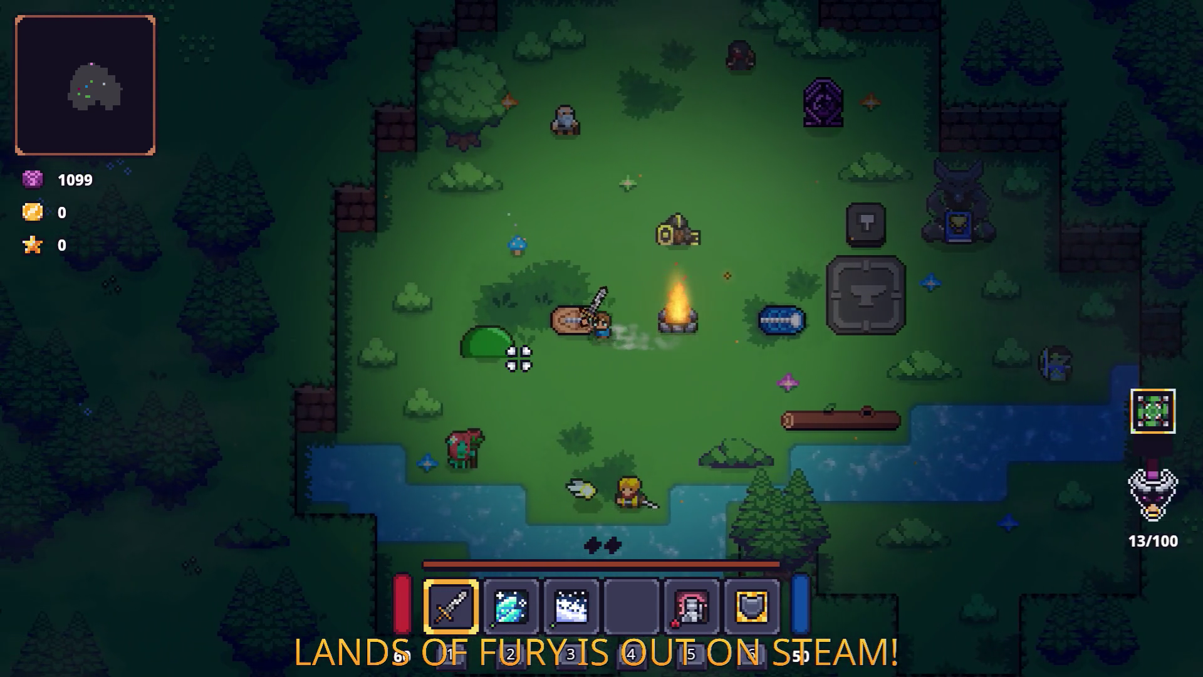
left_click(533, 319)
left_click(708, 242)
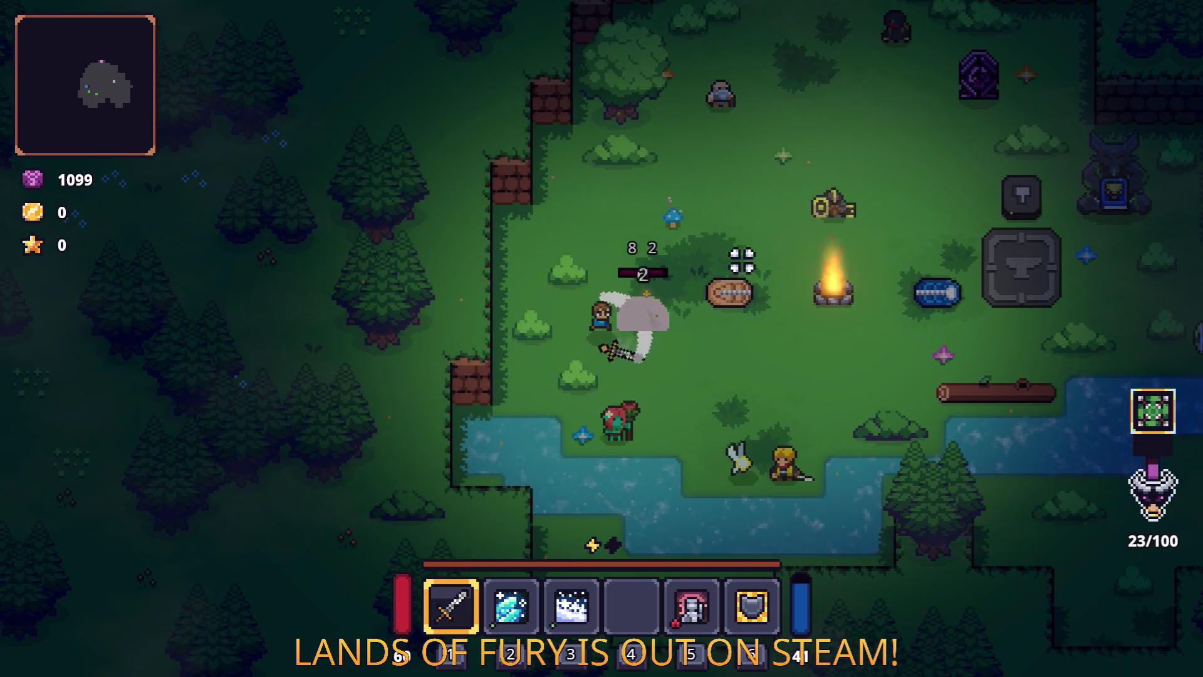
left_click(731, 263)
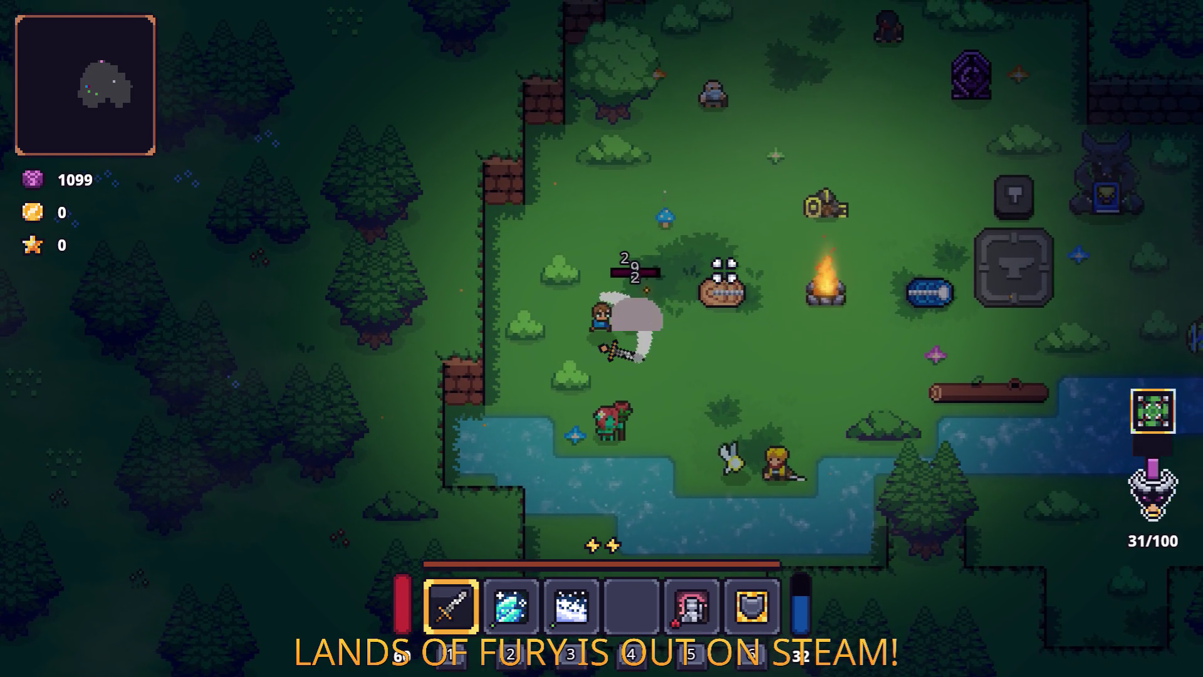
left_click(724, 269)
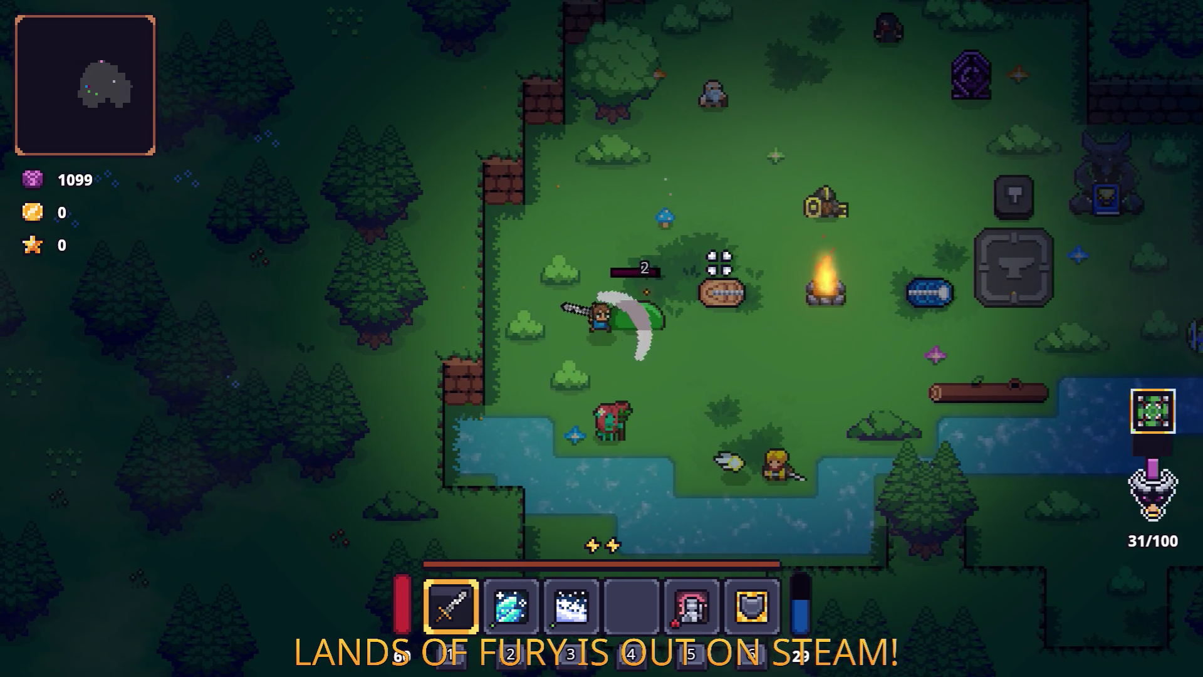
left_click(720, 253)
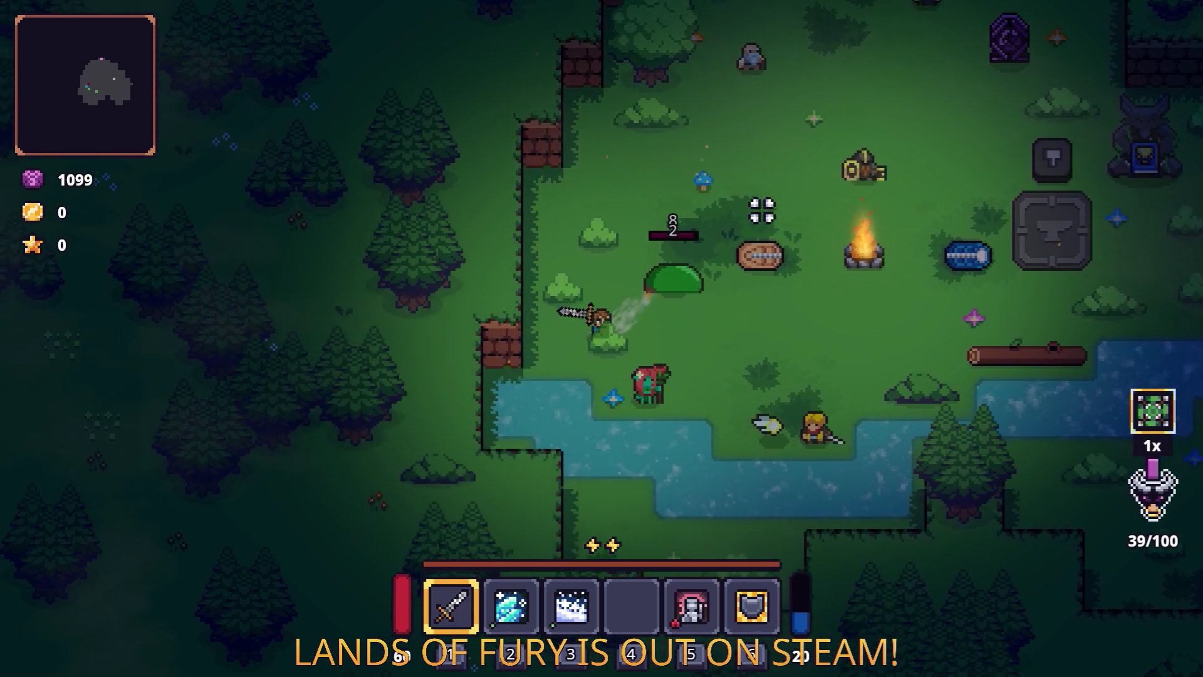
key("a")
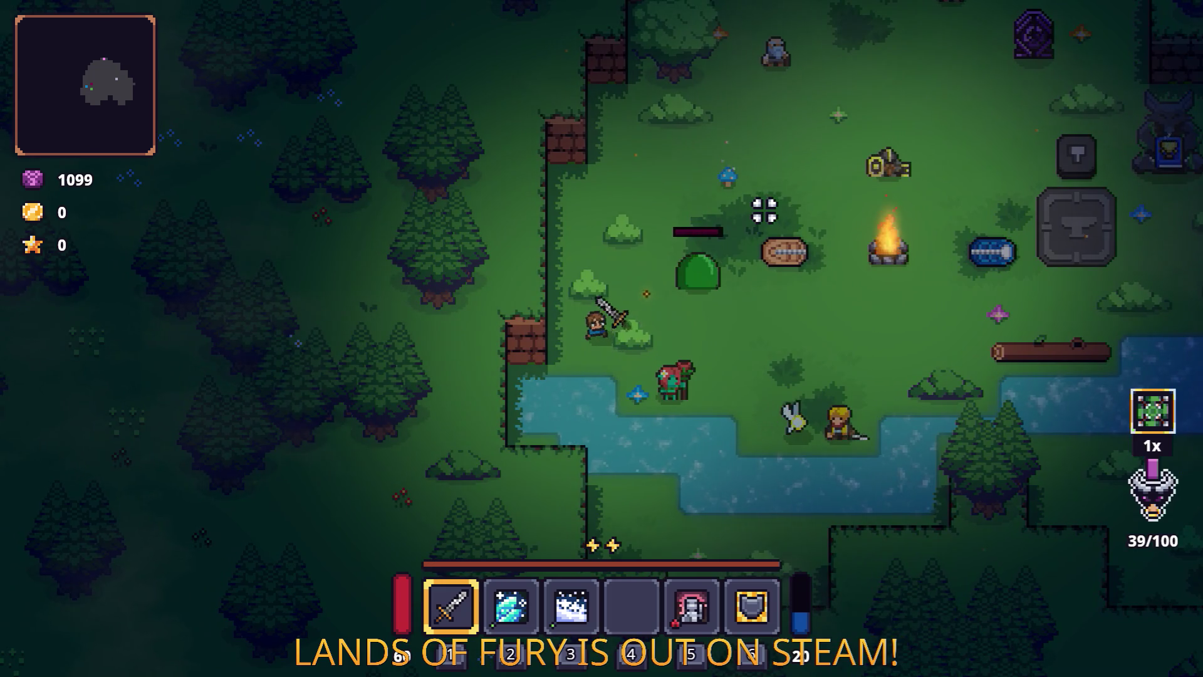
key("d")
left_click(739, 230)
left_click(700, 245)
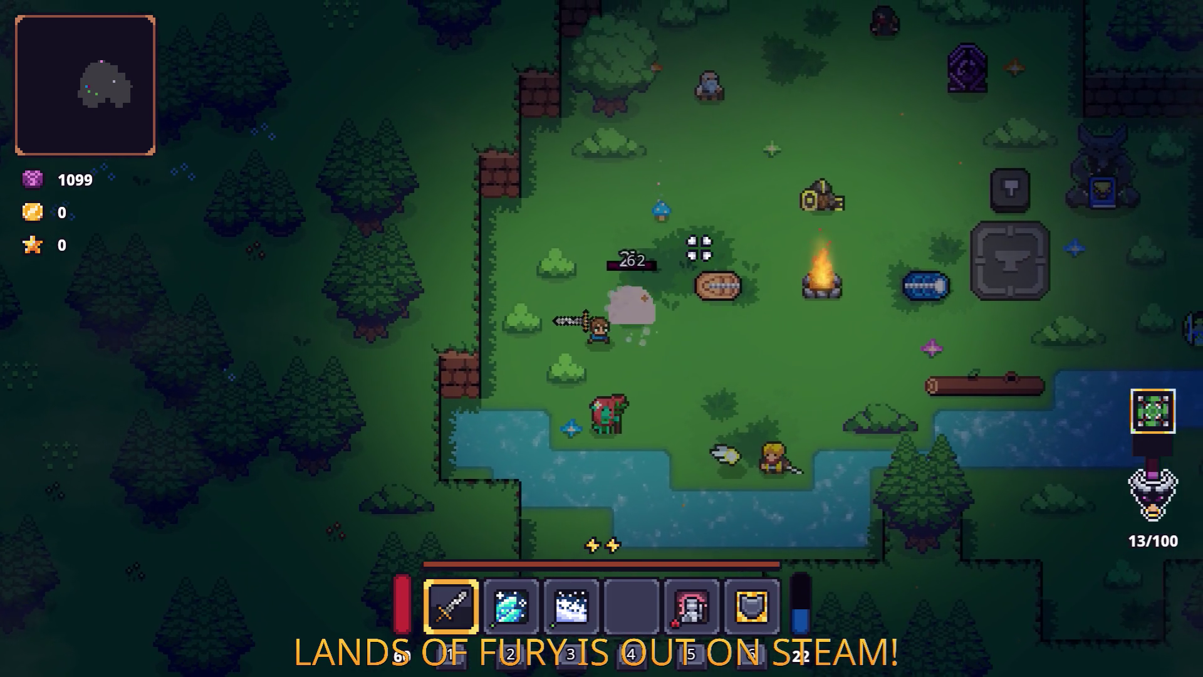
left_click(607, 266)
left_click(574, 278)
left_click(541, 271)
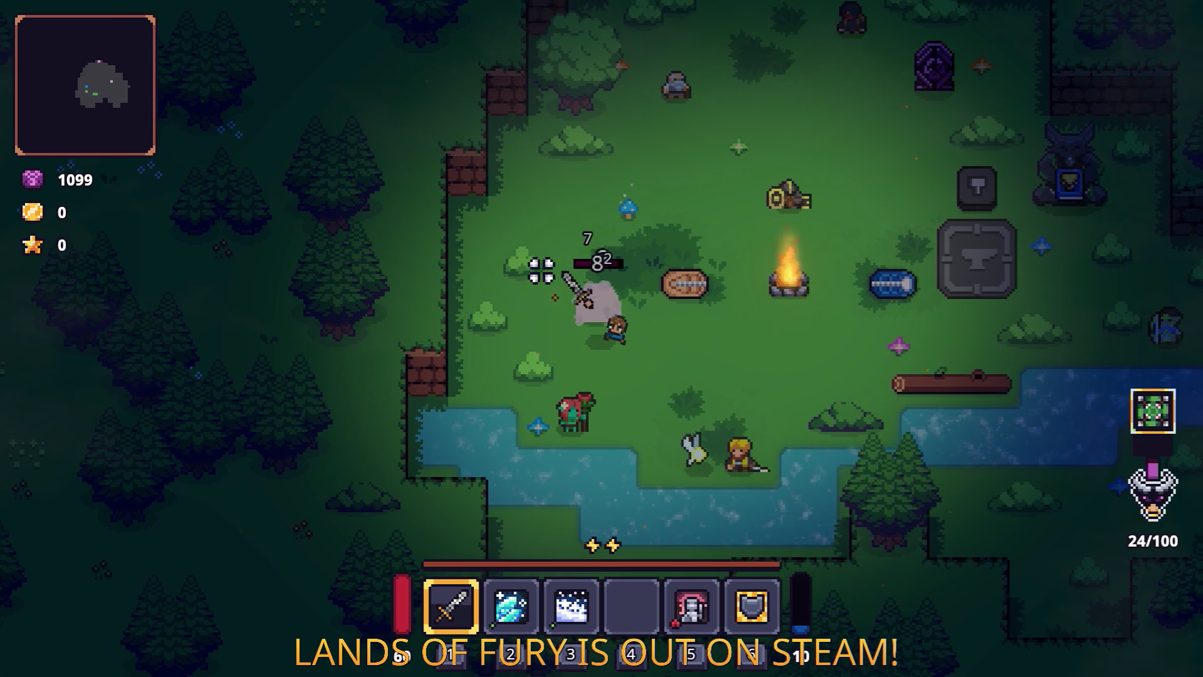
Return to the anvil and view the sword's Shrapnel Shot Rune (5–10 pierce, 35 Fury).
key("d")
key("w")
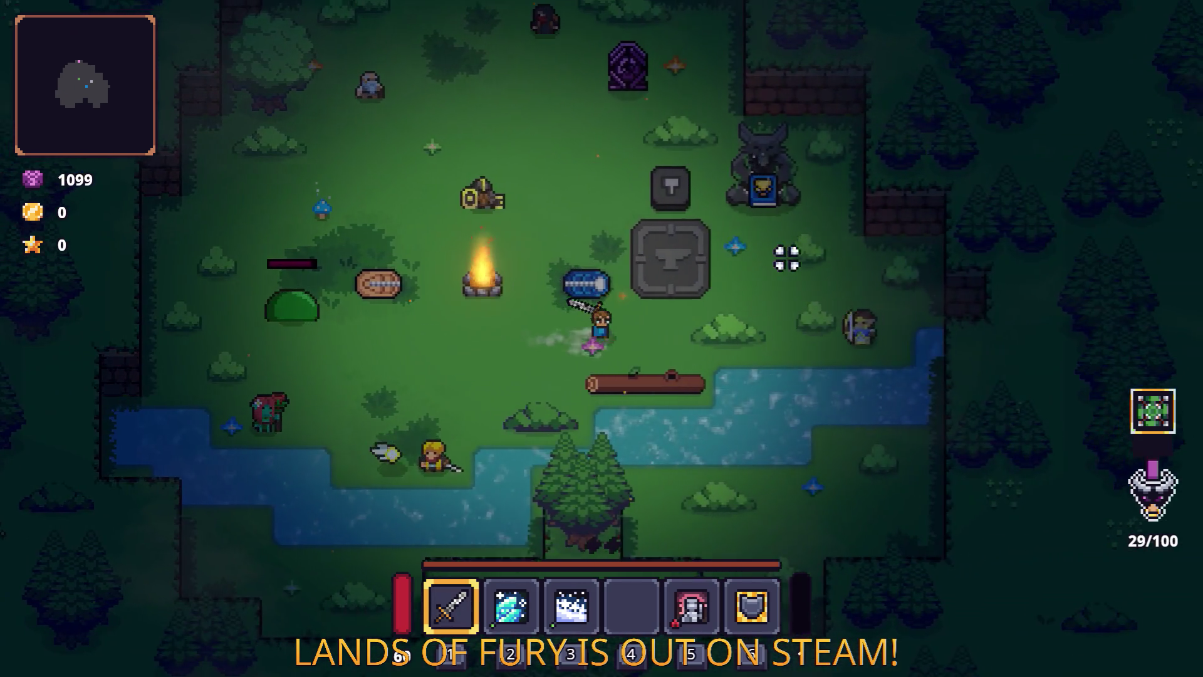
key("i")
right_click(451, 378)
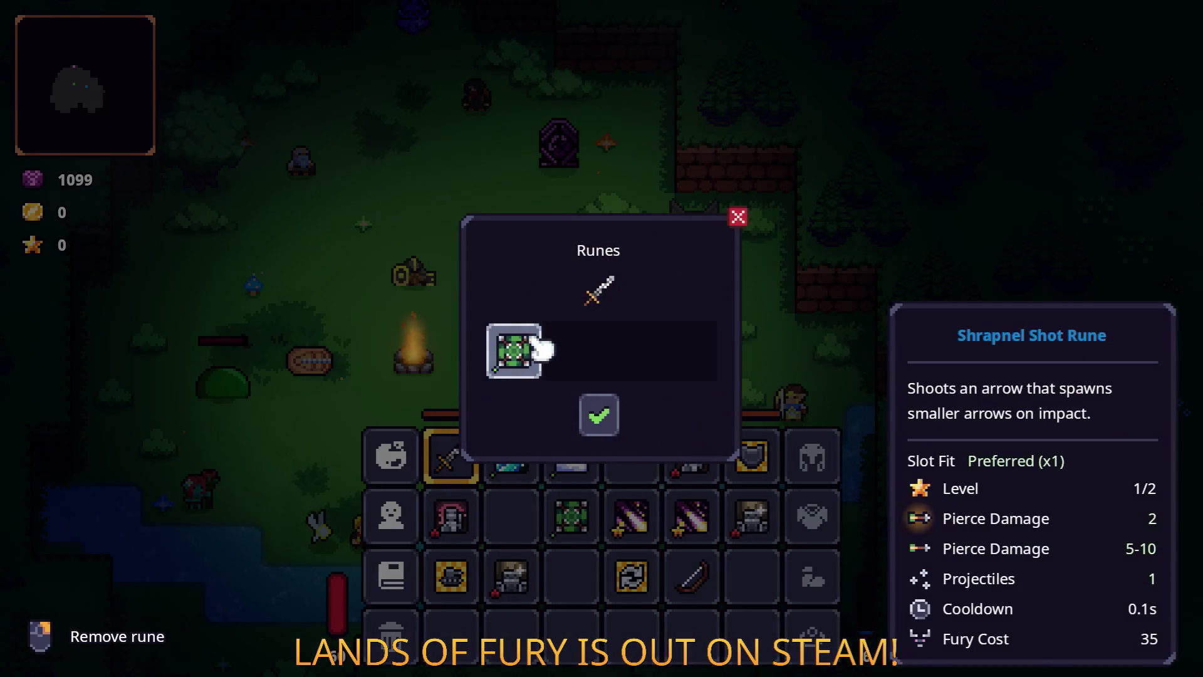
Remove and re-slot the Shrapnel Shot Rune, raising it to level 2/2 with 8–14 pierce damage.
left_click(600, 415)
key("i")
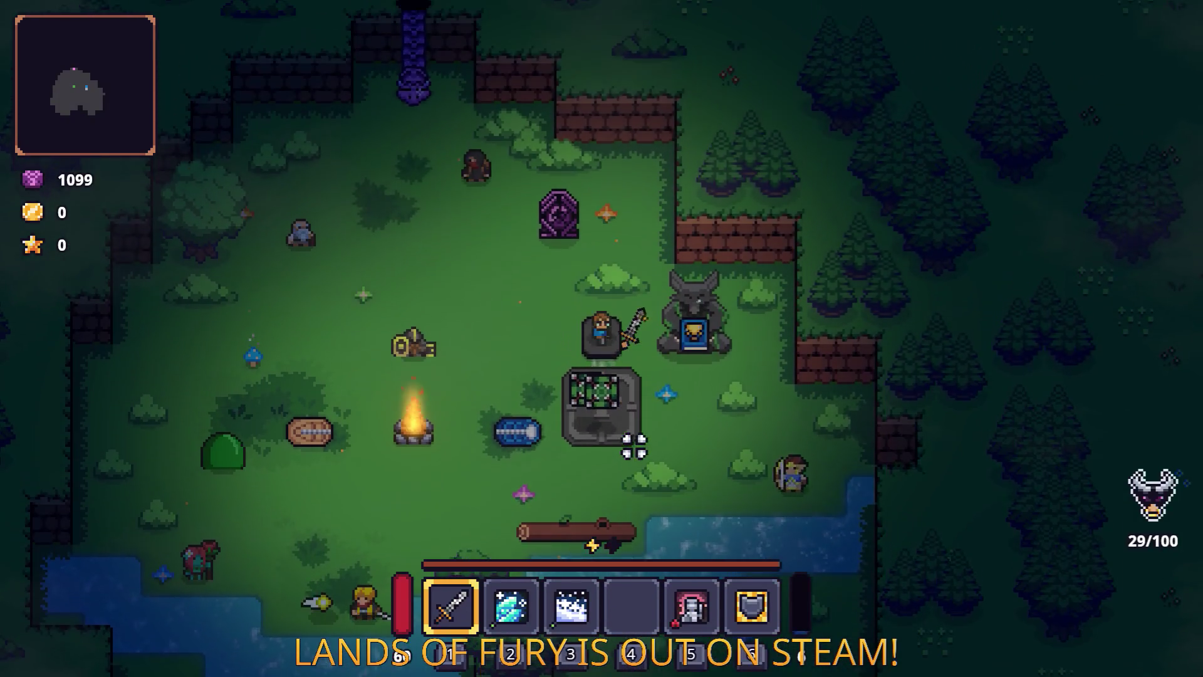
key("s")
key("a")
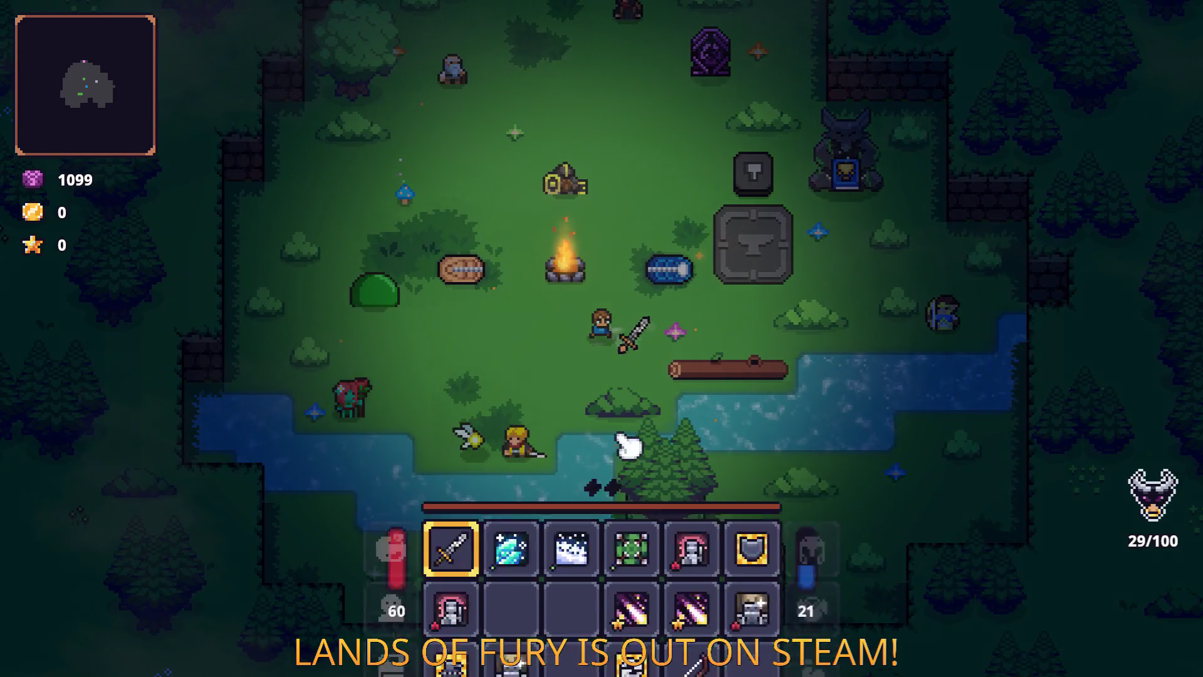
key("i")
right_click(483, 457)
left_click(530, 364)
left_click(629, 268)
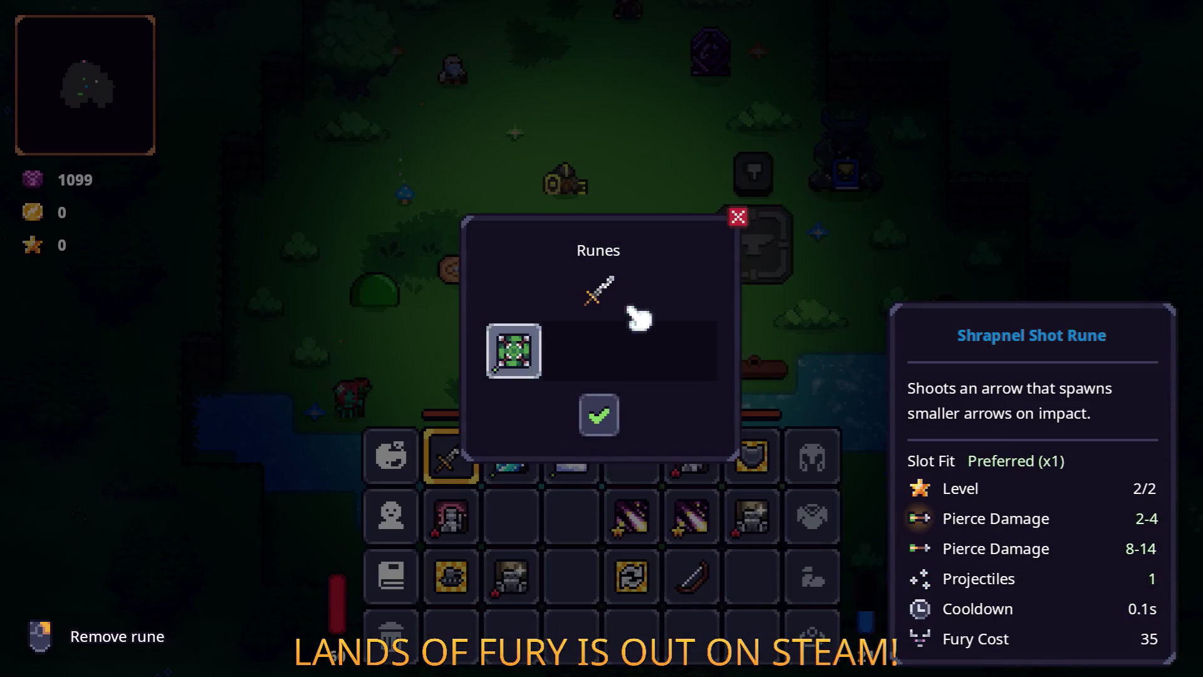
left_click(605, 426)
key("i")
key("i")
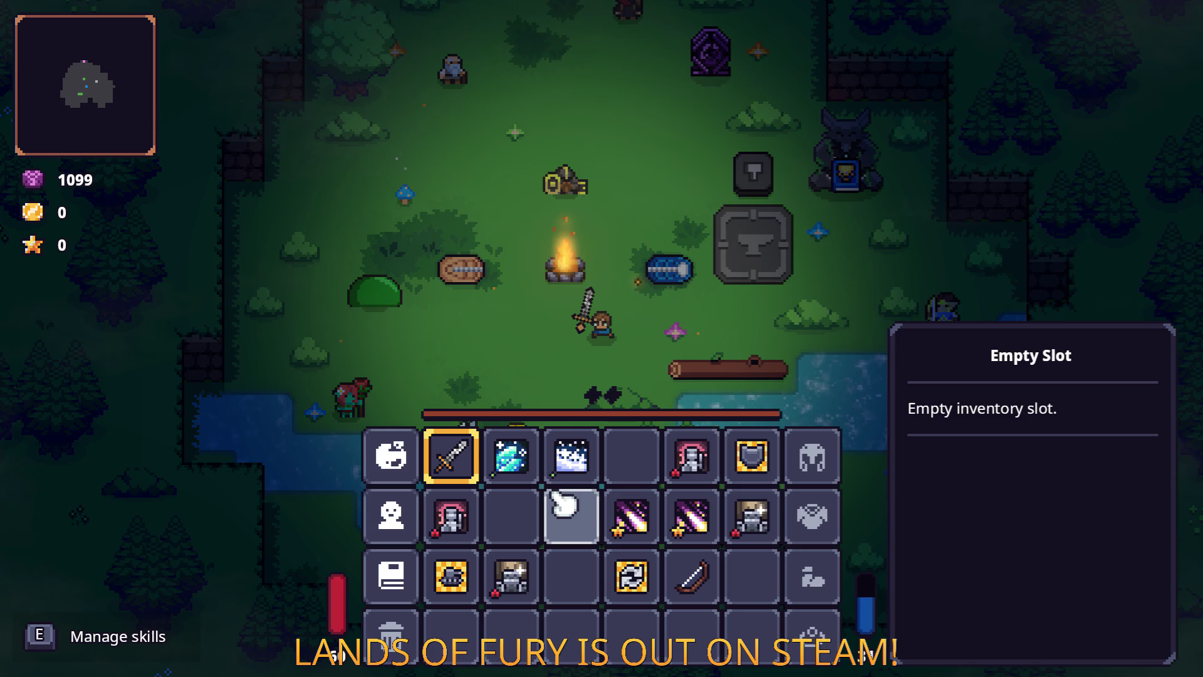
Attack the slime repeatedly with the upgraded Shrapnel Shot sword, finishing with a fury burst.
key("i")
key("a")
left_click(467, 236)
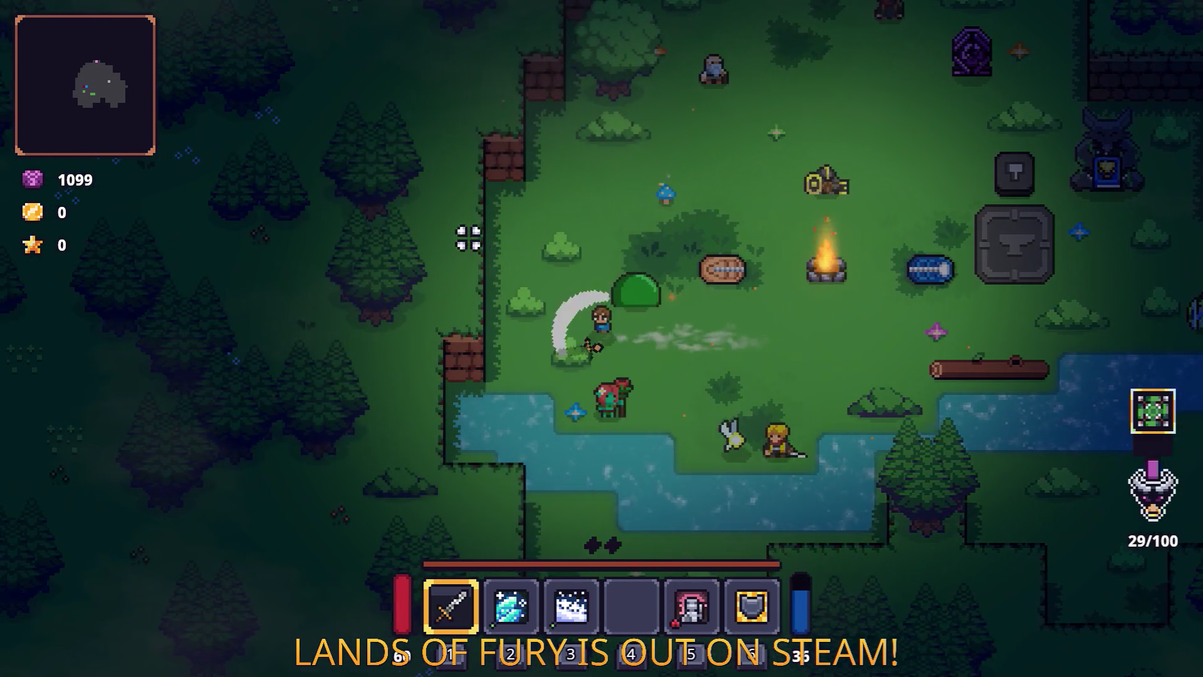
left_click(685, 252)
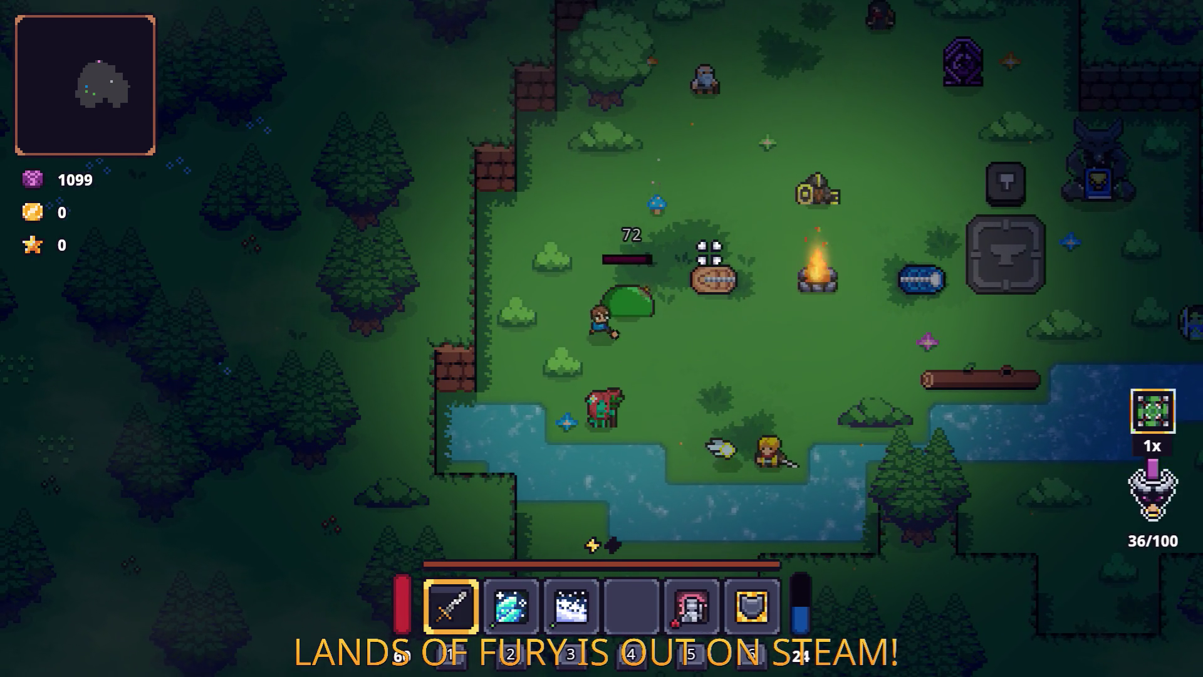
key("a")
left_click(773, 251)
left_click(739, 236)
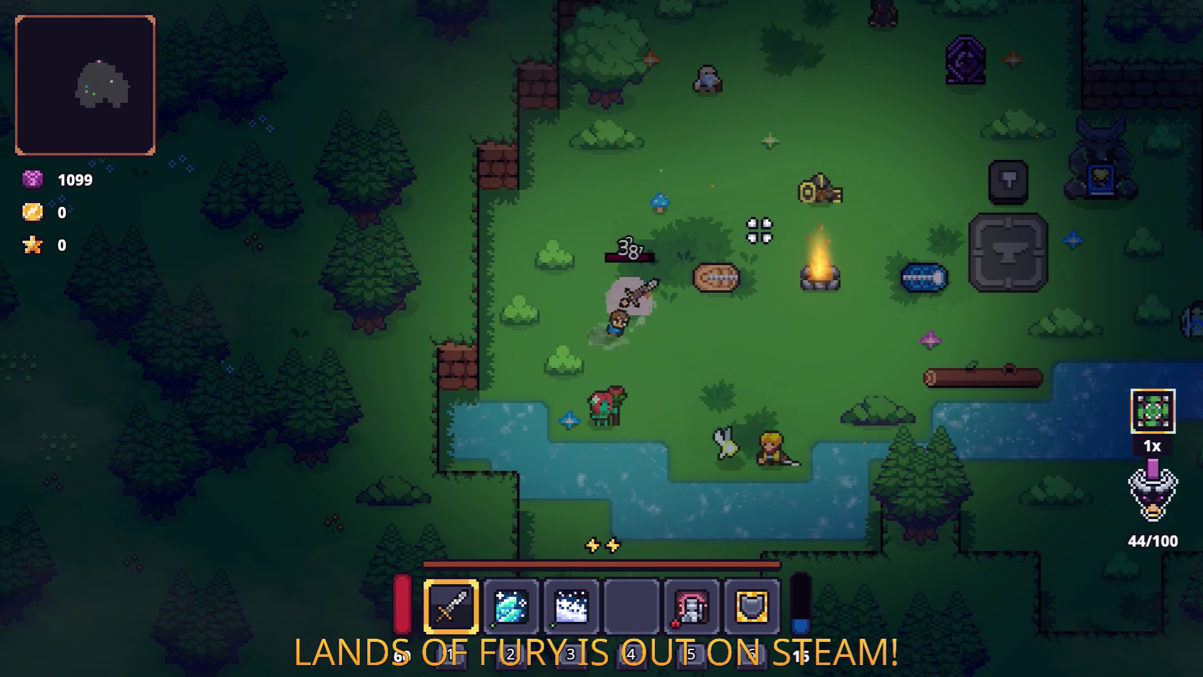
left_click(798, 234)
key("a")
left_click(814, 209)
left_click(809, 207)
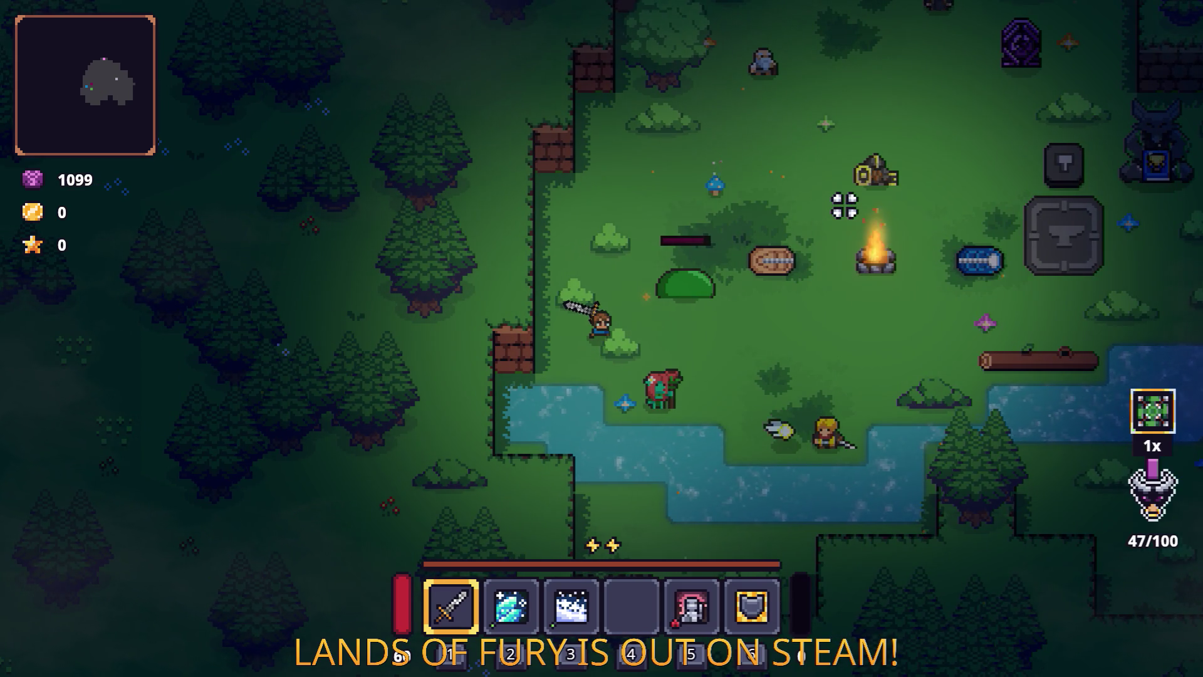
right_click(840, 208)
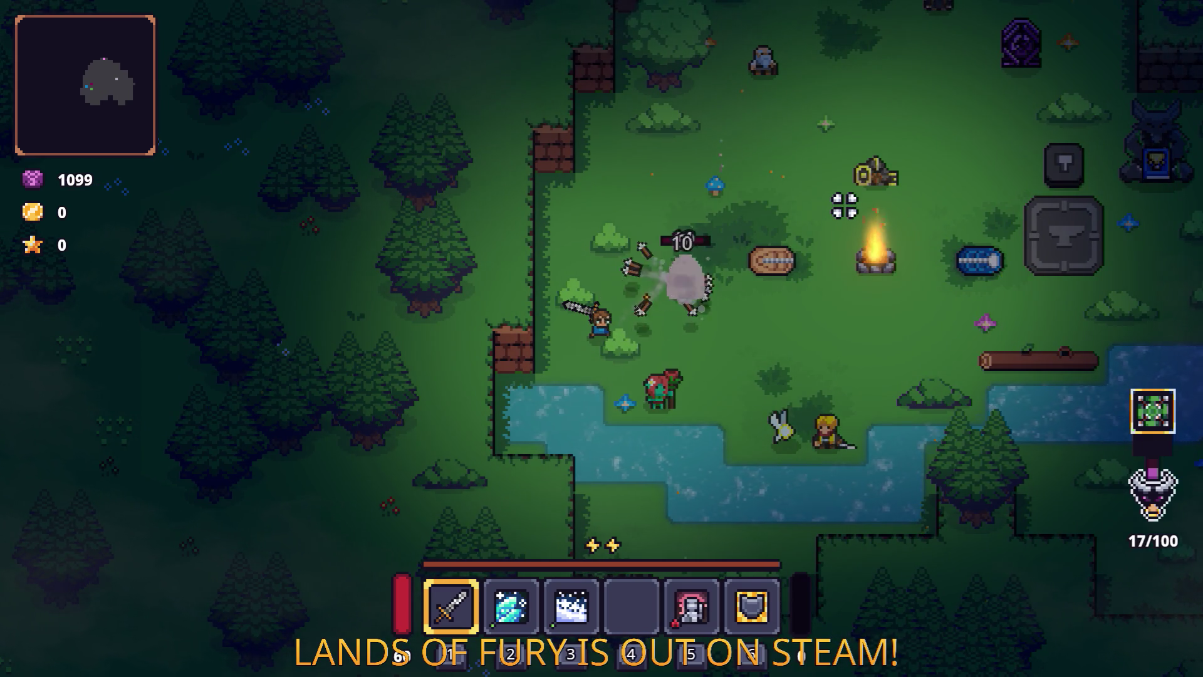
Walk to the anvil, open the inventory and move the Raise Skeleton Rune onto the weapon slot.
key("a")
key("d")
key("w")
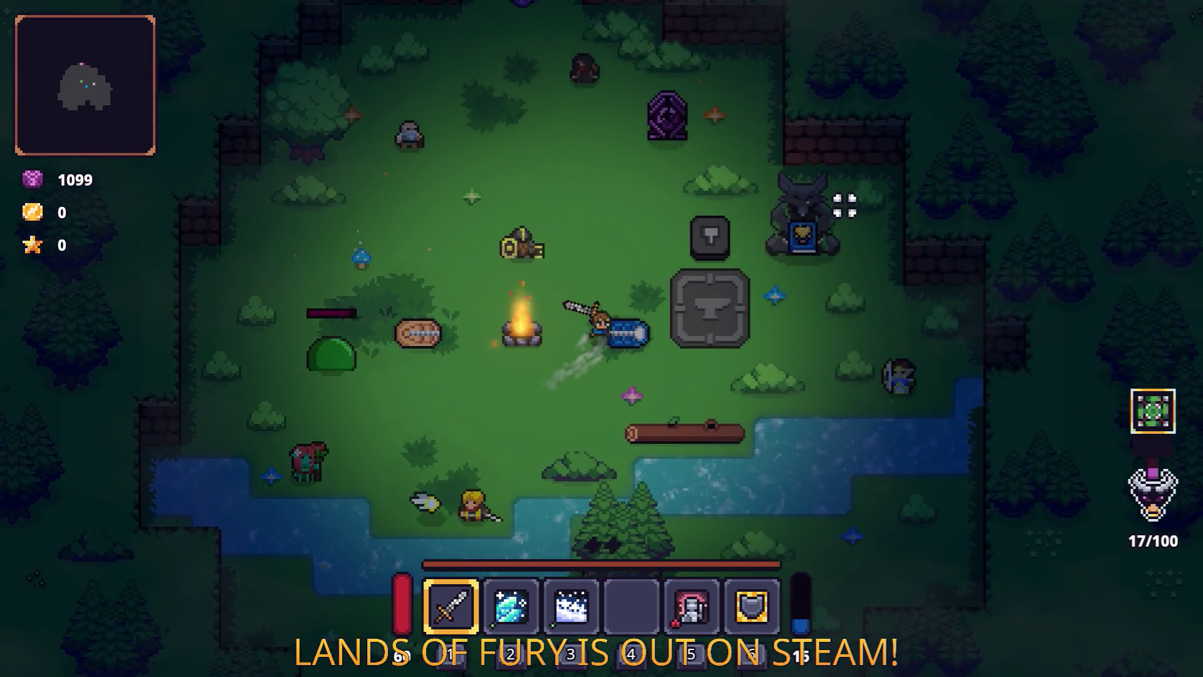
key("i")
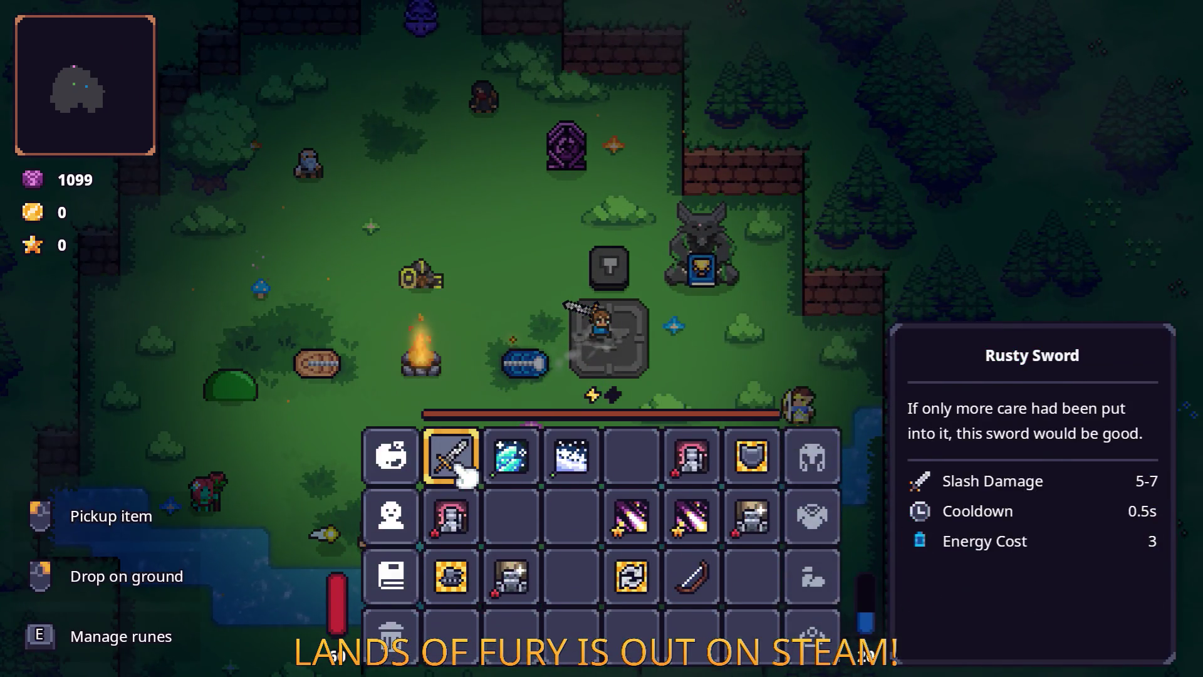
right_click(454, 433)
left_click(619, 430)
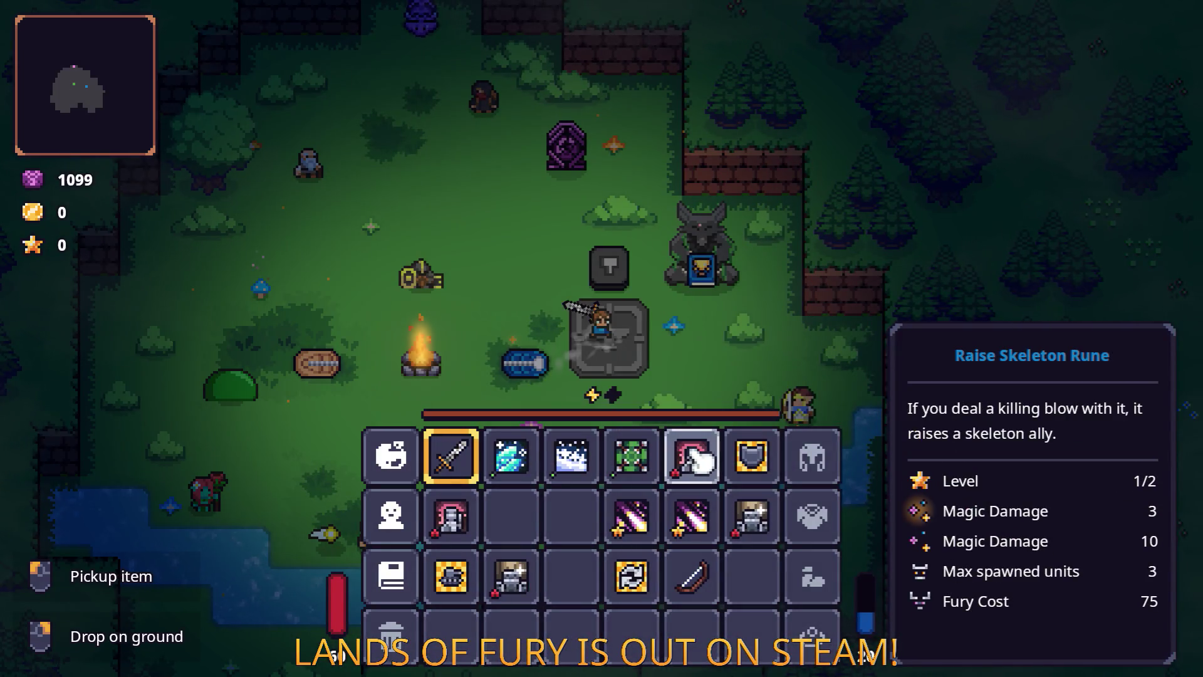
left_click_drag(689, 476, 451, 456)
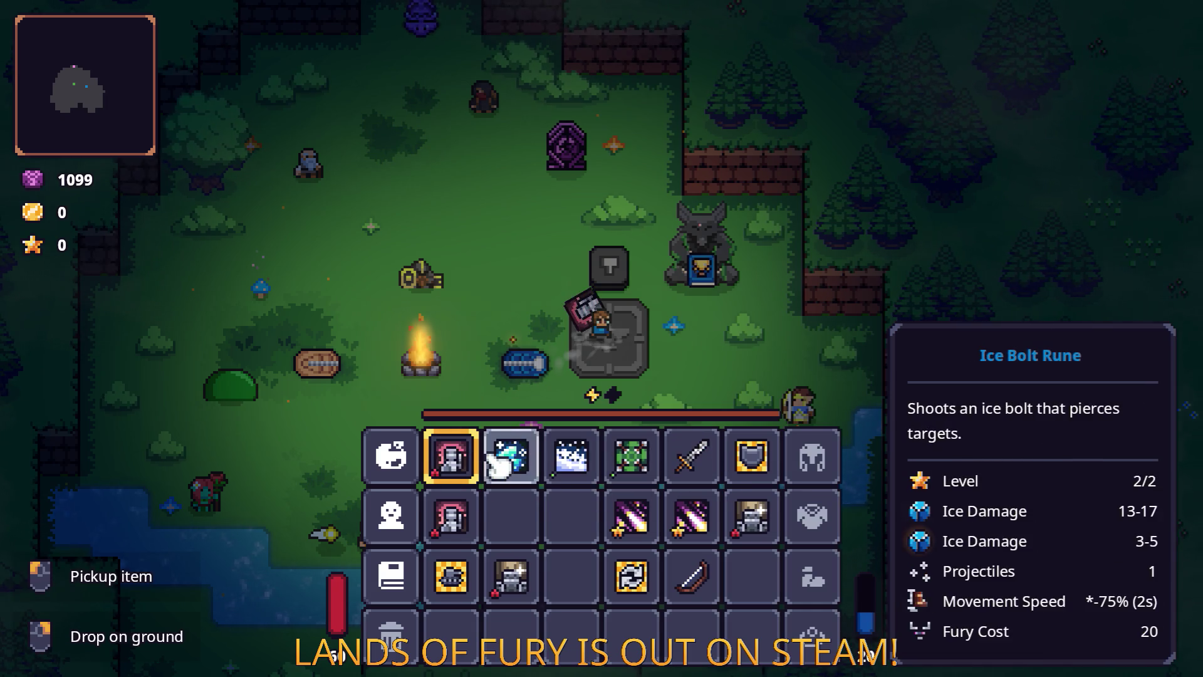
Socket the Raise Skeleton Rune into the Rusty Sword, return it to slot 1, and close inventory.
right_click(694, 445)
left_click(526, 350)
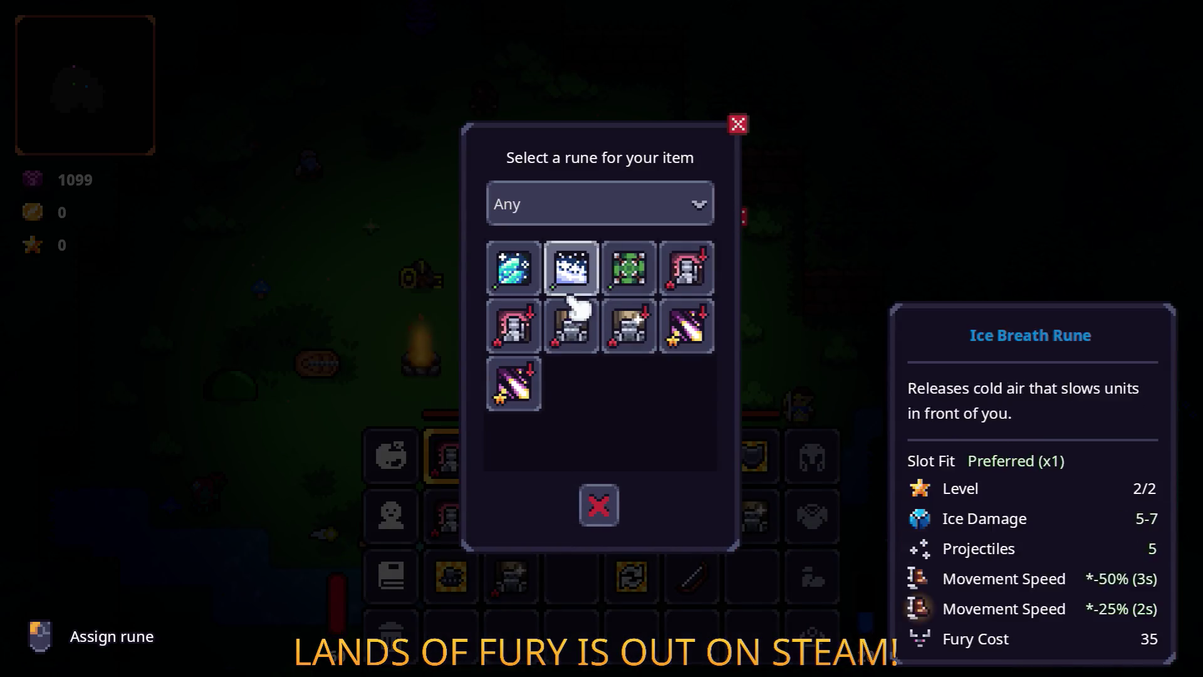
left_click(690, 276)
left_click(598, 415)
left_click(602, 412)
left_click_drag(689, 455, 452, 455)
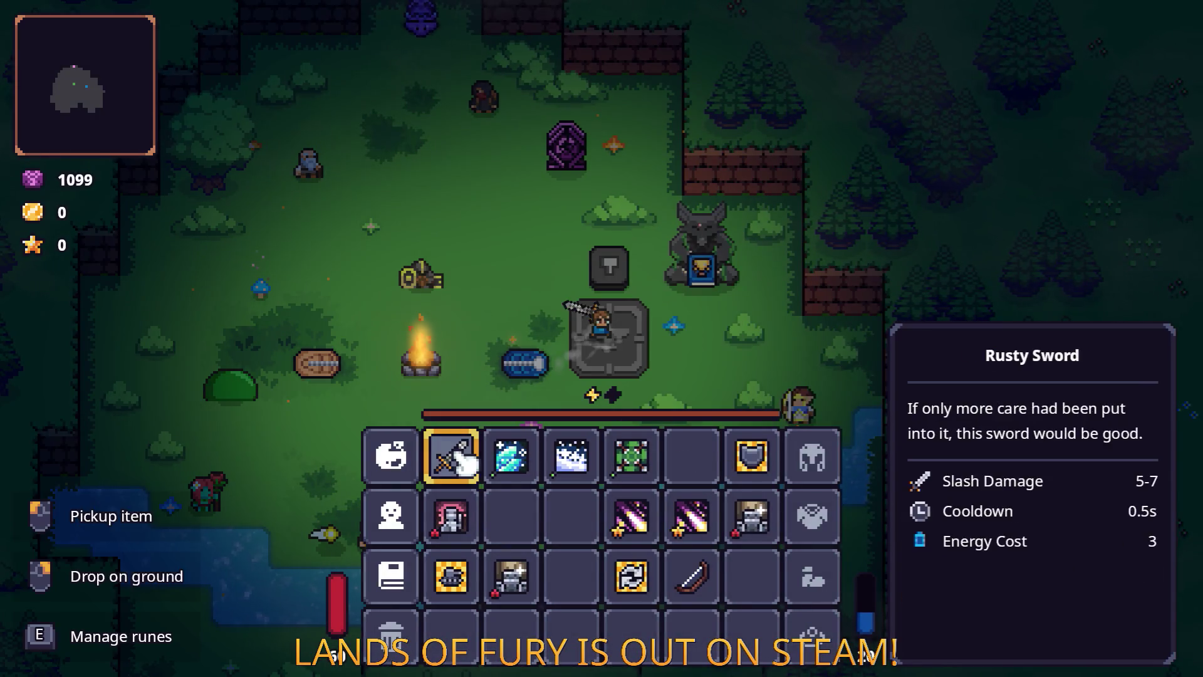
key("Tab")
Fight the slime until fury reaches 100/100, then open the developer console.
key("a")
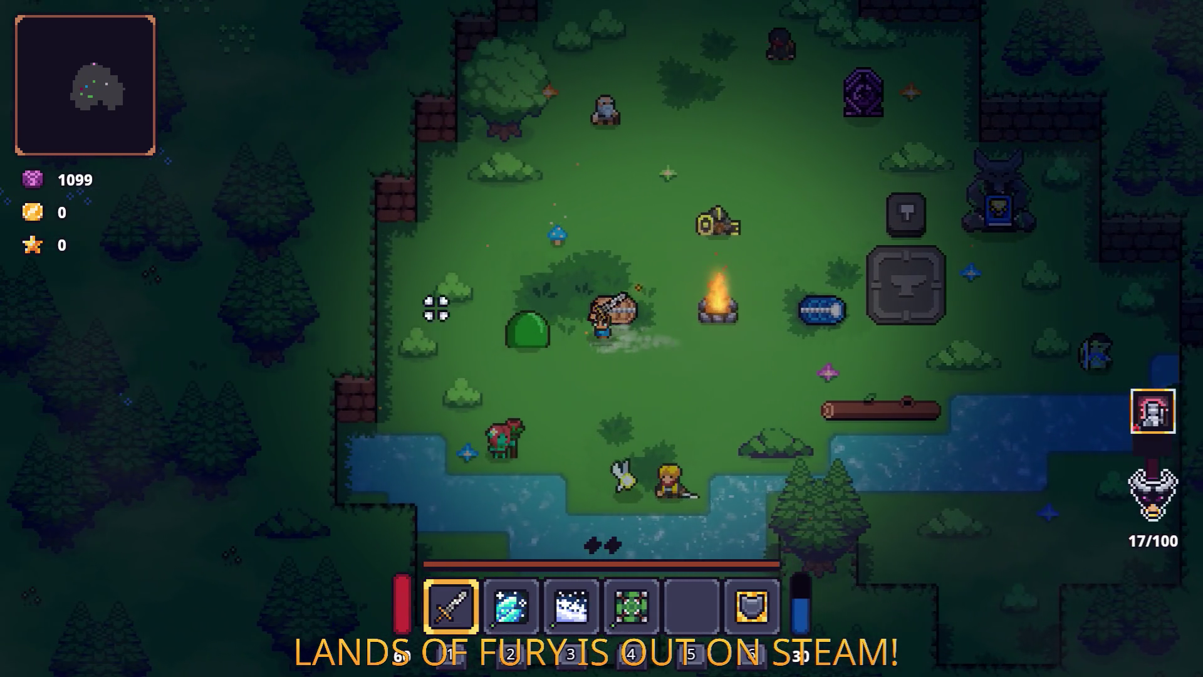
key("w")
key("d")
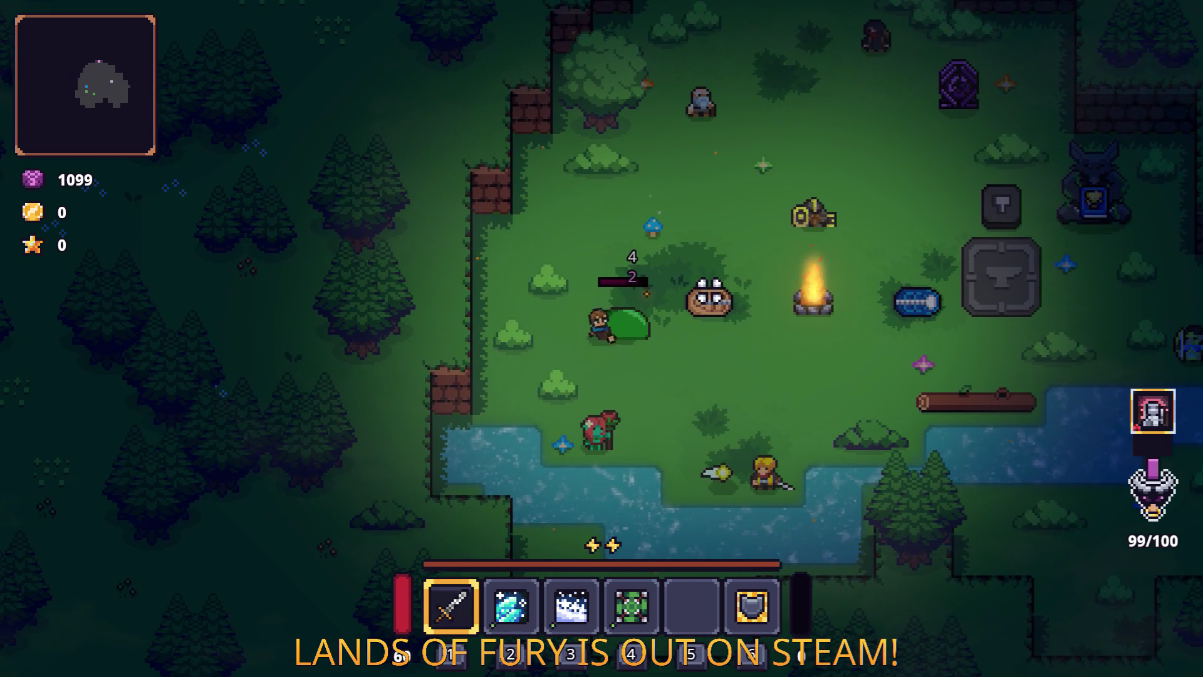
key("grave")
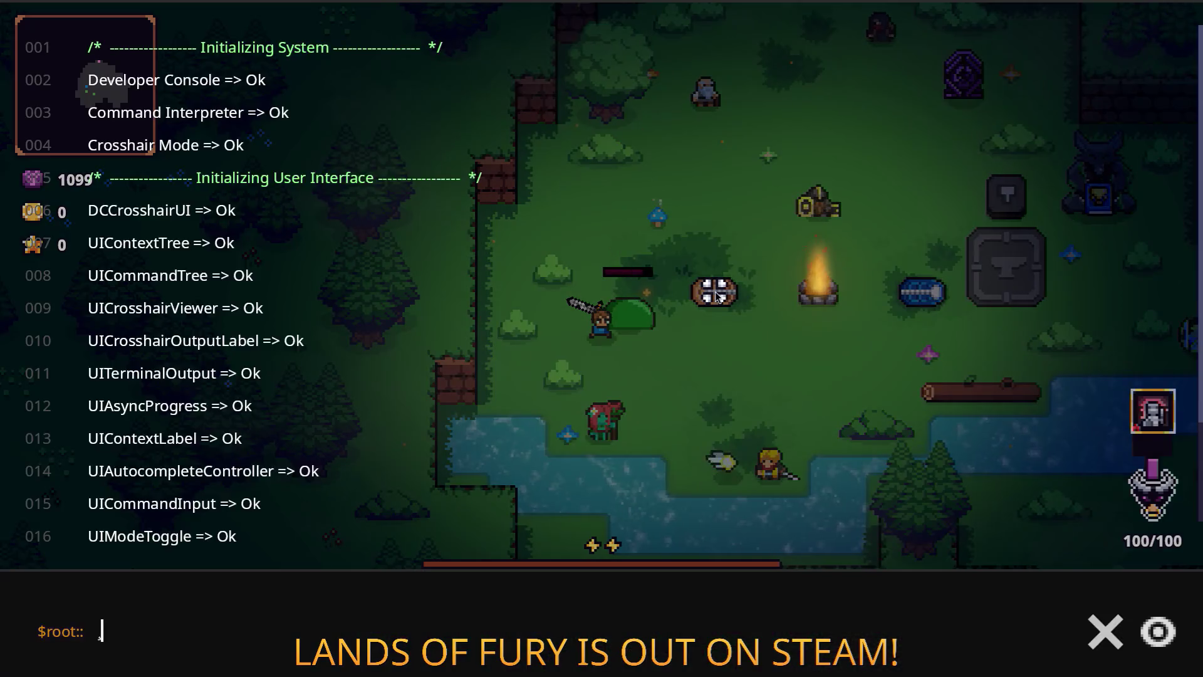
Run Player.AddItem(ring_of_fury,1) in the console, then close the console.
type("Player.")
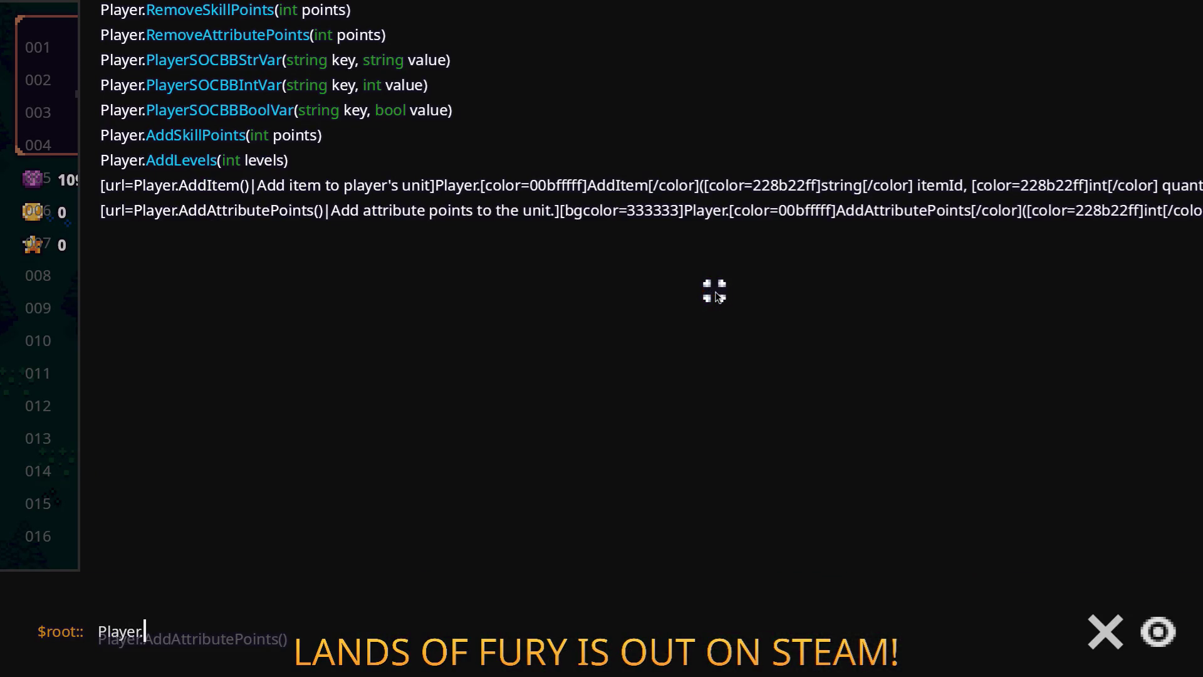
type("AddItem(ring_of_r")
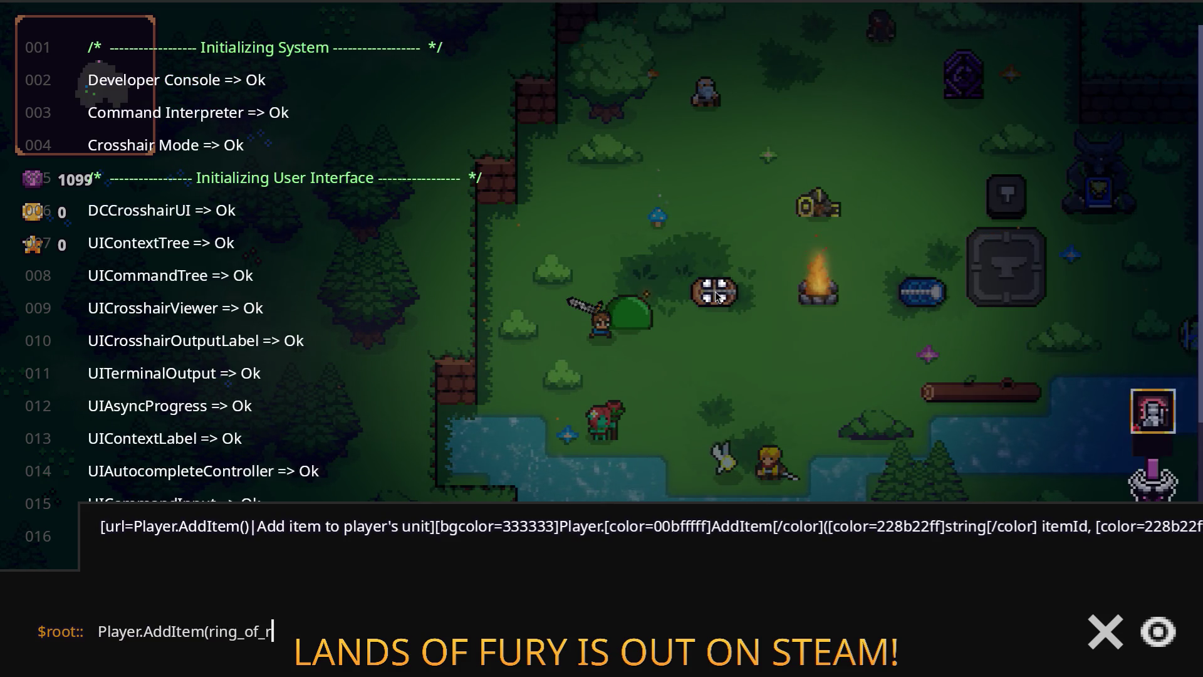
type("furnmy_1")
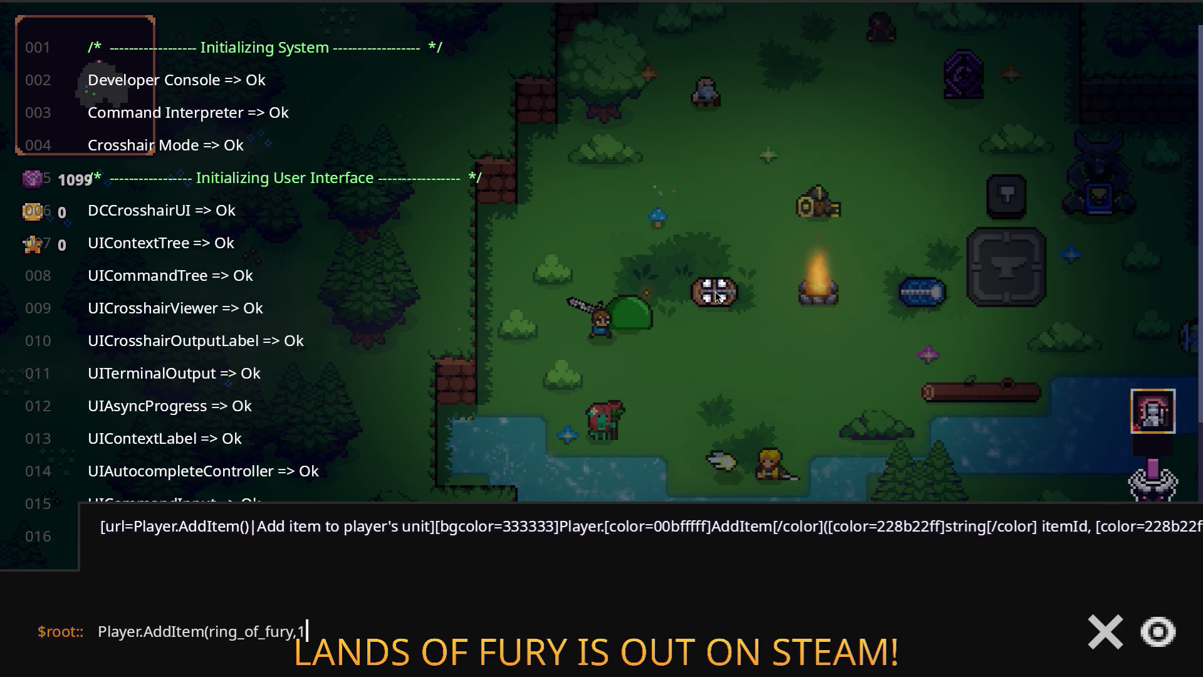
key("Return")
key("Escape")
Equip the Ring of Fury in the ring slot and close the inventory.
key("i")
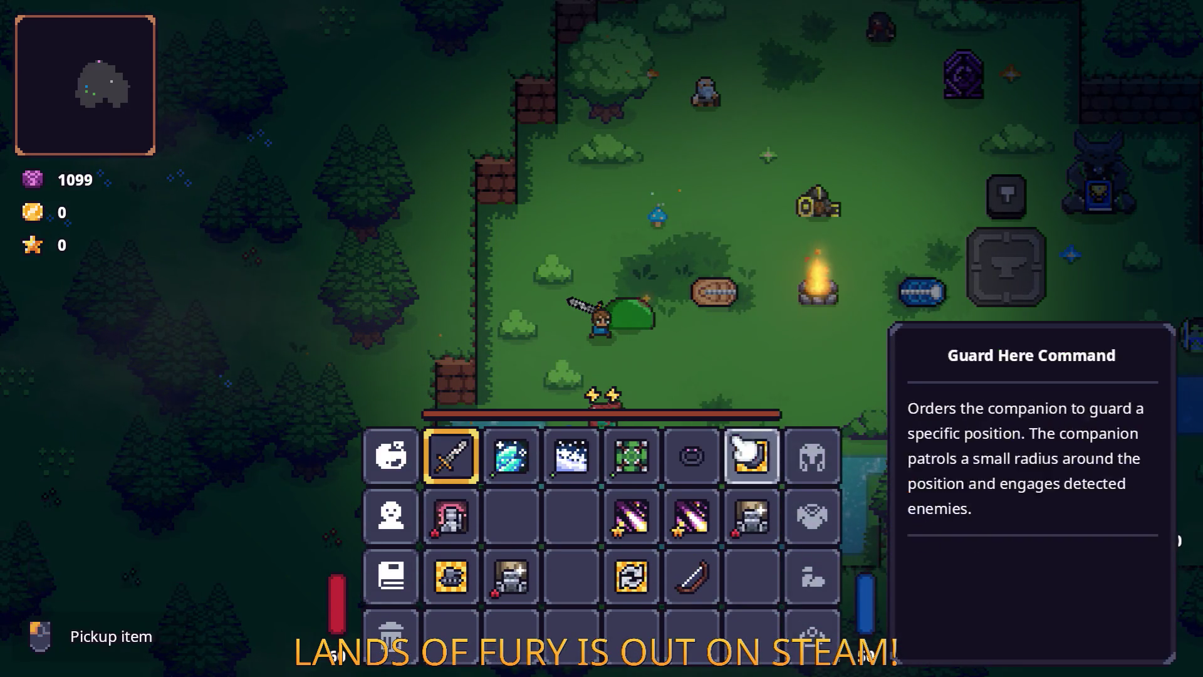
left_click(692, 424)
left_click(813, 605)
key("i")
Attack the slime until fury is 115/115, then unleash the fury special.
left_click(812, 340)
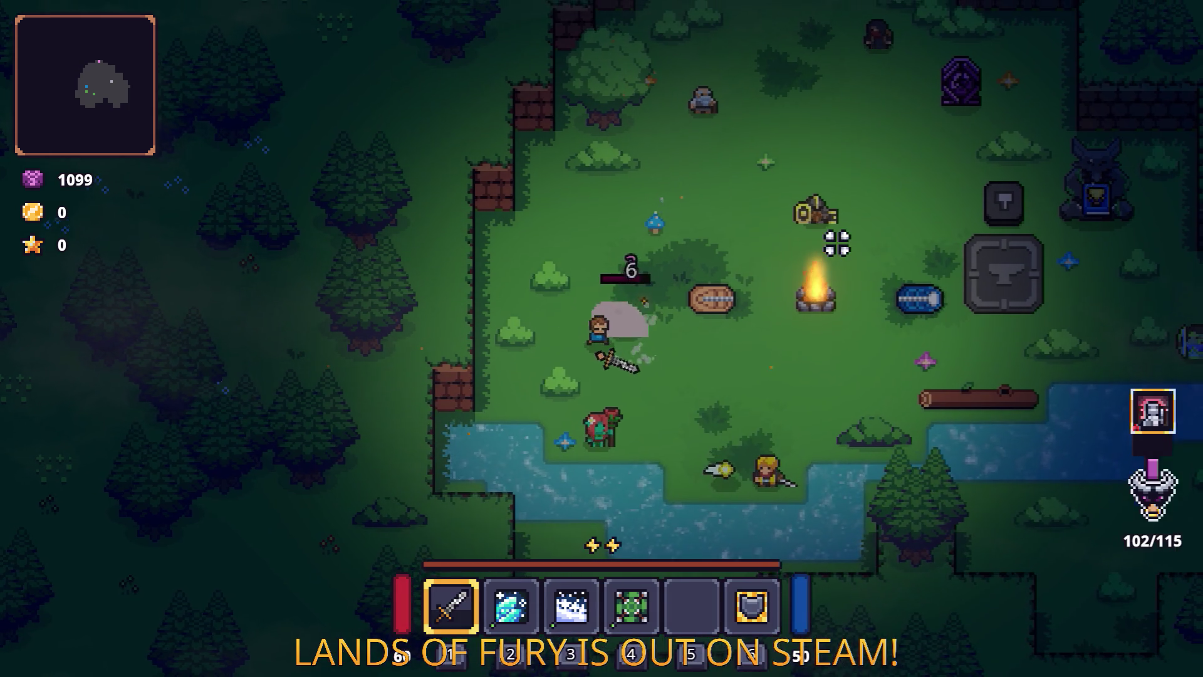
left_click(833, 243)
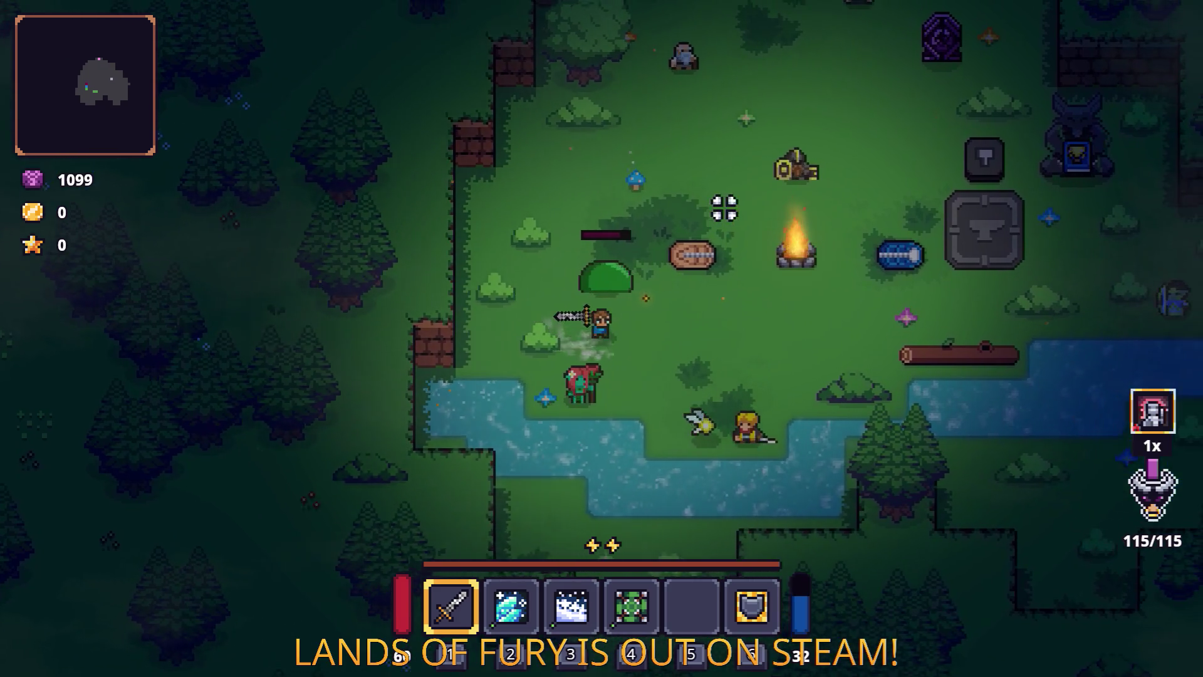
left_click(658, 234)
key("d")
left_click(661, 237)
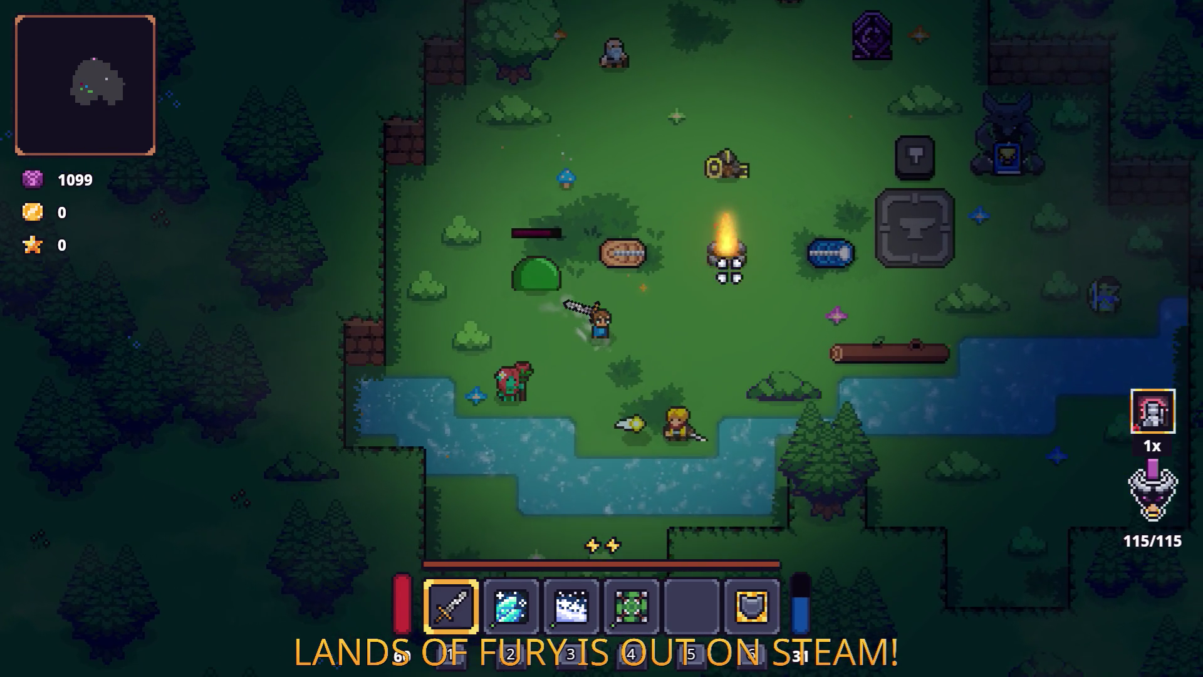
key("a")
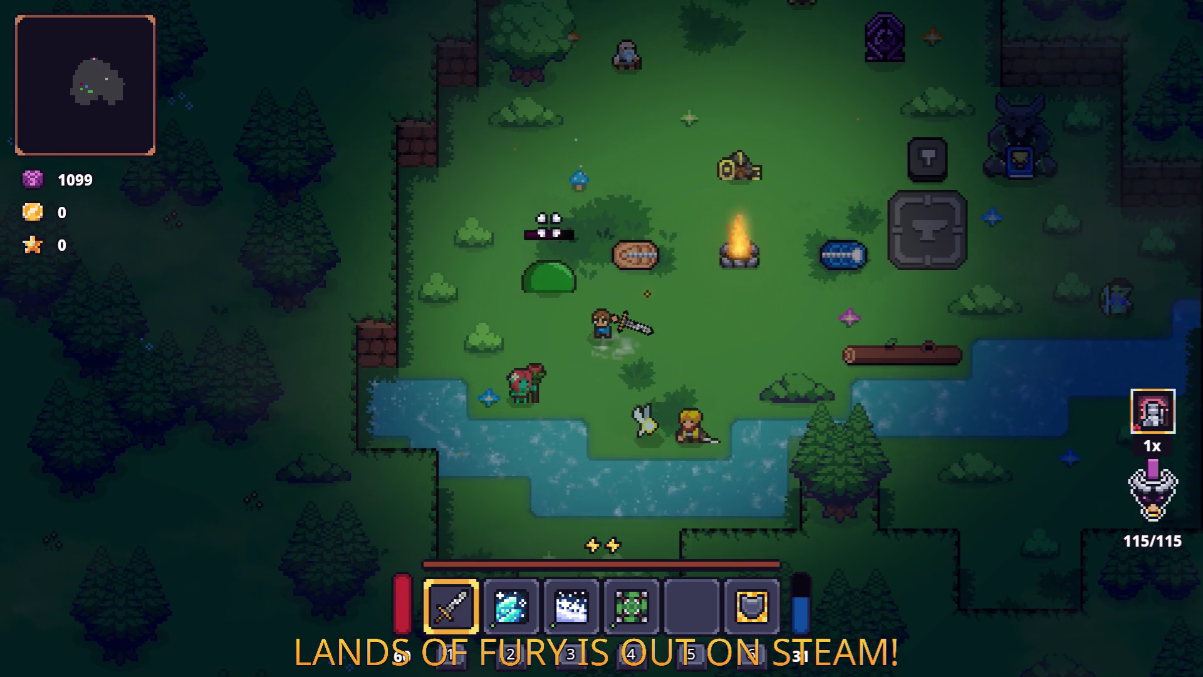
right_click(527, 207)
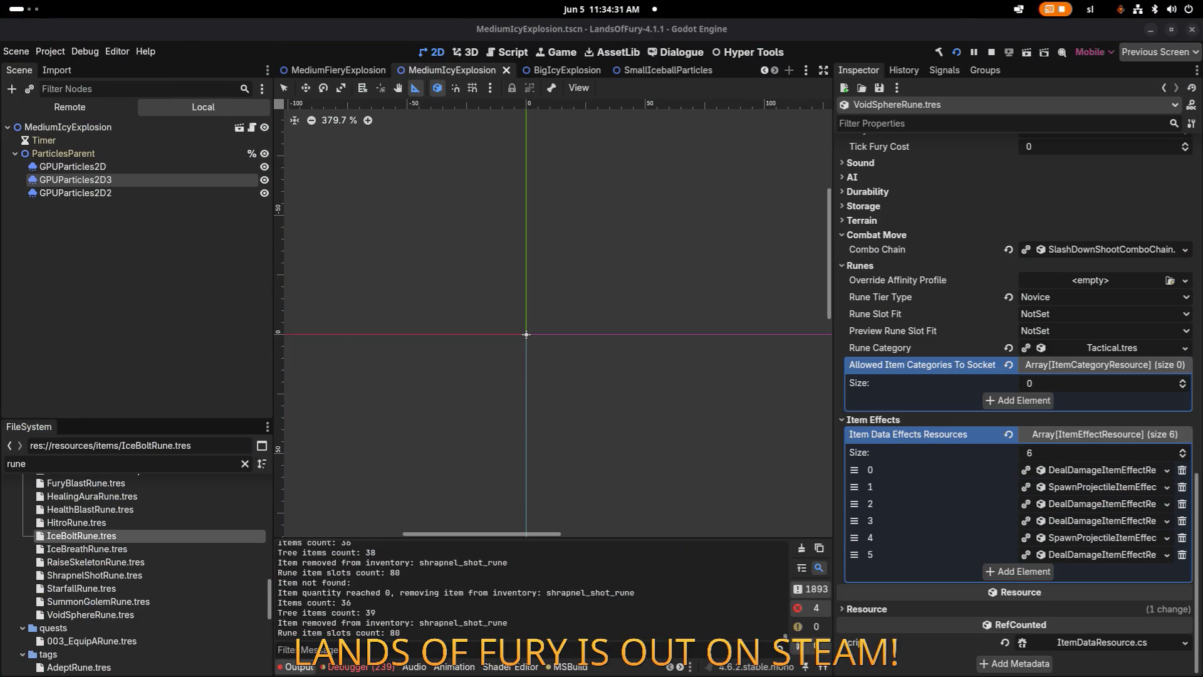
Show Debugger errors, open RaiseSkeletonRune.tres, and expand element 1 and its listening-condition settings.
left_click(356, 666)
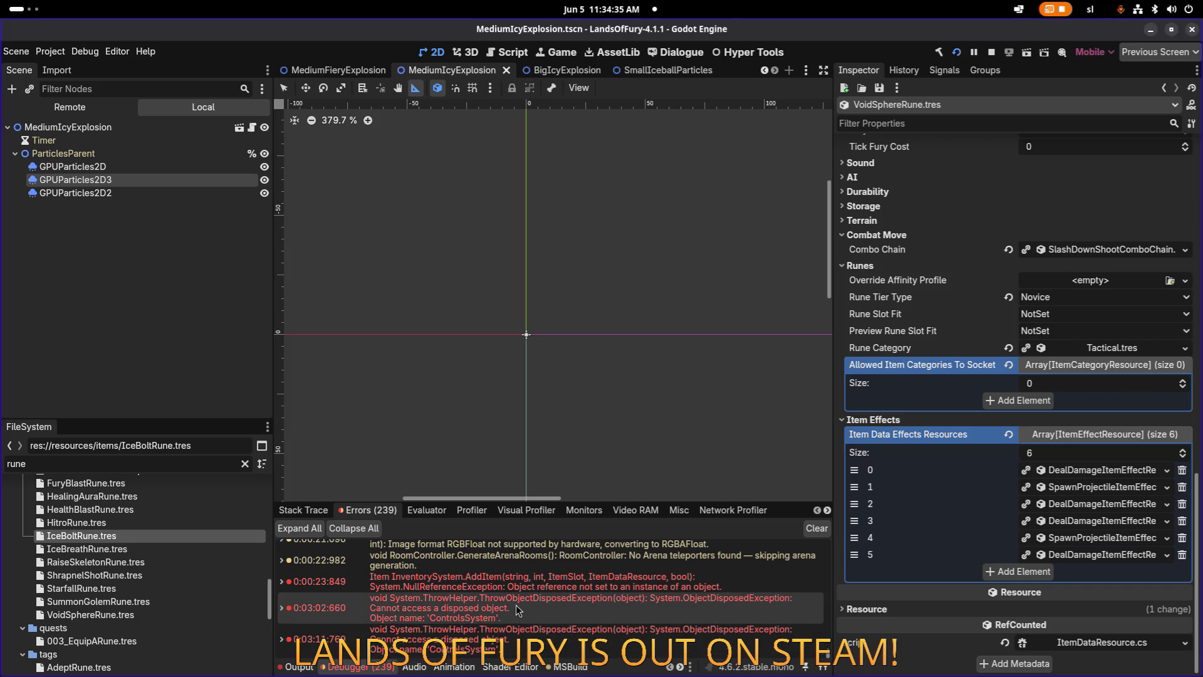
mouse_move(525, 595)
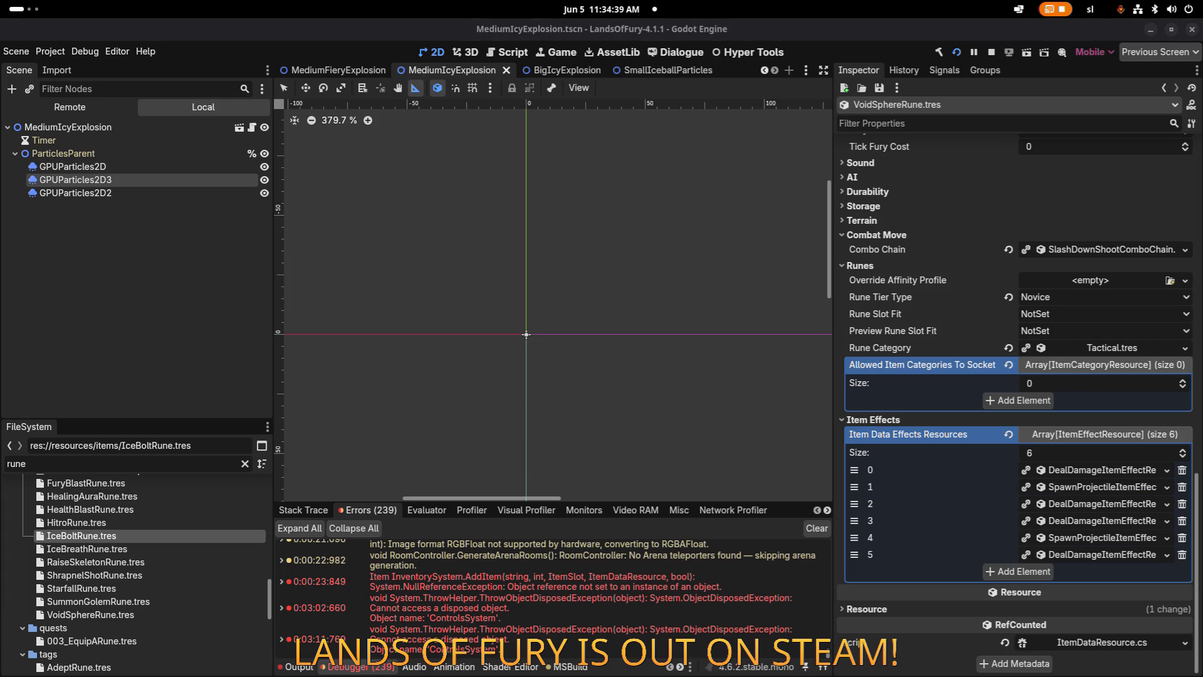
left_click(94, 562)
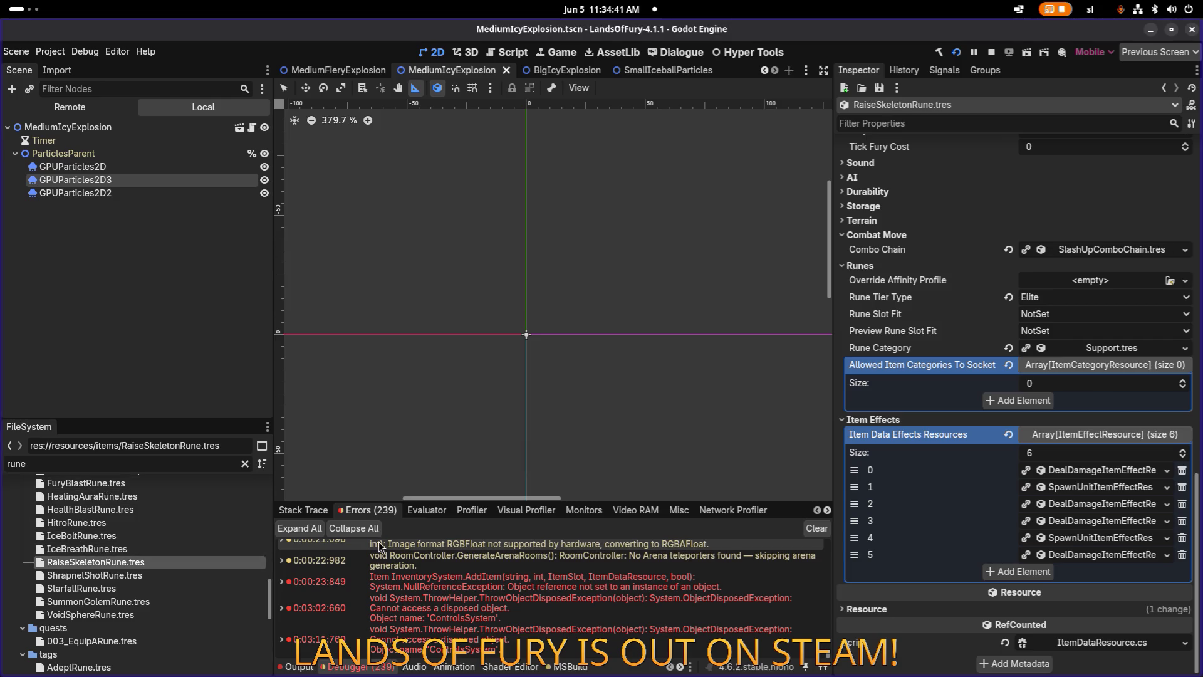
left_click(1106, 489)
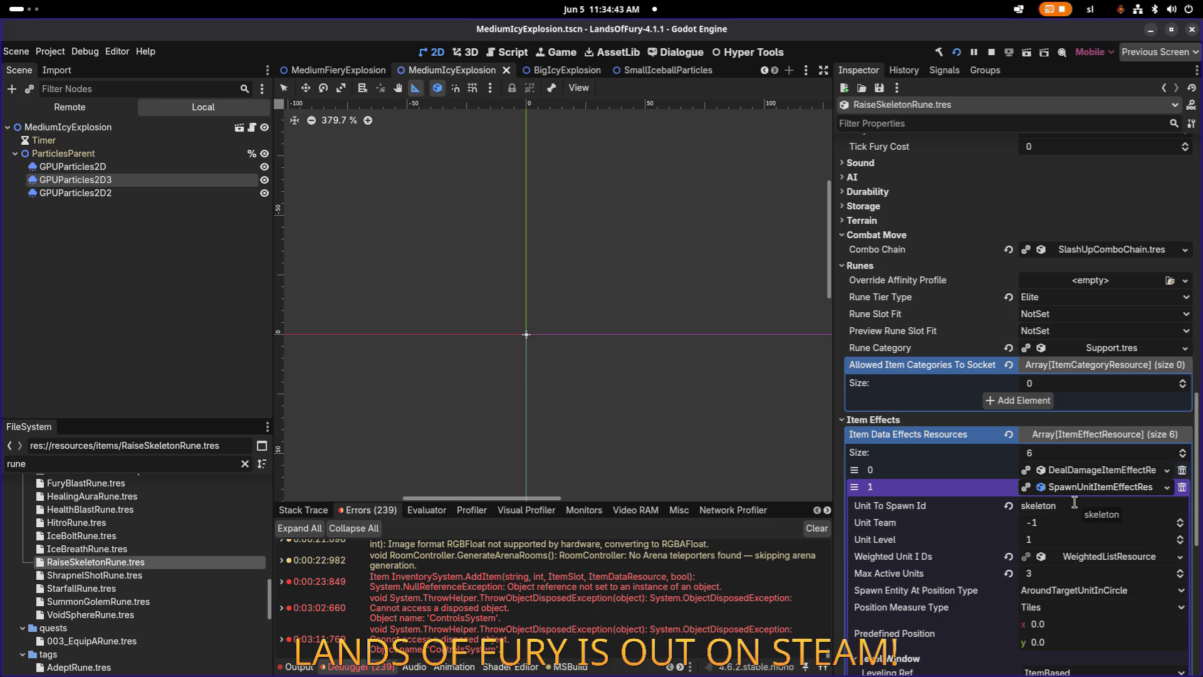
scroll(1107, 502, "down", 3)
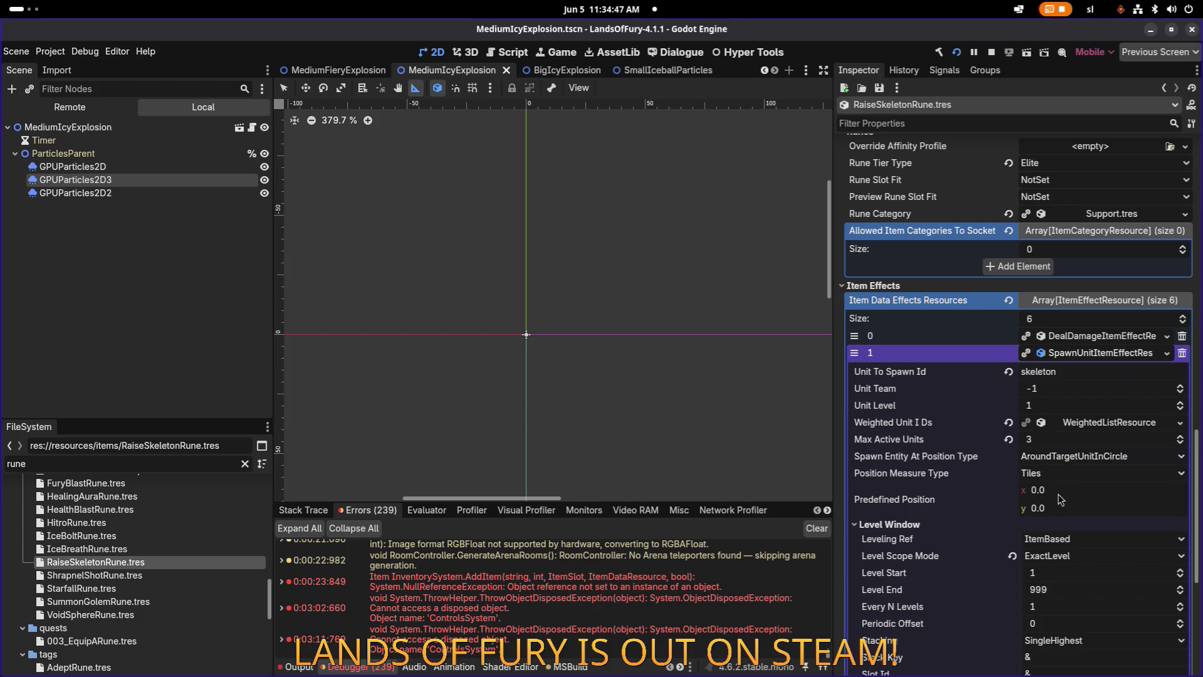
scroll(1059, 497, "down", 2)
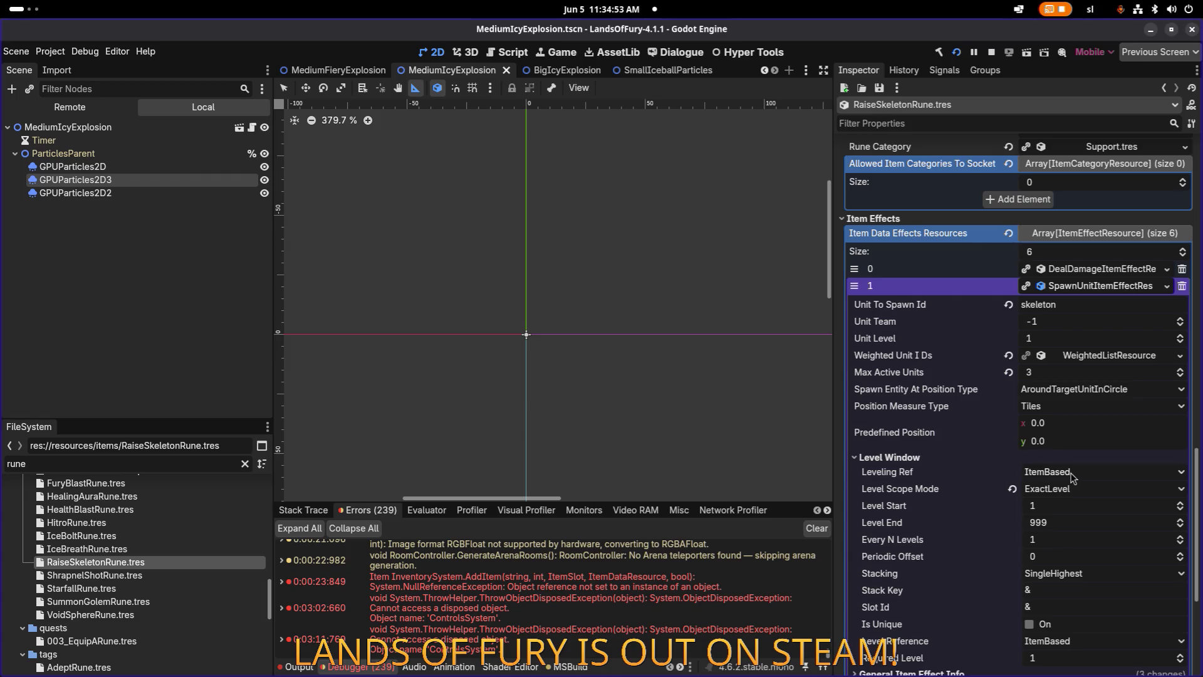
scroll(1072, 476, "down", 8)
left_click(941, 445)
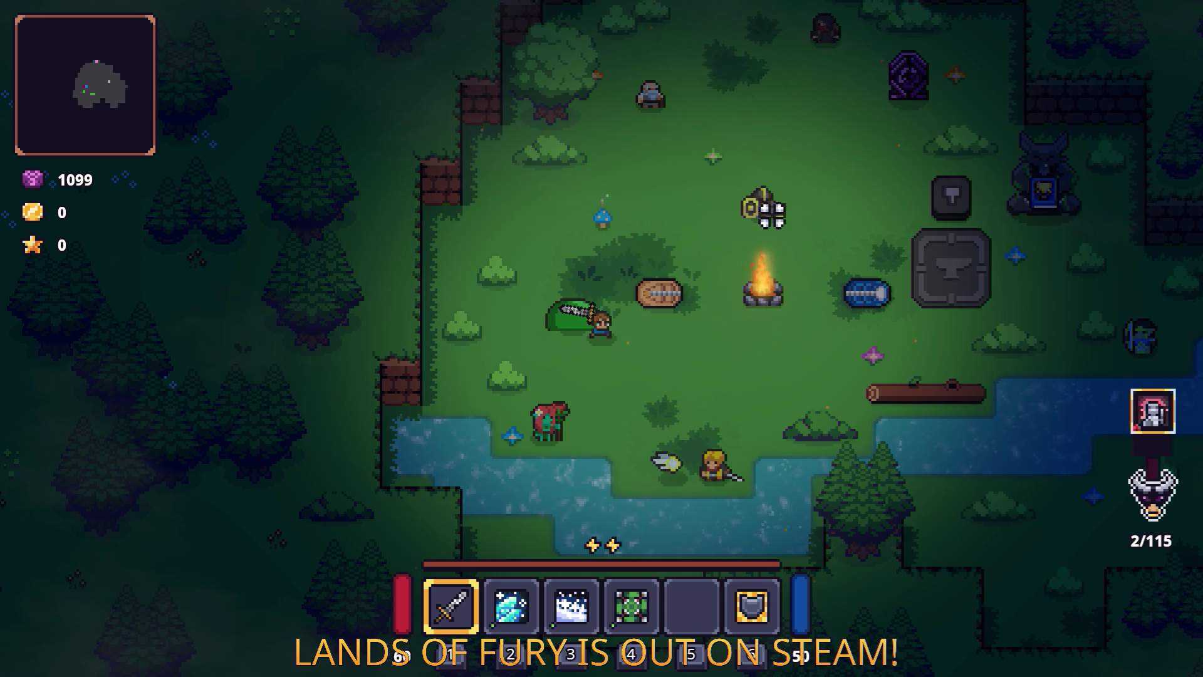
Close the game, set Trigger When to OnParentWeaponDealingHit, and save the resource.
key("F8")
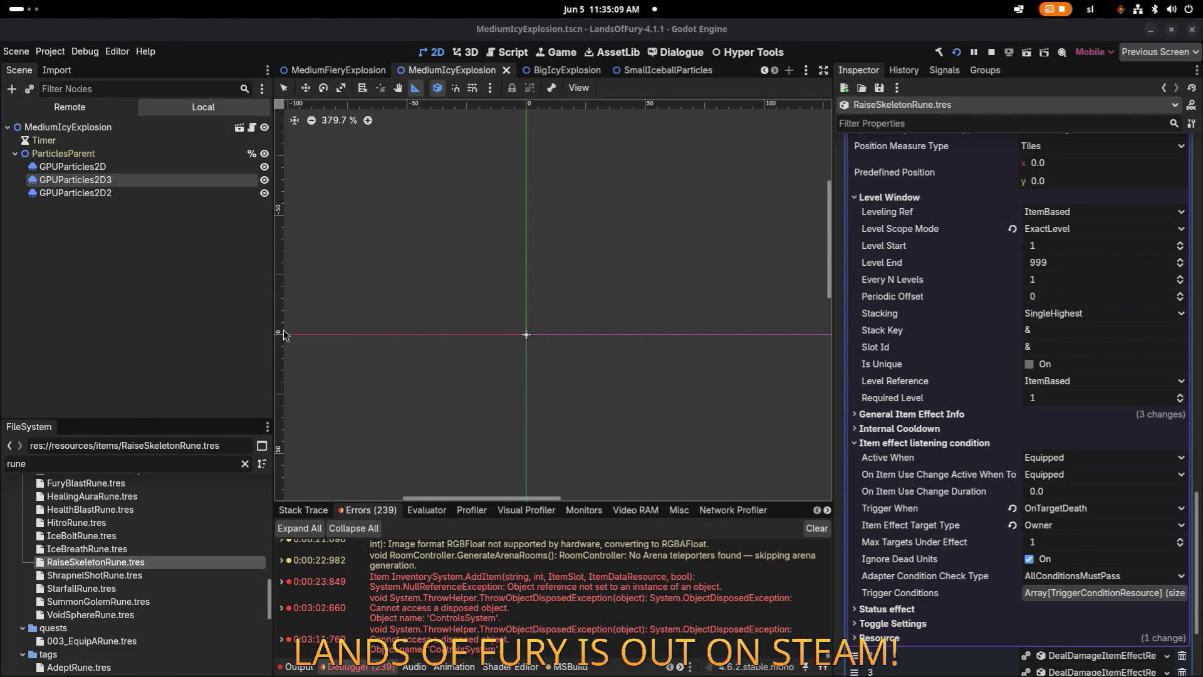
left_click(1078, 510)
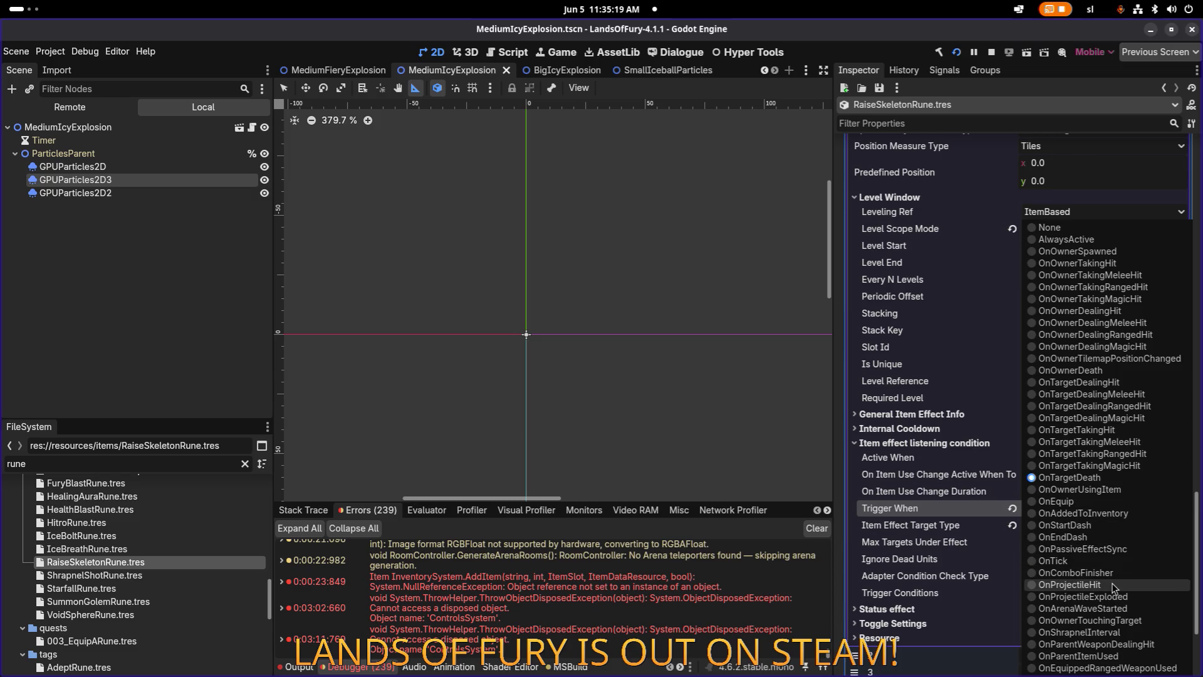
left_click(1128, 647)
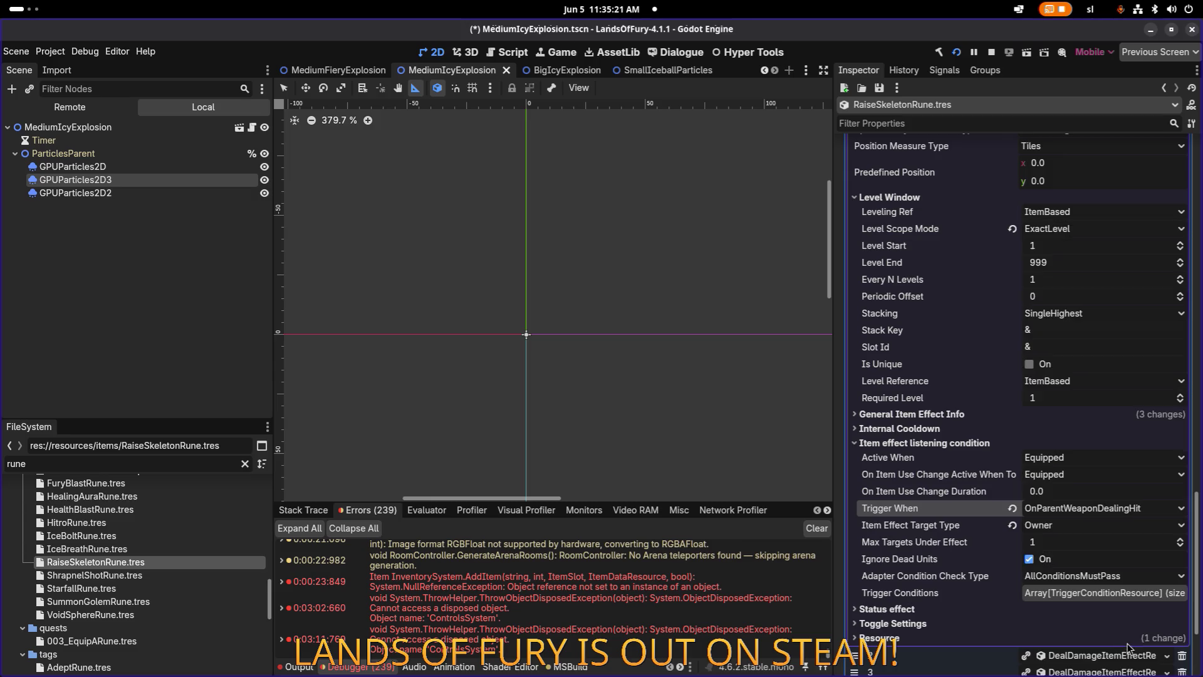
key("ctrl+s")
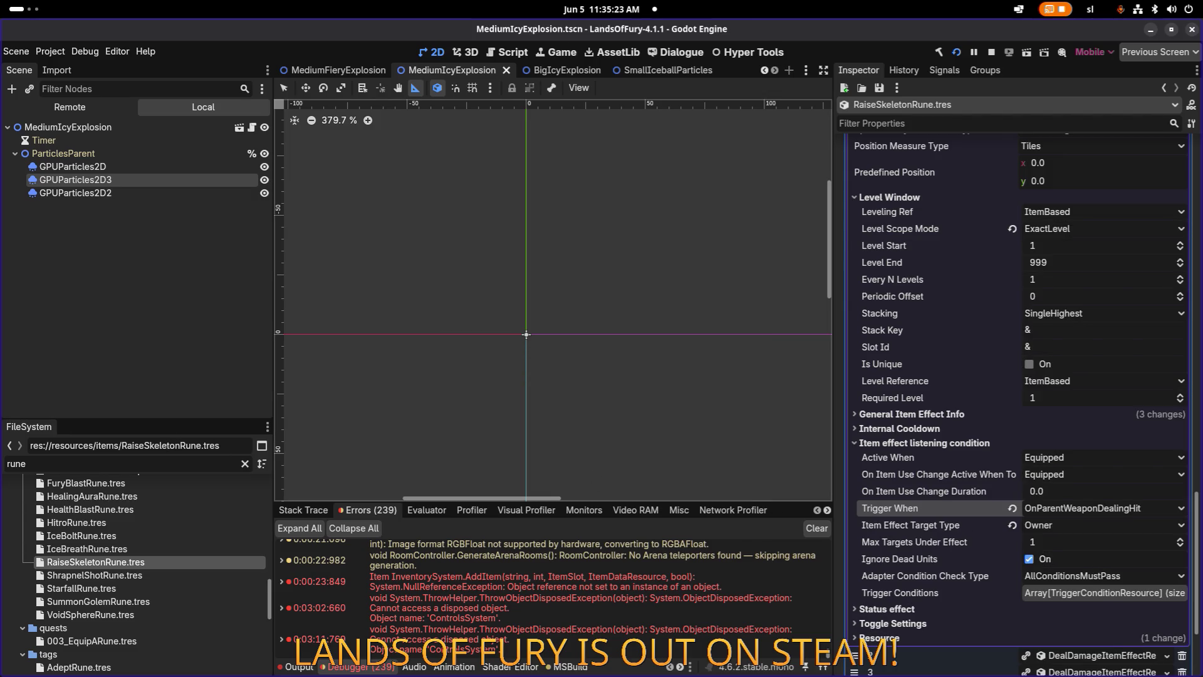
key("alt+Tab")
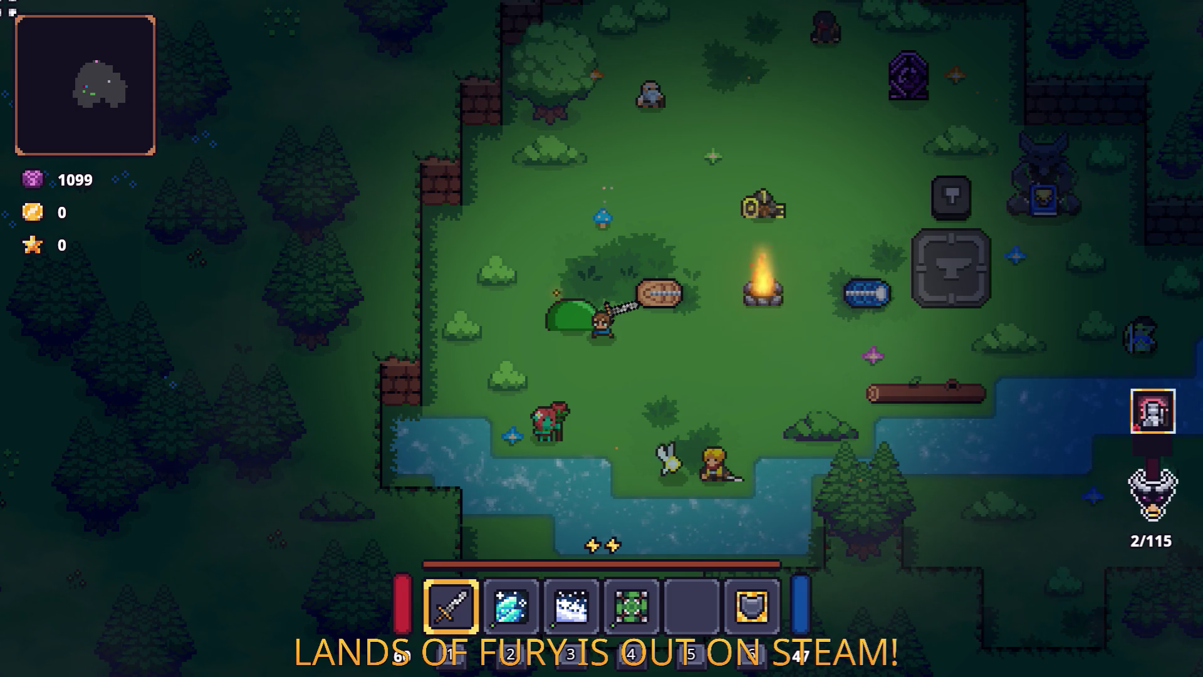
Find 'RAISE_' in Translations.csv and delete 'killing' from the Raise Skeleton description in C1213.
key("alt+Tab")
key("alt+Tab")
key("alt+Tab")
key("alt+shift+Tab")
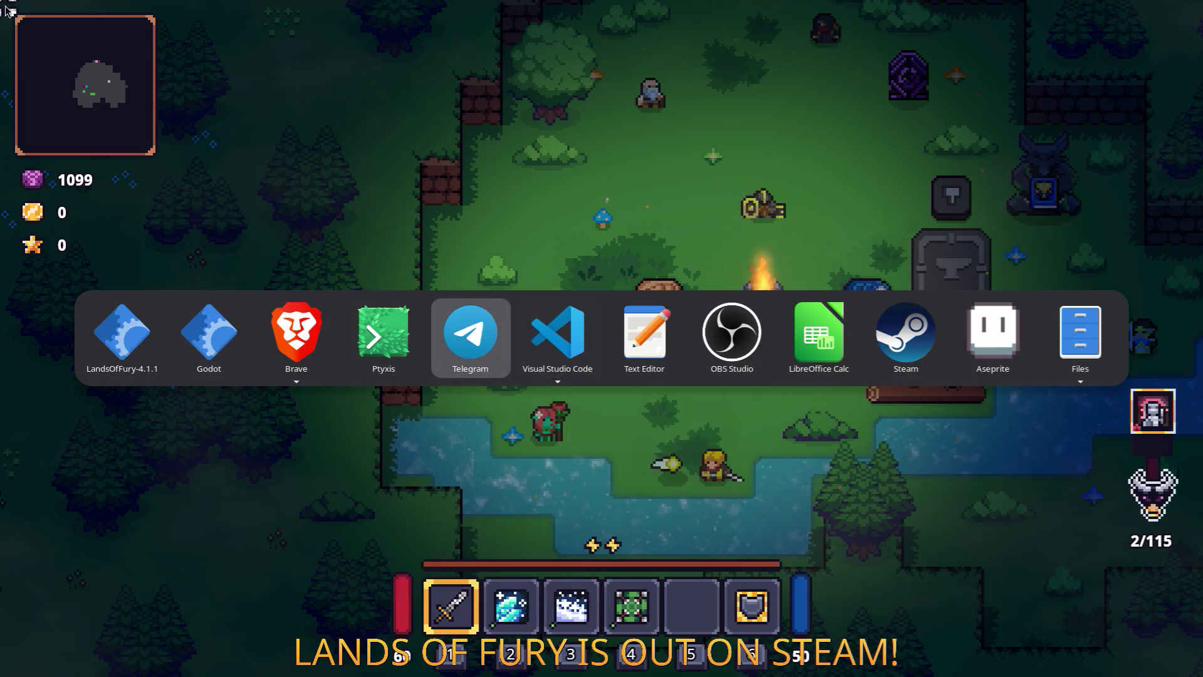
key("alt+Tab")
key("alt+Tab")
key("alt+Tab")
key("alt+Tab")
left_click(295, 271)
type("RAISE_")
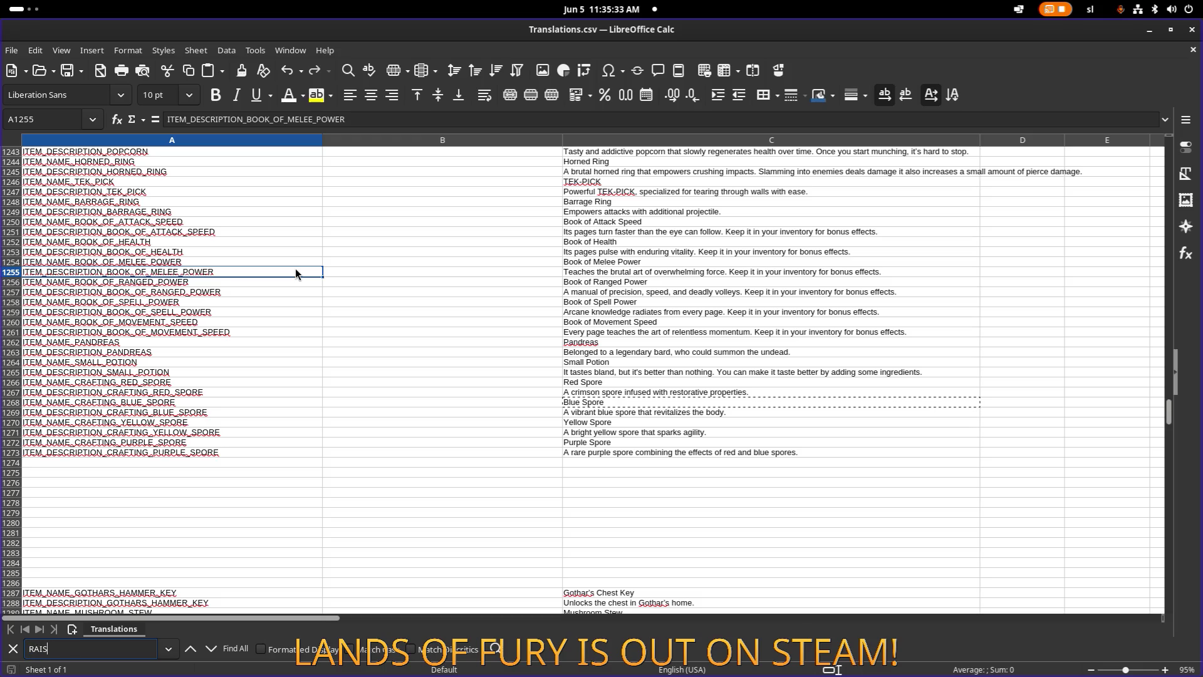
key("Return")
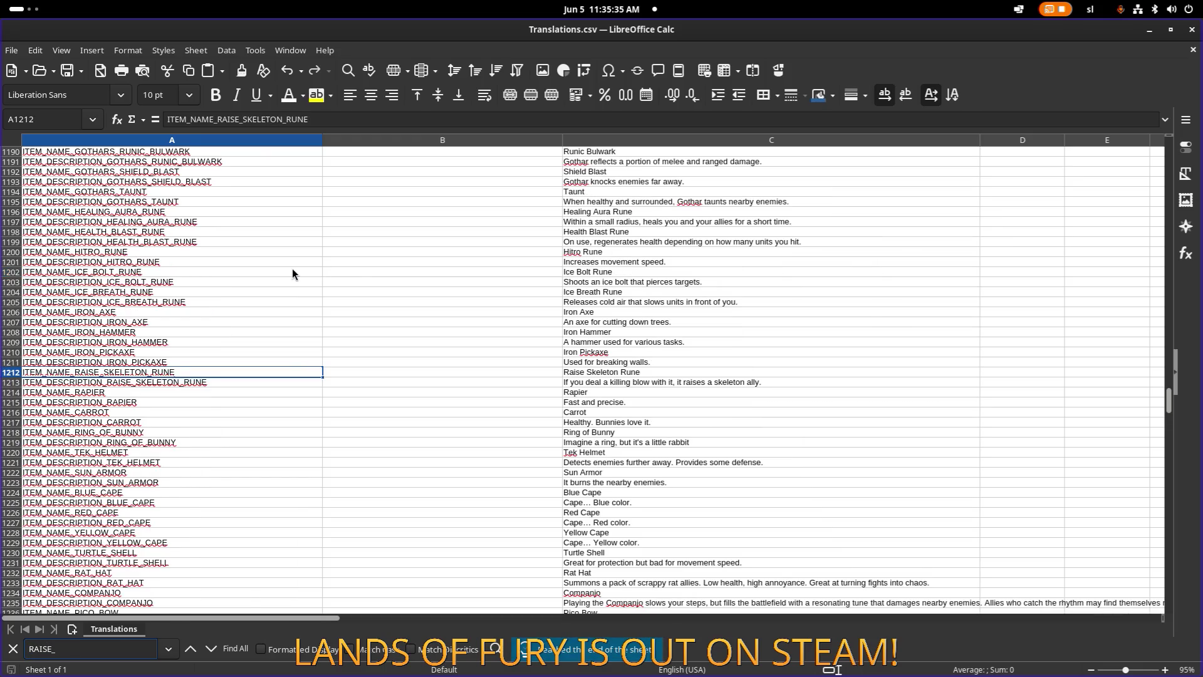
double_click(590, 380)
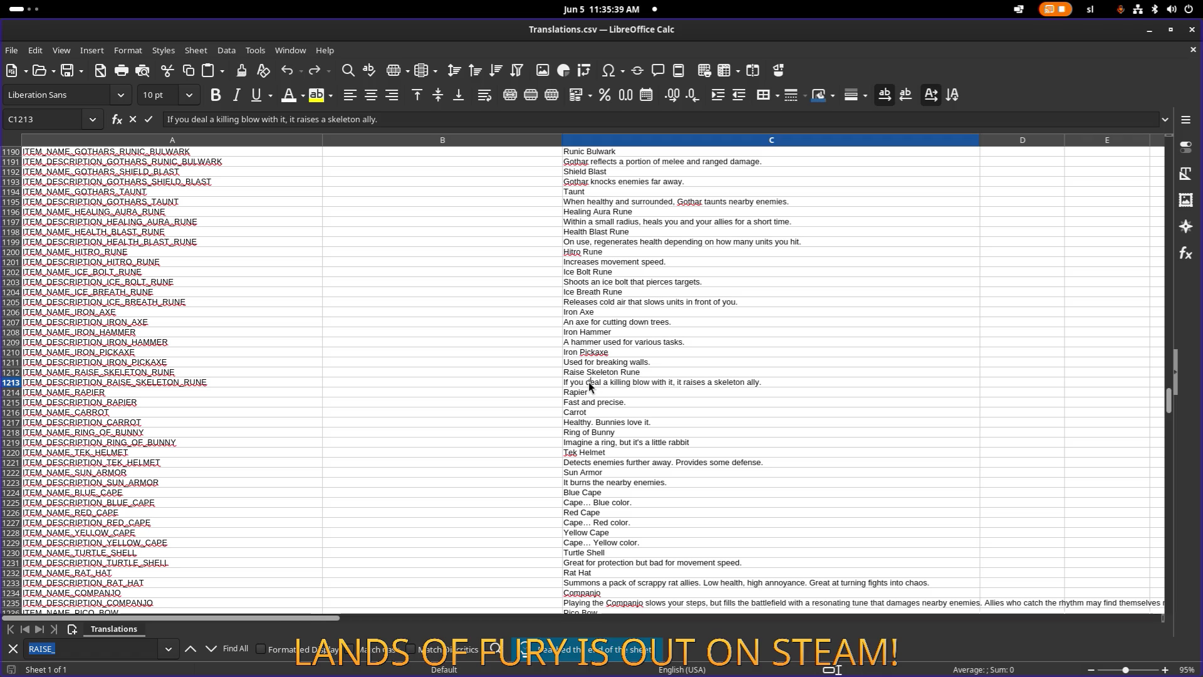
double_click(622, 381)
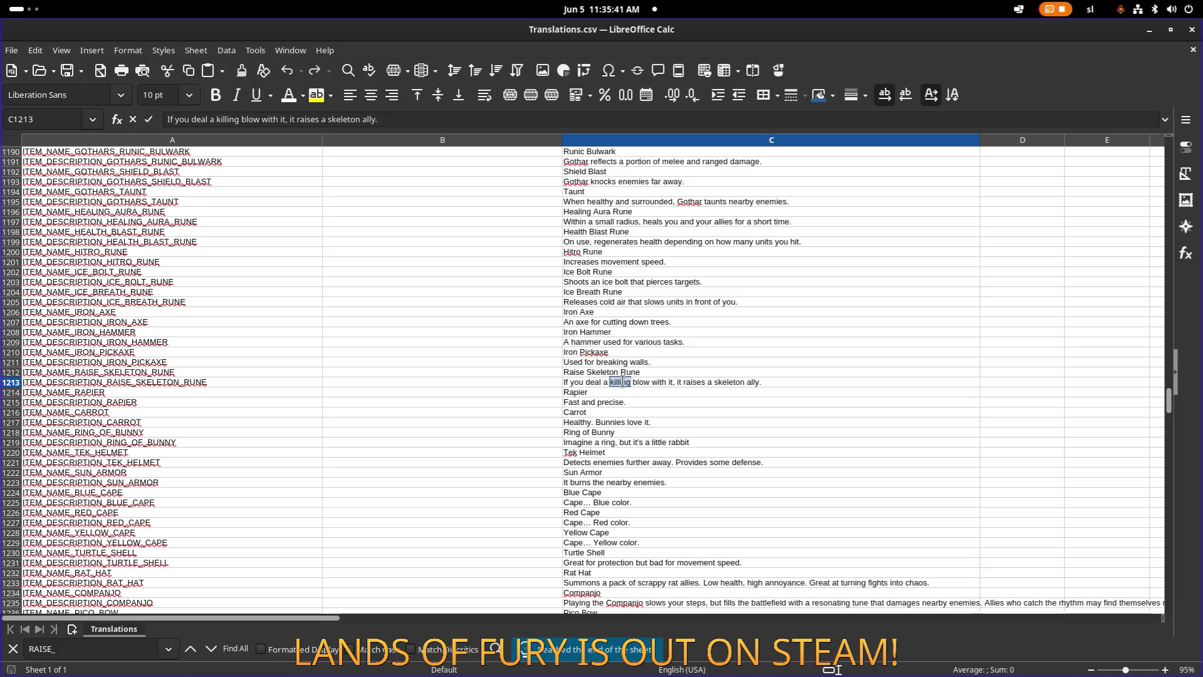
key("BackSpace")
left_click(768, 360)
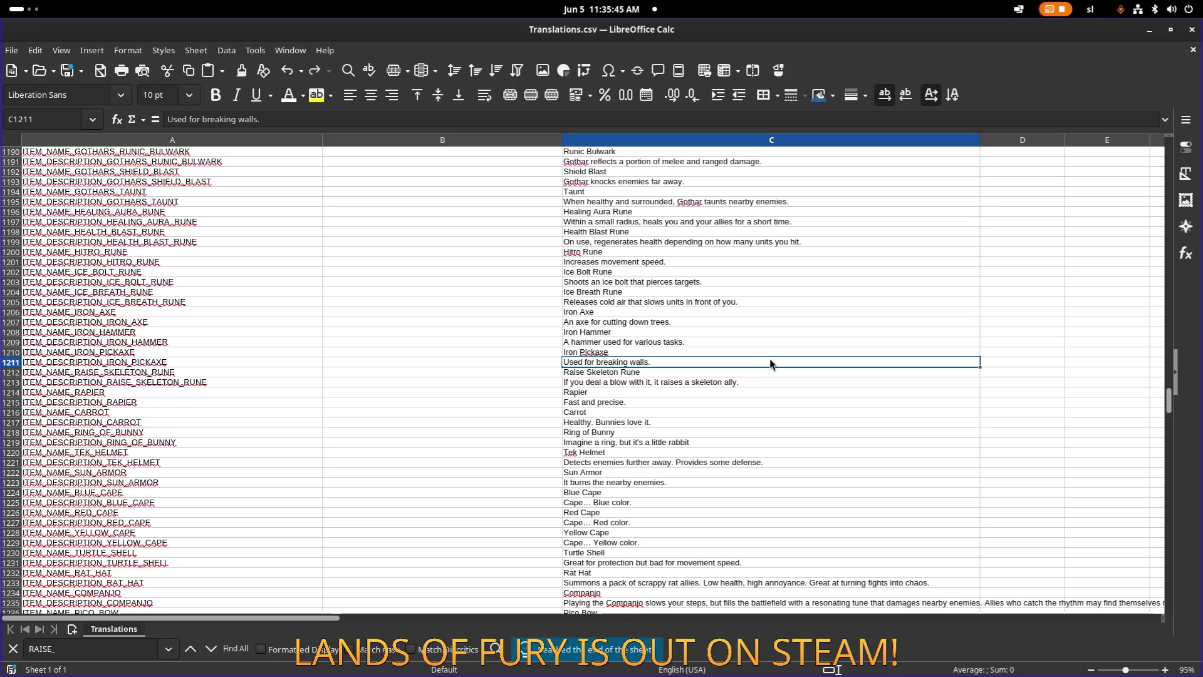
left_click(719, 380)
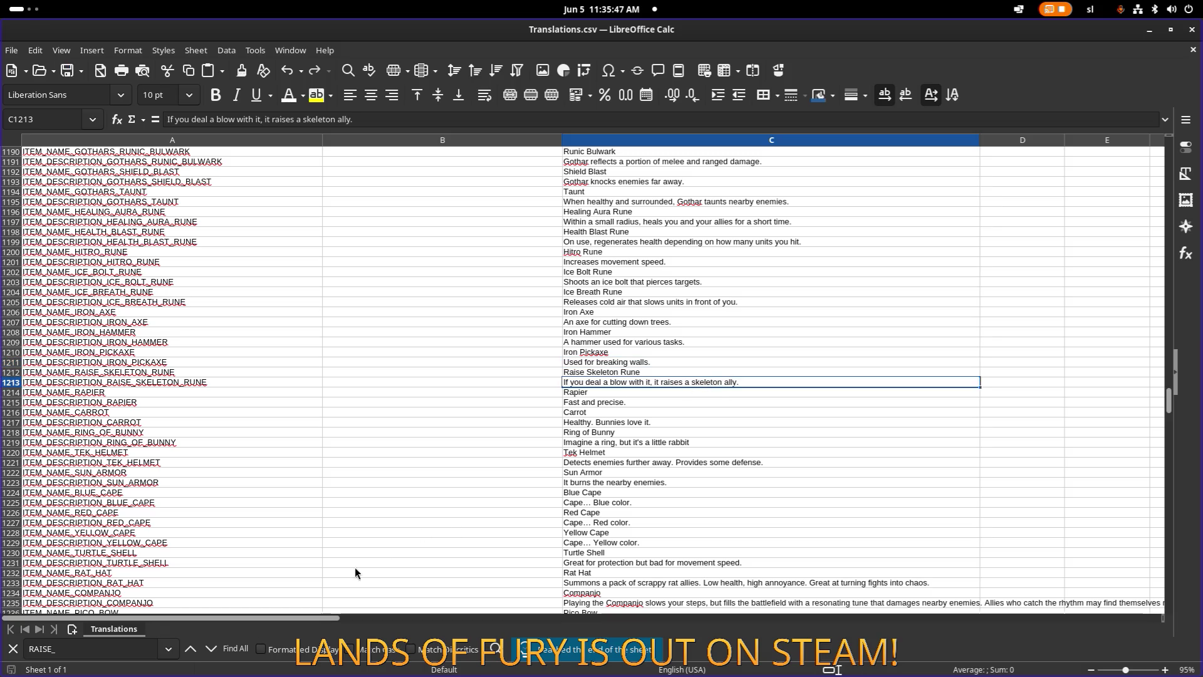
Find 'golem' and delete 'killing' from the Summon Golem description in C1531.
left_click(209, 652)
triple_click(115, 649)
type("golem")
key("Return")
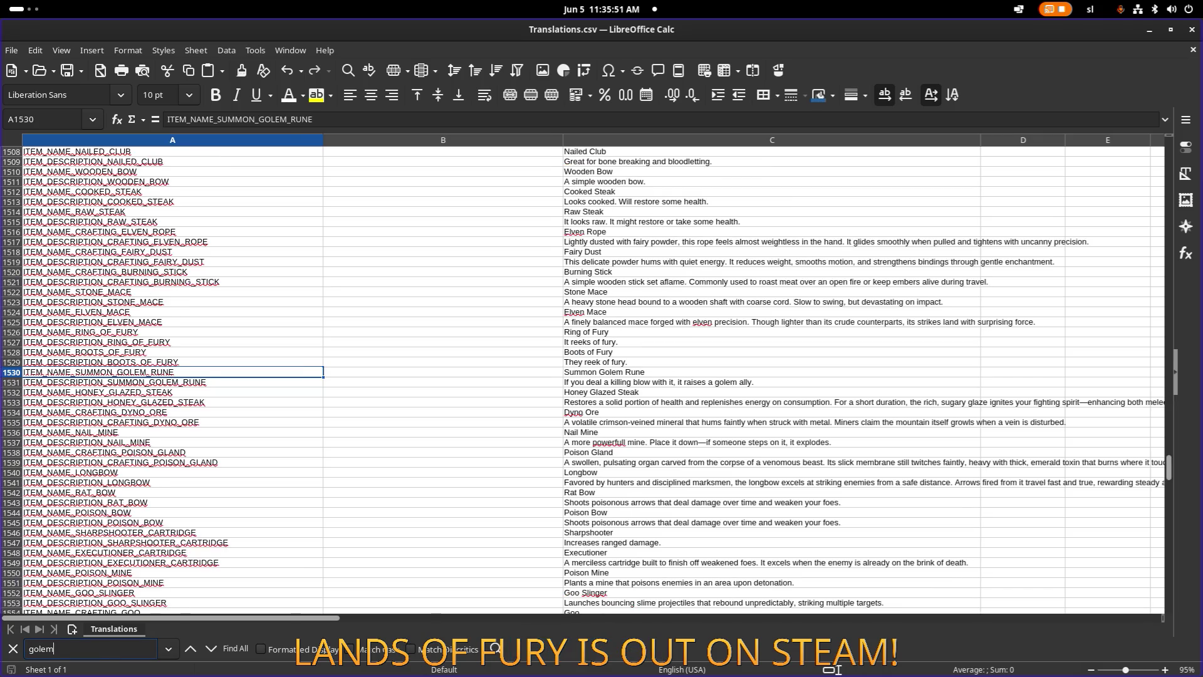
double_click(627, 383)
left_click_drag(632, 382, 609, 383)
key("BackSpace")
key("BackSpace")
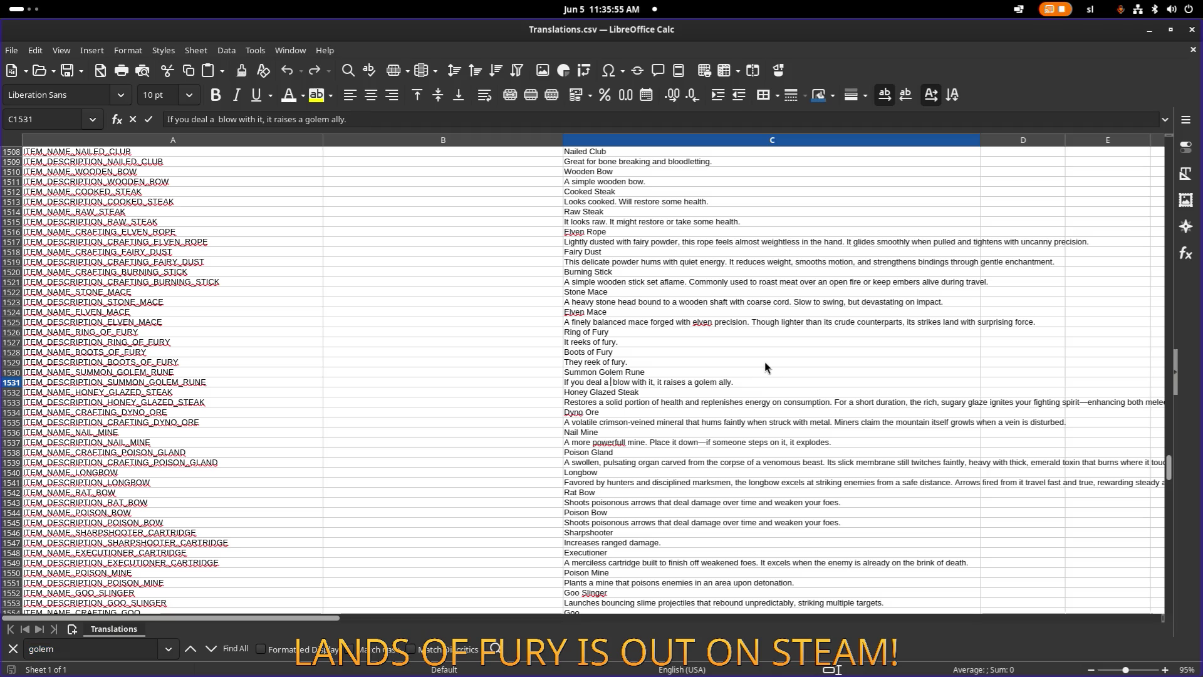
key("Return")
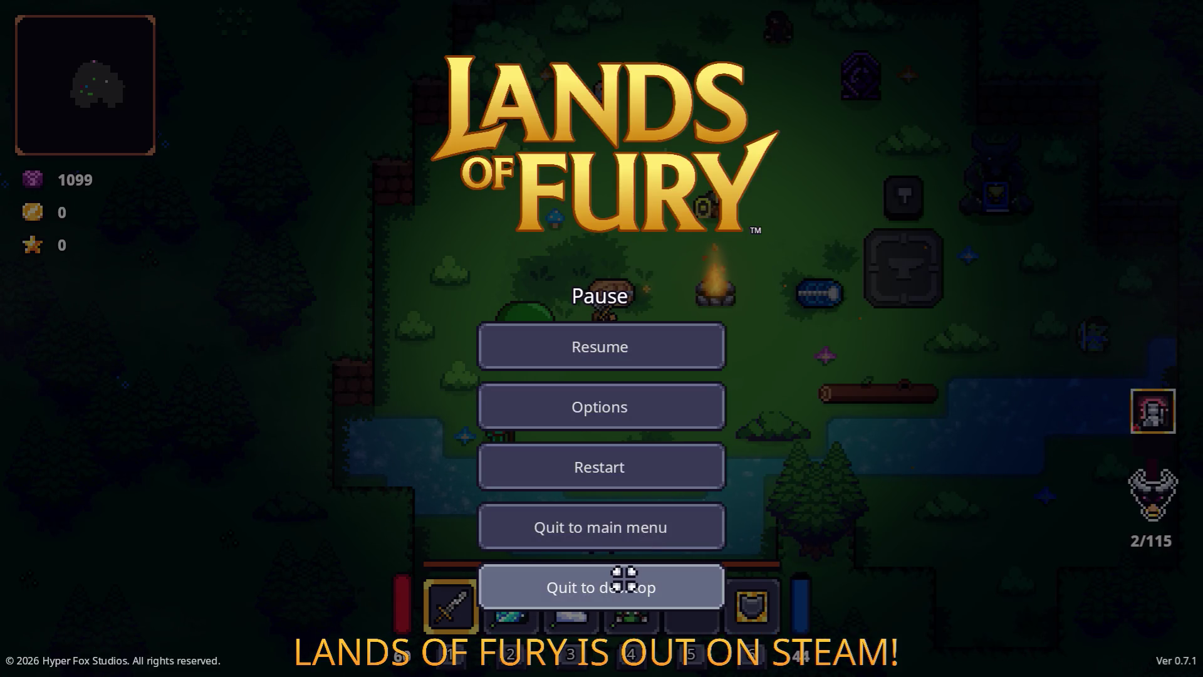
Quit the game to desktop and open SummonGolemRune.tres in the Inspector.
left_click(624, 580)
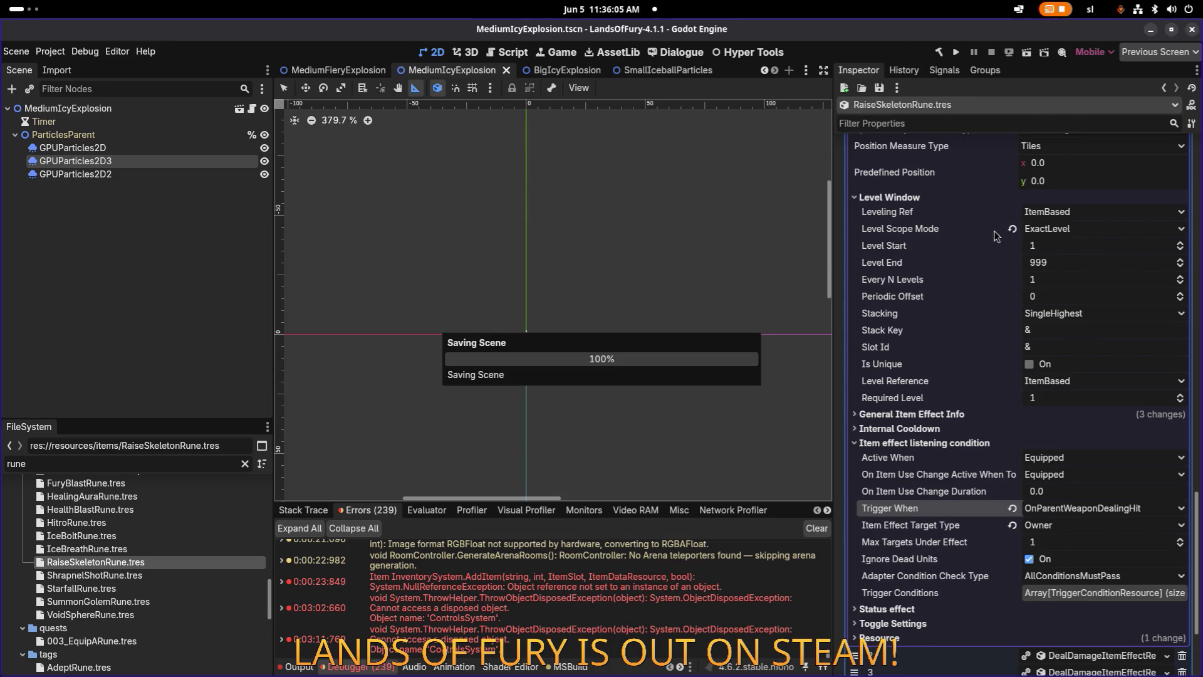
left_click(99, 602)
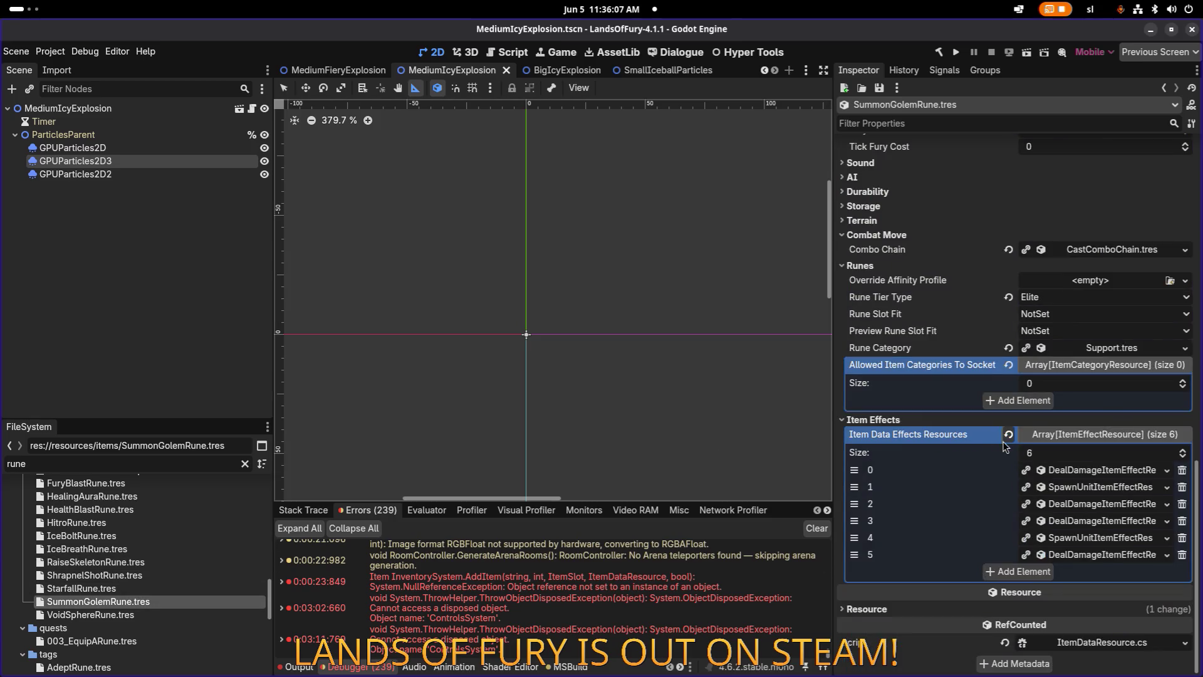
scroll(1065, 489, "up", 2)
scroll(1144, 557, "down", 2)
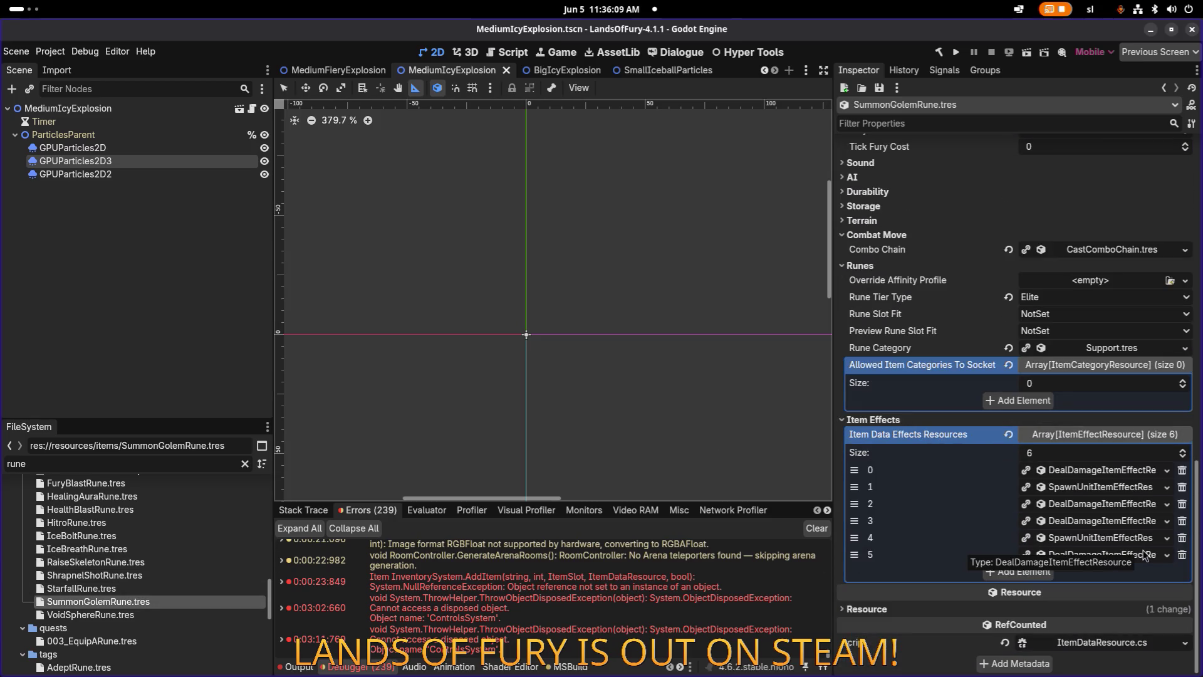
Review the golem rune's element 4 and element 1 spawn effects, then select RaiseSkeletonRune.tres.
left_click(1130, 538)
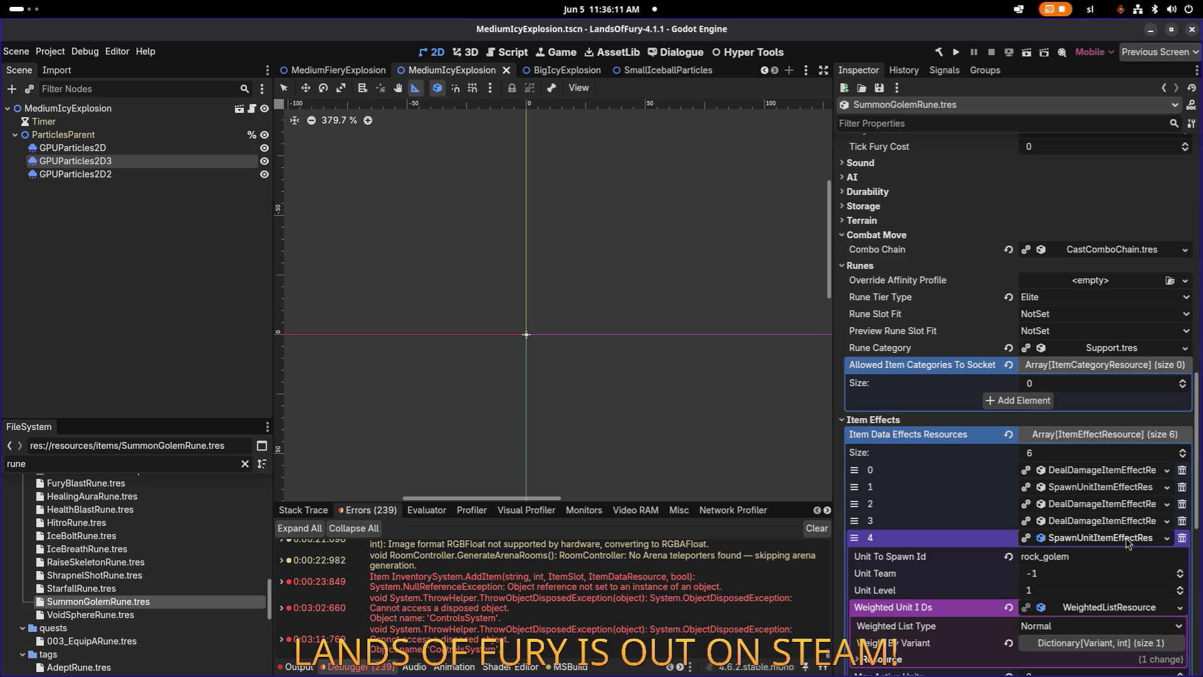
scroll(1116, 533, "down", 3)
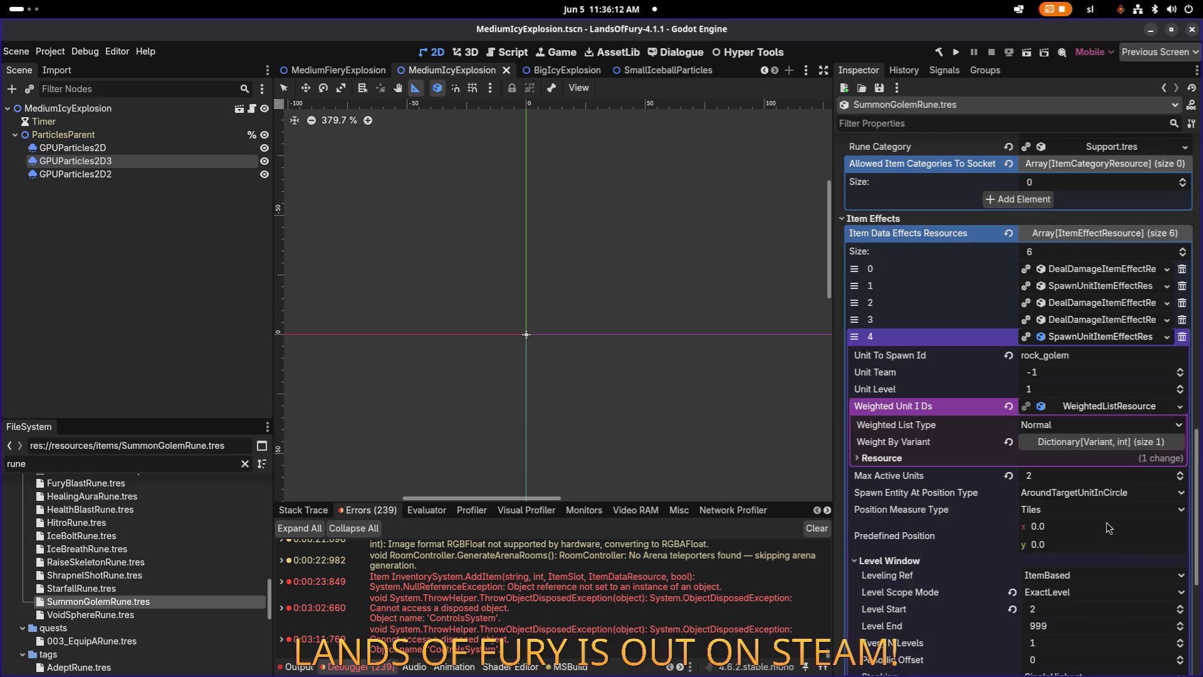
left_click(1128, 290)
scroll(1065, 401, "down", 6)
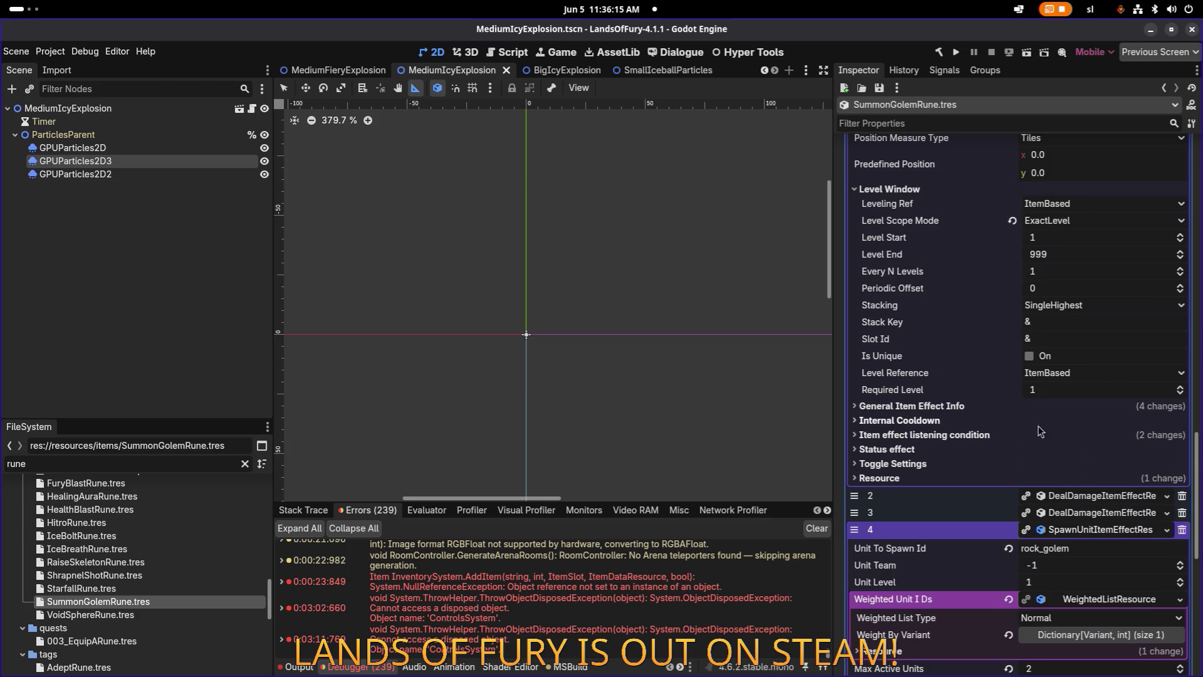
left_click(1026, 434)
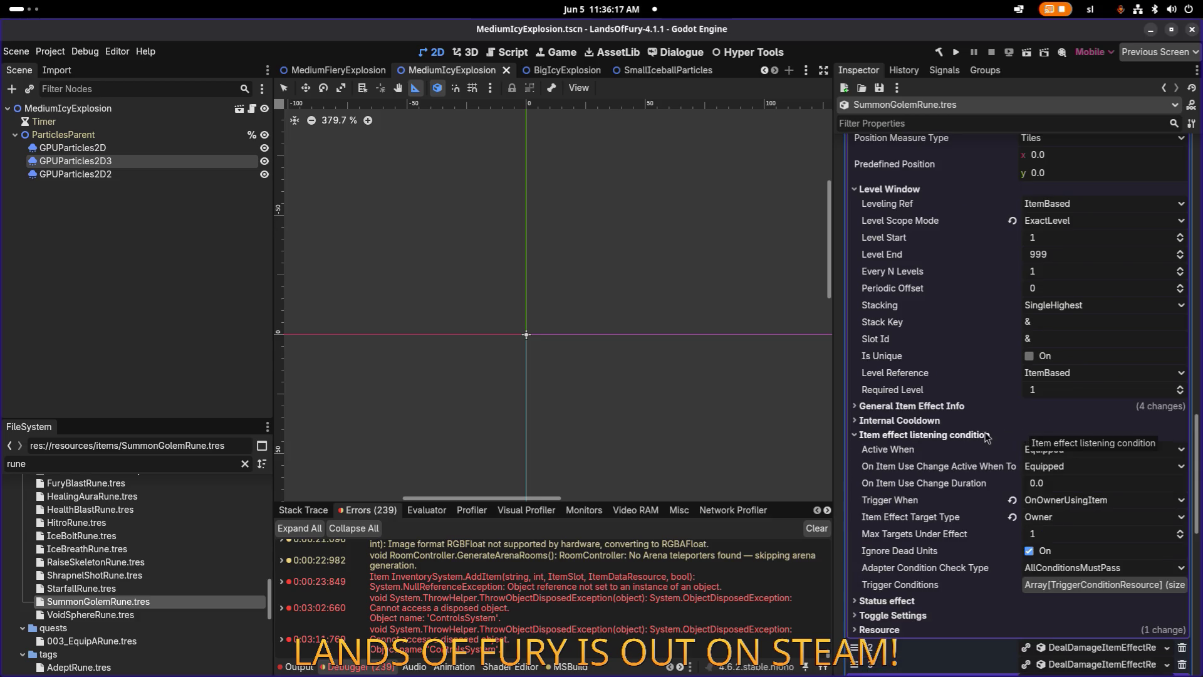
left_click(1028, 434)
scroll(984, 430, "up", 6)
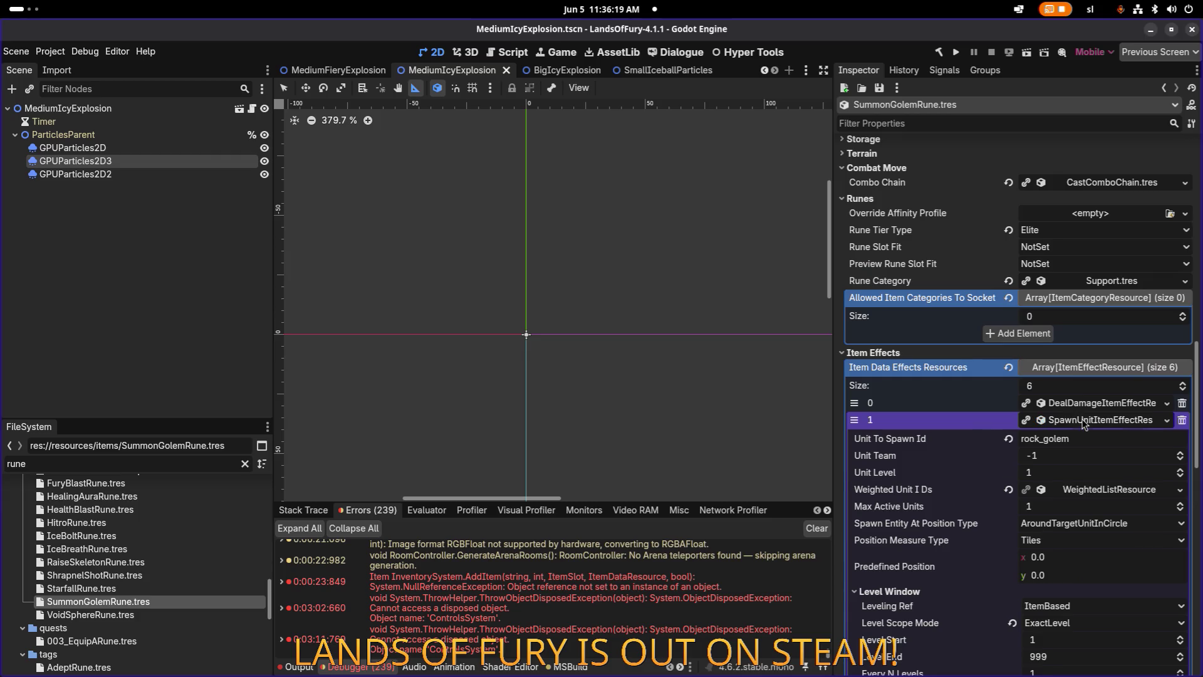
left_click(1077, 418)
scroll(1077, 418, "down", 5)
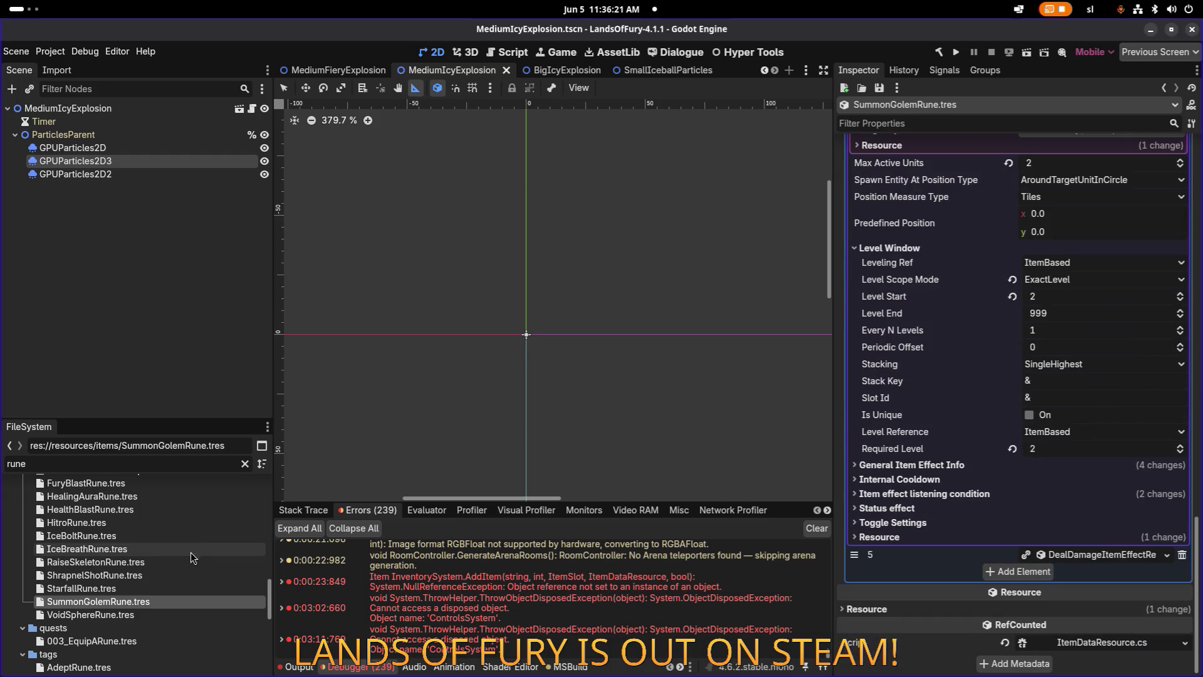
left_click(166, 562)
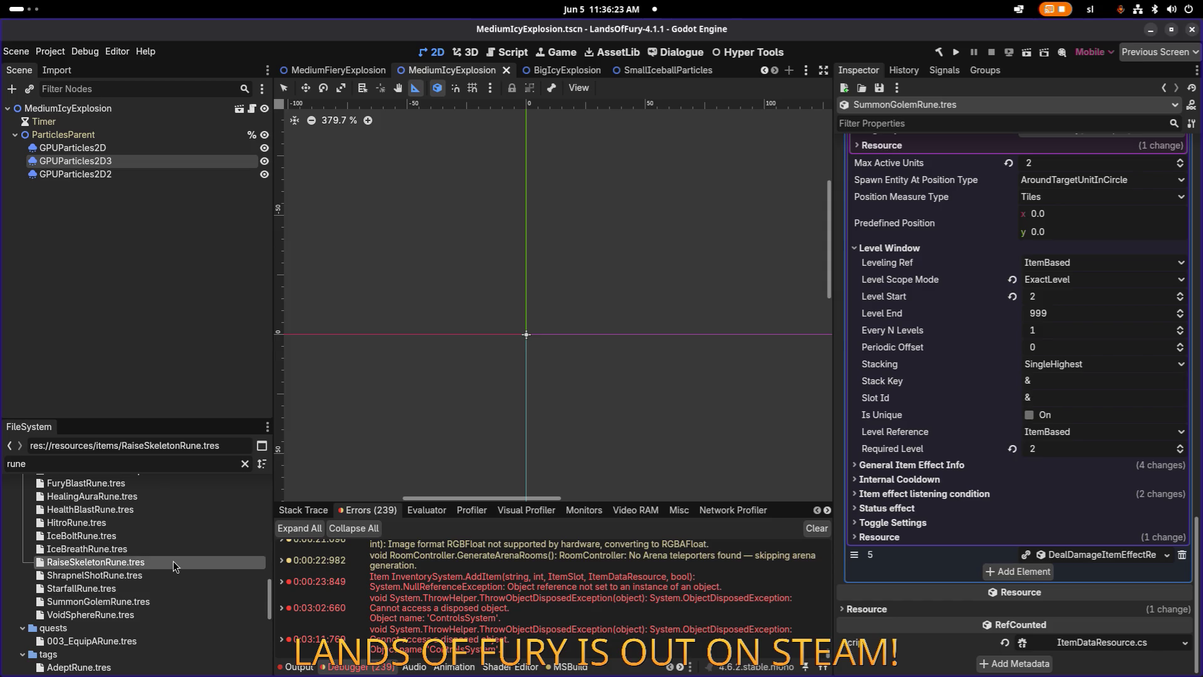
Set the Raise Skeleton element 1 effect's Trigger When to OnOwnerUsingItem and save.
double_click(173, 562)
left_click(1073, 489)
scroll(1063, 511, "down", 6)
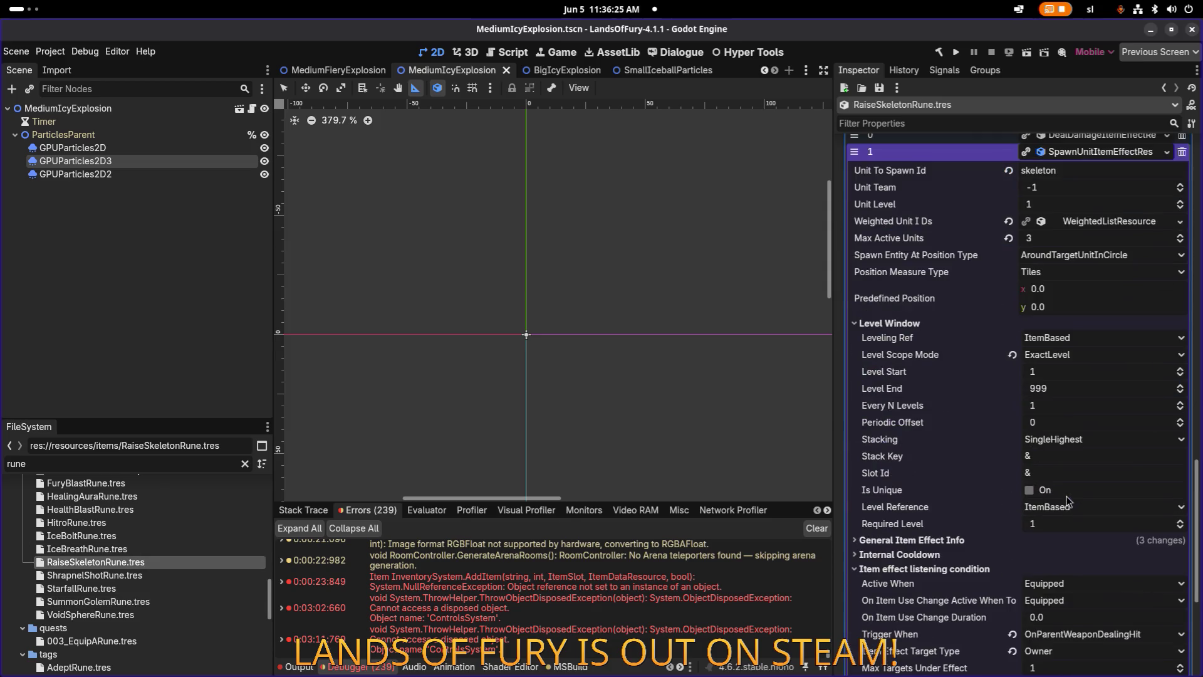
left_click(1109, 438)
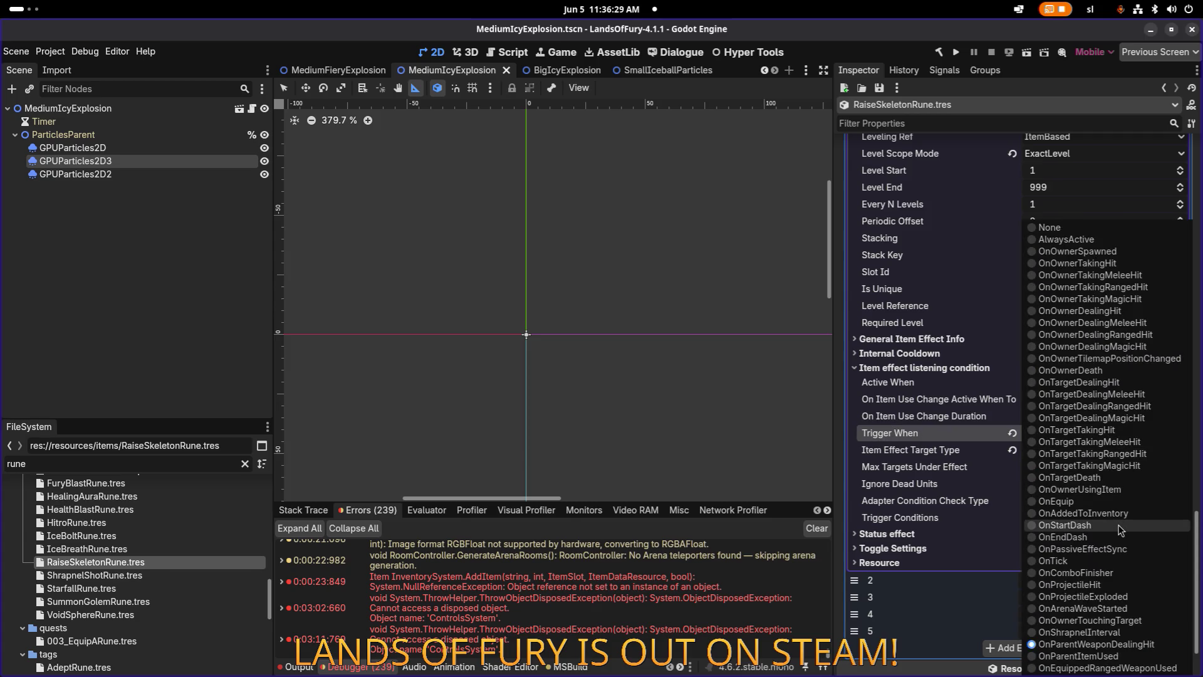
left_click(1125, 490)
key("ctrl+s")
Expand element 4 to review its skeleton and skeleton_archer weights and Level Start 2.
scroll(1009, 537, "down", 3)
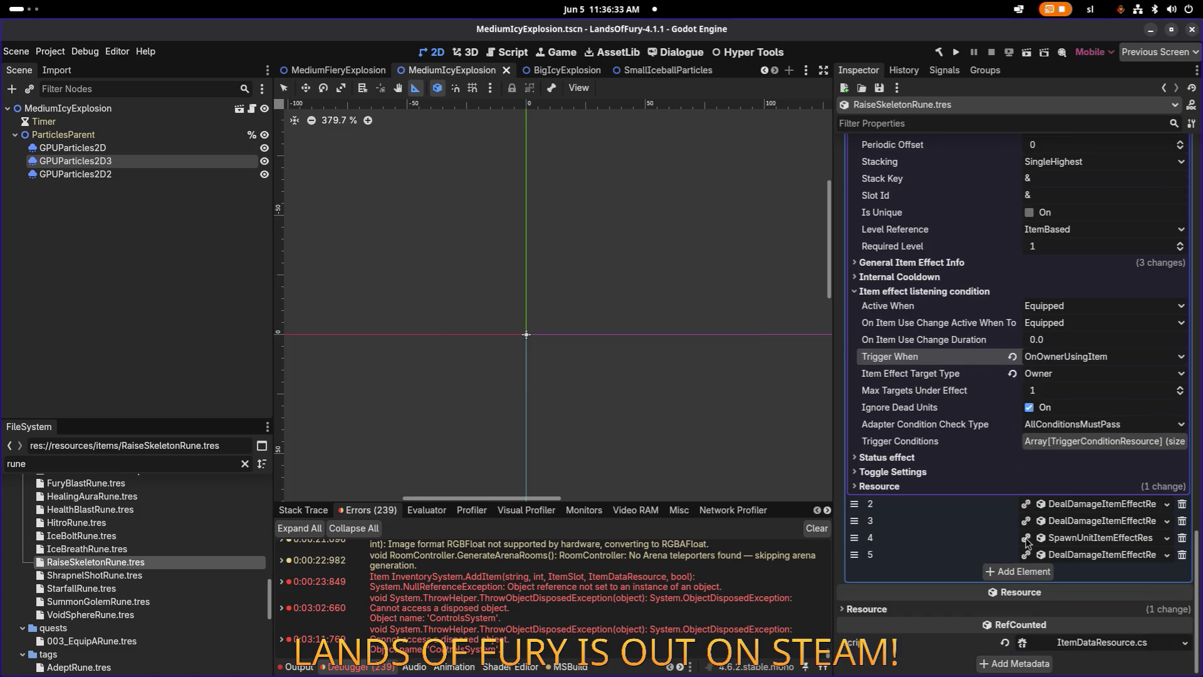
left_click(1105, 537)
scroll(1090, 542, "down", 10)
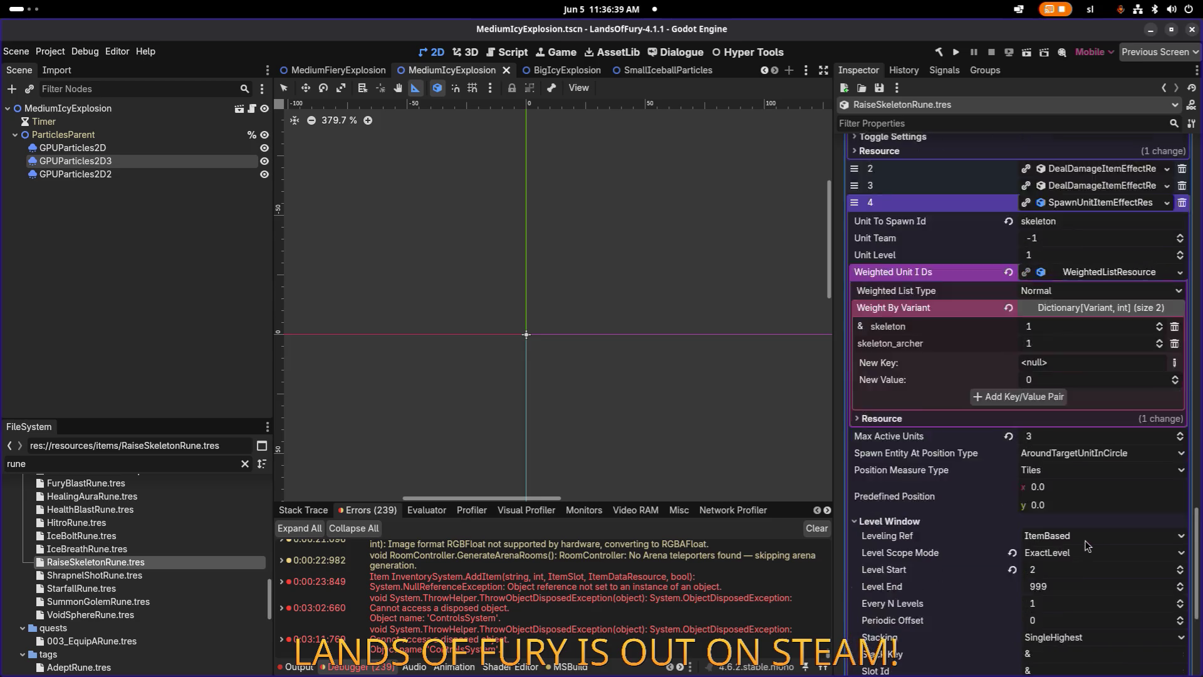